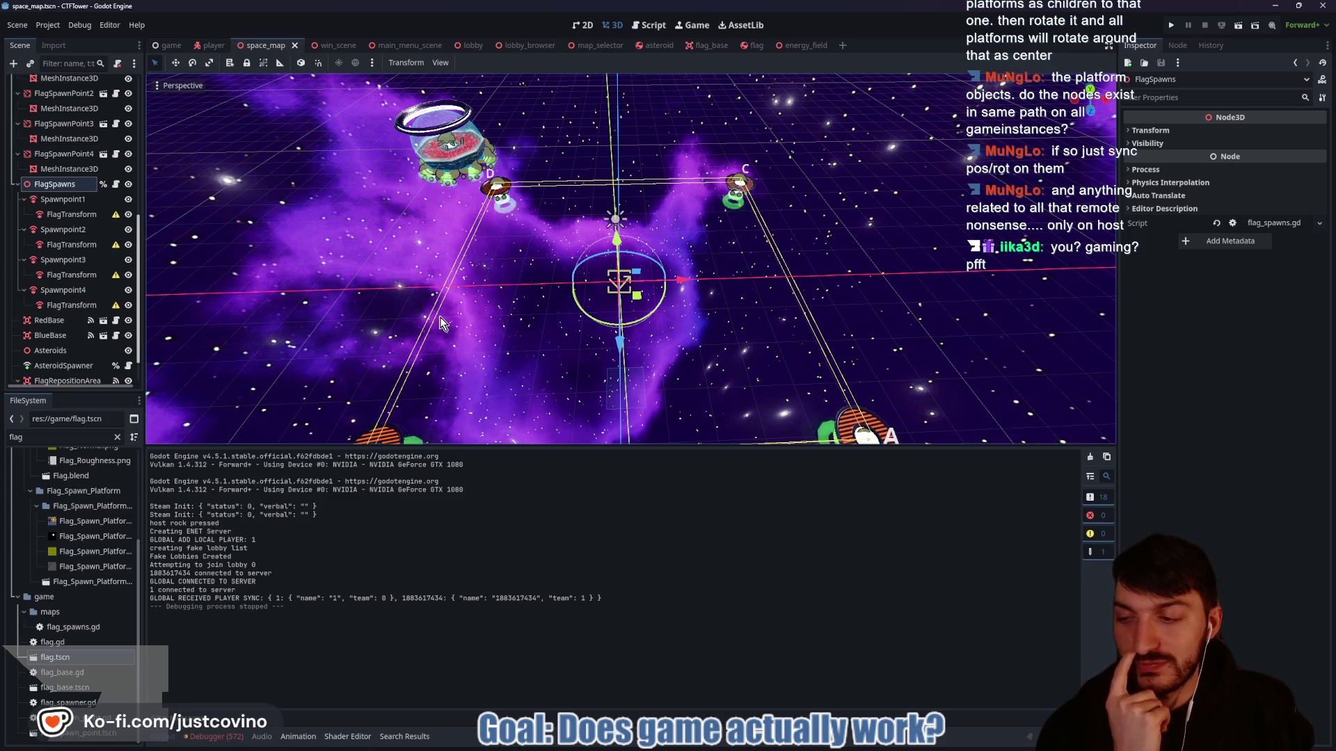
Try rotating the FlagSpawns group, cancel it, and point out Spawnpoints 1–3 for viewers.
{"action": "left_click_drag", "start_coordinate": [584, 313], "coordinate": [610, 327]}
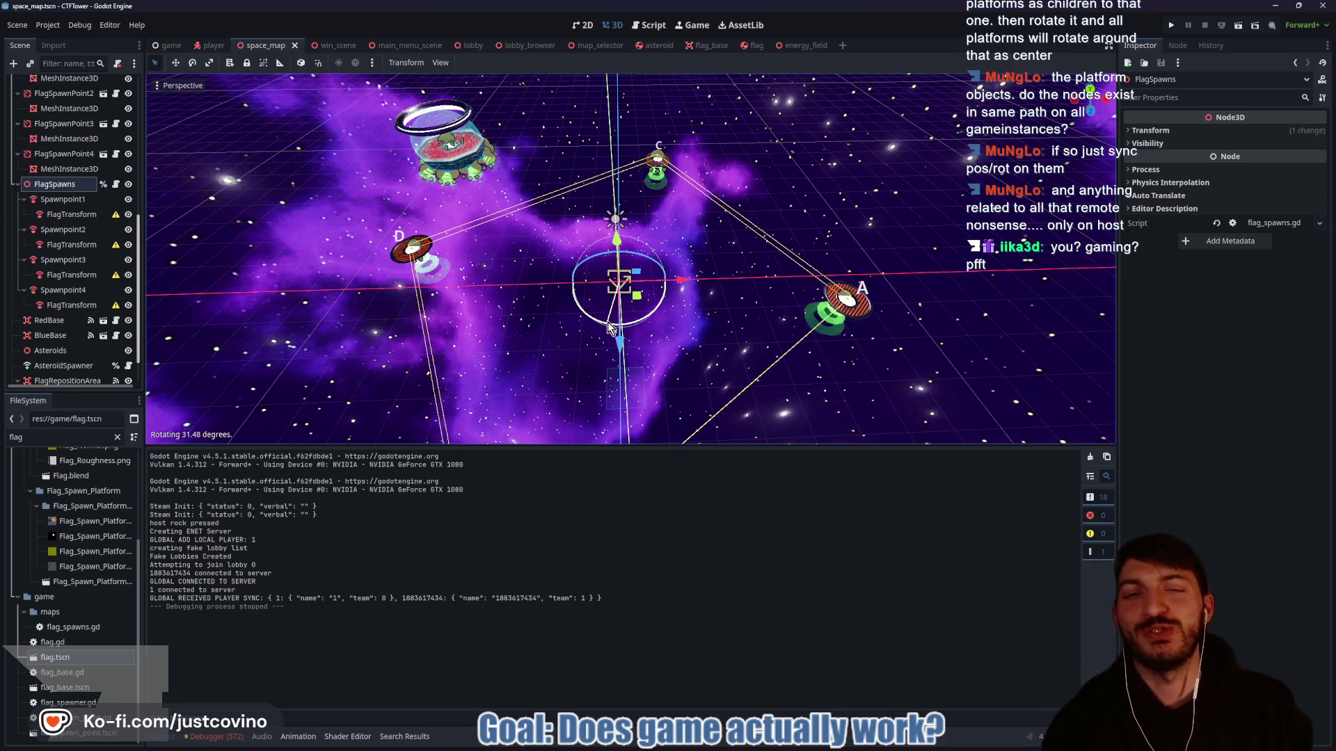
{"action": "right_click", "coordinate": [607, 327]}
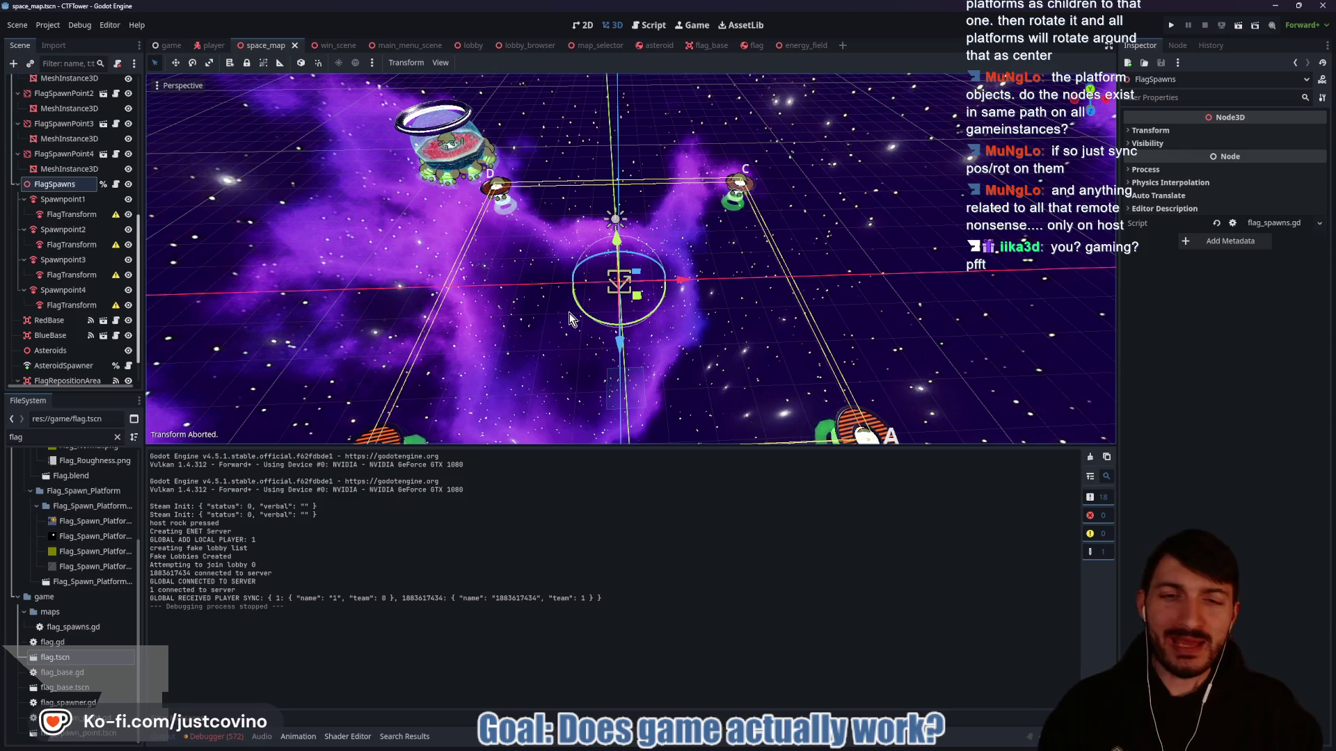
{"action": "scroll", "coordinate": [562, 310], "scroll_direction": "down", "scroll_amount": 2}
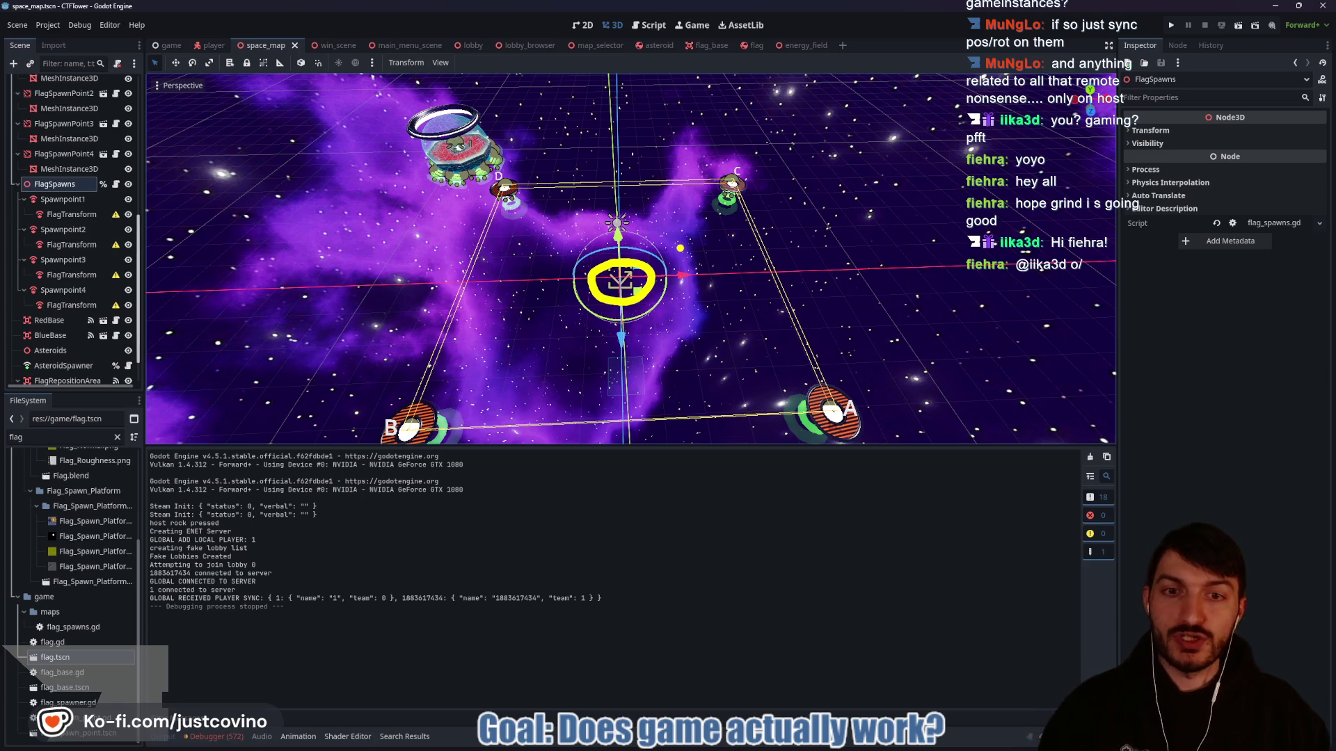
{"action": "left_click_drag", "start_coordinate": [680, 248], "coordinate": [558, 251]}
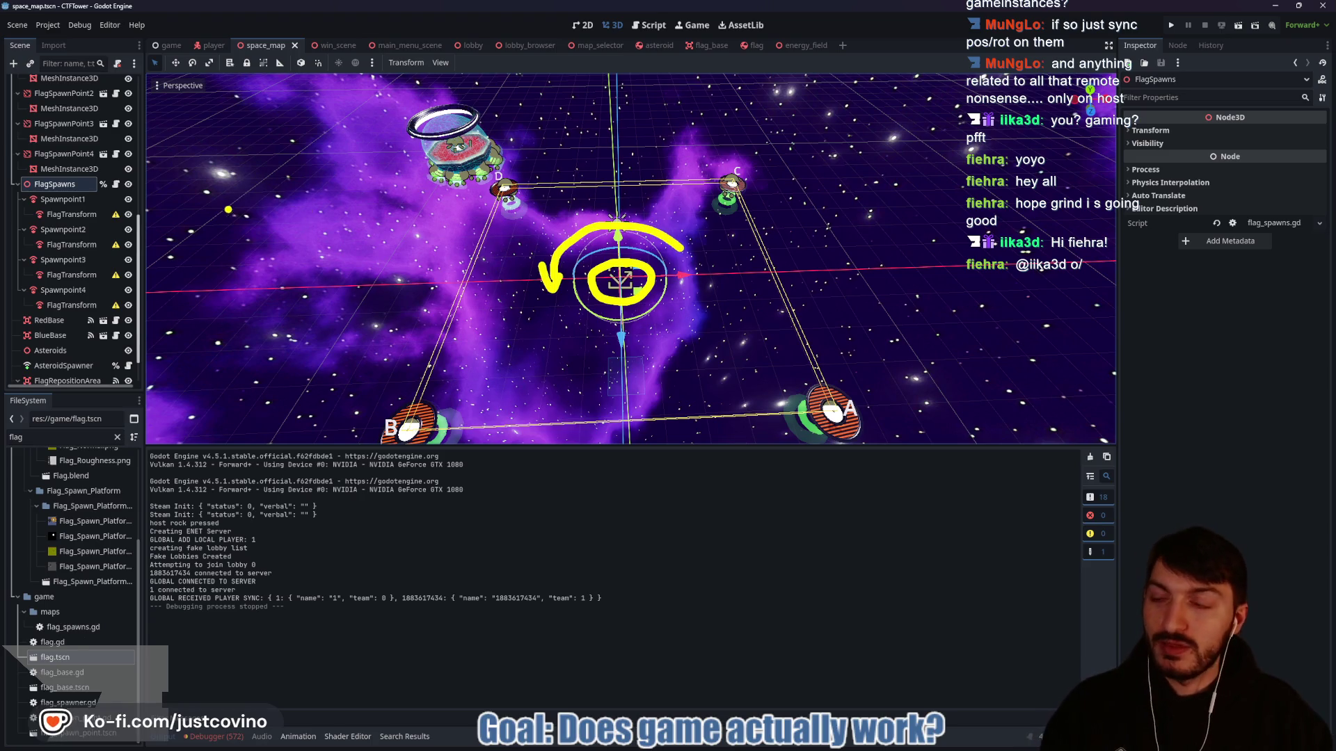
{"action": "left_click_drag", "start_coordinate": [99, 200], "coordinate": [222, 199]}
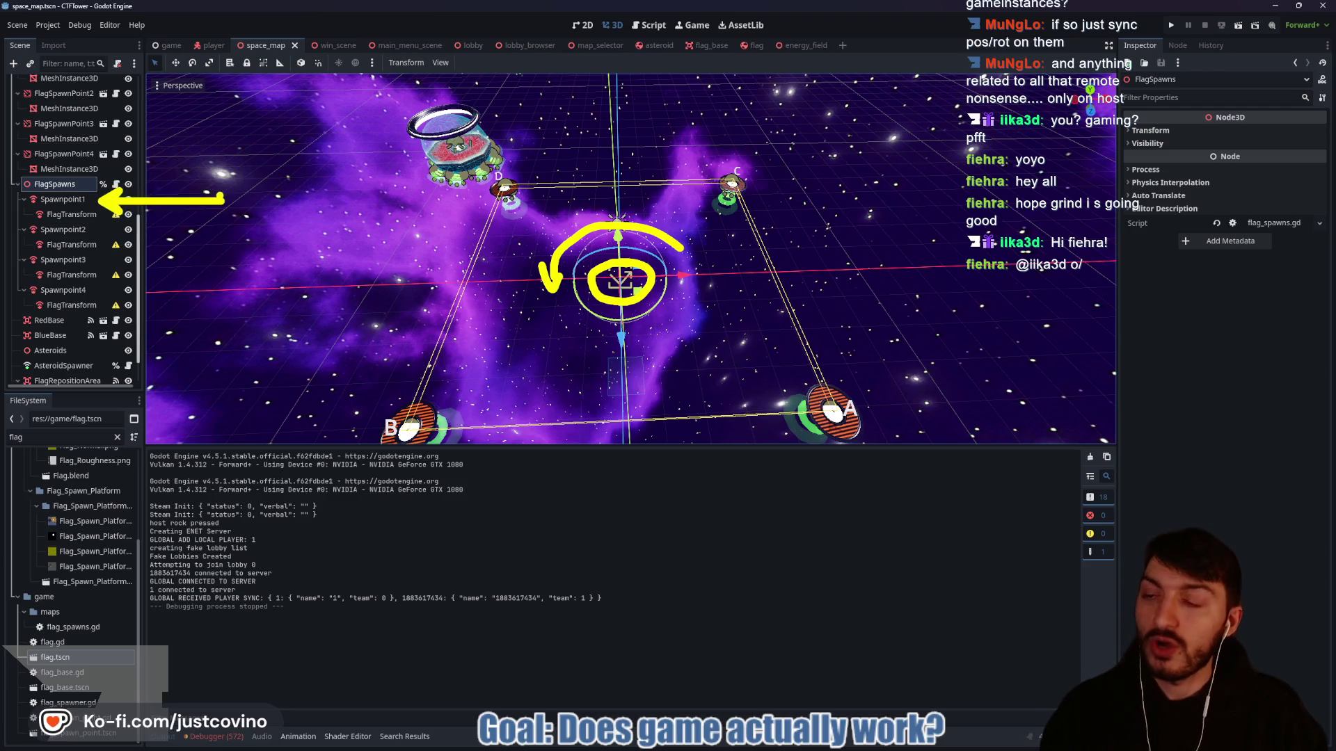
{"action": "left_click_drag", "start_coordinate": [108, 229], "coordinate": [180, 229]}
{"action": "mouse_move", "coordinate": [96, 261]}
{"action": "left_mouse_down"}
{"action": "mouse_move", "coordinate": [187, 261]}
{"action": "mouse_move", "coordinate": [203, 289]}
{"action": "left_mouse_up"}
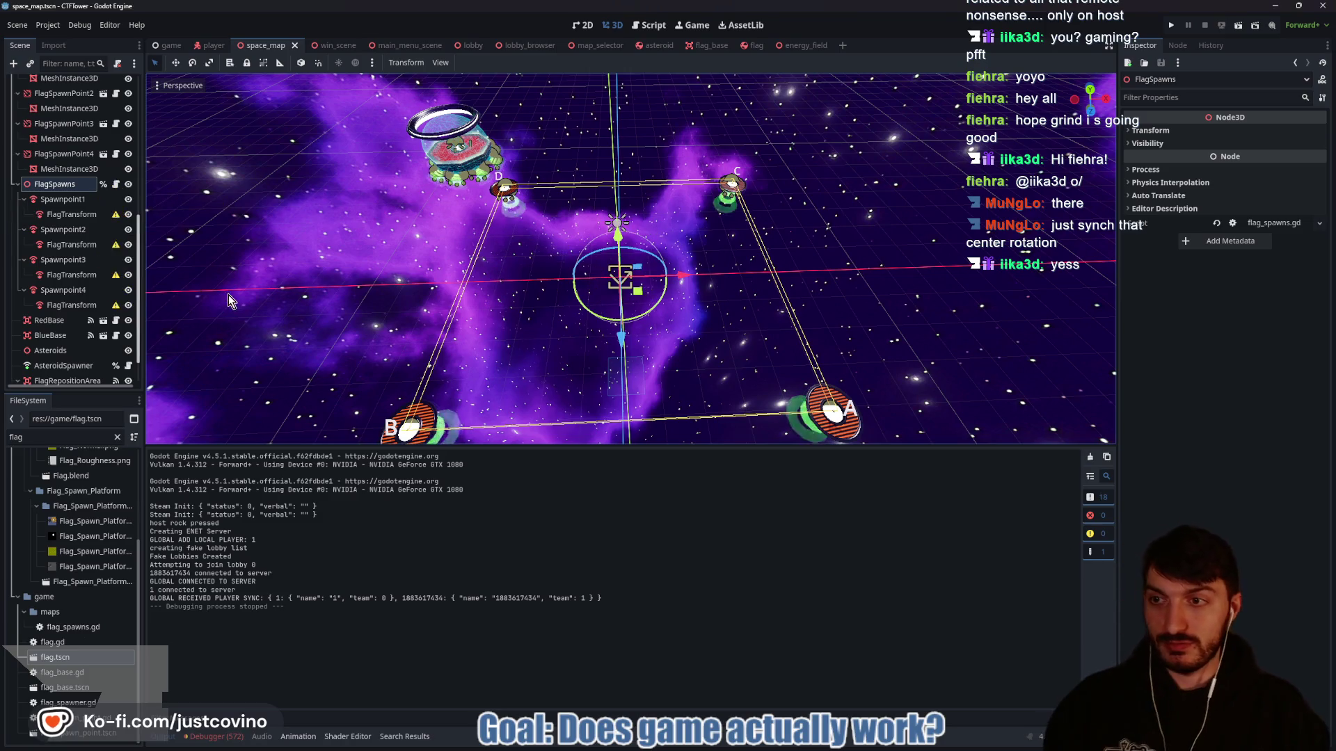
{"action": "scroll", "coordinate": [82, 367], "scroll_direction": "down", "scroll_amount": 2}
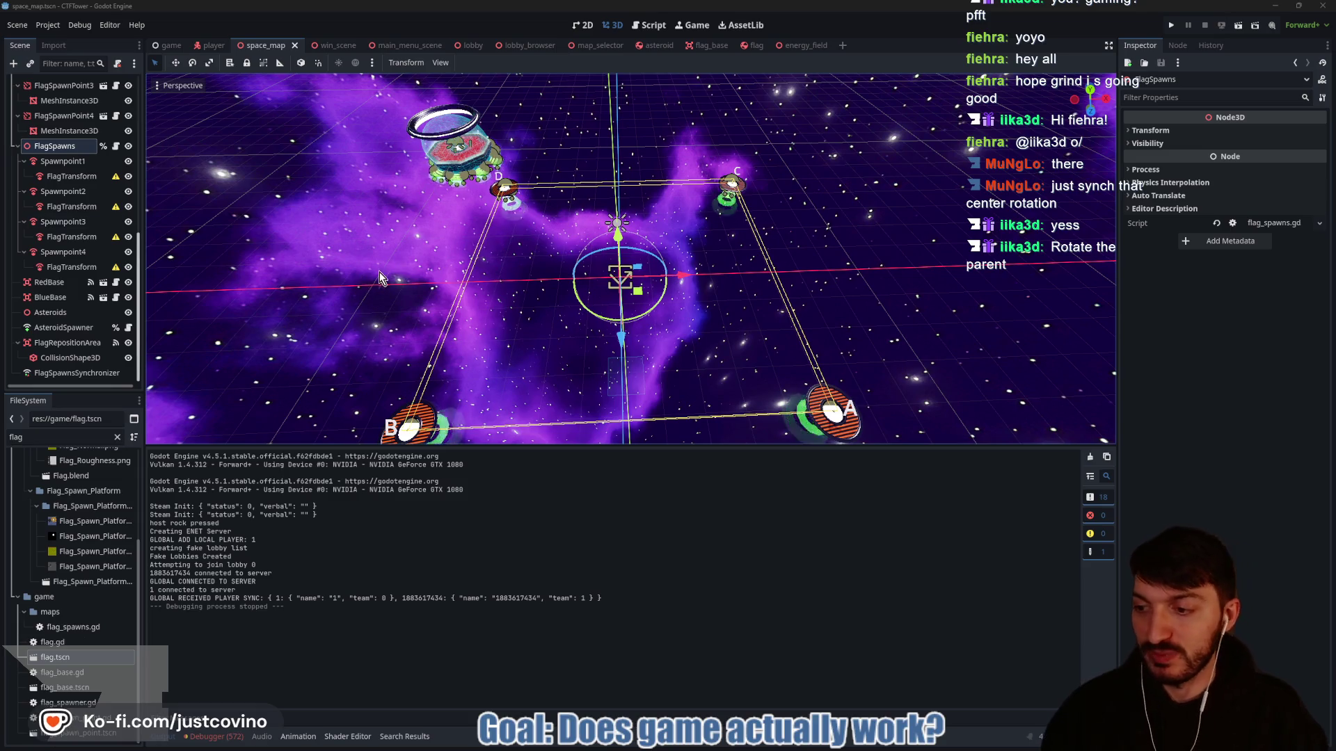
In FlagSpawnsSynchronizer's Replication, delete FlagSpawnPoint and FlagSpawnPoint2 position and rotation.
{"action": "left_click", "coordinate": [76, 373]}
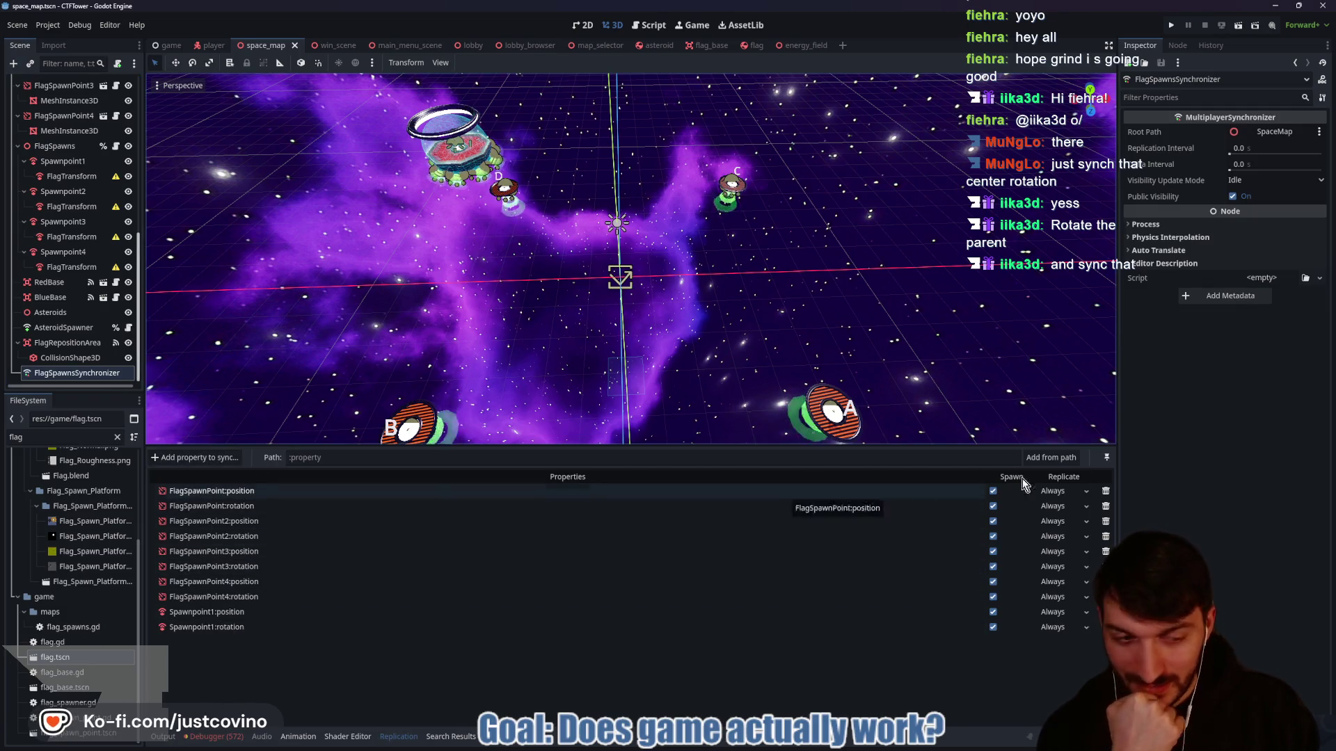
{"action": "left_click", "coordinate": [1106, 491]}
{"action": "left_click", "coordinate": [639, 391]}
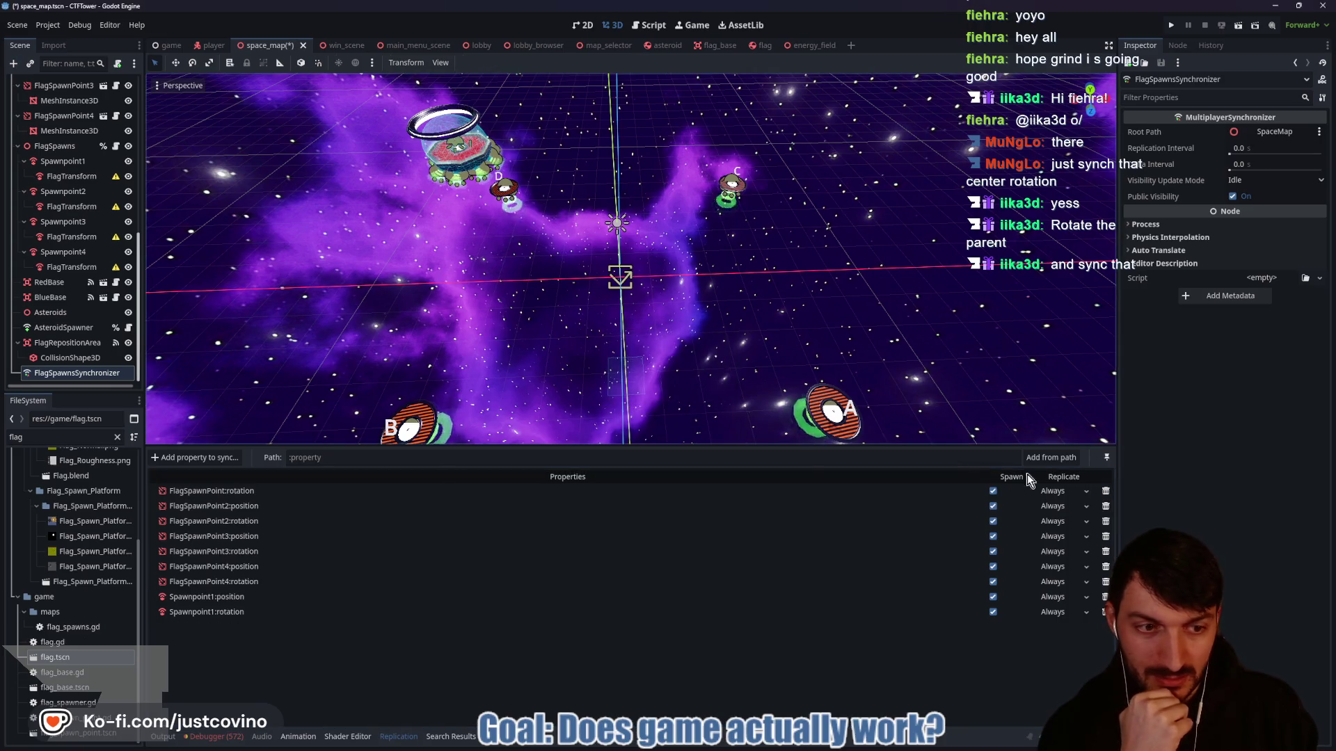
{"action": "left_click", "coordinate": [1105, 491]}
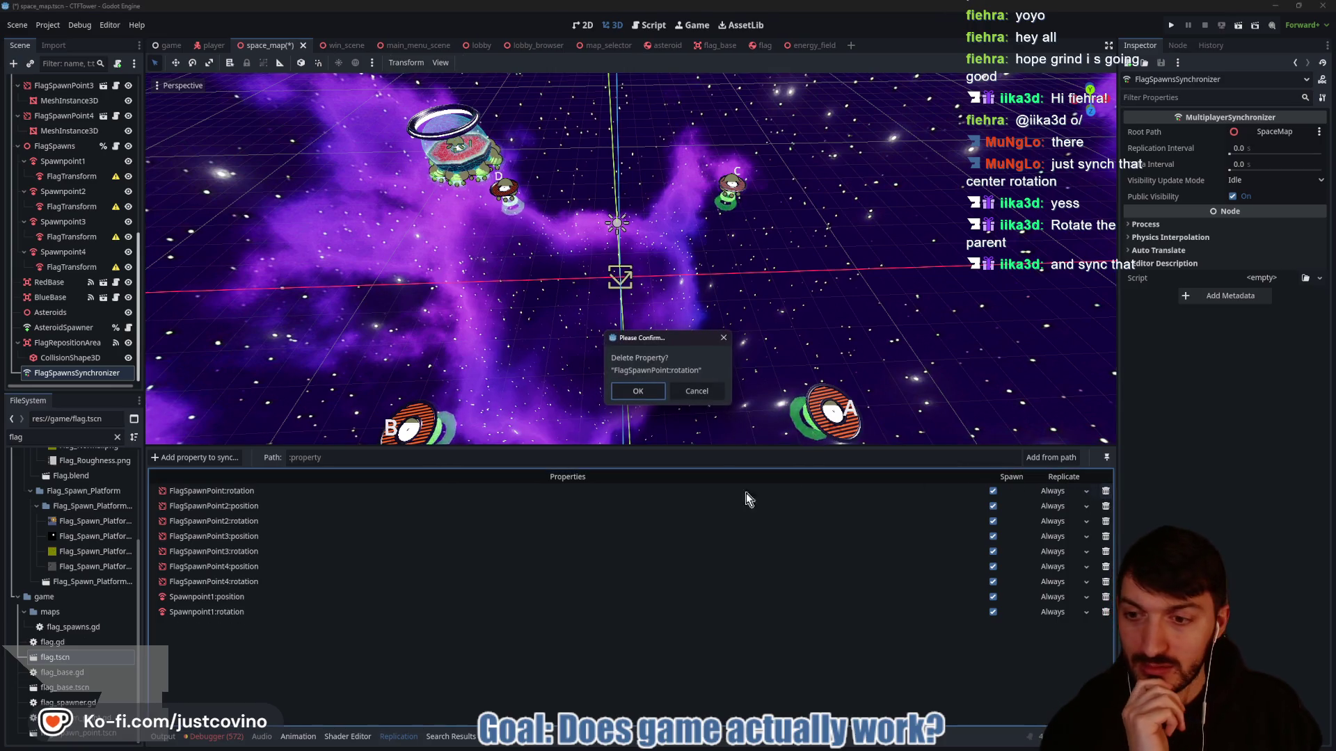
{"action": "left_click", "coordinate": [638, 391]}
{"action": "left_click", "coordinate": [1106, 491]}
{"action": "left_click", "coordinate": [645, 393]}
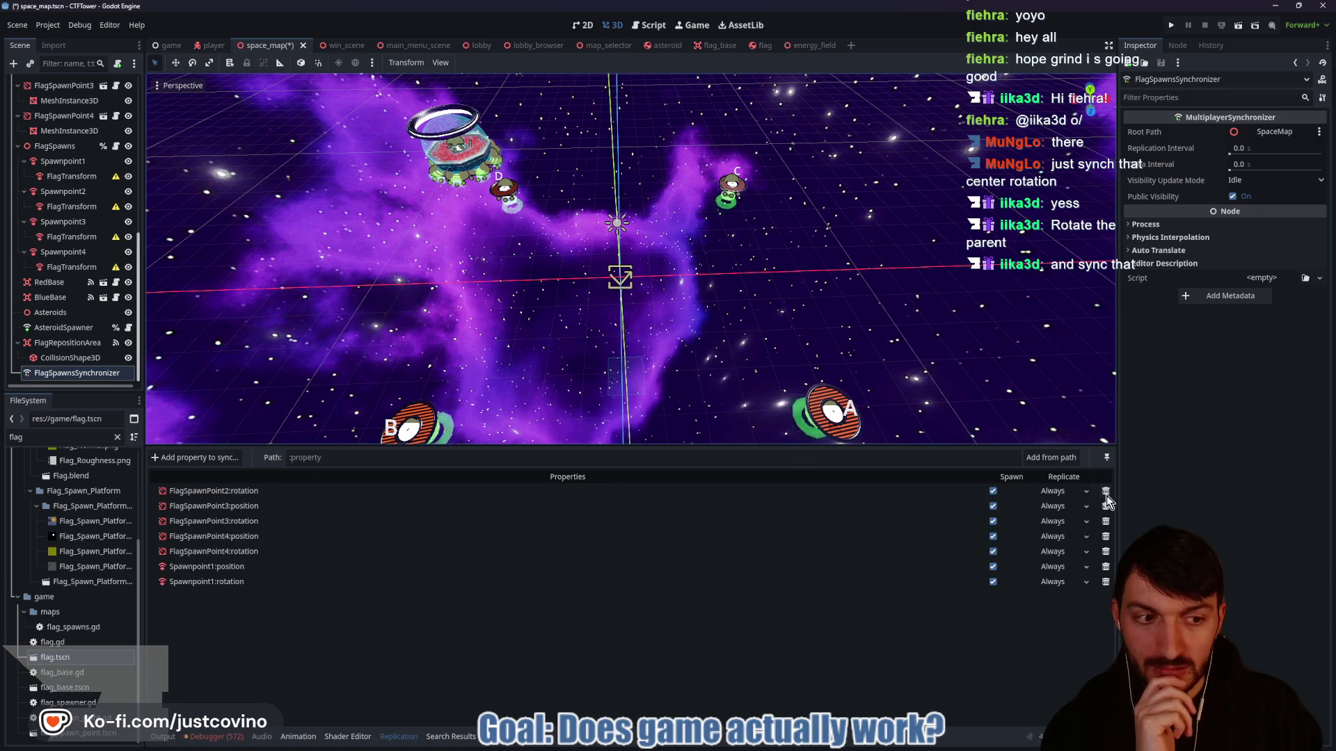
{"action": "left_click", "coordinate": [1106, 493]}
{"action": "left_click", "coordinate": [650, 393]}
Delete the FlagSpawnPoint3 and FlagSpawnPoint4 position and rotation properties from replication.
{"action": "left_click", "coordinate": [1105, 491]}
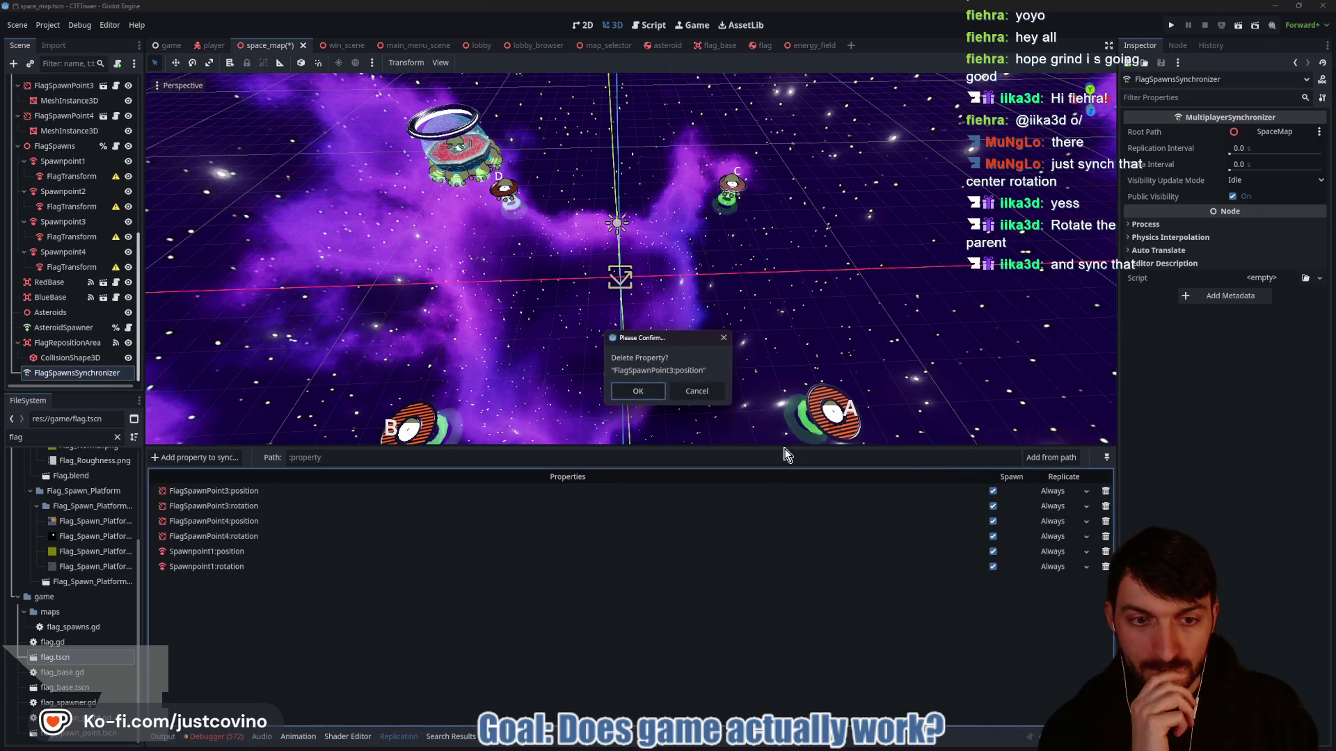
{"action": "left_click", "coordinate": [637, 391]}
{"action": "left_click", "coordinate": [1106, 491]}
{"action": "left_click", "coordinate": [638, 391]}
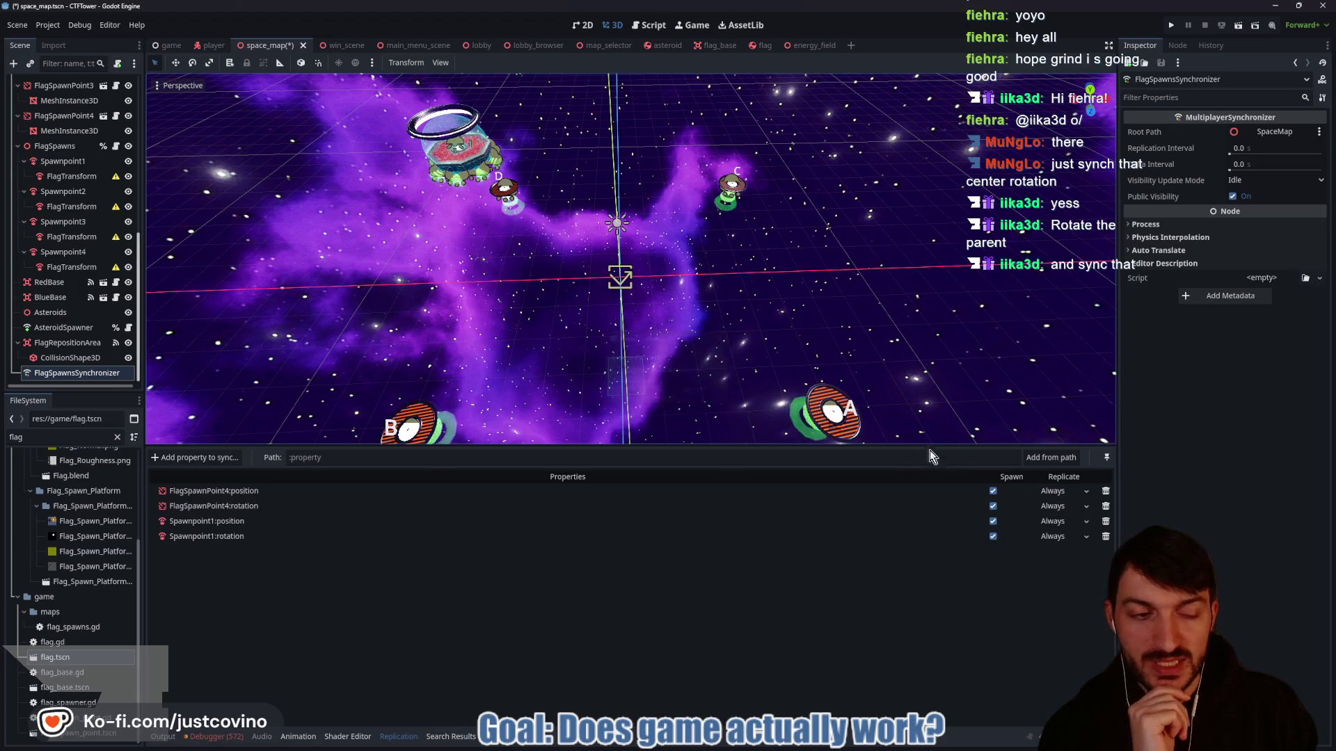
{"action": "left_click", "coordinate": [1105, 491]}
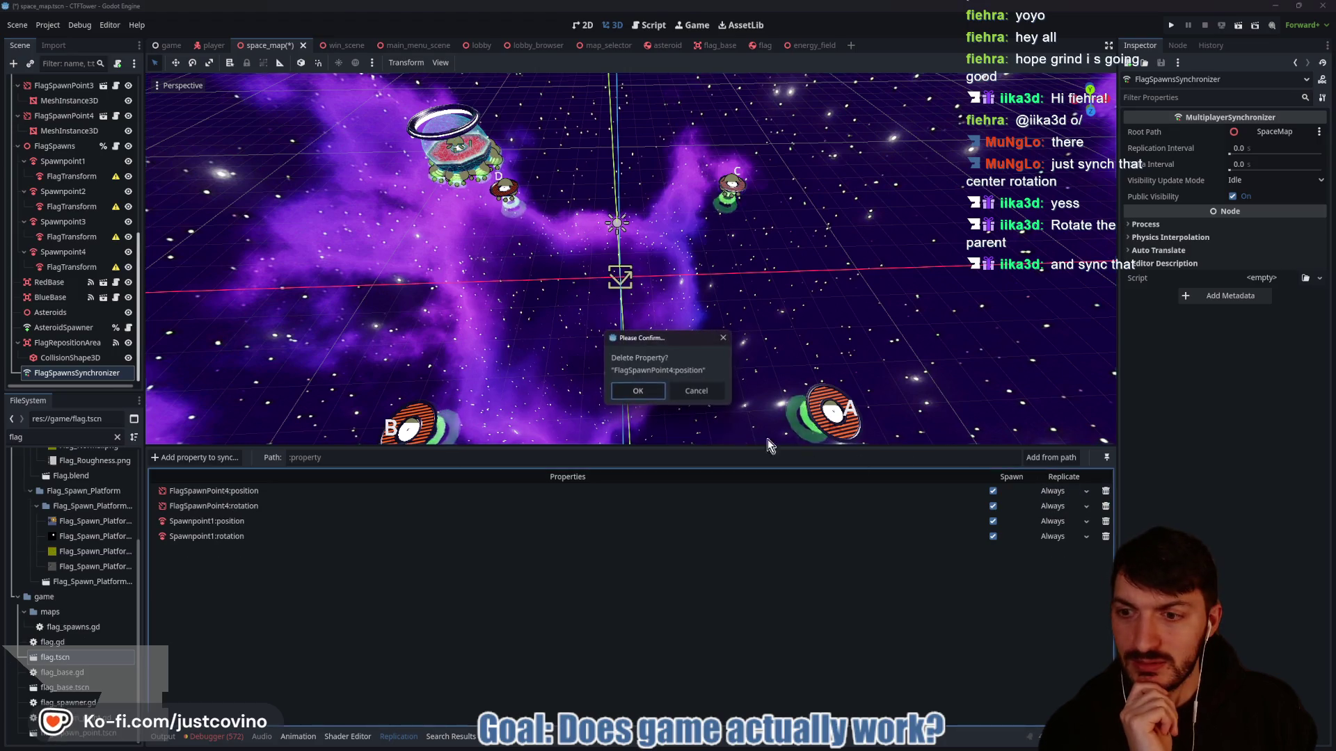
{"action": "left_click", "coordinate": [640, 391]}
{"action": "left_click", "coordinate": [1106, 491]}
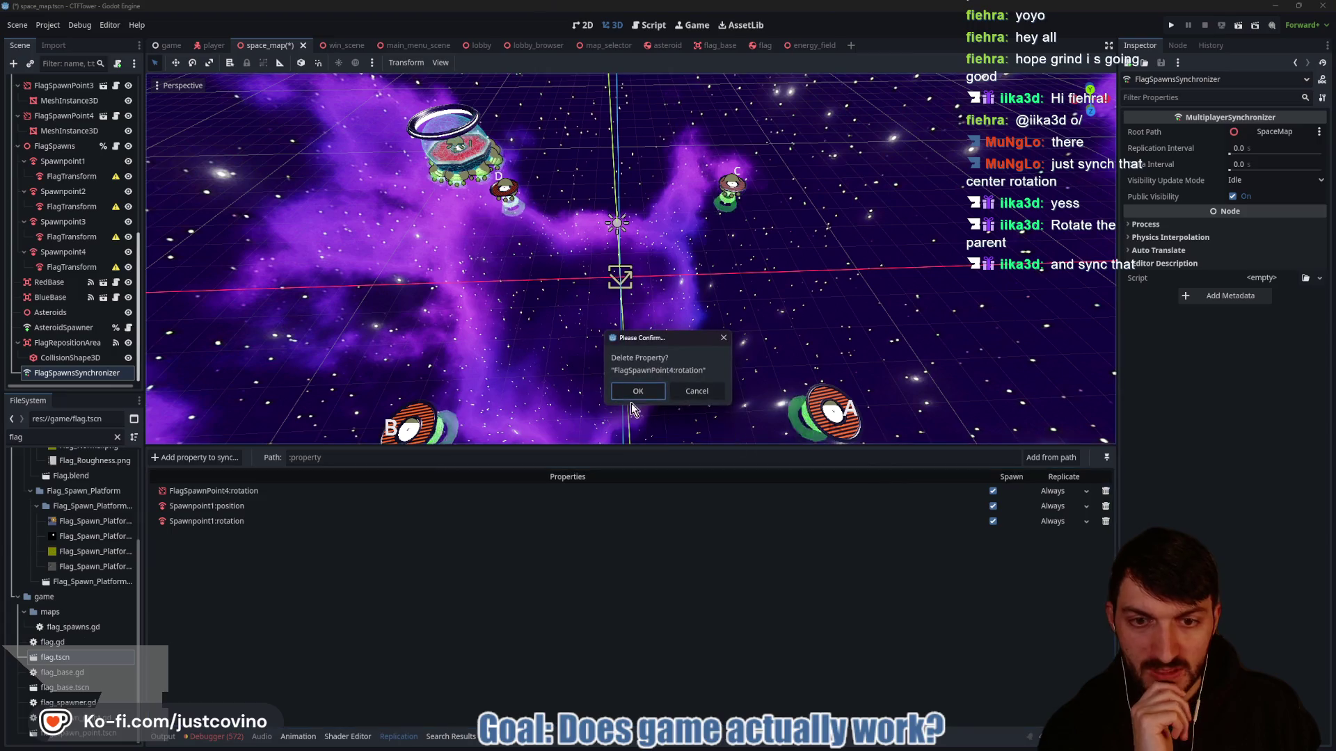
{"action": "left_click", "coordinate": [638, 391]}
Add FlagSpawns:rotation as a replicated property, then save and run the game.
{"action": "left_click", "coordinate": [195, 458]}
{"action": "scroll", "coordinate": [668, 368], "scroll_direction": "down", "scroll_amount": 5}
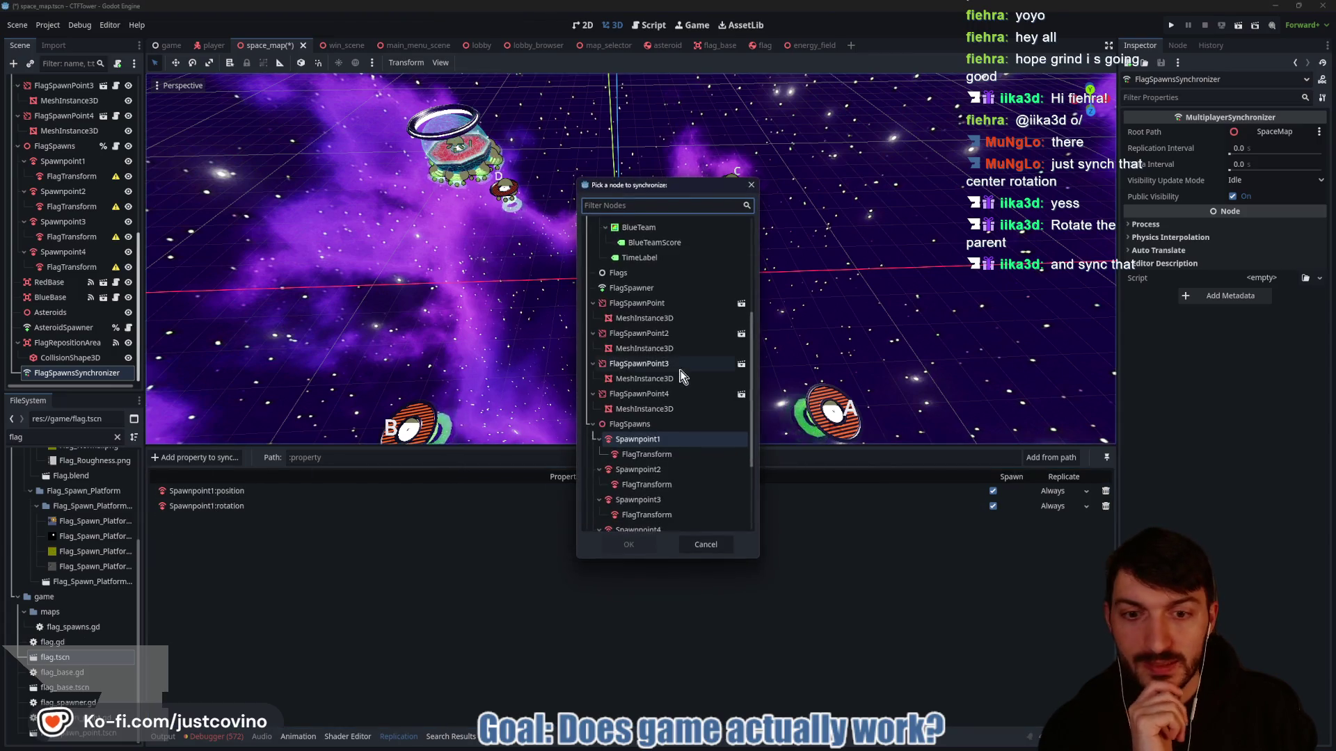
{"action": "left_click", "coordinate": [630, 424]}
{"action": "left_click", "coordinate": [636, 537]}
{"action": "type", "text": "rot"}
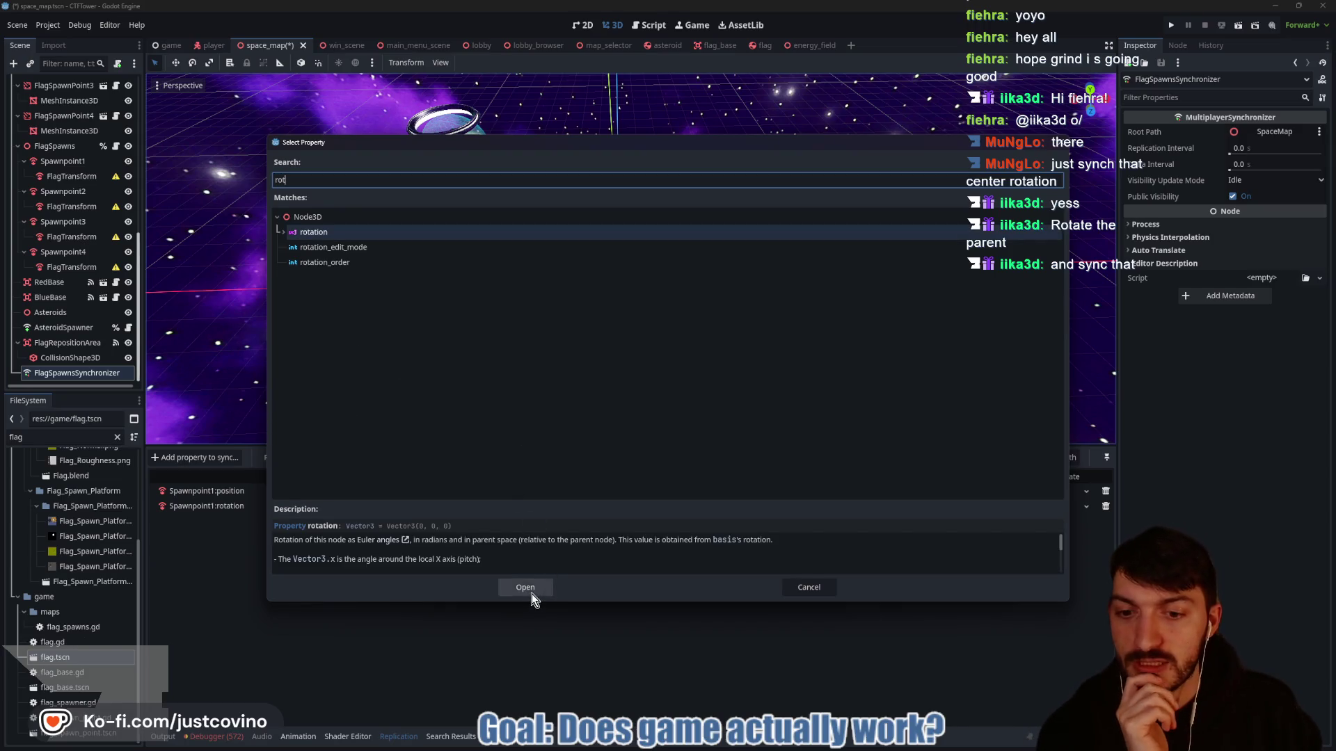
{"action": "left_click", "coordinate": [529, 589]}
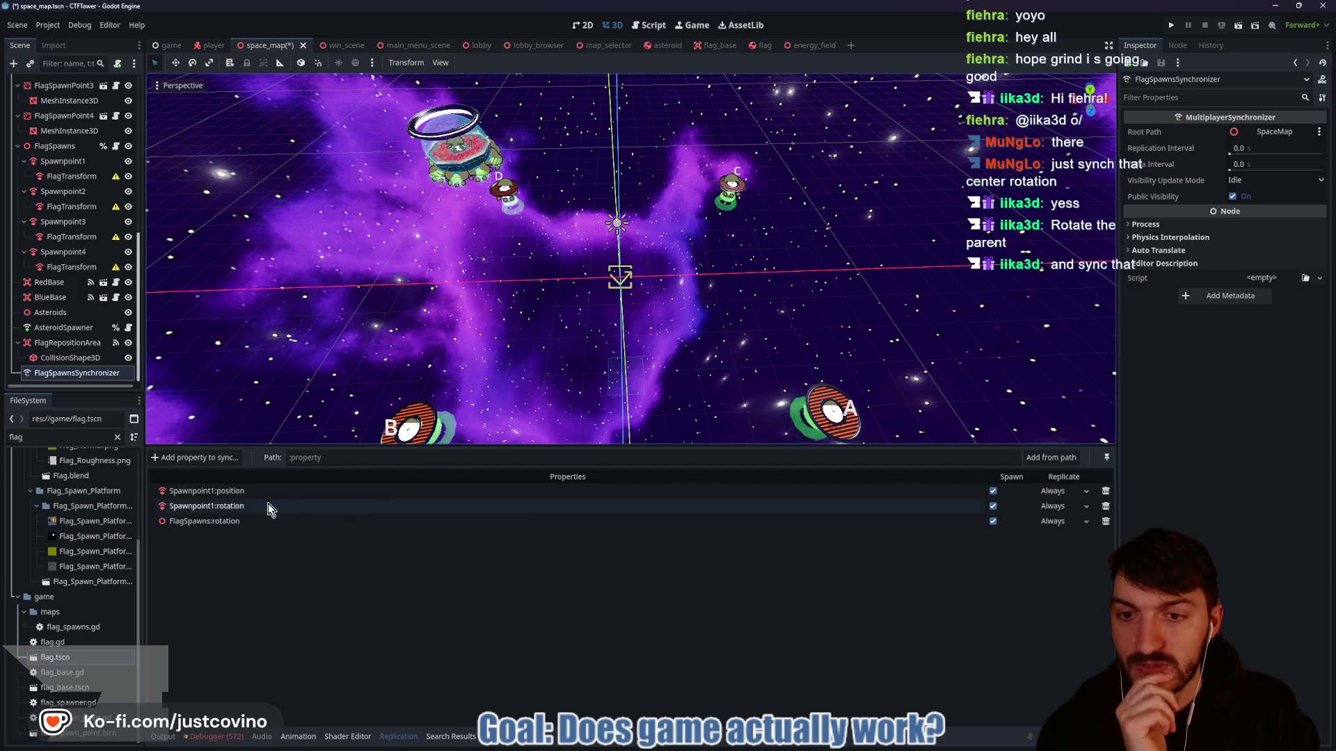
{"action": "left_click", "coordinate": [1175, 23]}
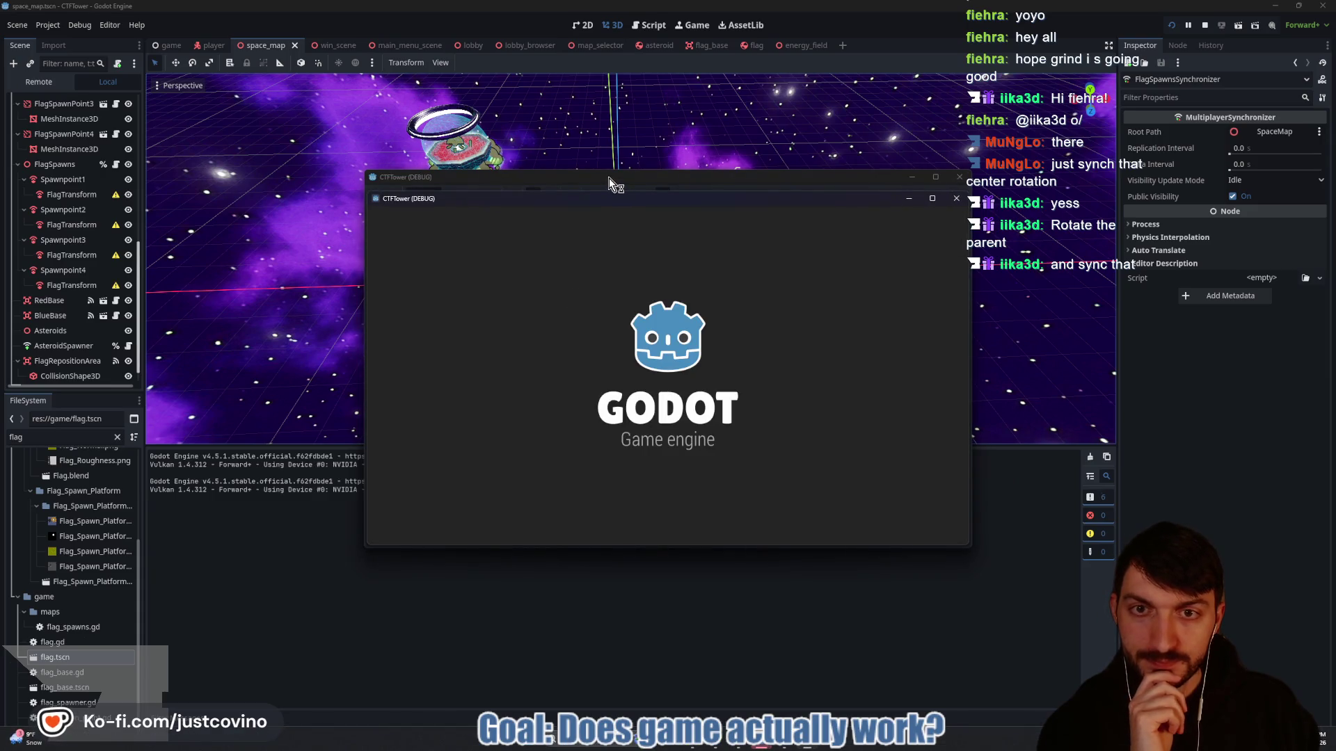
Place the two game windows side by side, join from the second, ready red, and start.
{"action": "left_click_drag", "start_coordinate": [597, 182], "coordinate": [249, 182]}
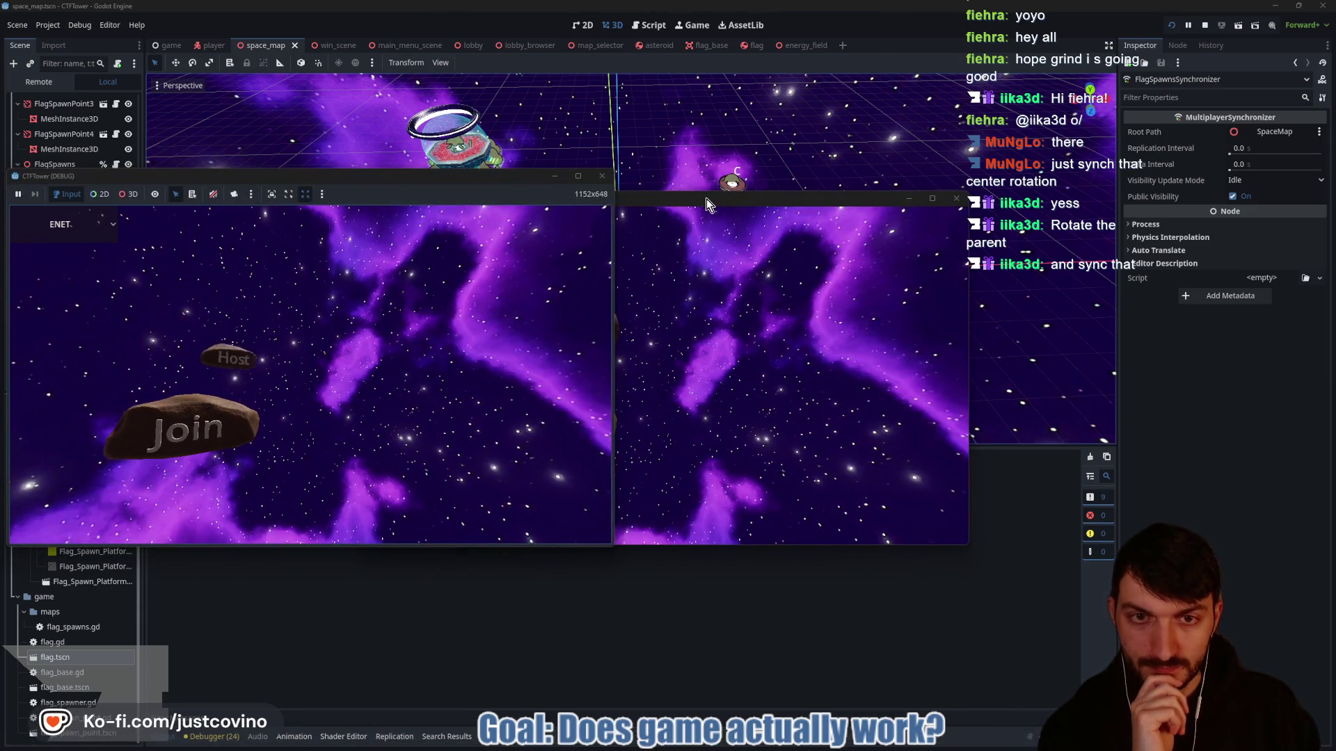
{"action": "mouse_move", "coordinate": [707, 199]}
{"action": "left_mouse_down"}
{"action": "mouse_move", "coordinate": [990, 155]}
{"action": "mouse_move", "coordinate": [972, 164]}
{"action": "left_mouse_up"}
{"action": "left_click", "coordinate": [856, 396]}
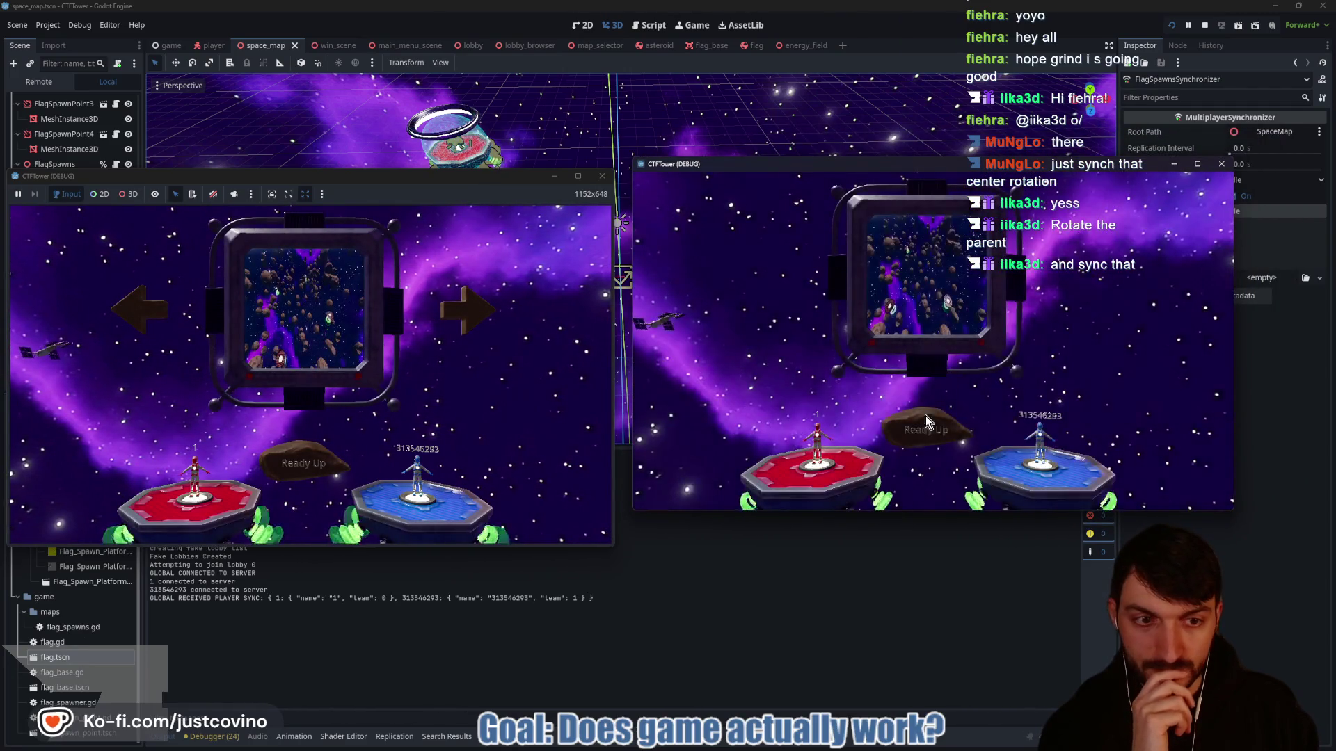
{"action": "left_click", "coordinate": [297, 469]}
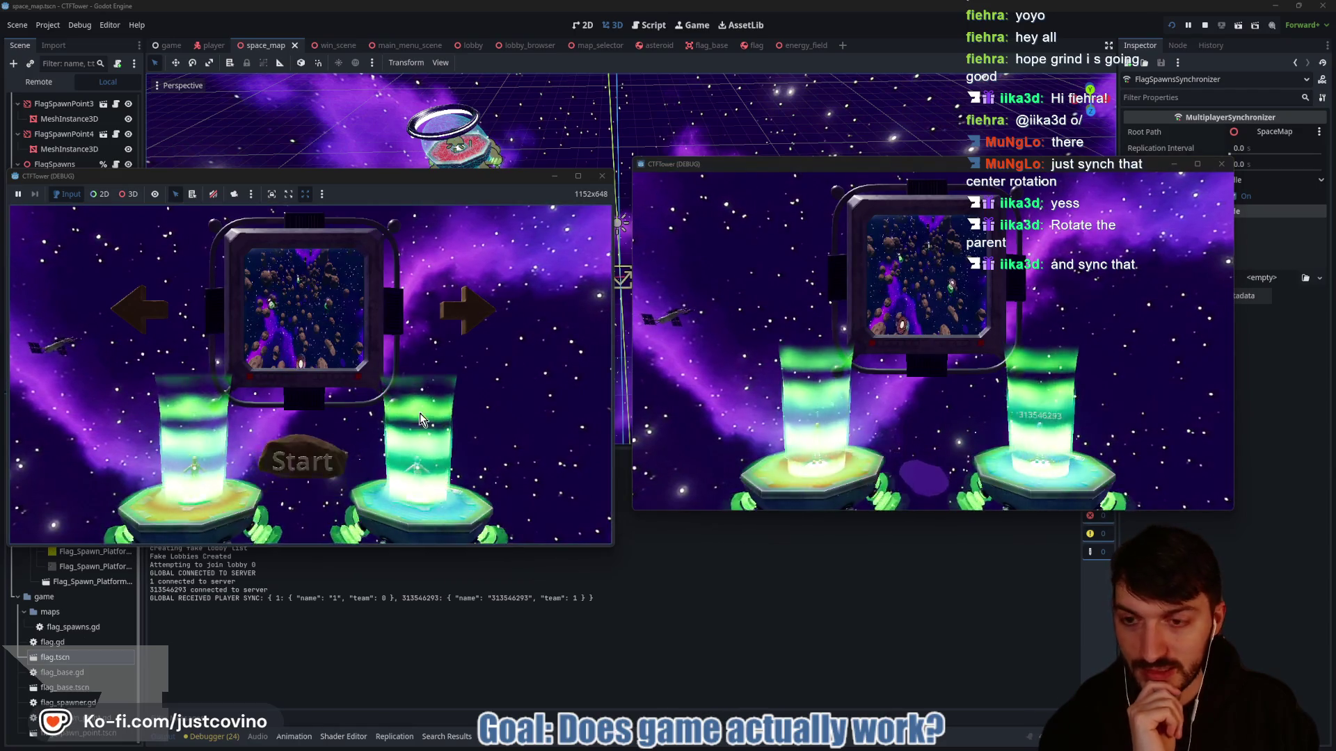
{"action": "left_click", "coordinate": [292, 461]}
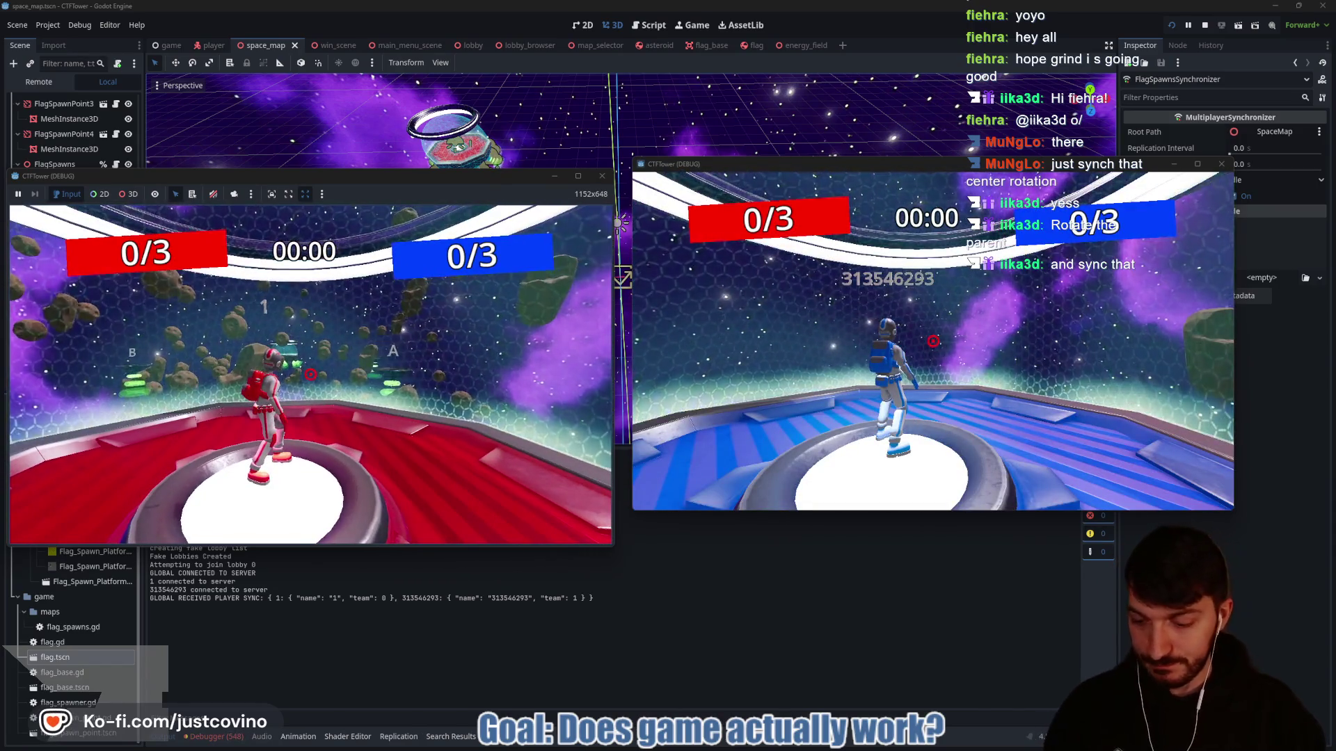
Walk the blue player to the platform edge, look toward flags B and D, and jump.
{"action": "key", "text": "super"}
{"action": "key", "text": "super"}
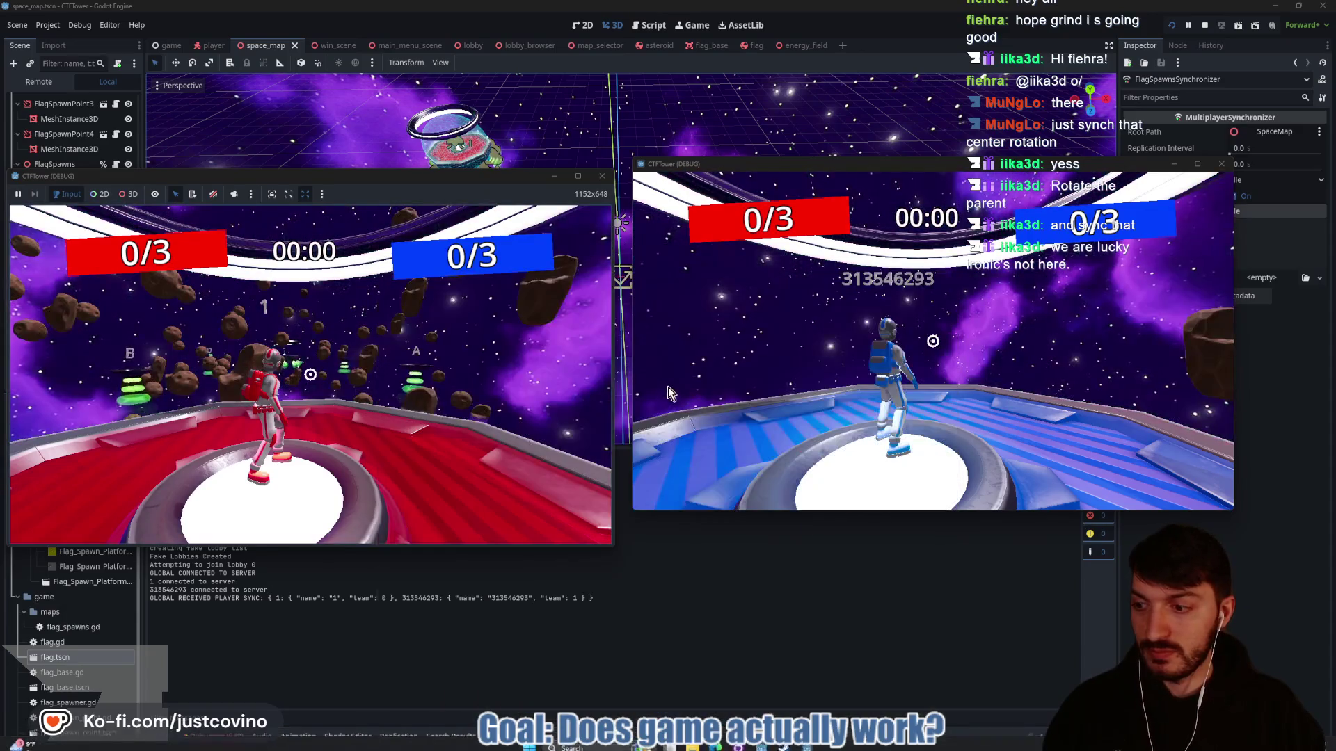
{"action": "left_click", "coordinate": [933, 341]}
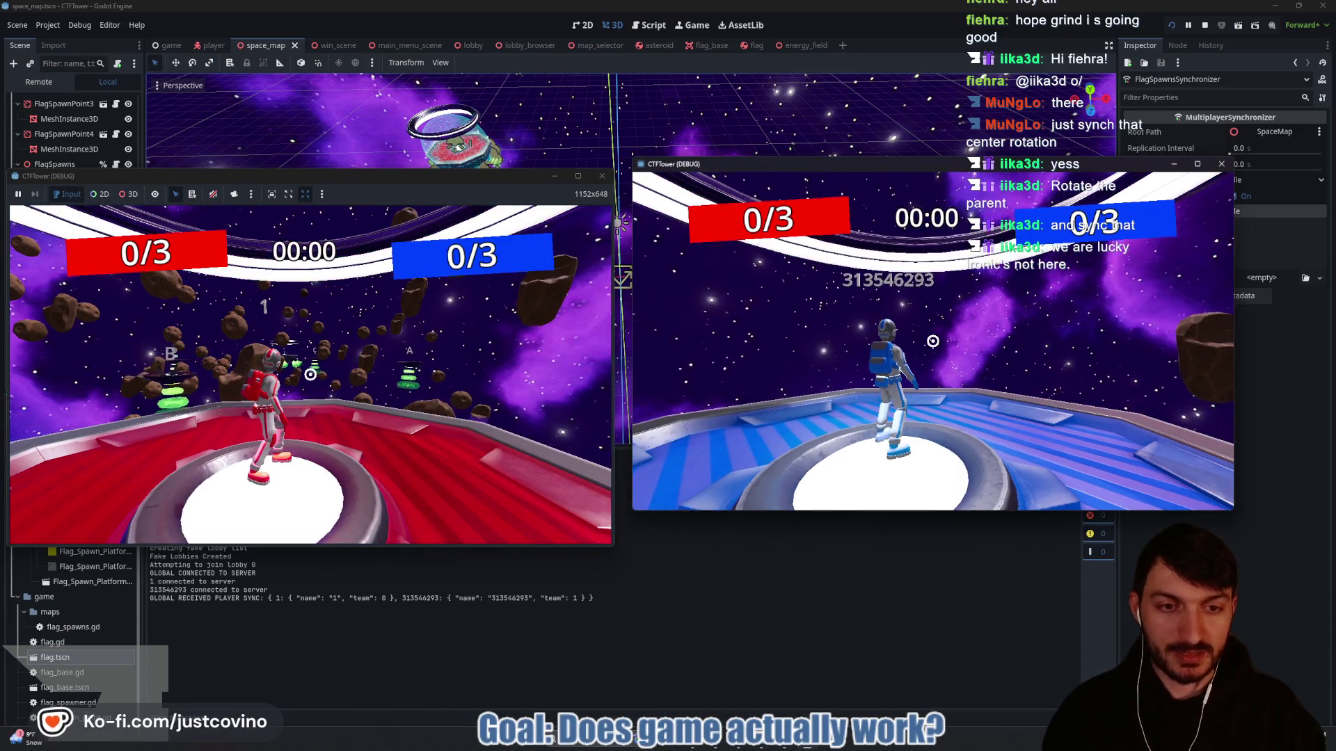
{"action": "key", "text": "w"}
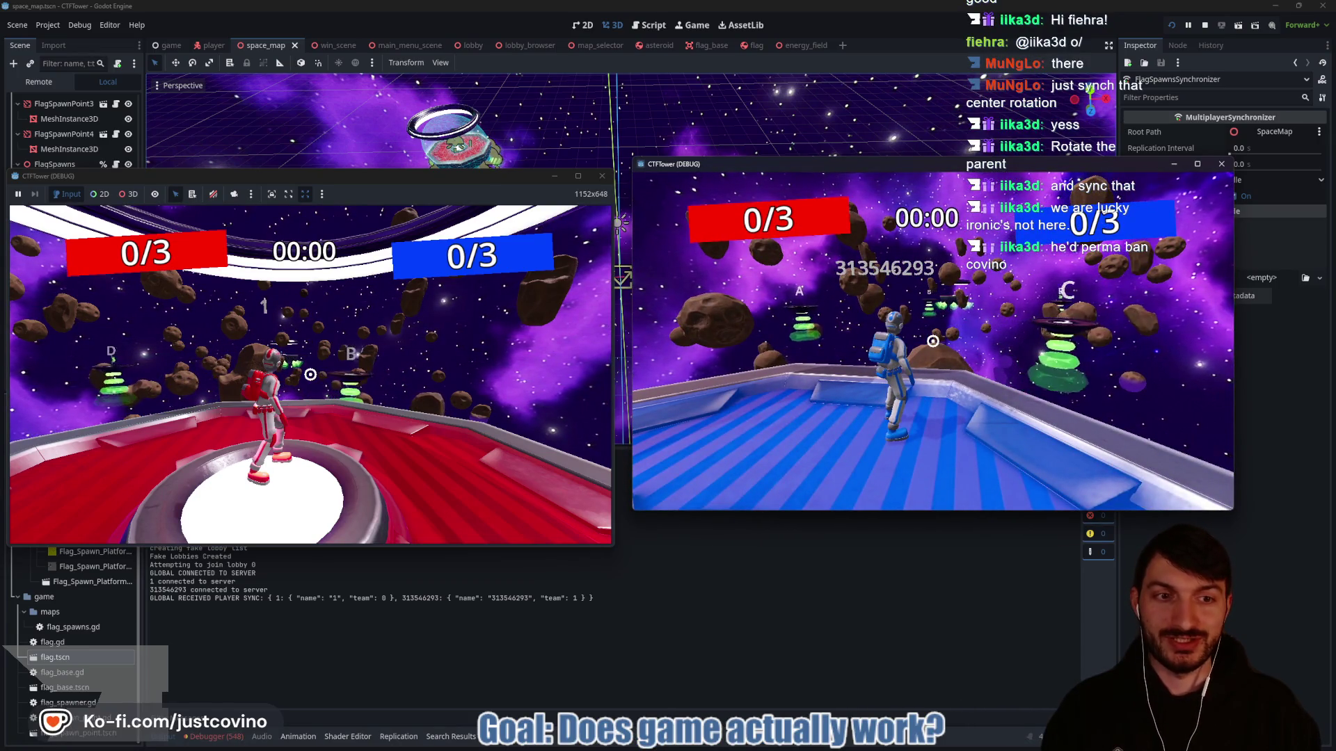
{"action": "key", "text": "w"}
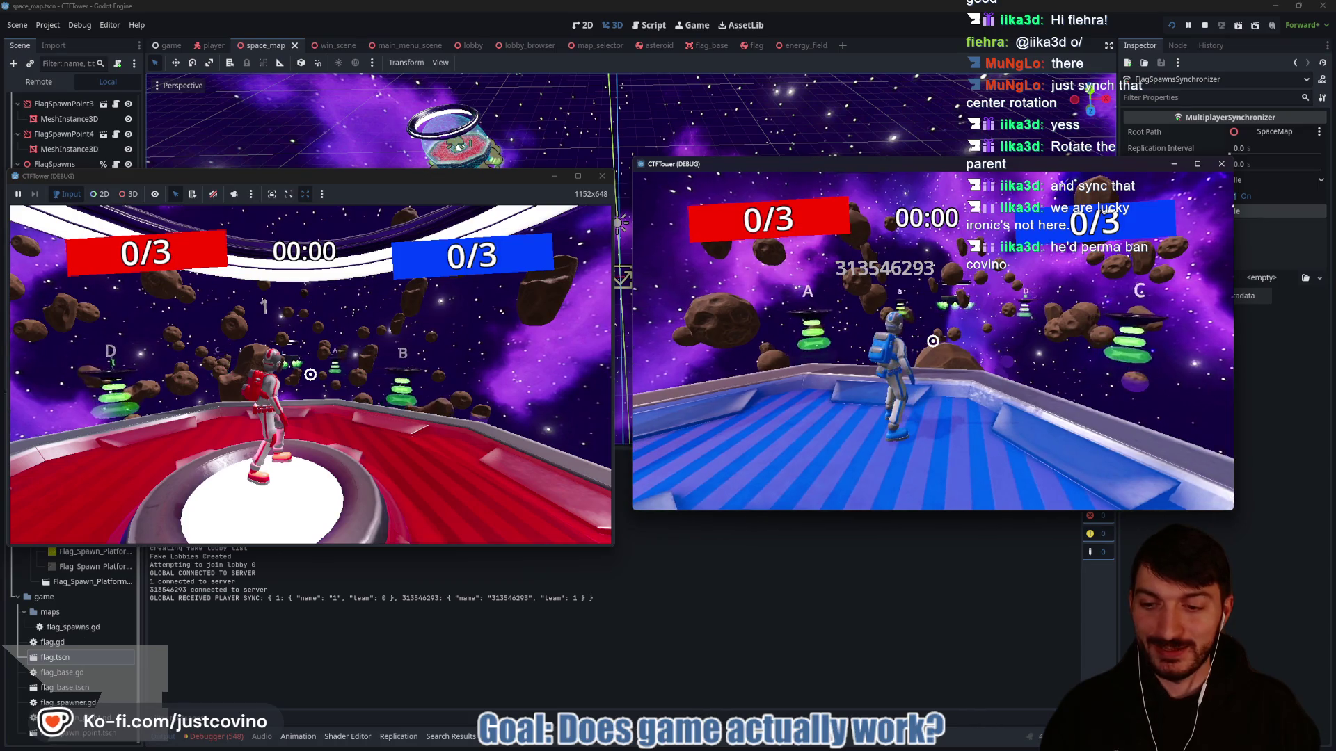
{"action": "key", "text": "w"}
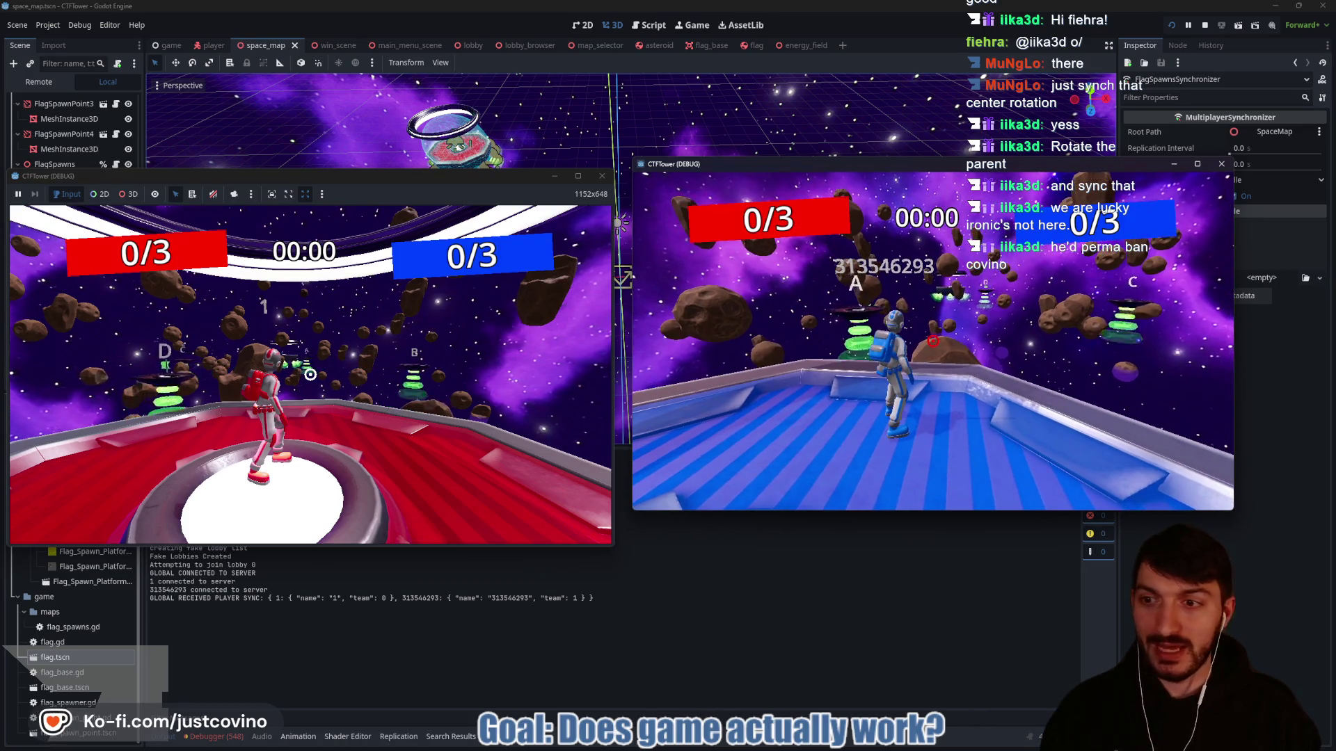
{"action": "key", "text": "a"}
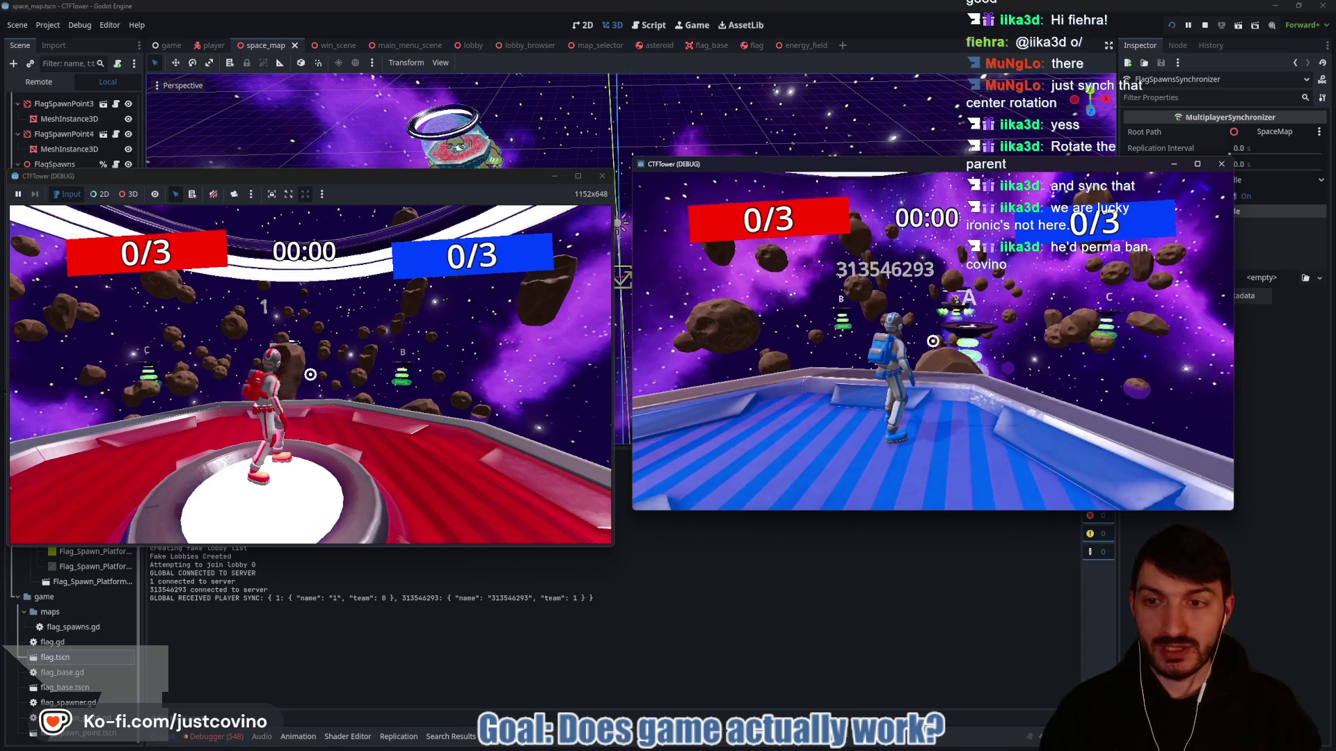
{"action": "key", "text": "a"}
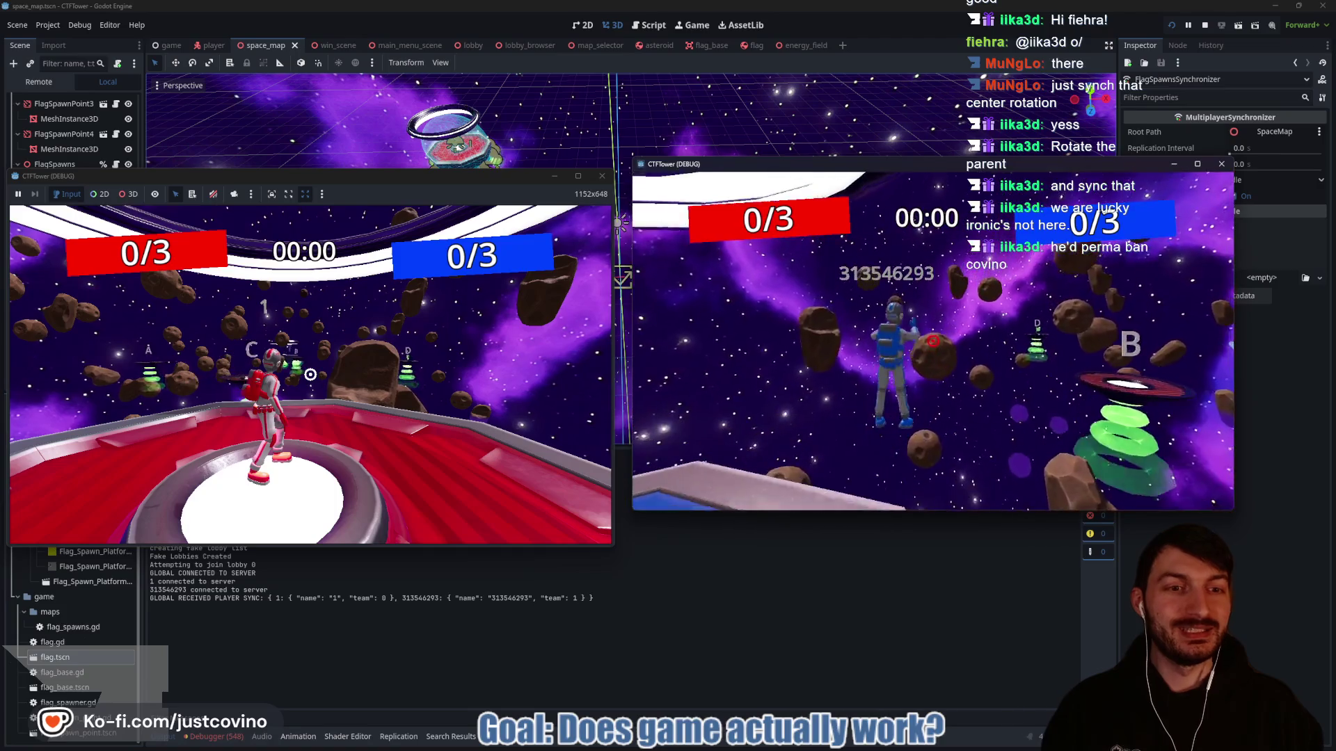
{"action": "key", "text": "space"}
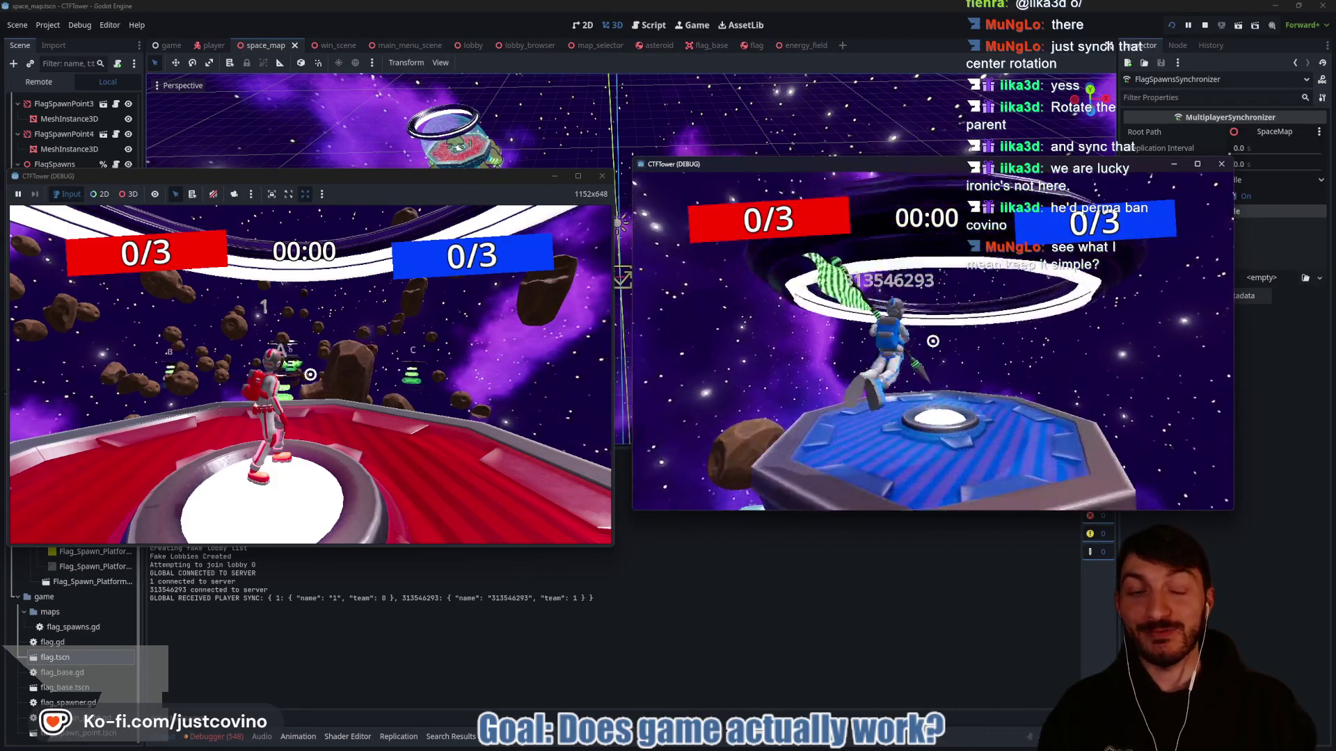
Bring the flag to the blue base for 1/3, then stop both instances with F8.
{"action": "key", "text": "w"}
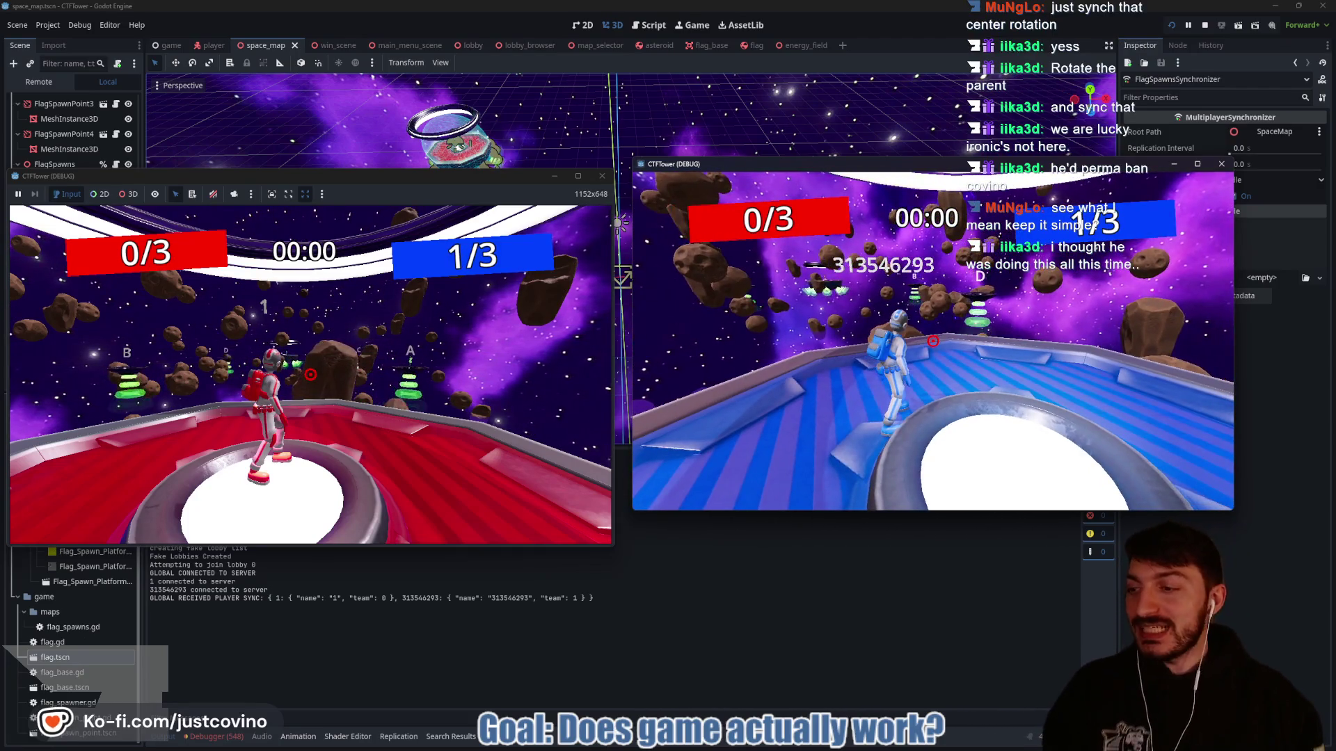
{"action": "mouse_move", "coordinate": [933, 340]}
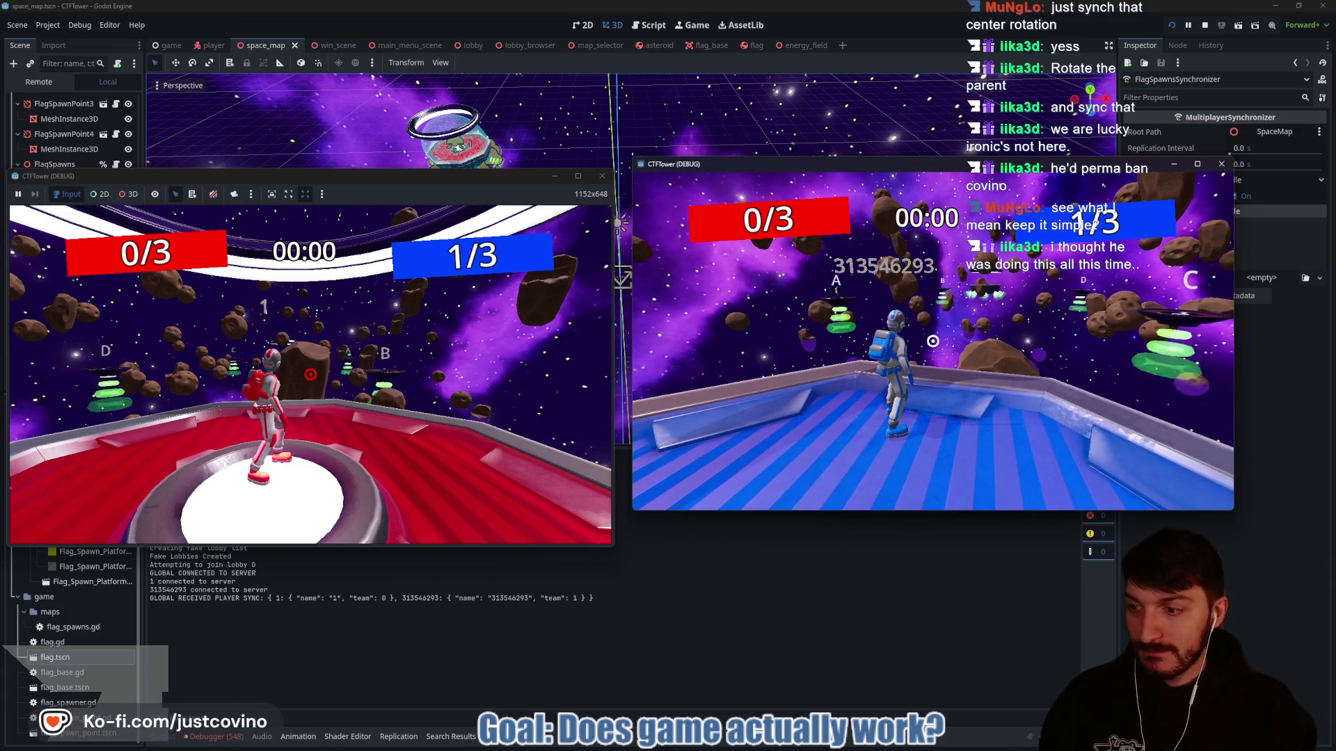
{"action": "key", "text": "w"}
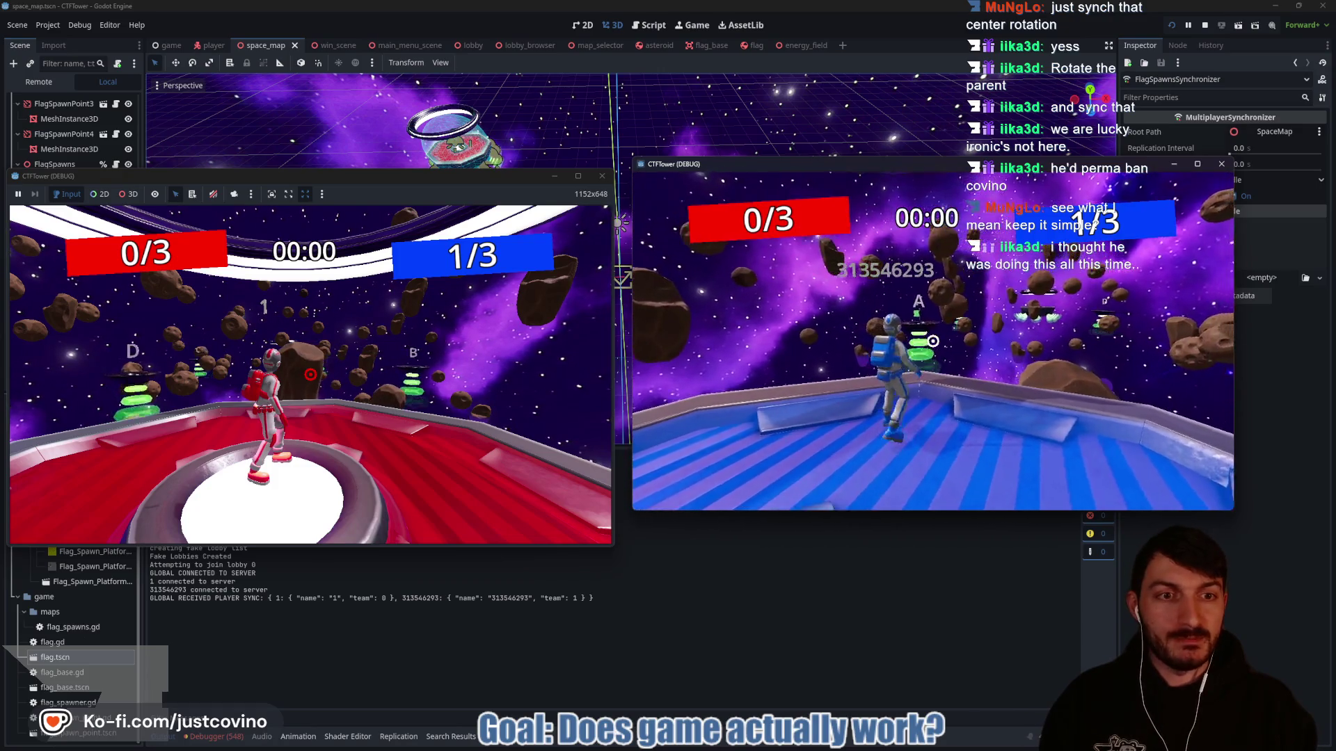
{"action": "key", "text": "space"}
{"action": "key", "text": "F8"}
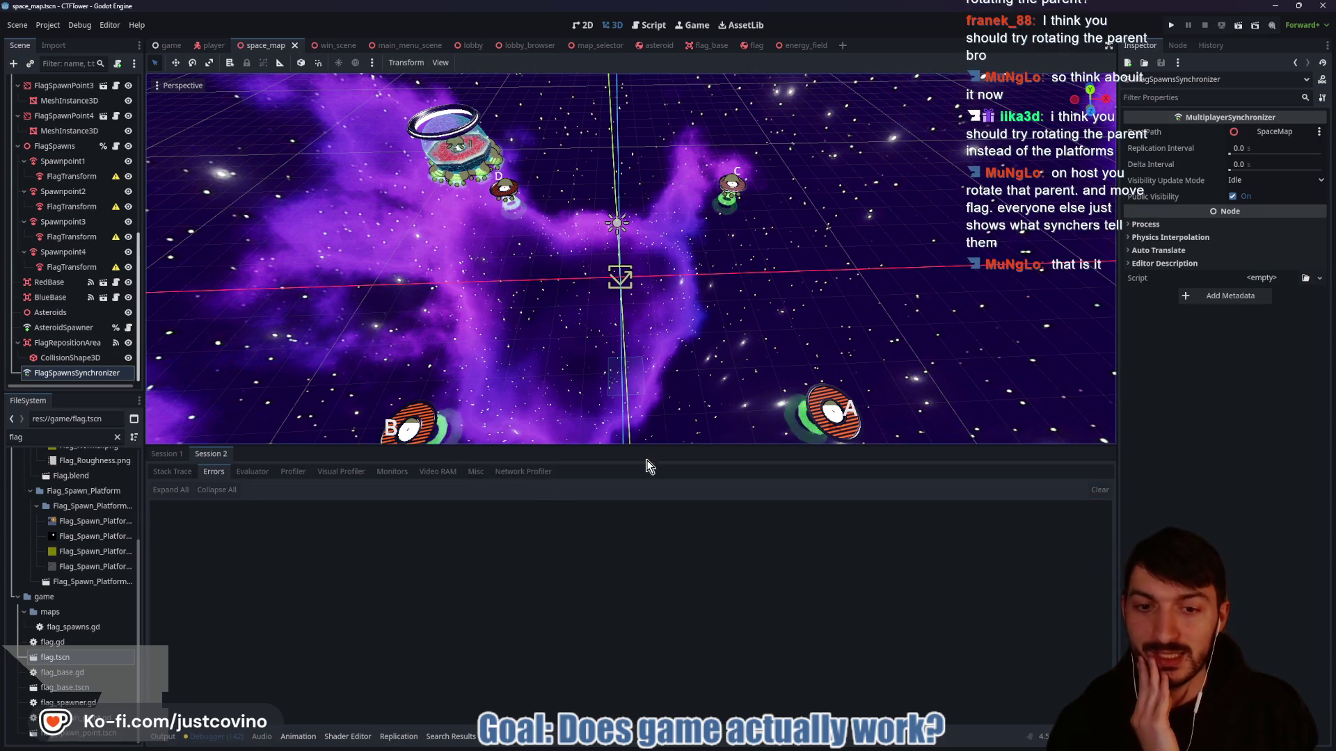
Lower the Debugger splitter for a taller 3D view, then open asteroid_spawner.gd from AsteroidSpawner.
{"action": "left_click_drag", "start_coordinate": [635, 446], "coordinate": [620, 611]}
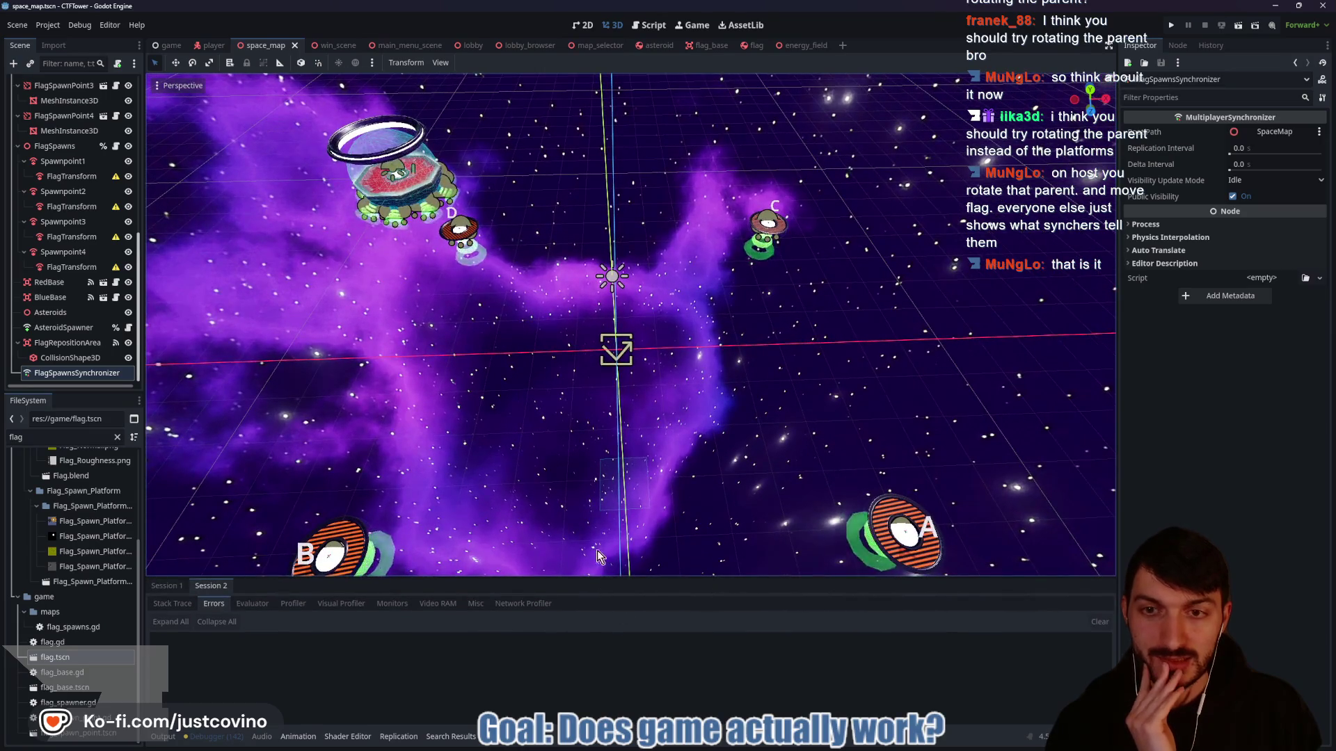
{"action": "scroll", "coordinate": [584, 473], "scroll_direction": "down", "scroll_amount": 4}
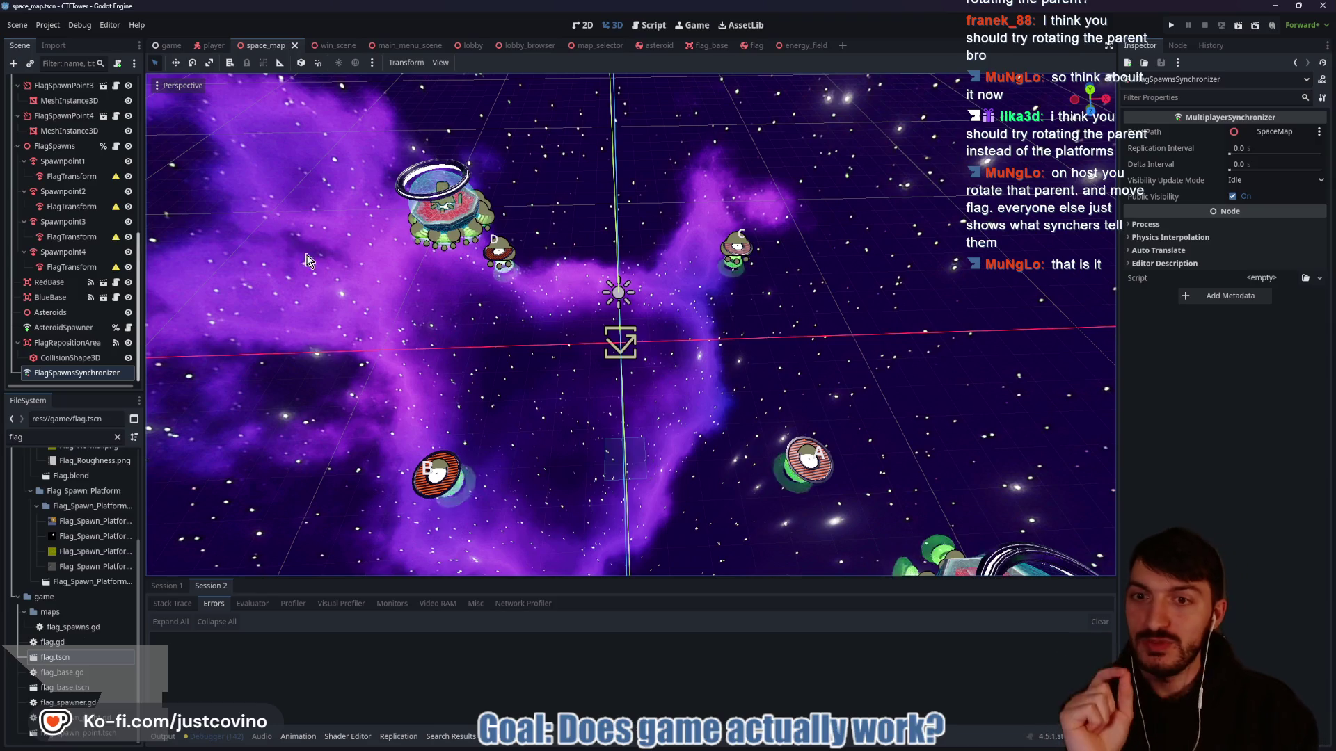
{"action": "scroll", "coordinate": [72, 259], "scroll_direction": "up", "scroll_amount": 5}
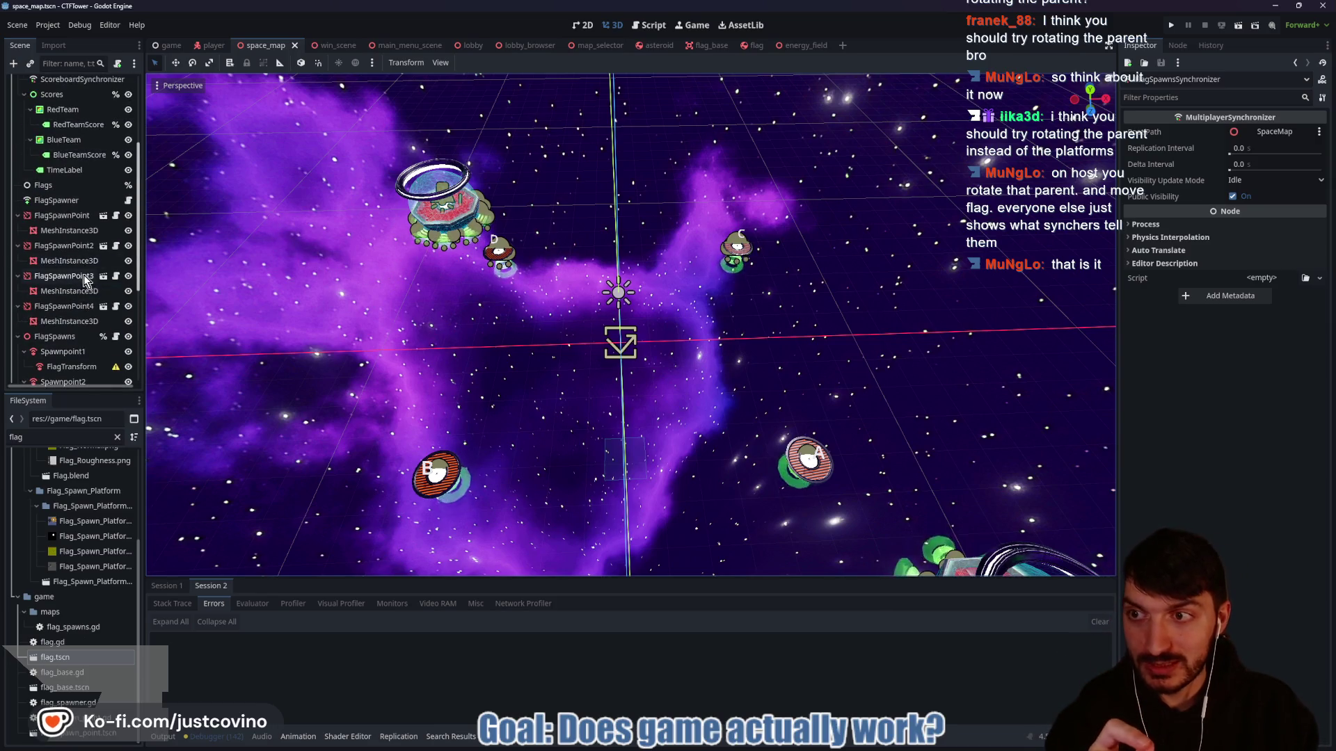
{"action": "scroll", "coordinate": [86, 274], "scroll_direction": "up", "scroll_amount": 3}
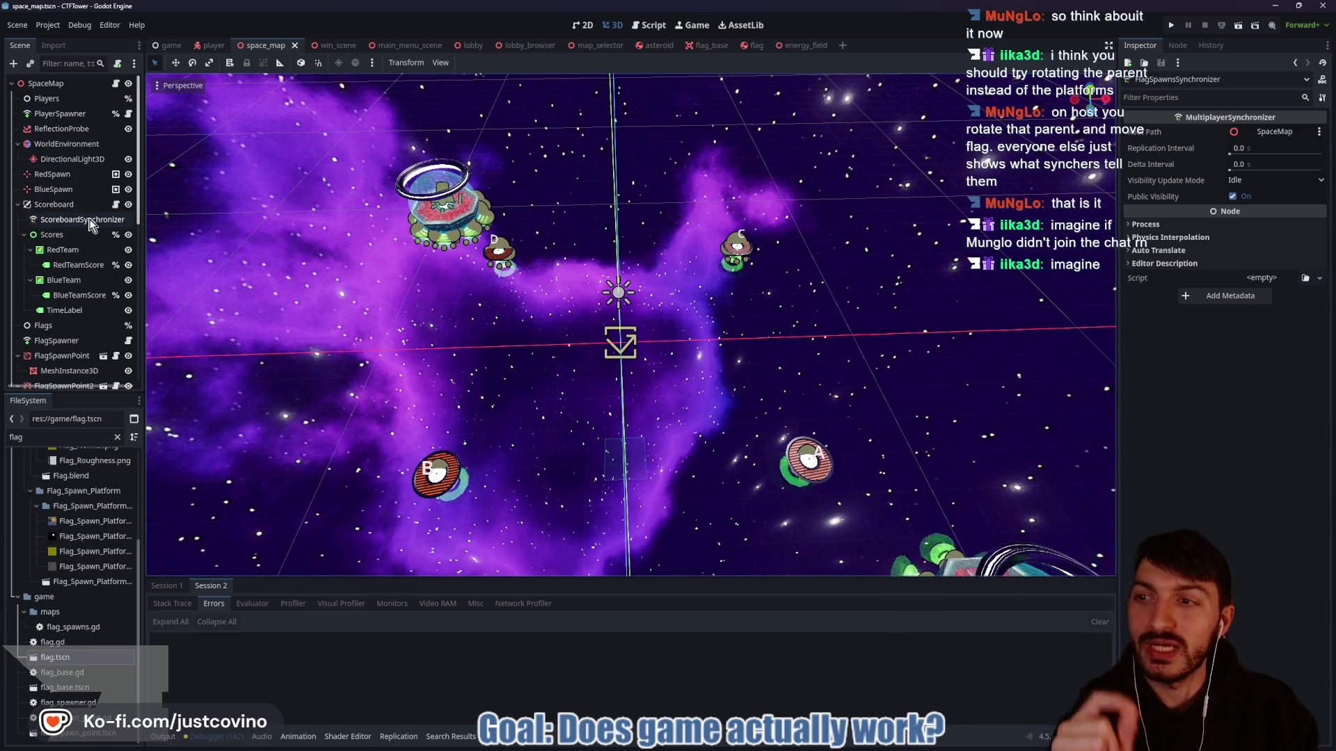
{"action": "scroll", "coordinate": [89, 229], "scroll_direction": "down", "scroll_amount": 5}
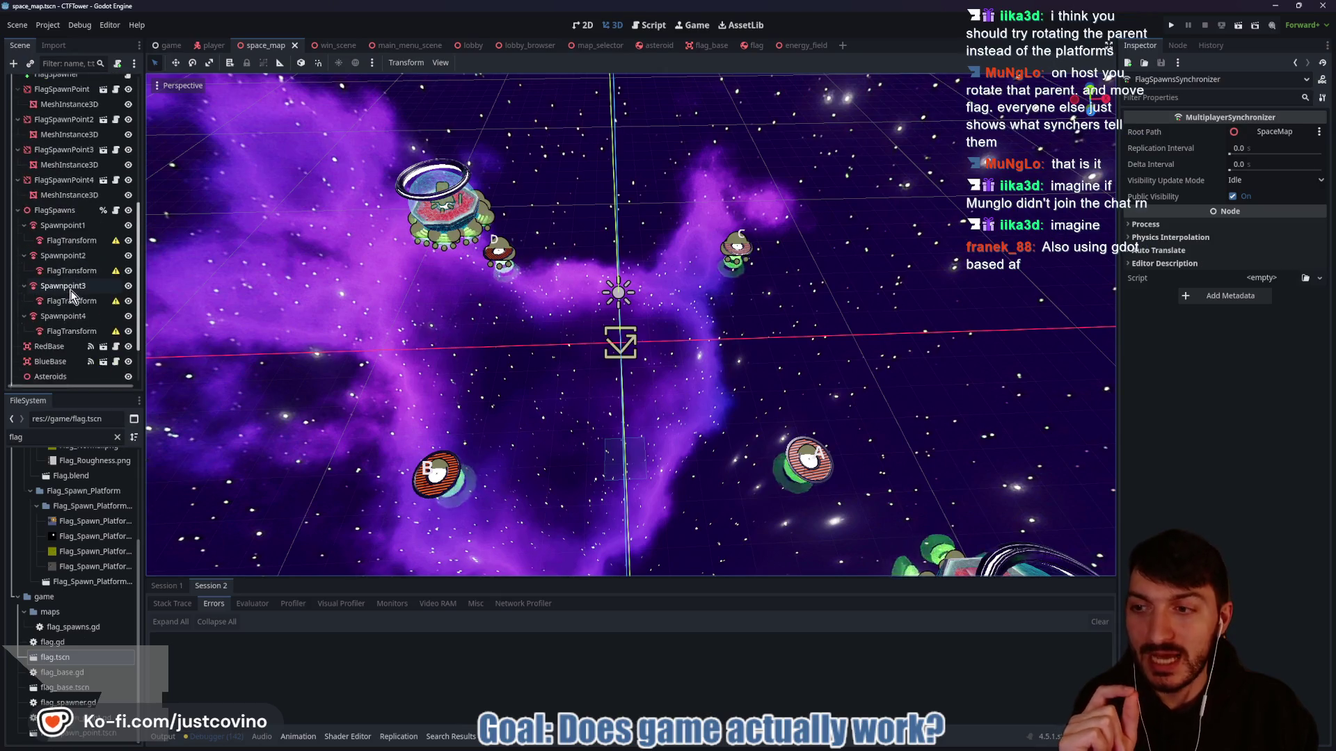
{"action": "scroll", "coordinate": [71, 296], "scroll_direction": "down", "scroll_amount": 2}
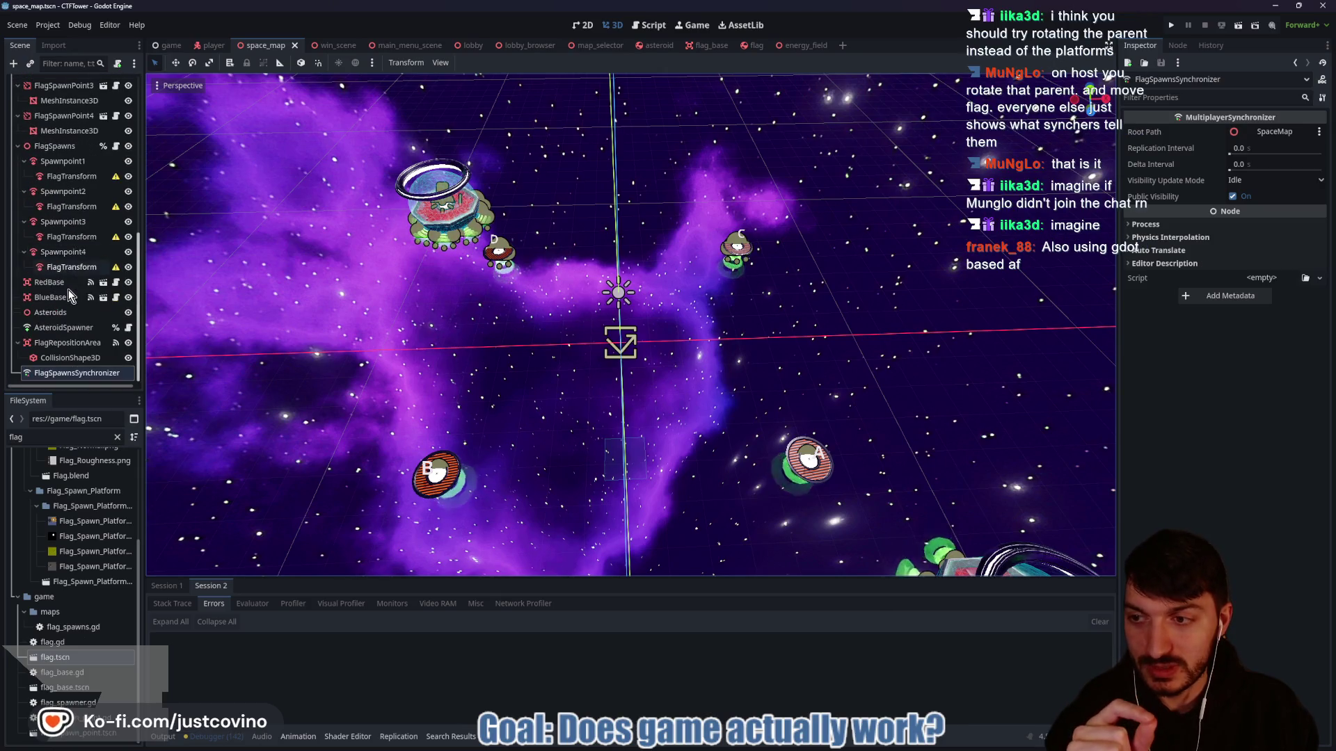
{"action": "left_click", "coordinate": [128, 329]}
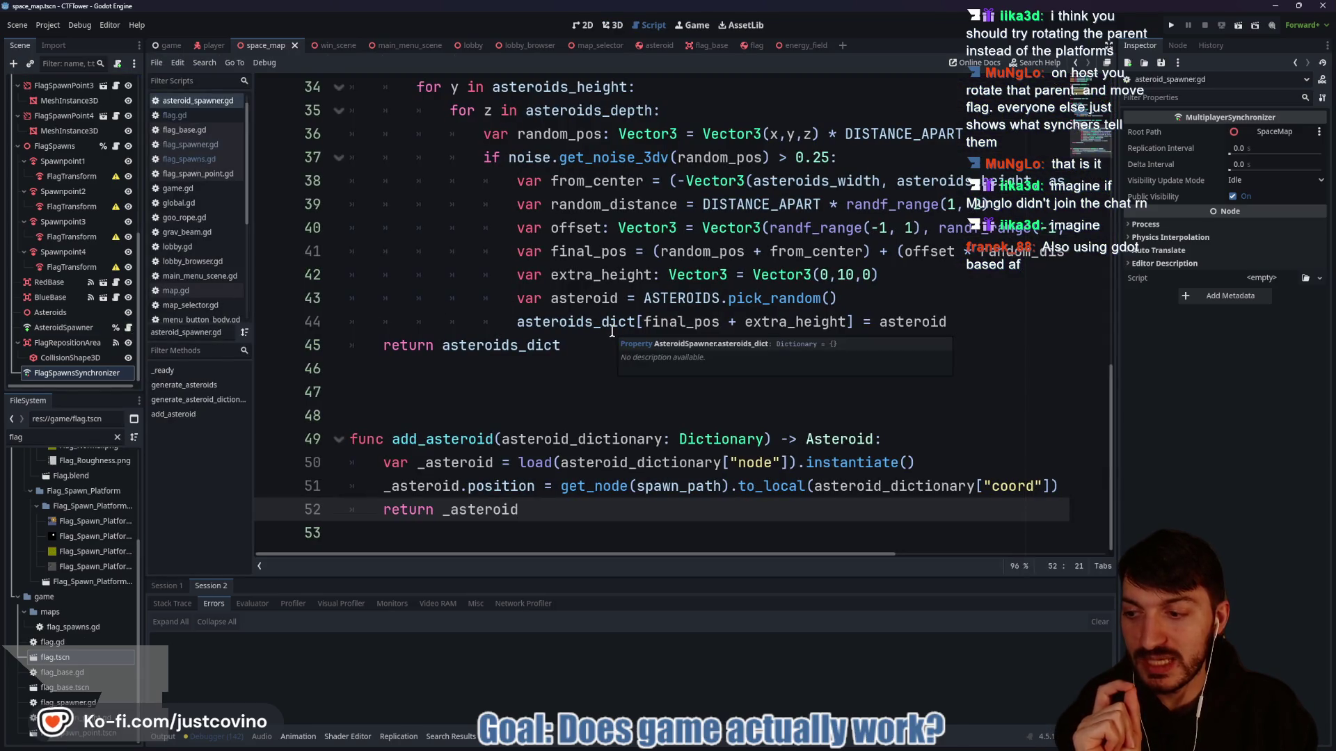
{"action": "left_click", "coordinate": [576, 363]}
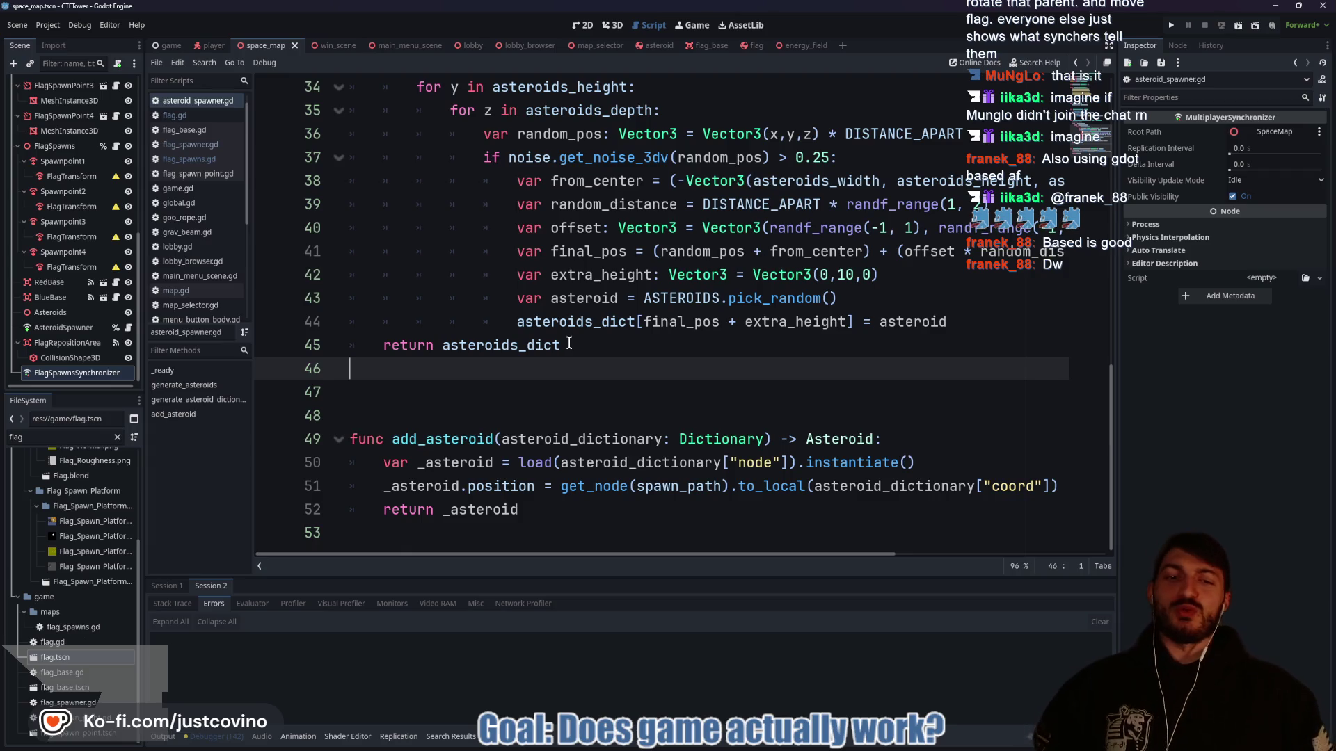
{"action": "scroll", "coordinate": [543, 276], "scroll_direction": "up", "scroll_amount": 2}
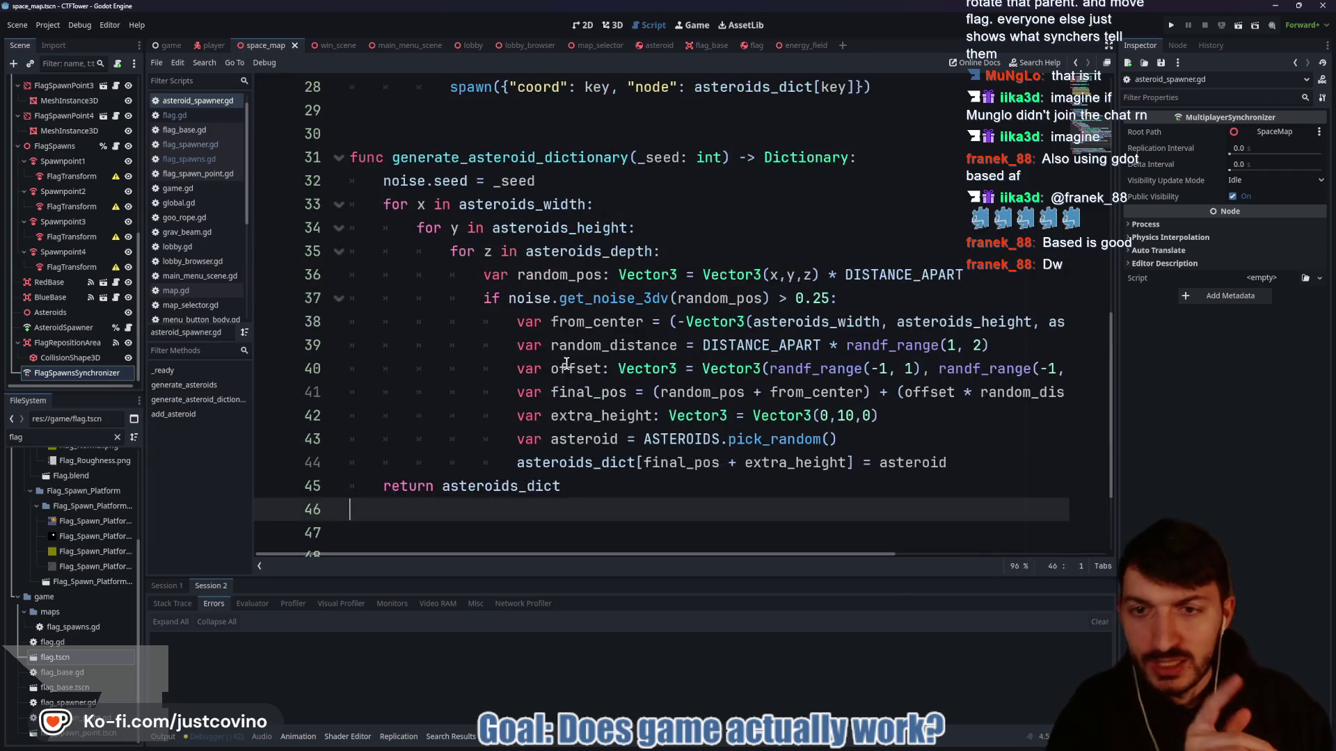
{"action": "scroll", "coordinate": [626, 278], "scroll_direction": "up", "scroll_amount": 4}
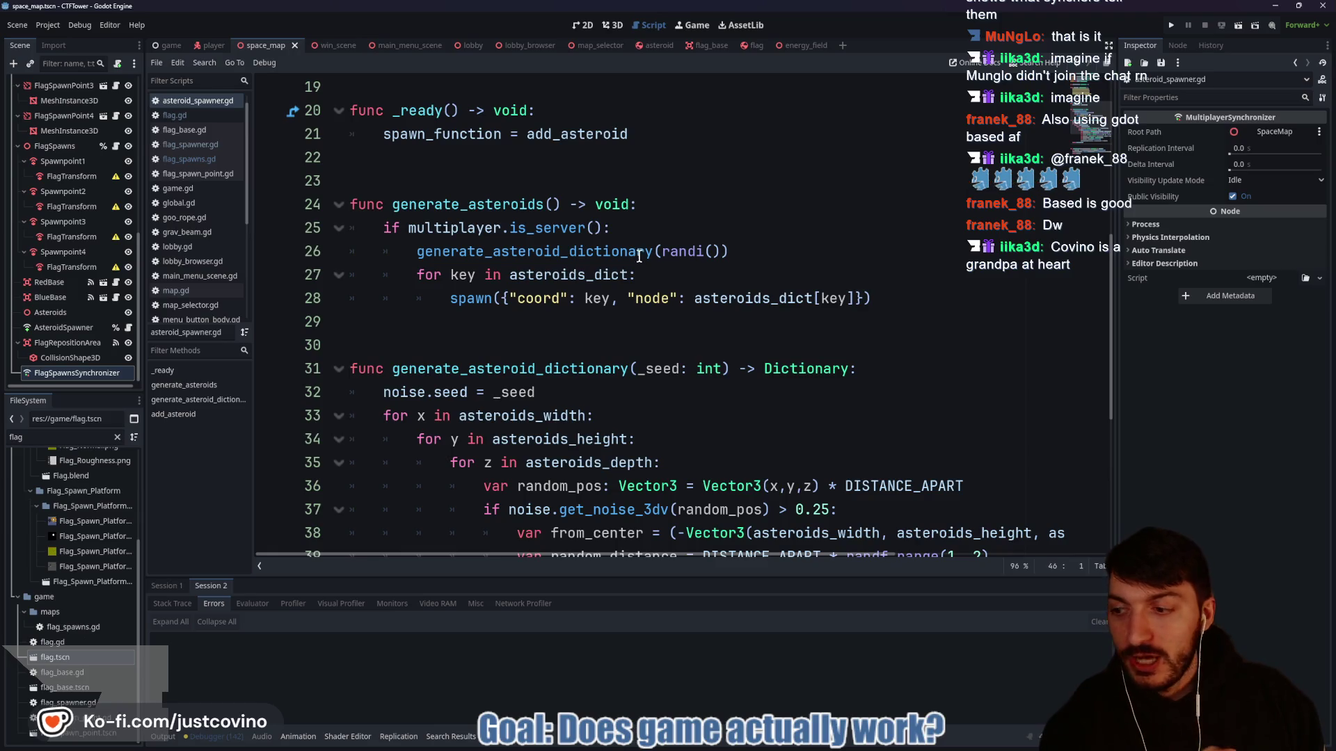
{"action": "scroll", "coordinate": [637, 252], "scroll_direction": "up", "scroll_amount": 1}
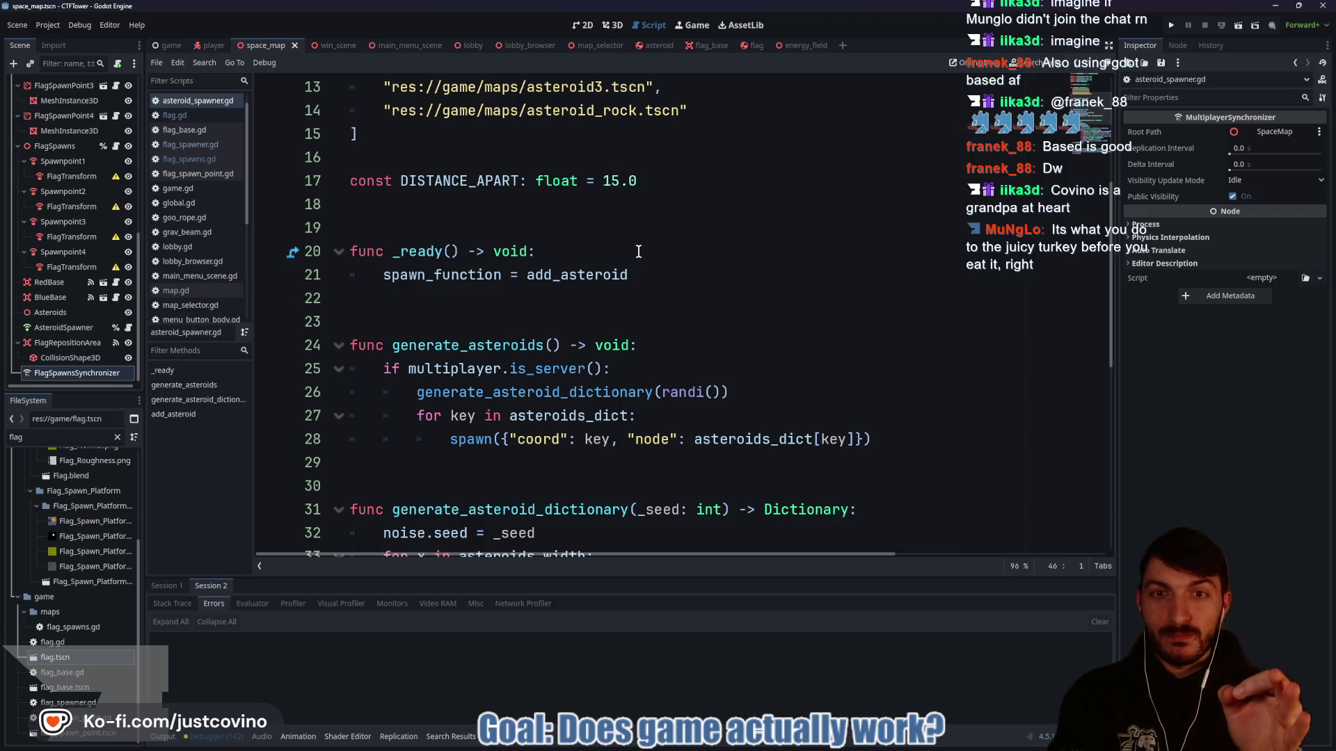
{"action": "scroll", "coordinate": [601, 354], "scroll_direction": "up", "scroll_amount": 3}
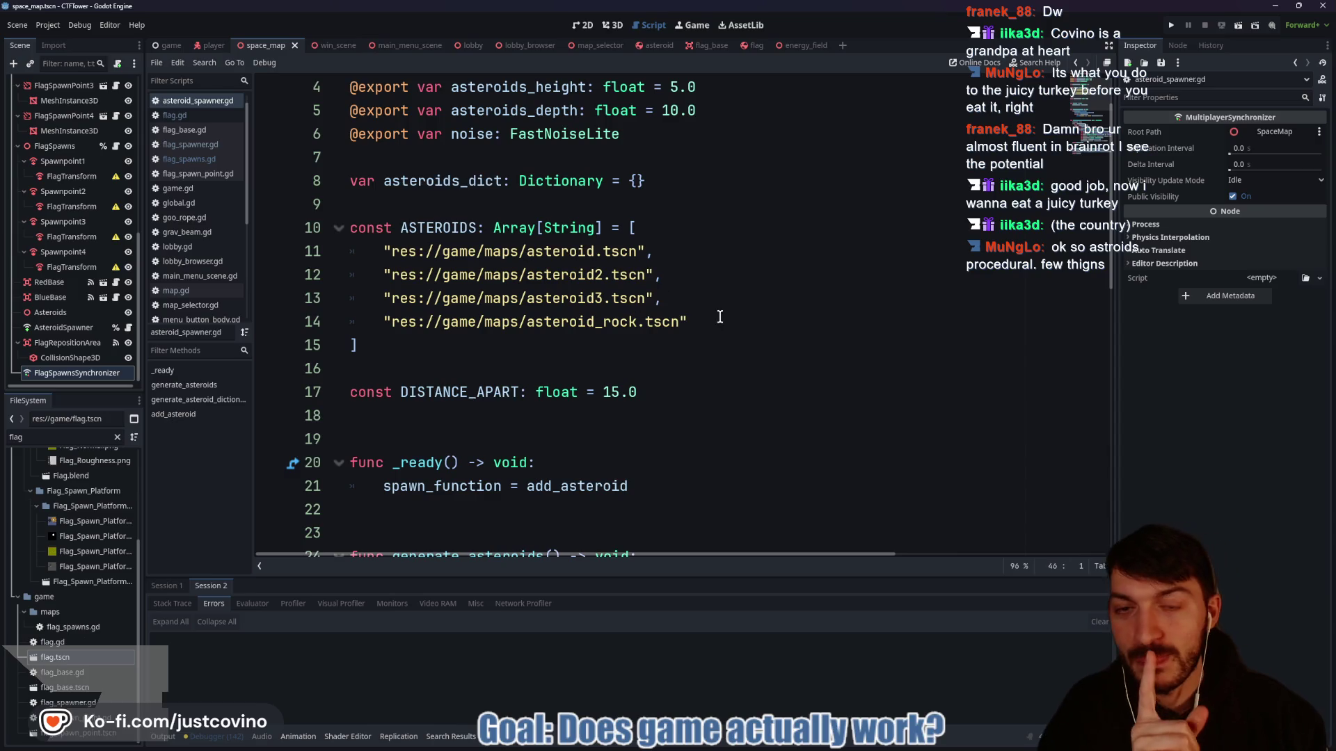
{"action": "scroll", "coordinate": [664, 278], "scroll_direction": "down", "scroll_amount": 1}
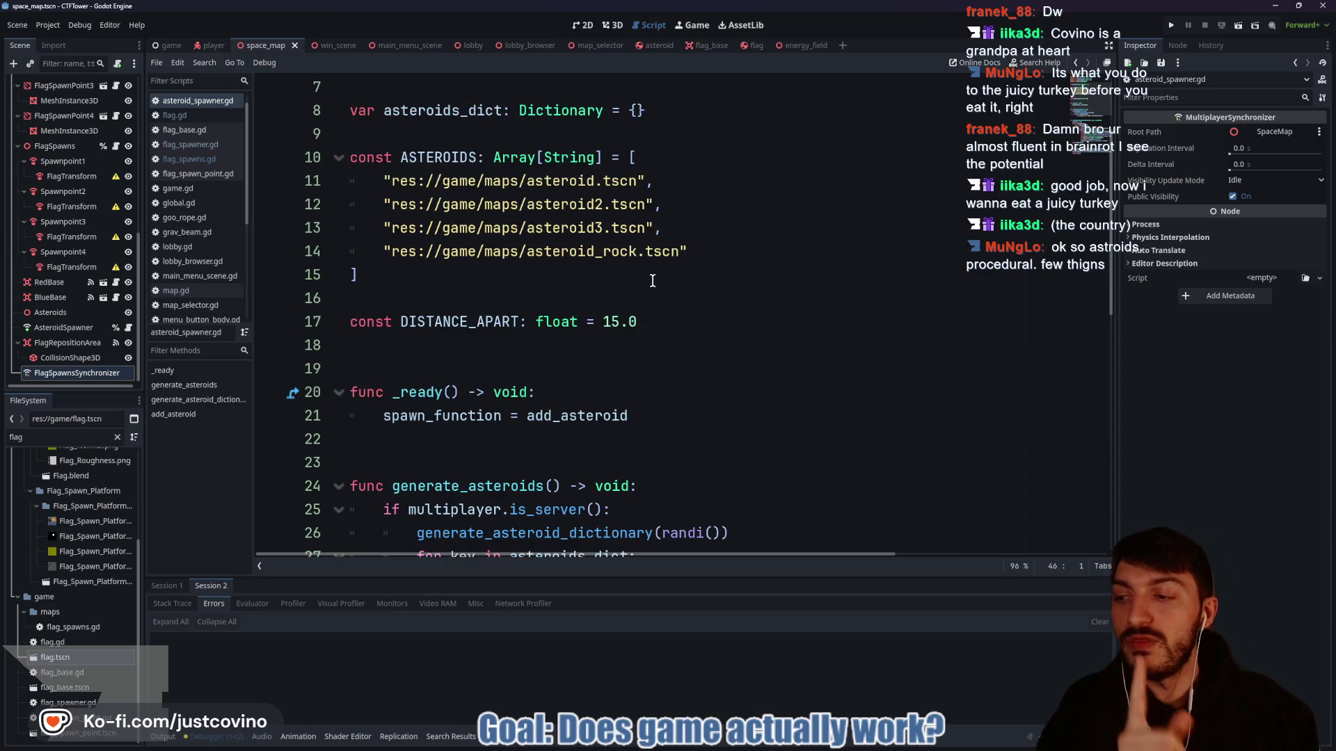
{"action": "scroll", "coordinate": [650, 277], "scroll_direction": "down", "scroll_amount": 2}
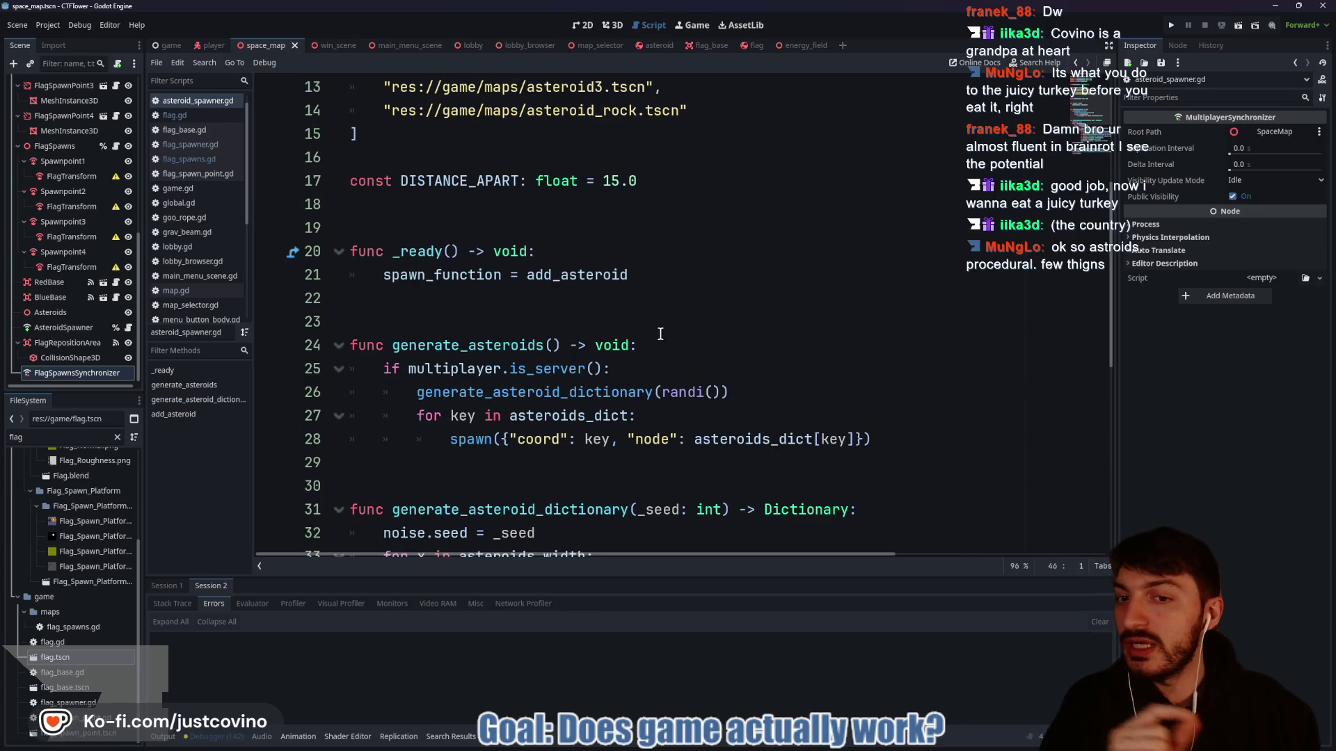
{"action": "scroll", "coordinate": [690, 333], "scroll_direction": "down", "scroll_amount": 1}
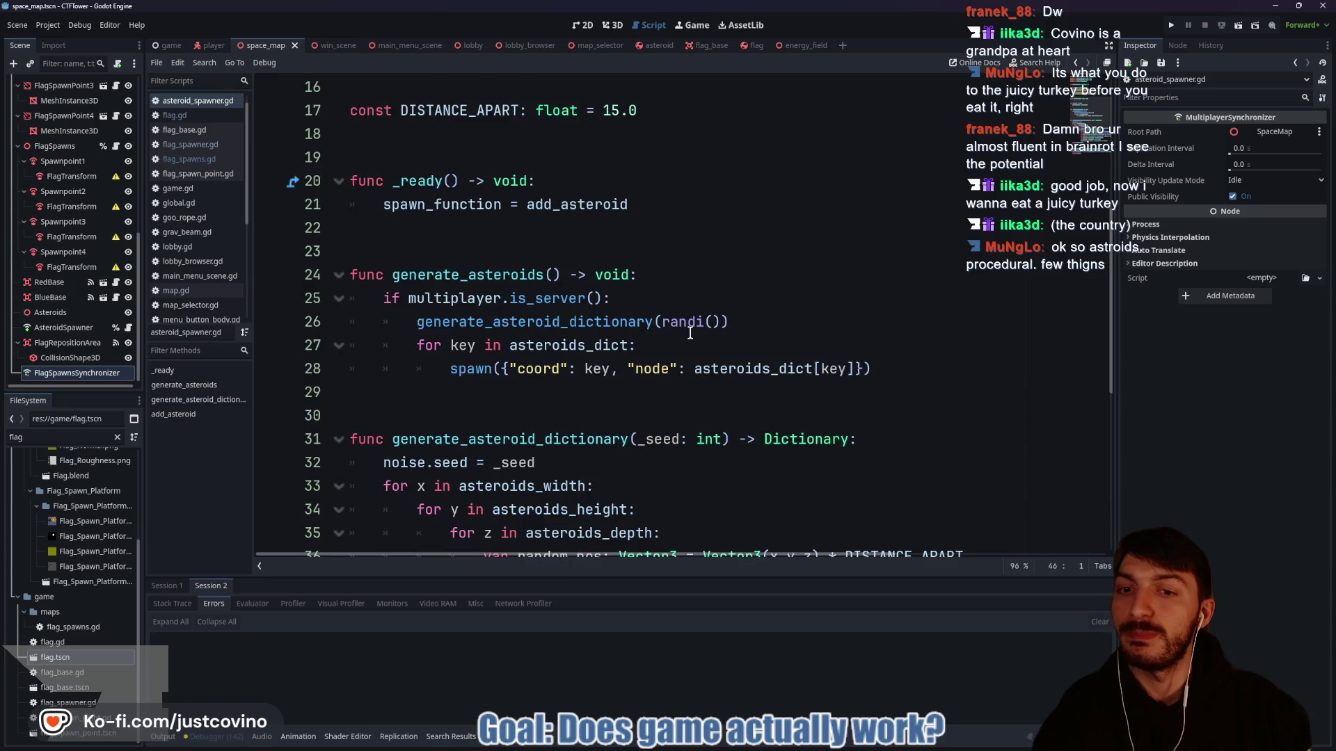
{"action": "mouse_move", "coordinate": [800, 321]}
{"action": "left_mouse_down"}
{"action": "mouse_move", "coordinate": [418, 321]}
{"action": "mouse_move", "coordinate": [349, 298]}
{"action": "left_mouse_up"}
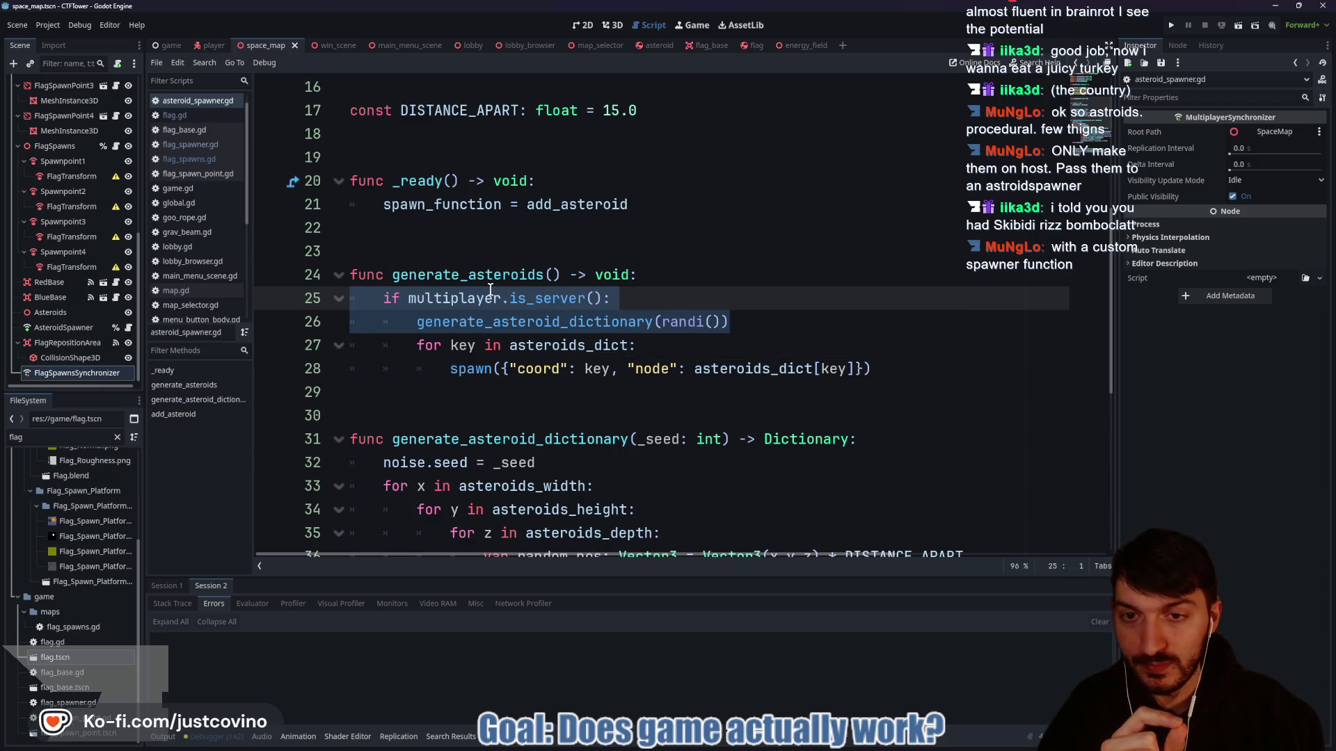
{"action": "scroll", "coordinate": [490, 290], "scroll_direction": "down", "scroll_amount": 3}
{"action": "left_click_drag", "start_coordinate": [350, 228], "coordinate": [844, 331]}
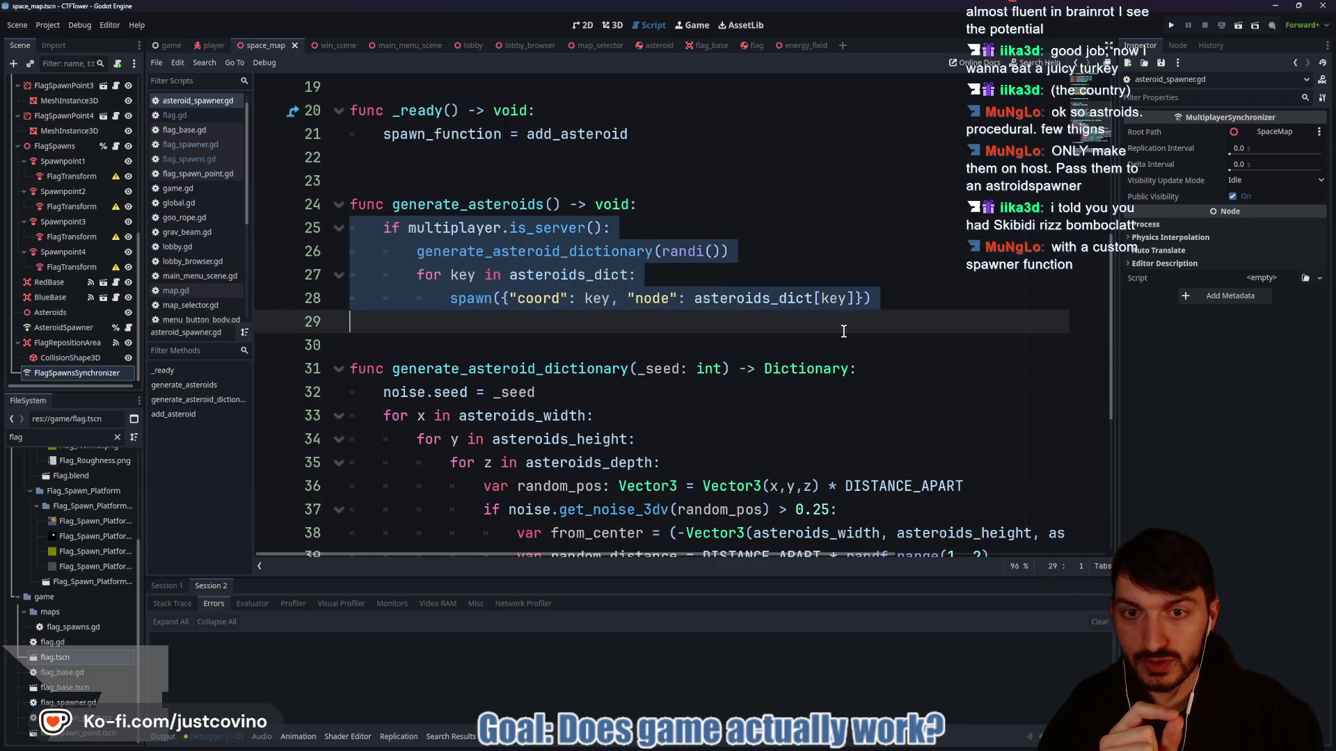
{"action": "scroll", "coordinate": [772, 318], "scroll_direction": "down", "scroll_amount": 4}
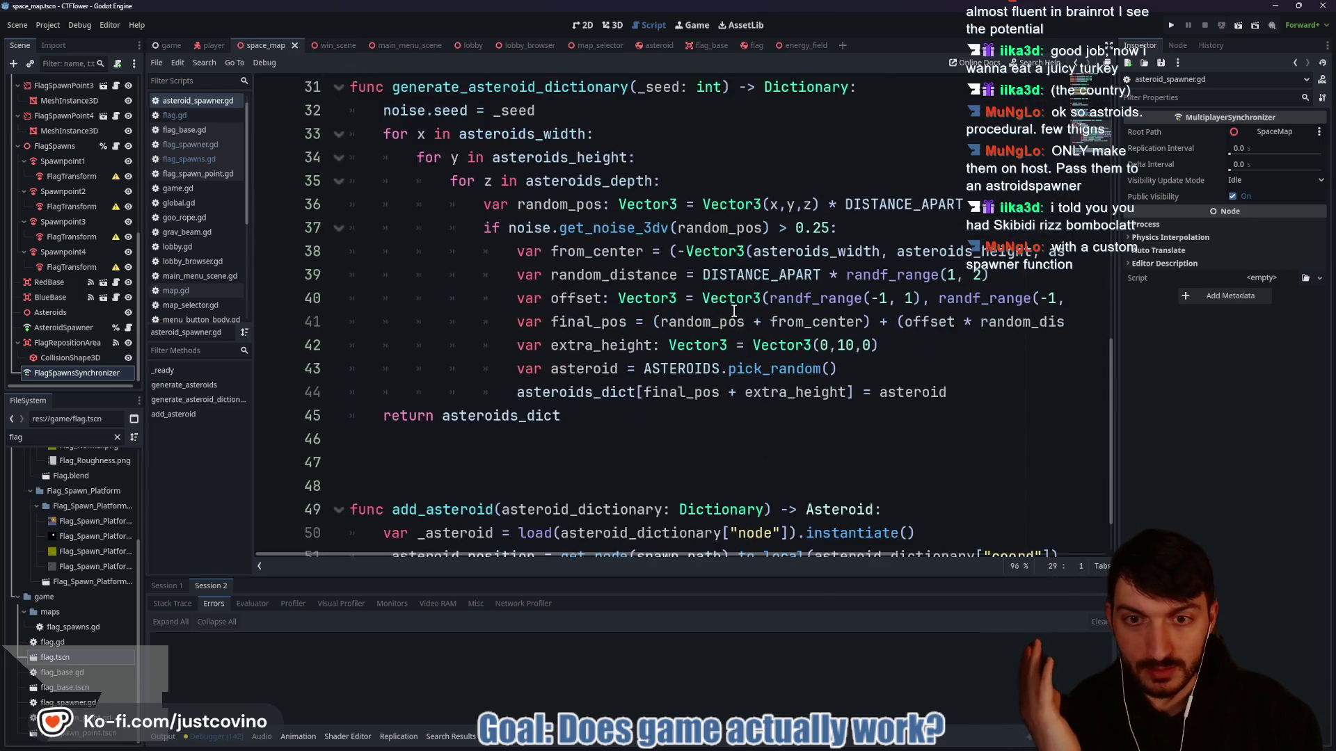
{"action": "scroll", "coordinate": [734, 311], "scroll_direction": "up", "scroll_amount": 4}
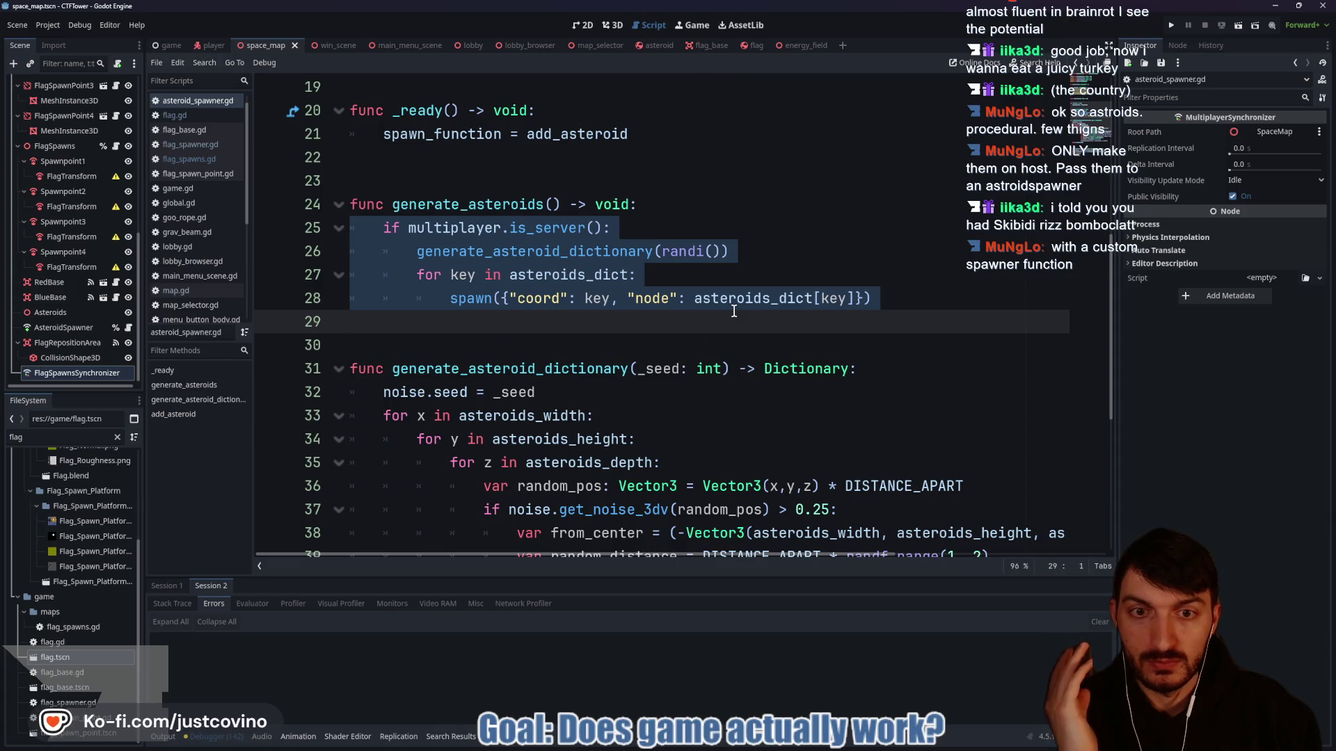
{"action": "scroll", "coordinate": [734, 311], "scroll_direction": "down", "scroll_amount": 5}
{"action": "scroll", "coordinate": [714, 315], "scroll_direction": "up", "scroll_amount": 6}
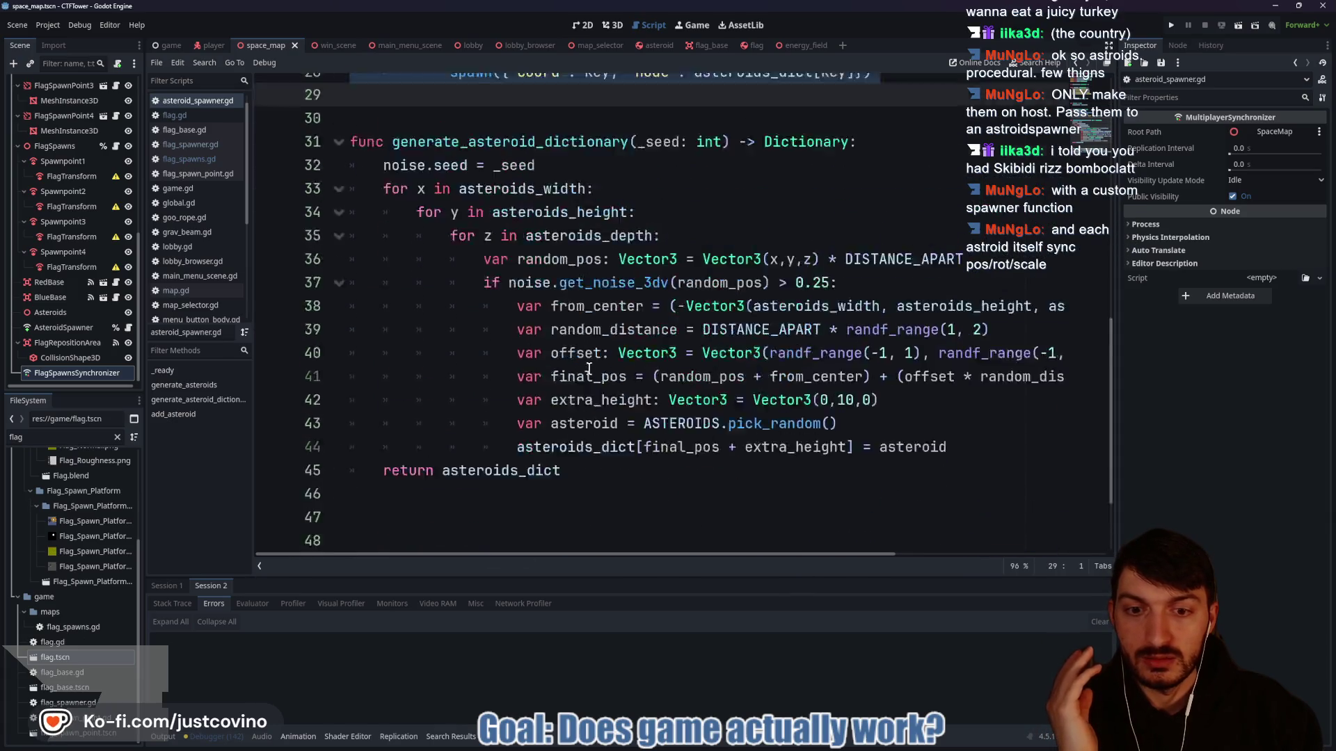
{"action": "scroll", "coordinate": [599, 283], "scroll_direction": "down", "scroll_amount": 6}
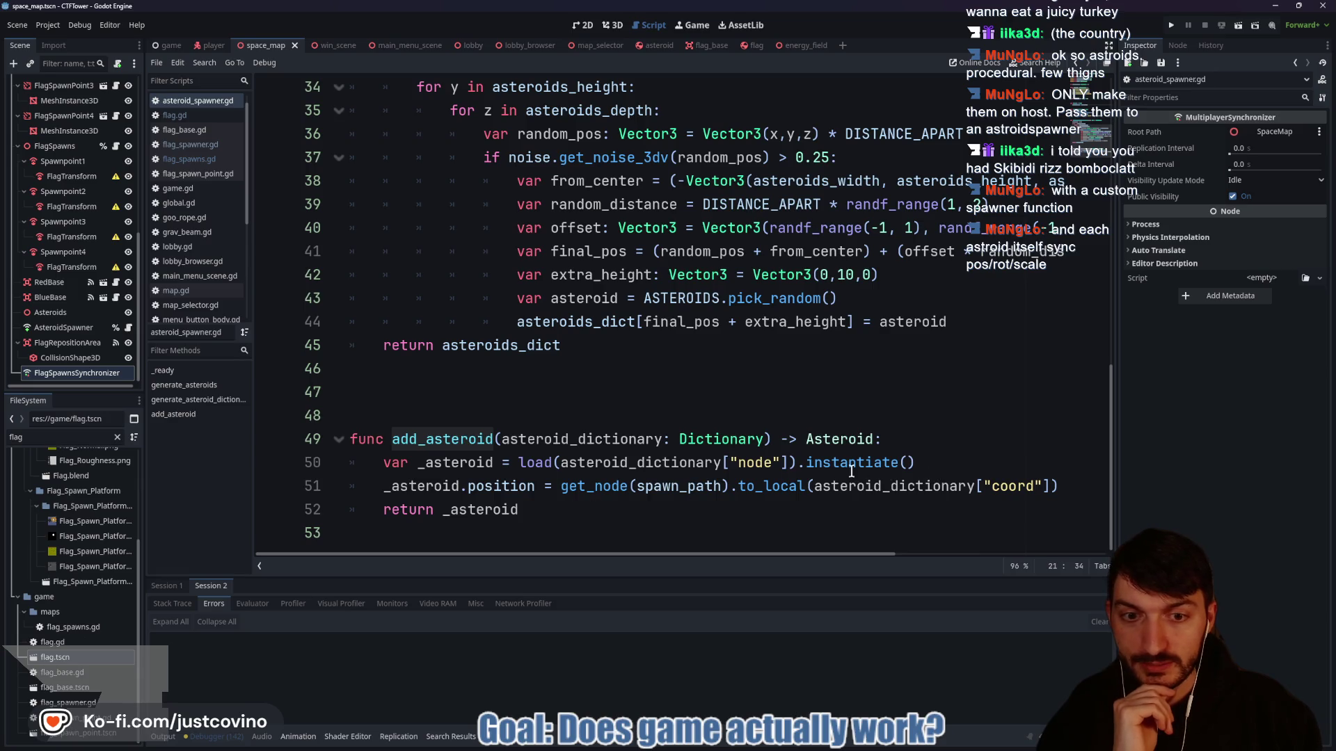
{"action": "left_click", "coordinate": [500, 438]}
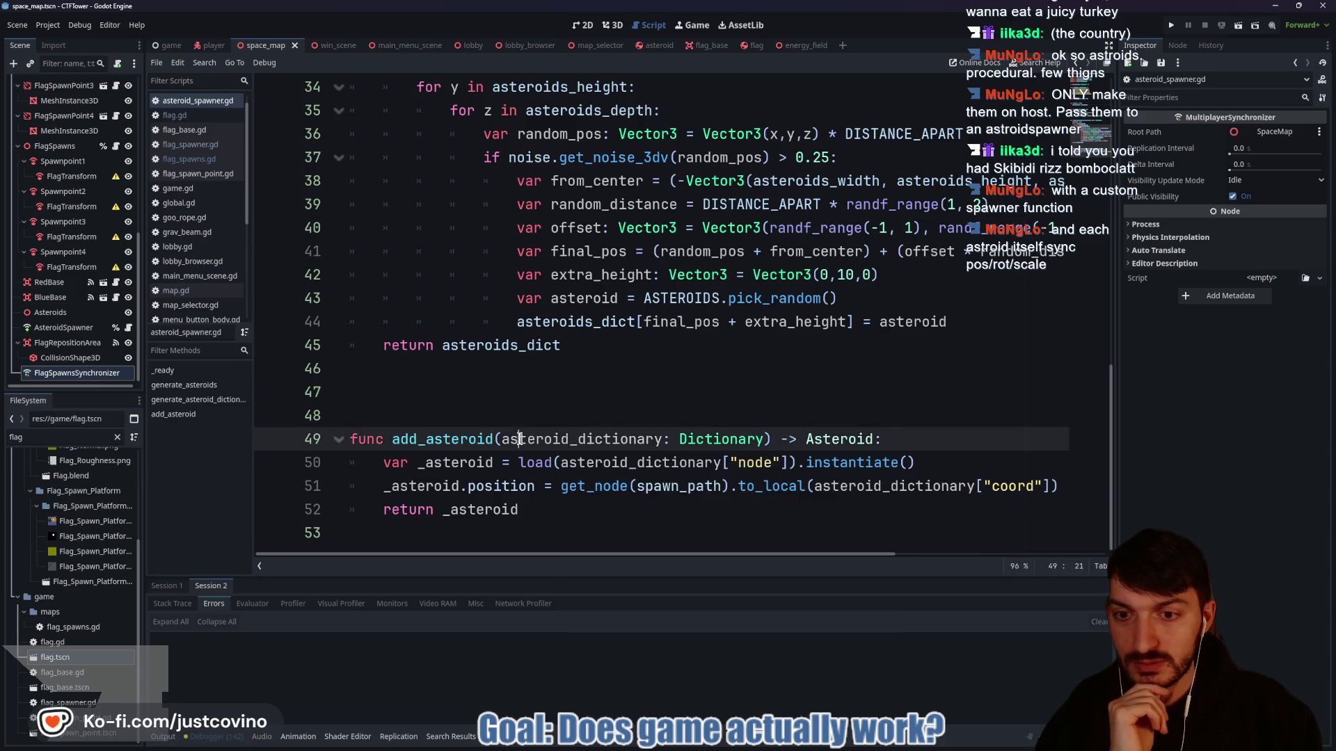
{"action": "left_click_drag", "start_coordinate": [499, 438], "coordinate": [764, 433]}
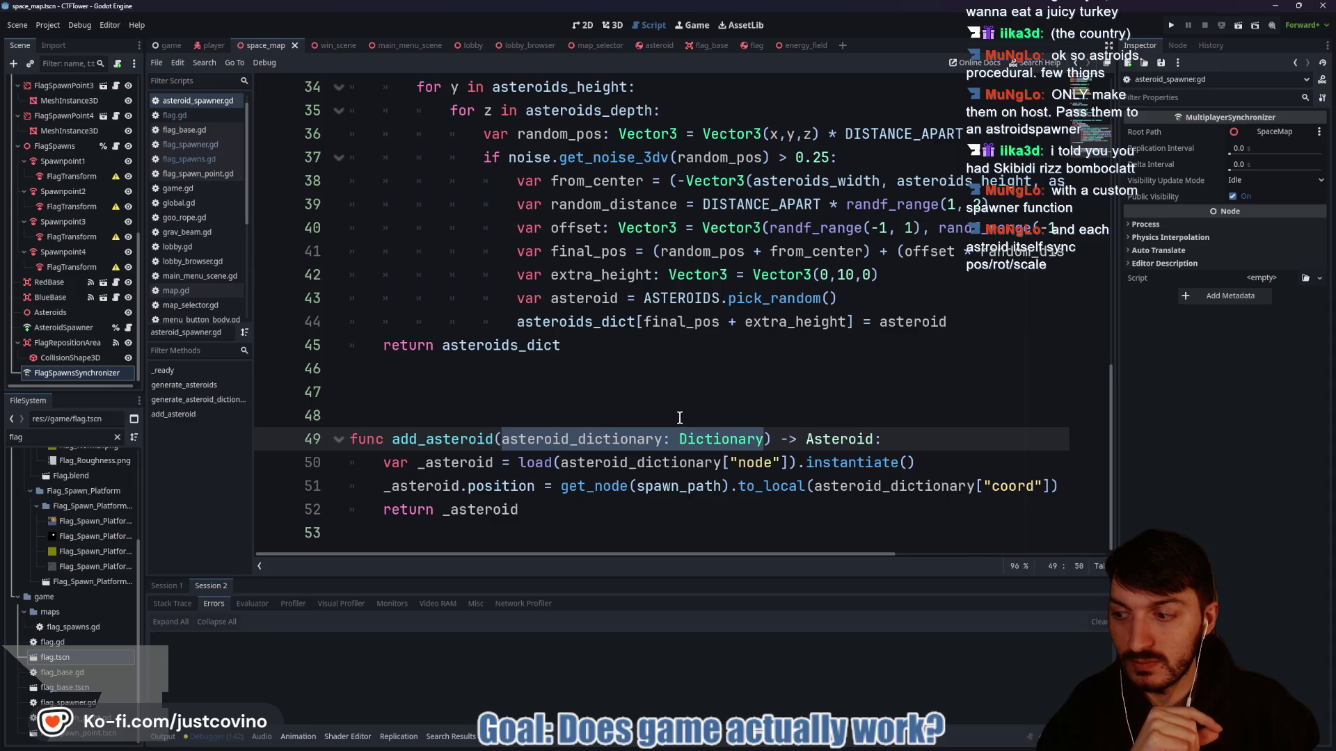
{"action": "left_click", "coordinate": [644, 46]}
Show the Debugger panel enlarged over the script and select Session 1.
{"action": "left_click", "coordinate": [76, 115]}
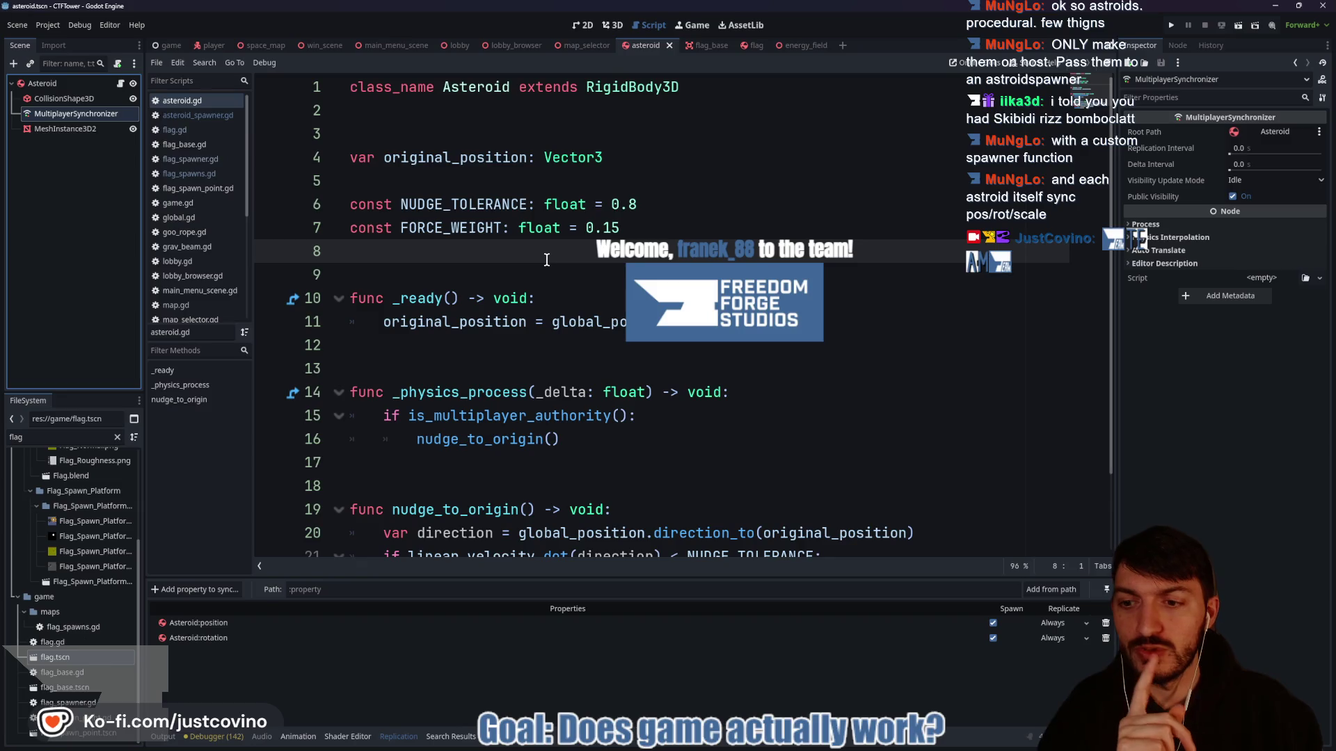
{"action": "scroll", "coordinate": [547, 260], "scroll_direction": "down", "scroll_amount": 1}
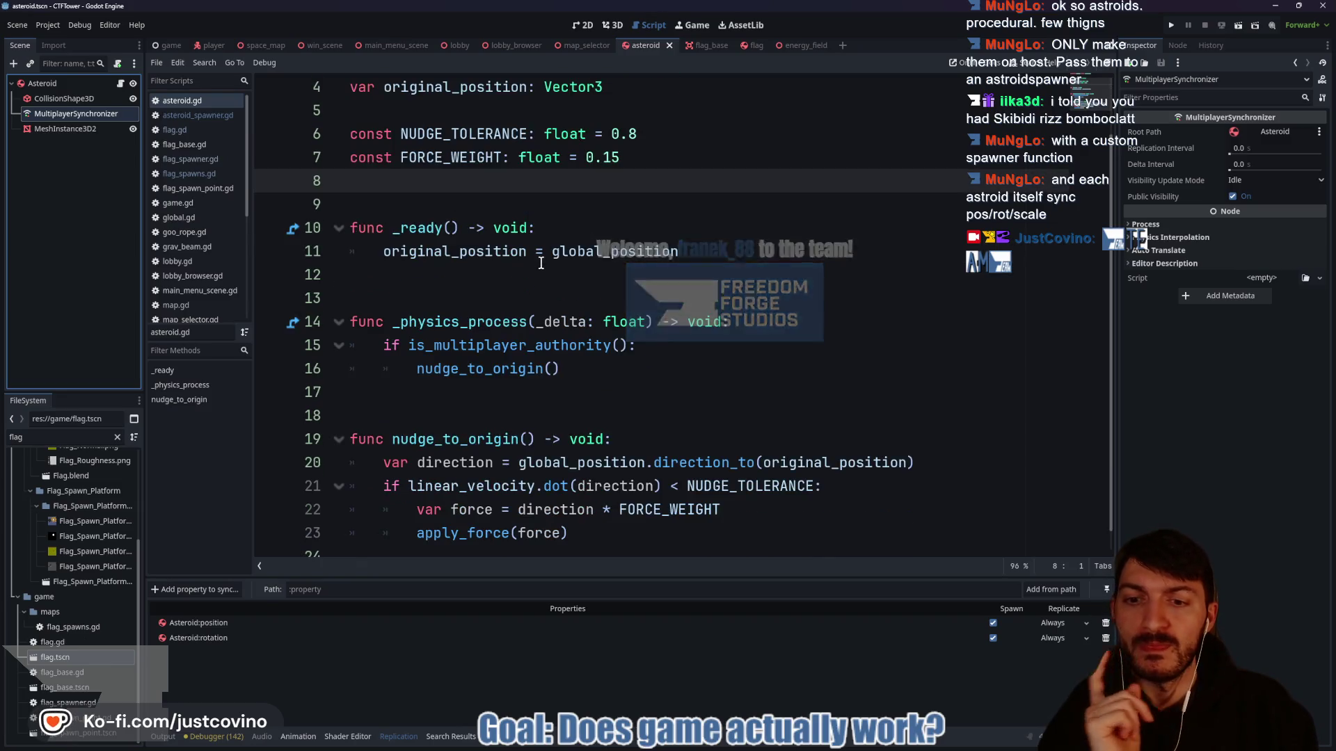
{"action": "left_click", "coordinate": [213, 737]}
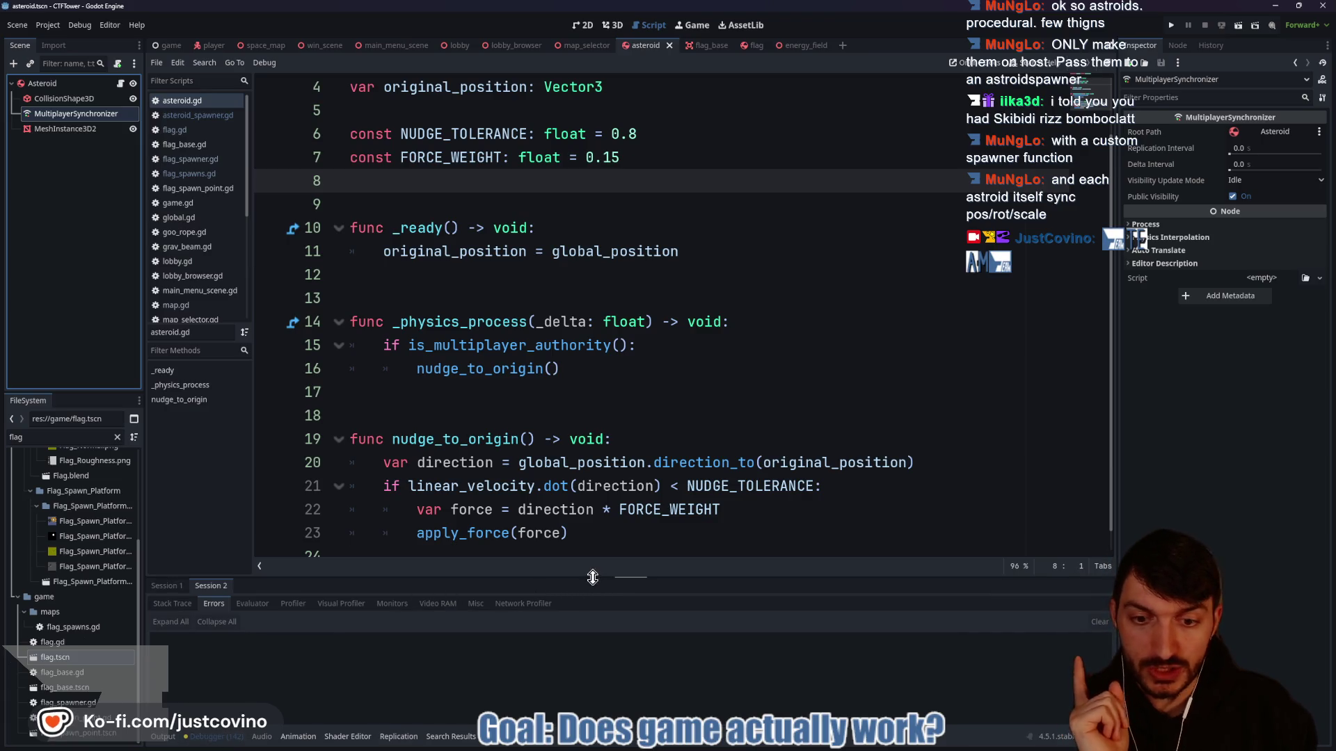
{"action": "left_click_drag", "start_coordinate": [595, 579], "coordinate": [356, 191]}
{"action": "left_click", "coordinate": [185, 209]}
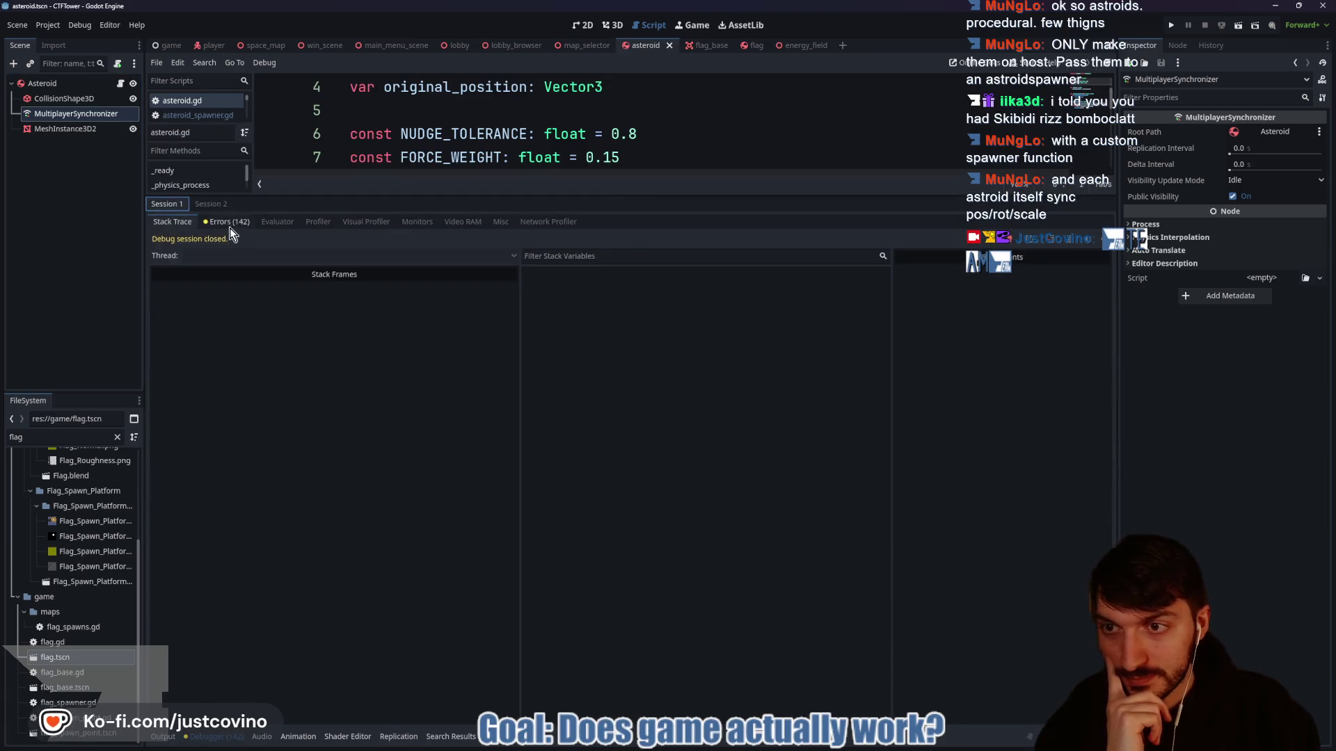
Browse the Errors (142) list and jump from an asteroid warning to asteroid_spawner.gd.
{"action": "left_click", "coordinate": [228, 223]}
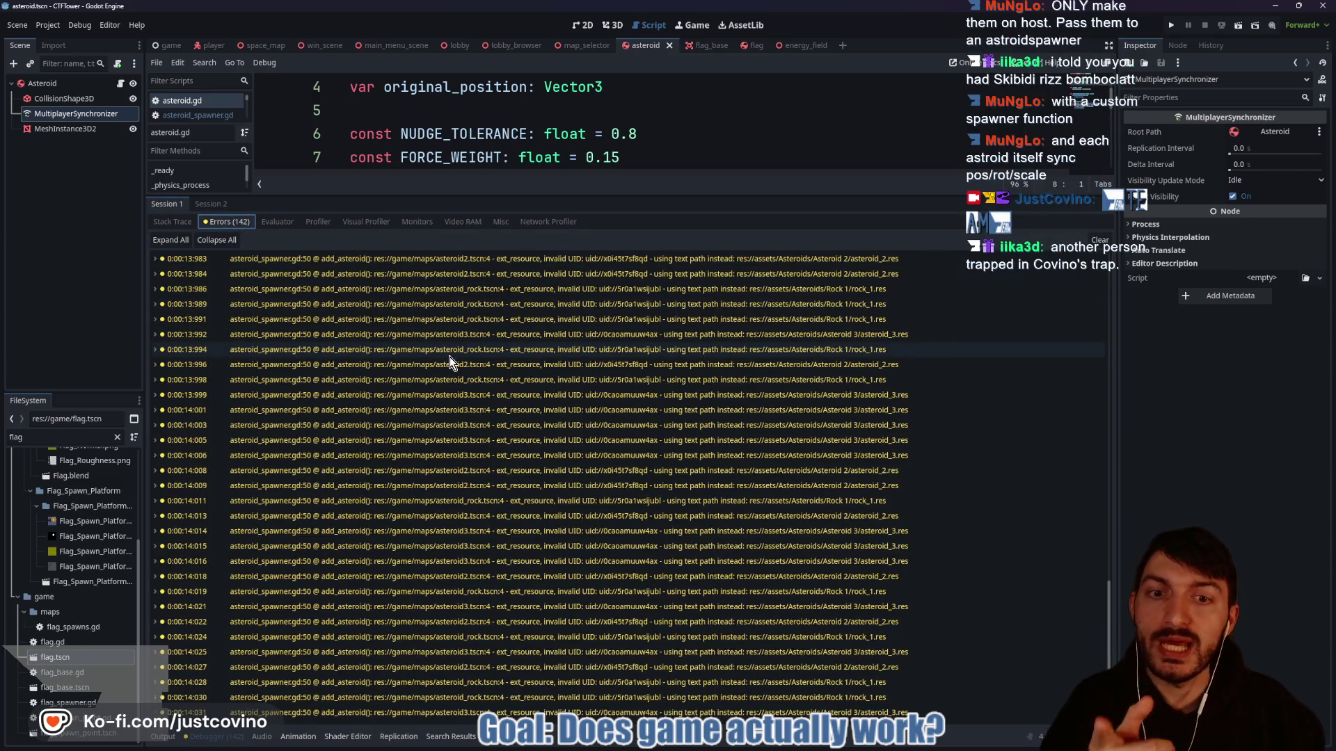
{"action": "scroll", "coordinate": [450, 358], "scroll_direction": "up", "scroll_amount": 5}
{"action": "scroll", "coordinate": [459, 362], "scroll_direction": "up", "scroll_amount": 20}
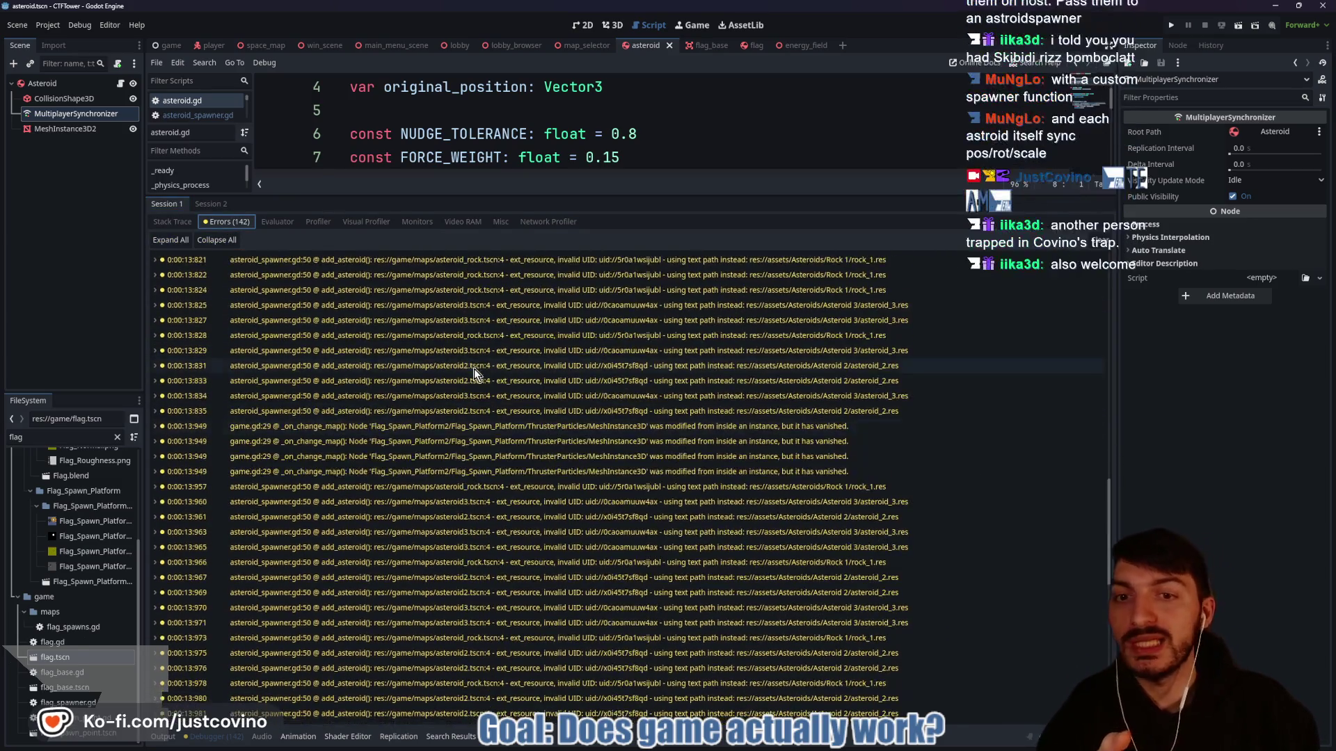
{"action": "scroll", "coordinate": [501, 376], "scroll_direction": "up", "scroll_amount": 4}
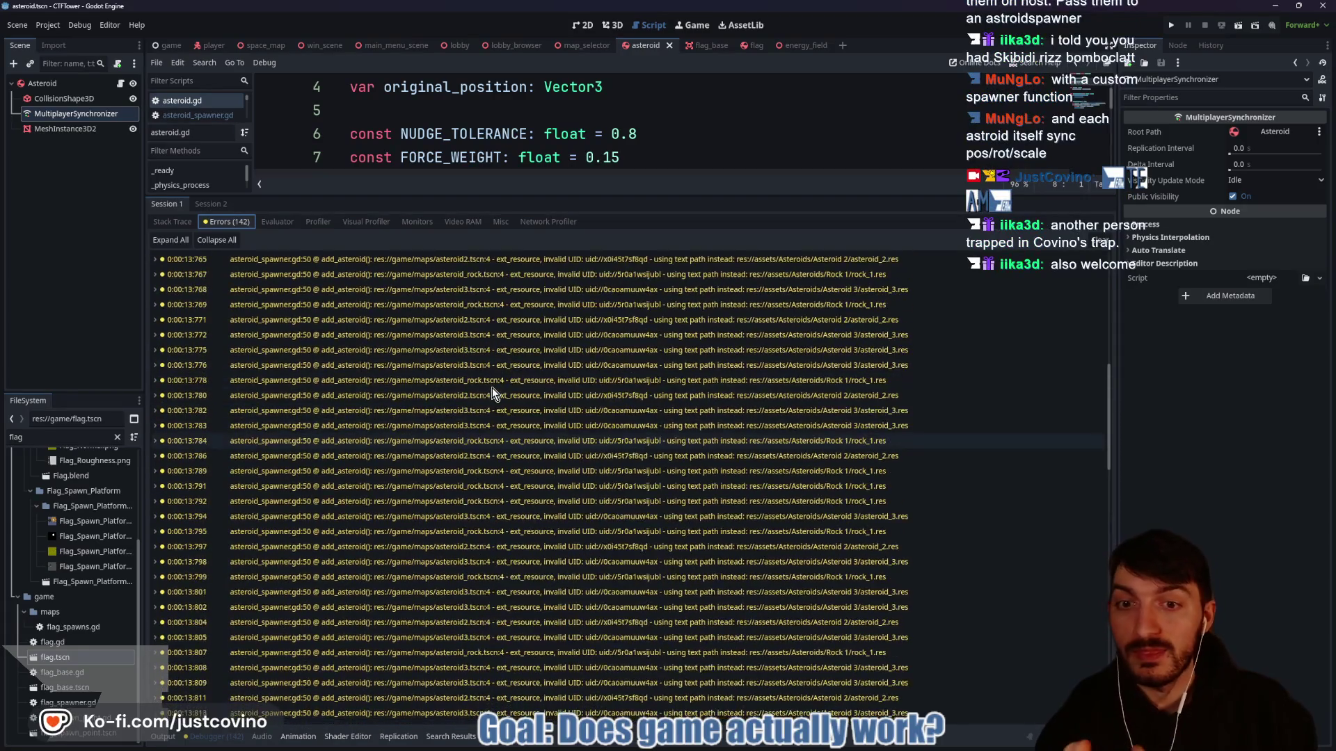
{"action": "mouse_move", "coordinate": [483, 381]}
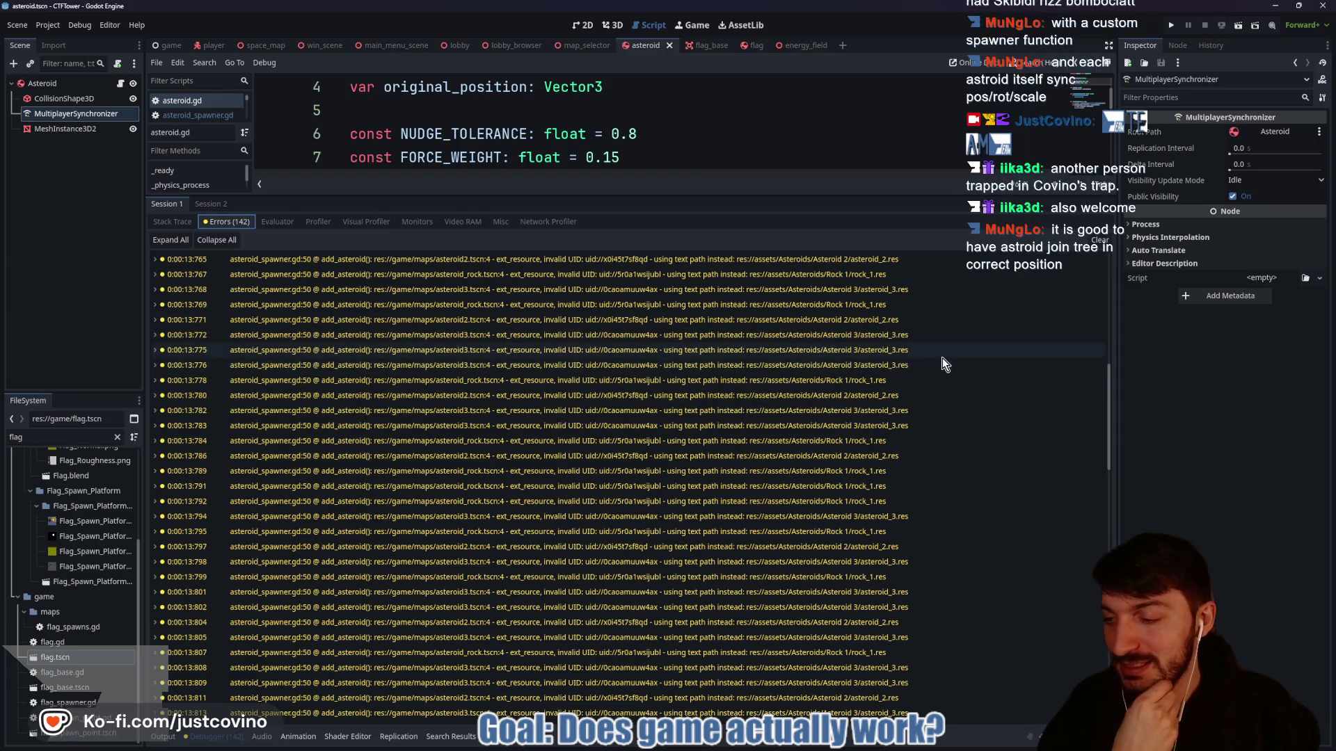
{"action": "mouse_move", "coordinate": [942, 358]}
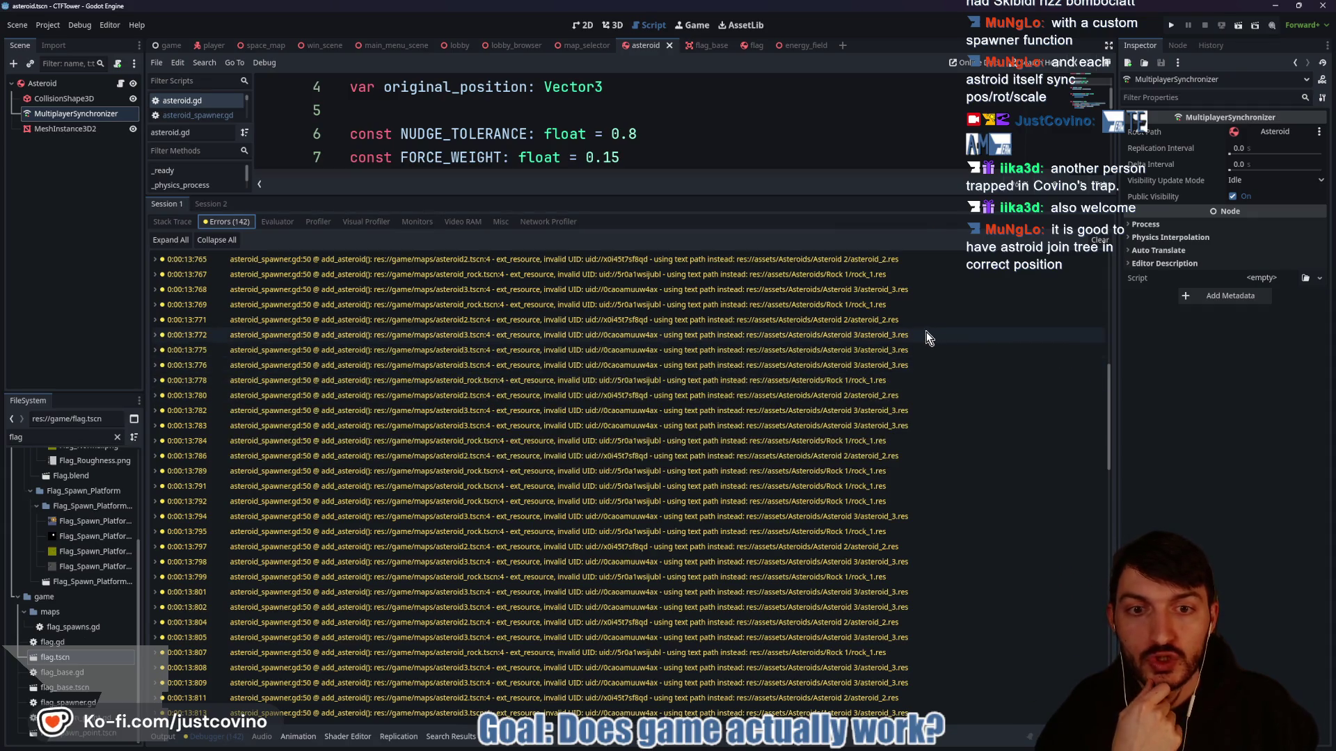
{"action": "scroll", "coordinate": [928, 334], "scroll_direction": "up", "scroll_amount": 2}
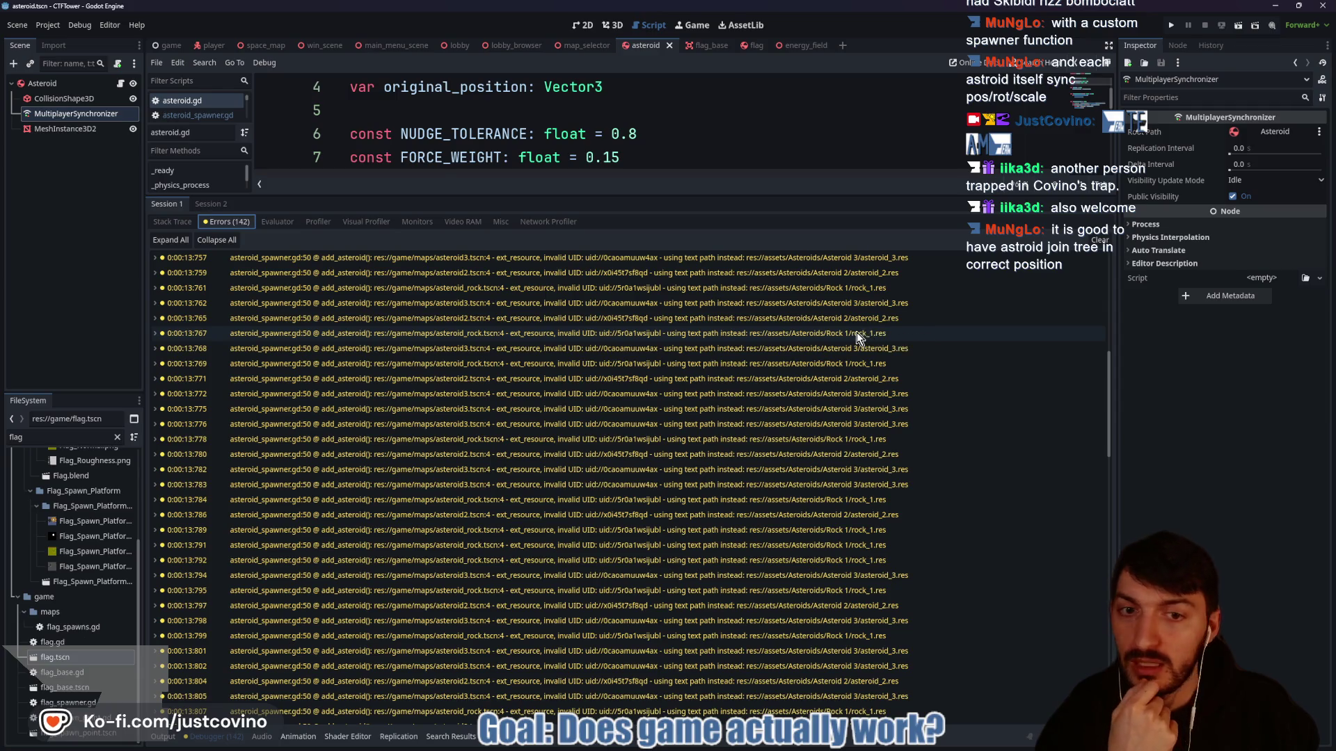
{"action": "left_click", "coordinate": [583, 341]}
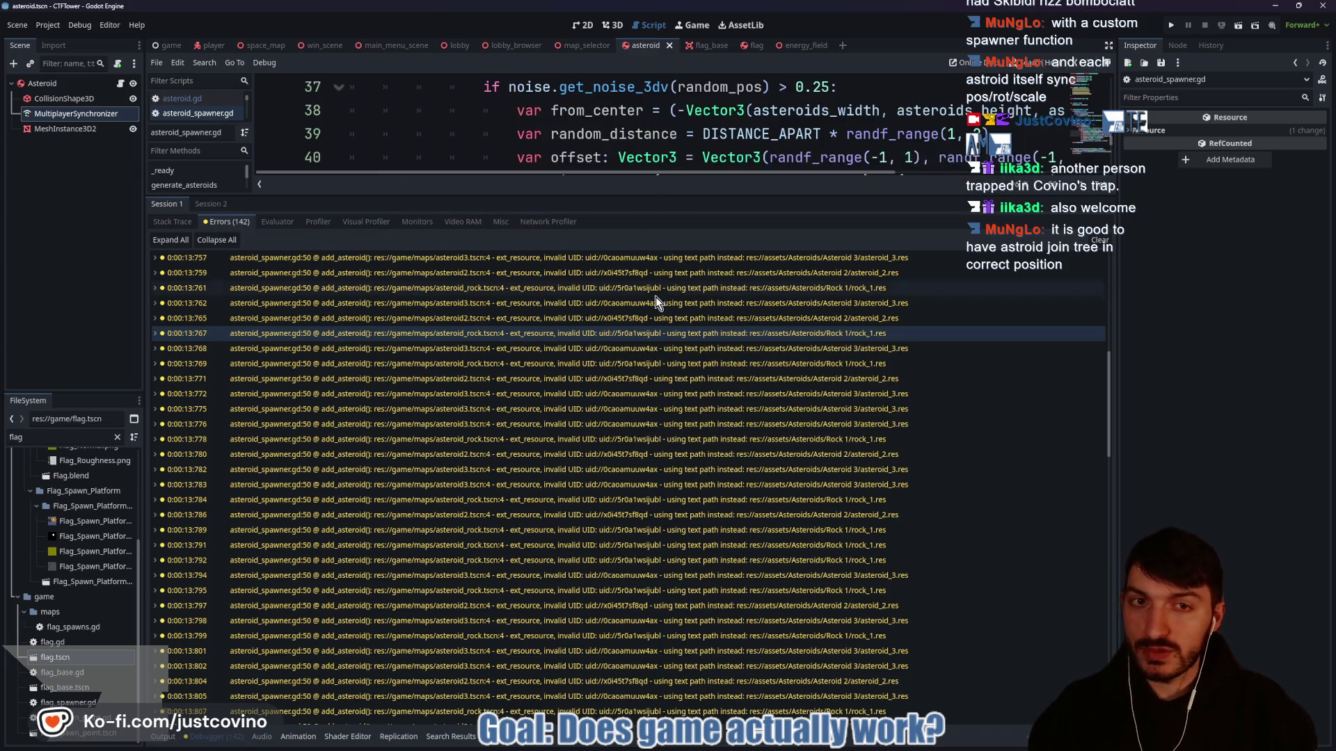
Review the _ready code and drag the debugger splitter down to give the script room.
{"action": "scroll", "coordinate": [666, 348], "scroll_direction": "up", "scroll_amount": 2}
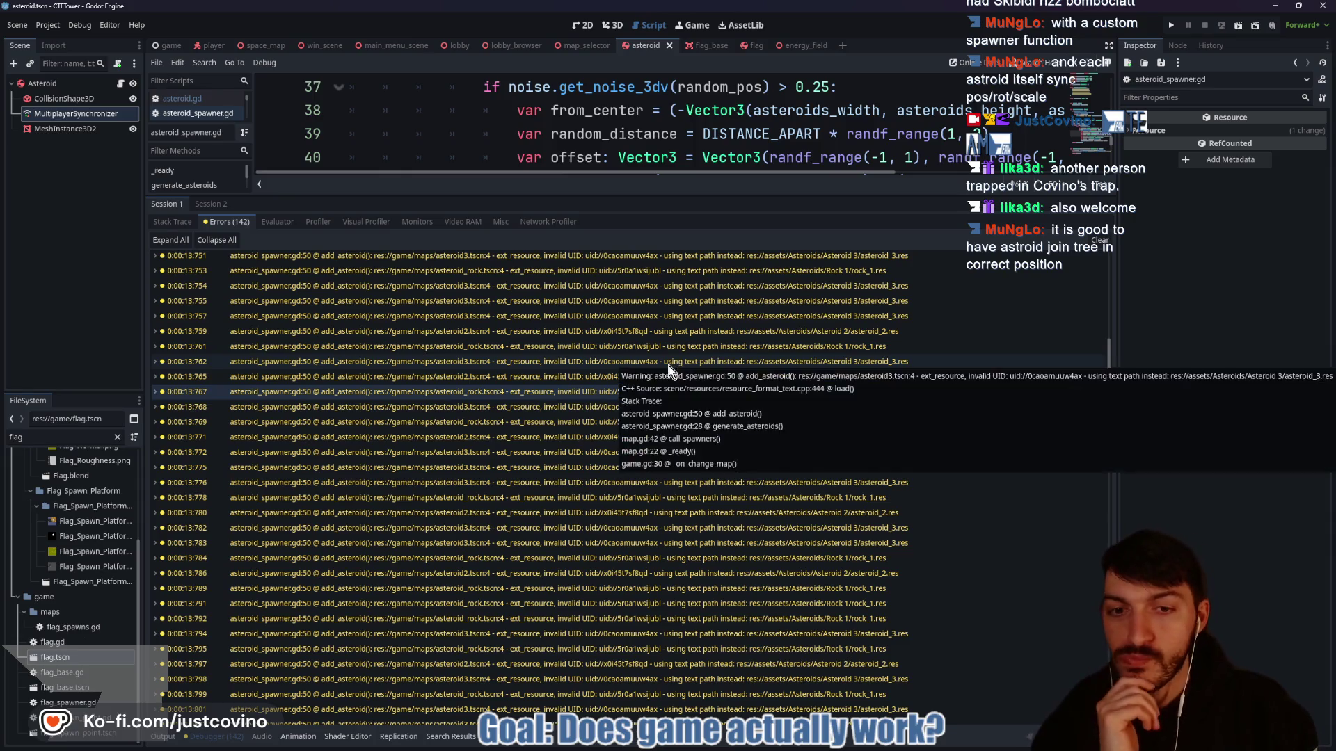
{"action": "scroll", "coordinate": [592, 374], "scroll_direction": "up", "scroll_amount": 10}
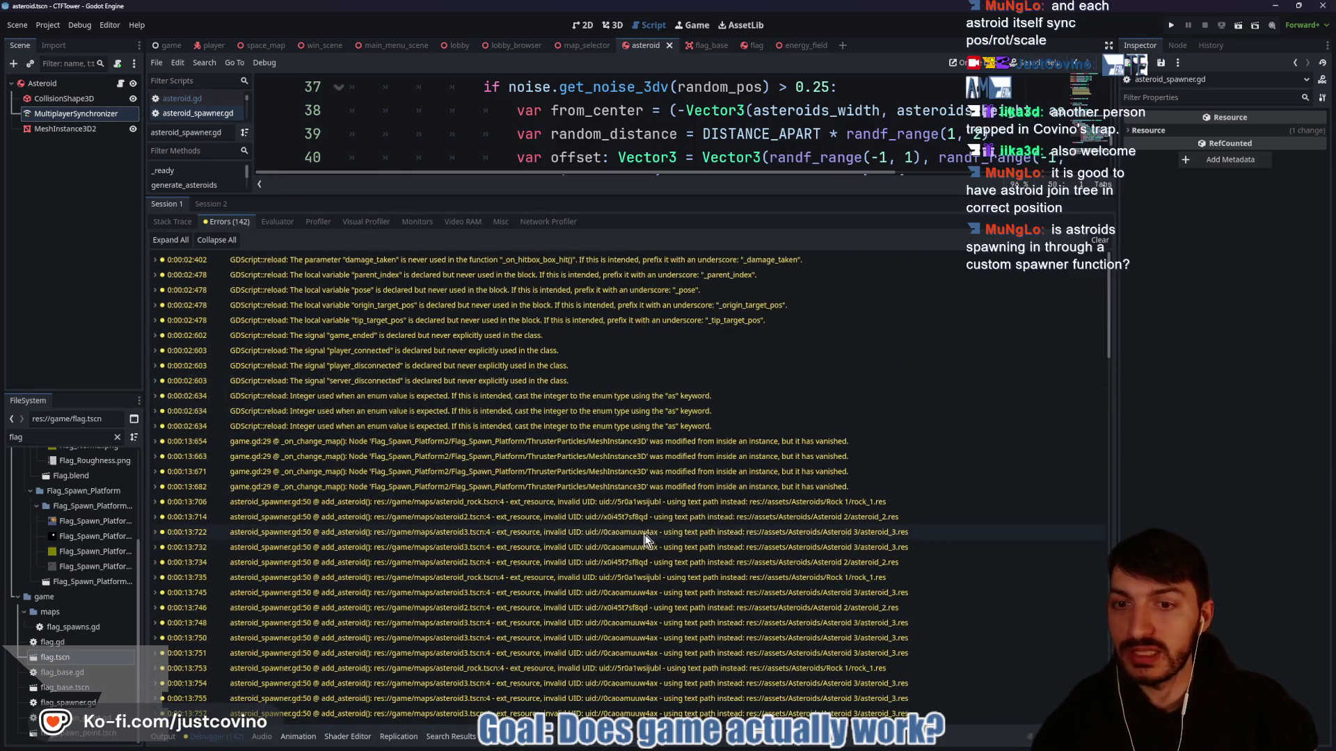
{"action": "scroll", "coordinate": [638, 540], "scroll_direction": "down", "scroll_amount": 2}
{"action": "mouse_move", "coordinate": [638, 542]}
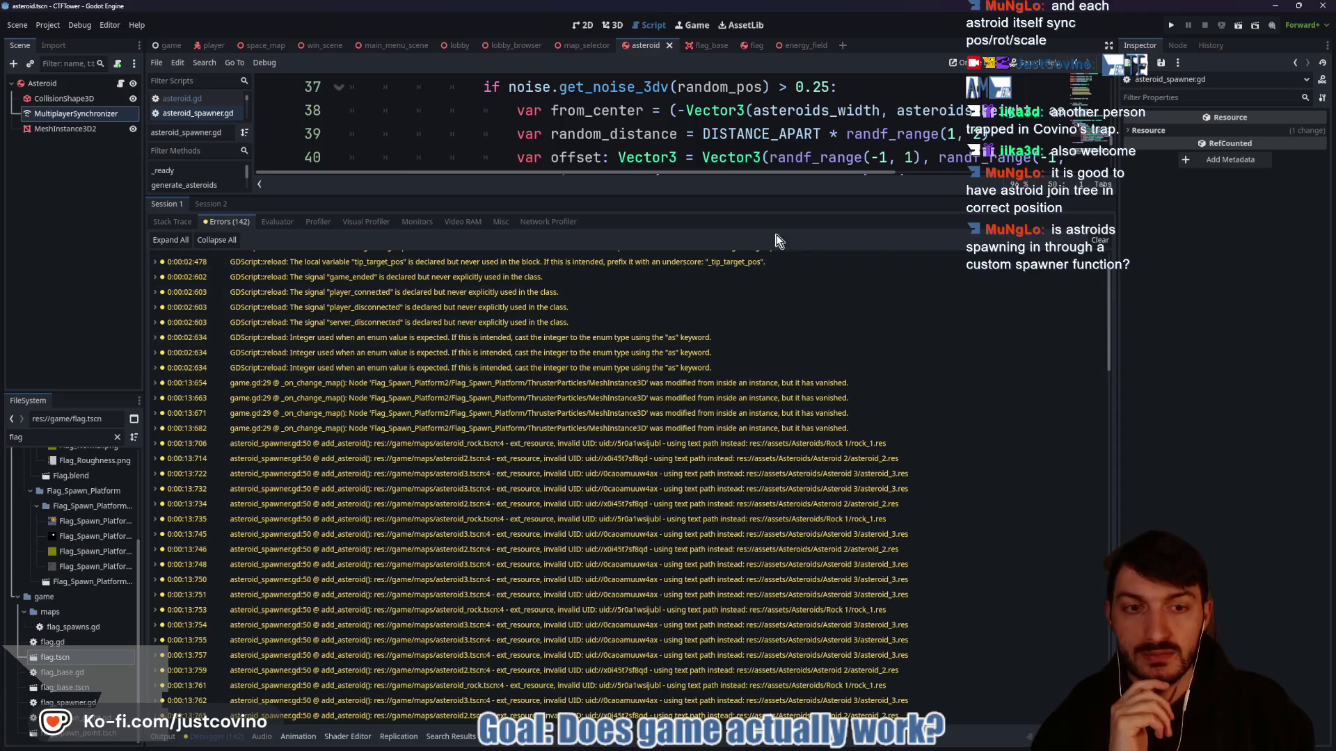
{"action": "mouse_move", "coordinate": [754, 194]}
{"action": "left_mouse_down"}
{"action": "mouse_move", "coordinate": [696, 557]}
{"action": "mouse_move", "coordinate": [668, 576]}
{"action": "left_mouse_up"}
Hide the bottom debugger panel with Ctrl+J so the script fills the editor.
{"action": "scroll", "coordinate": [623, 395], "scroll_direction": "up", "scroll_amount": 2}
{"action": "scroll", "coordinate": [471, 259], "scroll_direction": "up", "scroll_amount": 3}
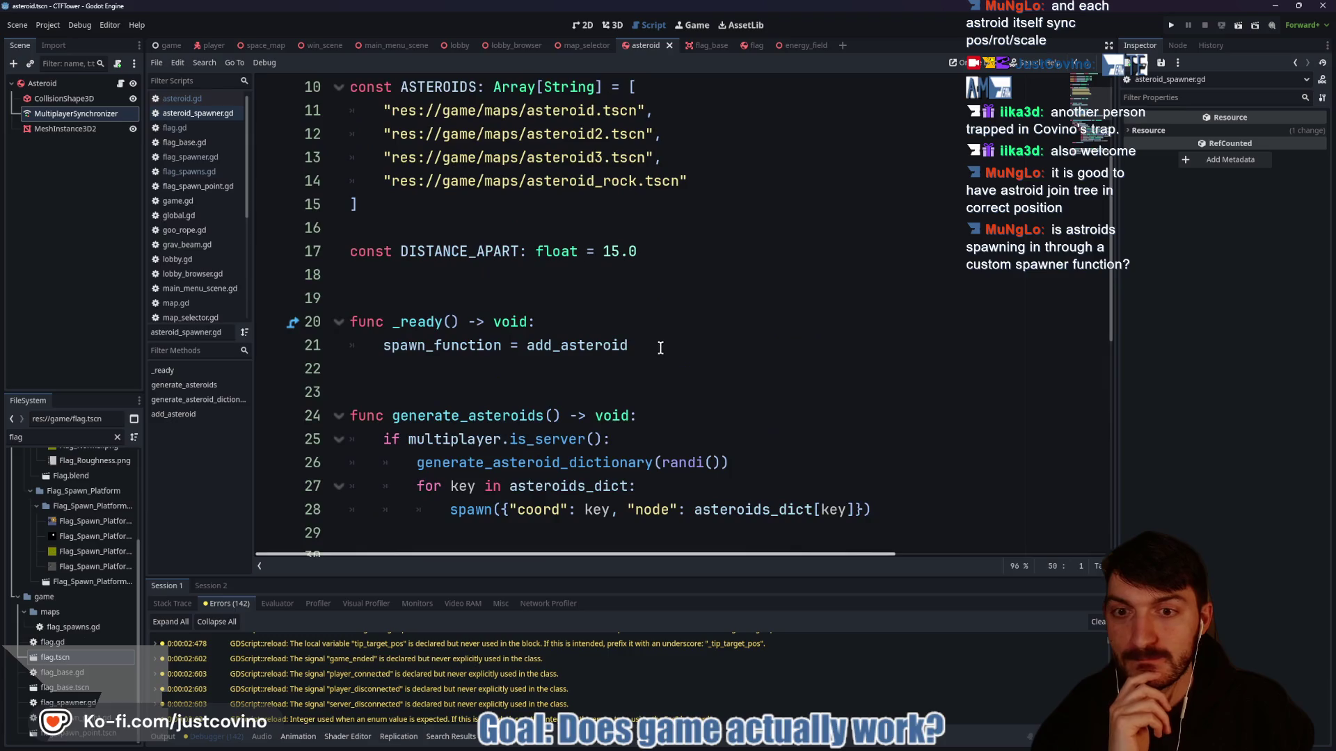
{"action": "left_click_drag", "start_coordinate": [659, 348], "coordinate": [342, 356]}
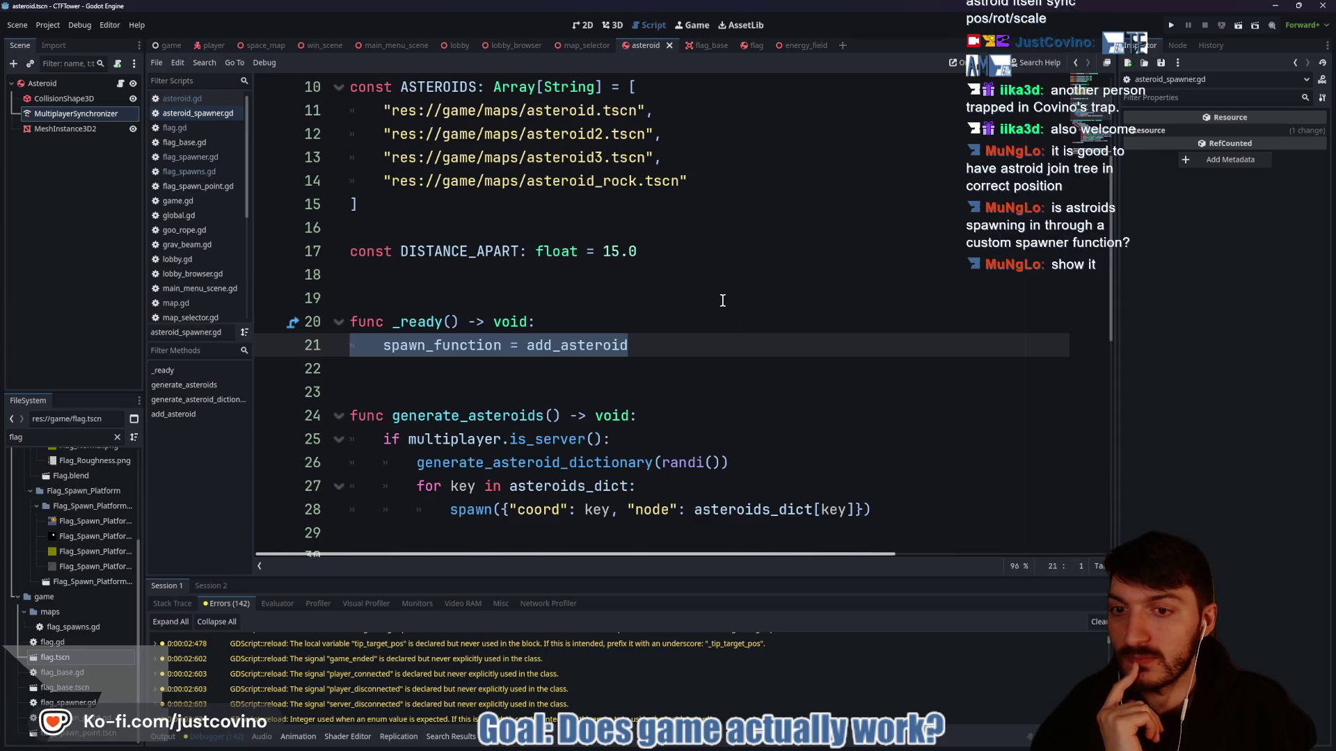
{"action": "scroll", "coordinate": [722, 301], "scroll_direction": "down", "scroll_amount": 3}
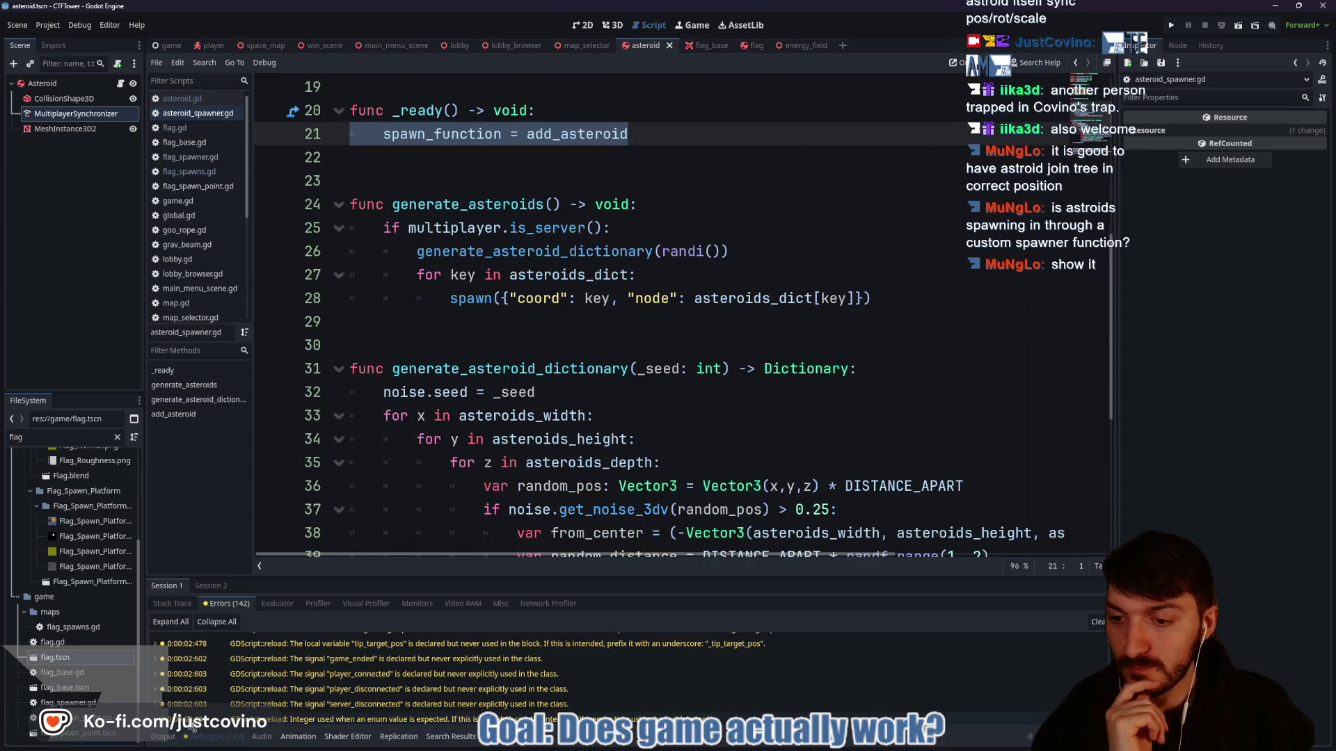
{"action": "key", "text": "ctrl+j"}
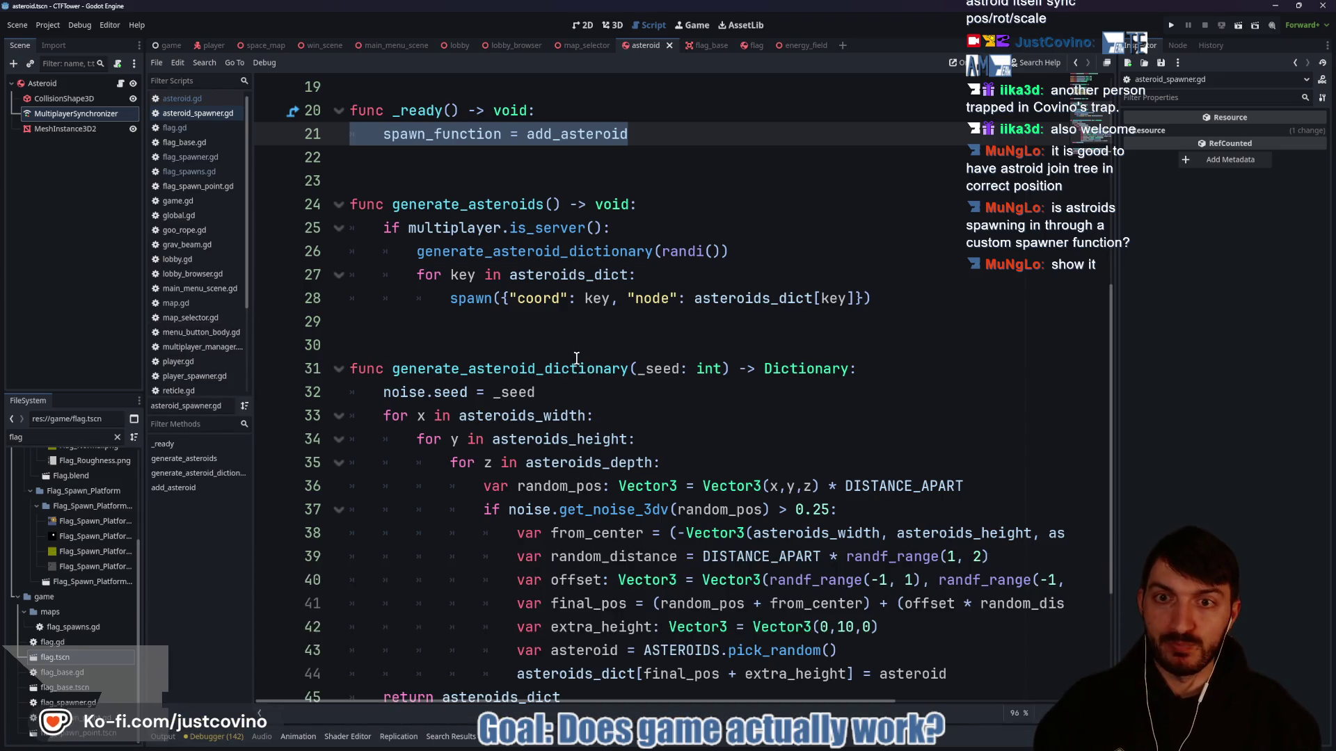
{"action": "scroll", "coordinate": [577, 357], "scroll_direction": "up", "scroll_amount": 2}
{"action": "scroll", "coordinate": [428, 275], "scroll_direction": "down", "scroll_amount": 1}
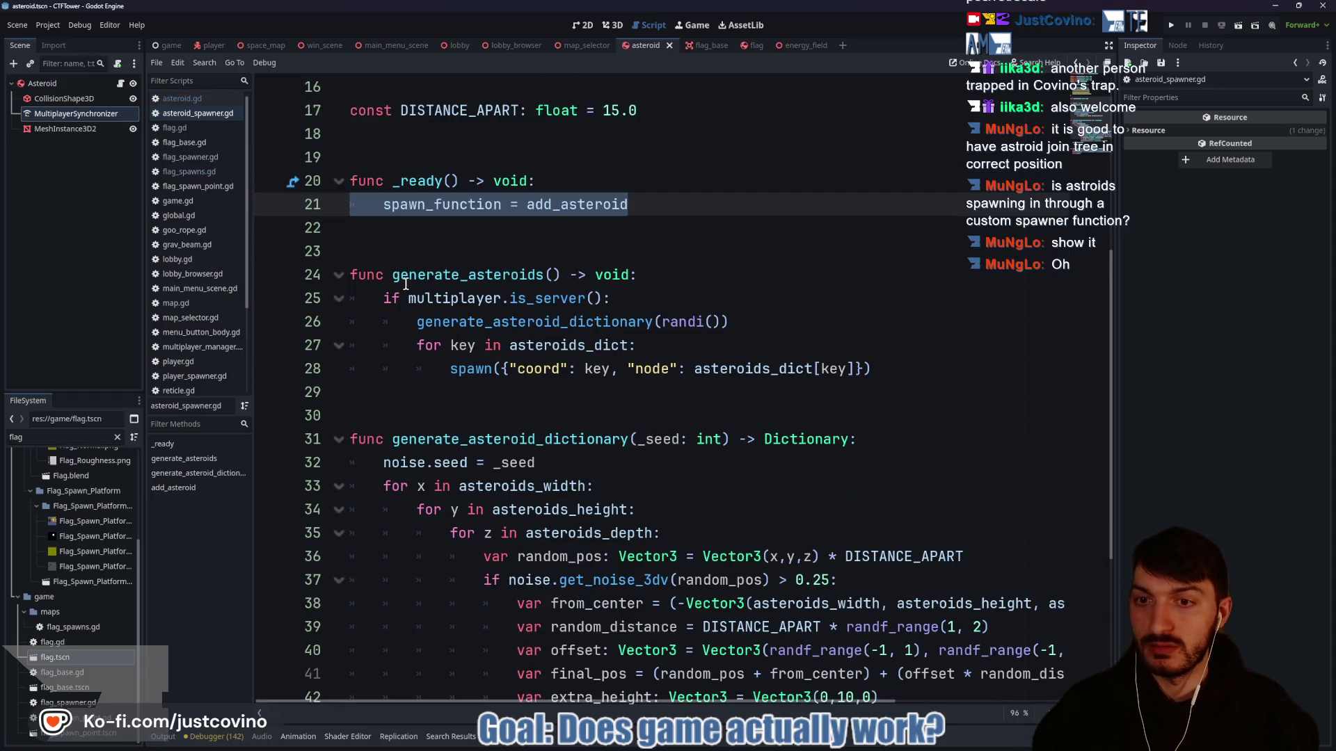
Select the whole generate_asteroid_dictionary function for review.
{"action": "left_click_drag", "start_coordinate": [393, 274], "coordinate": [841, 376]}
{"action": "scroll", "coordinate": [696, 348], "scroll_direction": "down", "scroll_amount": 2}
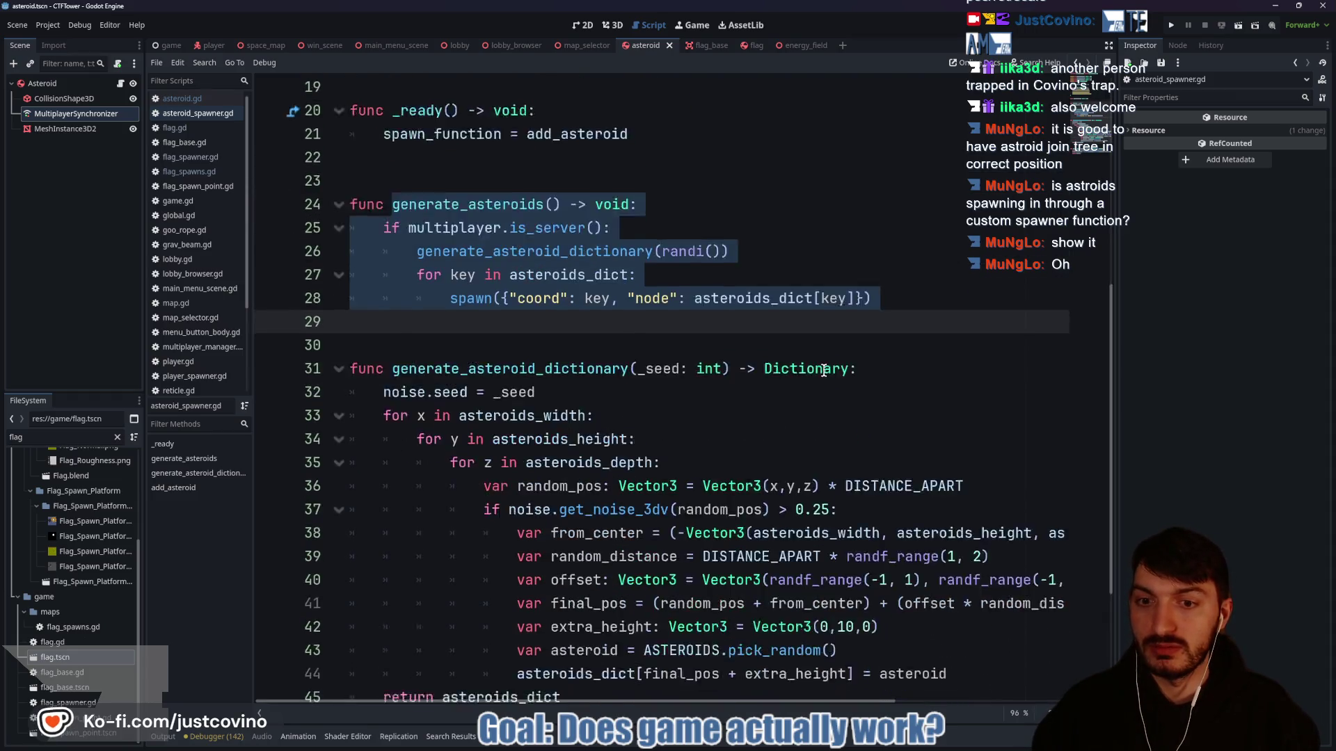
{"action": "left_click", "coordinate": [398, 298]}
{"action": "mouse_move", "coordinate": [393, 298]}
{"action": "left_mouse_down"}
{"action": "mouse_move", "coordinate": [570, 299]}
{"action": "mouse_move", "coordinate": [955, 625]}
{"action": "left_mouse_up"}
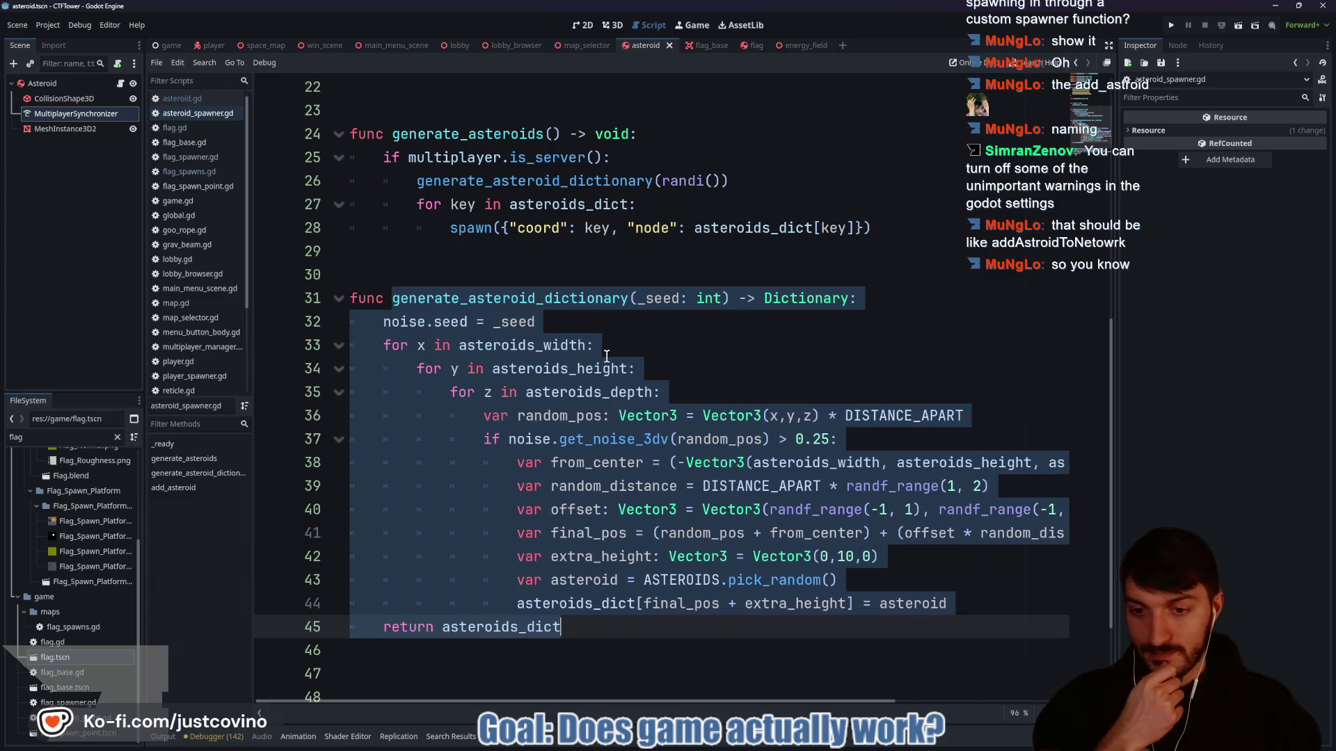
{"action": "scroll", "coordinate": [563, 527], "scroll_direction": "down", "scroll_amount": 2}
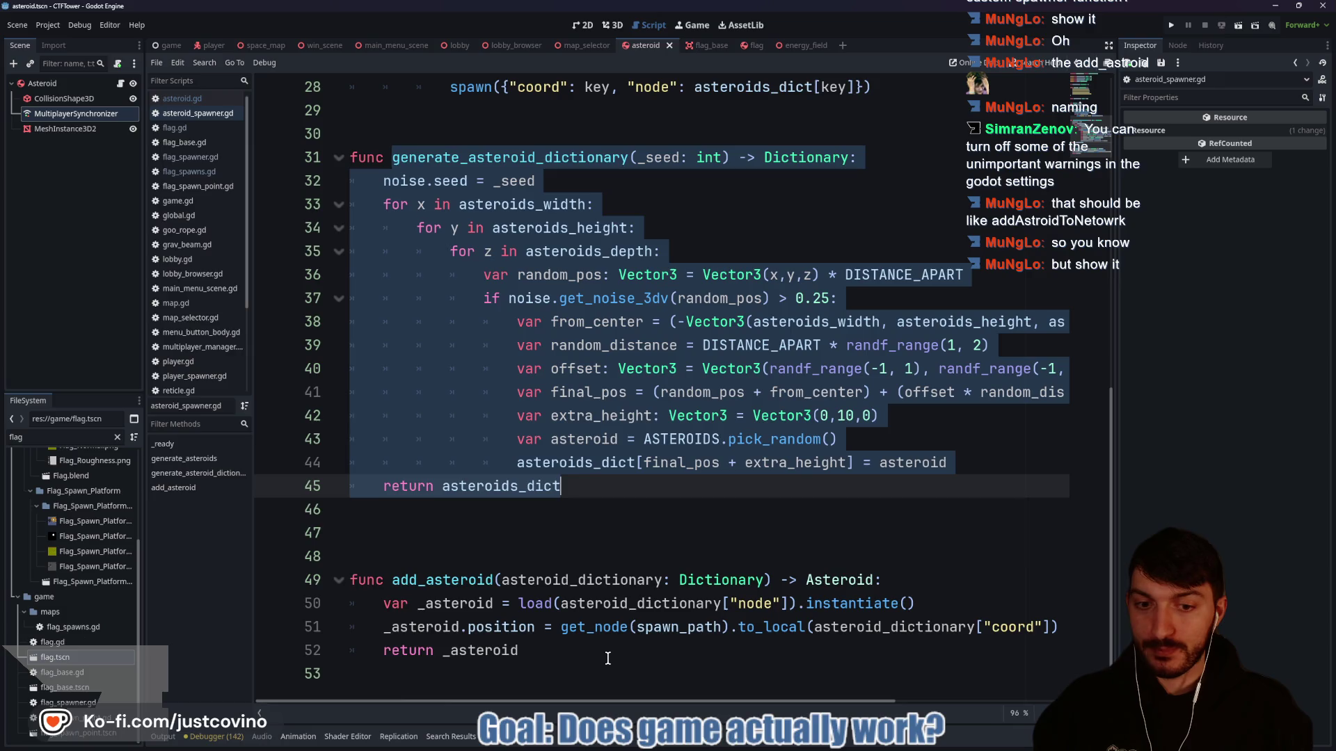
Select spawn_path in add_asteroid and read its documentation tooltip.
{"action": "double_click", "coordinate": [668, 633]}
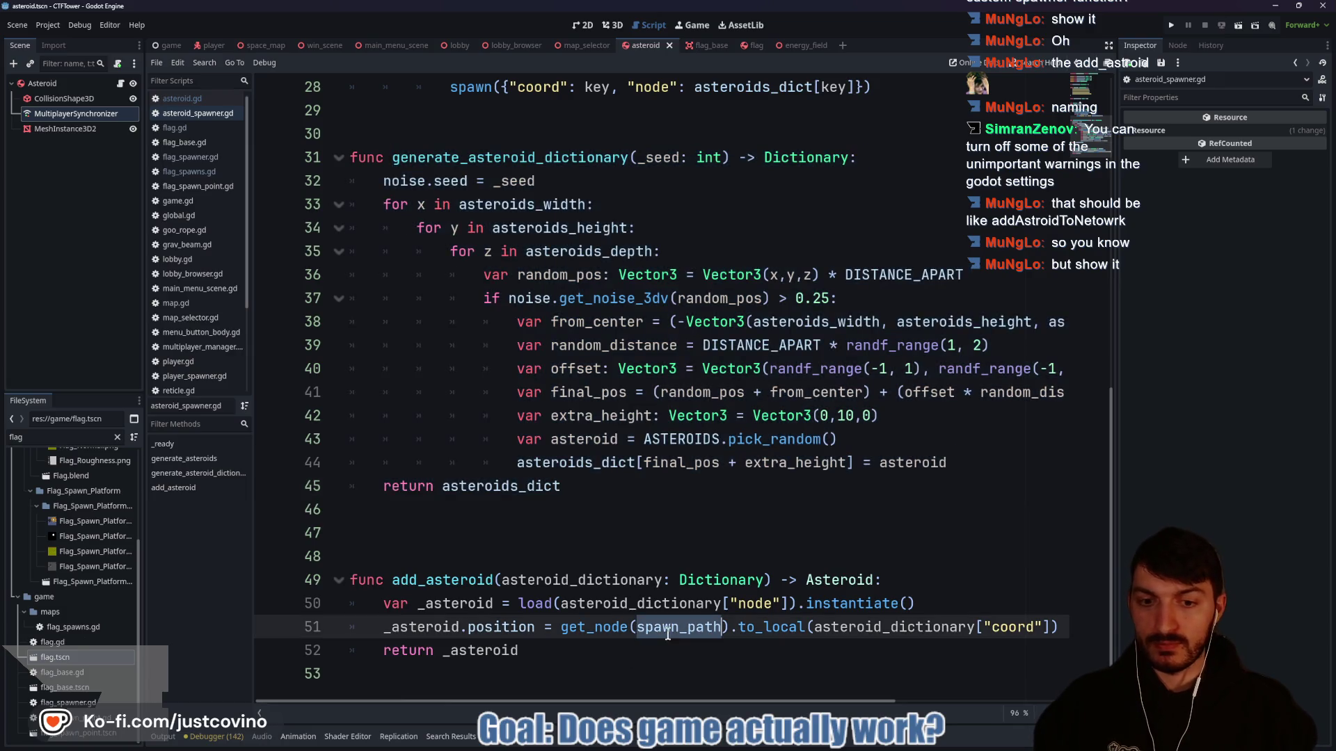
{"action": "scroll", "coordinate": [696, 651], "scroll_direction": "up", "scroll_amount": 9}
{"action": "scroll", "coordinate": [695, 650], "scroll_direction": "down", "scroll_amount": 2}
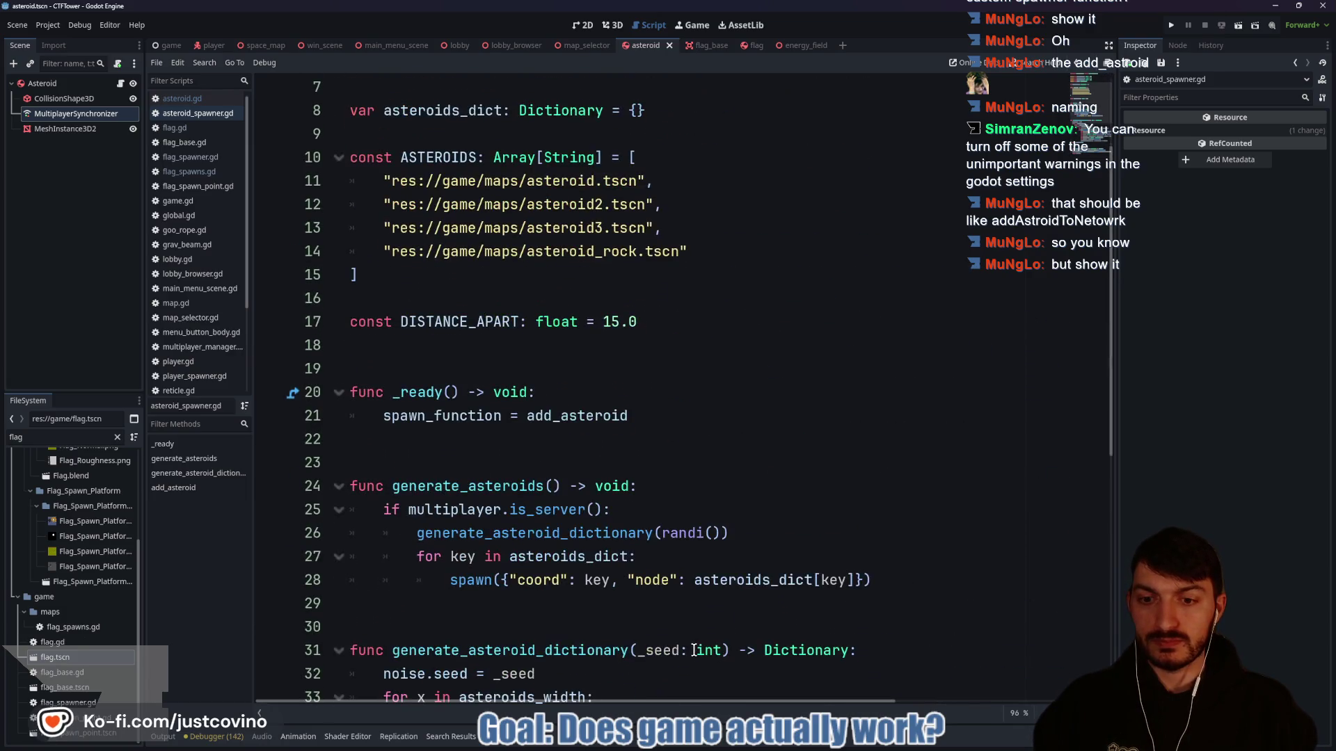
{"action": "scroll", "coordinate": [692, 651], "scroll_direction": "up", "scroll_amount": 2}
{"action": "scroll", "coordinate": [689, 648], "scroll_direction": "down", "scroll_amount": 9}
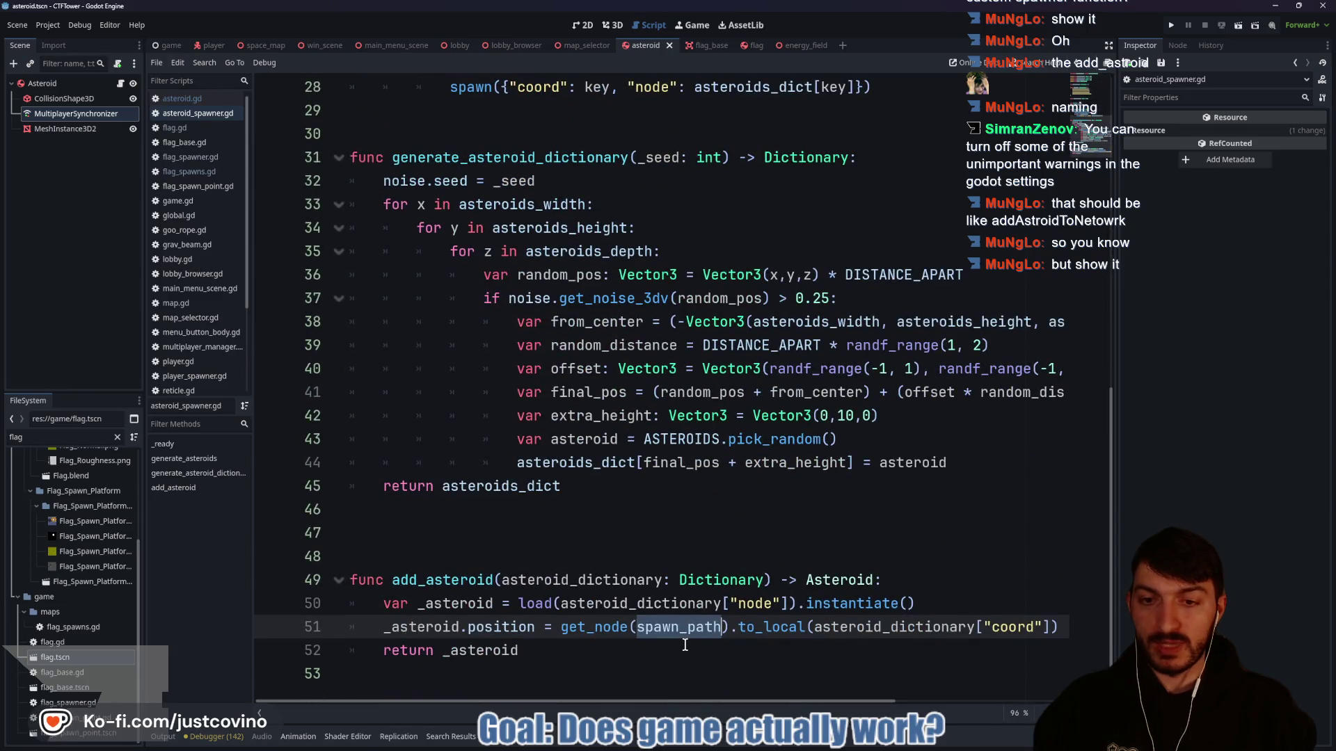
{"action": "mouse_move", "coordinate": [678, 633]}
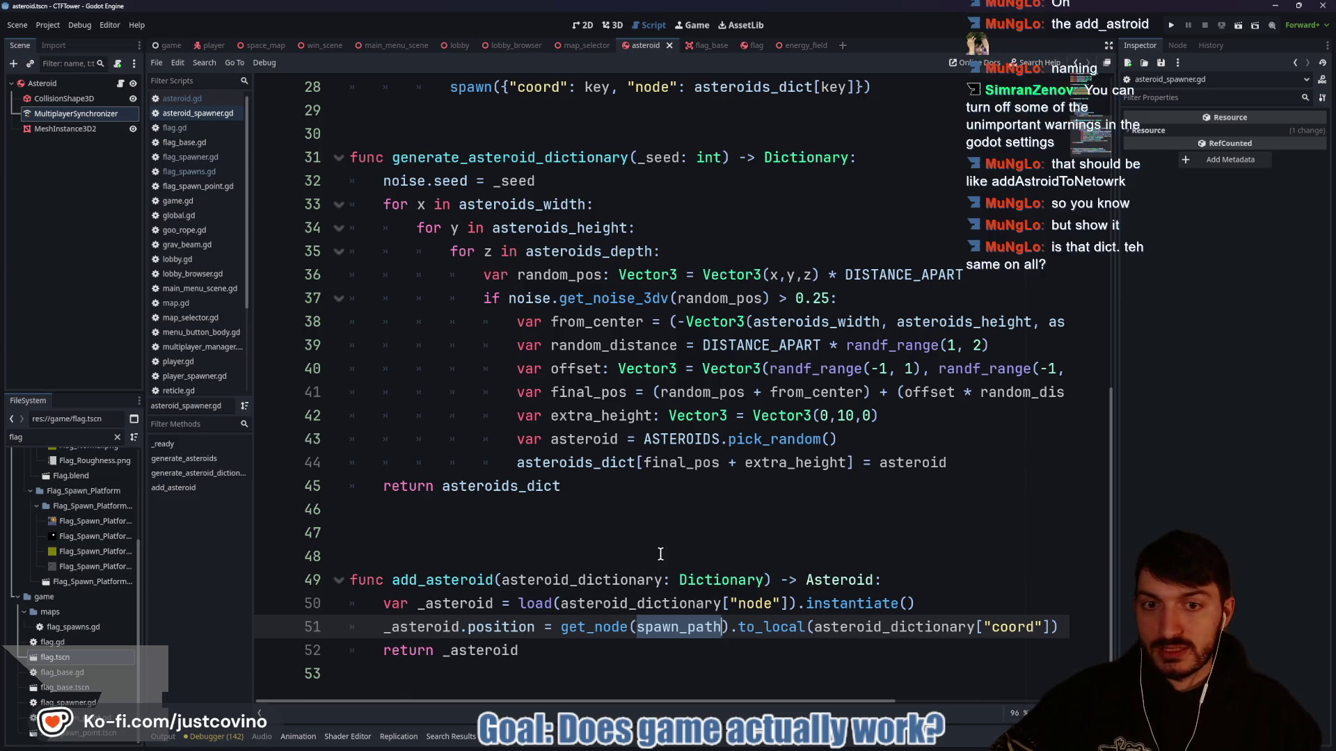
{"action": "scroll", "coordinate": [627, 532], "scroll_direction": "up", "scroll_amount": 4}
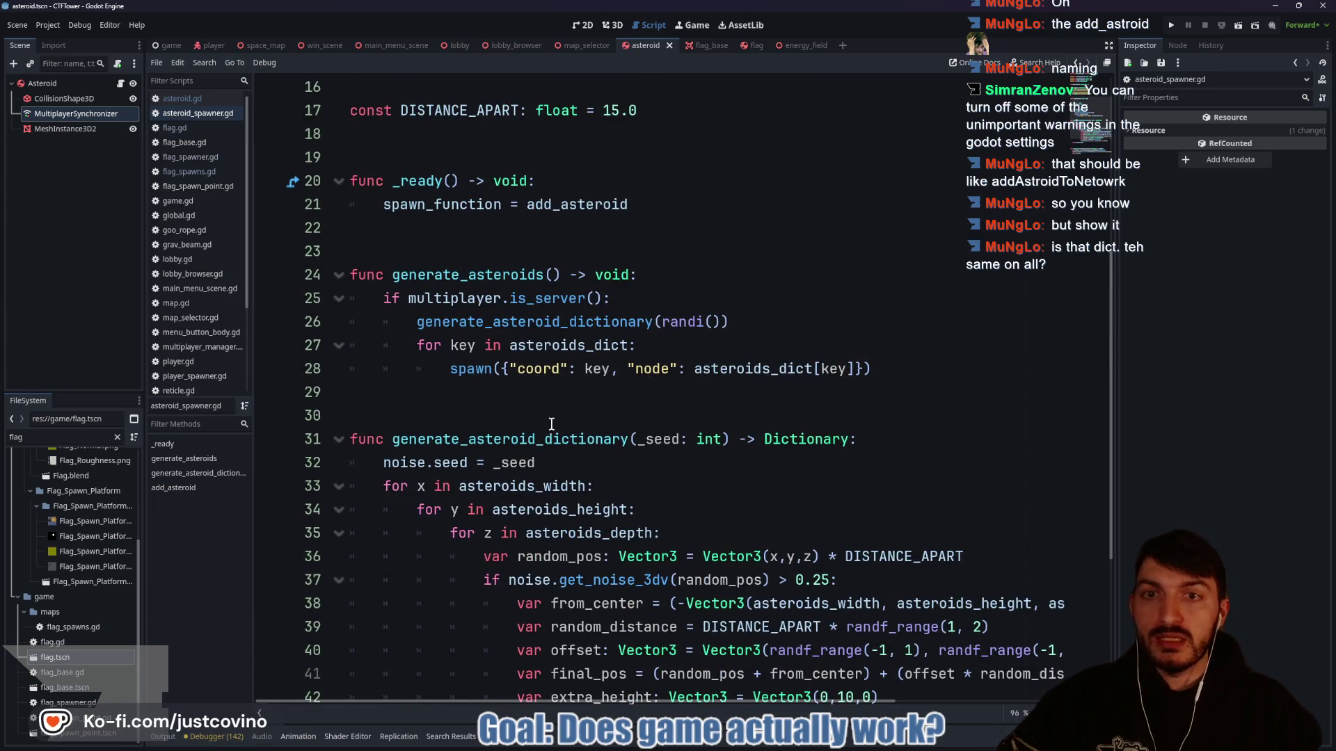
Launch the game, host in the left window and join Lobby 0 from the right.
{"action": "left_click", "coordinate": [1172, 26]}
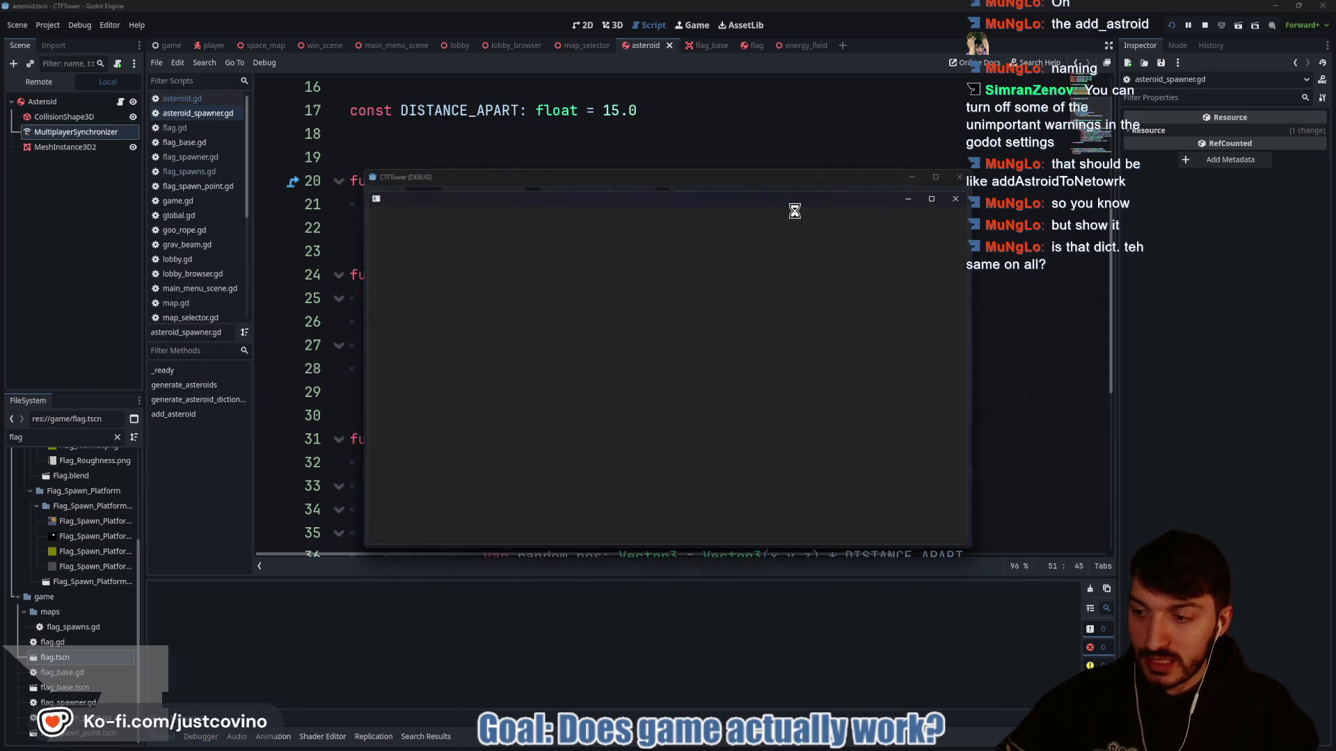
{"action": "left_click_drag", "start_coordinate": [739, 174], "coordinate": [431, 163]}
{"action": "left_click", "coordinate": [223, 324]}
{"action": "left_click_drag", "start_coordinate": [743, 200], "coordinate": [1076, 157]}
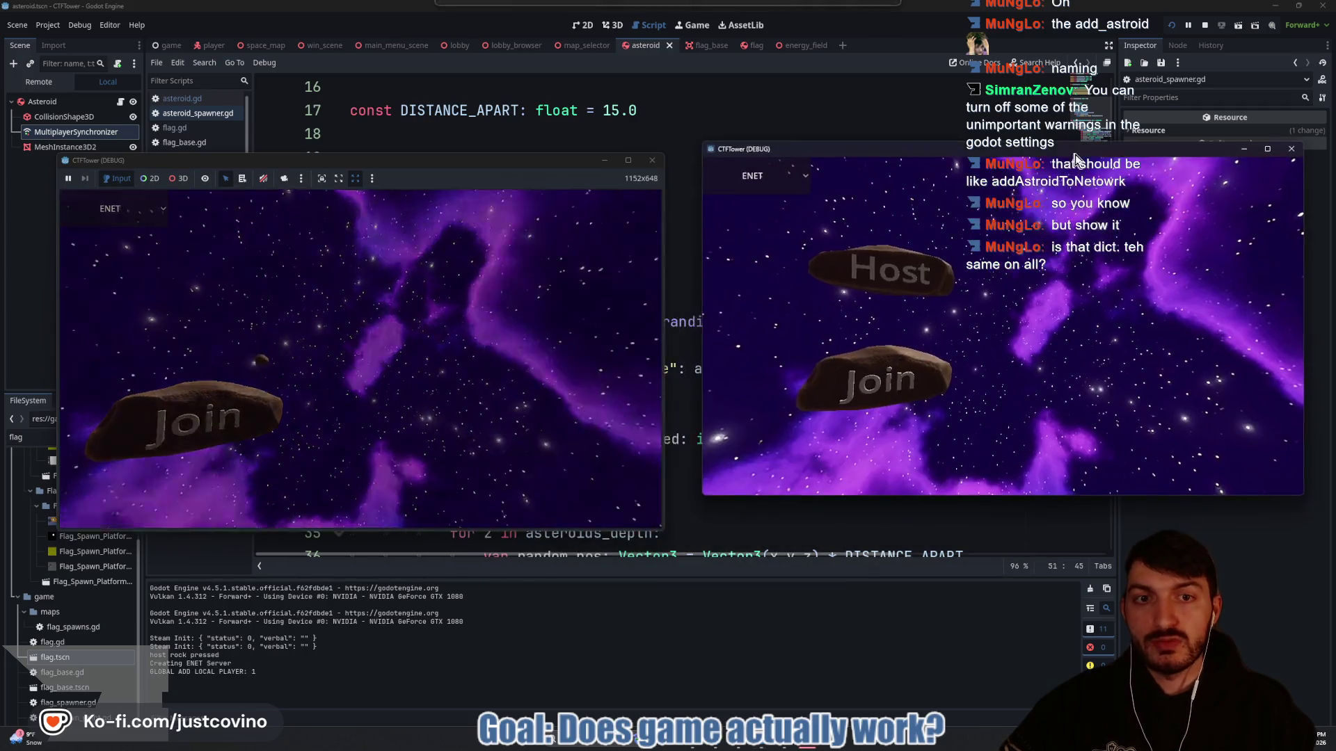
{"action": "left_click", "coordinate": [883, 371]}
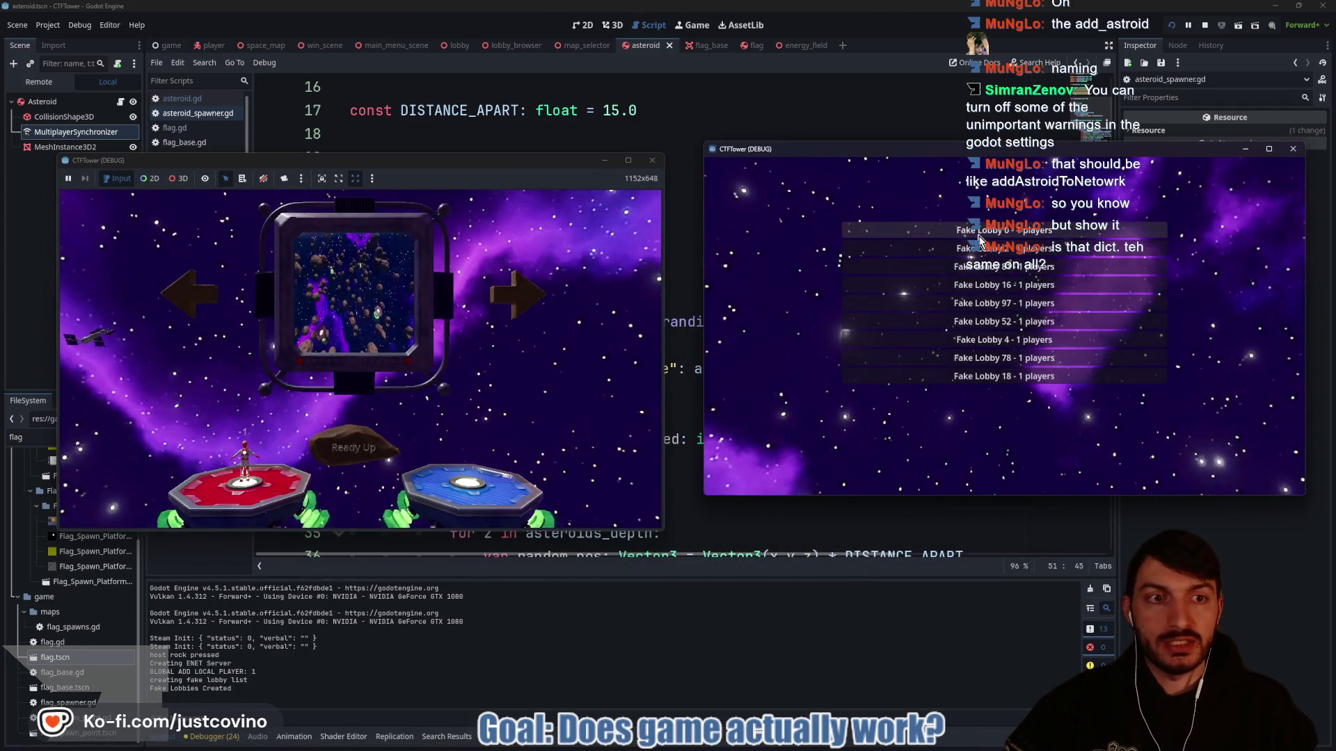
{"action": "left_click", "coordinate": [978, 235]}
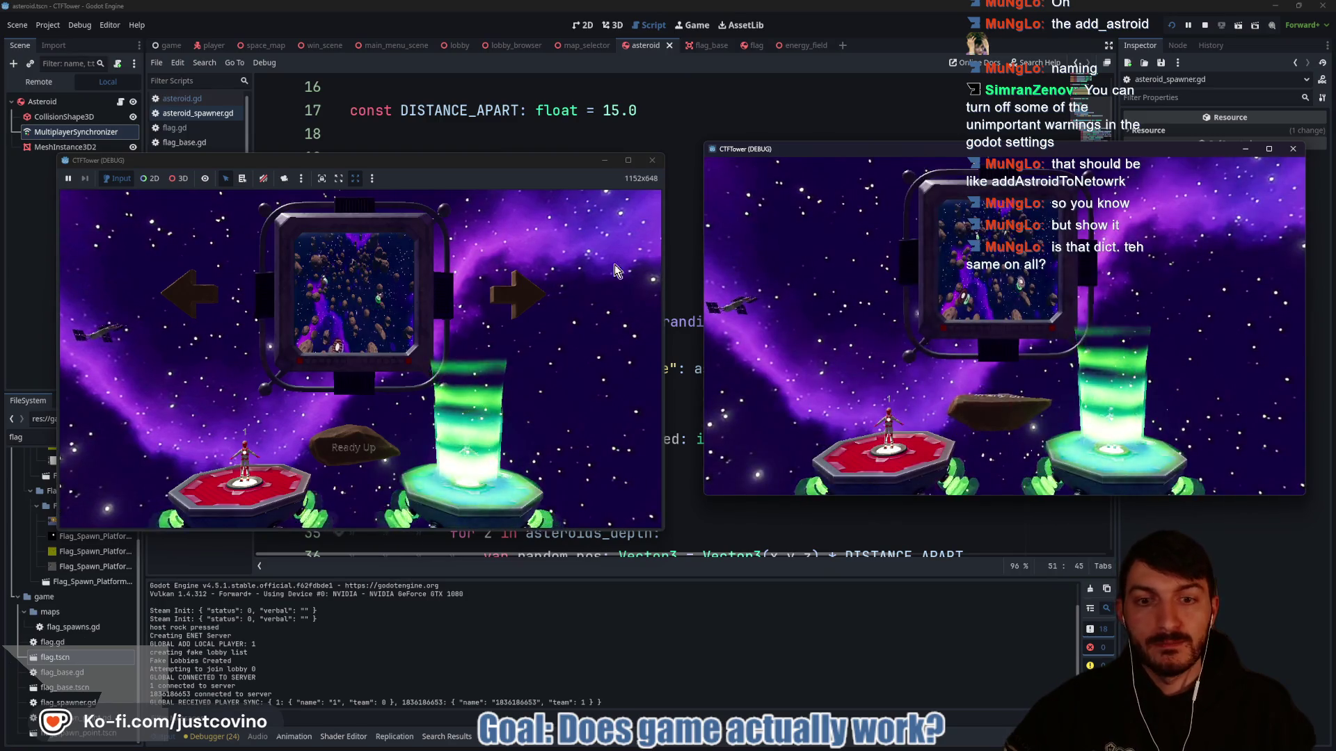
Ready up the host, start the match, and close both instances with F8.
{"action": "left_click", "coordinate": [357, 441]}
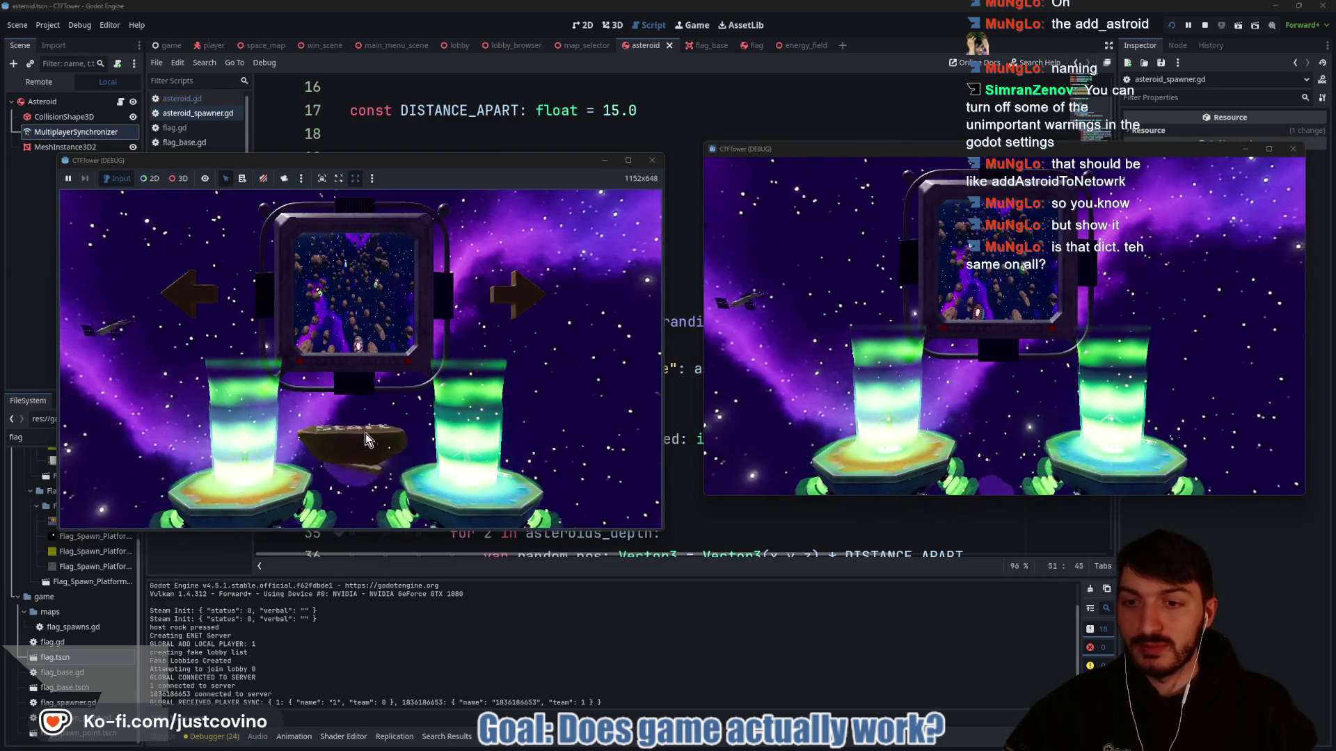
{"action": "left_click", "coordinate": [365, 433]}
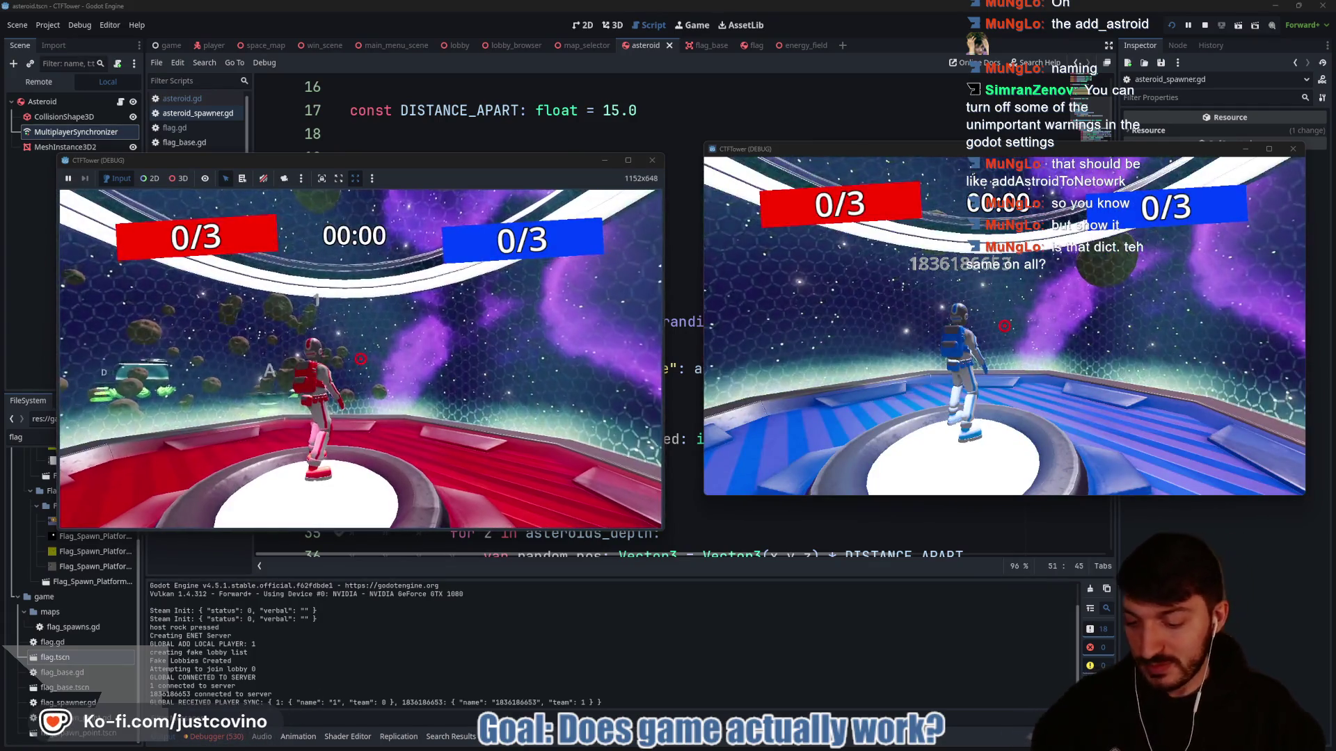
{"action": "key", "text": "super"}
{"action": "key", "text": "super"}
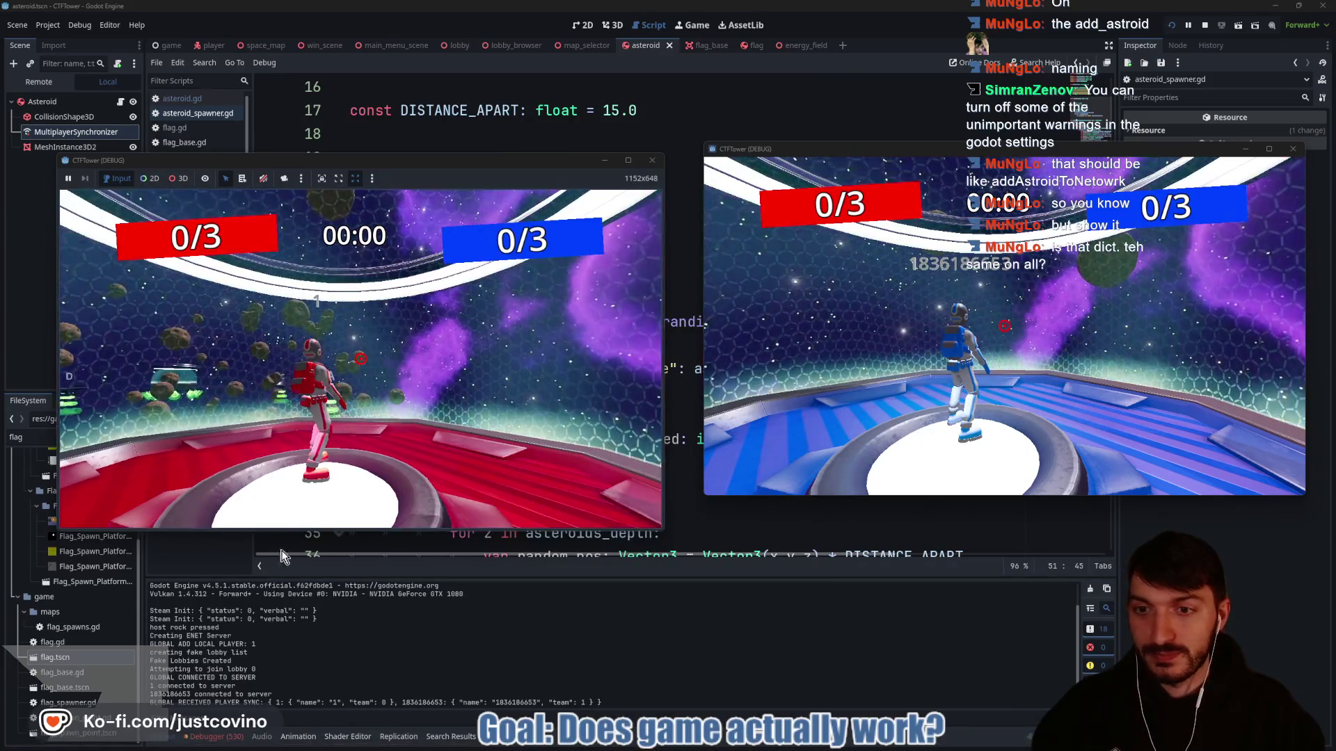
{"action": "key", "text": "F8"}
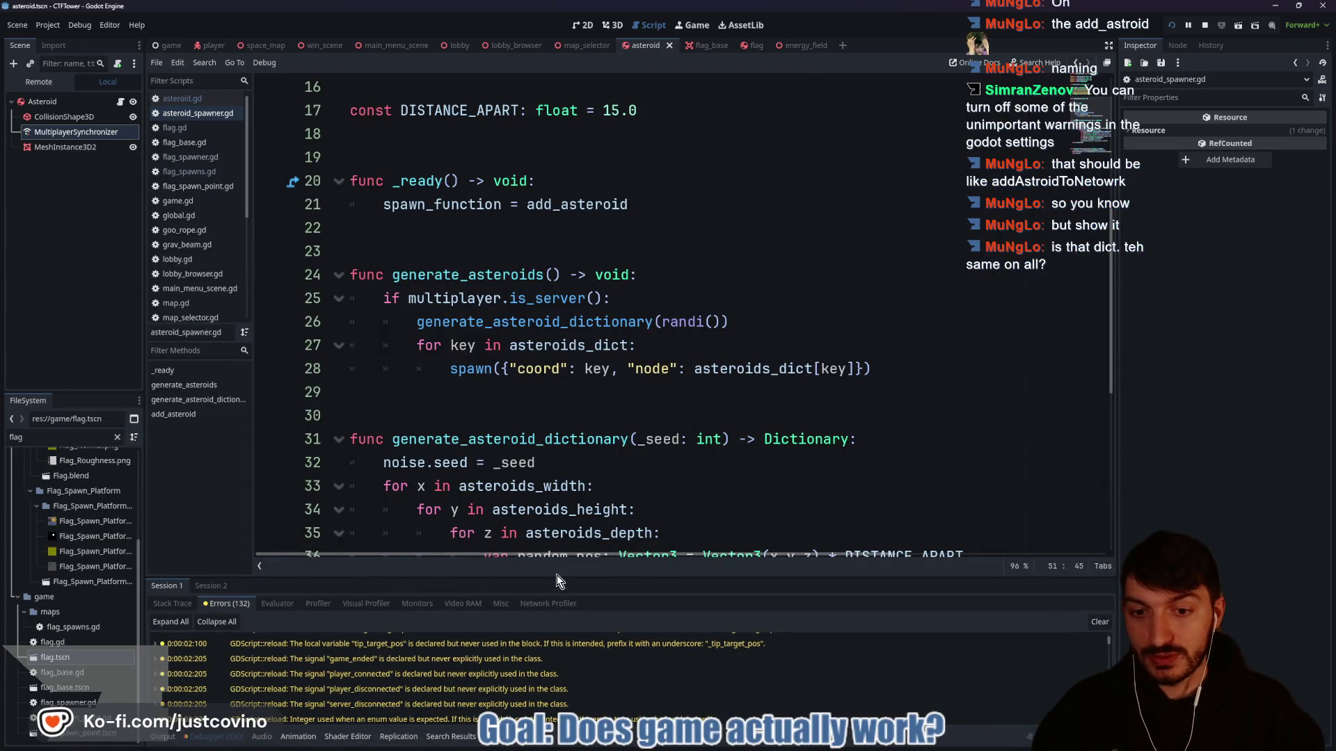
Enlarge the debugger, browse Session 2's errors, and jump to the add_asteroid warning's code.
{"action": "left_click_drag", "start_coordinate": [557, 578], "coordinate": [595, 121]}
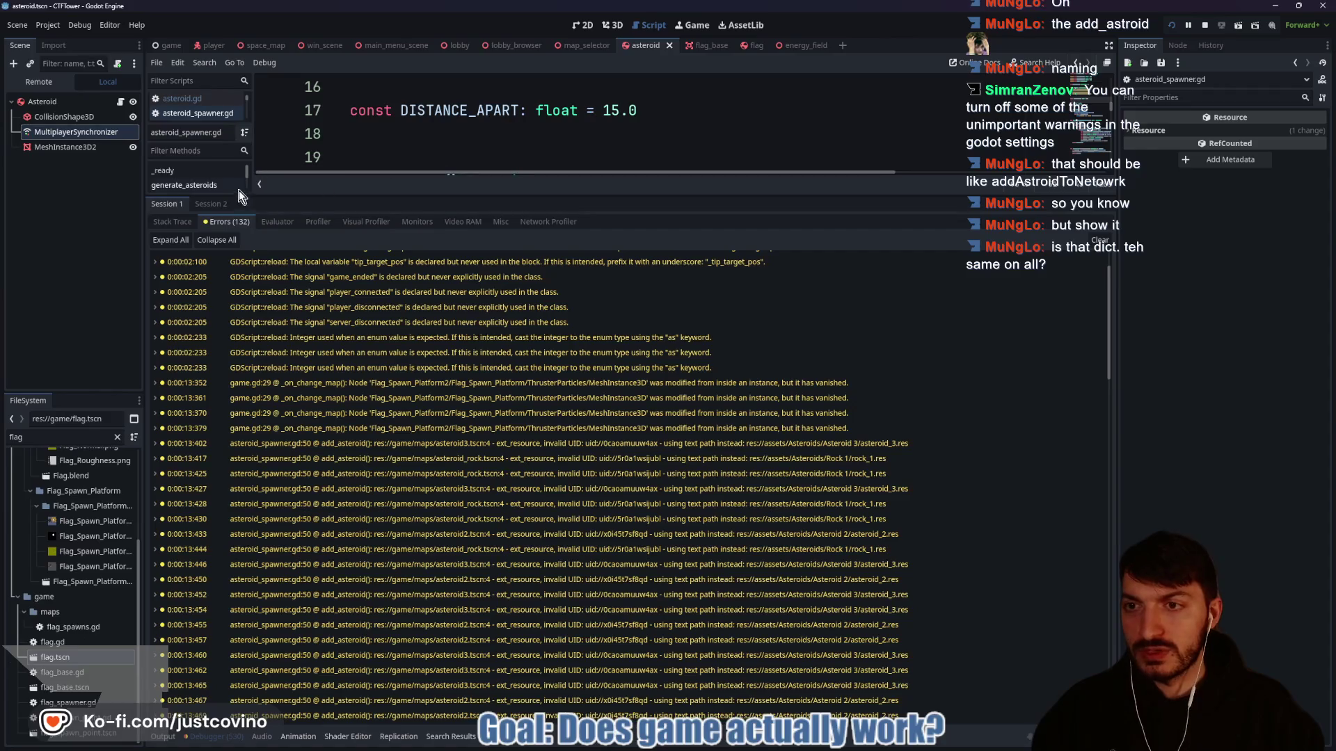
{"action": "left_click", "coordinate": [226, 201]}
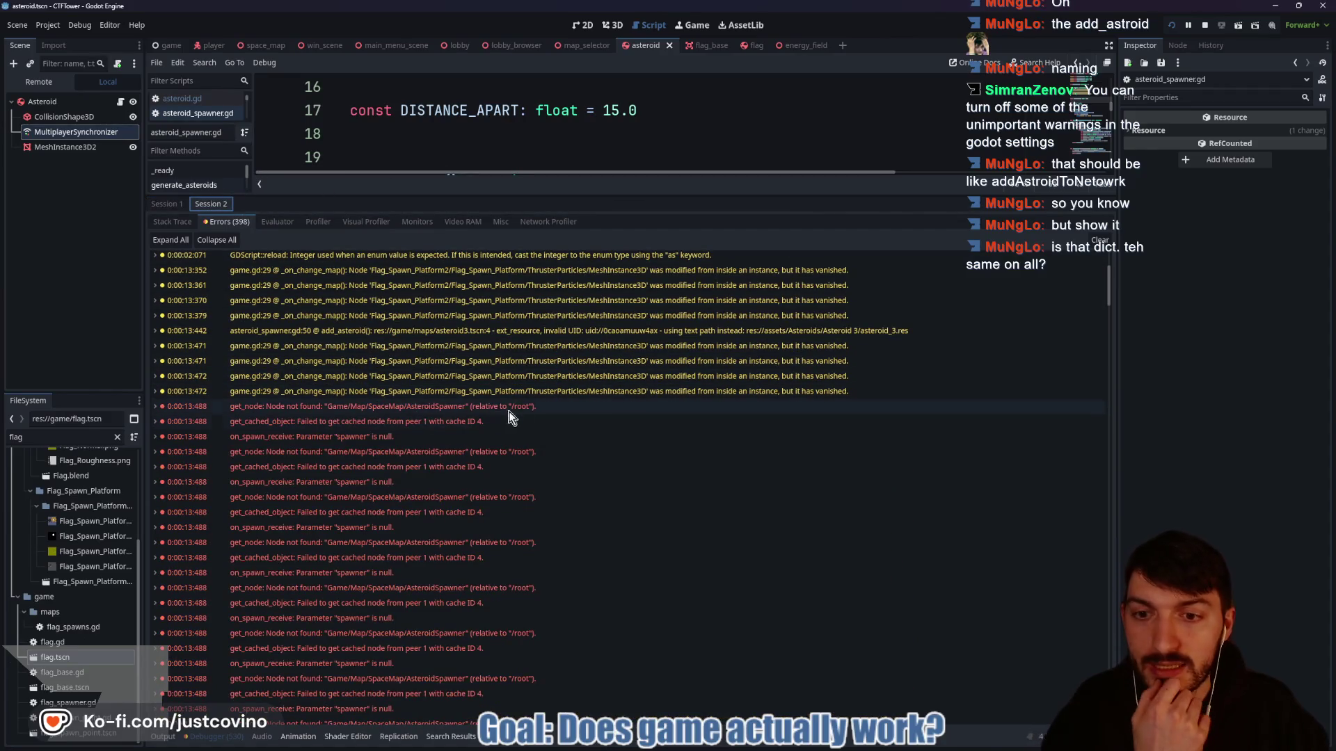
{"action": "scroll", "coordinate": [549, 412], "scroll_direction": "up", "scroll_amount": 3}
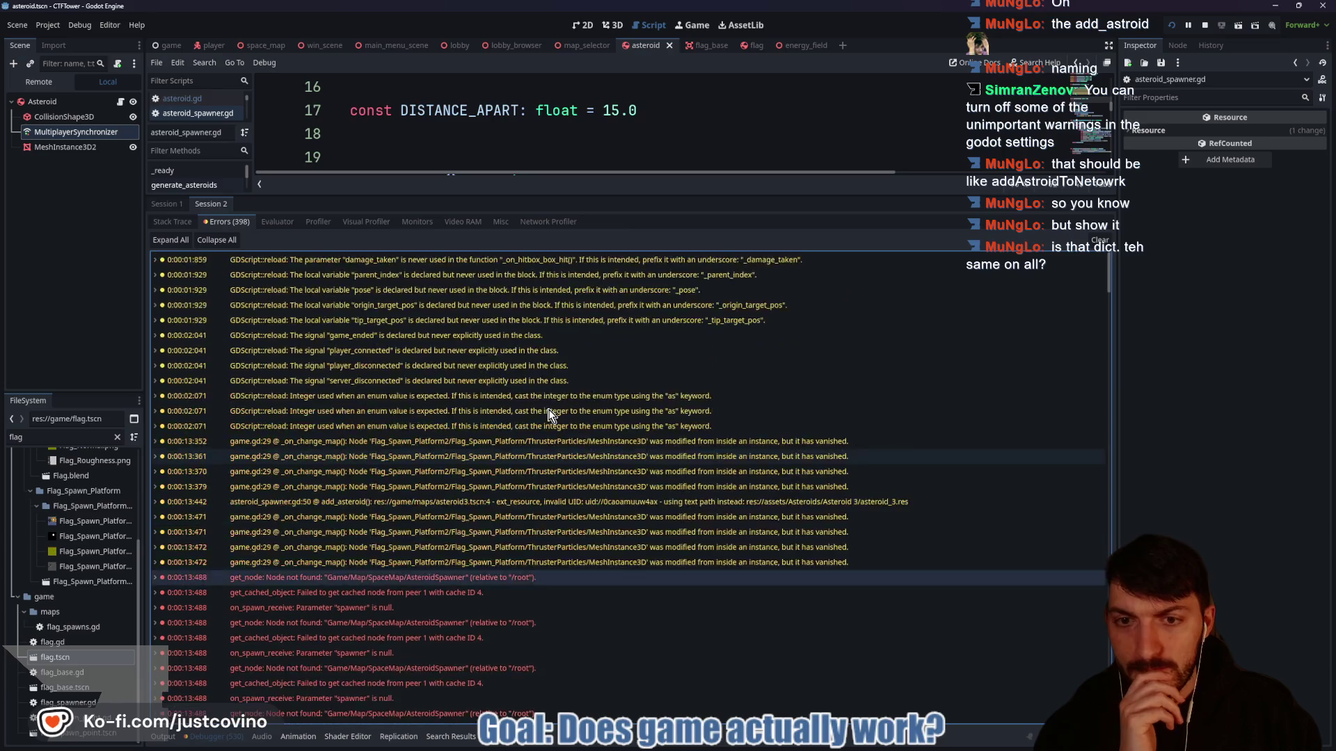
{"action": "scroll", "coordinate": [548, 415], "scroll_direction": "down", "scroll_amount": 10}
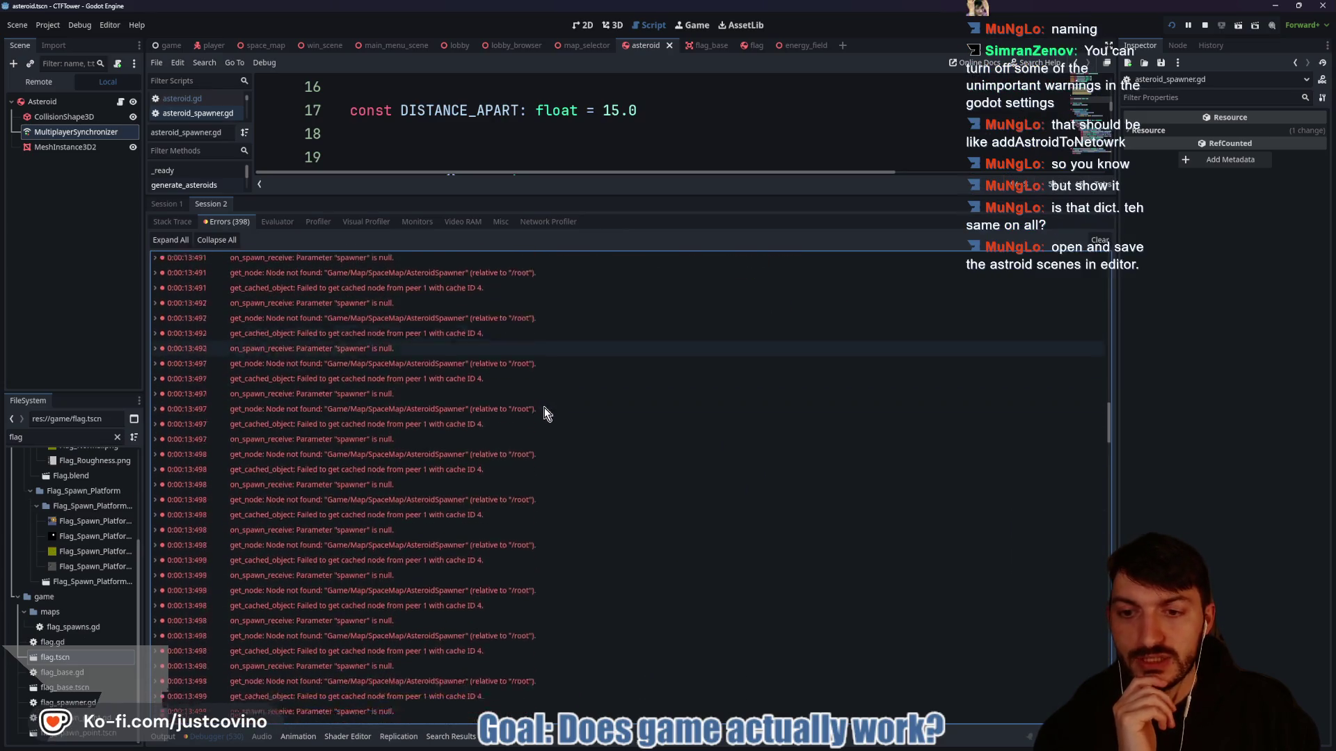
{"action": "scroll", "coordinate": [539, 410], "scroll_direction": "down", "scroll_amount": 15}
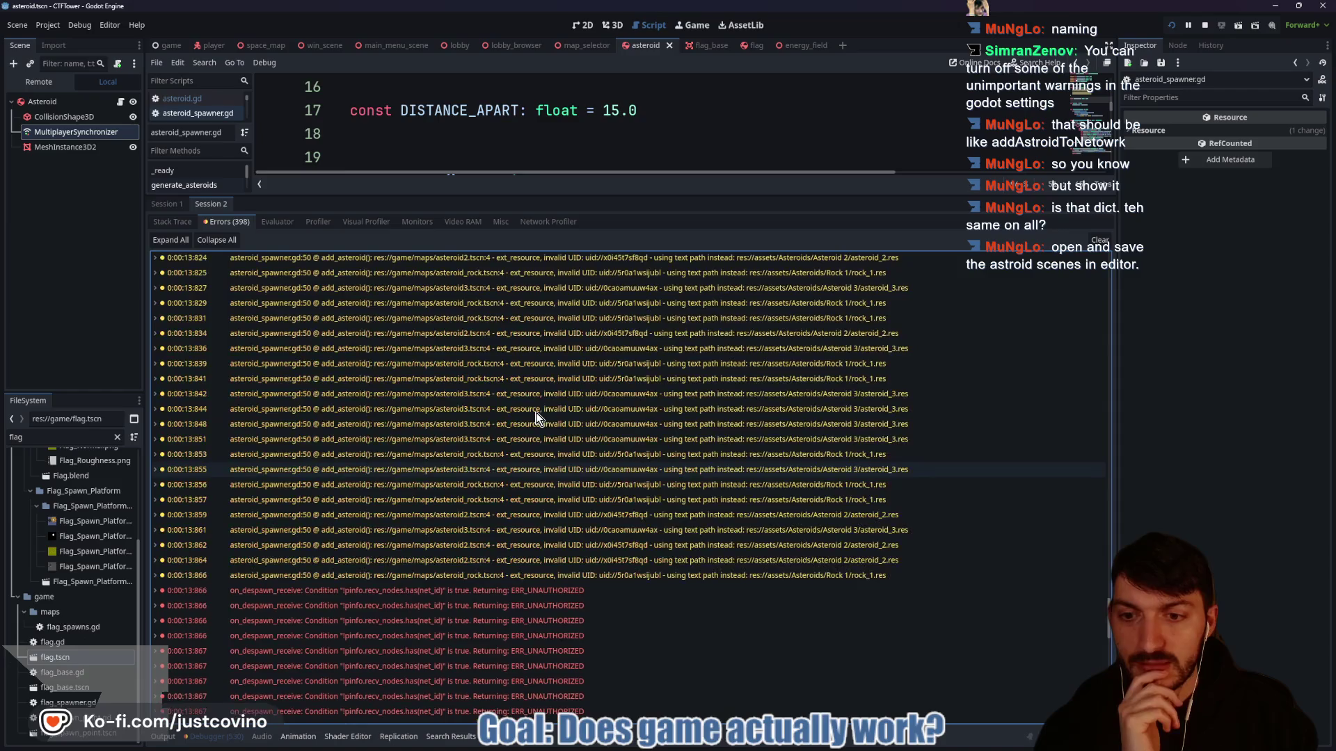
{"action": "scroll", "coordinate": [537, 417], "scroll_direction": "up", "scroll_amount": 10}
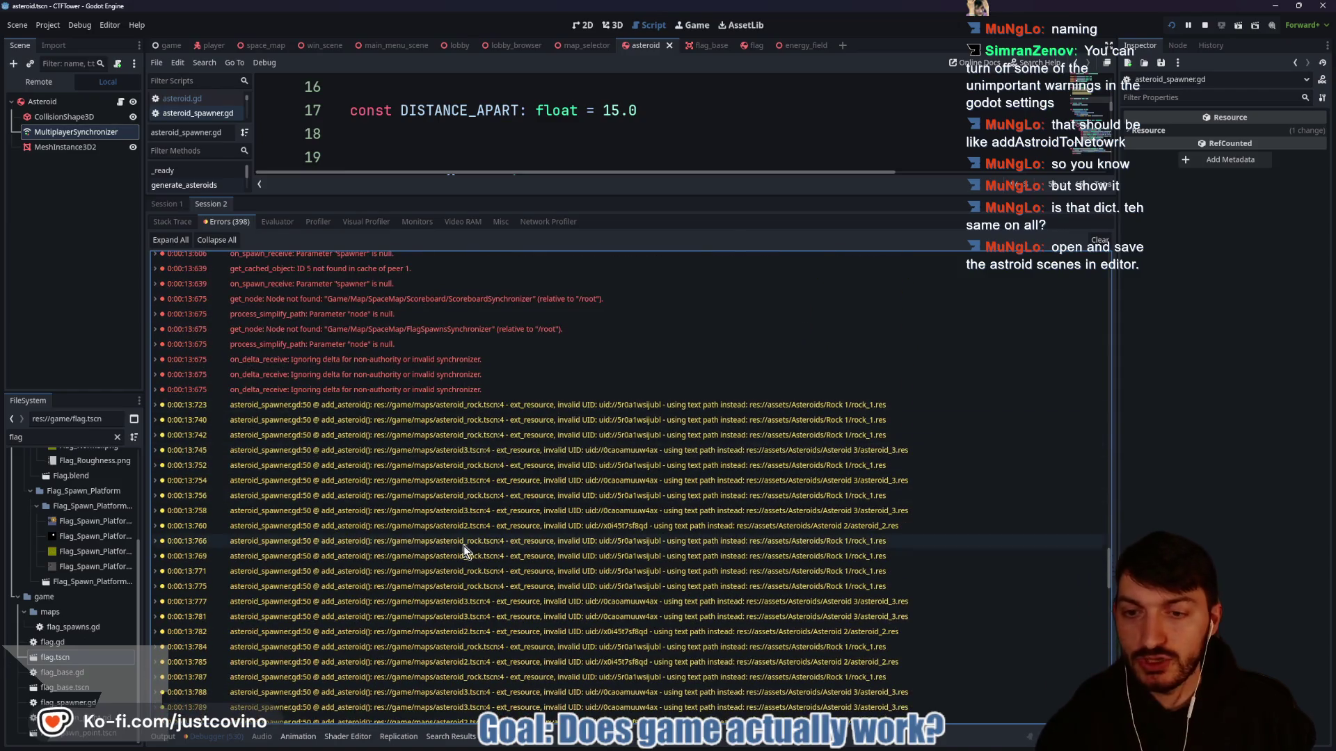
{"action": "mouse_move", "coordinate": [466, 525]}
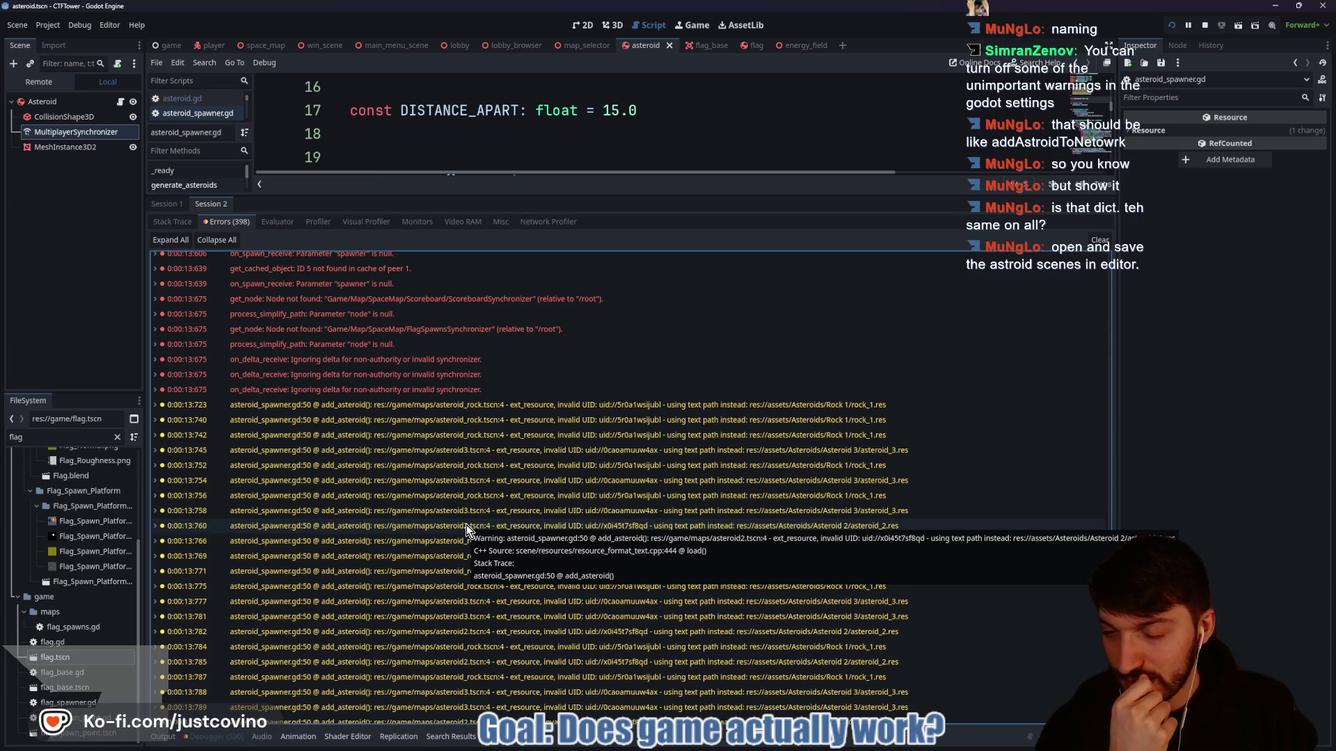
{"action": "left_click", "coordinate": [466, 450]}
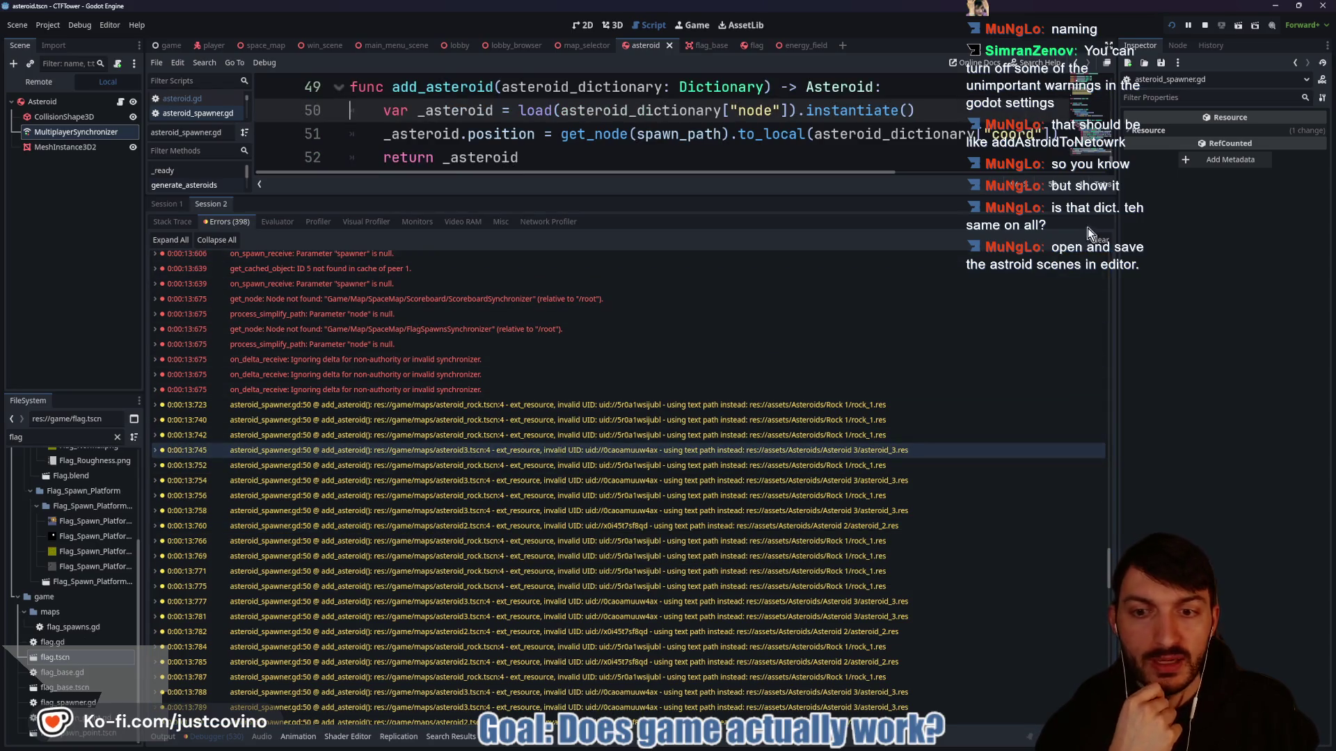
Stop the game, clear the error list, and shrink the debugger panel again.
{"action": "left_click", "coordinate": [1206, 25]}
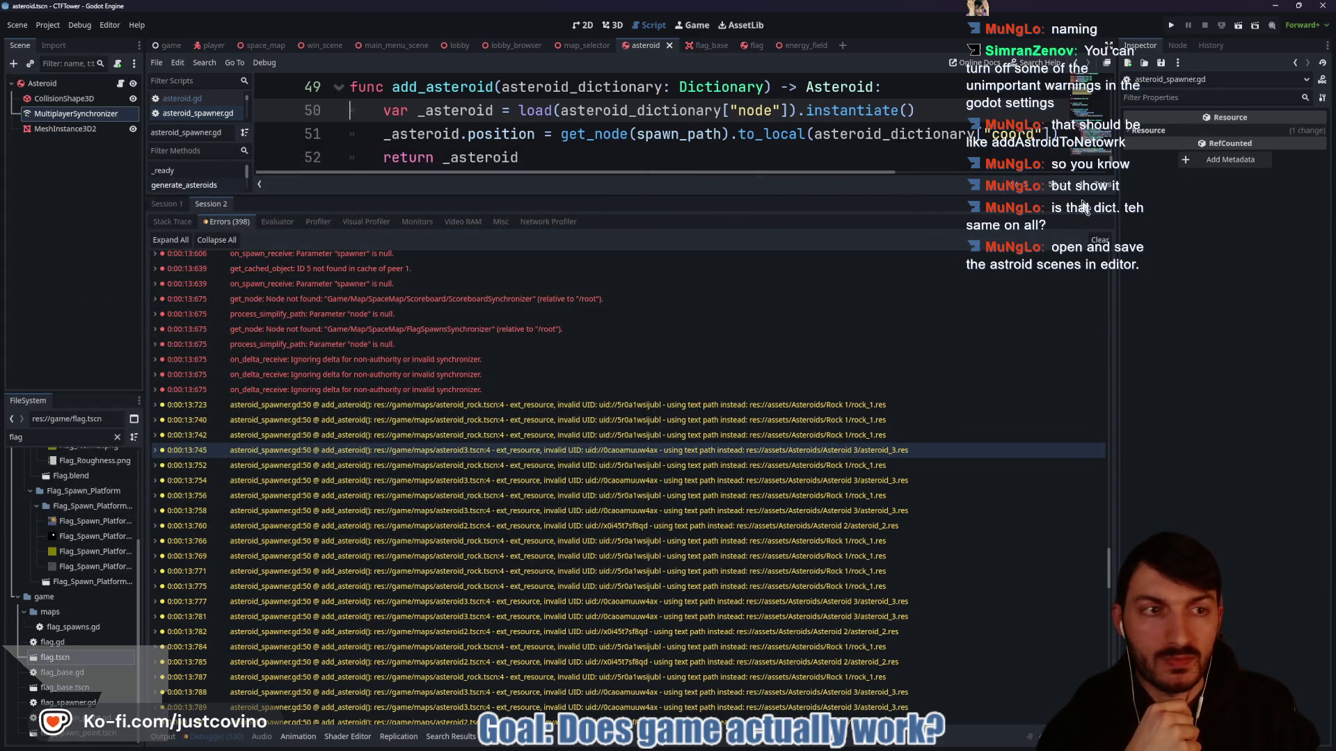
{"action": "left_click", "coordinate": [1100, 240]}
{"action": "left_click_drag", "start_coordinate": [663, 196], "coordinate": [663, 577]}
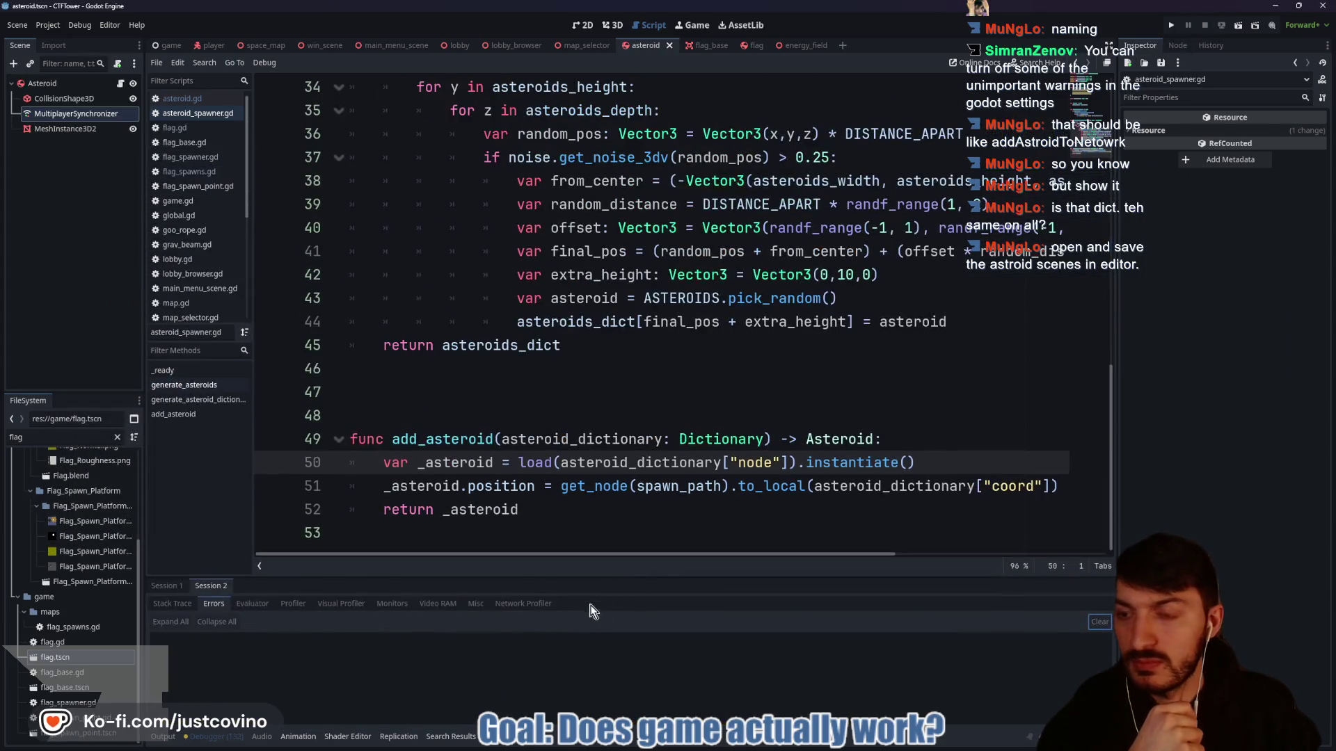
Filter FileSystem by 'asteroid' and open the asteroid2, asteroid3 and base asteroid scenes.
{"action": "left_click", "coordinate": [117, 437]}
{"action": "type", "text": "asteroid"}
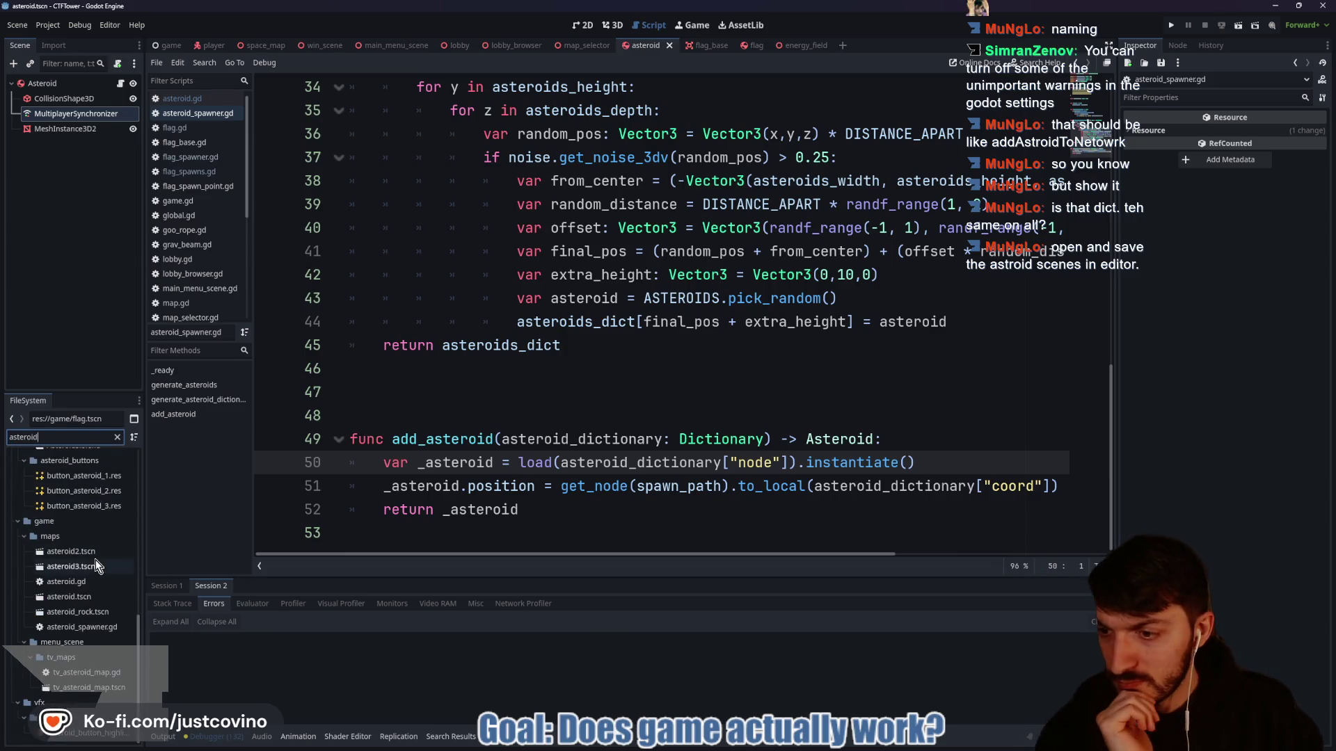
{"action": "double_click", "coordinate": [90, 553]}
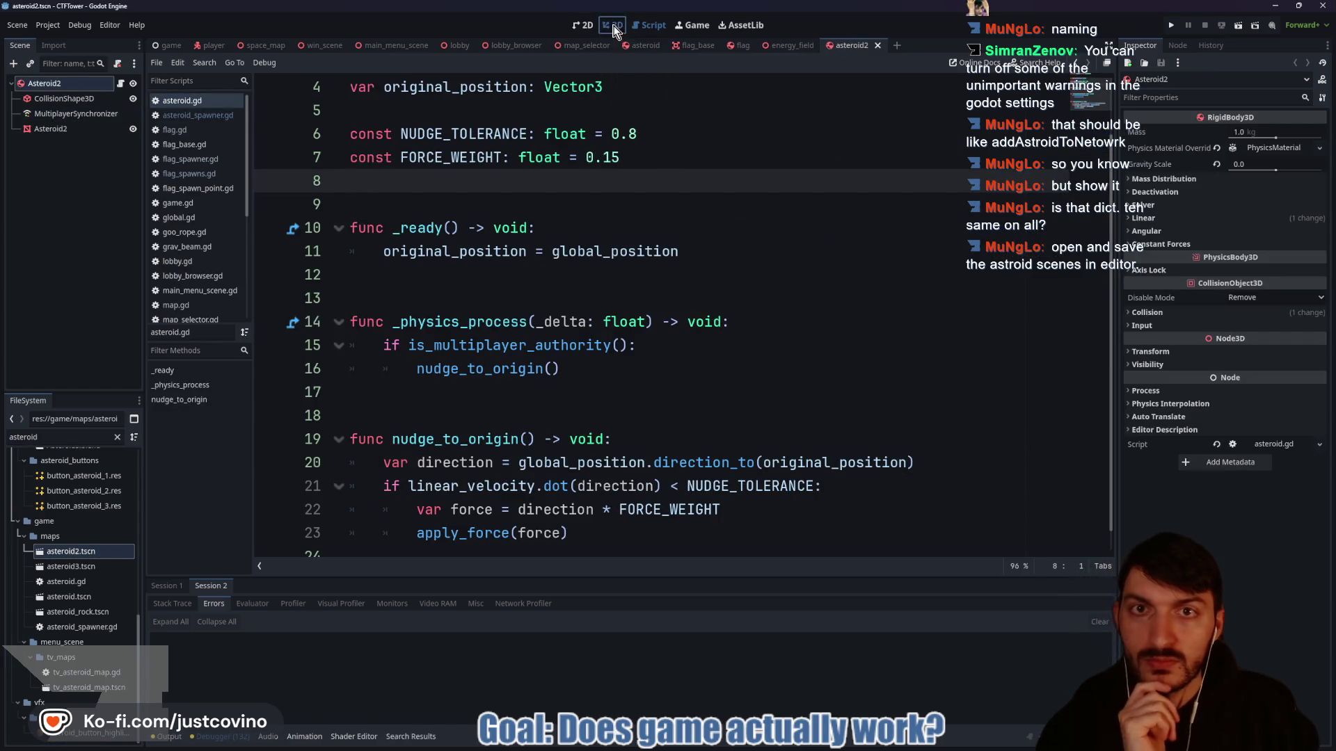
{"action": "left_click", "coordinate": [612, 25]}
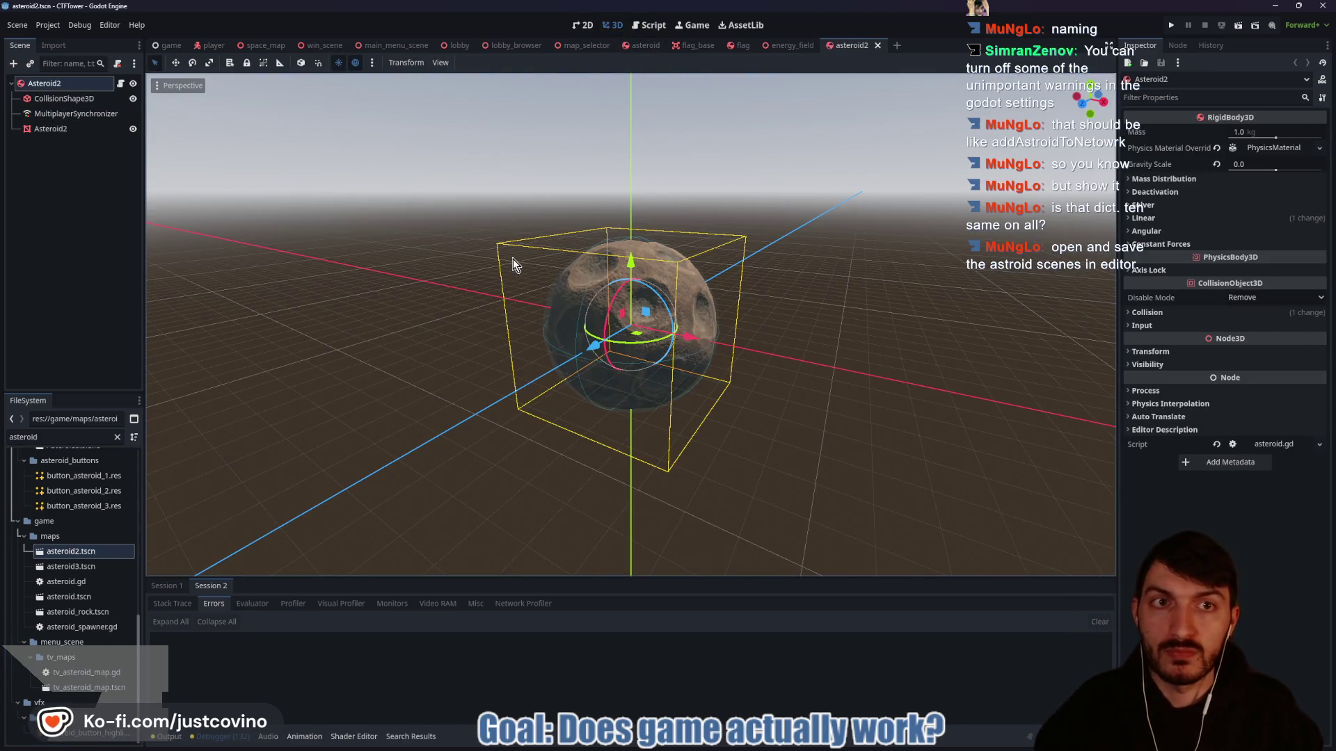
{"action": "double_click", "coordinate": [78, 566]}
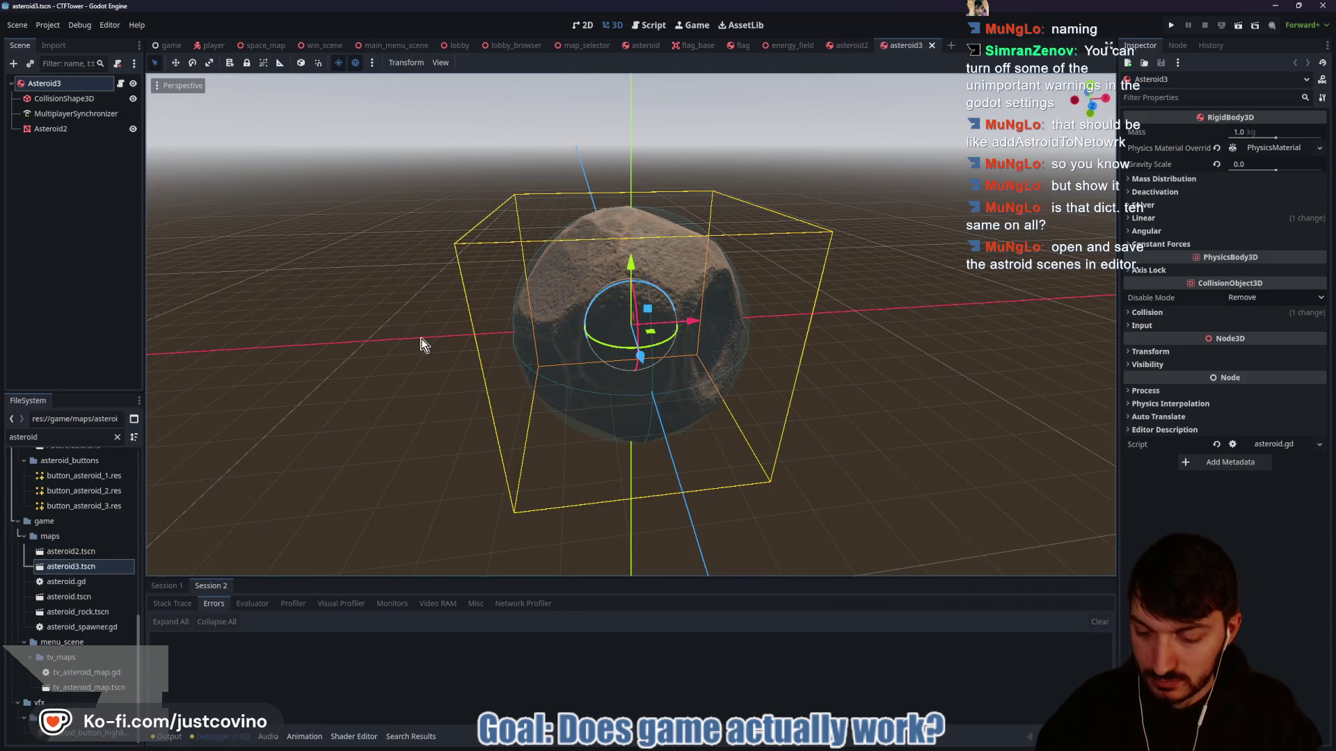
{"action": "double_click", "coordinate": [70, 596]}
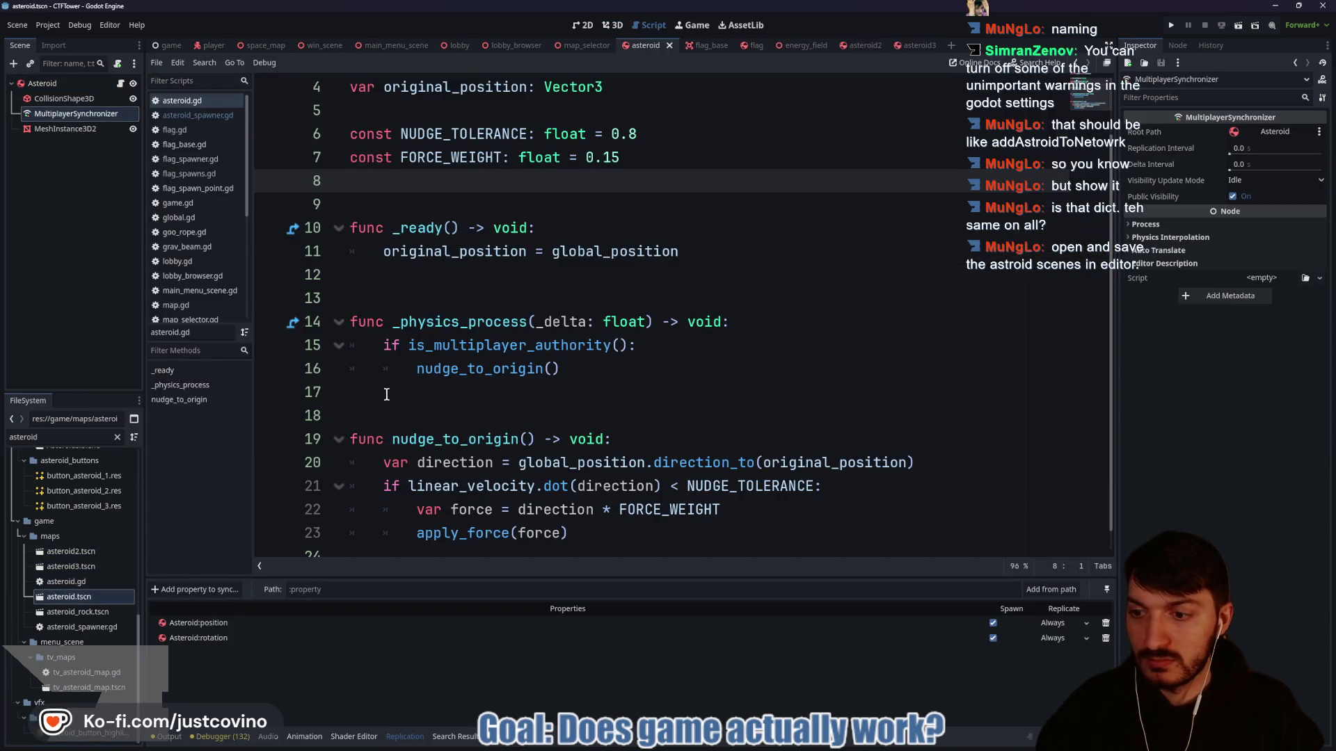
Save the asteroid3 scene, then open and save asteroid_rock.
{"action": "left_click", "coordinate": [904, 46]}
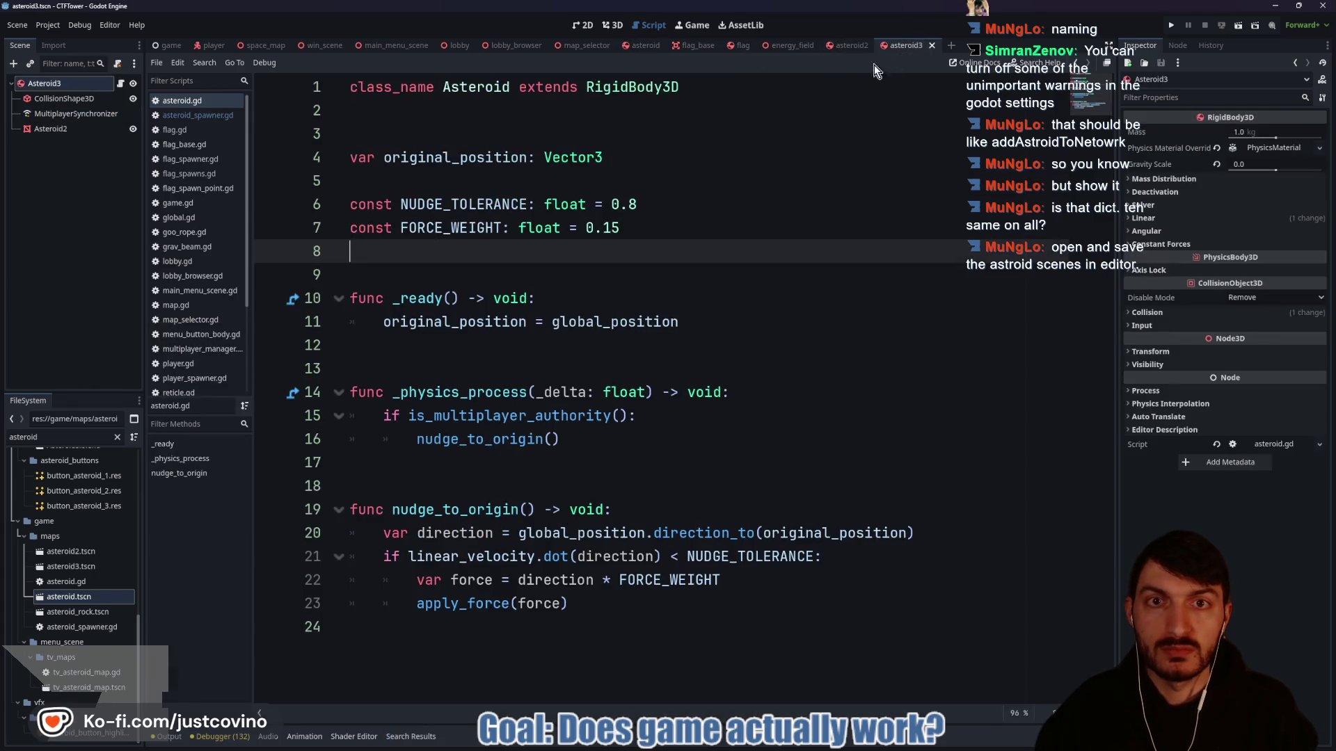
{"action": "left_click", "coordinate": [613, 25]}
{"action": "key", "text": "ctrl+s"}
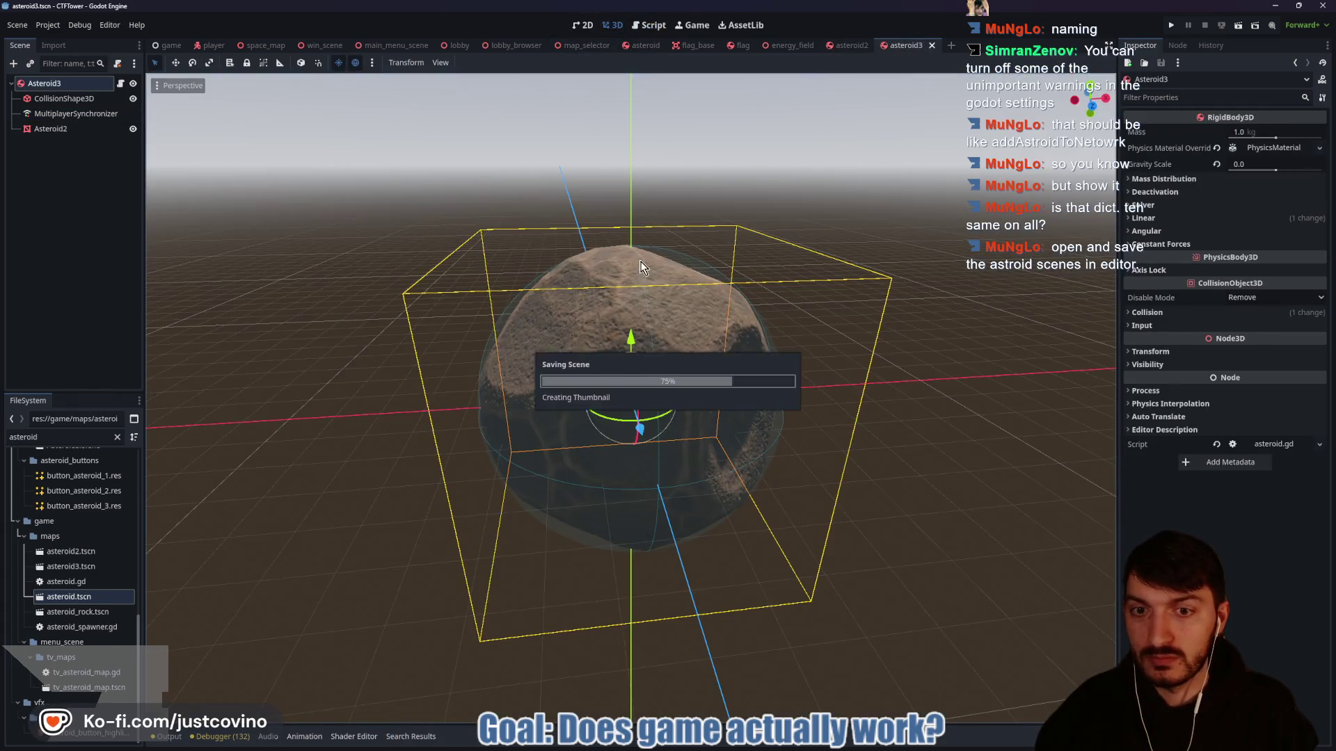
{"action": "double_click", "coordinate": [69, 613]}
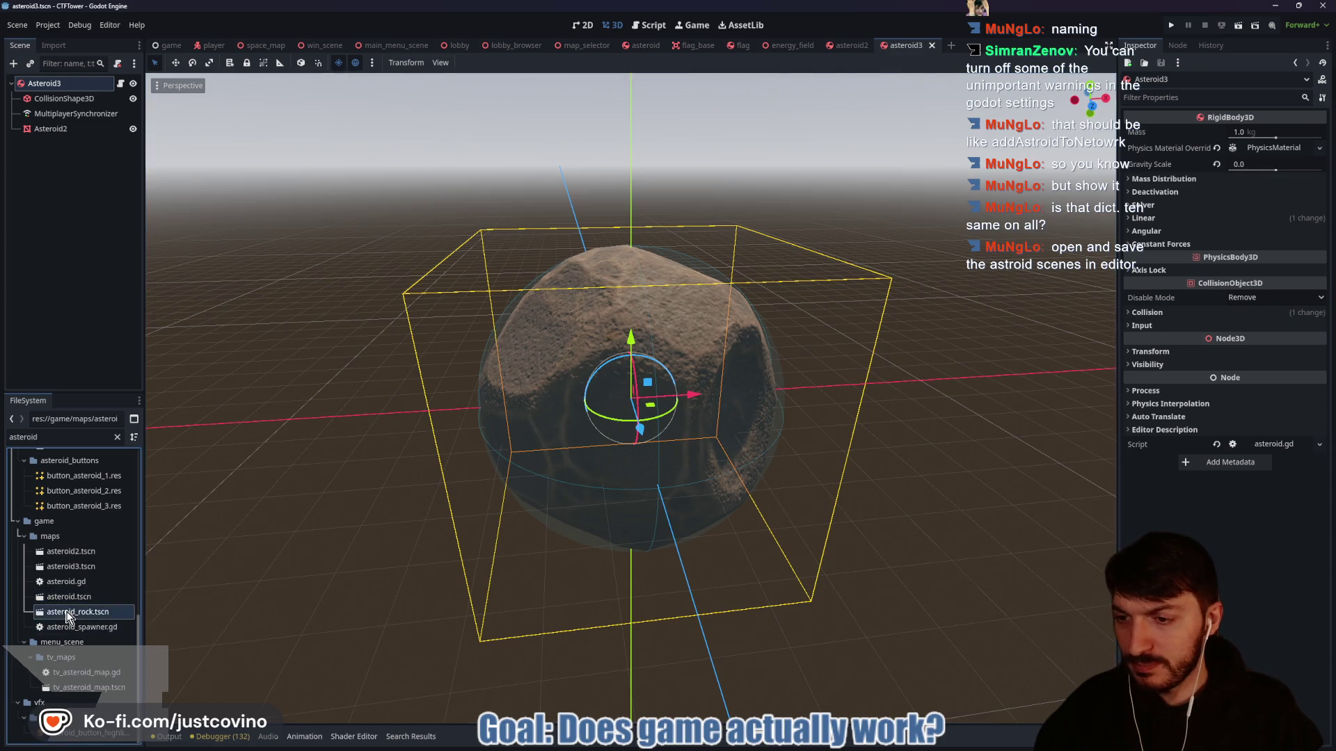
{"action": "key", "text": "ctrl+s"}
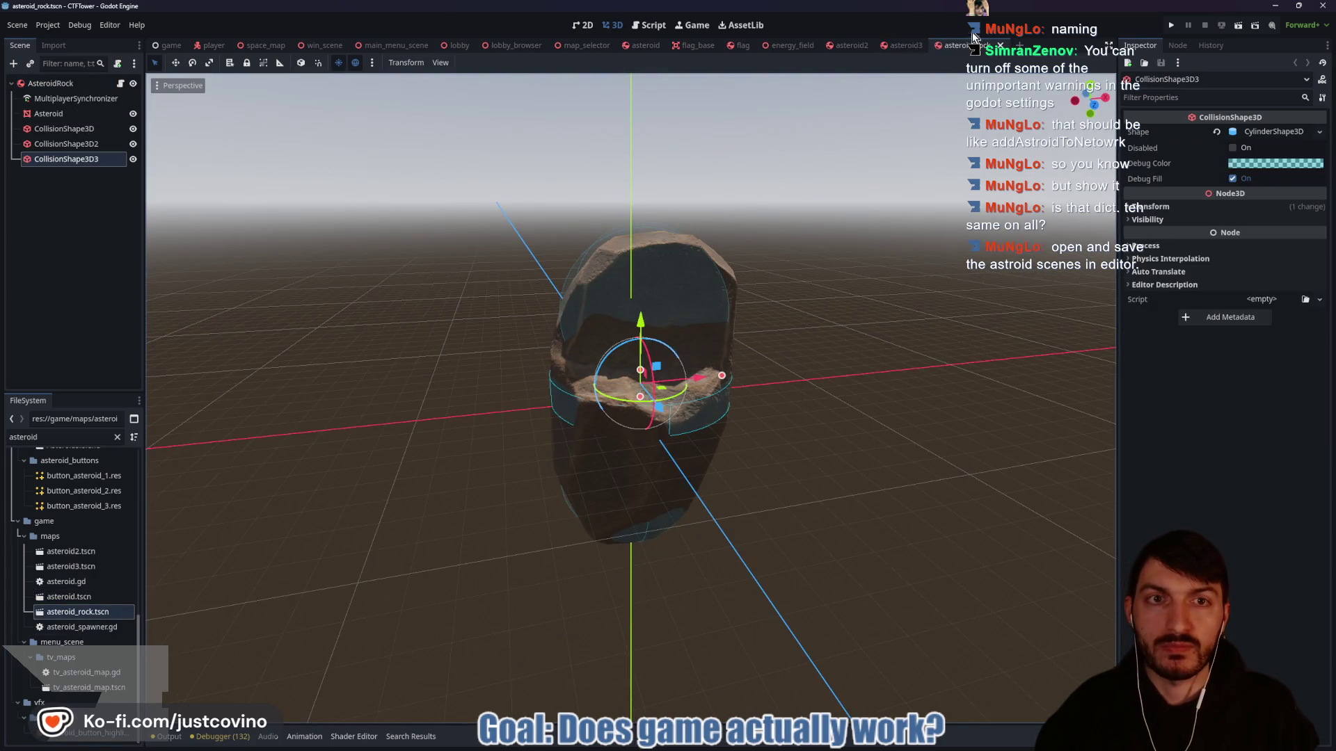
Close the asteroid_rock, asteroid3, asteroid2 and energy_field scene tabs.
{"action": "left_click", "coordinate": [1002, 46]}
{"action": "left_click", "coordinate": [933, 46]}
{"action": "left_click", "coordinate": [883, 46]}
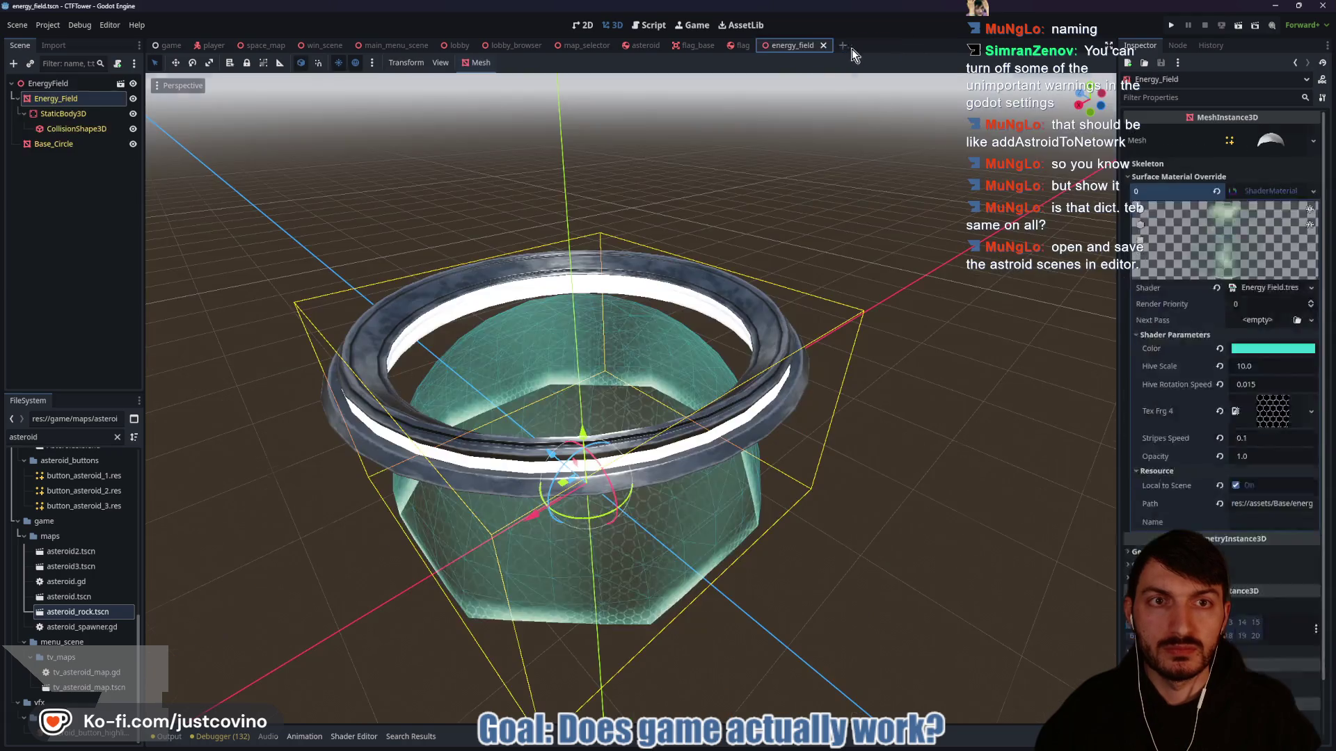
{"action": "left_click", "coordinate": [824, 45]}
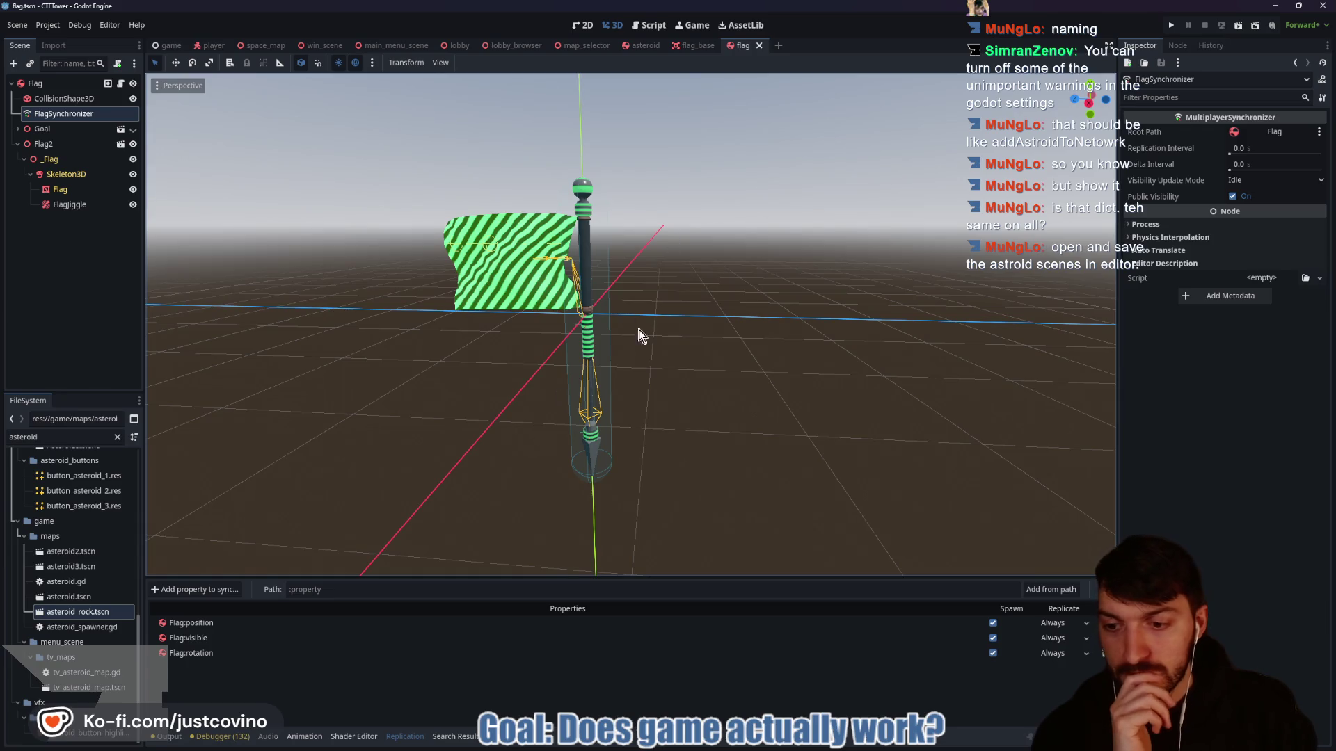
Run with F5, host on the left, join the lobby on the right, ready up and start.
{"action": "key", "text": "F5"}
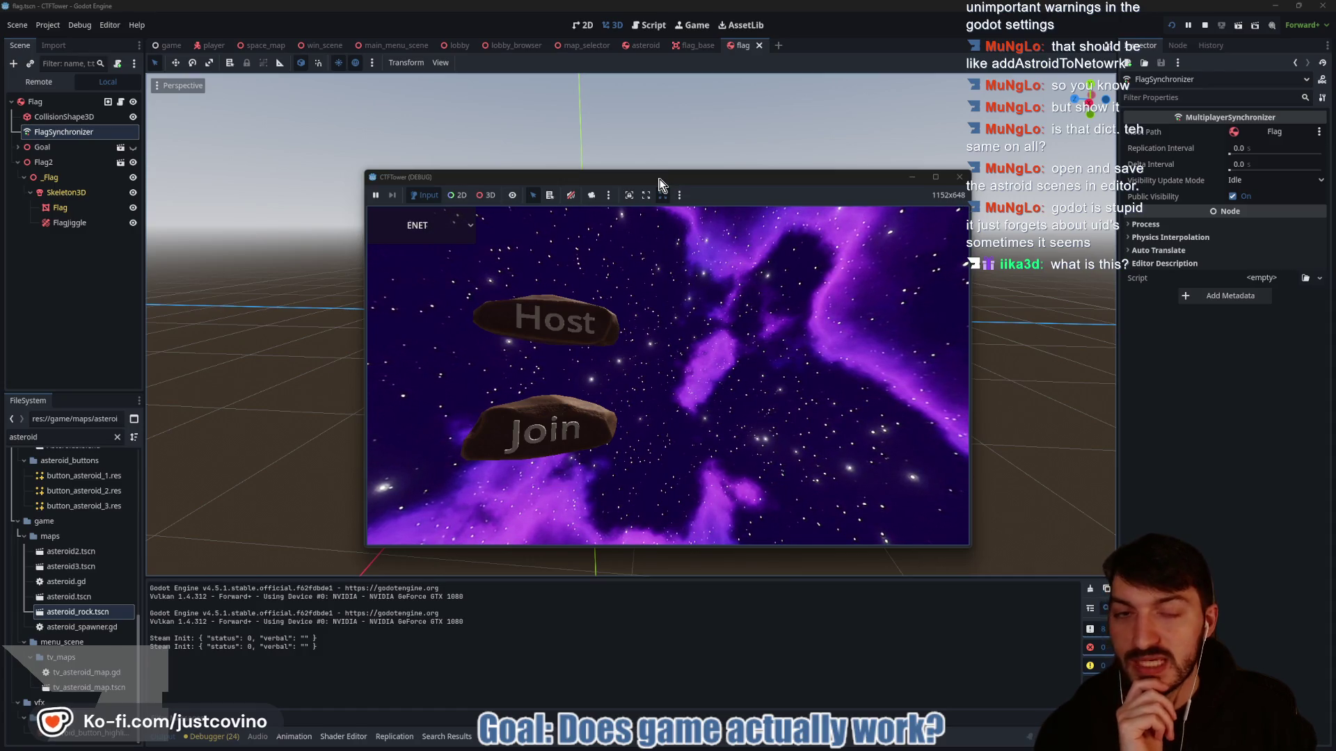
{"action": "mouse_move", "coordinate": [660, 184]}
{"action": "left_mouse_down"}
{"action": "mouse_move", "coordinate": [302, 165]}
{"action": "mouse_move", "coordinate": [970, 167]}
{"action": "left_mouse_up"}
{"action": "left_click", "coordinate": [221, 306]}
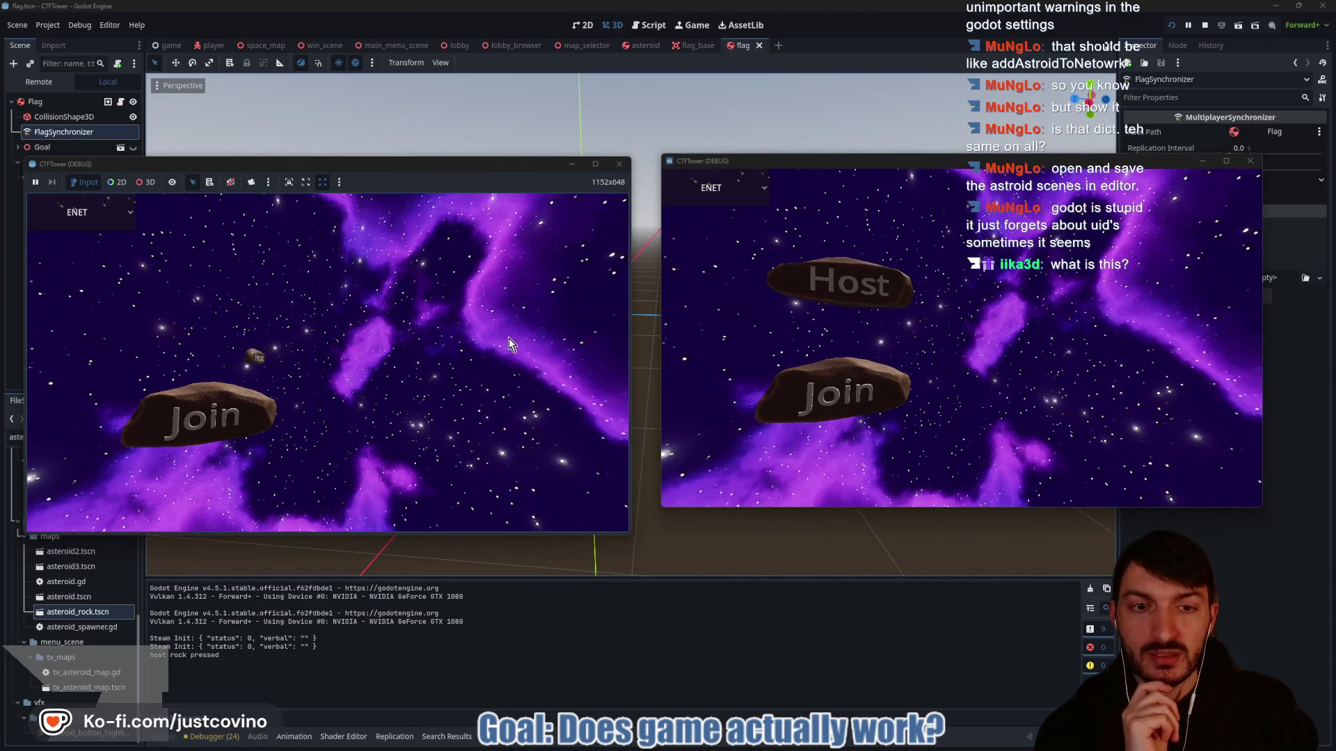
{"action": "left_click", "coordinate": [836, 393]}
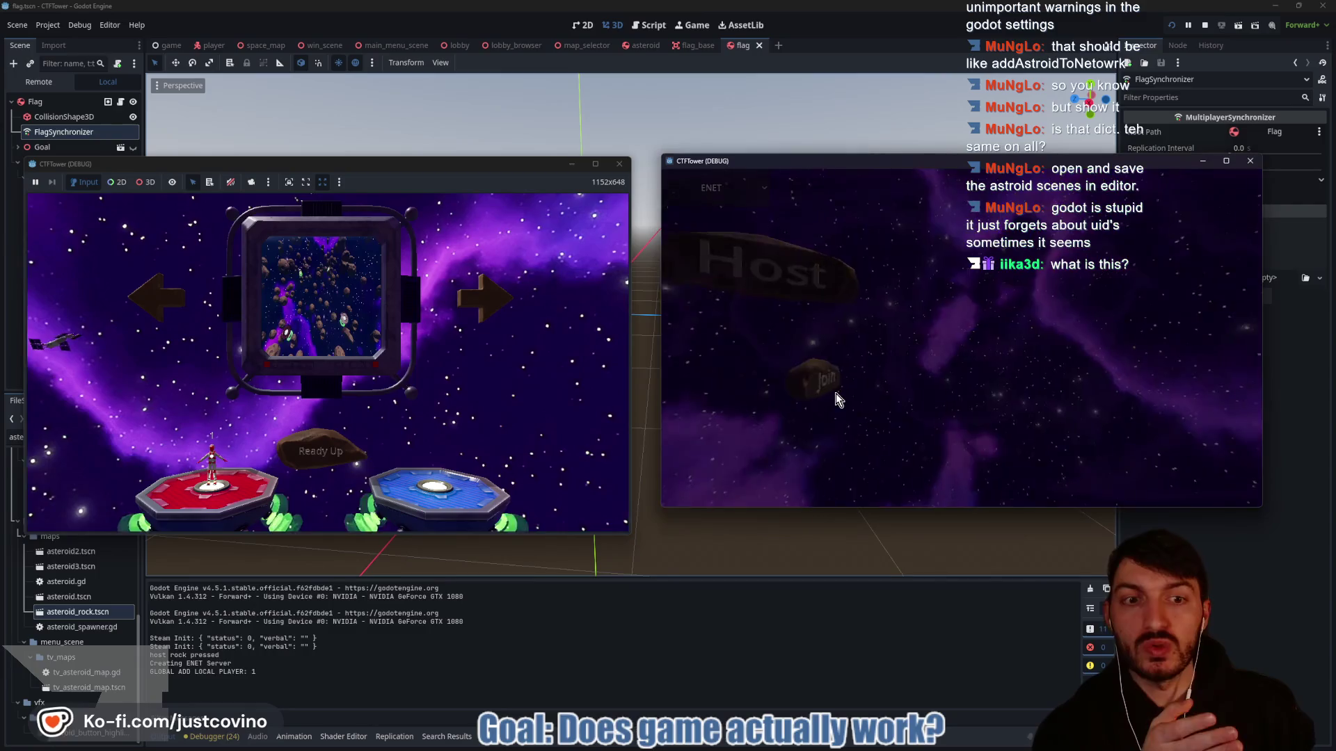
{"action": "left_click", "coordinate": [904, 253]}
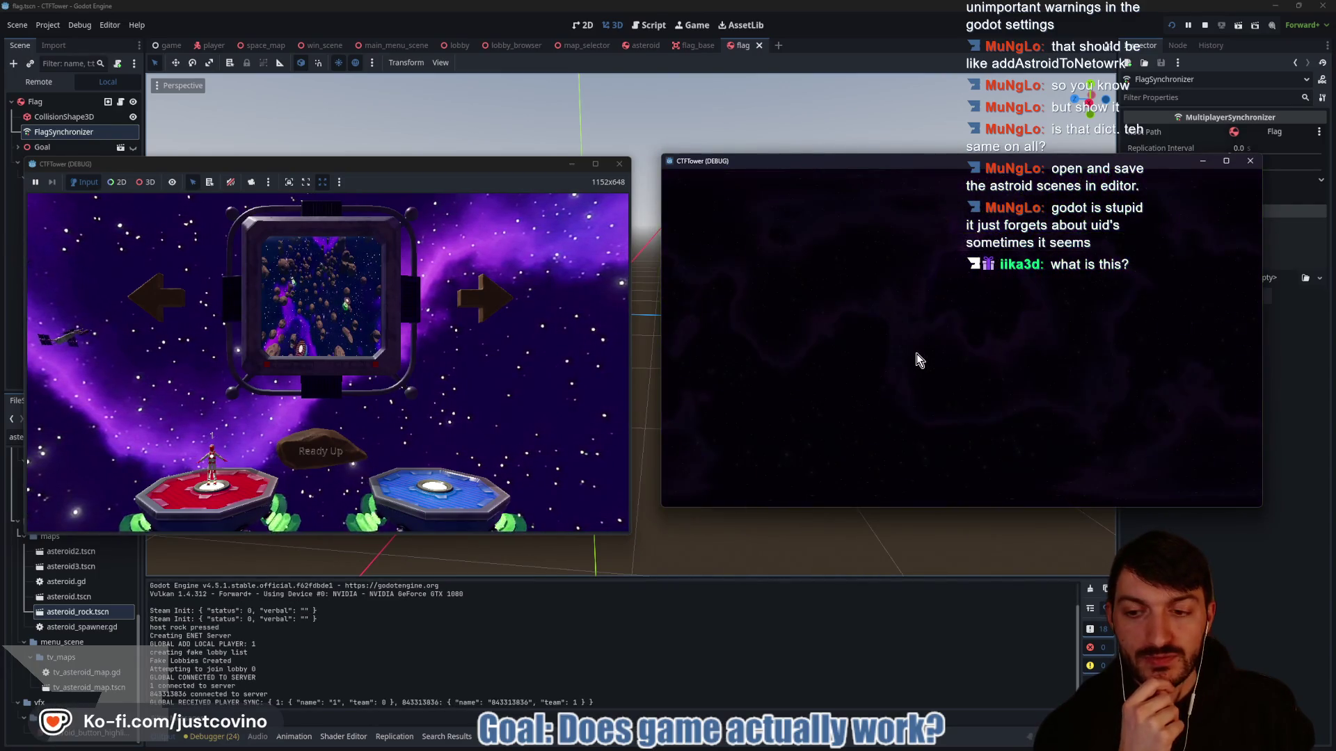
{"action": "left_click", "coordinate": [322, 455]}
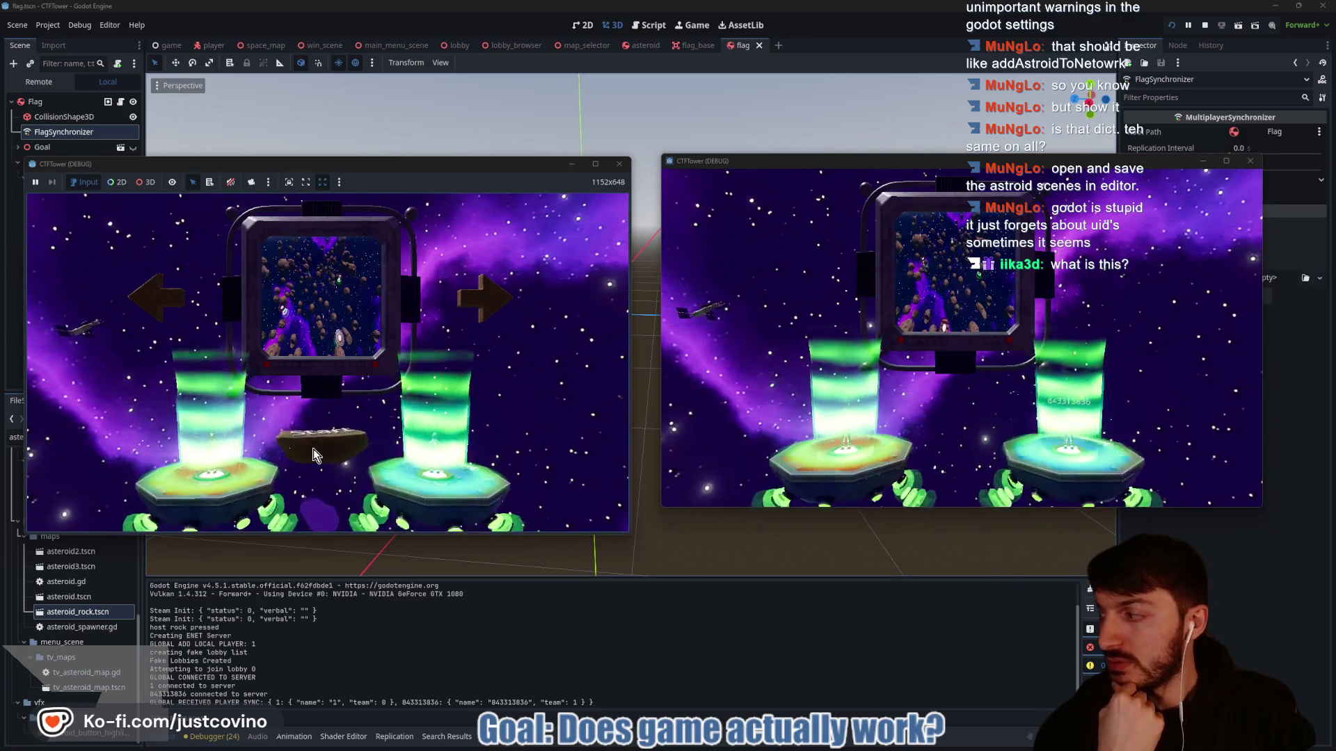
{"action": "left_click", "coordinate": [313, 449]}
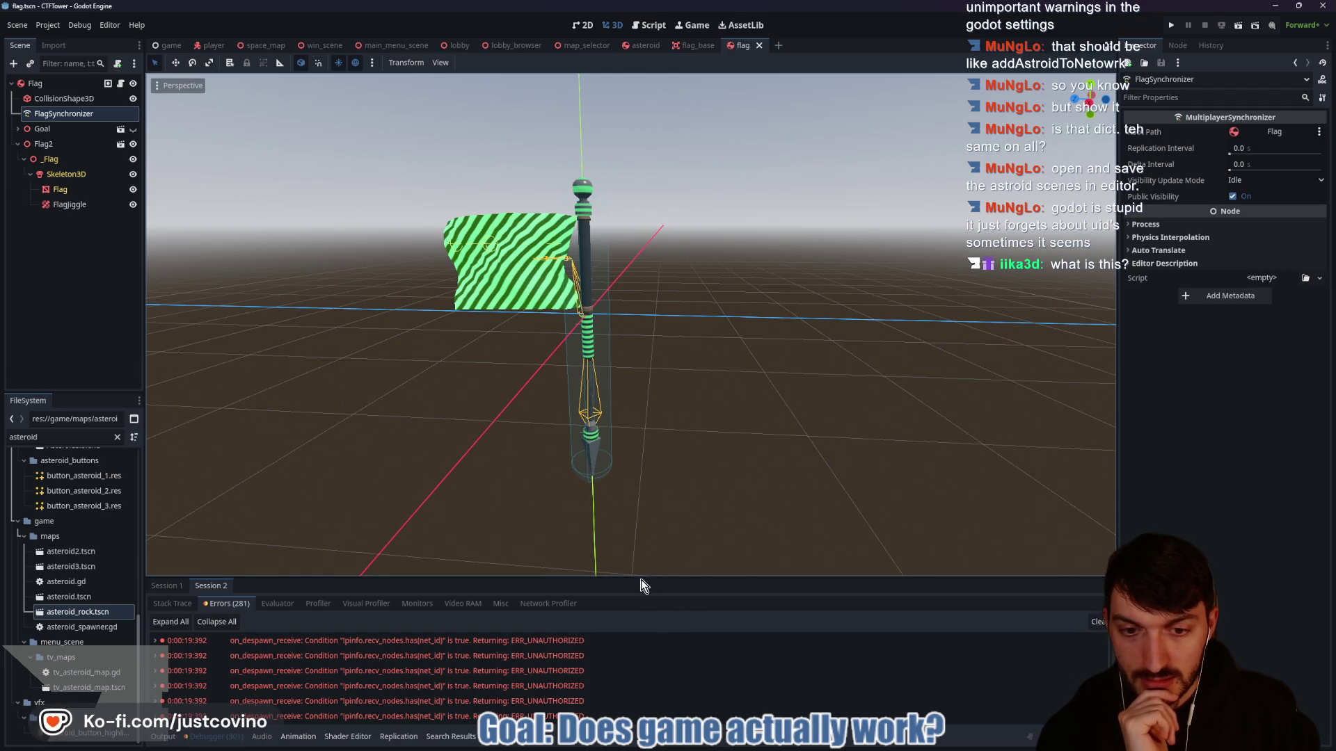
Enlarge the debugger Errors list to nearly full height and scroll to its top.
{"action": "left_click_drag", "start_coordinate": [641, 576], "coordinate": [633, 136]}
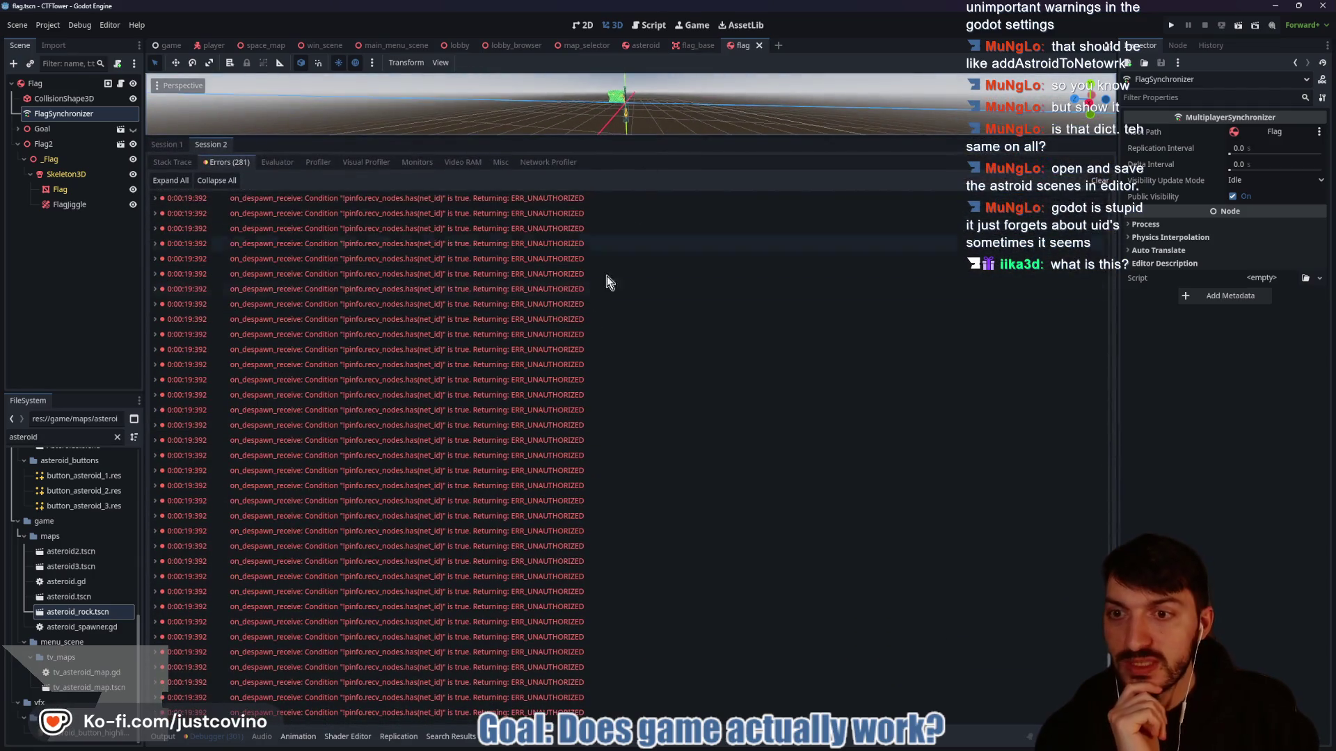
{"action": "scroll", "coordinate": [561, 468], "scroll_direction": "up", "scroll_amount": 15}
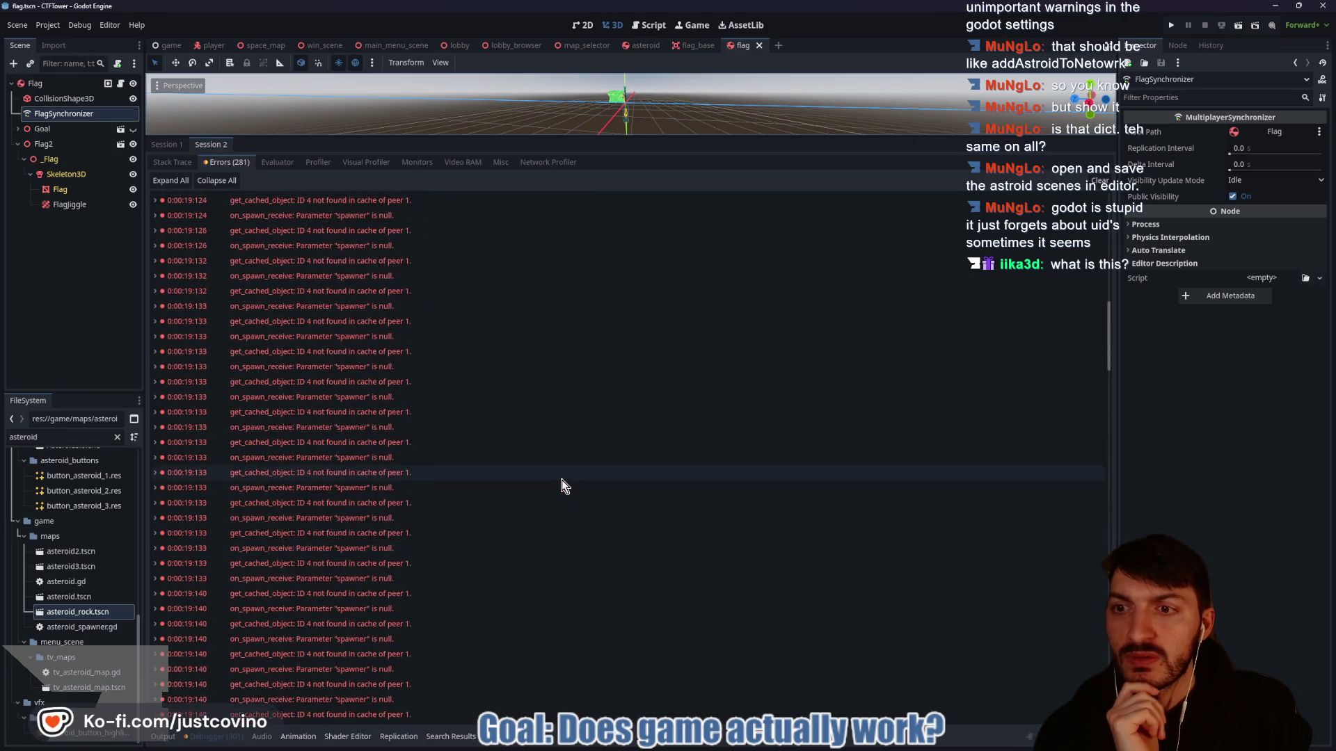
{"action": "scroll", "coordinate": [561, 483], "scroll_direction": "up", "scroll_amount": 15}
{"action": "scroll", "coordinate": [487, 457], "scroll_direction": "down", "scroll_amount": 5}
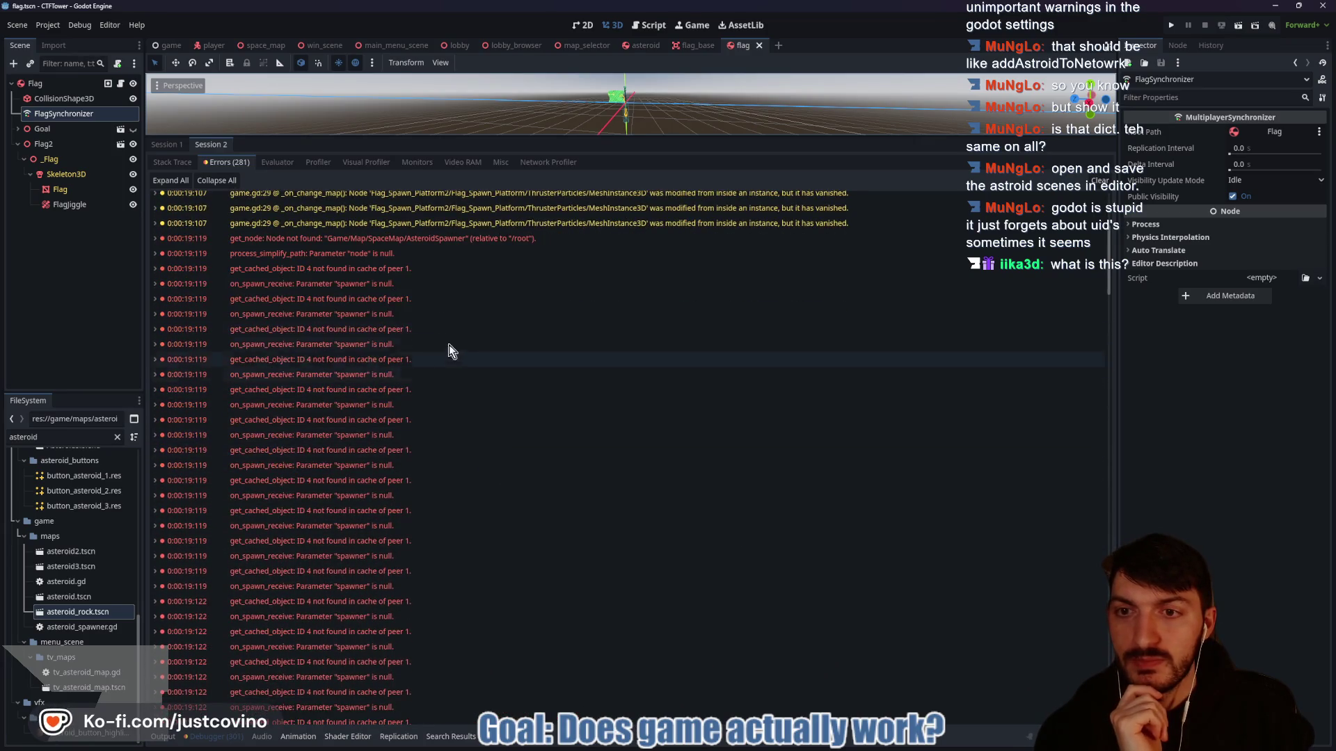
Inspect the get_node error for Game/Map/SpaceMap/AsteroidSpawner, then switch to the space_map scene.
{"action": "left_click", "coordinate": [427, 239]}
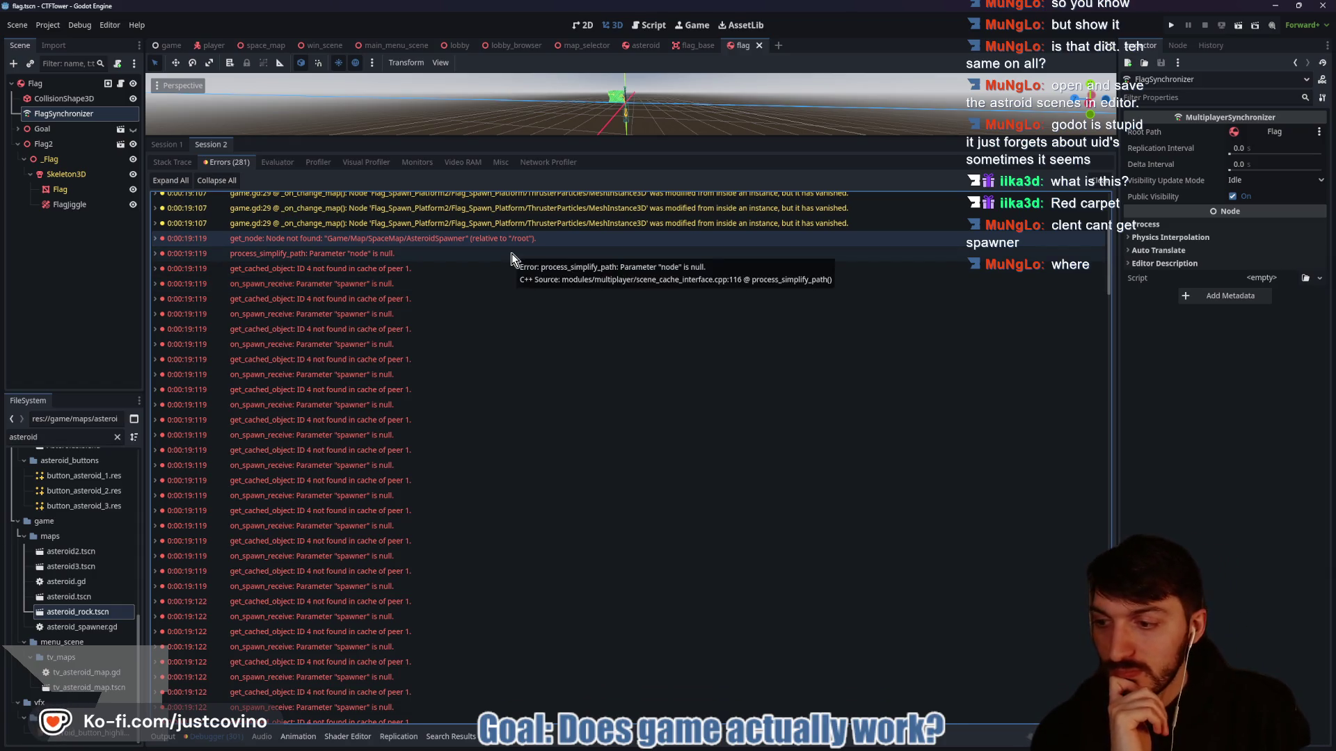
{"action": "mouse_move", "coordinate": [487, 241]}
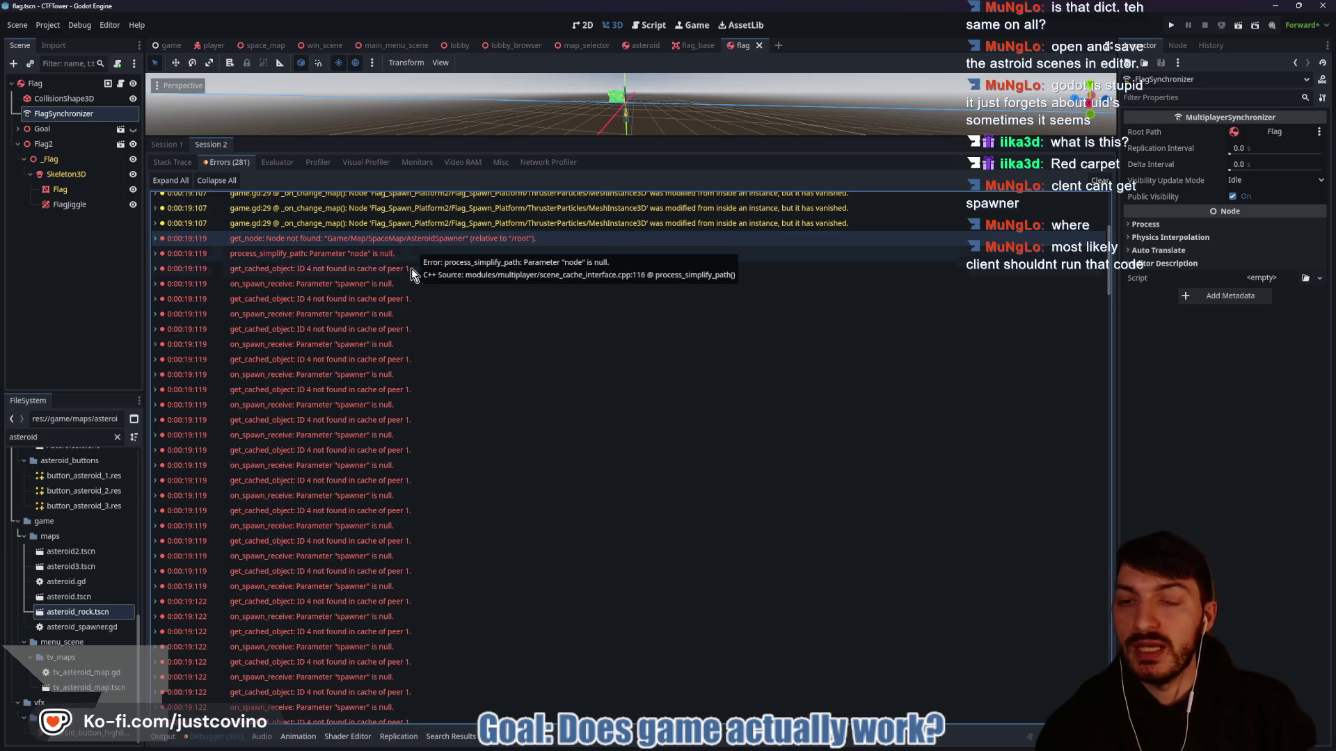
{"action": "mouse_move", "coordinate": [410, 288]}
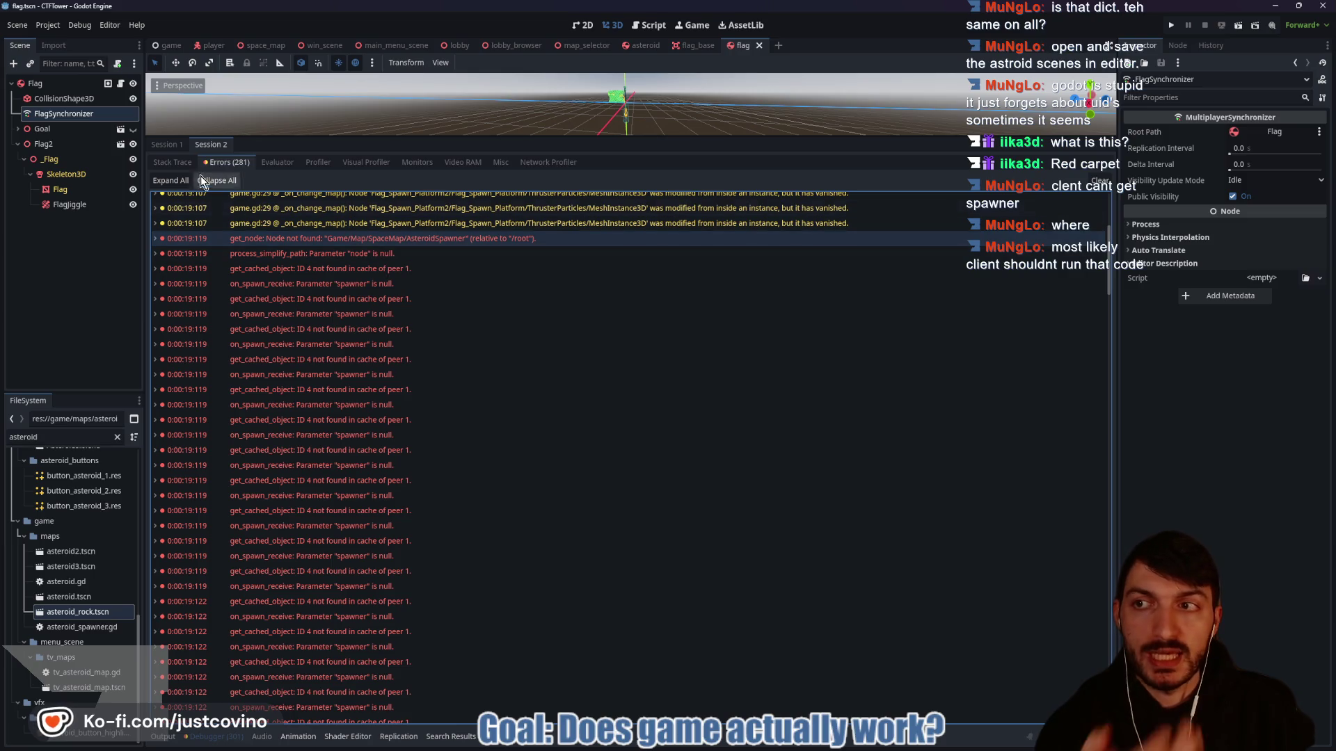
{"action": "left_click", "coordinate": [261, 45]}
Open map.gd and expand the code editor to full height.
{"action": "scroll", "coordinate": [108, 122], "scroll_direction": "up", "scroll_amount": 10}
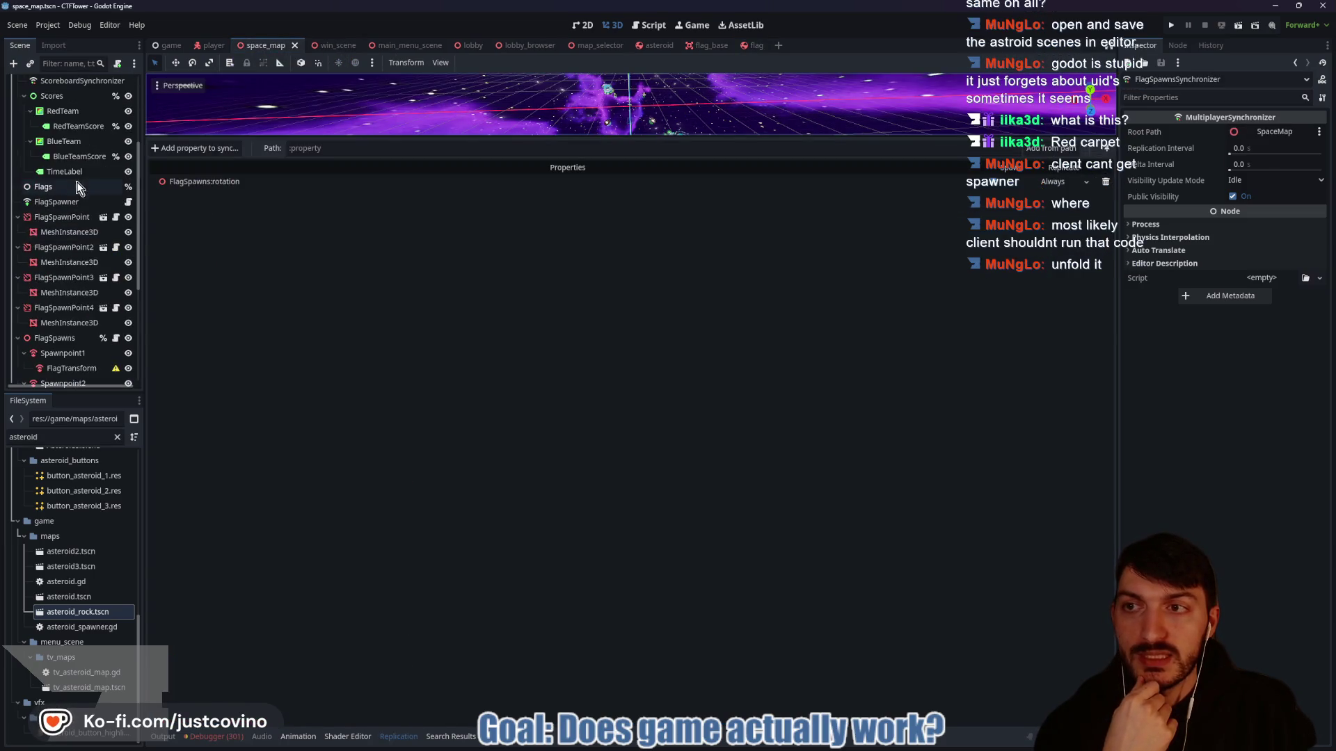
{"action": "left_click", "coordinate": [116, 83]}
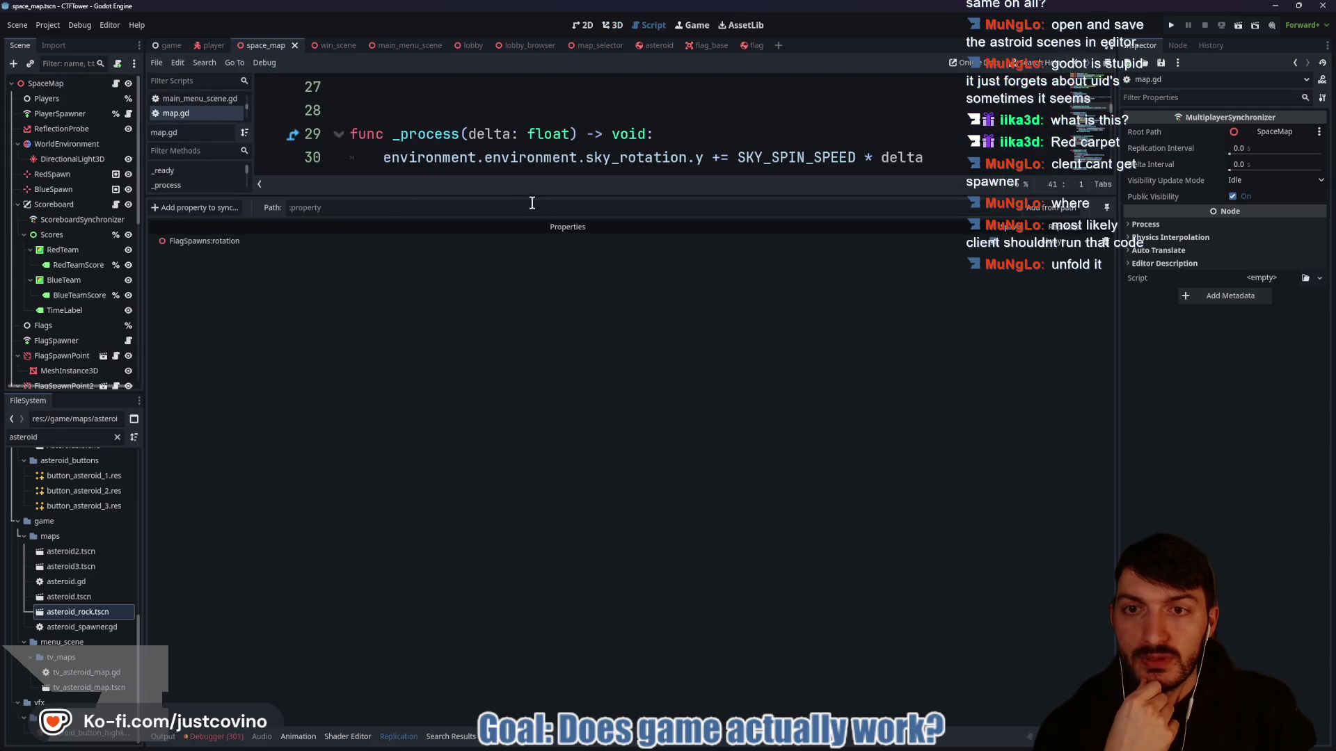
{"action": "left_click_drag", "start_coordinate": [523, 196], "coordinate": [523, 618]}
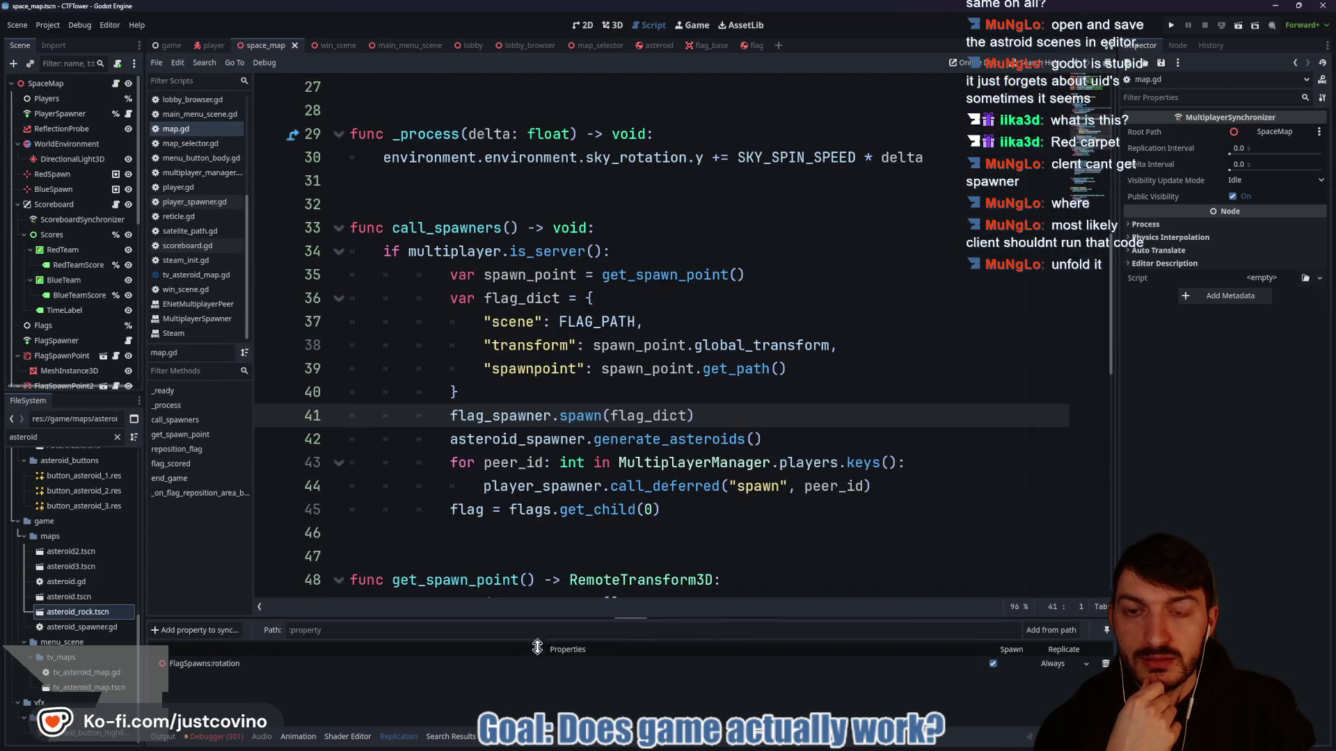
Review _ready and the call_spawners function in map.gd.
{"action": "scroll", "coordinate": [599, 392], "scroll_direction": "up", "scroll_amount": 1}
{"action": "double_click", "coordinate": [445, 297]}
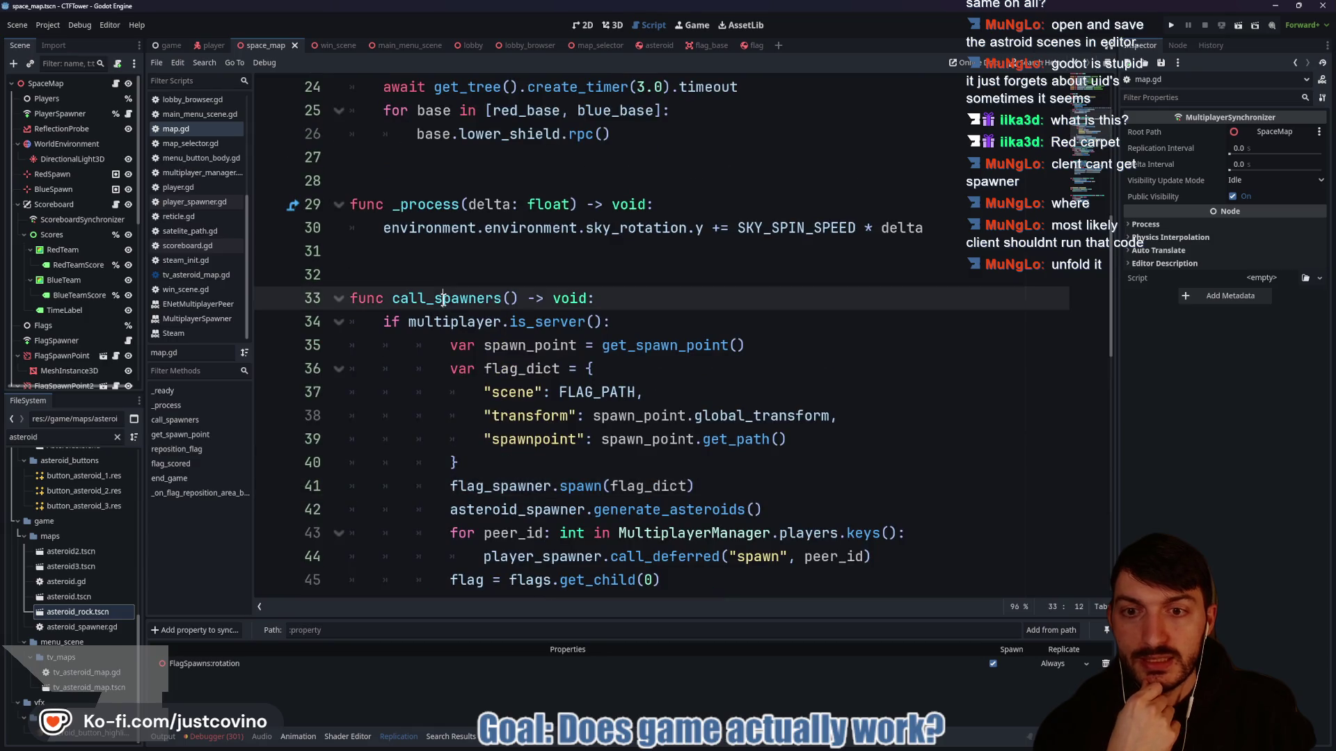
{"action": "scroll", "coordinate": [534, 350], "scroll_direction": "down", "scroll_amount": 1}
{"action": "left_click_drag", "start_coordinate": [663, 253], "coordinate": [323, 258]}
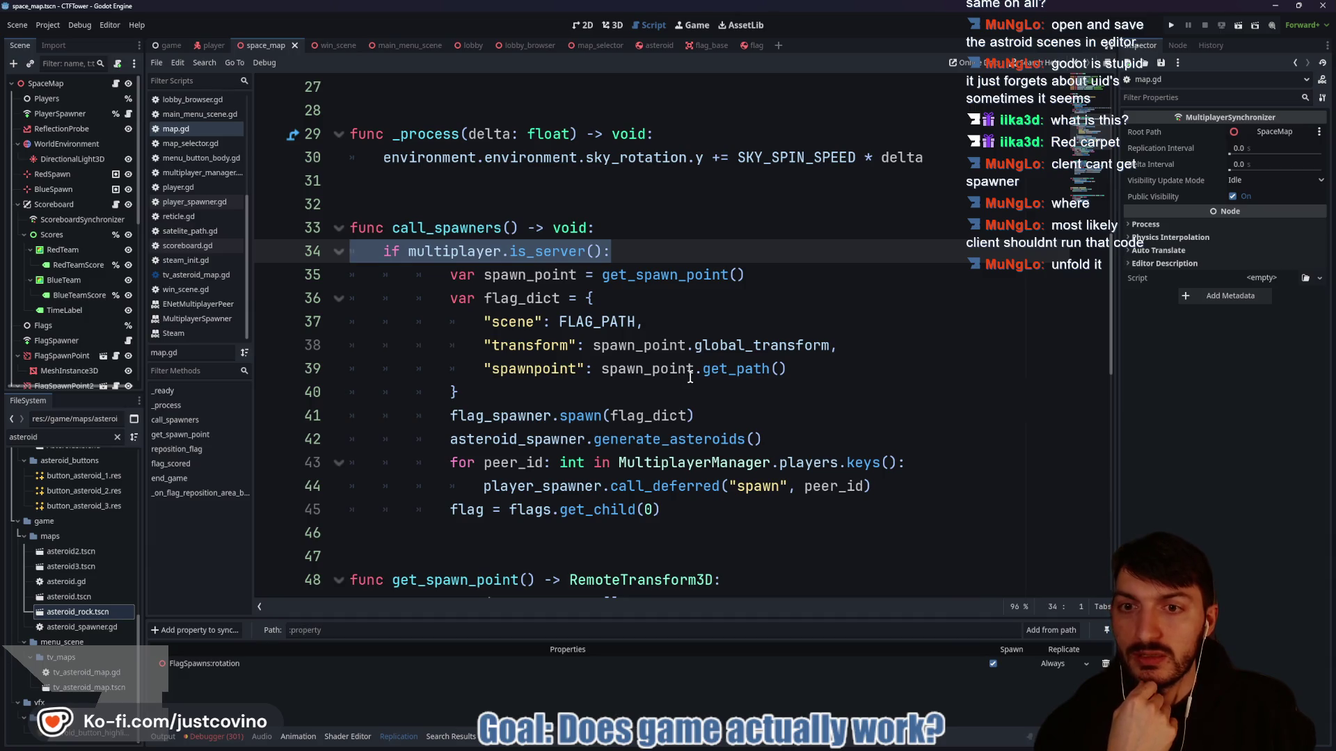
{"action": "scroll", "coordinate": [617, 356], "scroll_direction": "up", "scroll_amount": 5}
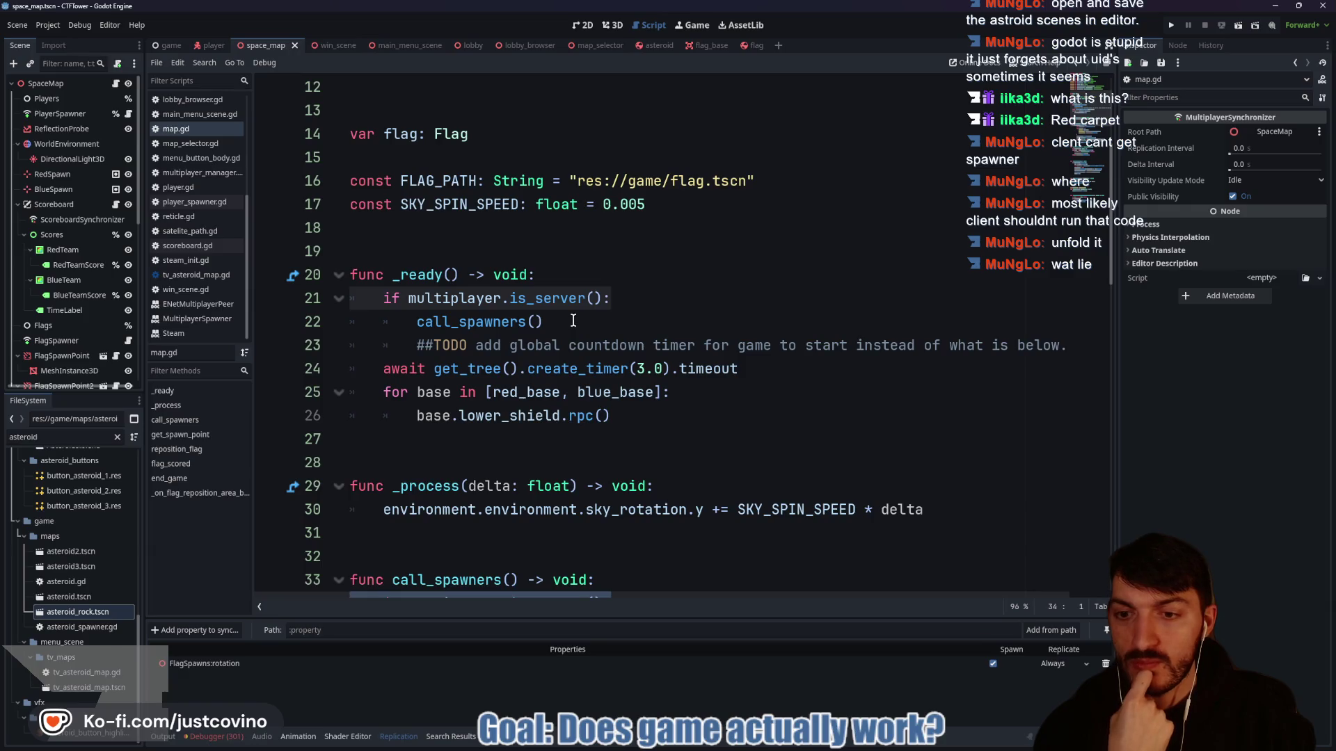
{"action": "scroll", "coordinate": [573, 320], "scroll_direction": "down", "scroll_amount": 2}
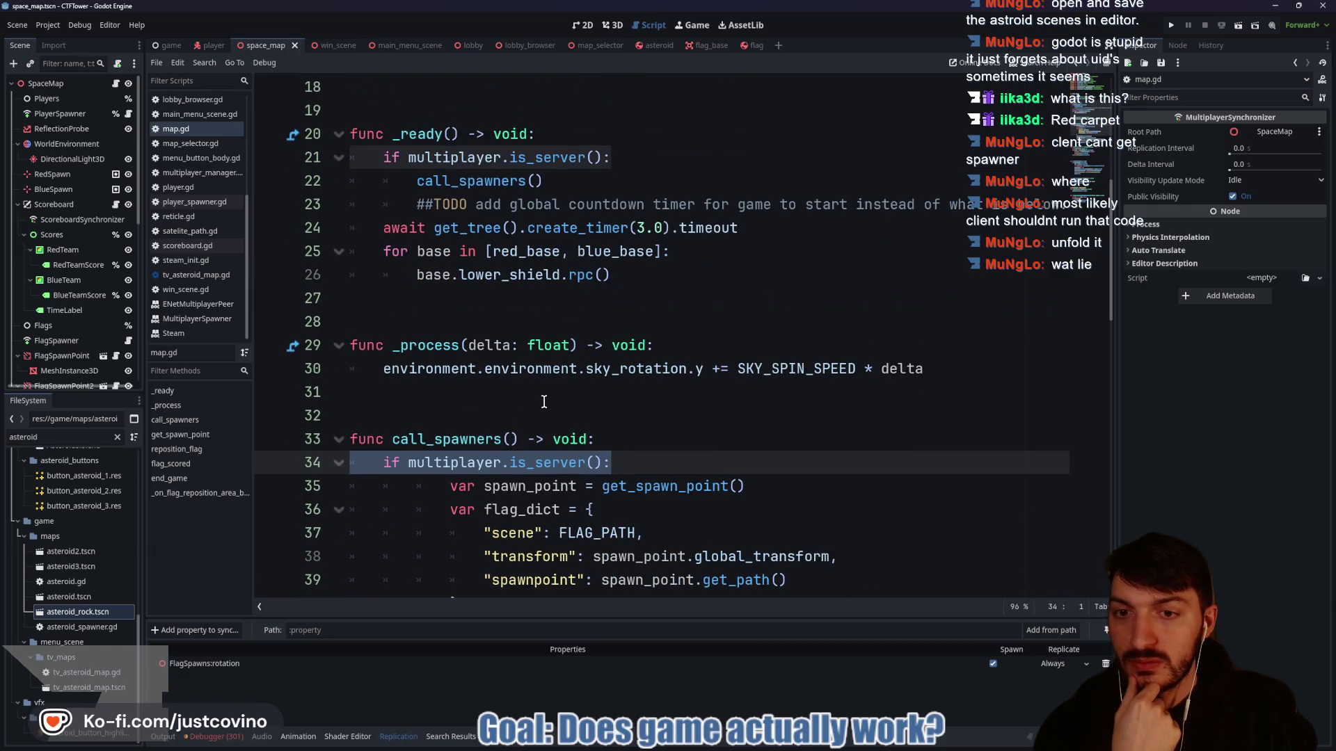
{"action": "scroll", "coordinate": [519, 372], "scroll_direction": "up", "scroll_amount": 2}
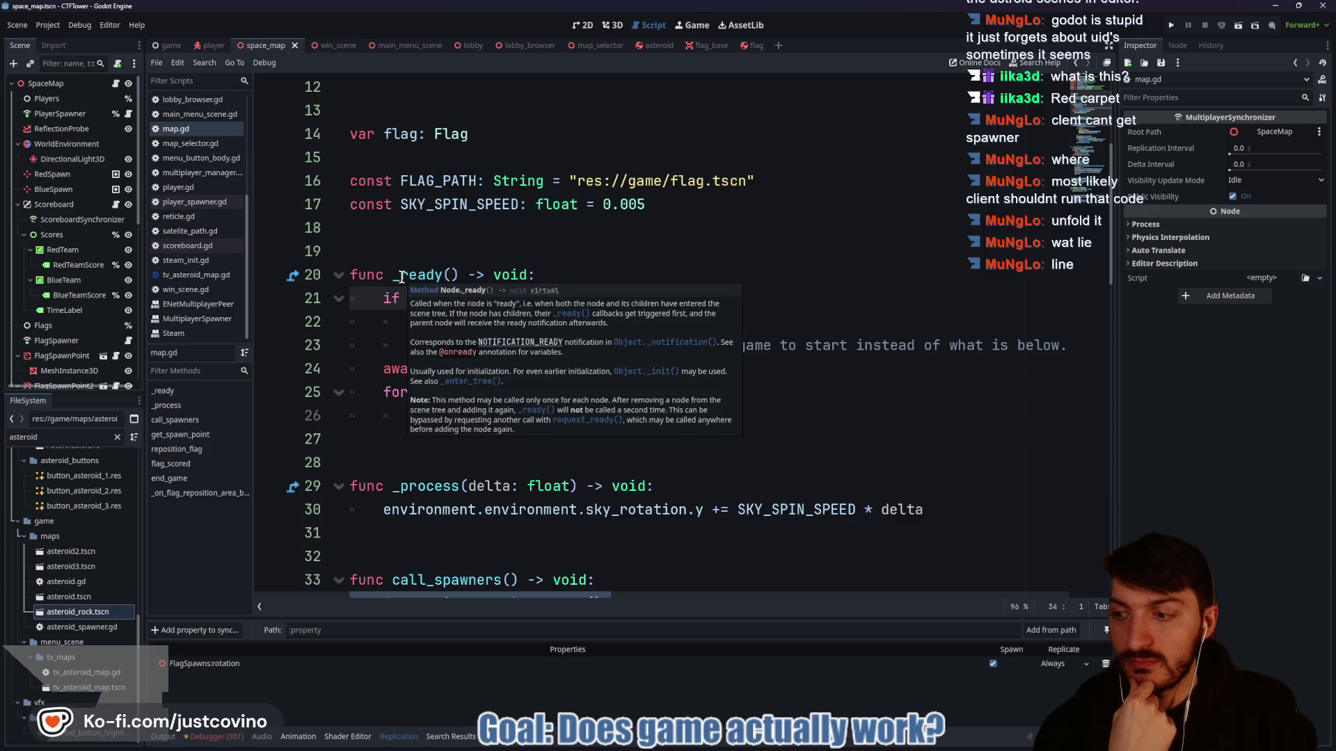
{"action": "left_click", "coordinate": [241, 736]}
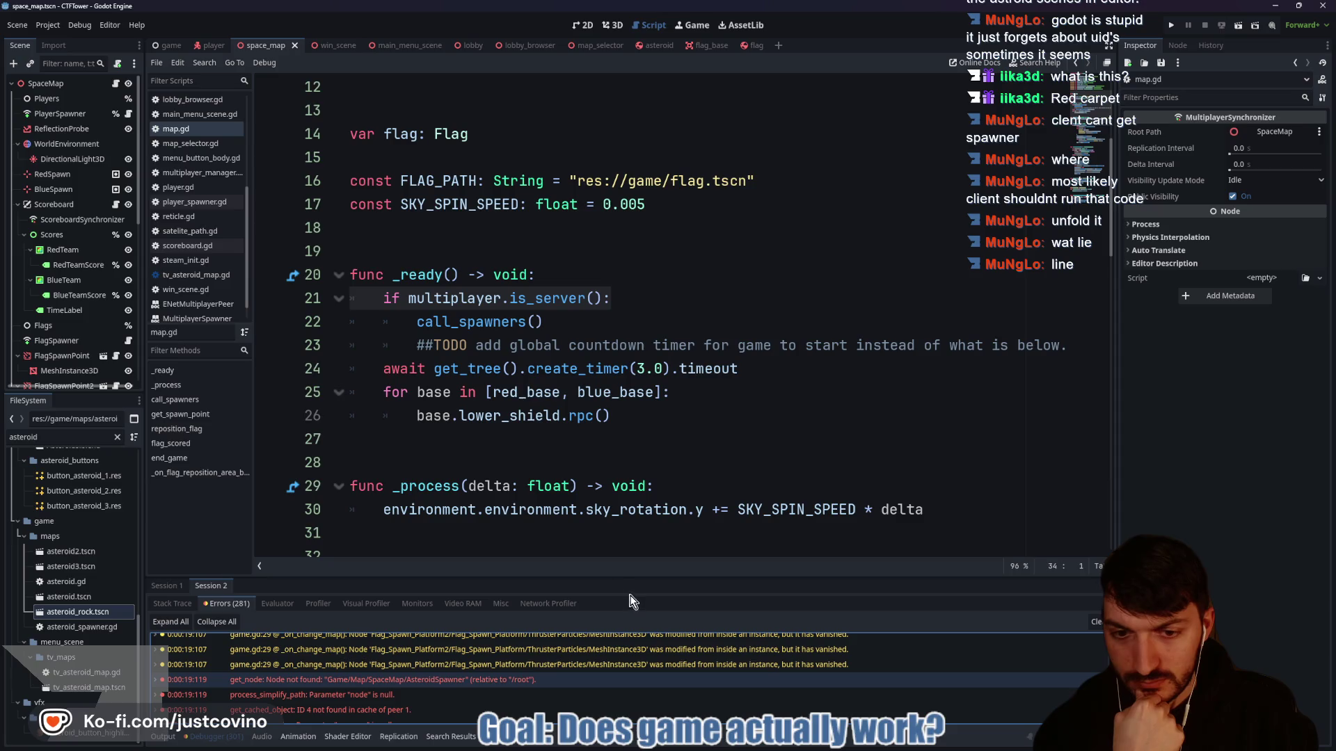
Expand the AsteroidSpawner get_node error to show its nullptr C++ error and node.cpp source.
{"action": "left_click_drag", "start_coordinate": [621, 577], "coordinate": [664, 262]}
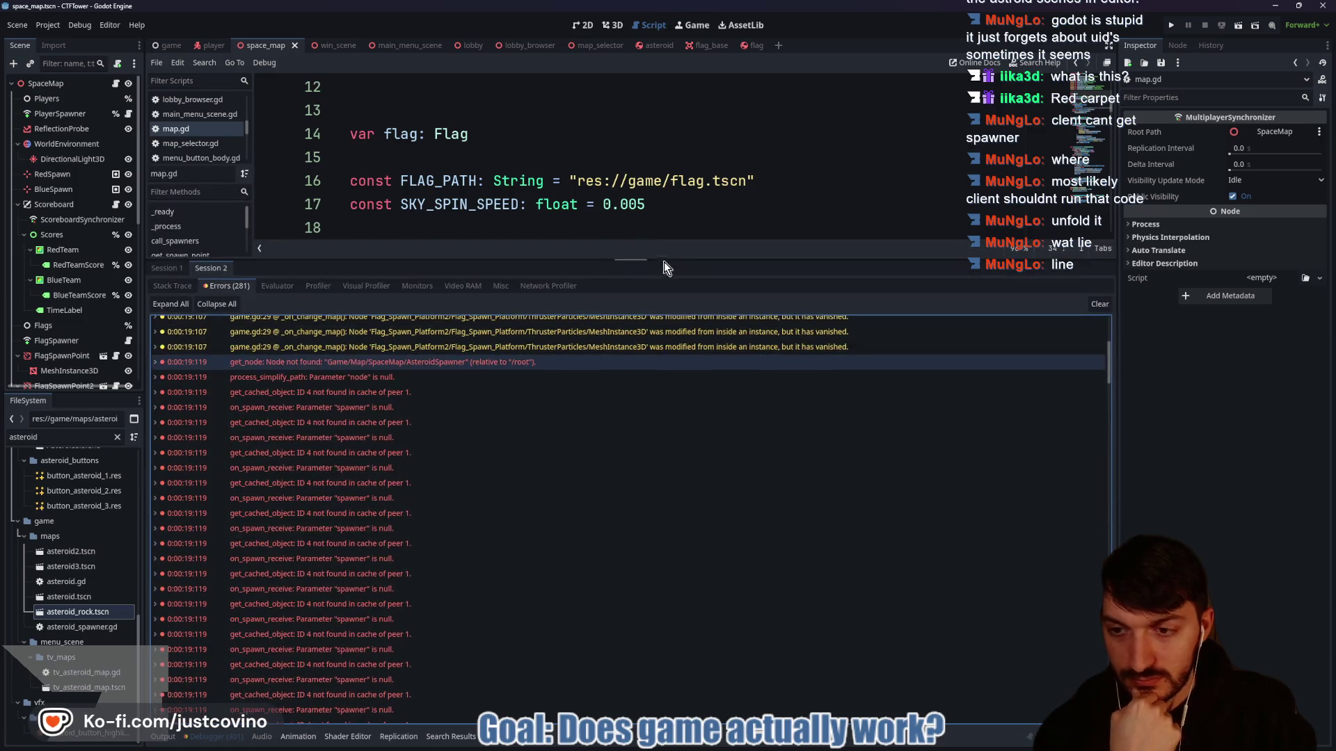
{"action": "left_click", "coordinate": [156, 361]}
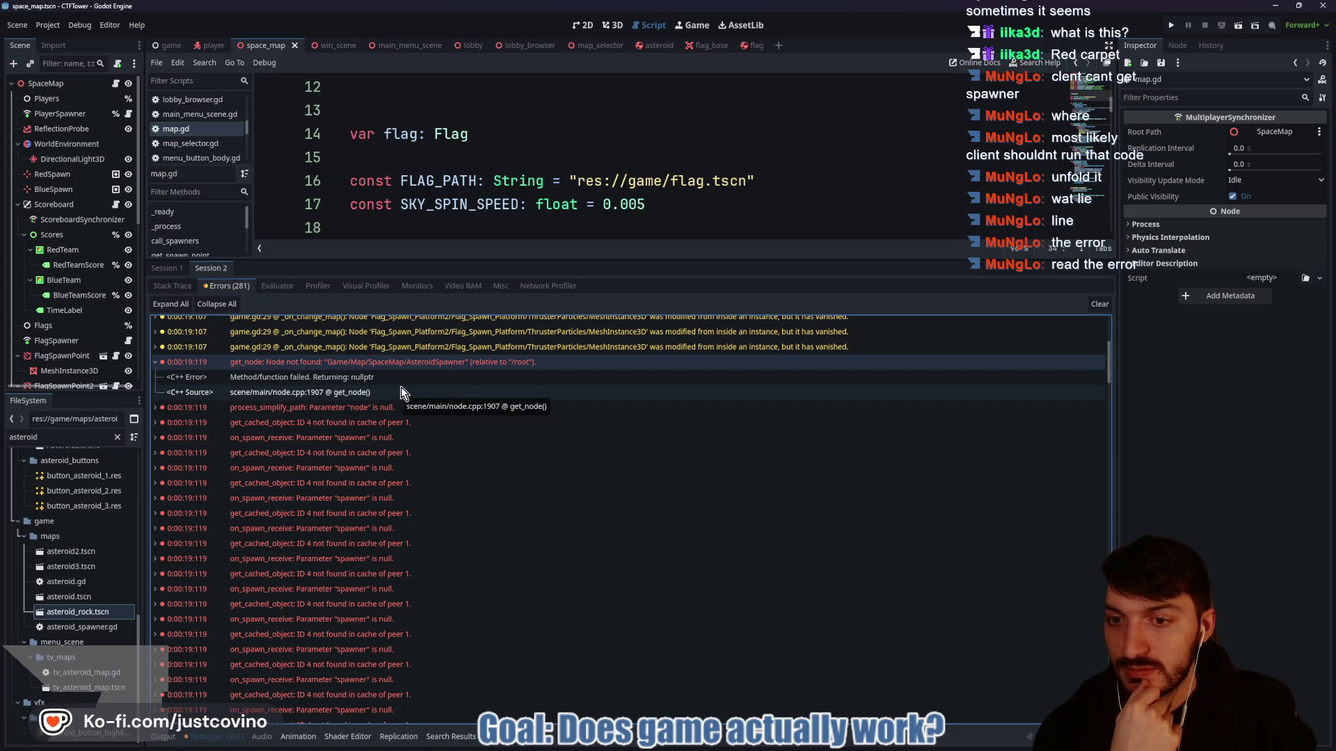
{"action": "left_click", "coordinate": [395, 408]}
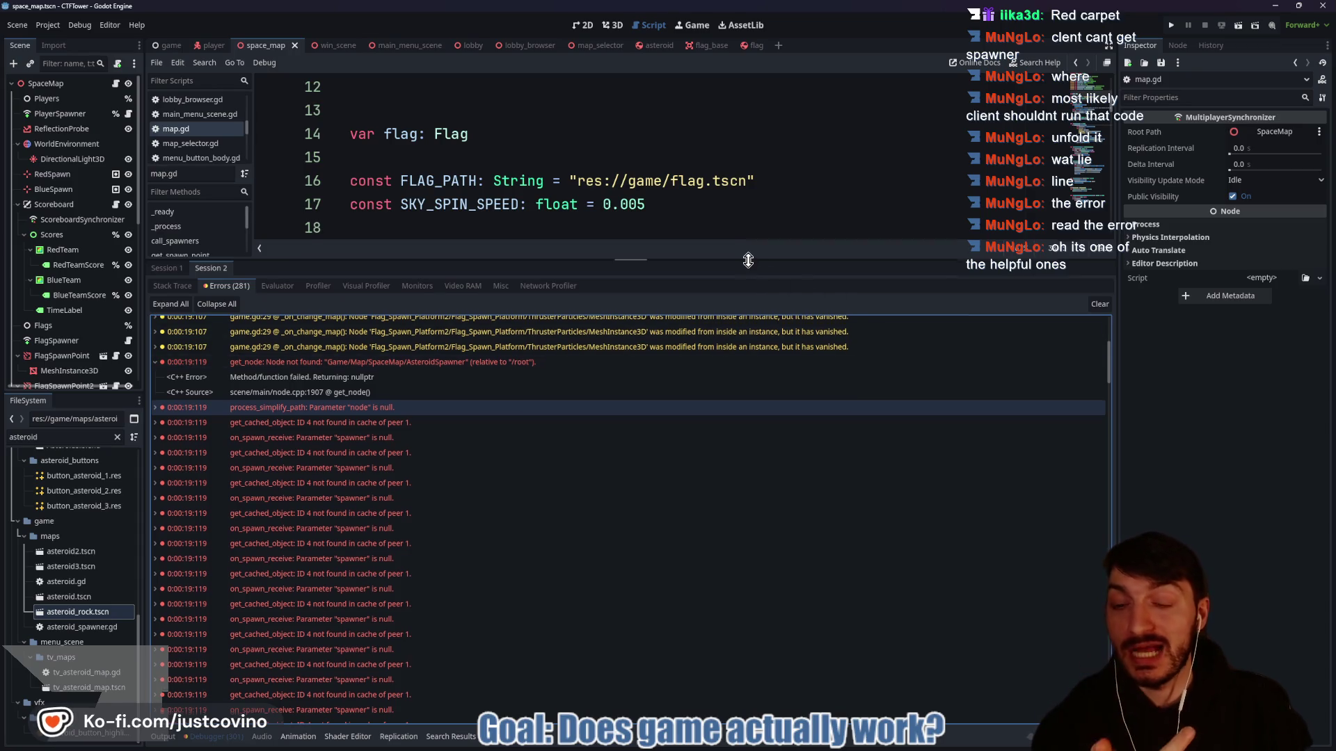
{"action": "left_click_drag", "start_coordinate": [749, 259], "coordinate": [710, 611]}
Select the is_server check and call_spawners() call in _ready on lines 21–22.
{"action": "left_click", "coordinate": [436, 282]}
{"action": "scroll", "coordinate": [573, 350], "scroll_direction": "up", "scroll_amount": 3}
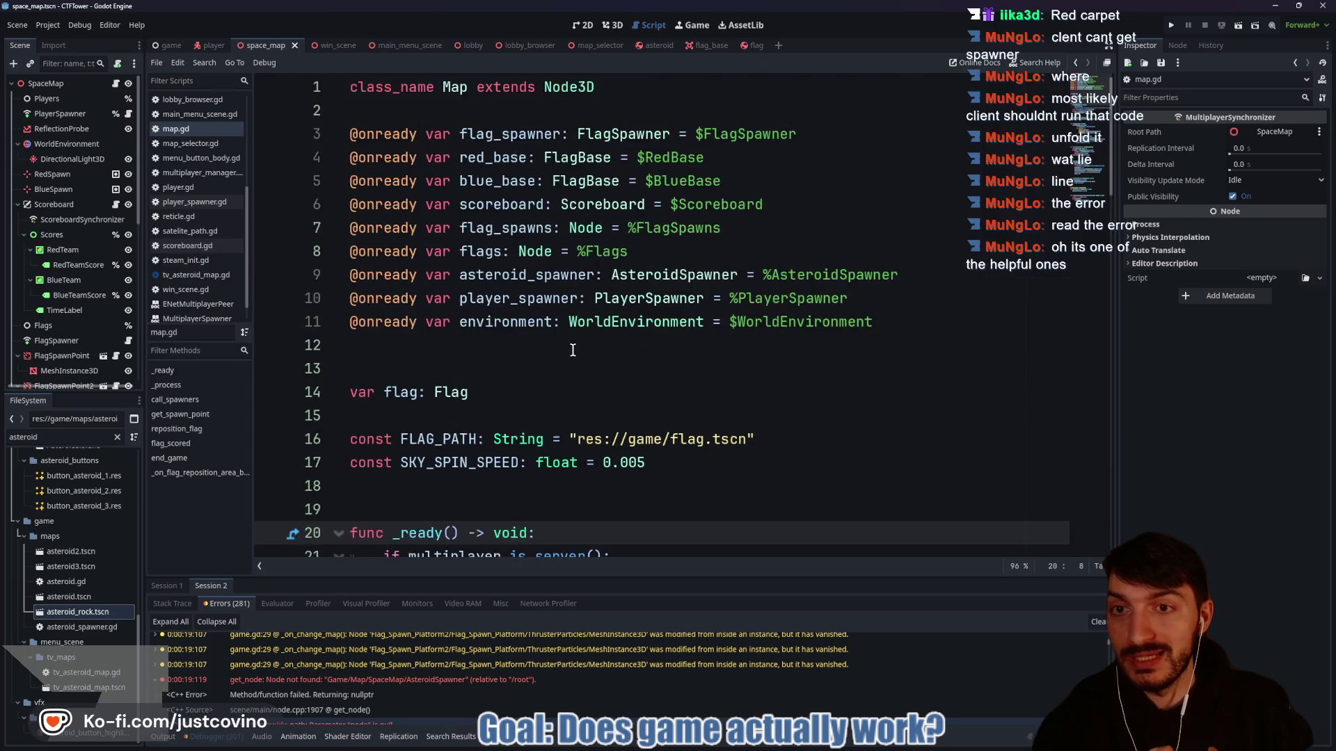
{"action": "scroll", "coordinate": [546, 337], "scroll_direction": "down", "scroll_amount": 4}
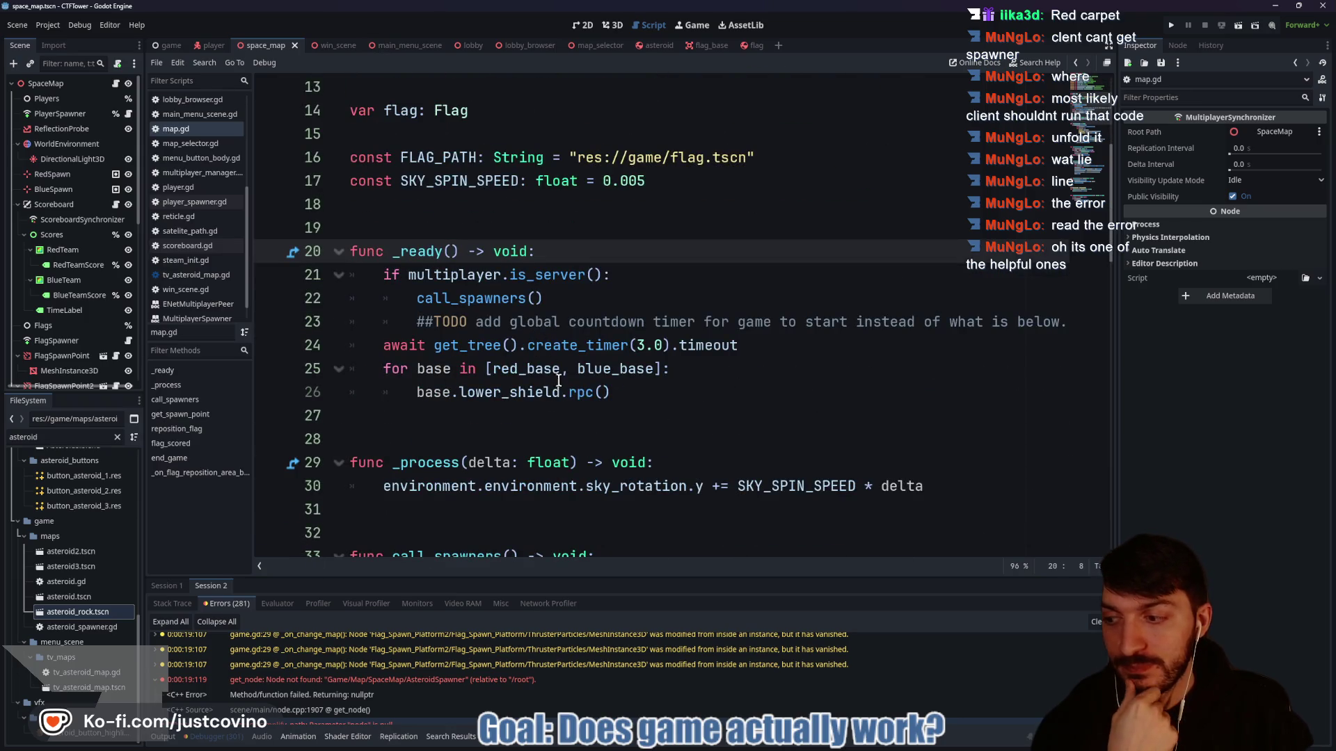
{"action": "key", "text": "Down"}
{"action": "key", "text": "Home"}
{"action": "key", "text": "shift+End"}
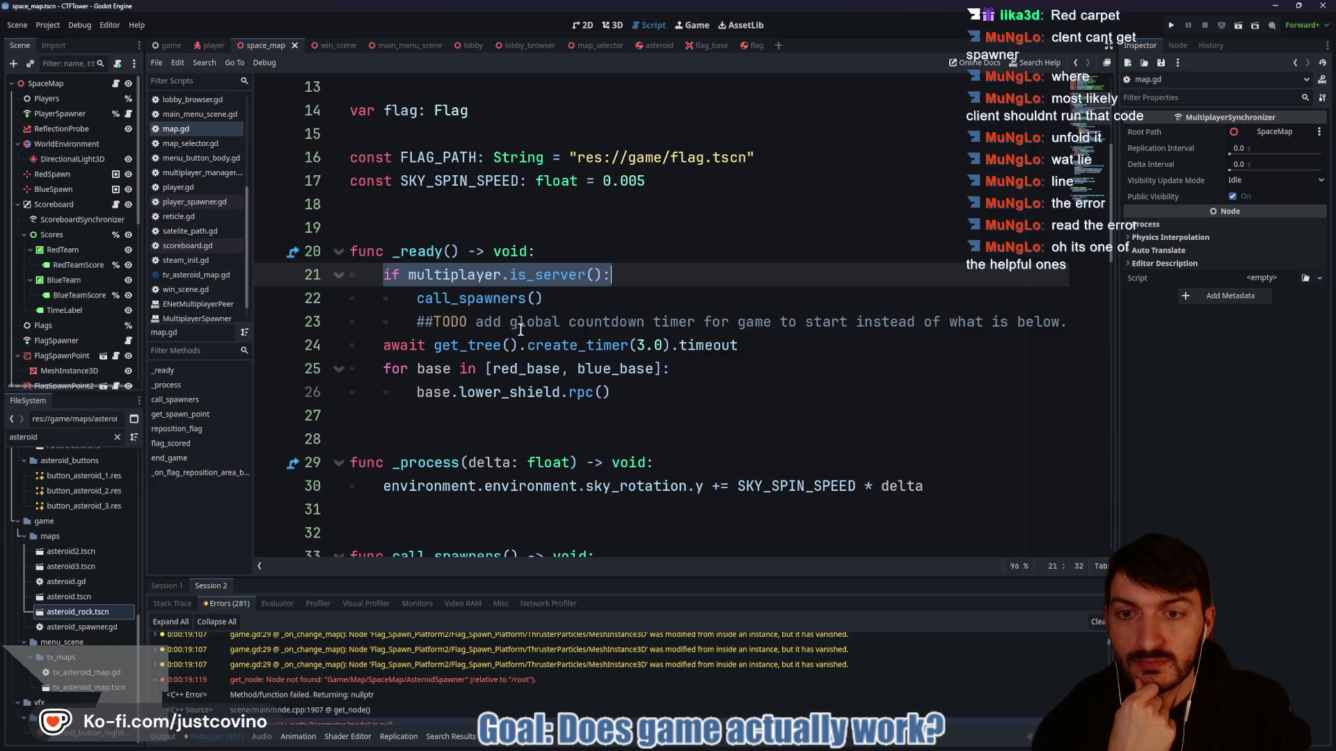
{"action": "key", "text": "Down"}
{"action": "key", "text": "Home"}
{"action": "key", "text": "shift+End"}
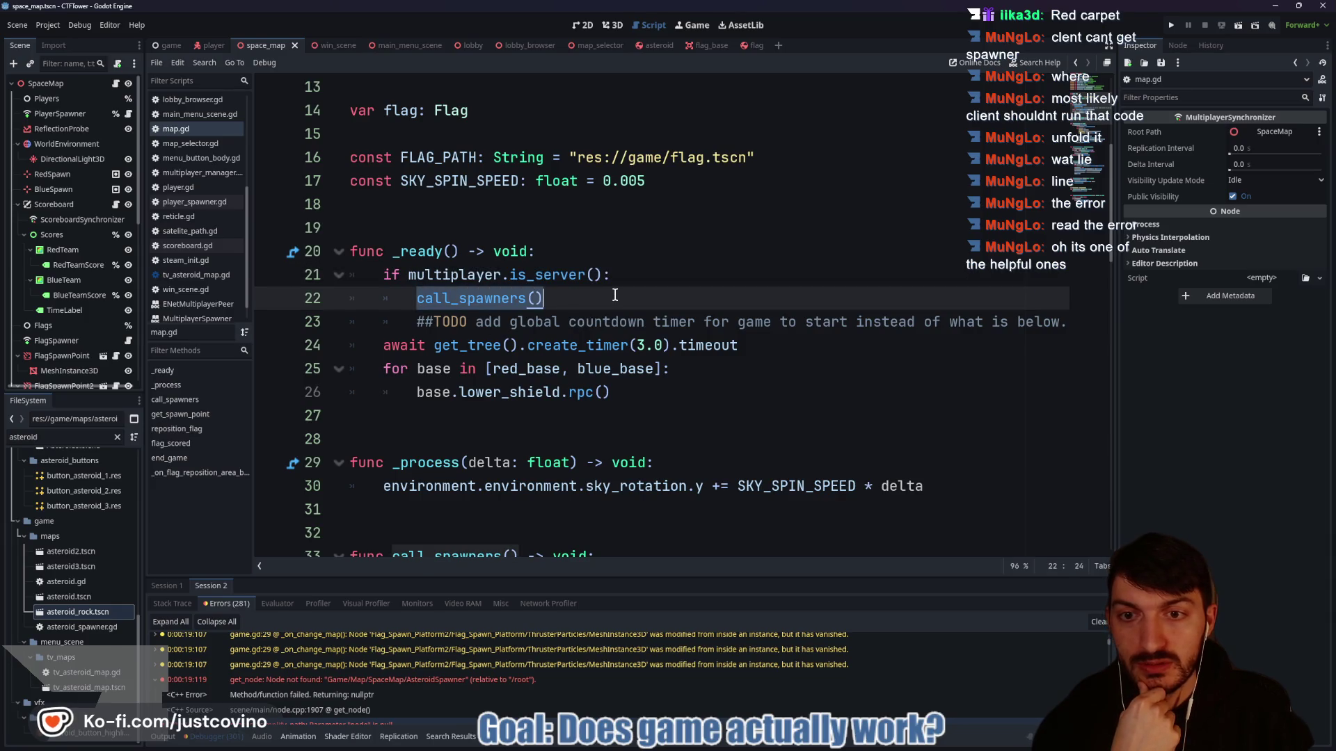
{"action": "scroll", "coordinate": [615, 295], "scroll_direction": "down", "scroll_amount": 5}
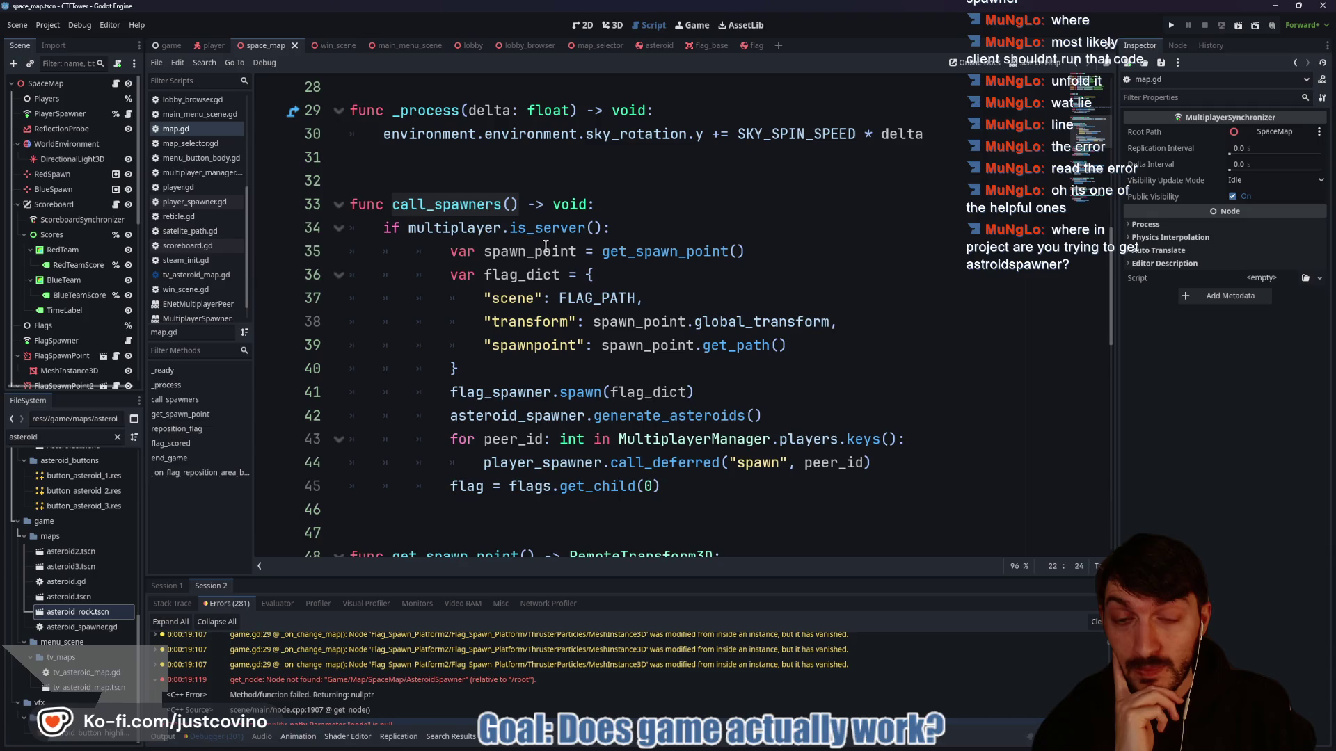
{"action": "left_click_drag", "start_coordinate": [766, 415], "coordinate": [381, 395]}
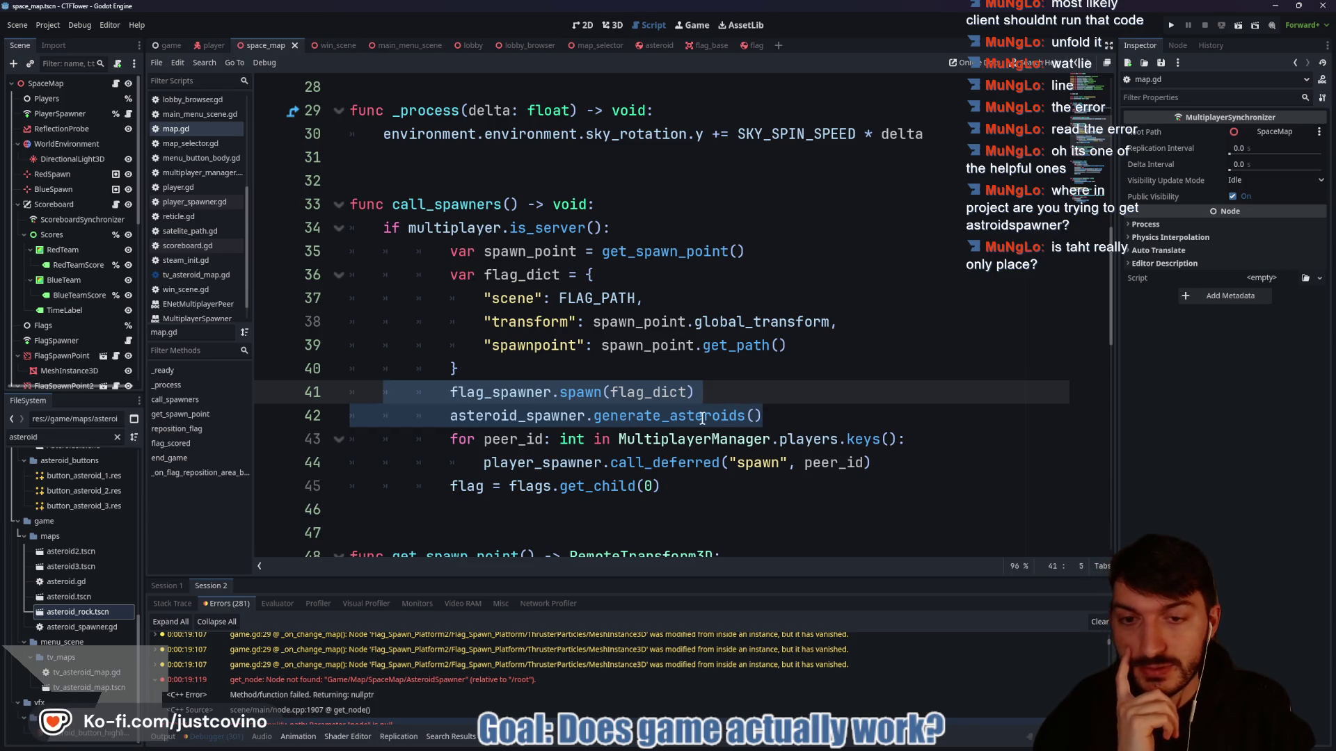
{"action": "double_click", "coordinate": [523, 416]}
{"action": "scroll", "coordinate": [535, 313], "scroll_direction": "up", "scroll_amount": 10}
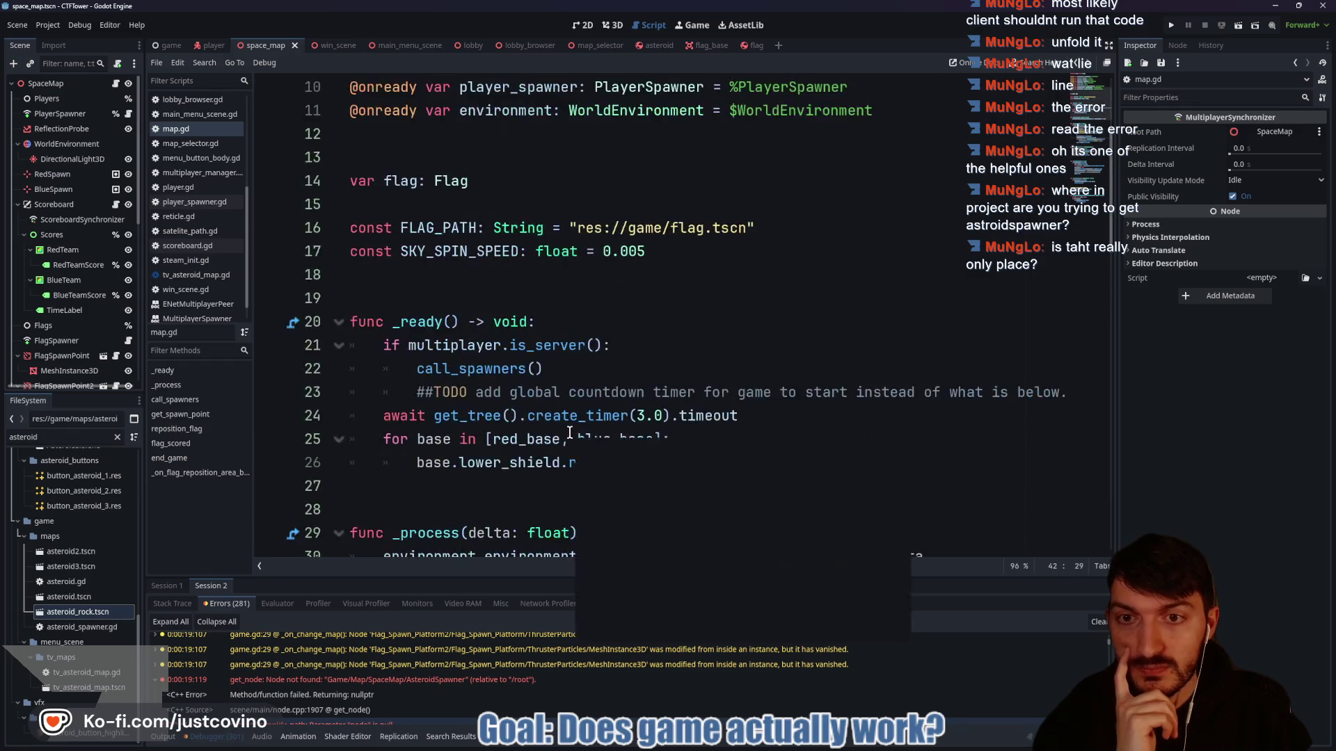
{"action": "left_click", "coordinate": [384, 274]}
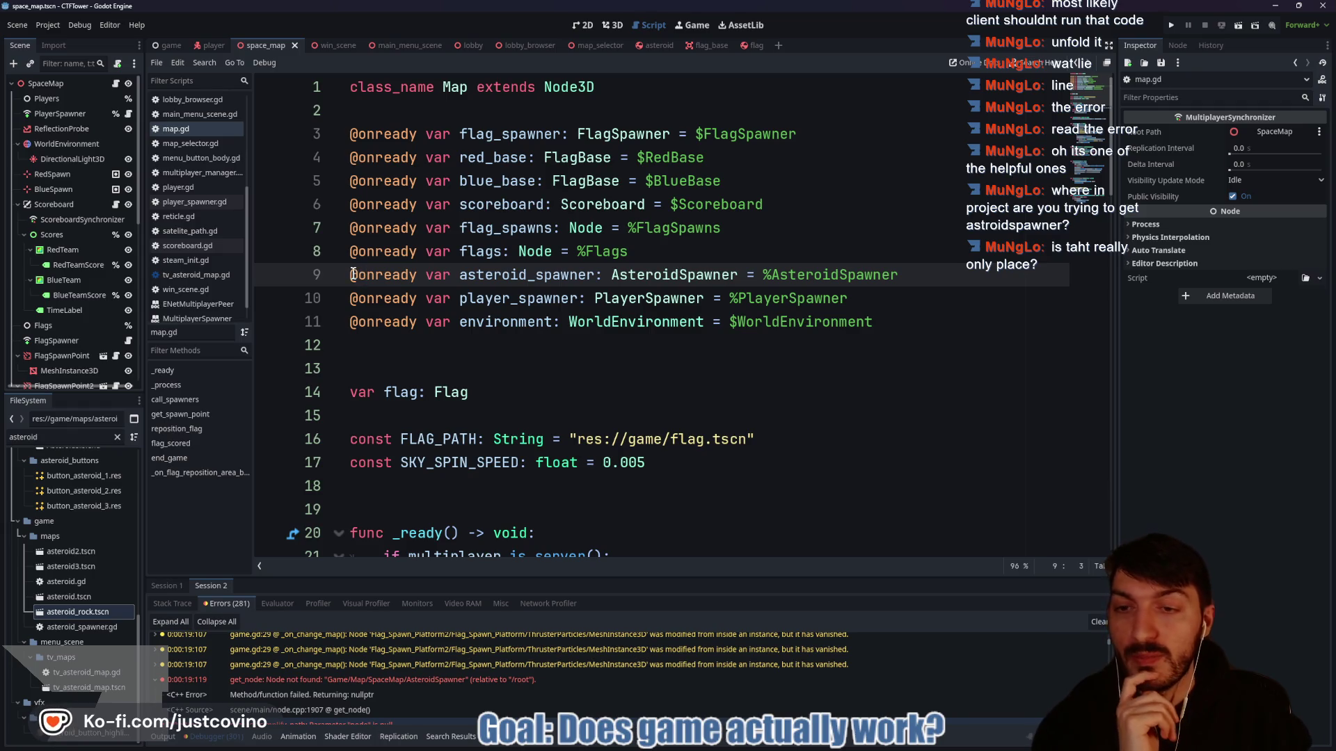
{"action": "left_click_drag", "start_coordinate": [352, 275], "coordinate": [953, 276]}
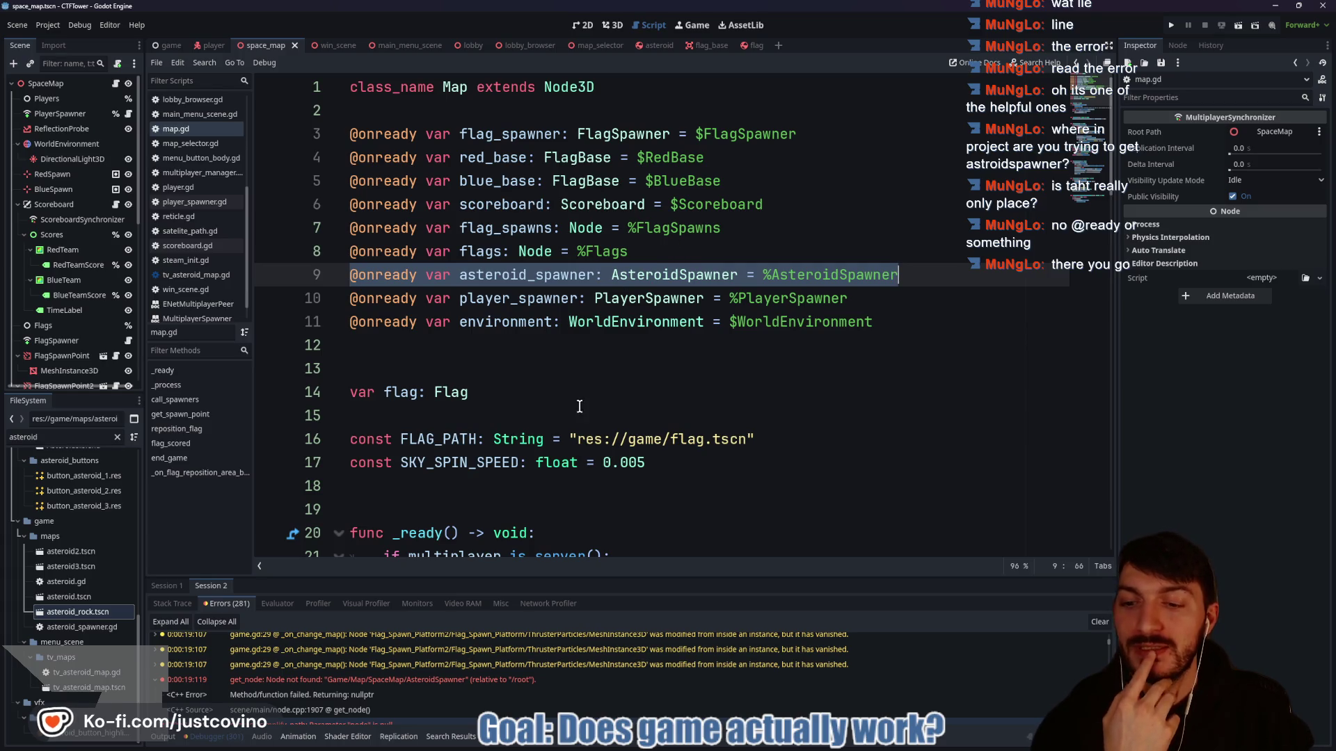
Select the asteroid_spawner and player_spawner declarations on lines 9–10.
{"action": "left_click", "coordinate": [512, 297]}
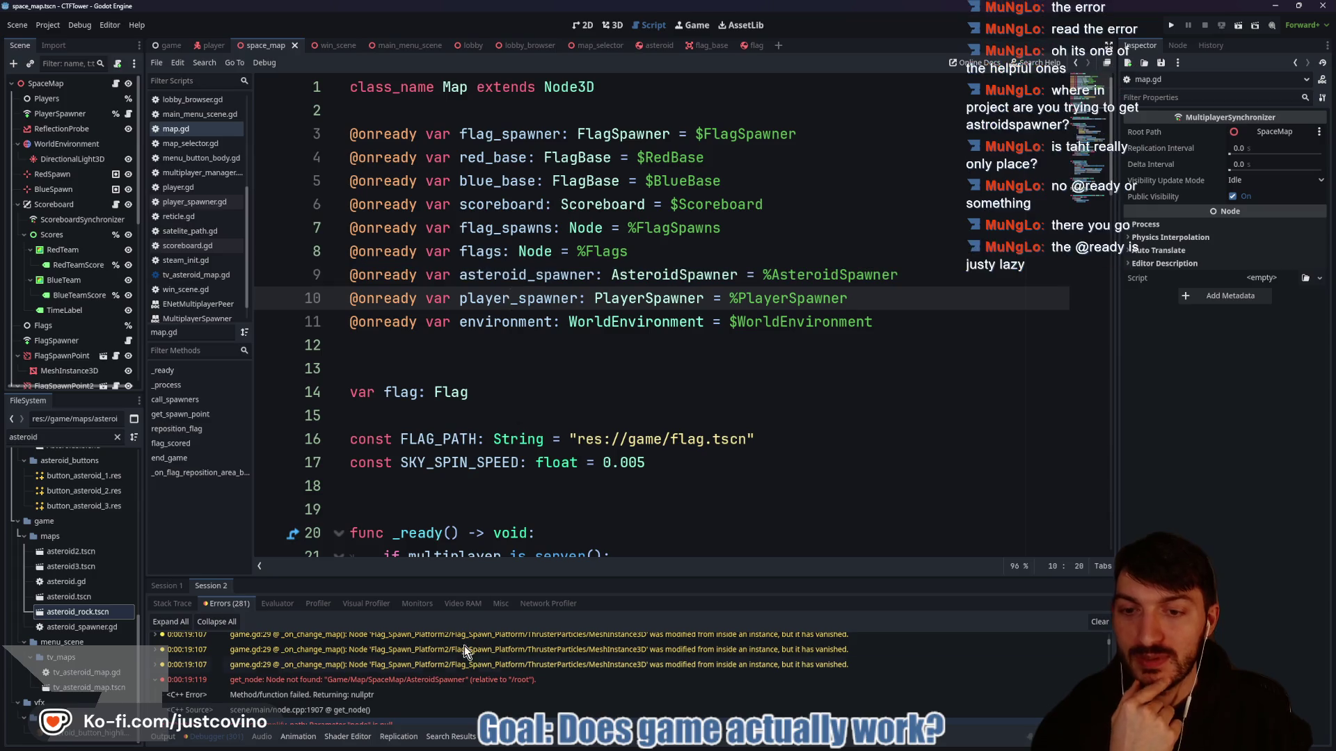
{"action": "scroll", "coordinate": [450, 673], "scroll_direction": "down", "scroll_amount": 2}
{"action": "scroll", "coordinate": [451, 673], "scroll_direction": "down", "scroll_amount": 1}
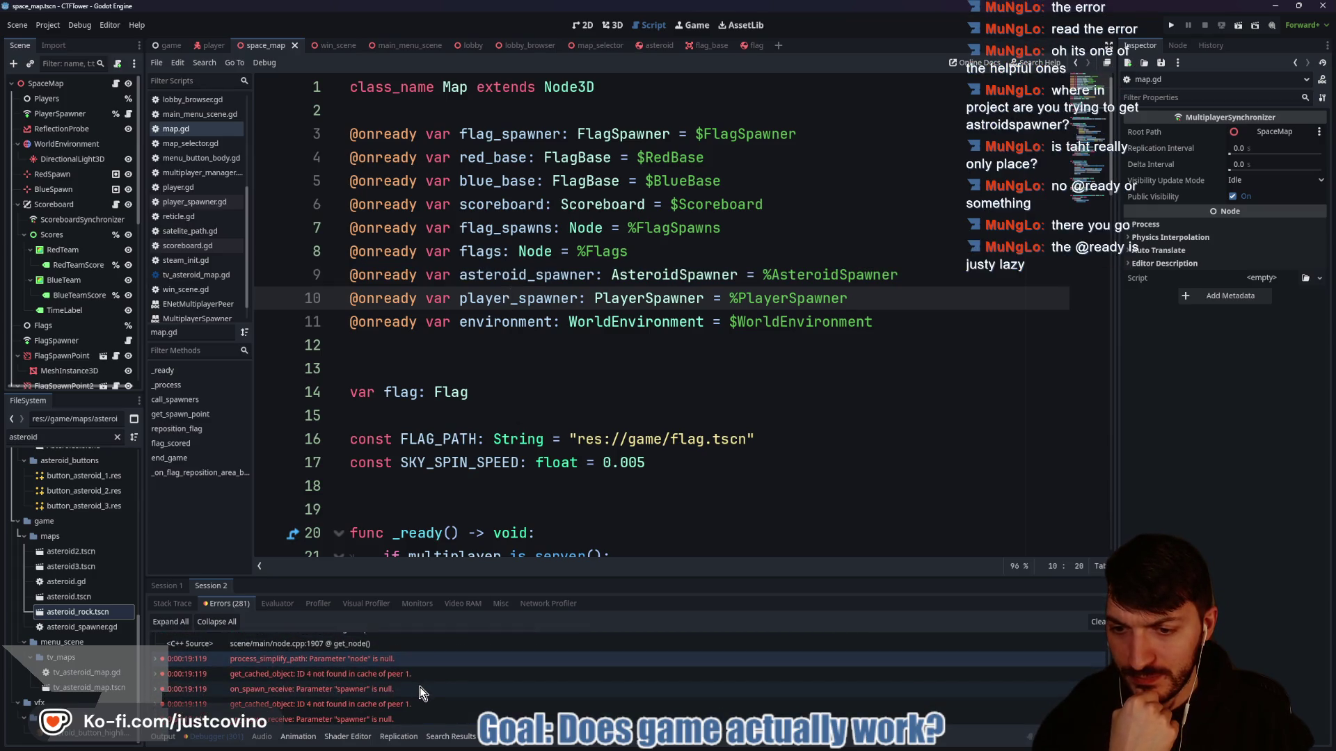
{"action": "scroll", "coordinate": [419, 687], "scroll_direction": "down", "scroll_amount": 3}
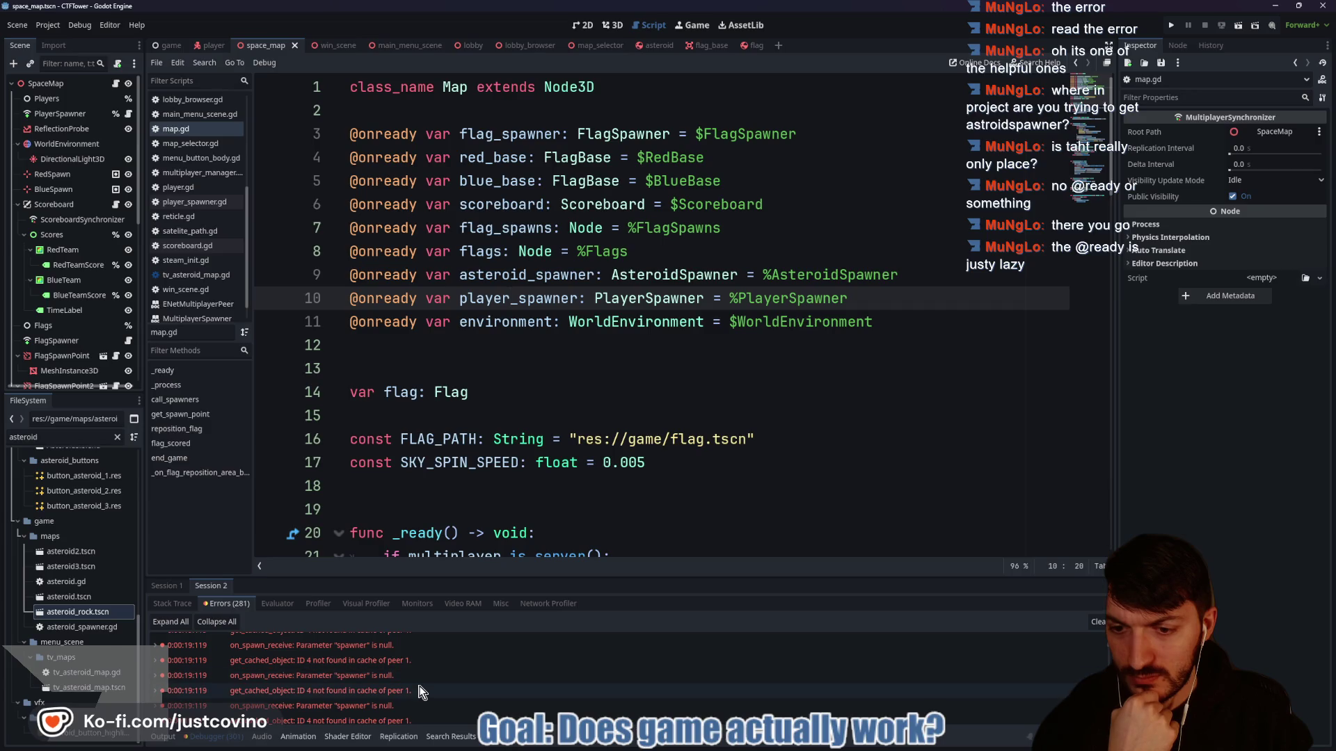
{"action": "mouse_move", "coordinate": [418, 683]}
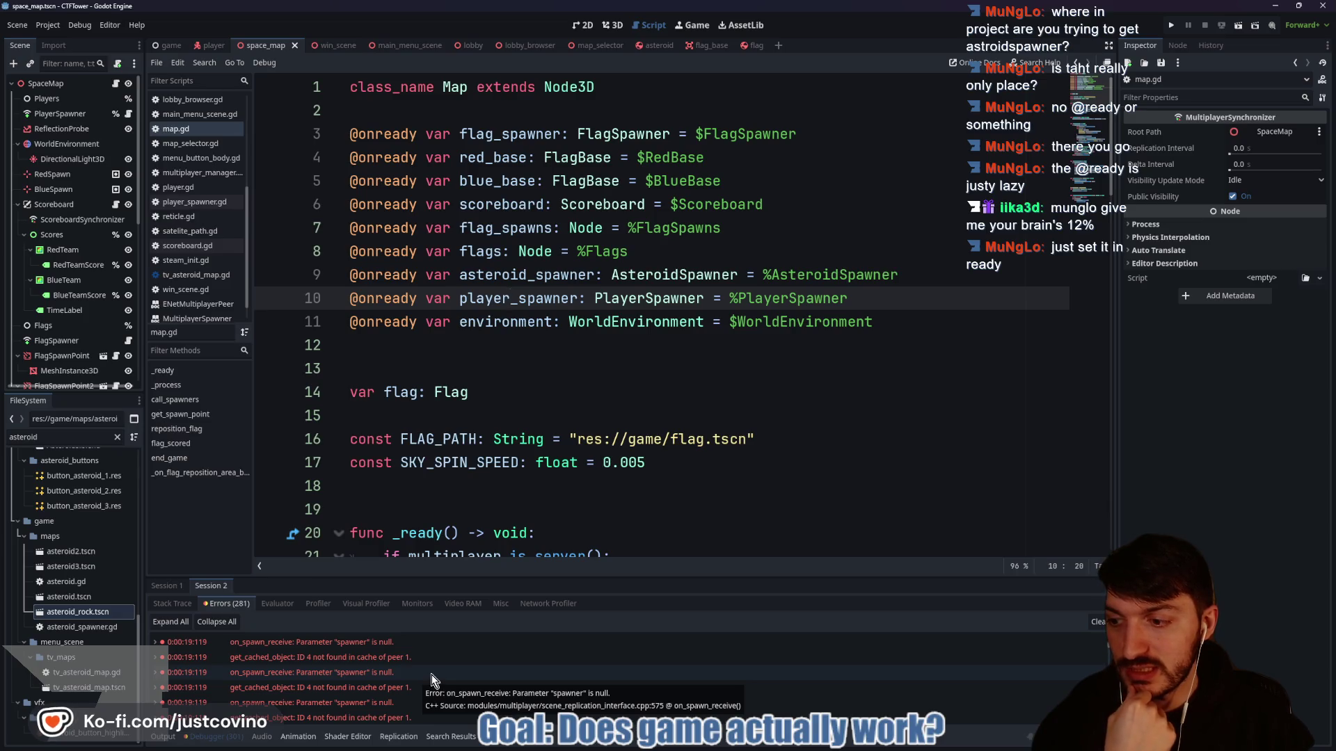
{"action": "scroll", "coordinate": [431, 674], "scroll_direction": "down", "scroll_amount": 1}
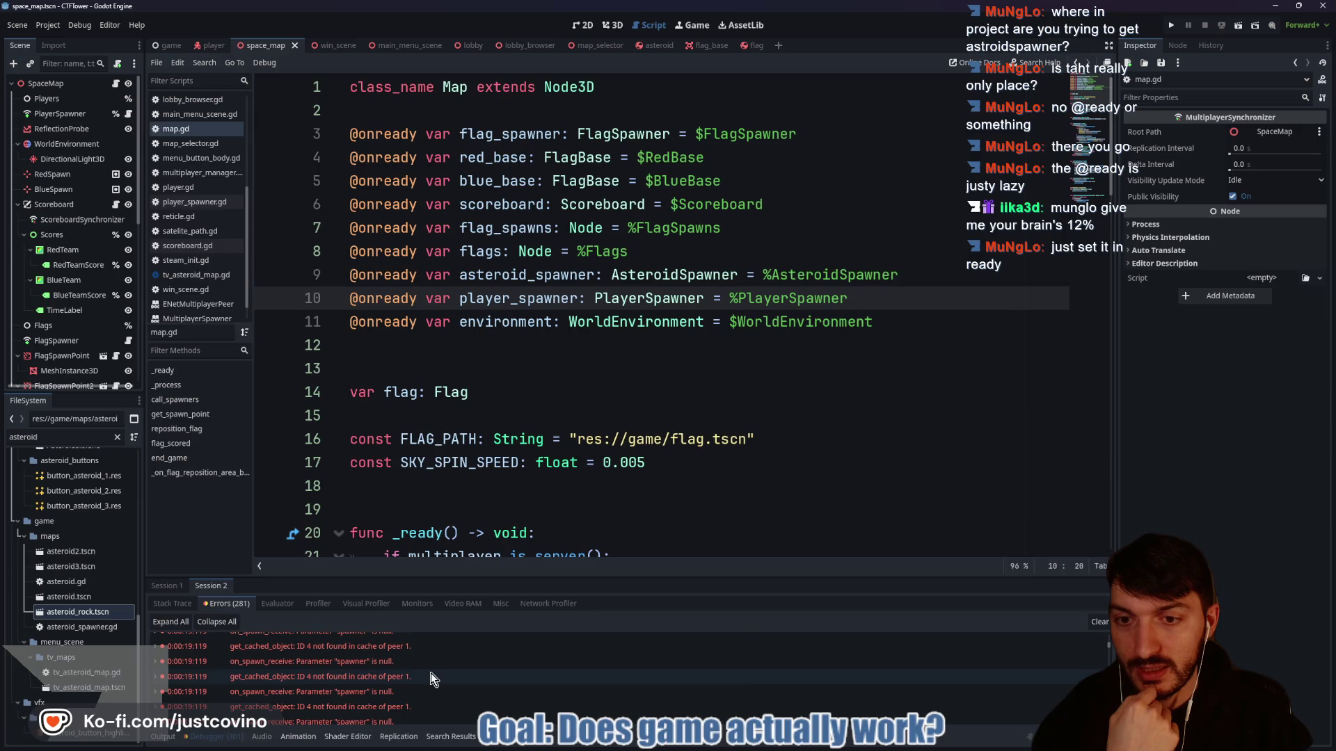
{"action": "left_click_drag", "start_coordinate": [857, 298], "coordinate": [426, 298]}
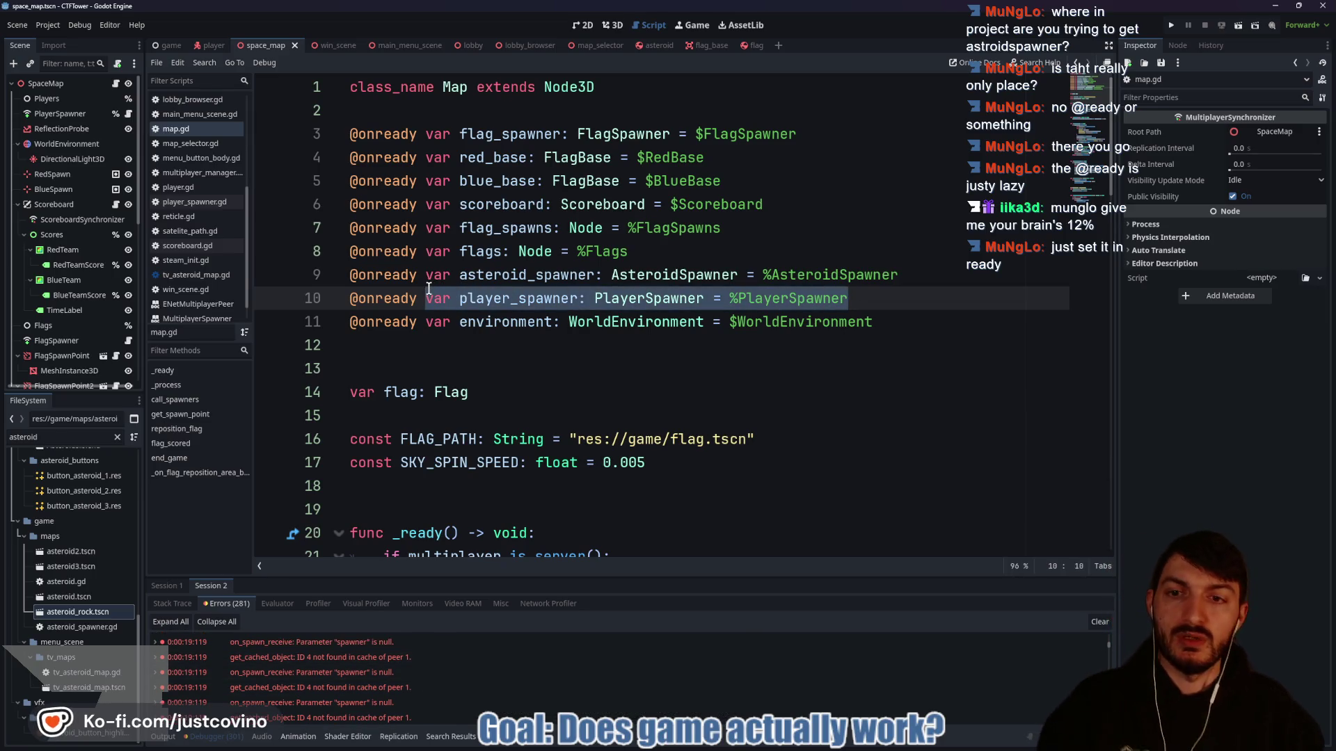
{"action": "left_click", "coordinate": [876, 293]}
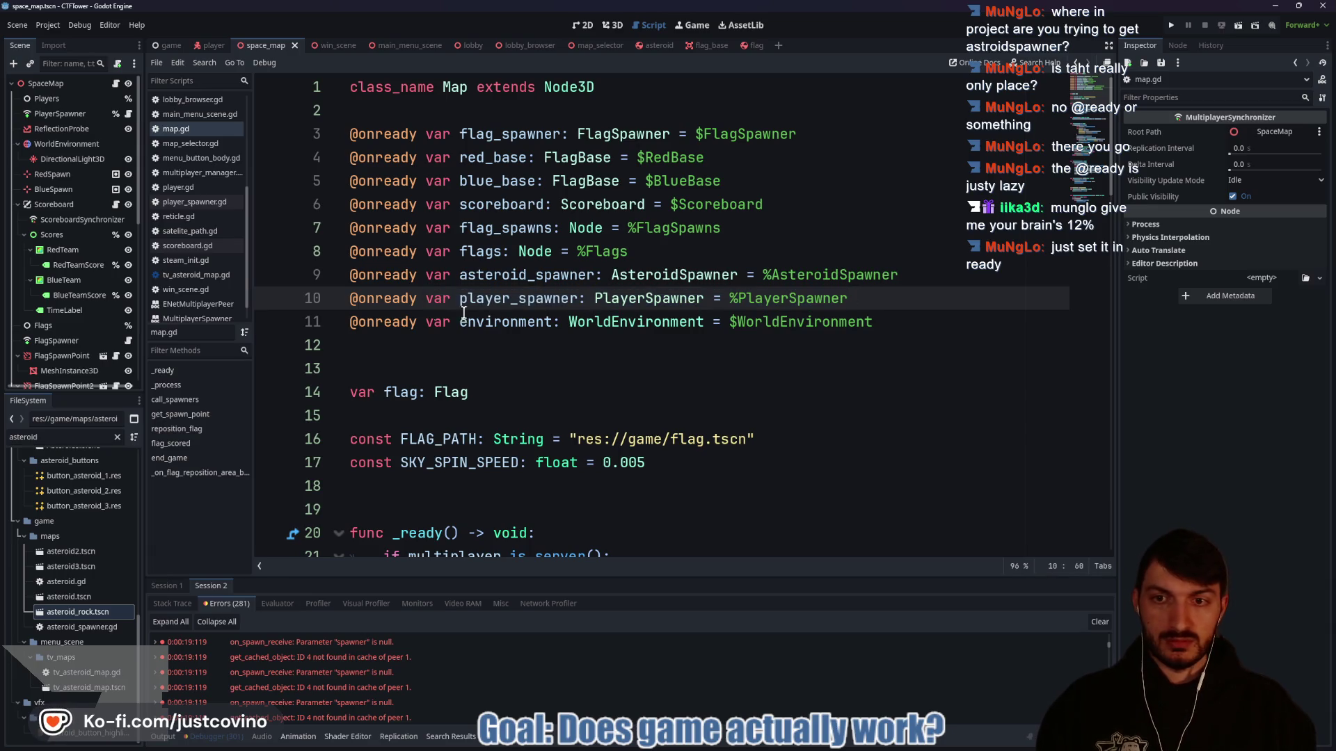
{"action": "mouse_move", "coordinate": [878, 307]}
{"action": "left_mouse_down"}
{"action": "mouse_move", "coordinate": [349, 299]}
{"action": "mouse_move", "coordinate": [605, 278]}
{"action": "mouse_move", "coordinate": [387, 286]}
{"action": "left_mouse_up"}
{"action": "scroll", "coordinate": [389, 689], "scroll_direction": "down", "scroll_amount": 2}
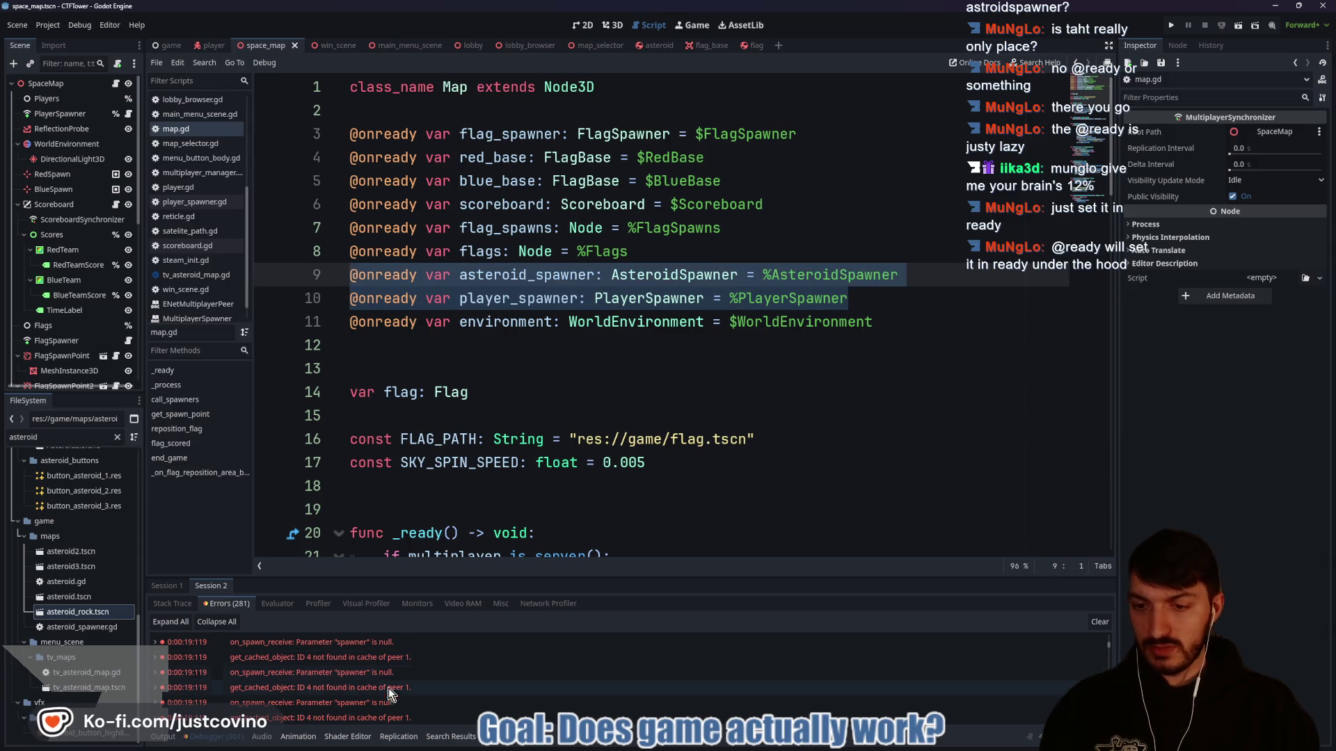
Enlarge the error log, read through the node-not-found errors, then clear it.
{"action": "left_click_drag", "start_coordinate": [605, 577], "coordinate": [578, 320]}
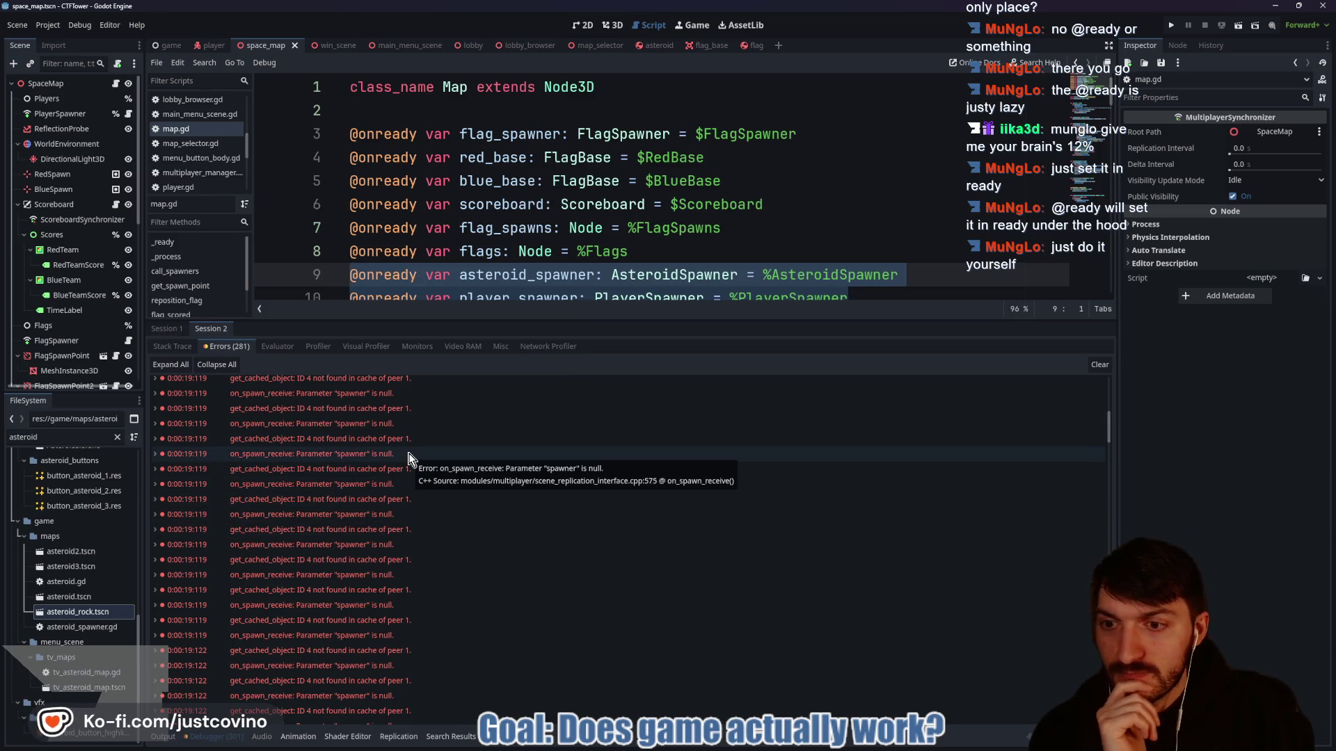
{"action": "scroll", "coordinate": [405, 470], "scroll_direction": "down", "scroll_amount": 1}
{"action": "scroll", "coordinate": [403, 471], "scroll_direction": "down", "scroll_amount": 5}
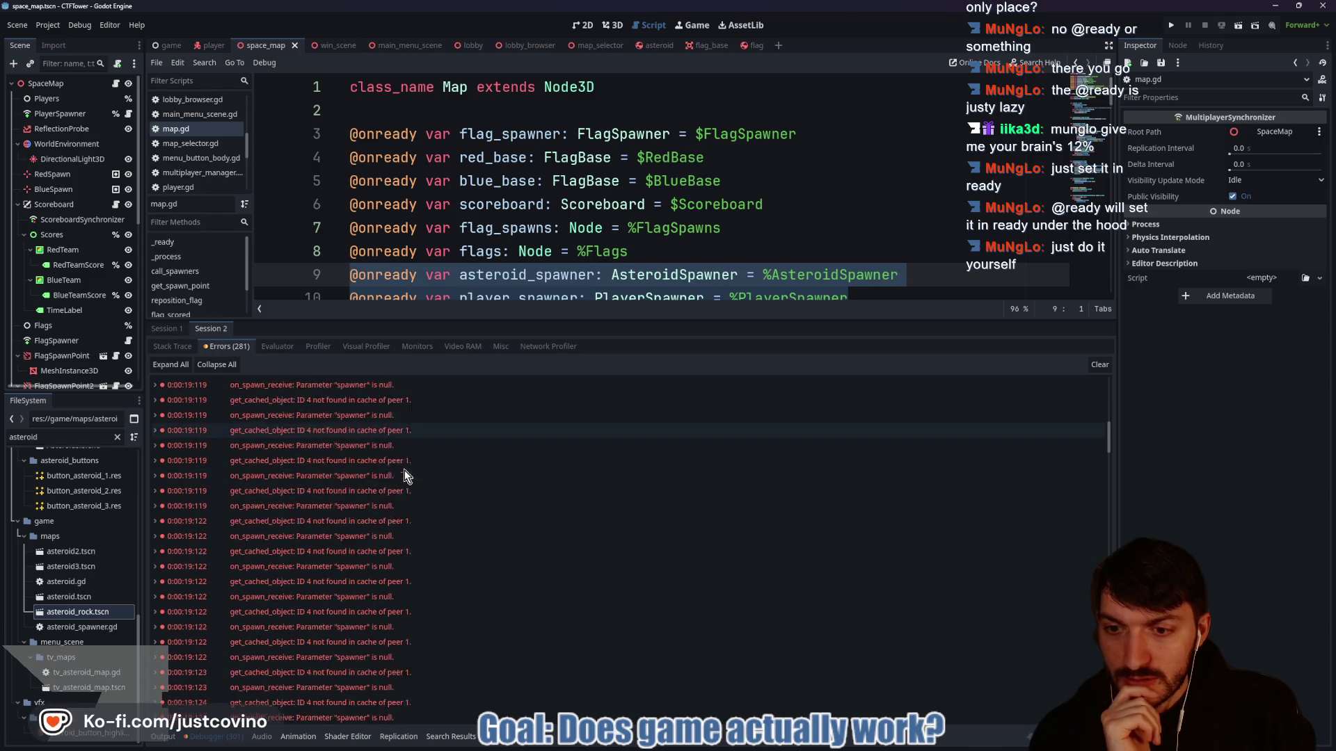
{"action": "scroll", "coordinate": [410, 497], "scroll_direction": "down", "scroll_amount": 10}
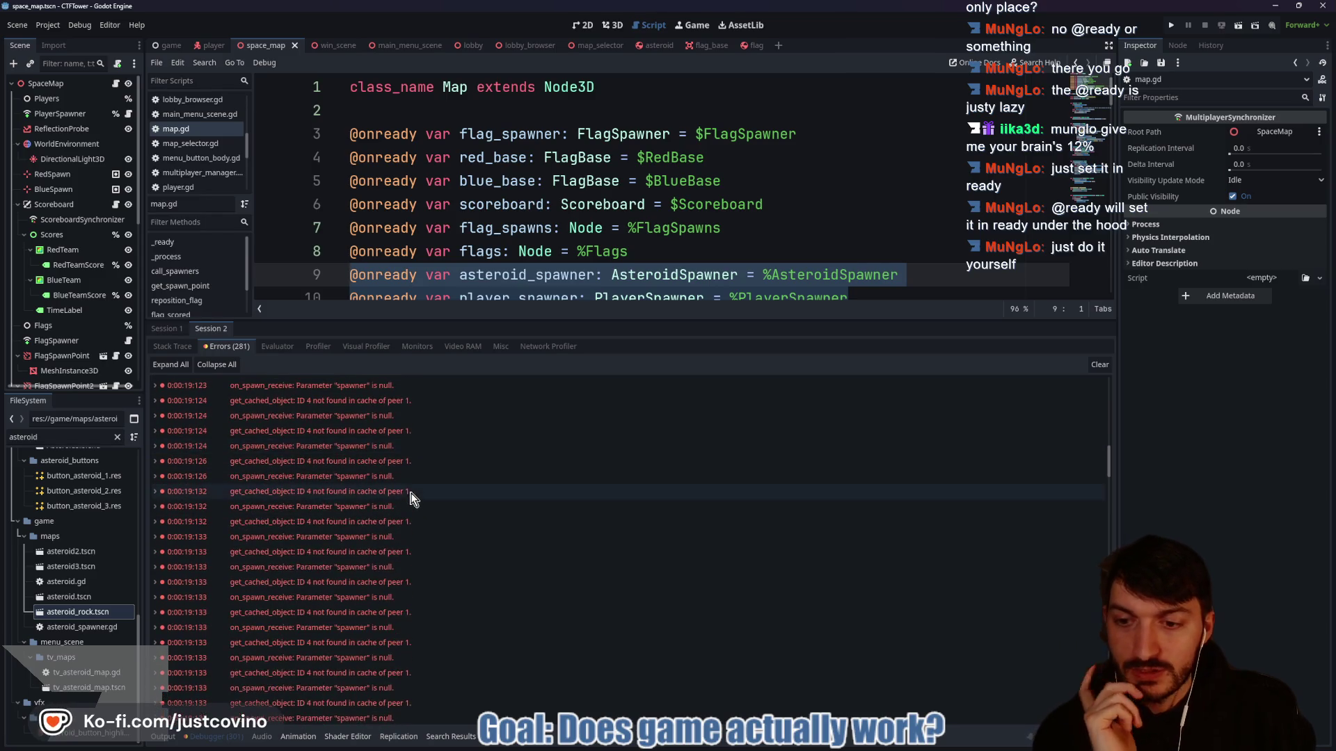
{"action": "scroll", "coordinate": [407, 495], "scroll_direction": "down", "scroll_amount": 8}
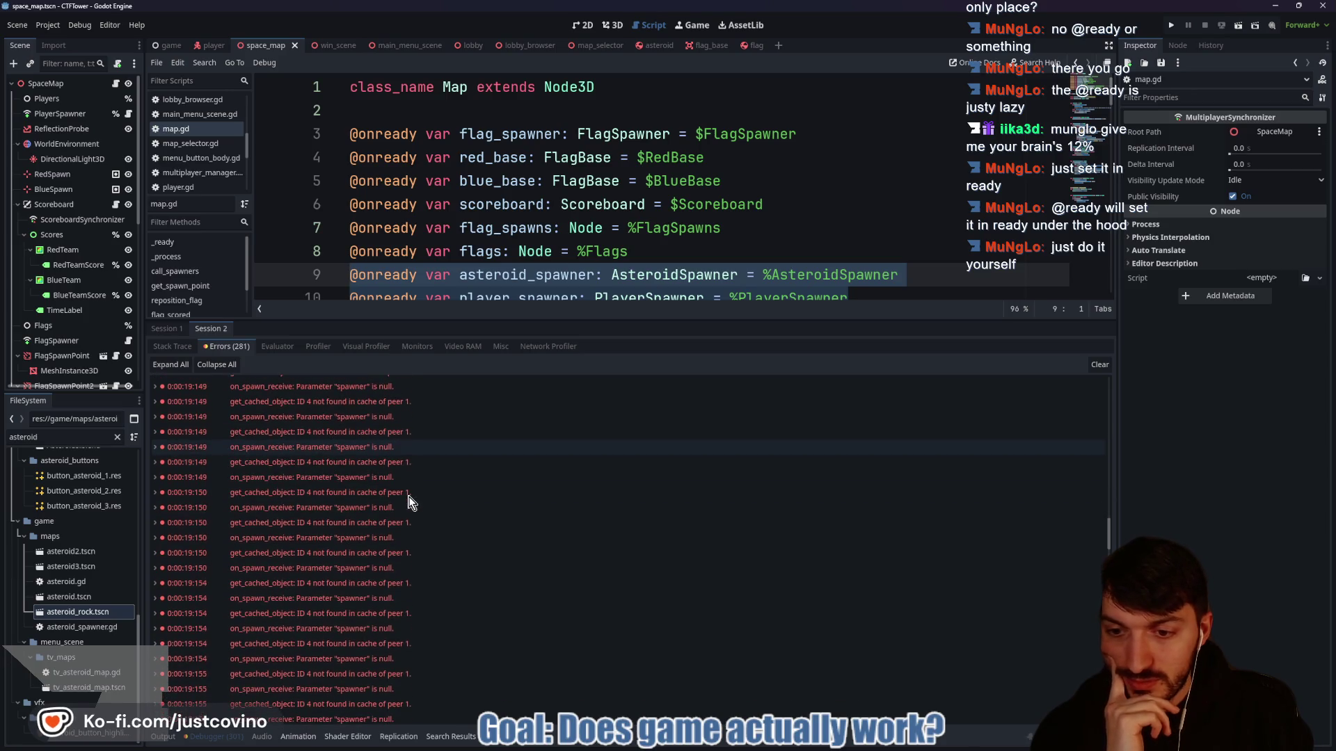
{"action": "scroll", "coordinate": [407, 494], "scroll_direction": "down", "scroll_amount": 10}
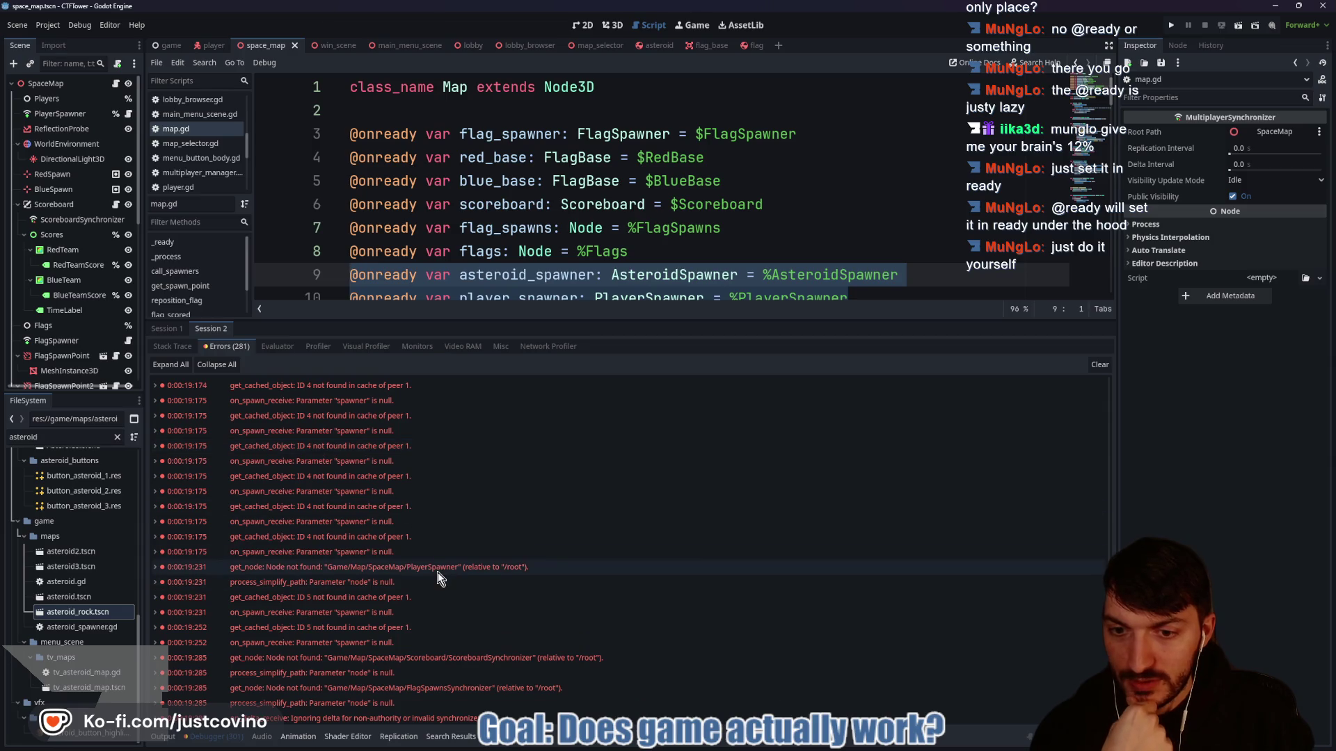
{"action": "mouse_move", "coordinate": [443, 513]}
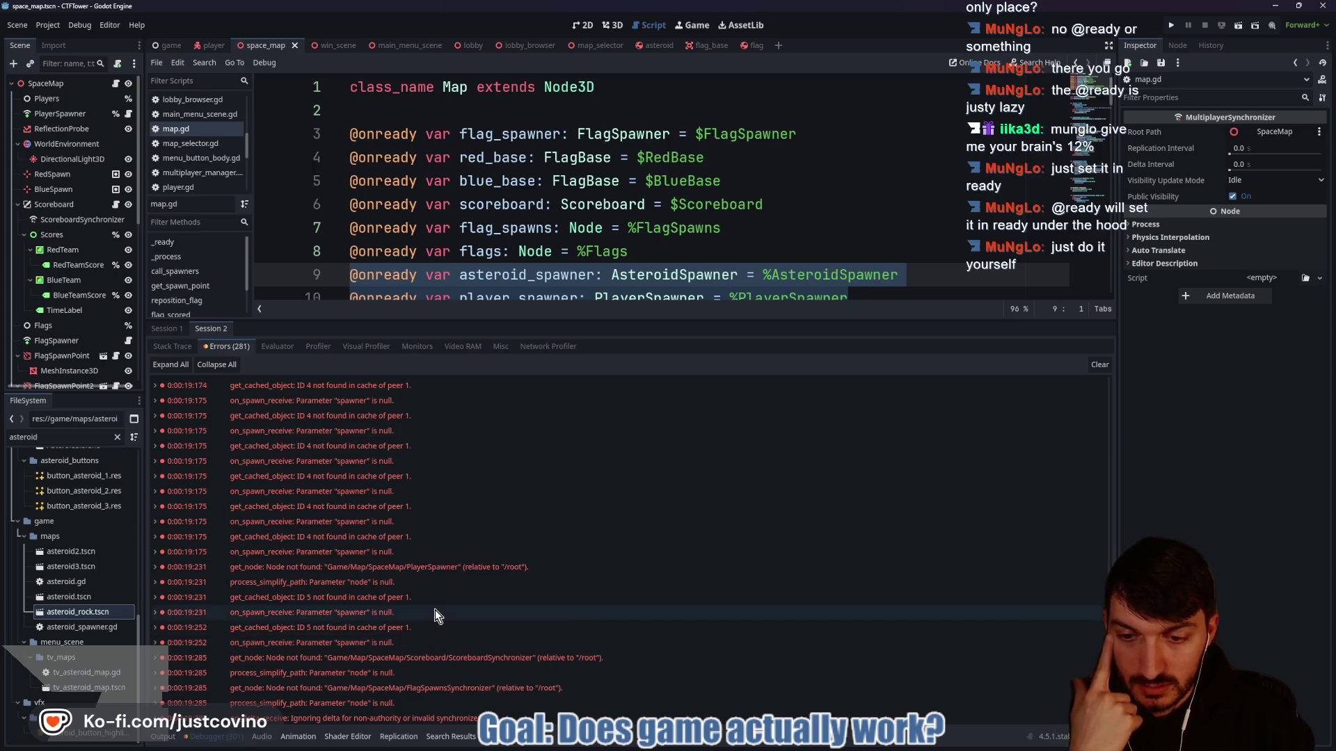
{"action": "scroll", "coordinate": [434, 626], "scroll_direction": "down", "scroll_amount": 1}
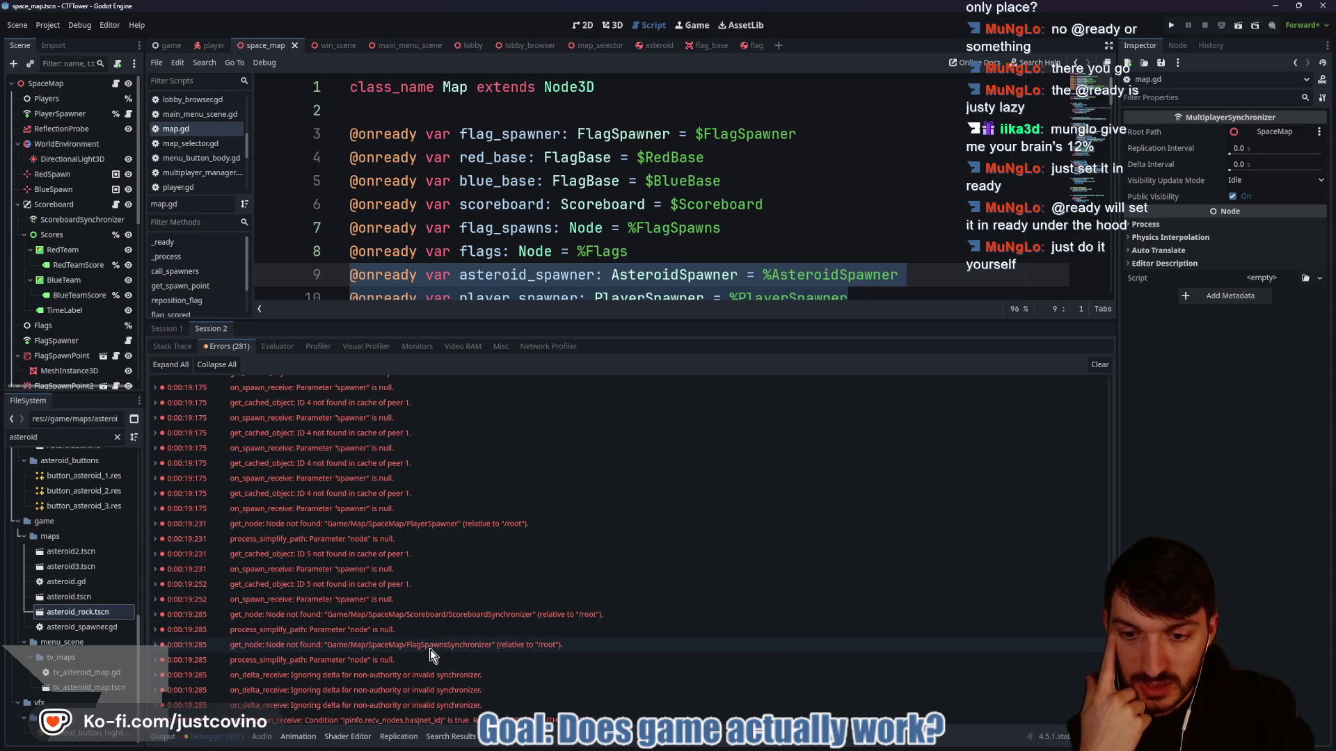
{"action": "mouse_move", "coordinate": [430, 649]}
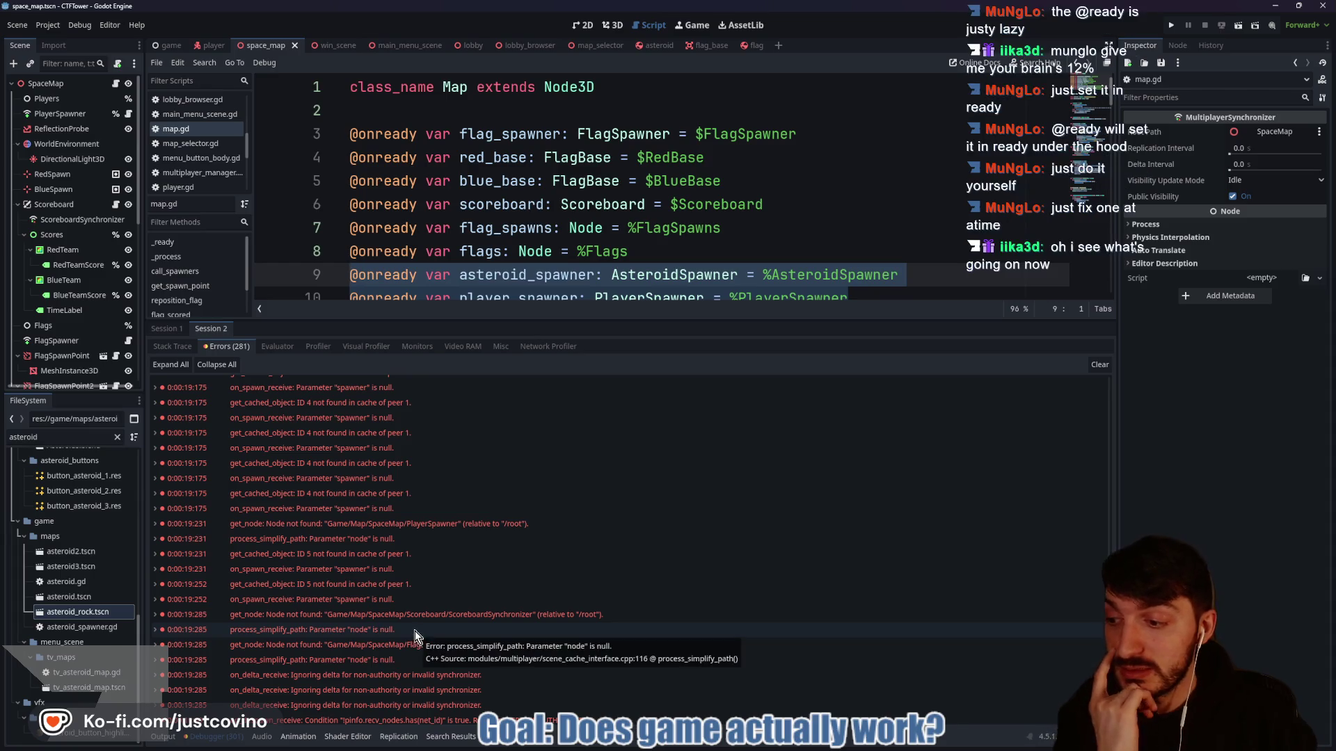
{"action": "scroll", "coordinate": [720, 466], "scroll_direction": "up", "scroll_amount": 5}
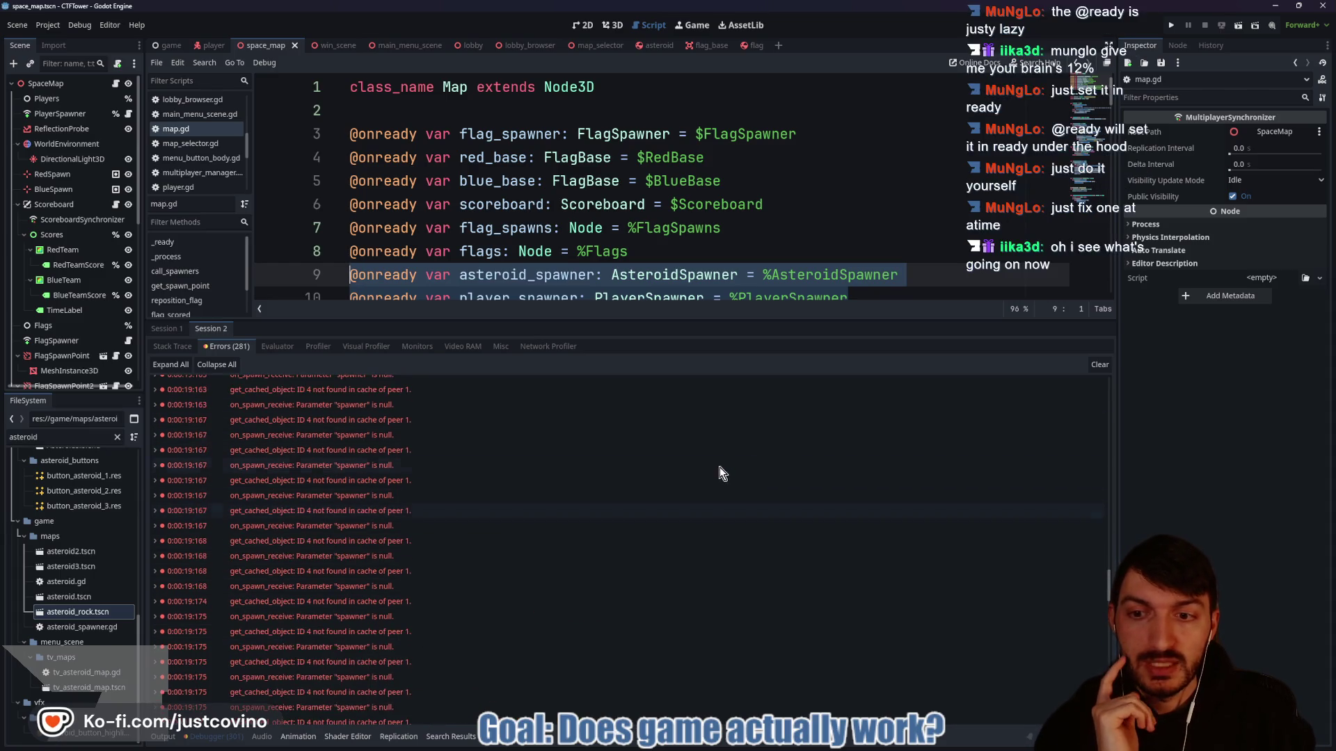
{"action": "left_click", "coordinate": [1097, 366]}
{"action": "left_click_drag", "start_coordinate": [722, 322], "coordinate": [722, 581]}
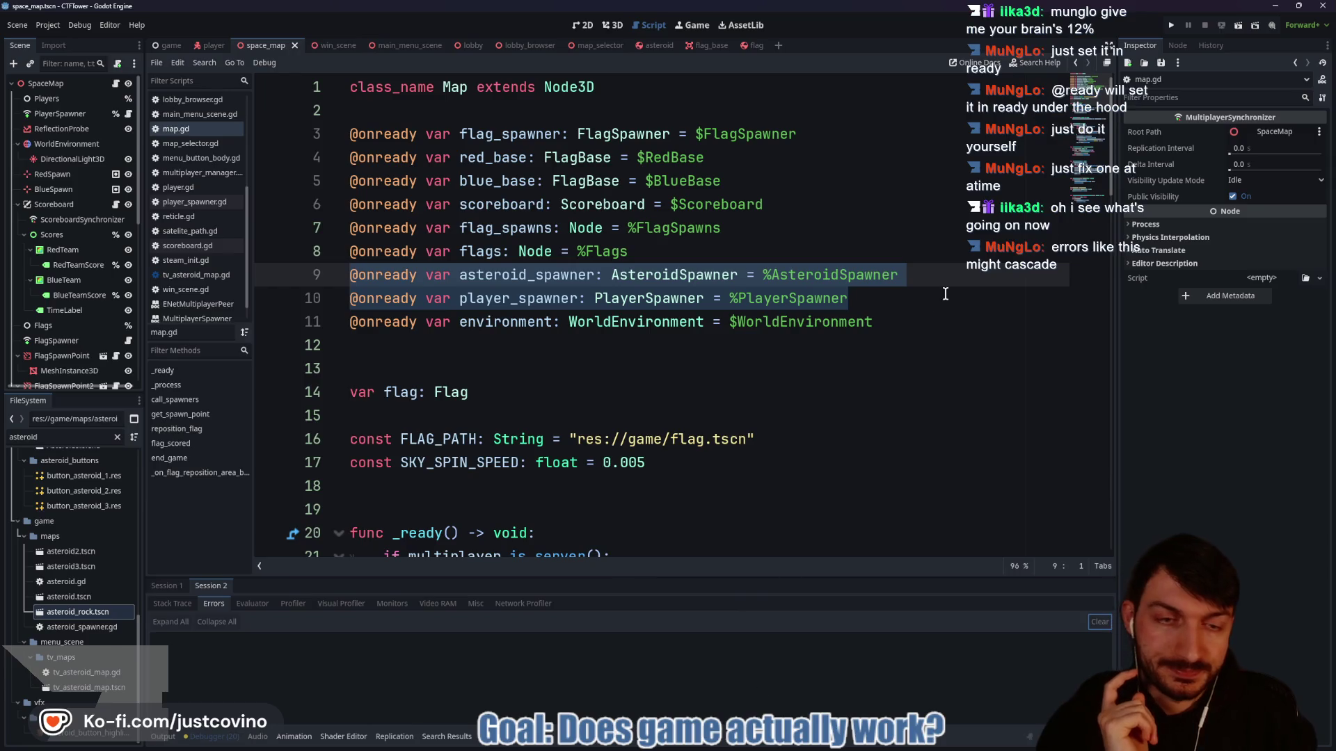
{"action": "left_click", "coordinate": [931, 278]}
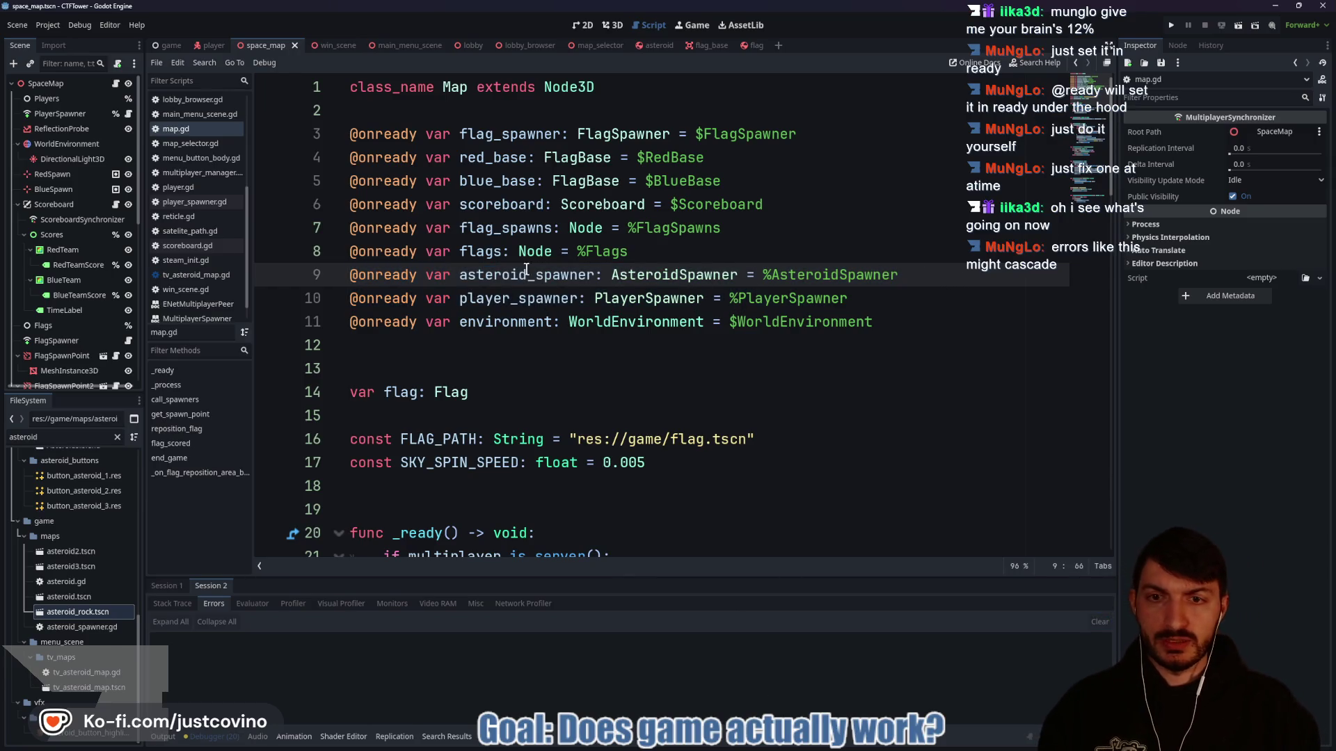
{"action": "left_click_drag", "start_coordinate": [900, 273], "coordinate": [739, 273]}
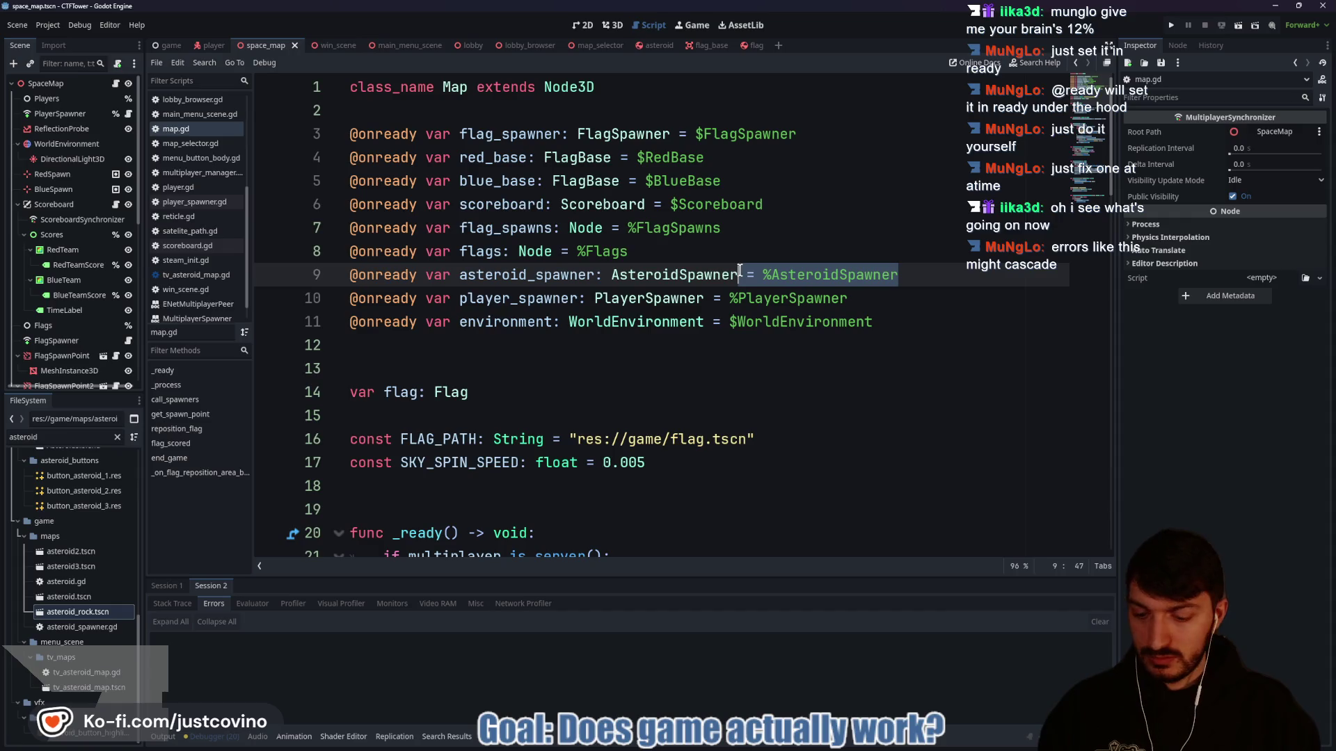
{"action": "key", "text": "ctrl+c"}
{"action": "key", "text": "ctrl+x"}
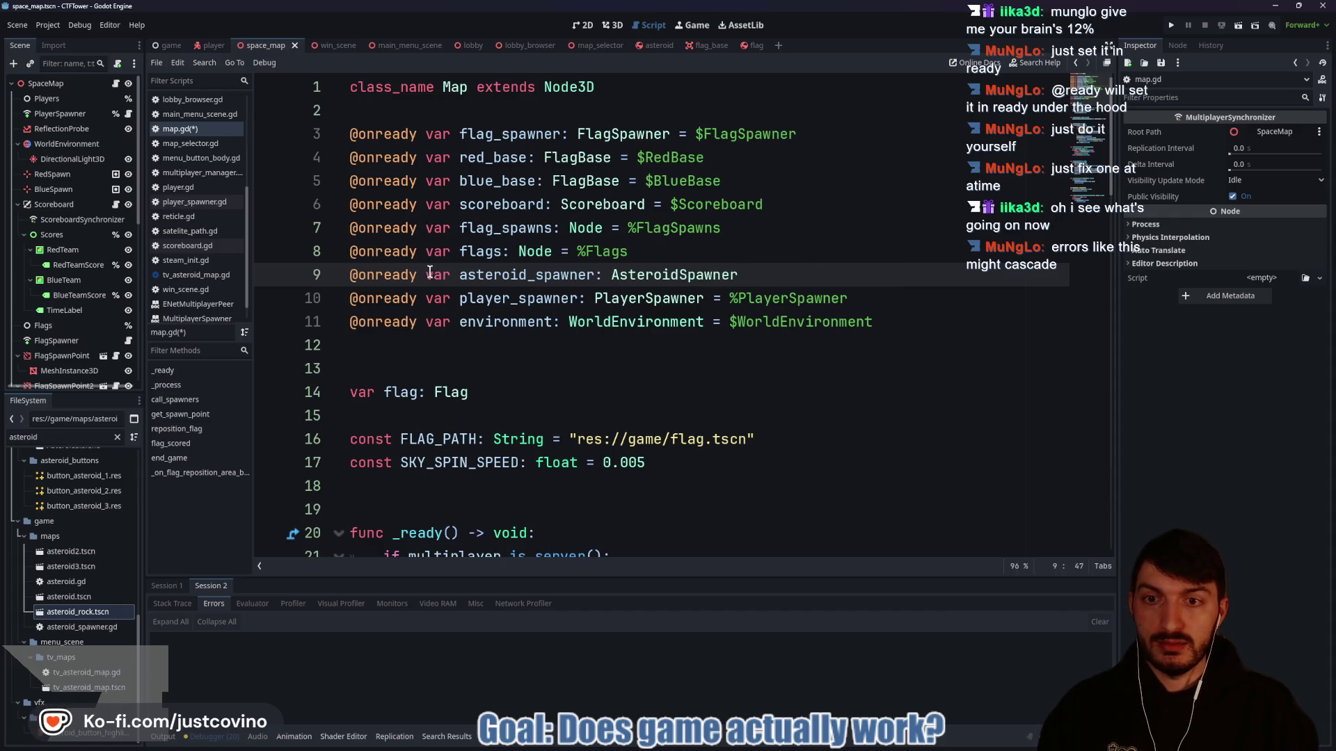
{"action": "left_click_drag", "start_coordinate": [422, 273], "coordinate": [343, 273]}
{"action": "key", "text": "BackSpace"}
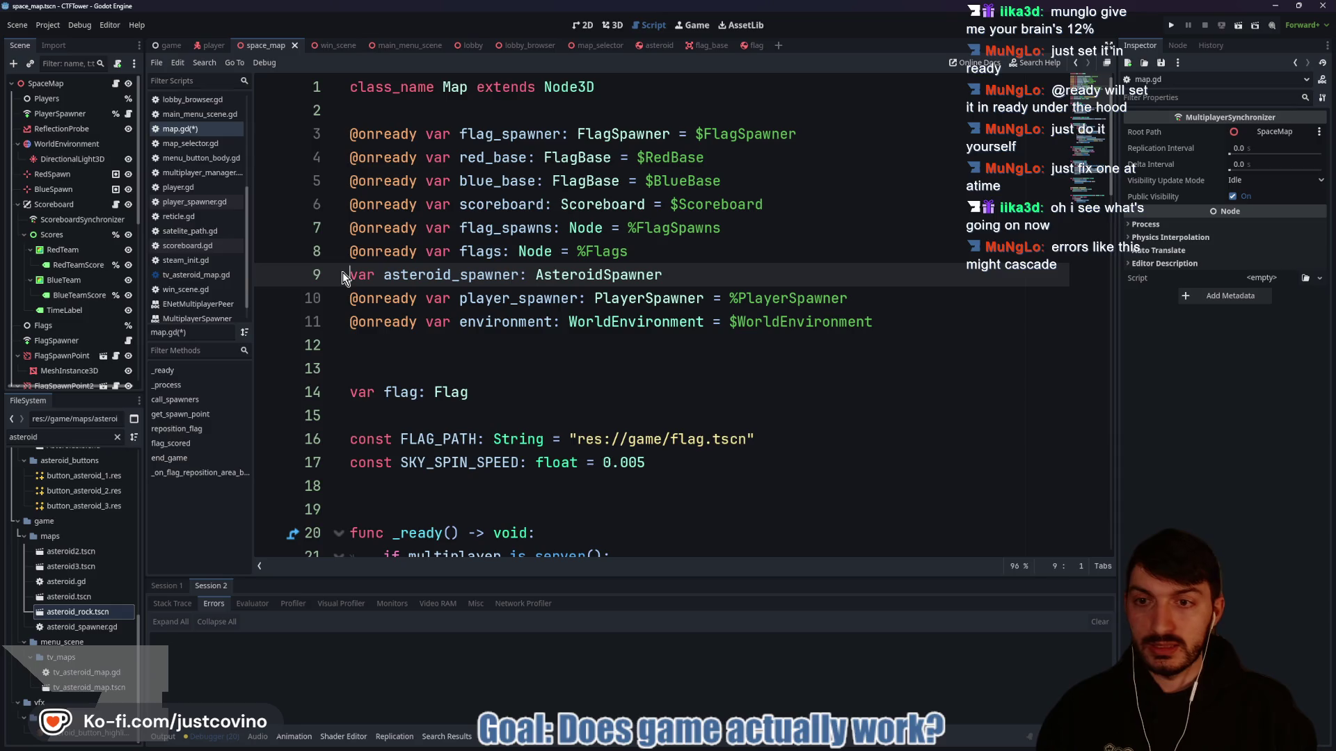
Add an asteroid_spawner = %AsteroidSpawner line under _ready's is_server check.
{"action": "scroll", "coordinate": [412, 335], "scroll_direction": "down", "scroll_amount": 3}
{"action": "left_click", "coordinate": [591, 324]}
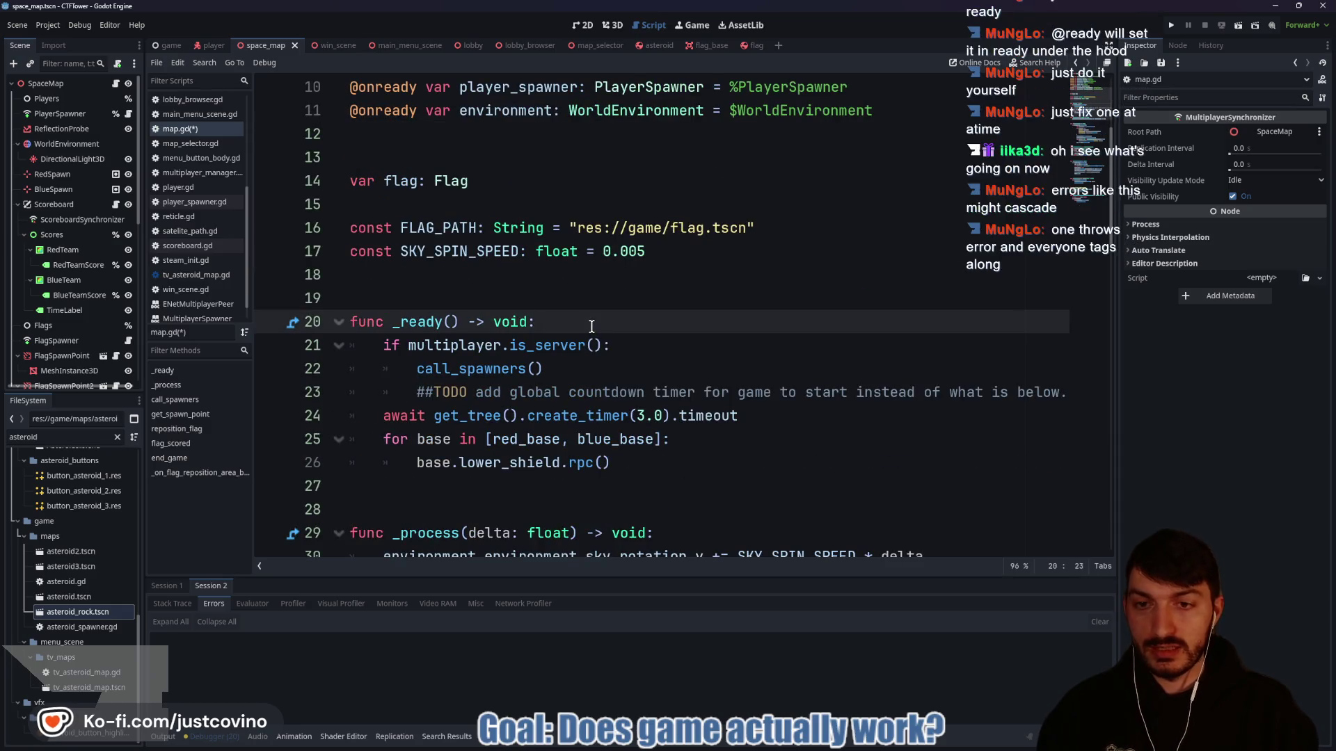
{"action": "left_click", "coordinate": [632, 339]}
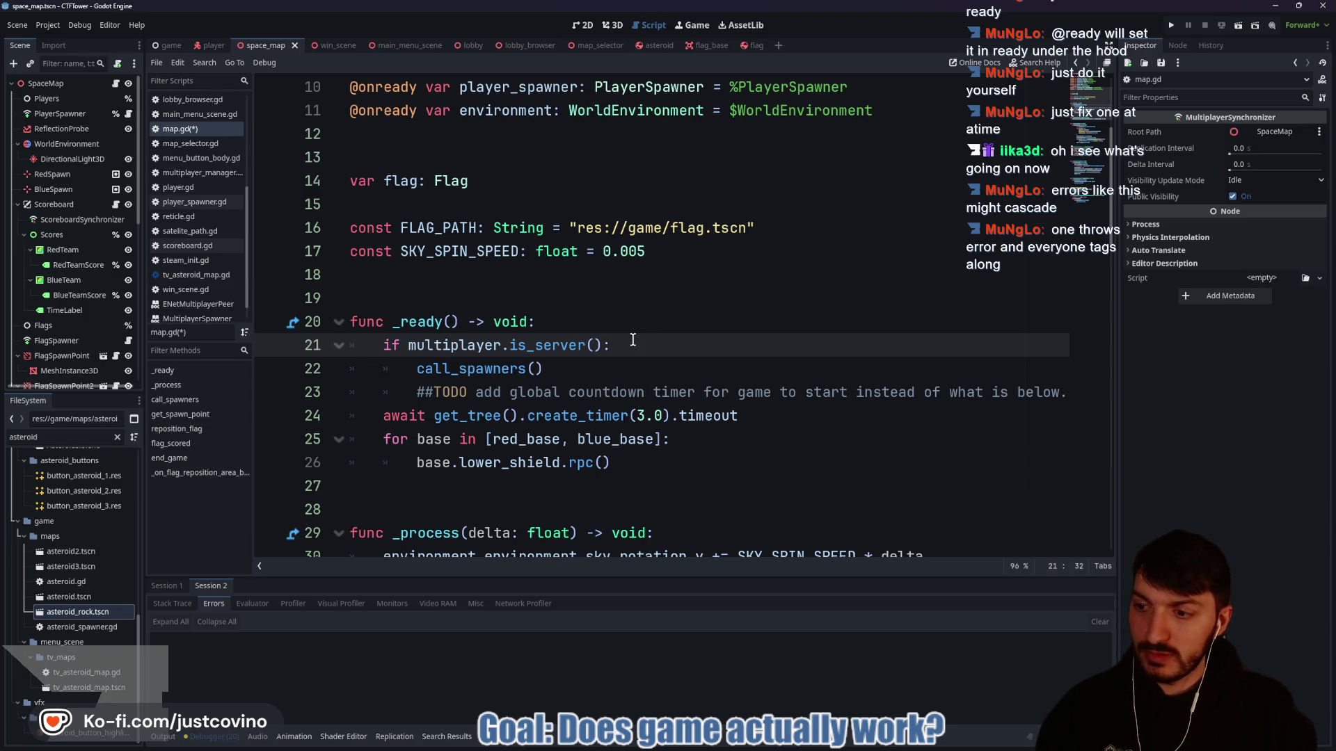
{"action": "key", "text": "Return"}
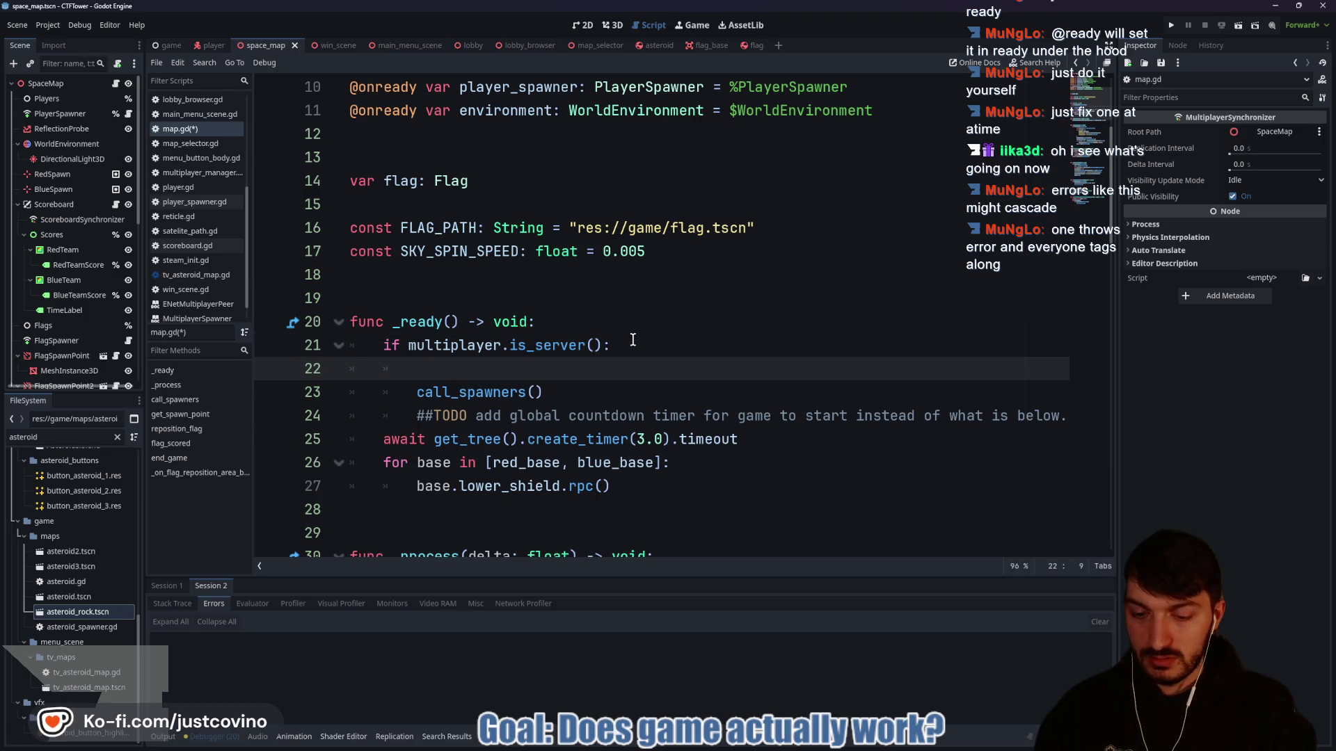
{"action": "type", "text": "ast"}
{"action": "key", "text": "Return"}
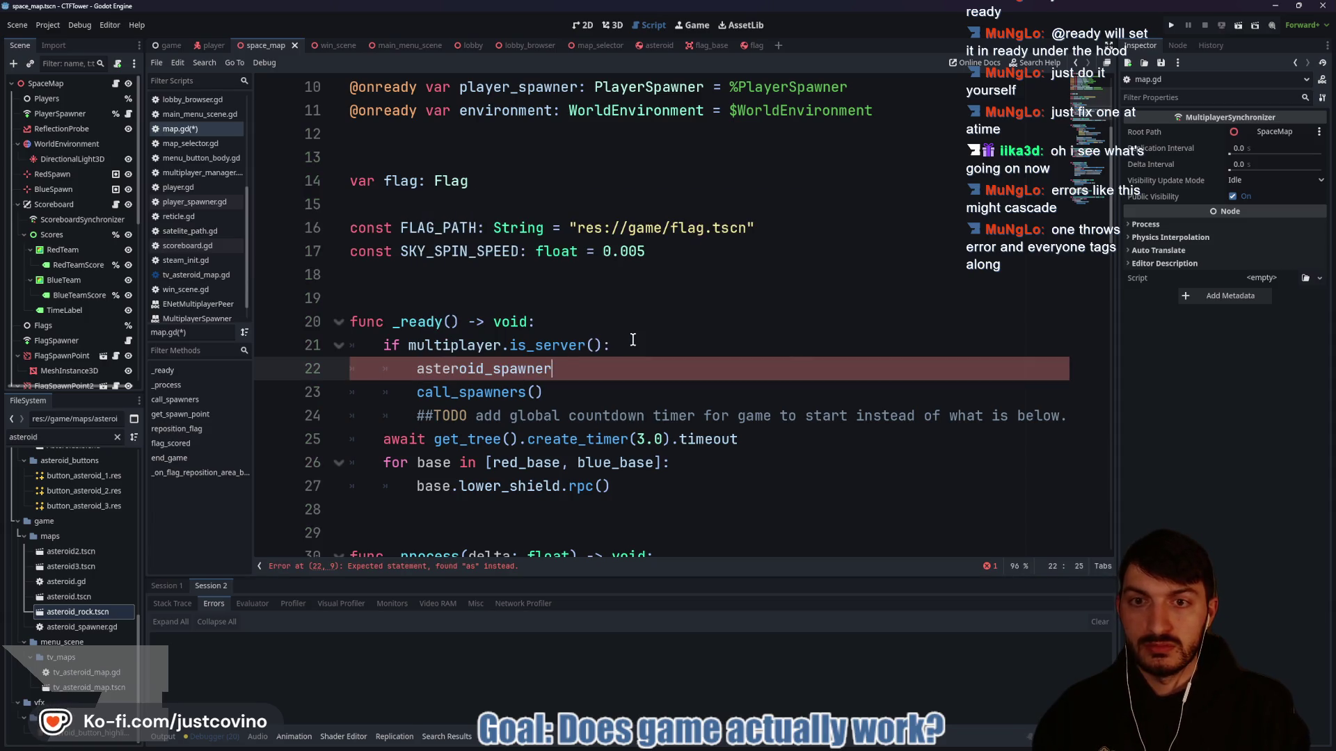
{"action": "key", "text": "Escape"}
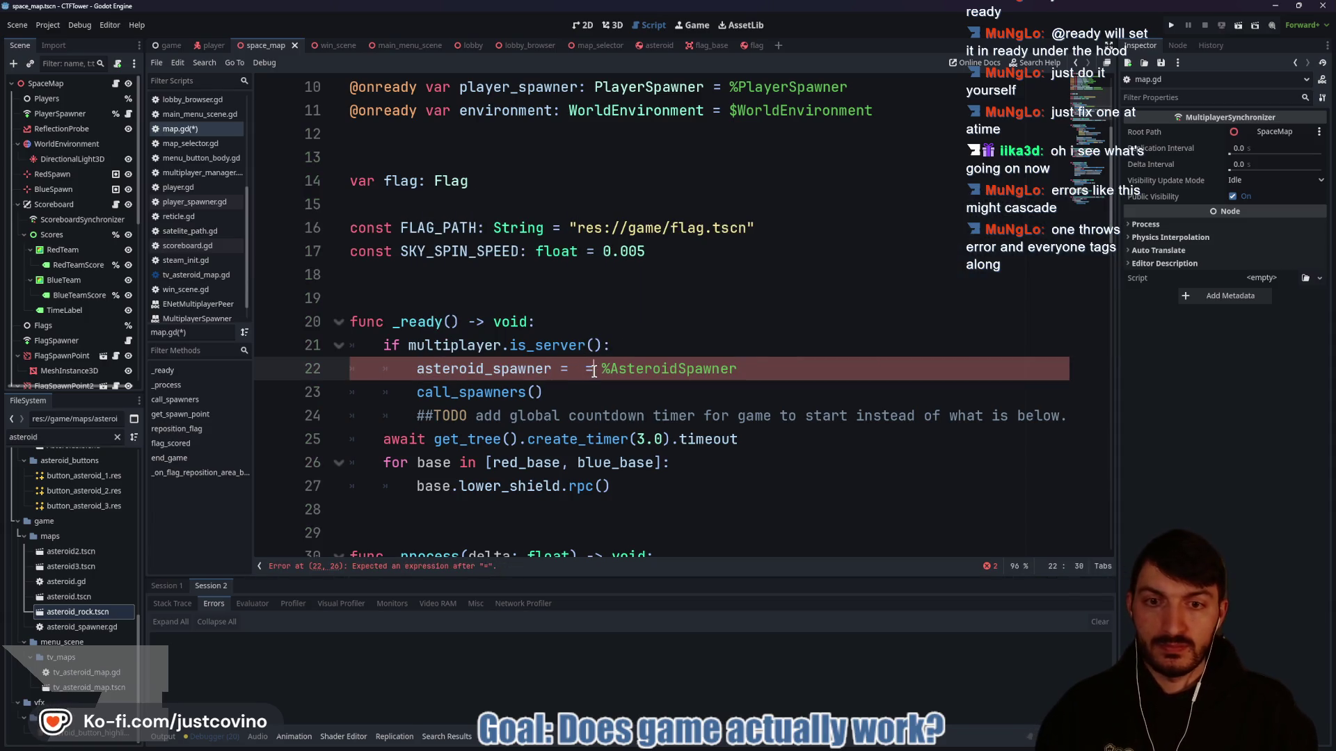
{"action": "key", "text": "BackSpace"}
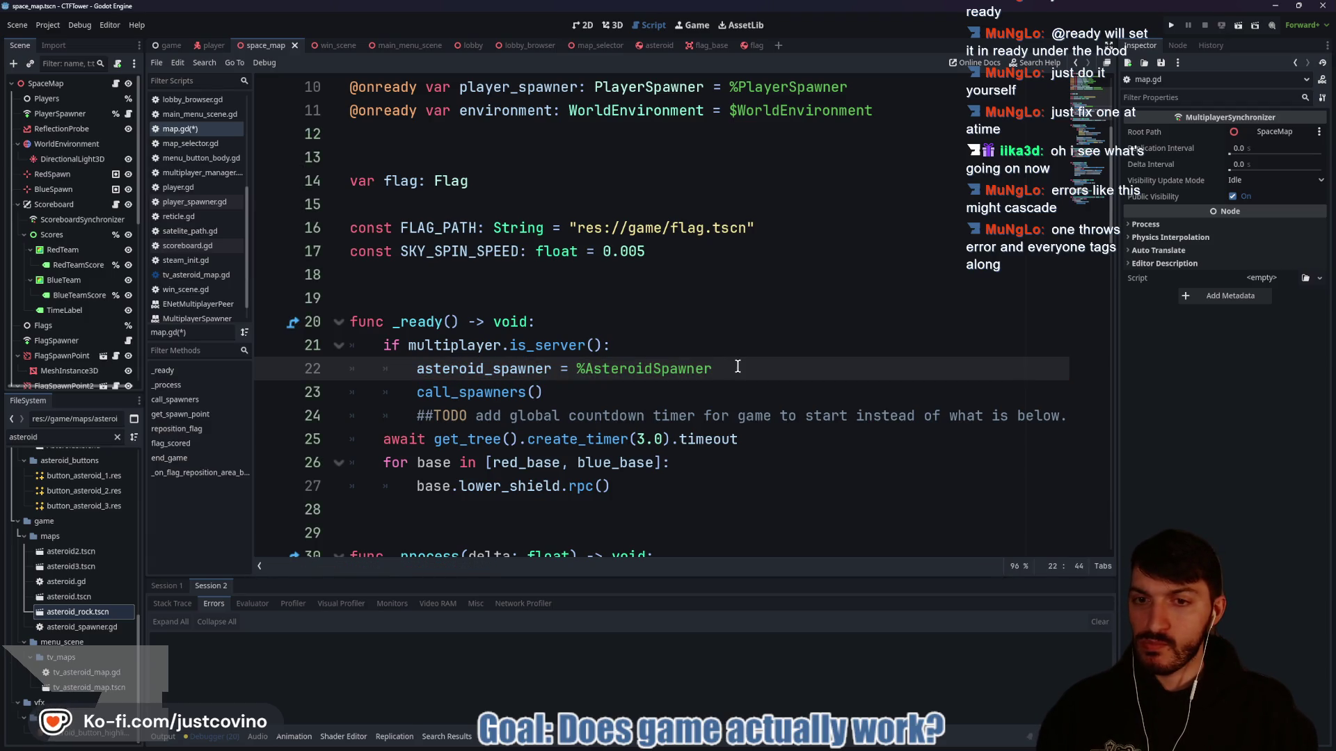
Move and re-indent the asteroid_spawner assignment within _ready.
{"action": "scroll", "coordinate": [661, 327], "scroll_direction": "up", "scroll_amount": 1}
{"action": "scroll", "coordinate": [576, 270], "scroll_direction": "up", "scroll_amount": 1}
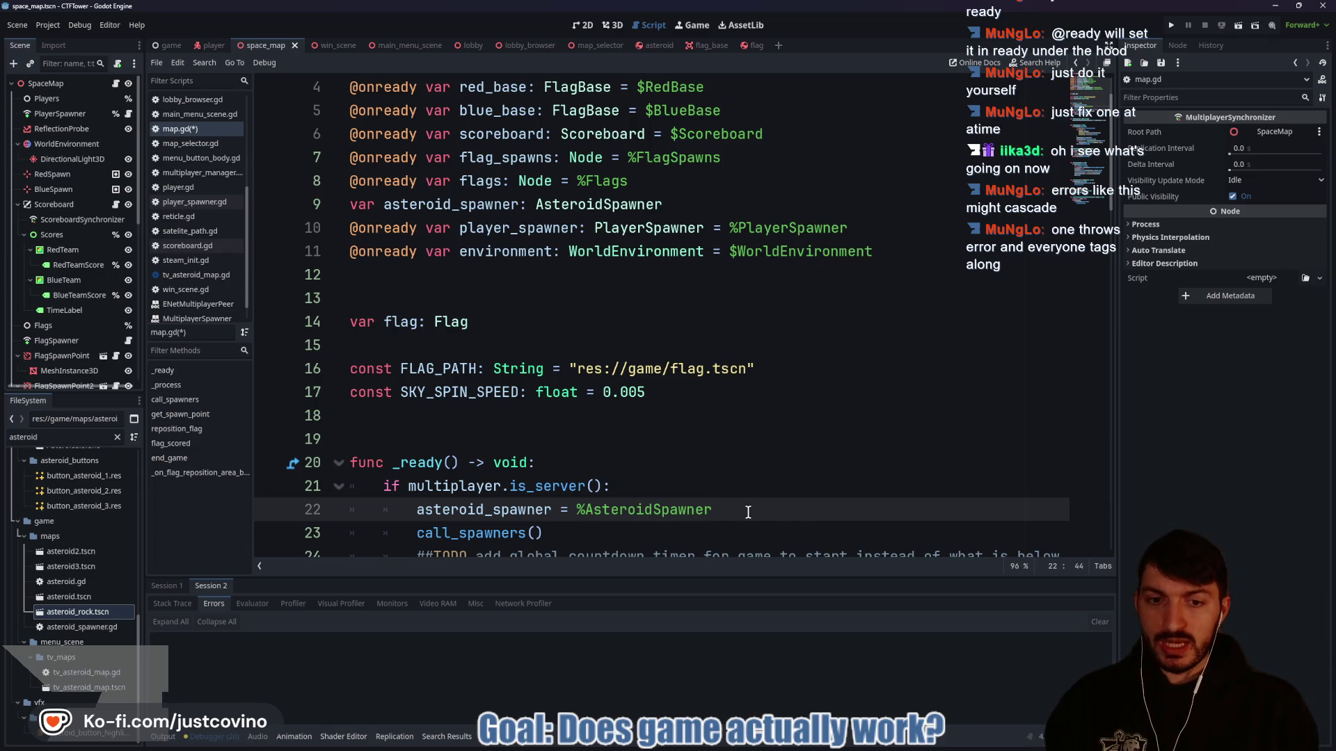
{"action": "left_click_drag", "start_coordinate": [748, 512], "coordinate": [334, 510]}
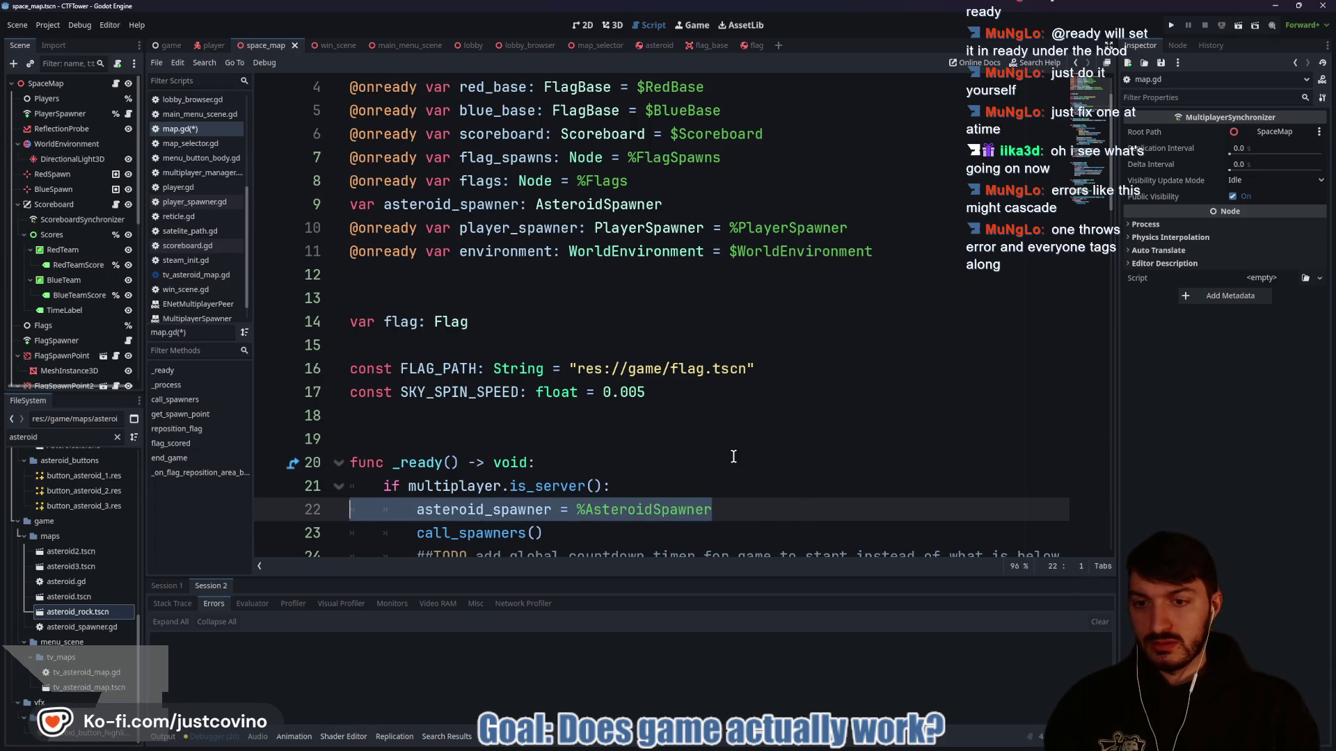
{"action": "key", "text": "alt+Up"}
{"action": "left_click", "coordinate": [409, 485]}
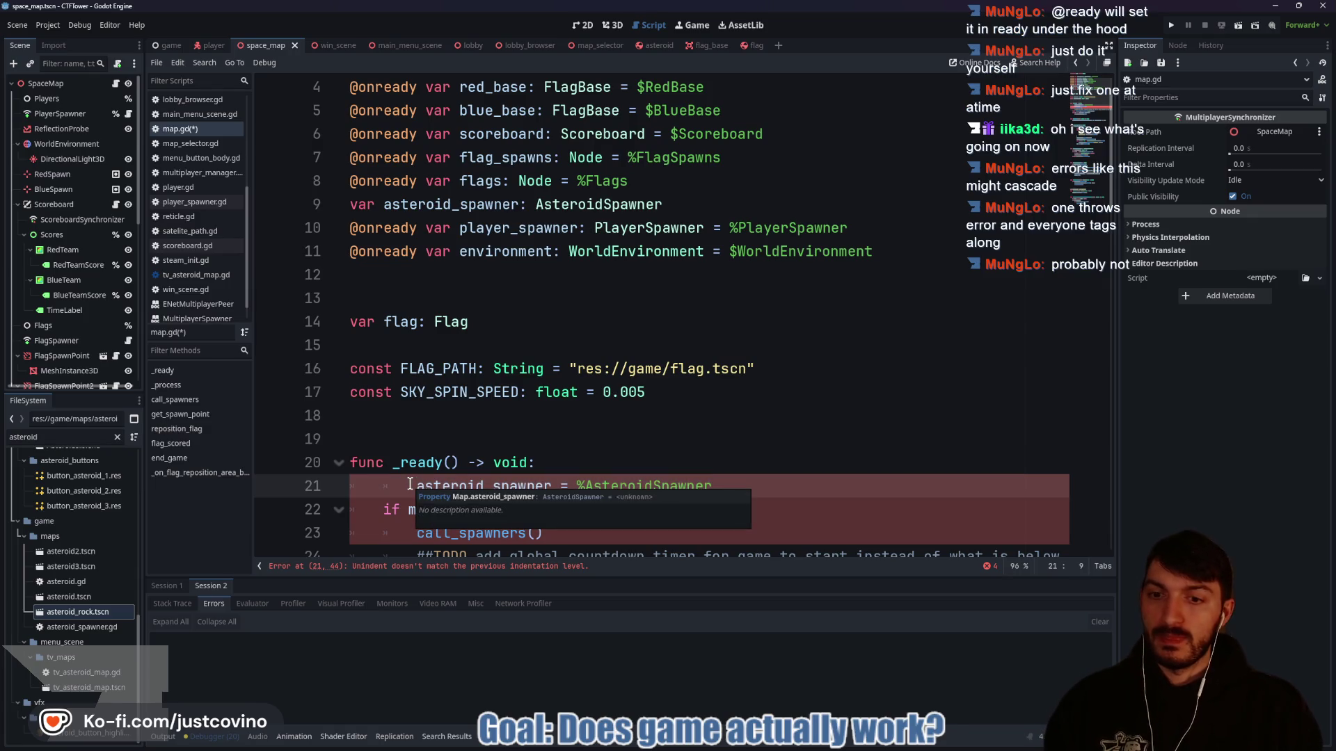
{"action": "key", "text": "BackSpace"}
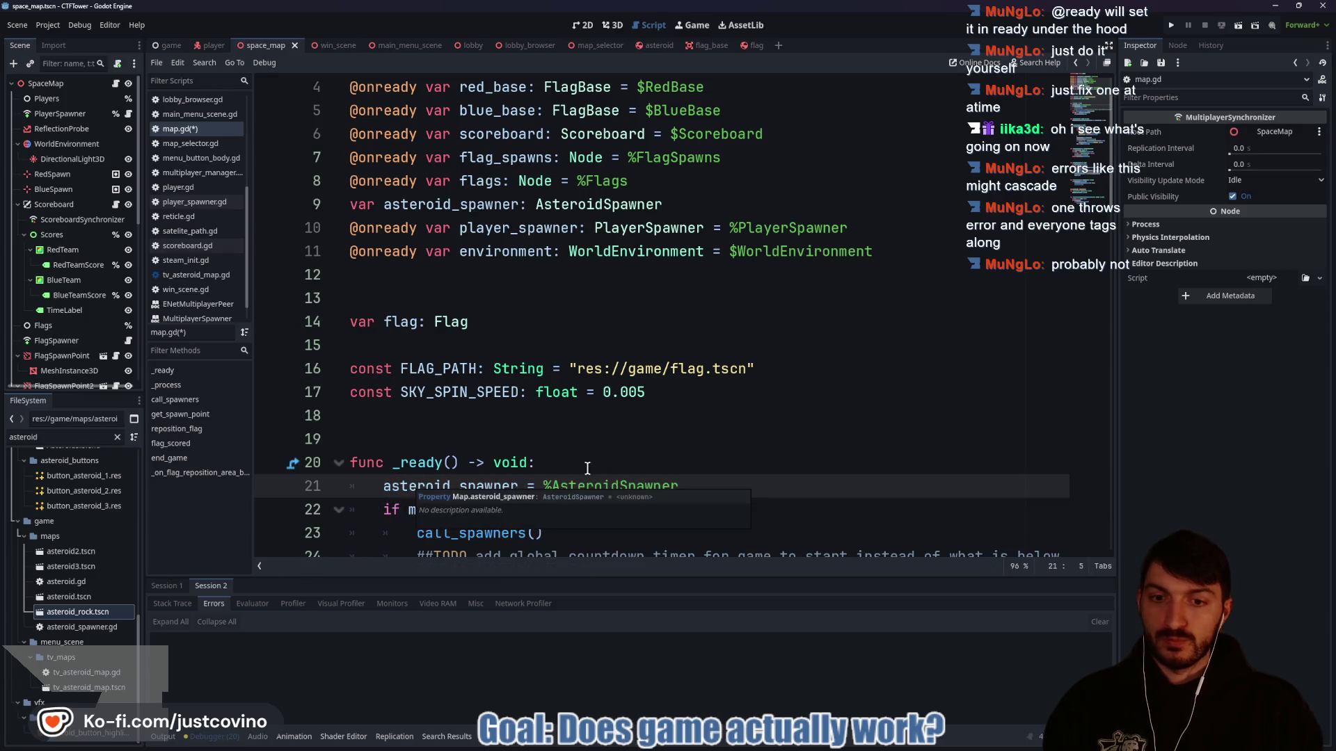
{"action": "left_click", "coordinate": [568, 485]}
{"action": "key", "text": "End"}
{"action": "key", "text": "shift+Home"}
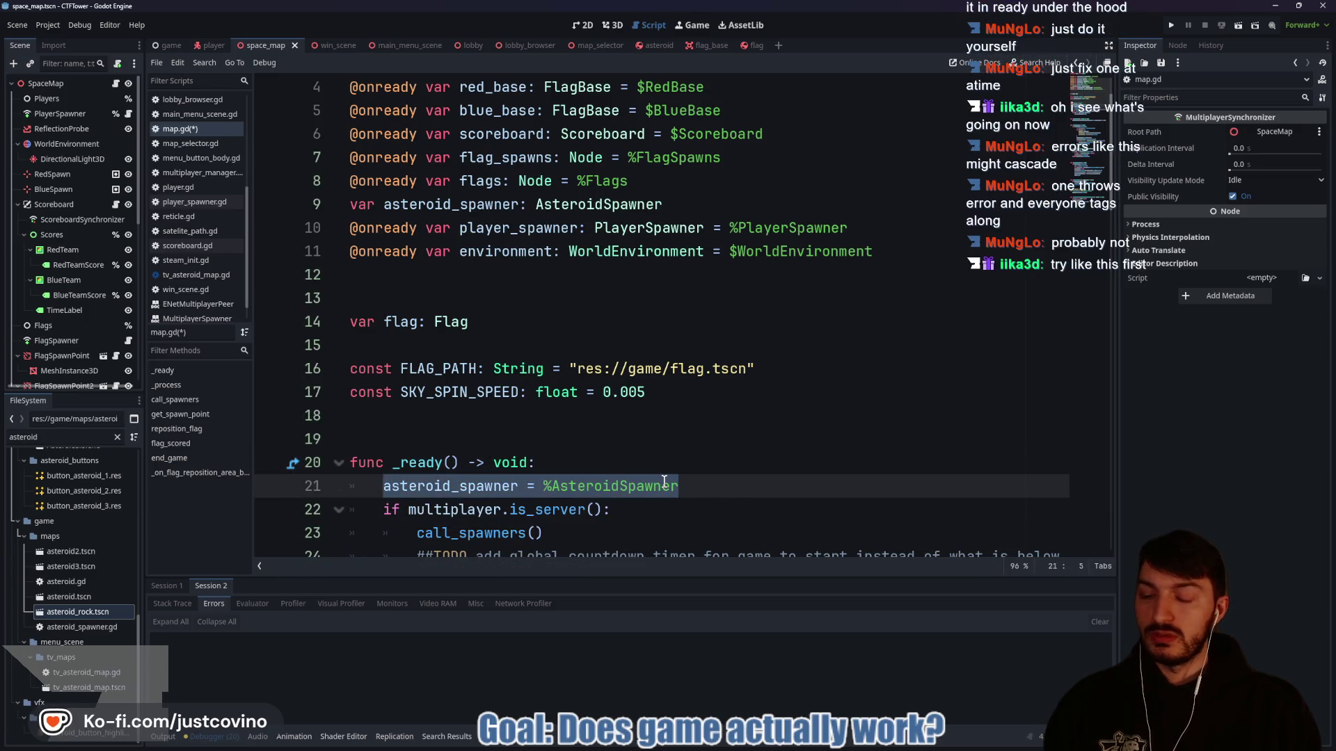
Place the assignment inside the server-only block, save map.gd, and run the project.
{"action": "scroll", "coordinate": [652, 452], "scroll_direction": "down", "scroll_amount": 1}
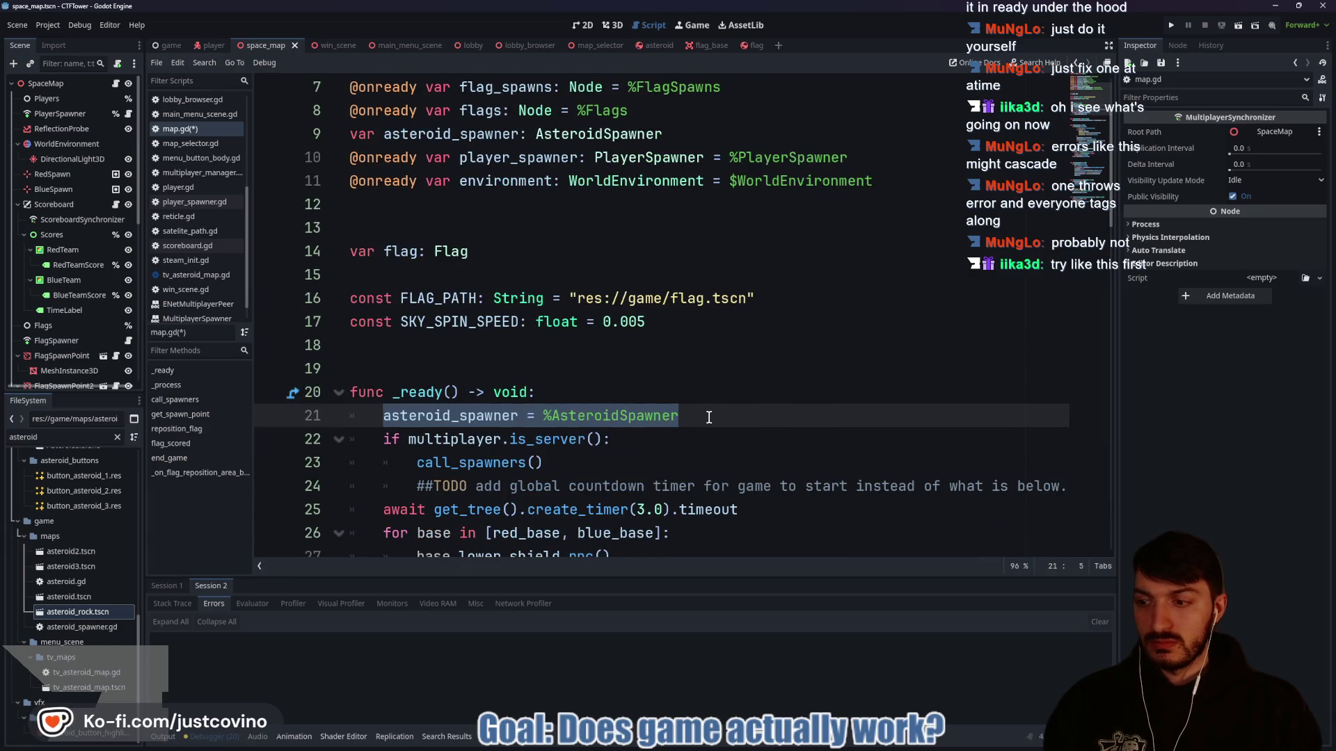
{"action": "key", "text": "alt+Down"}
{"action": "key", "text": "Tab"}
{"action": "left_click", "coordinate": [667, 416]}
{"action": "key", "text": "ctrl+s"}
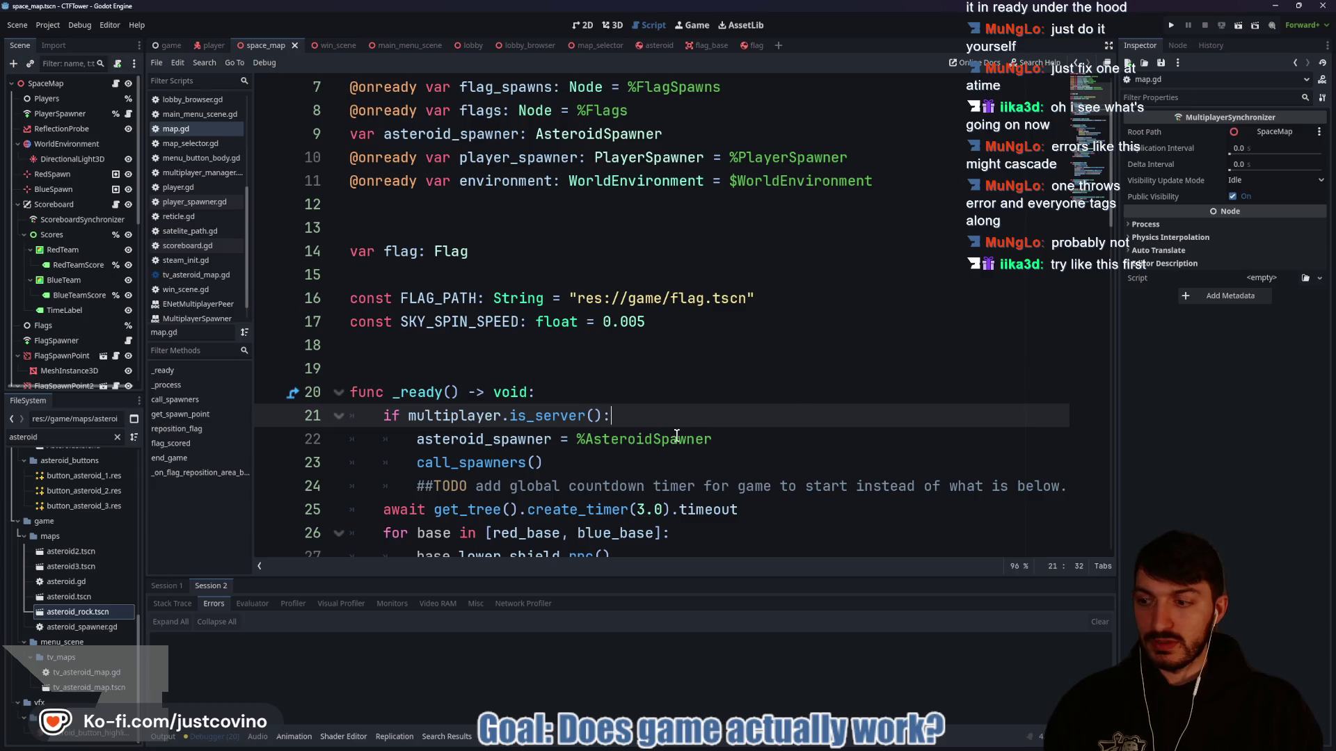
{"action": "left_click", "coordinate": [1171, 25]}
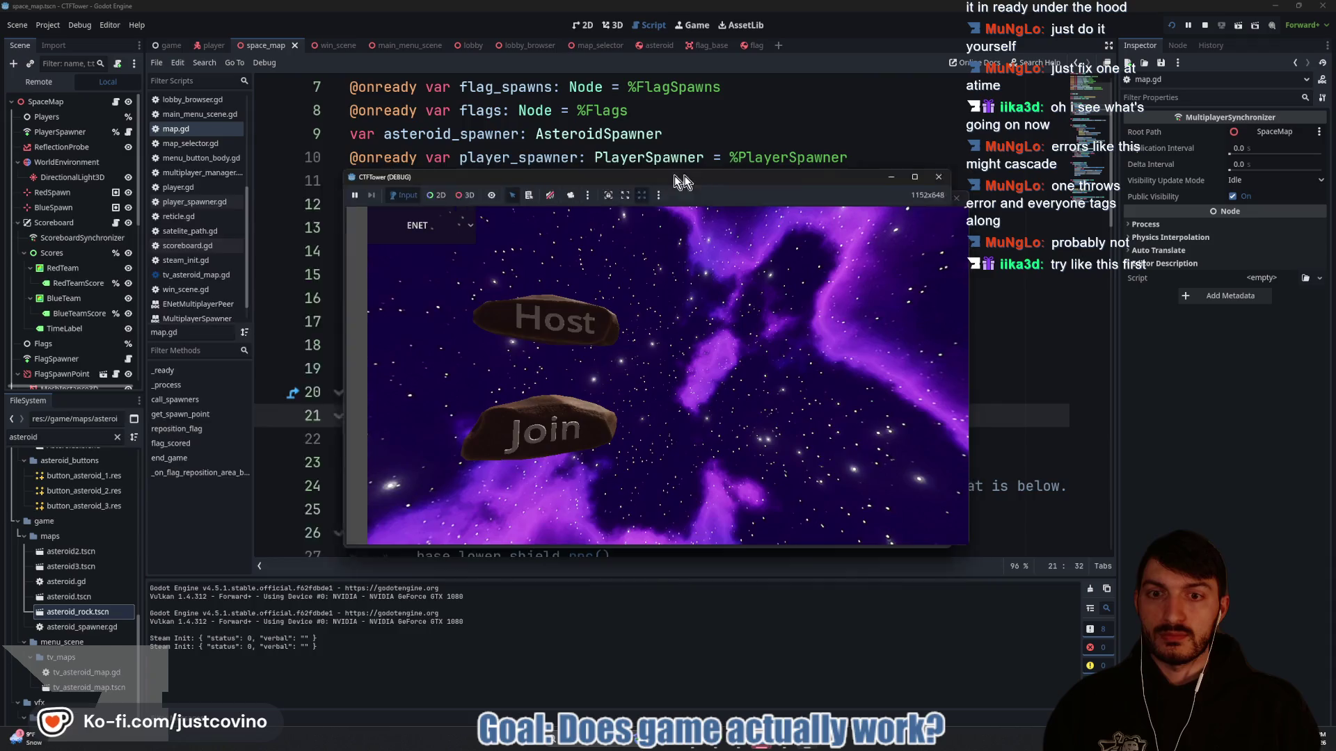
Host on the left, join the first lobby on the right, ready both, start, then stop with F8.
{"action": "left_click_drag", "start_coordinate": [675, 175], "coordinate": [373, 180]}
{"action": "left_click", "coordinate": [209, 310]}
{"action": "left_click_drag", "start_coordinate": [696, 198], "coordinate": [957, 168]}
{"action": "left_click", "coordinate": [788, 407]}
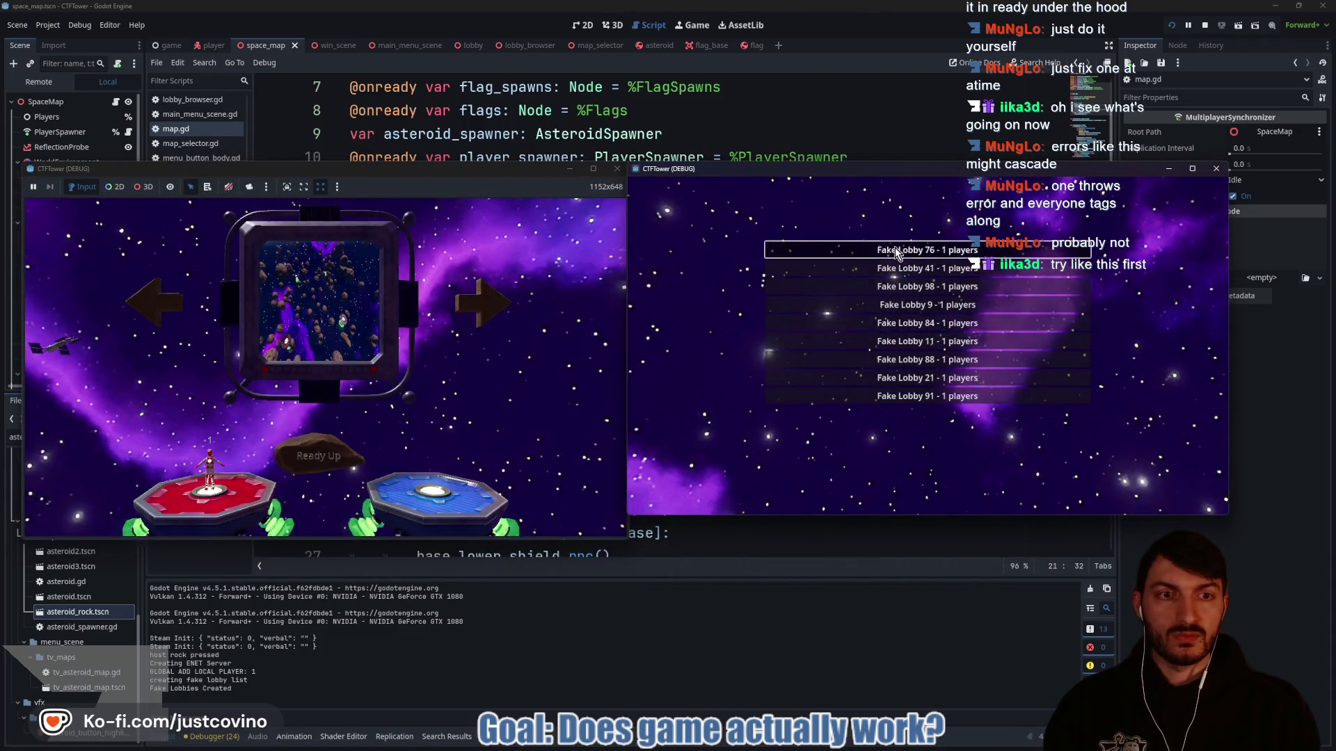
{"action": "left_click", "coordinate": [894, 249]}
{"action": "left_click", "coordinate": [925, 433]}
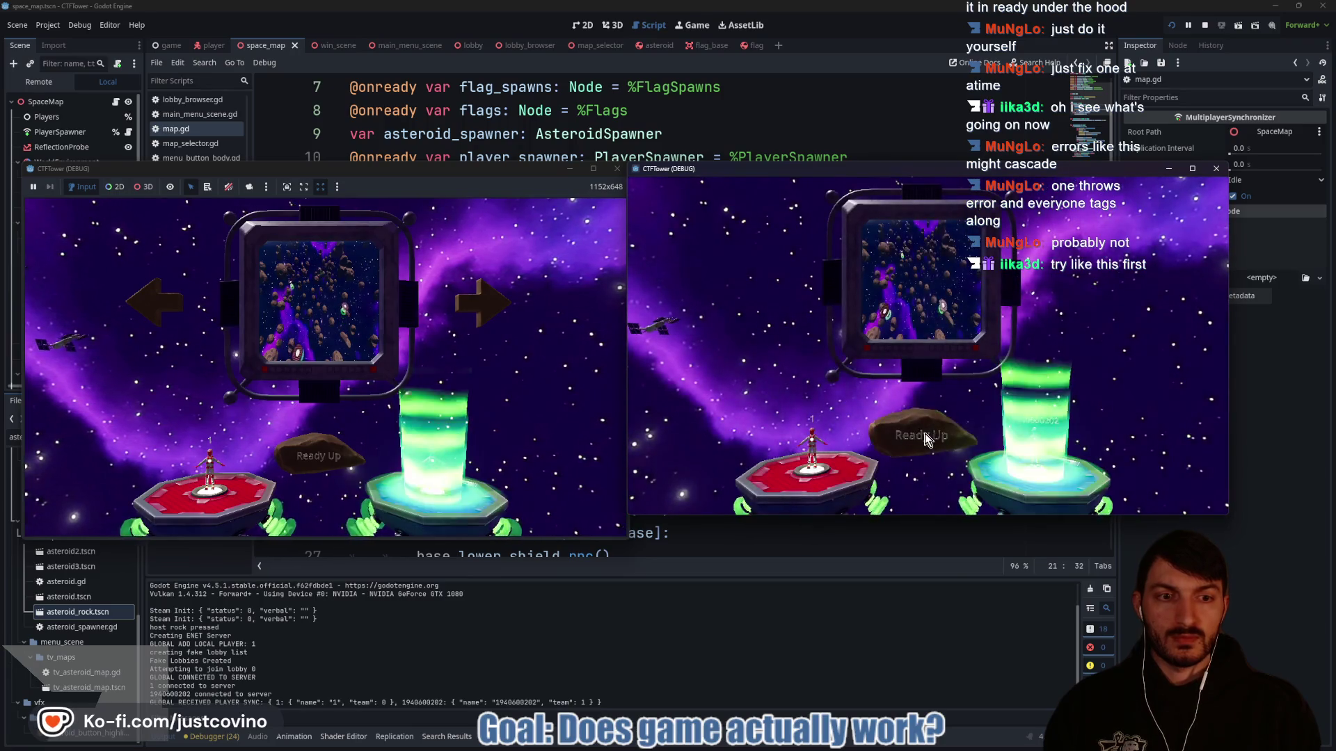
{"action": "left_click", "coordinate": [313, 466]}
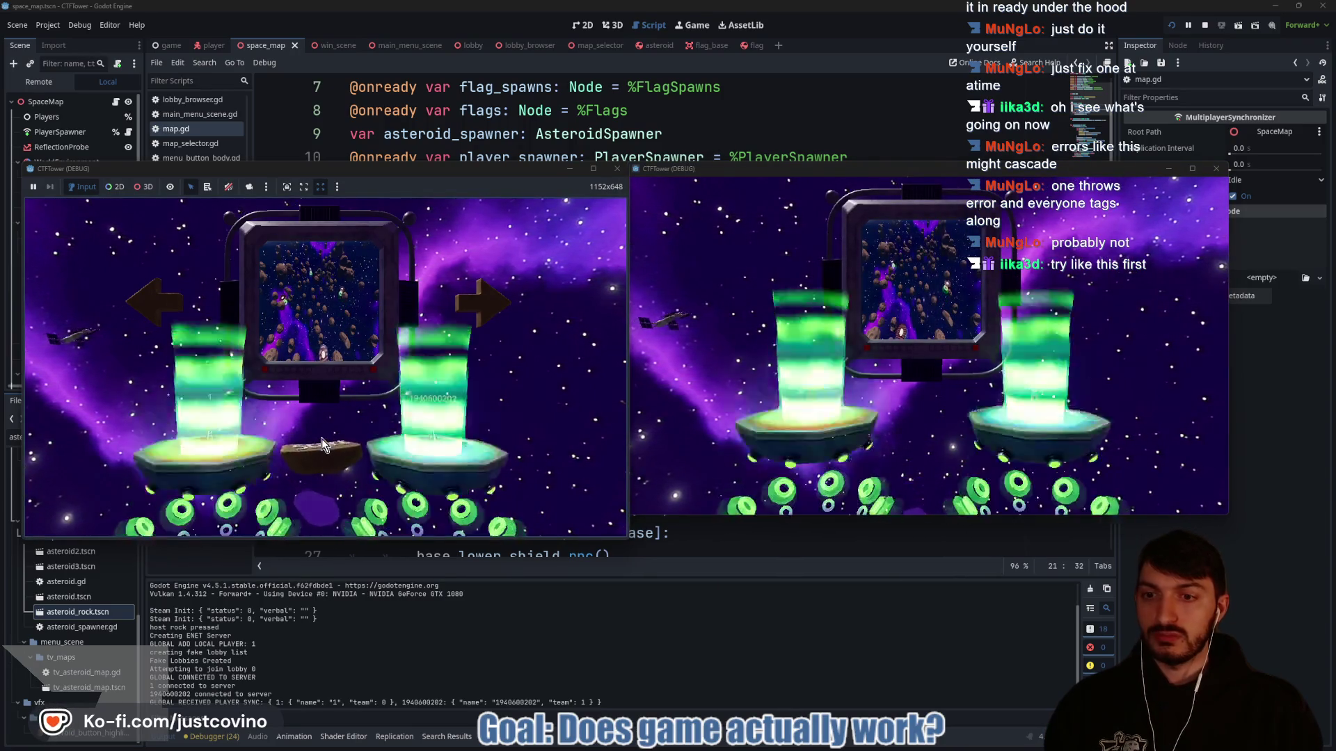
{"action": "left_click", "coordinate": [323, 445]}
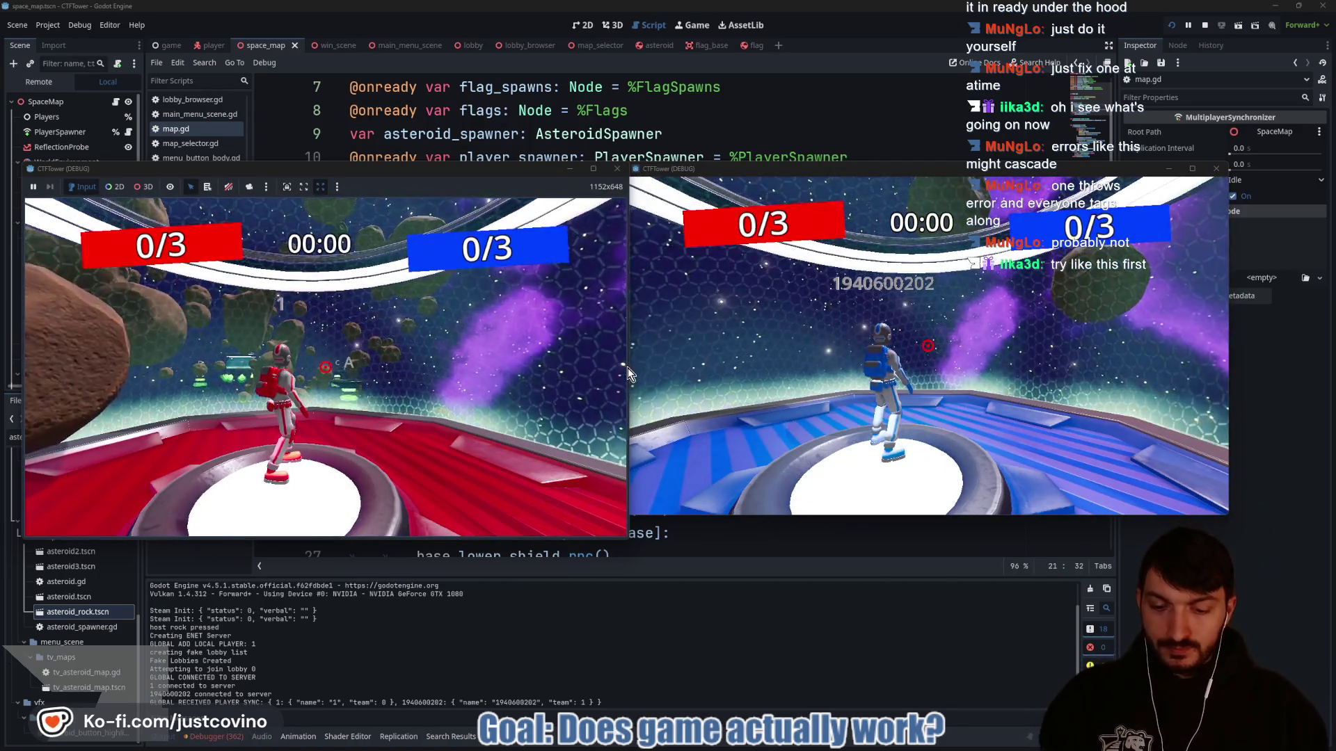
{"action": "key", "text": "F8"}
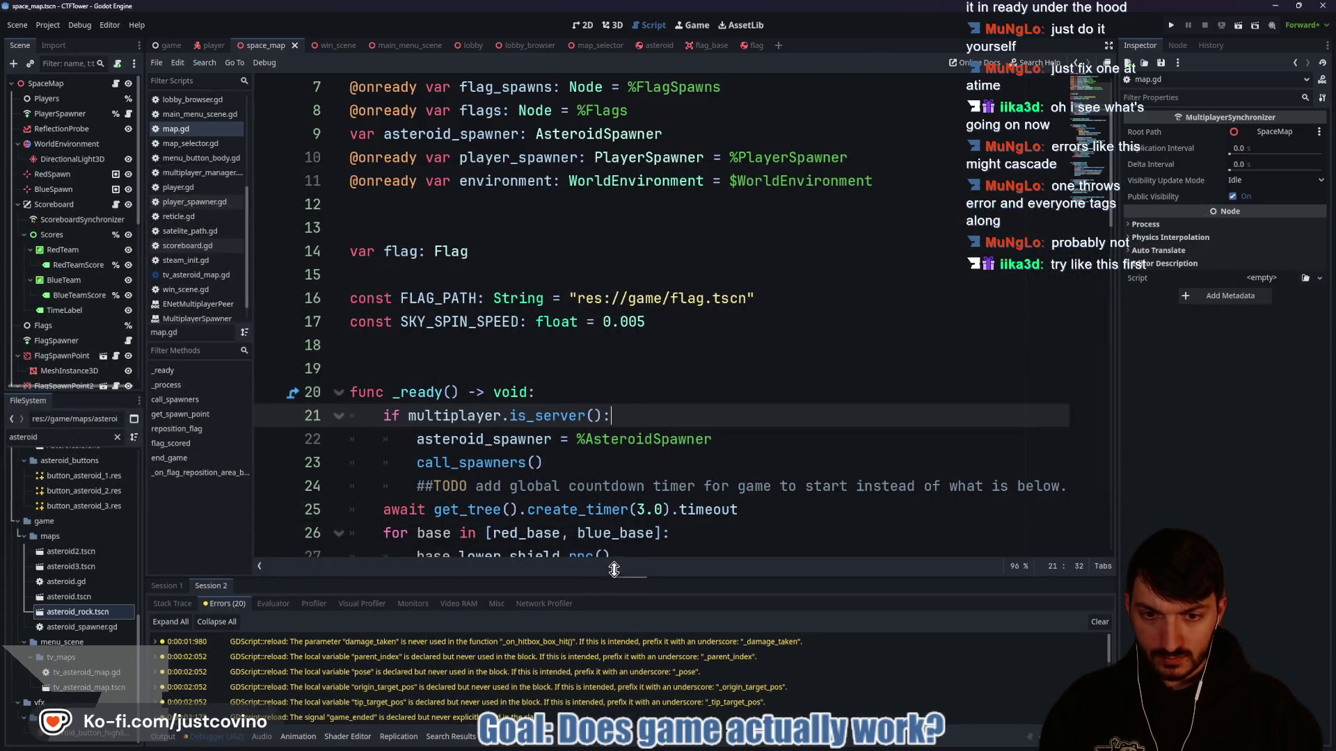
Review Session 1's AsteroidSpawner get_node error, restore the script editor, and rerun with F5.
{"action": "left_click_drag", "start_coordinate": [614, 569], "coordinate": [605, 183]}
{"action": "left_click", "coordinate": [178, 202]}
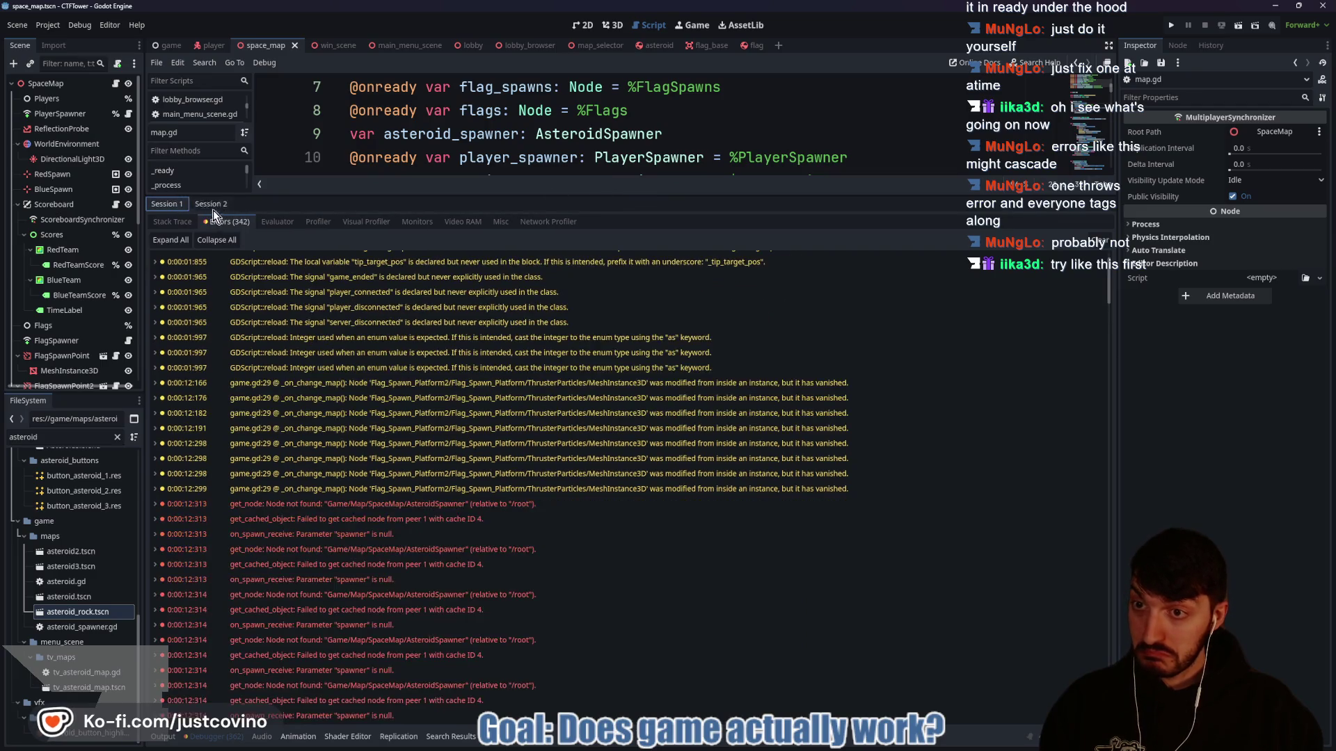
{"action": "left_click", "coordinate": [402, 507]}
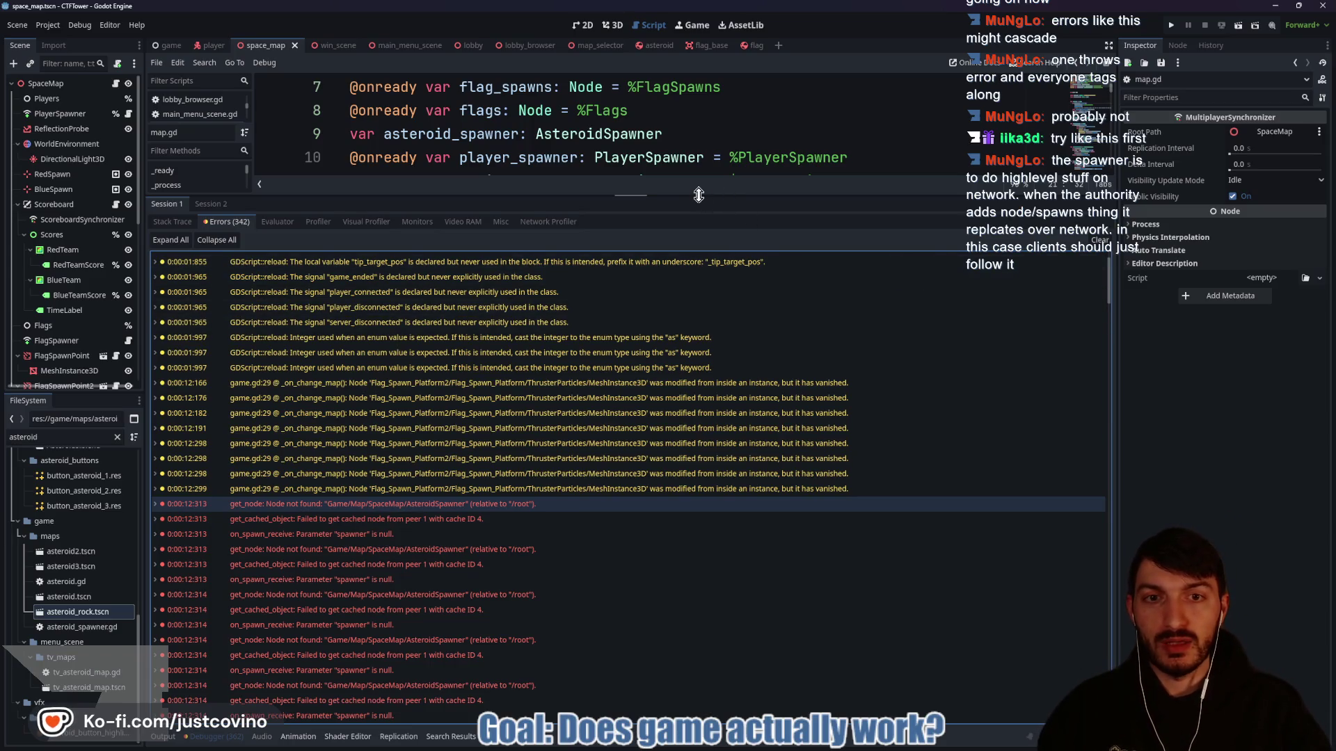
{"action": "left_click_drag", "start_coordinate": [699, 195], "coordinate": [698, 551]}
{"action": "key", "text": "F5"}
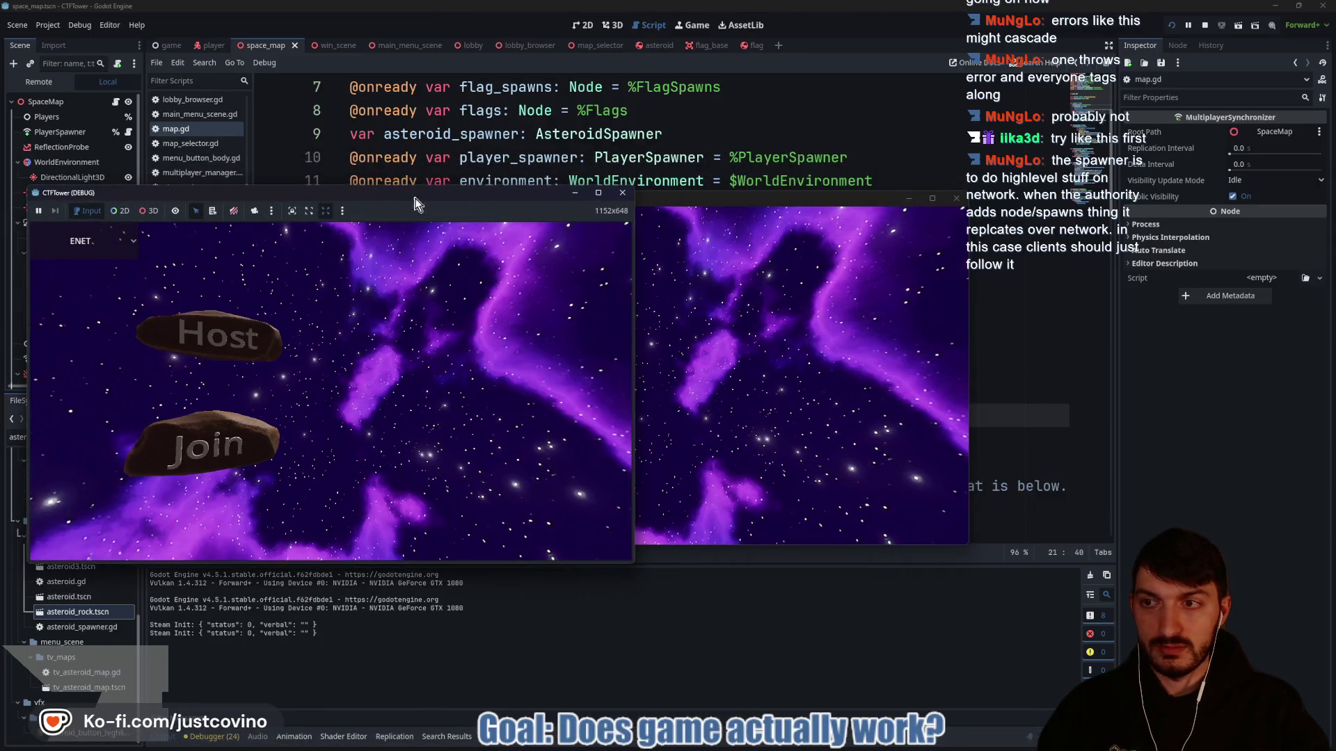
Host a match on the left, join its lobby from the right, ready up and start.
{"action": "left_click", "coordinate": [202, 347]}
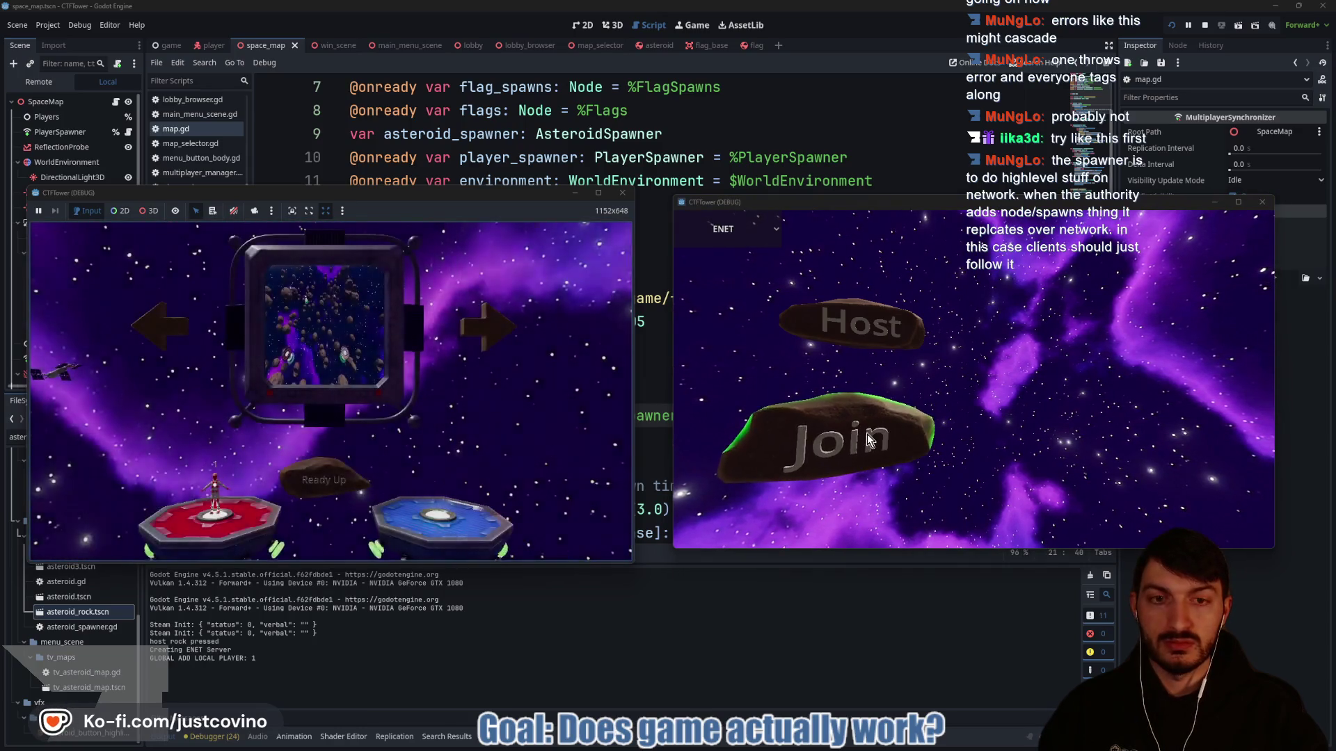
{"action": "left_click", "coordinate": [866, 434]}
{"action": "left_click", "coordinate": [882, 281]}
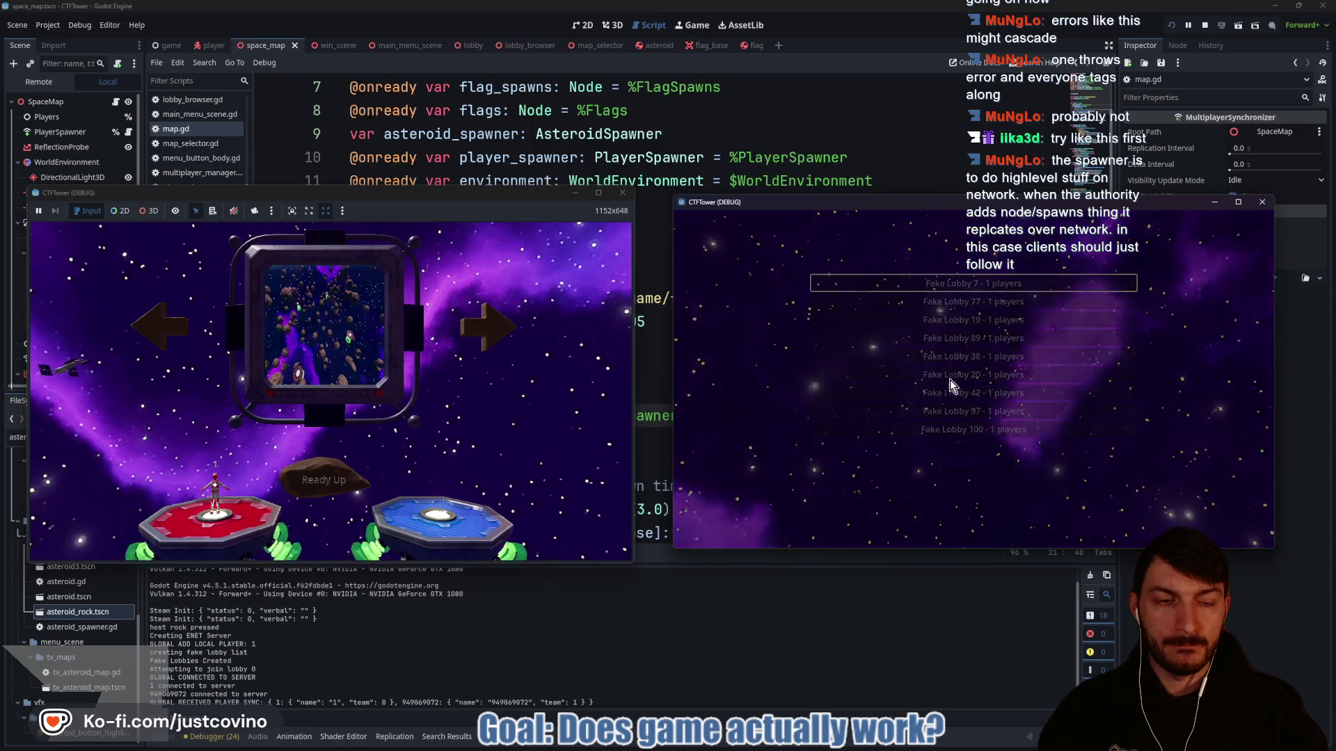
{"action": "left_click", "coordinate": [369, 467]}
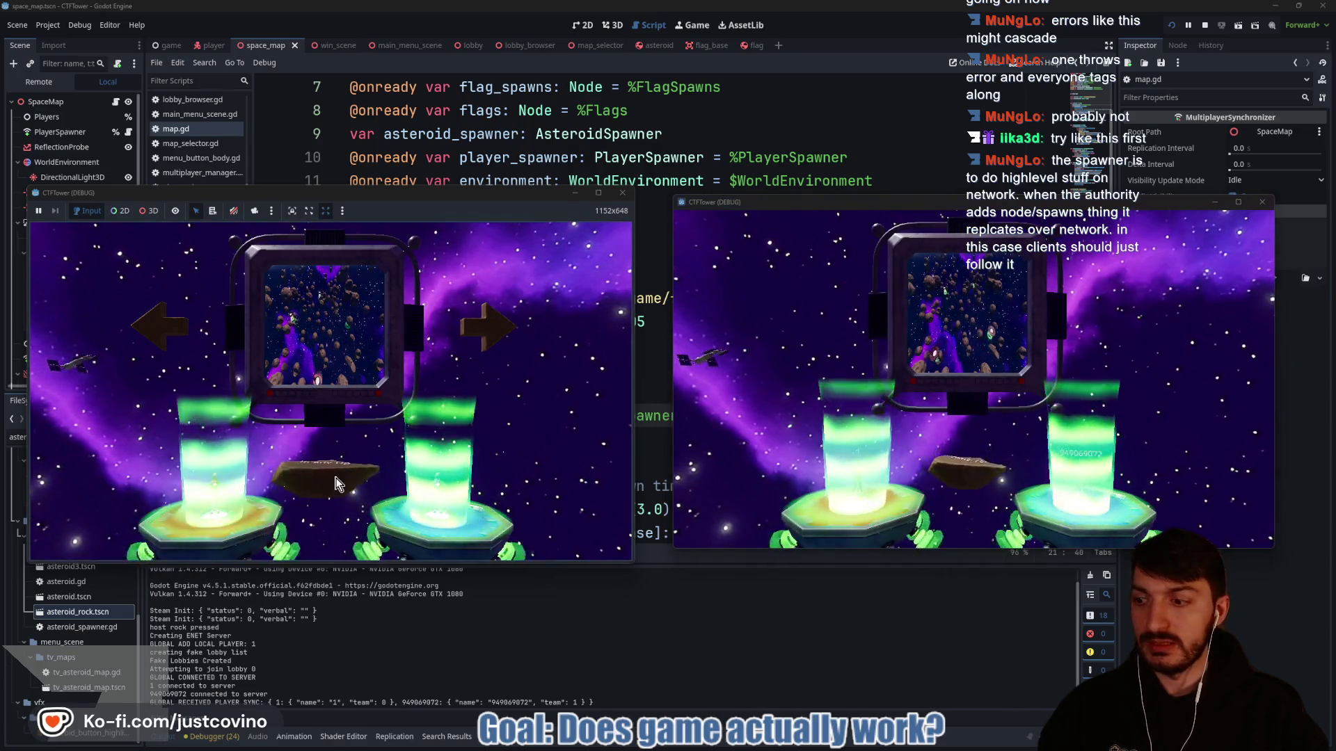
{"action": "left_click", "coordinate": [369, 473]}
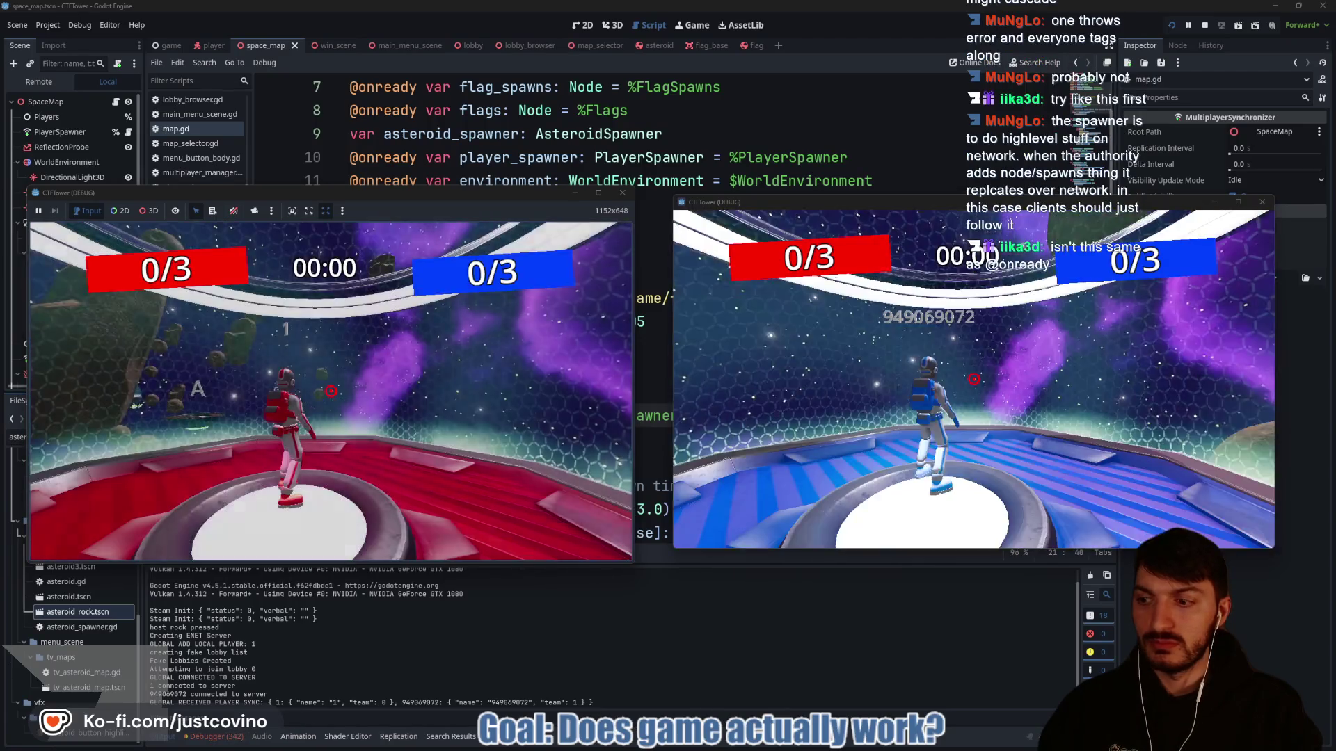
Walk the red and blue players around the map, jump to the platform, then close the client window.
{"action": "key", "text": "w"}
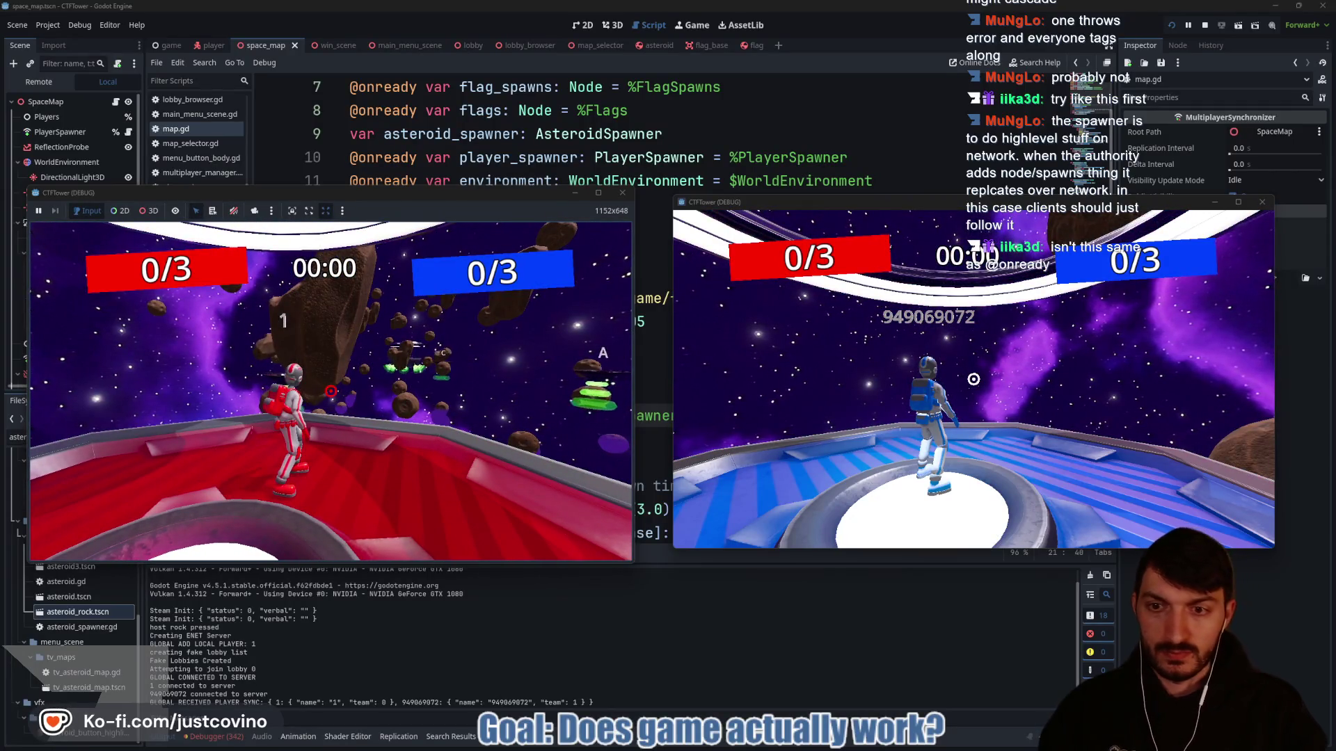
{"action": "key", "text": "super"}
{"action": "key", "text": "super"}
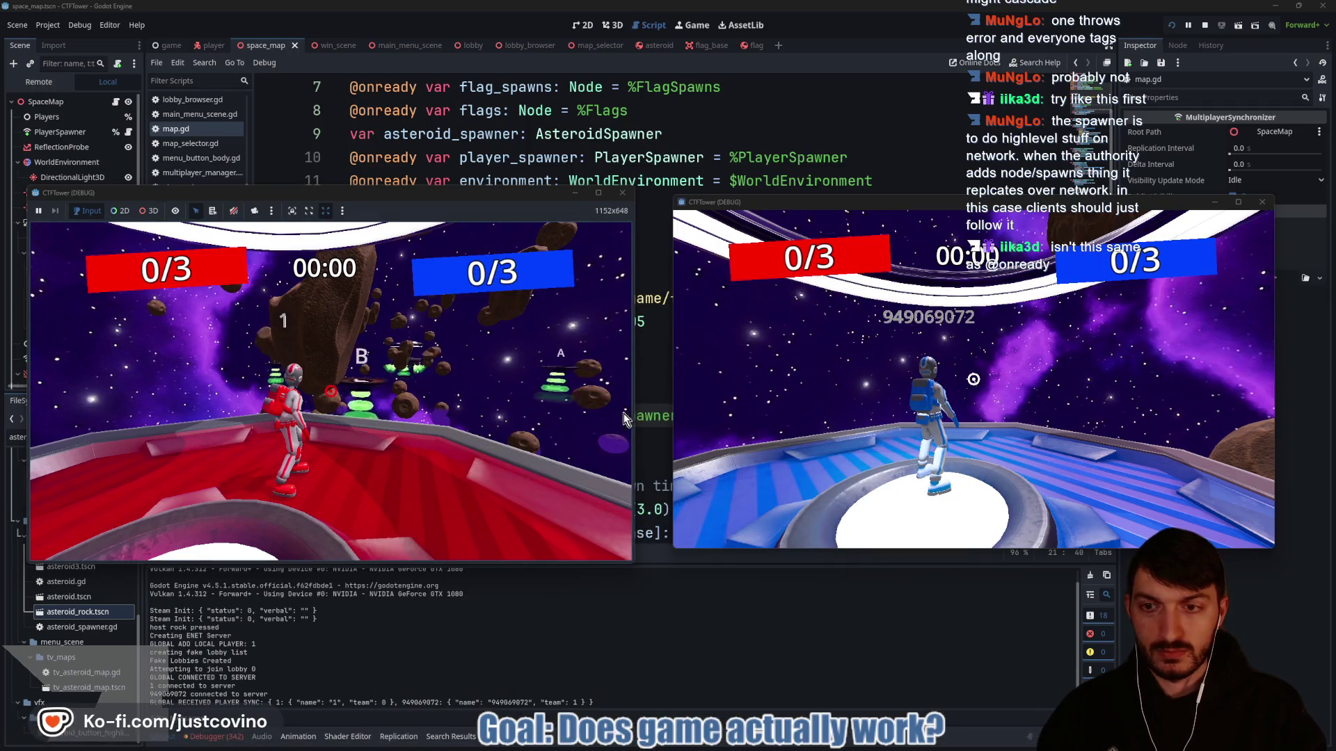
{"action": "left_click", "coordinate": [974, 417]}
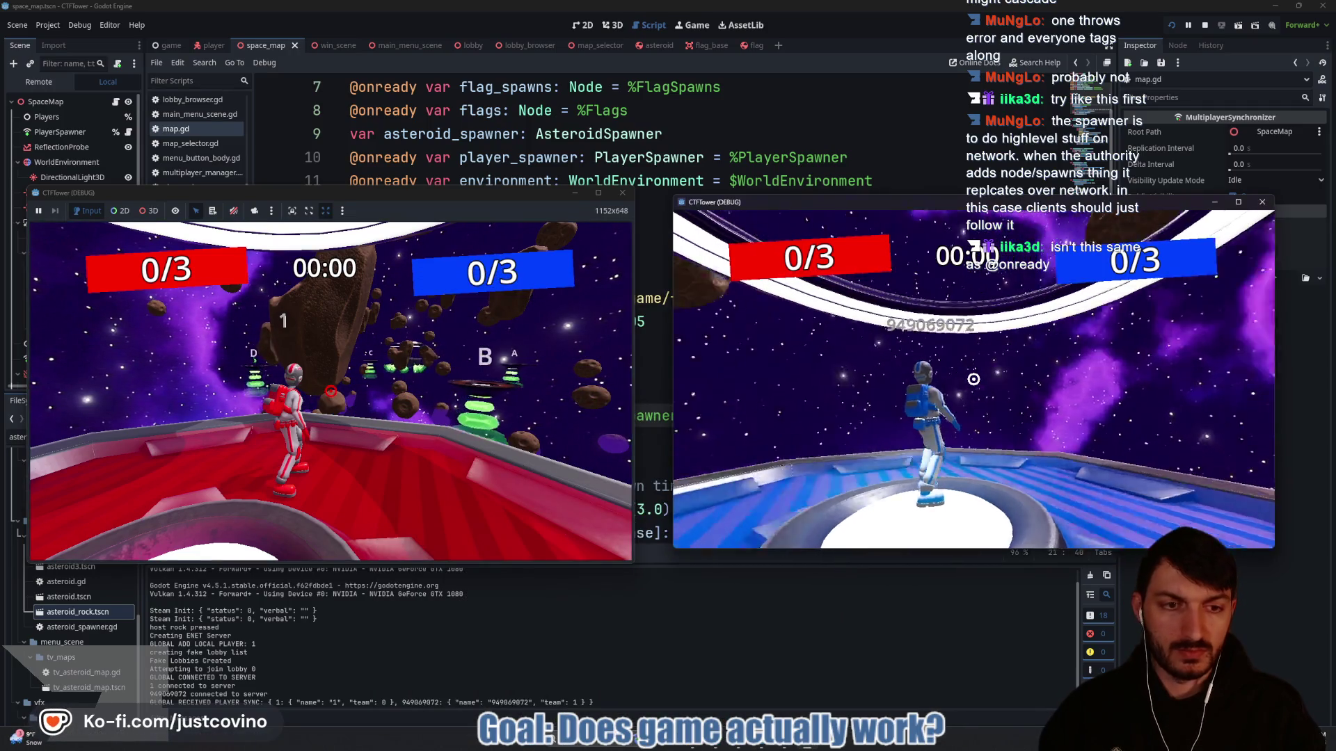
{"action": "key", "text": "w"}
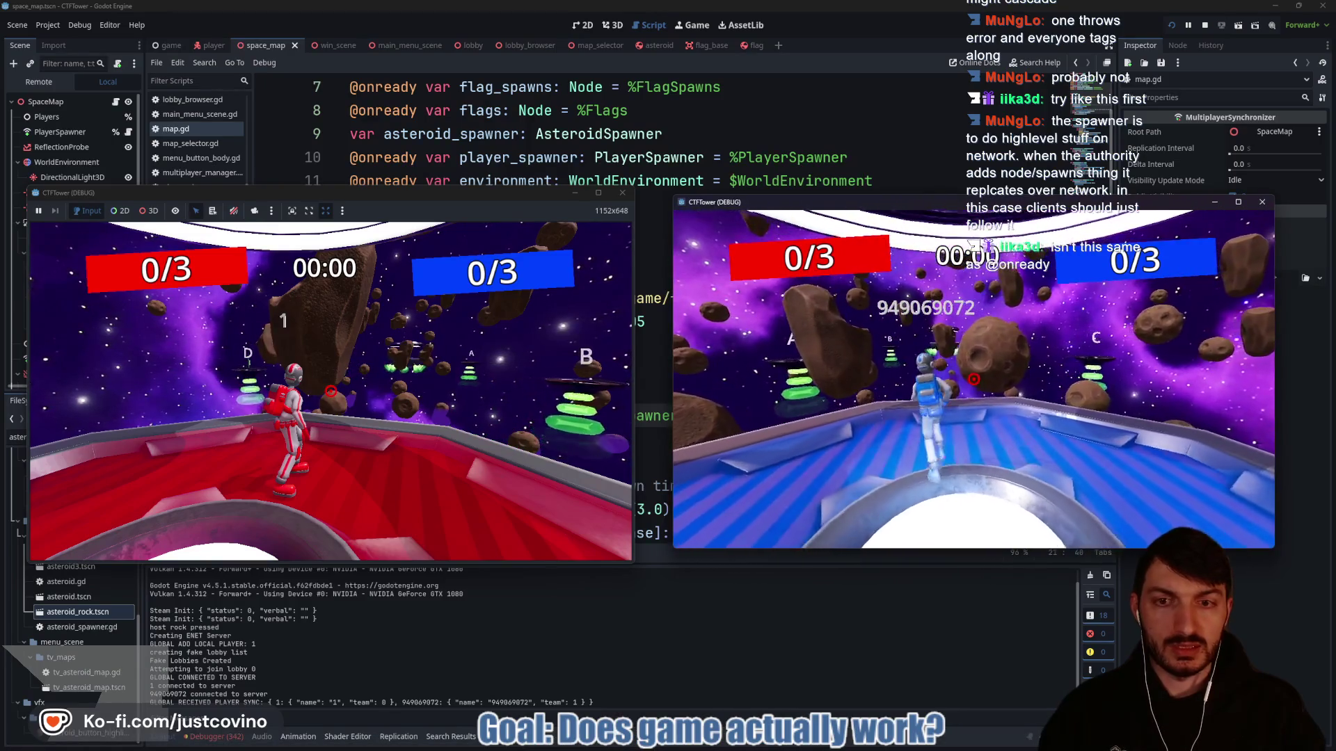
{"action": "key", "text": "w"}
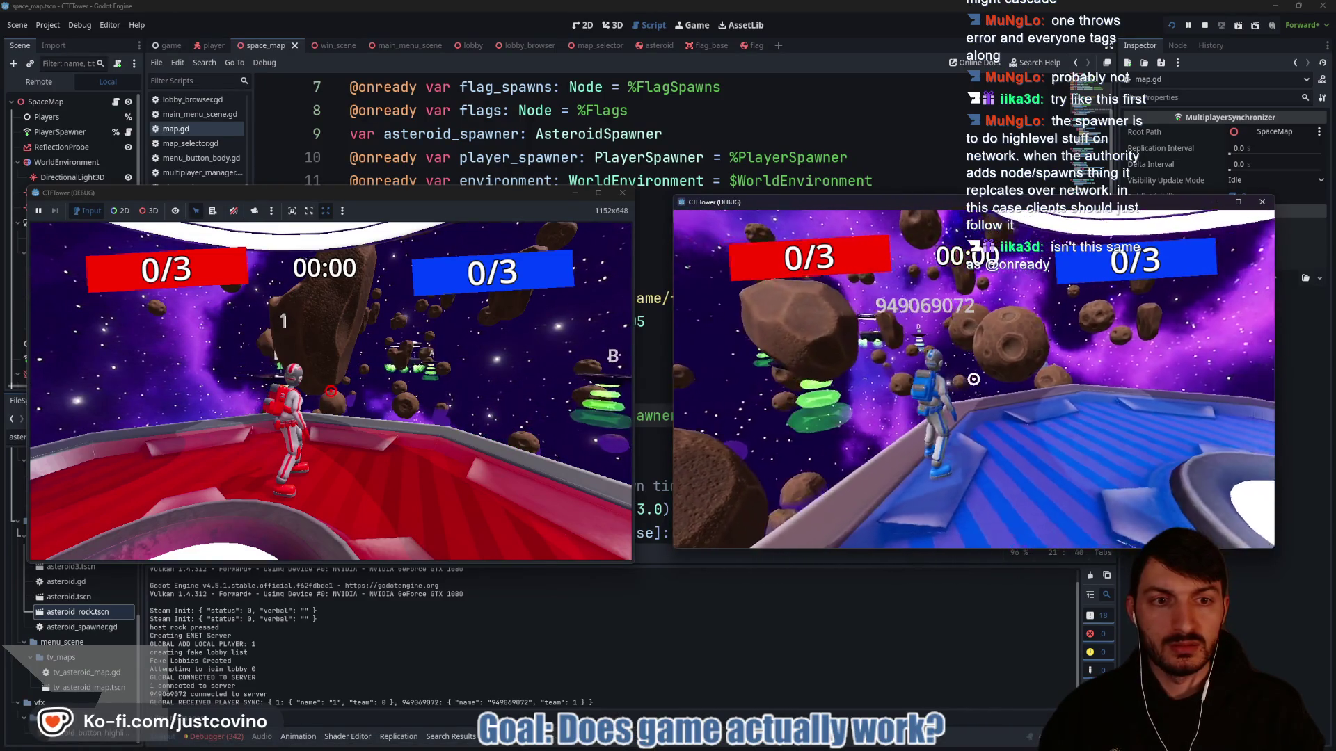
{"action": "key", "text": "w"}
{"action": "key", "text": "space"}
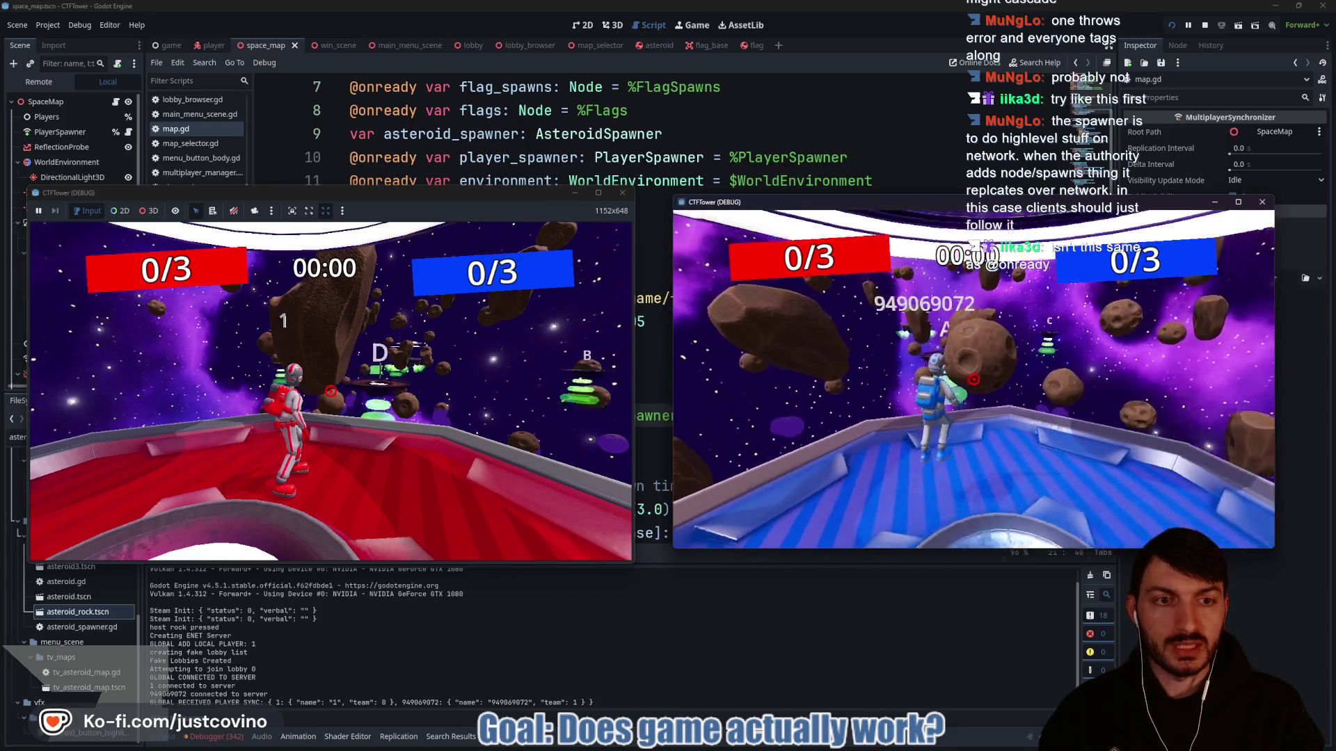
{"action": "key", "text": "w"}
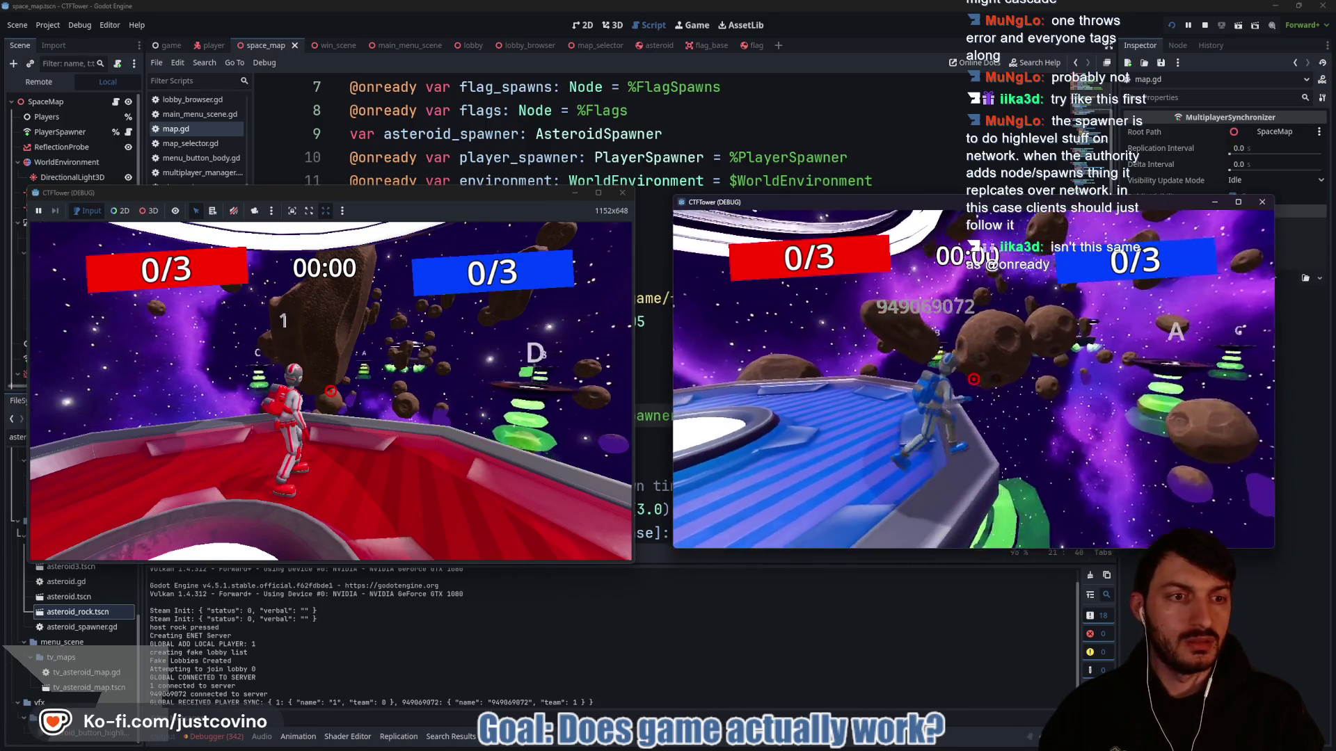
{"action": "key", "text": "alt+F4"}
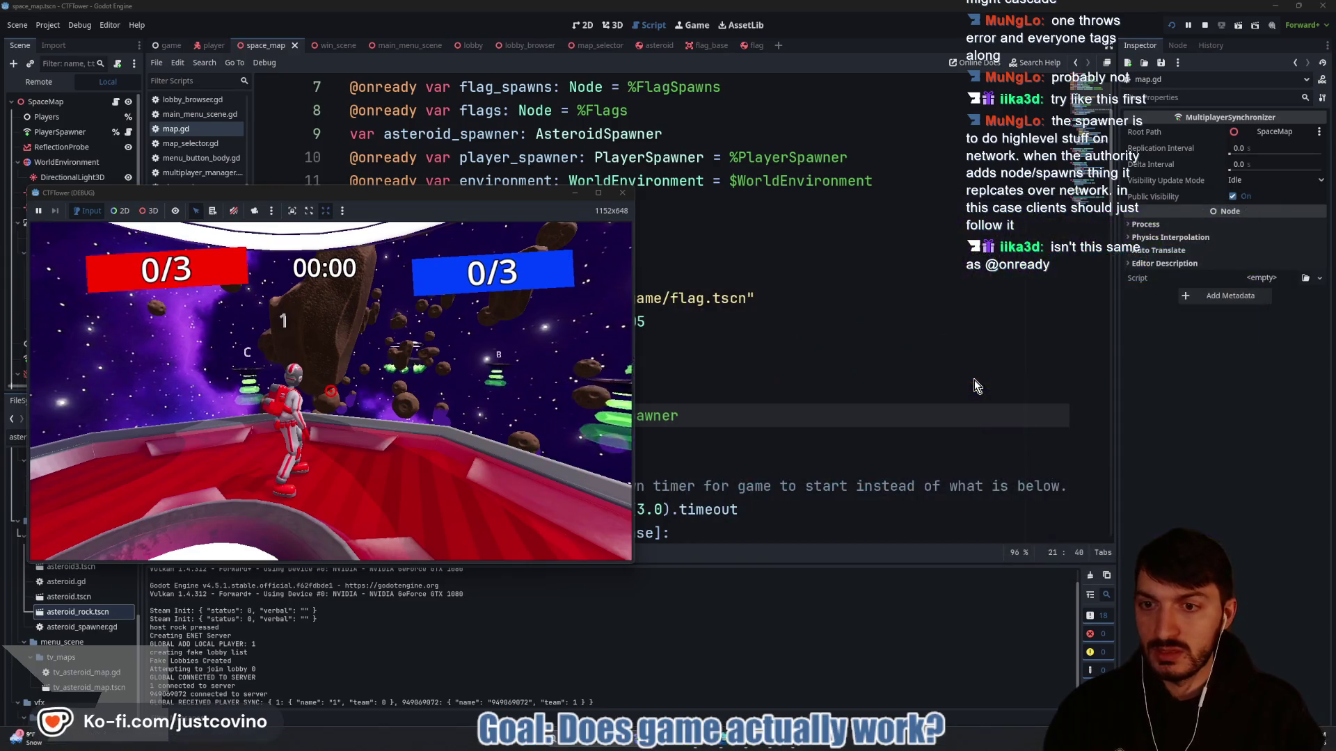
{"action": "key", "text": "alt+F4"}
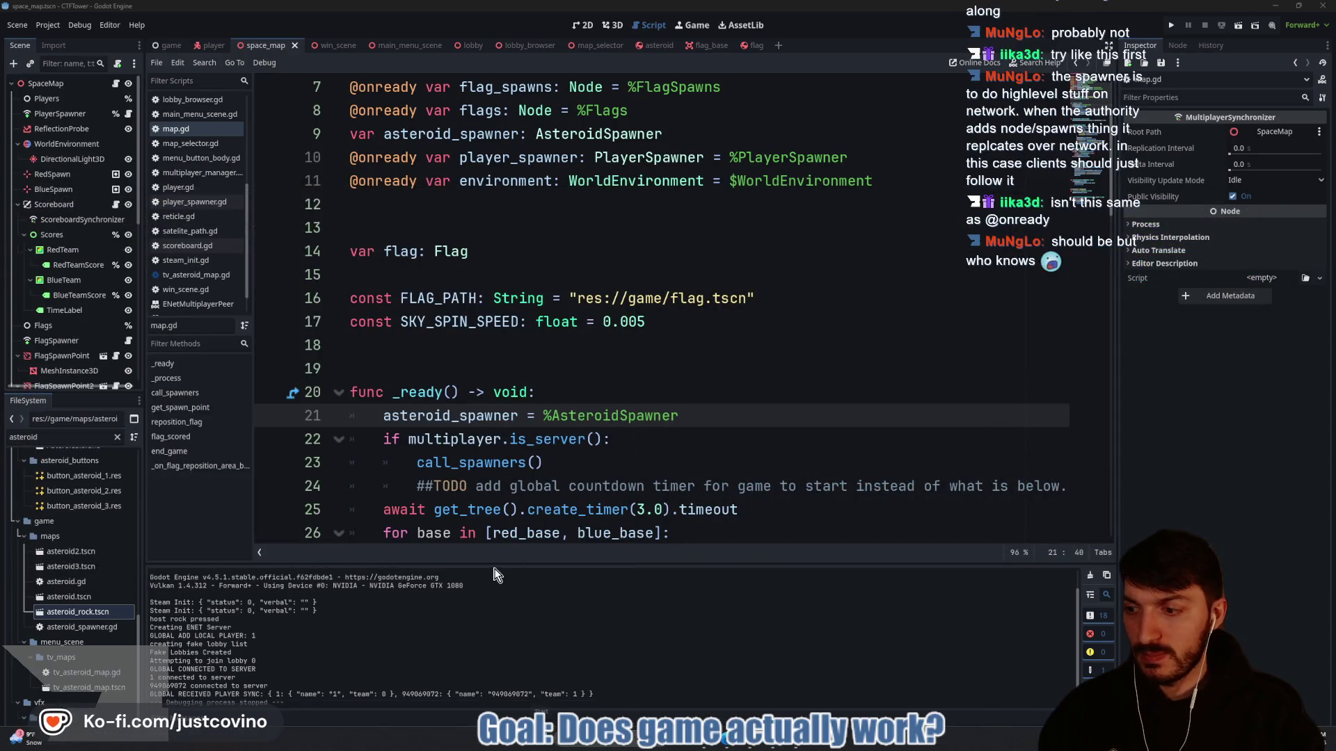
{"action": "left_click", "coordinate": [677, 447]}
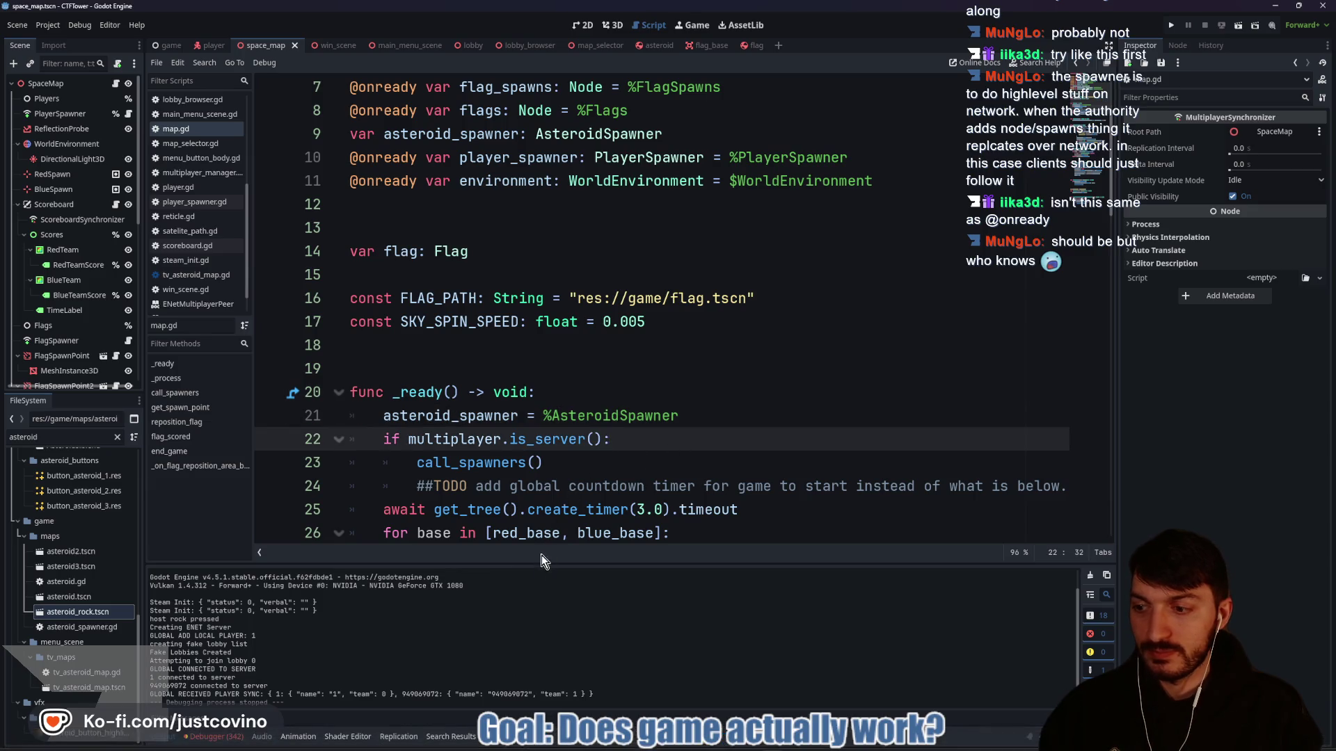
{"action": "left_click", "coordinate": [209, 736]}
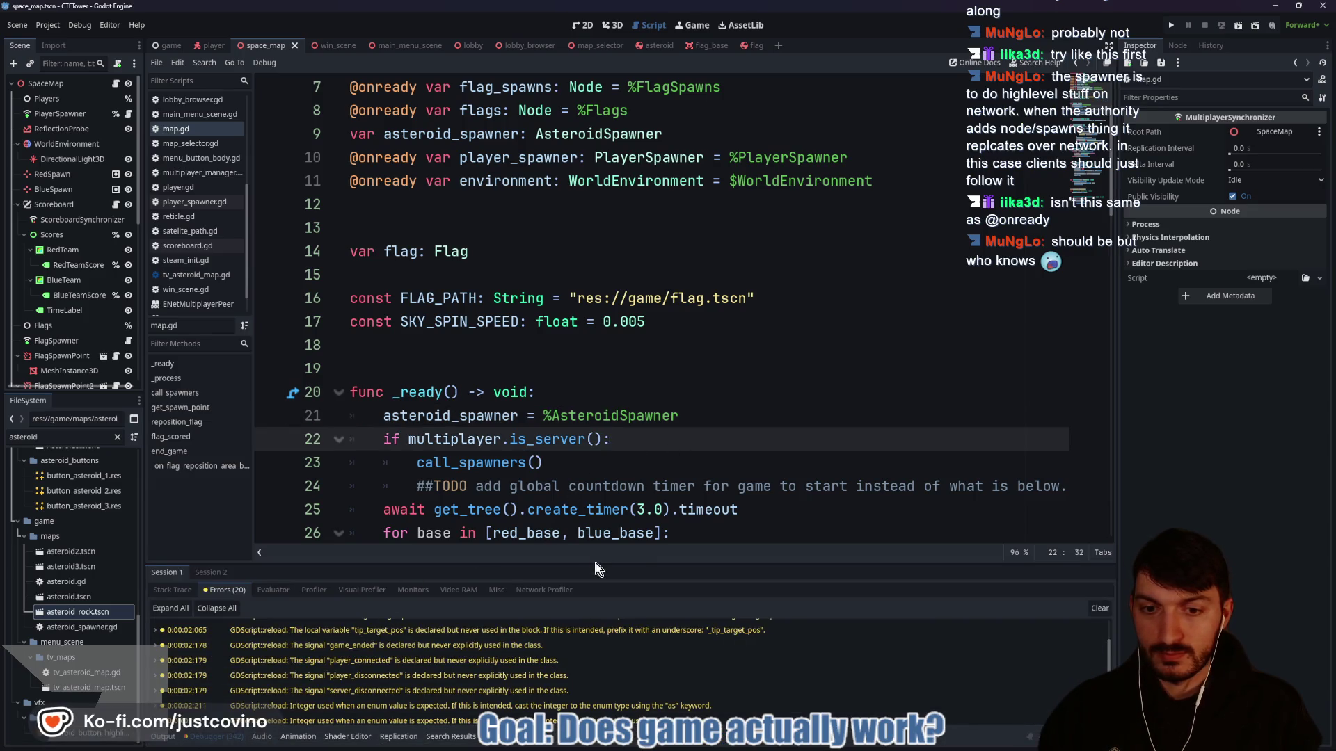
{"action": "left_click_drag", "start_coordinate": [596, 562], "coordinate": [581, 195]}
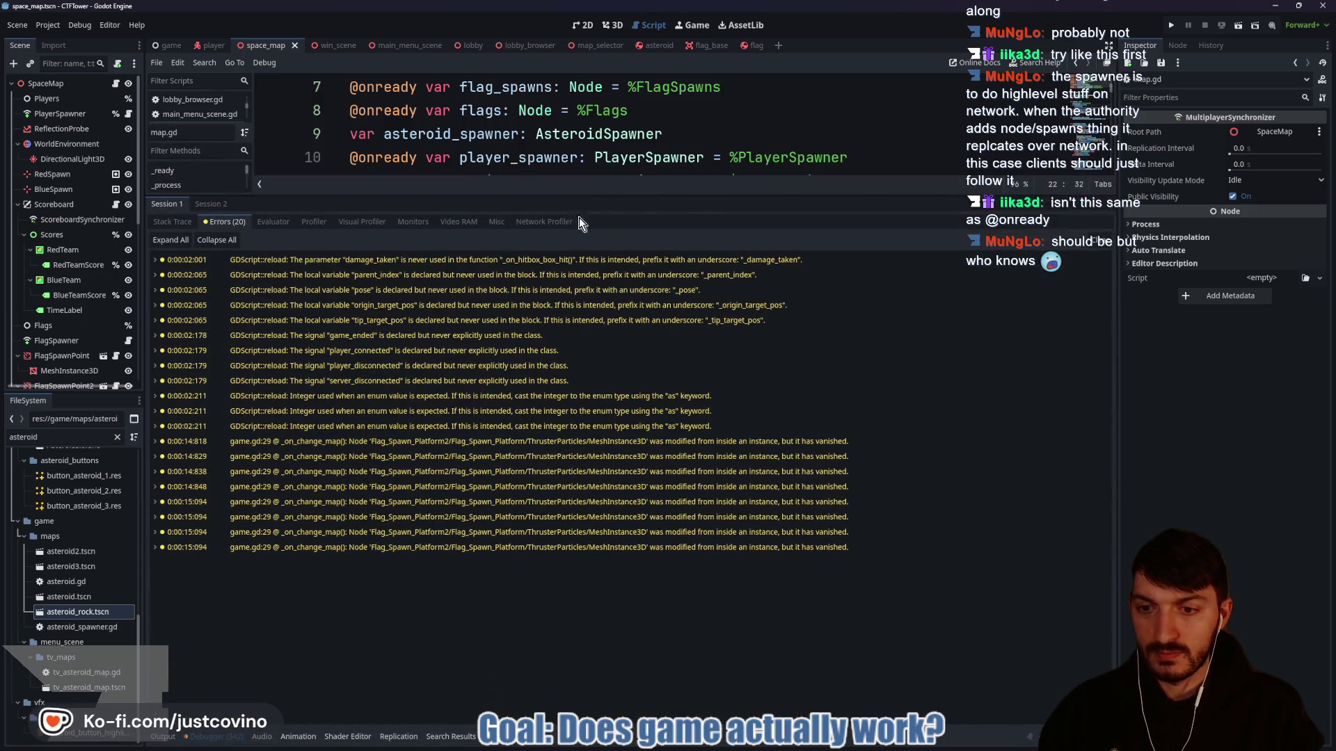
{"action": "left_click", "coordinate": [227, 202]}
{"action": "scroll", "coordinate": [480, 515], "scroll_direction": "down", "scroll_amount": 2}
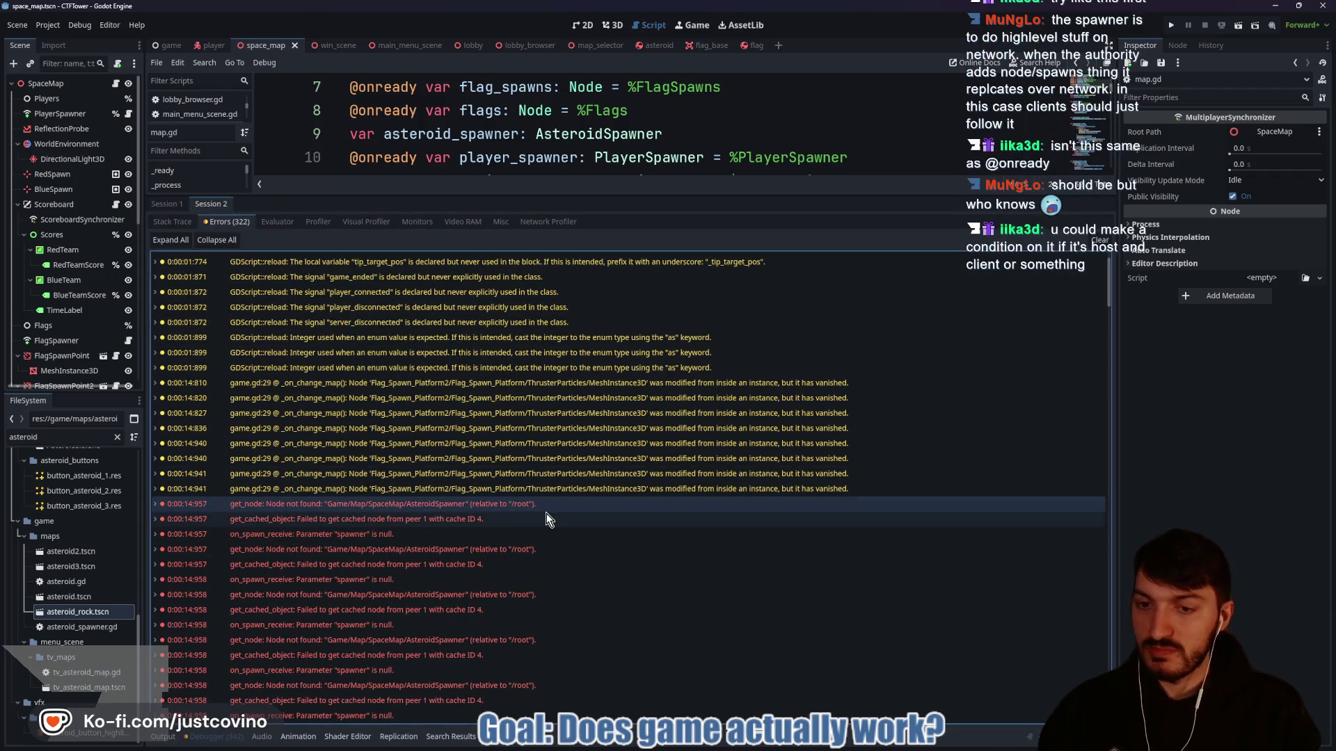
{"action": "mouse_move", "coordinate": [544, 515]}
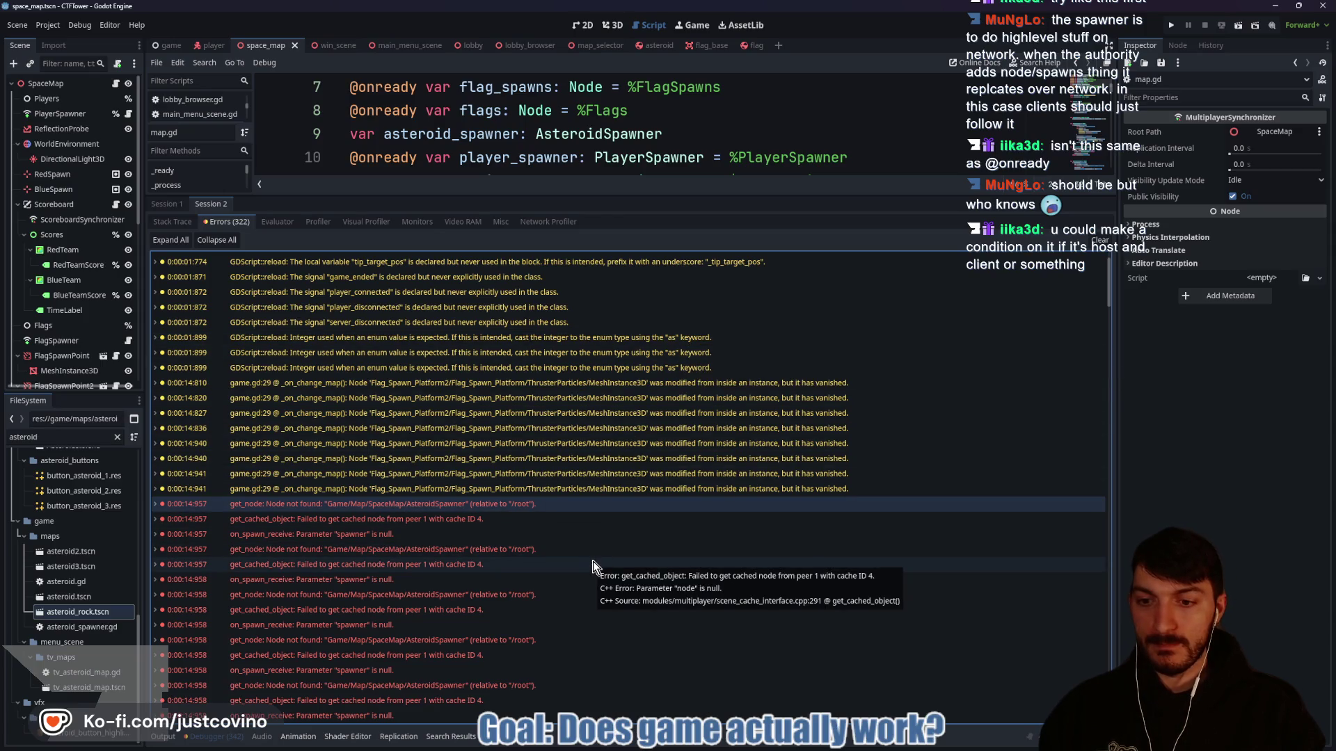
{"action": "left_click_drag", "start_coordinate": [805, 194], "coordinate": [805, 553]}
{"action": "left_click", "coordinate": [551, 415]}
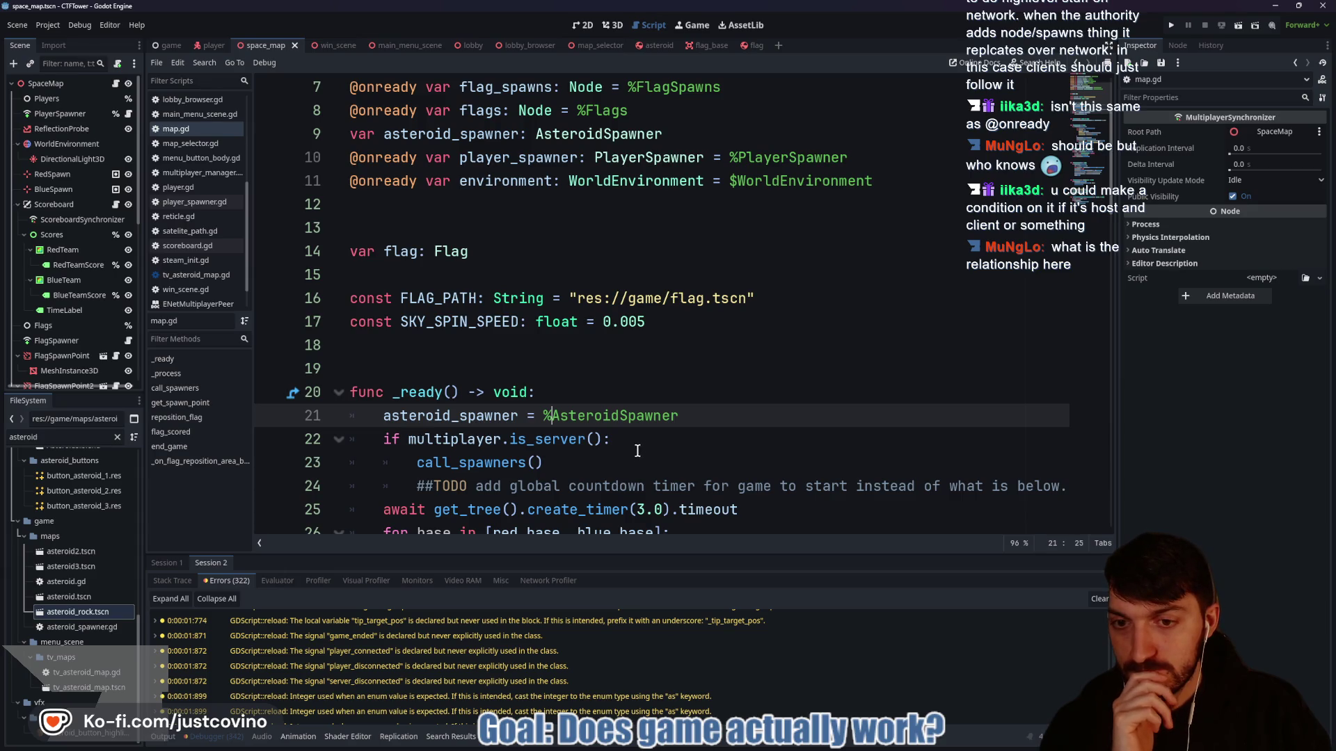
{"action": "left_click_drag", "start_coordinate": [690, 416], "coordinate": [380, 418]}
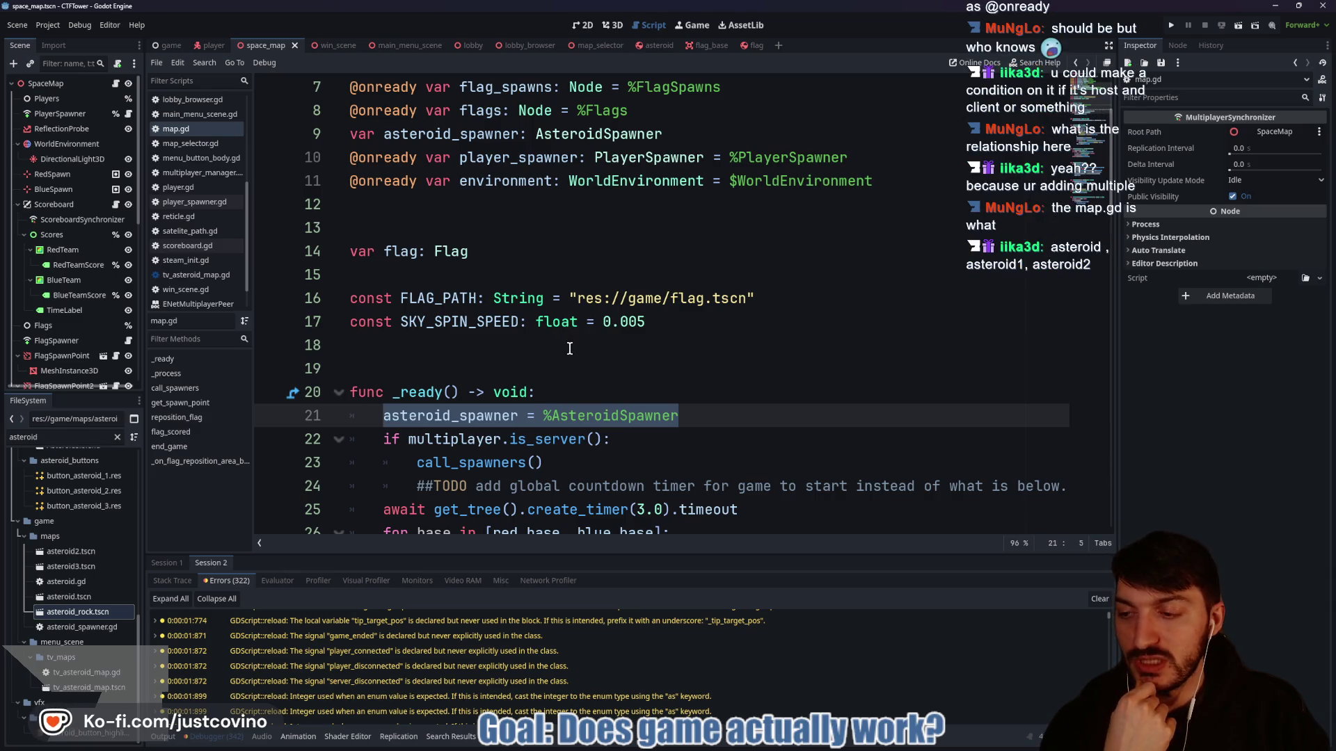
{"action": "scroll", "coordinate": [569, 348], "scroll_direction": "up", "scroll_amount": 2}
{"action": "left_click", "coordinate": [76, 84]}
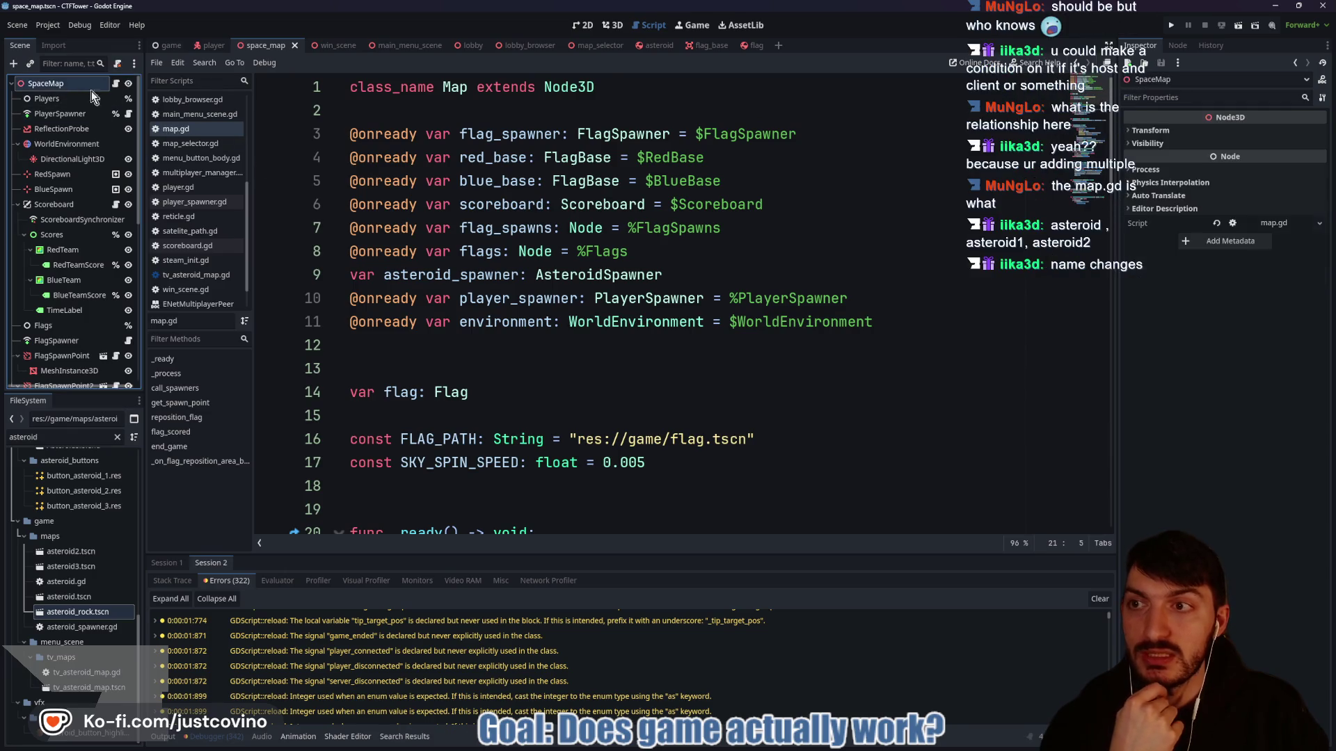
Show the SpaceMap scene in the 3D viewport and zoom out and back in on the asteroids.
{"action": "left_click", "coordinate": [614, 25]}
{"action": "scroll", "coordinate": [581, 287], "scroll_direction": "down", "scroll_amount": 5}
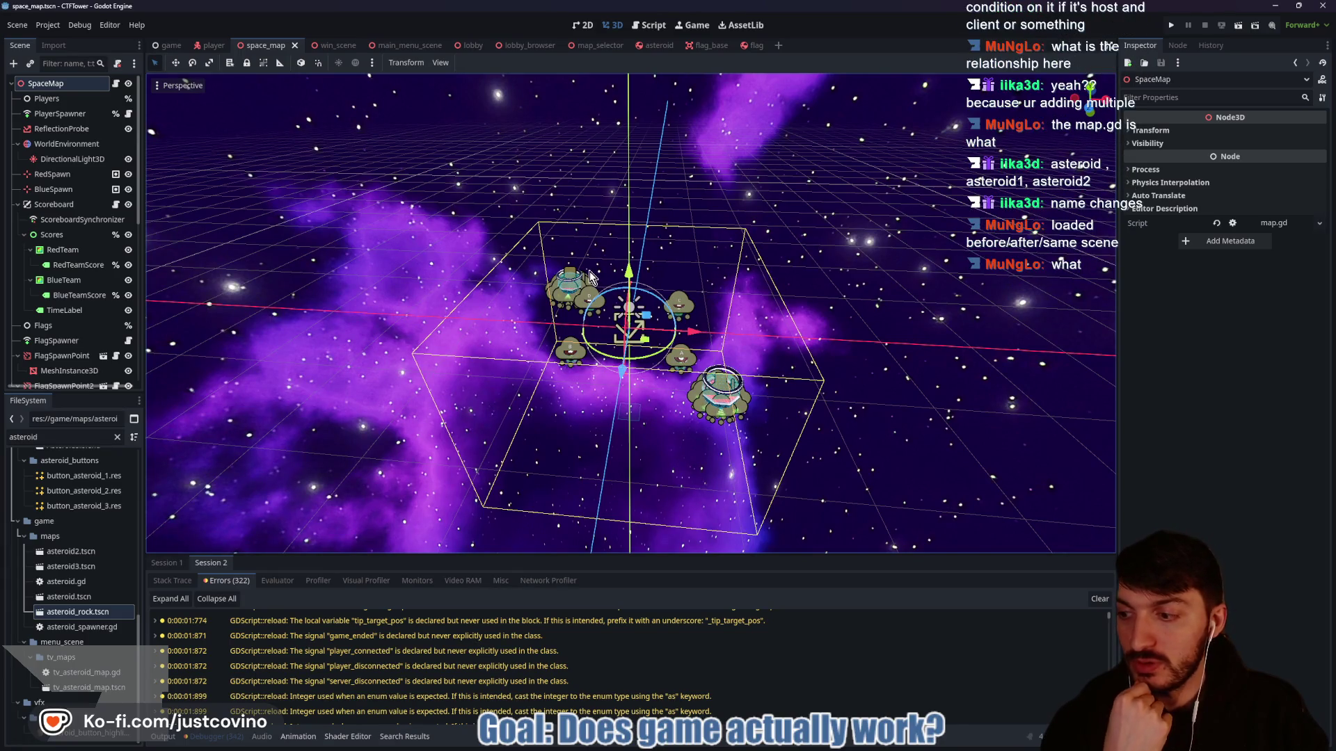
{"action": "scroll", "coordinate": [588, 275], "scroll_direction": "up", "scroll_amount": 3}
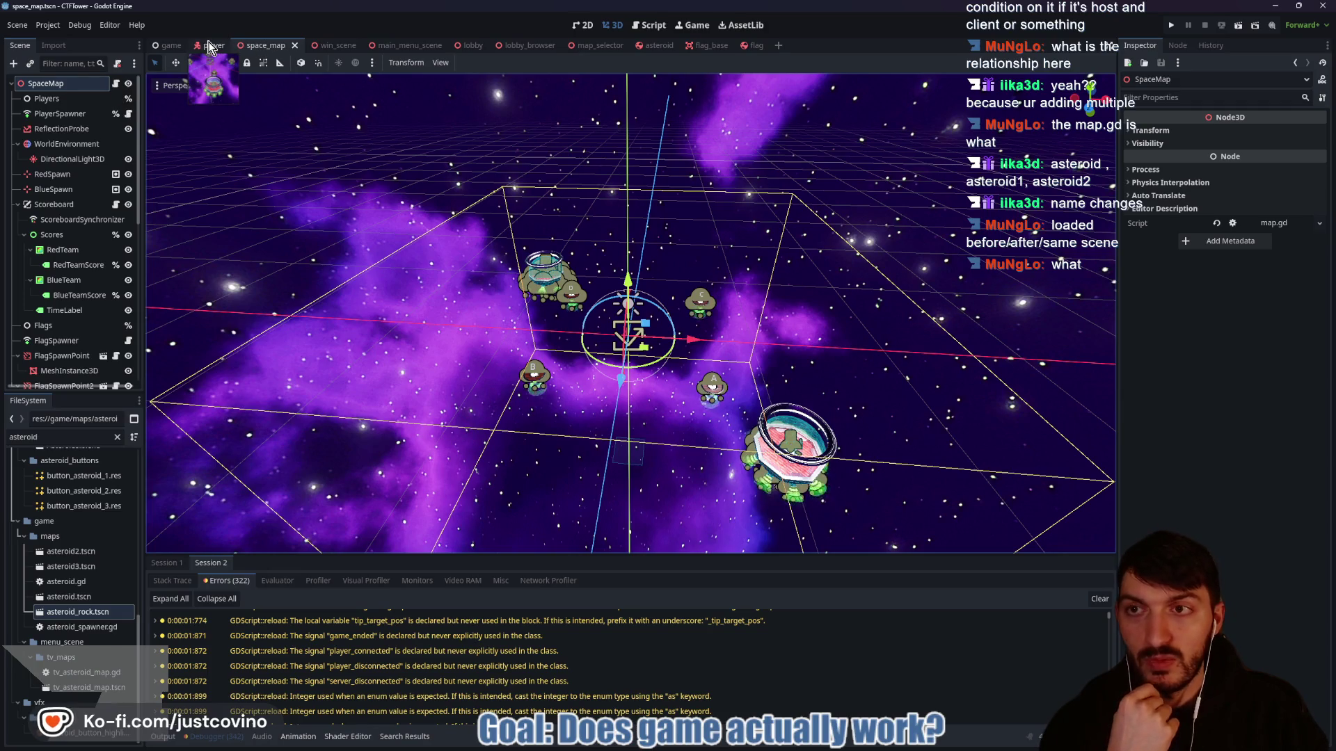
Open lobby.gd and highlight start_game's Global.change_map call to res://game/maps/space_map.tscn.
{"action": "left_click", "coordinate": [473, 48]}
{"action": "left_click", "coordinate": [655, 25]}
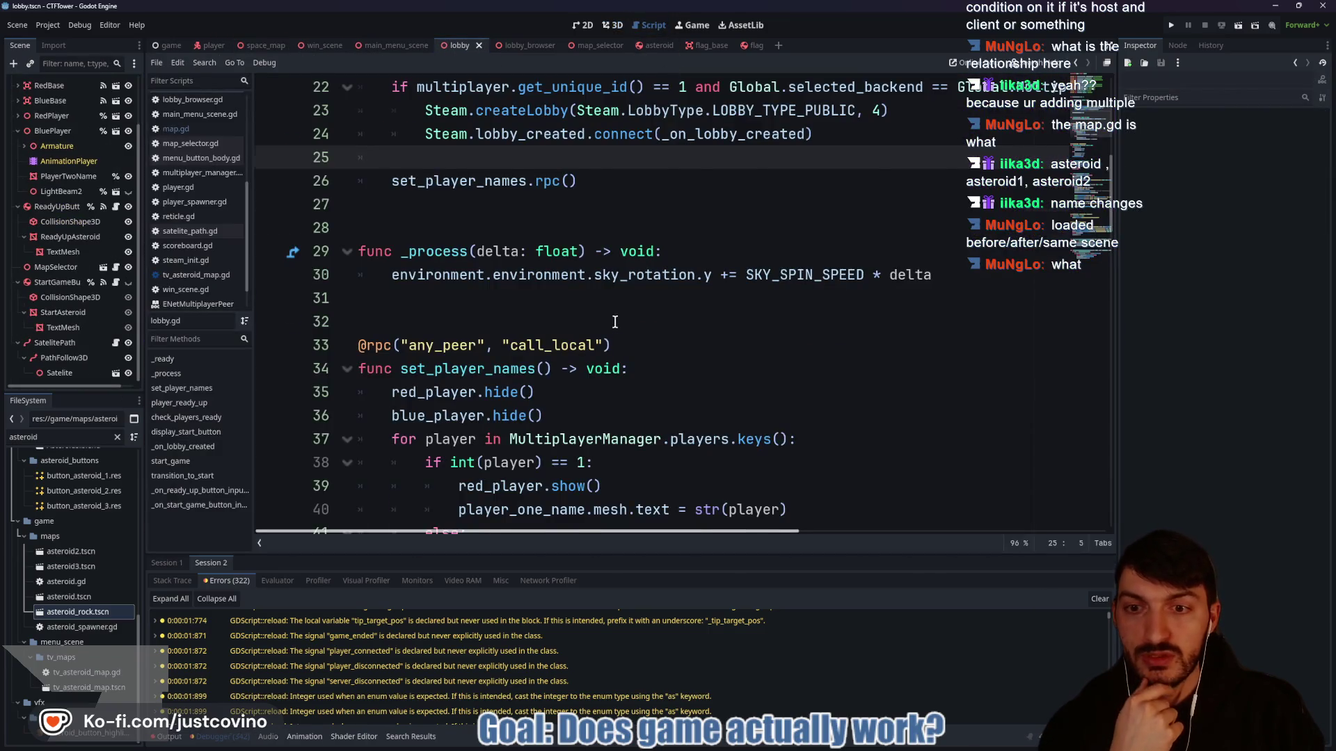
{"action": "scroll", "coordinate": [615, 322], "scroll_direction": "down", "scroll_amount": 8}
{"action": "scroll", "coordinate": [612, 328], "scroll_direction": "up", "scroll_amount": 3}
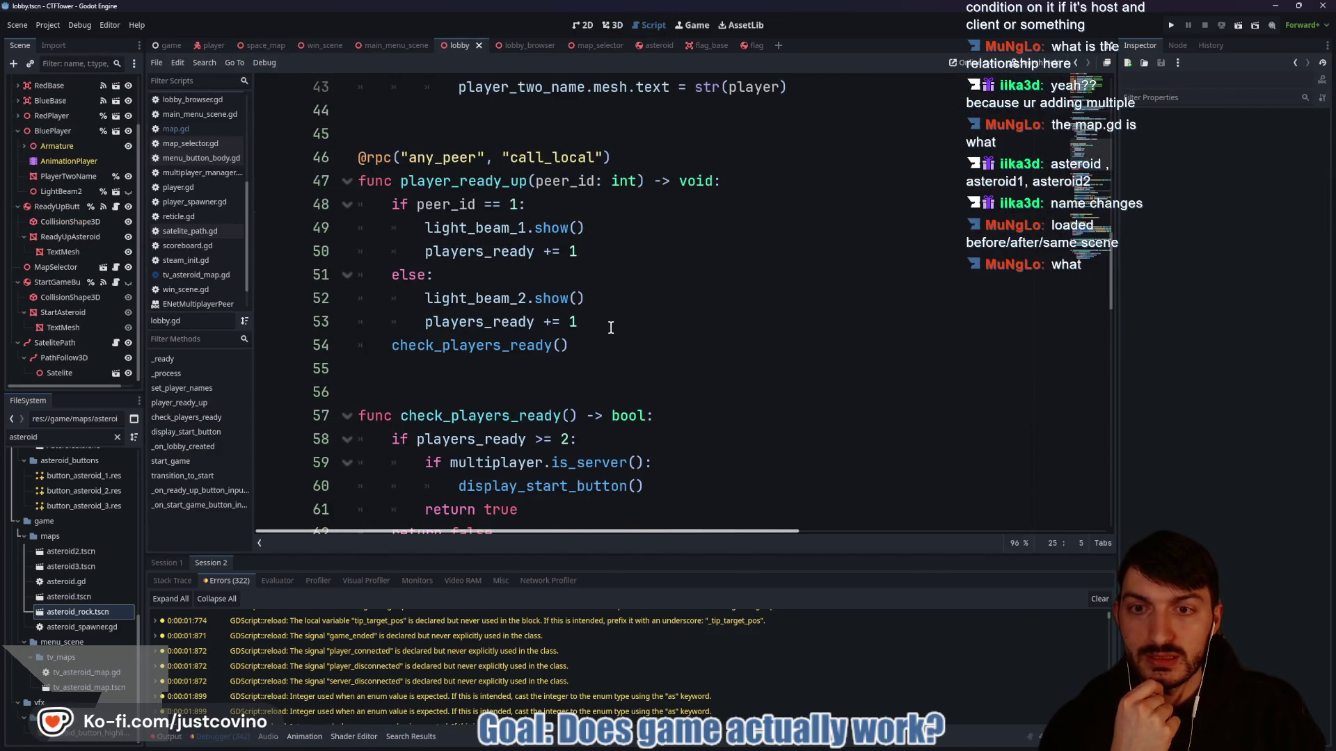
{"action": "scroll", "coordinate": [600, 326], "scroll_direction": "down", "scroll_amount": 5}
{"action": "scroll", "coordinate": [600, 326], "scroll_direction": "down", "scroll_amount": 11}
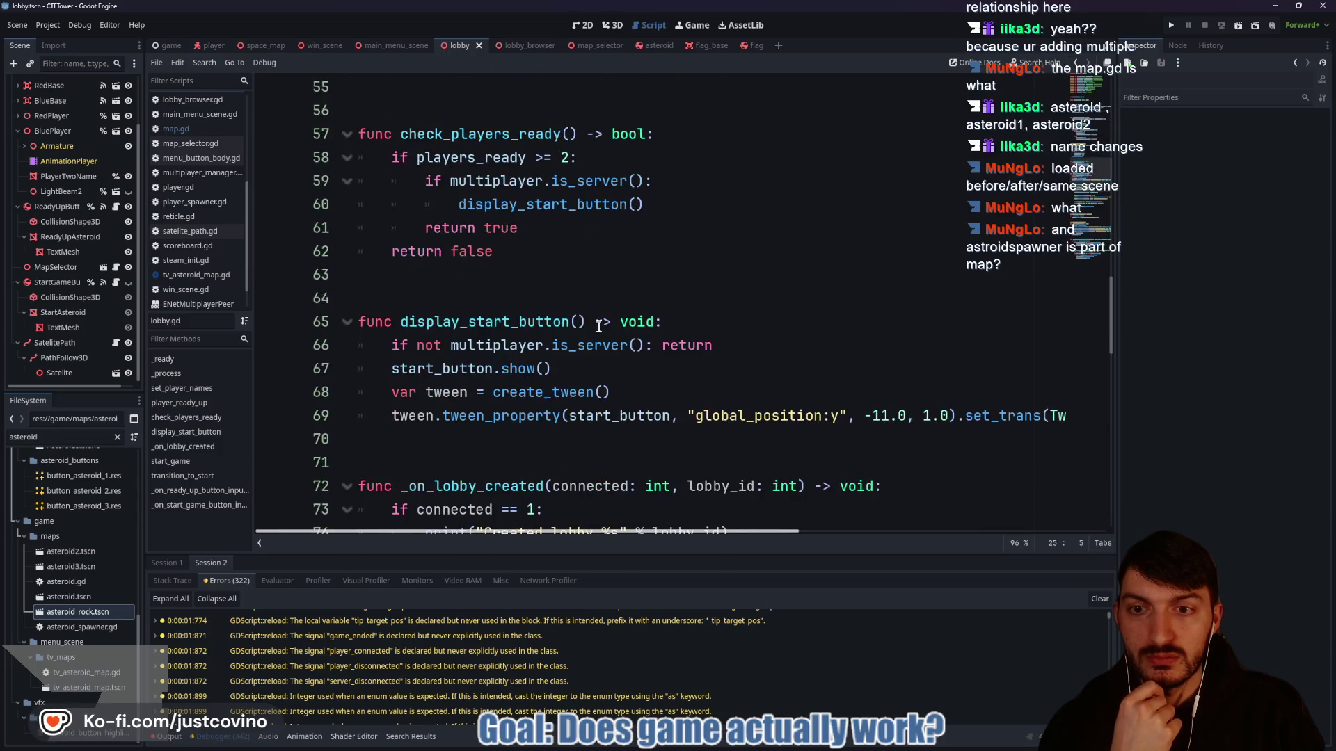
{"action": "double_click", "coordinate": [434, 251]}
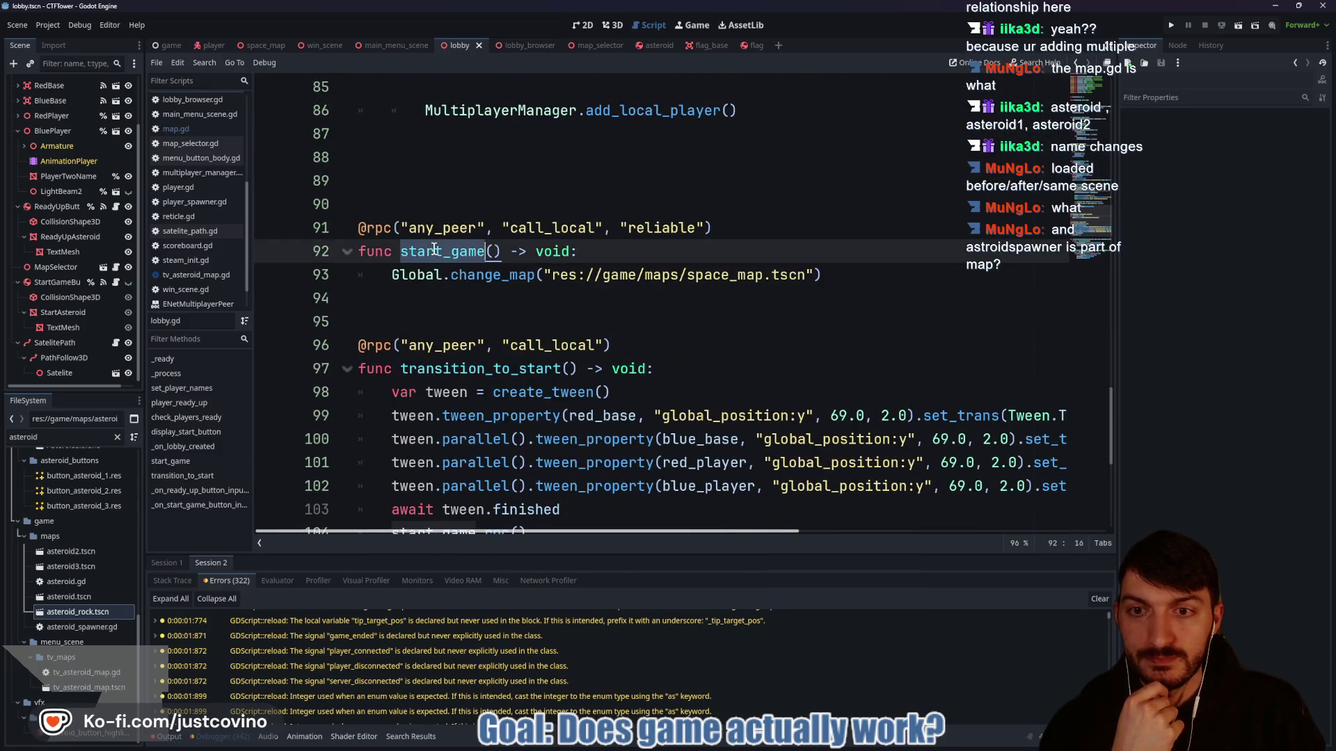
{"action": "left_click_drag", "start_coordinate": [821, 275], "coordinate": [358, 275]}
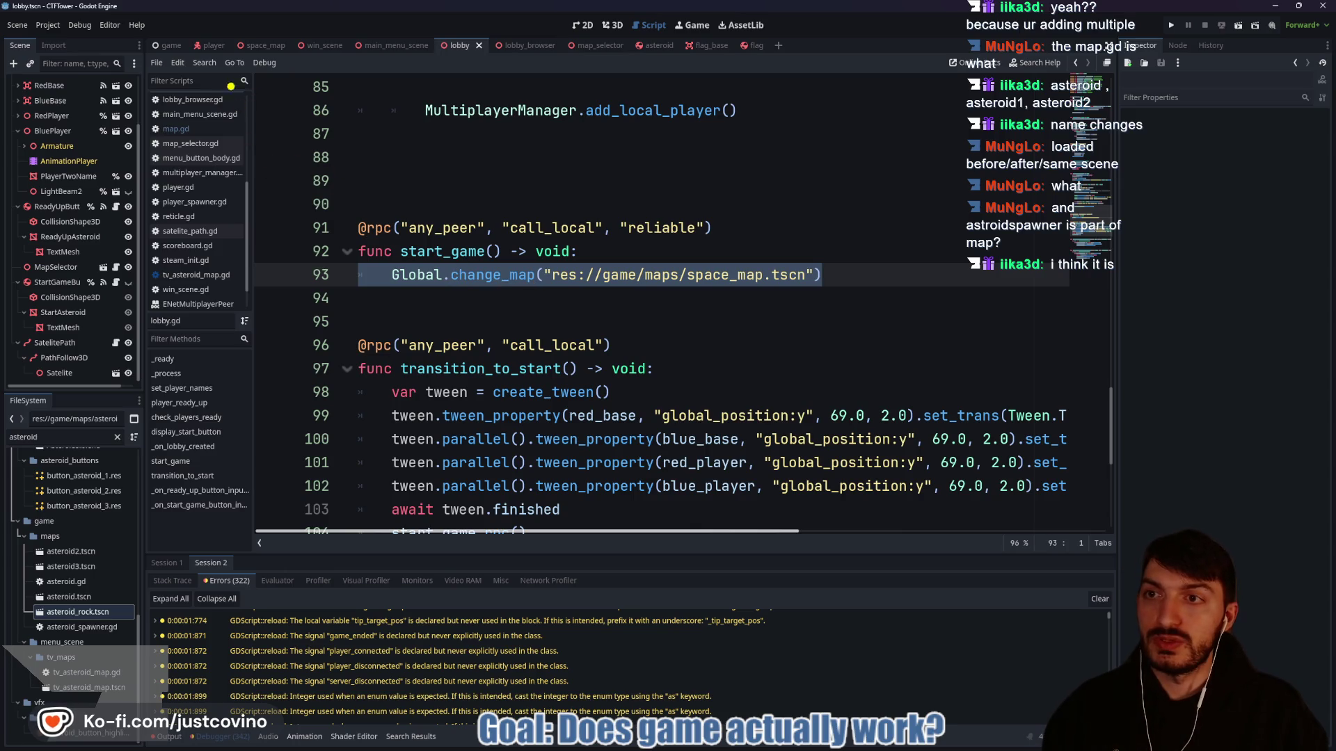
In the game scene, mark the Game root, the Map node and where the loaded map sits.
{"action": "left_click", "coordinate": [166, 45]}
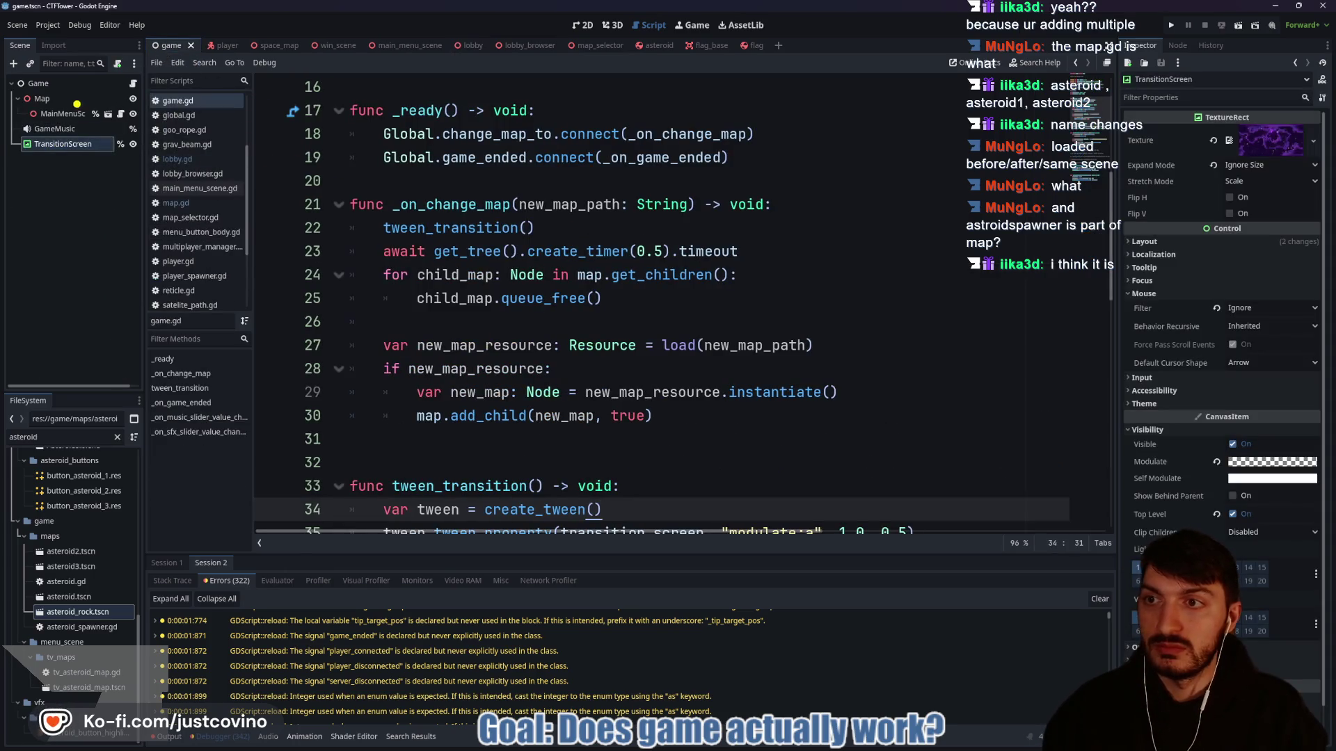
{"action": "left_click_drag", "start_coordinate": [75, 83], "coordinate": [306, 82]}
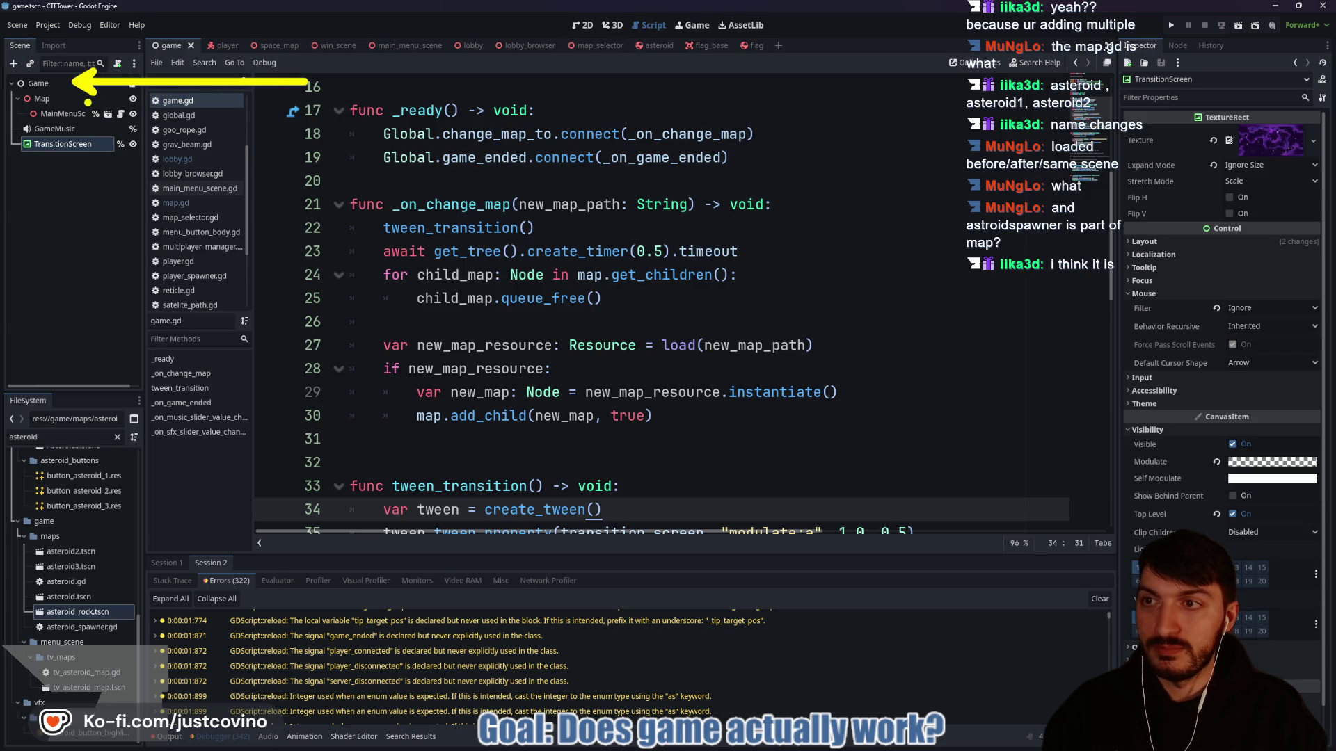
{"action": "mouse_move", "coordinate": [89, 103]}
{"action": "left_mouse_down"}
{"action": "mouse_move", "coordinate": [97, 124]}
{"action": "mouse_move", "coordinate": [82, 132]}
{"action": "left_mouse_up"}
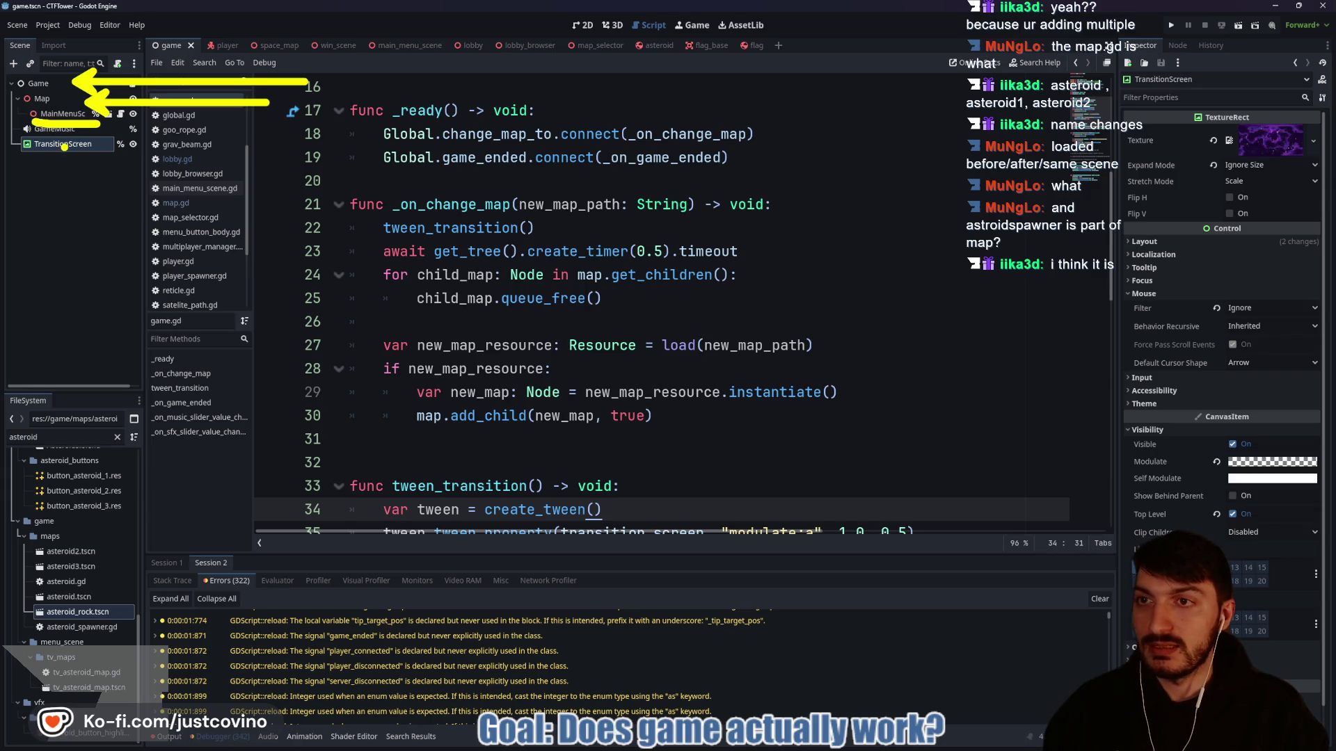
{"action": "left_click_drag", "start_coordinate": [54, 145], "coordinate": [53, 193]}
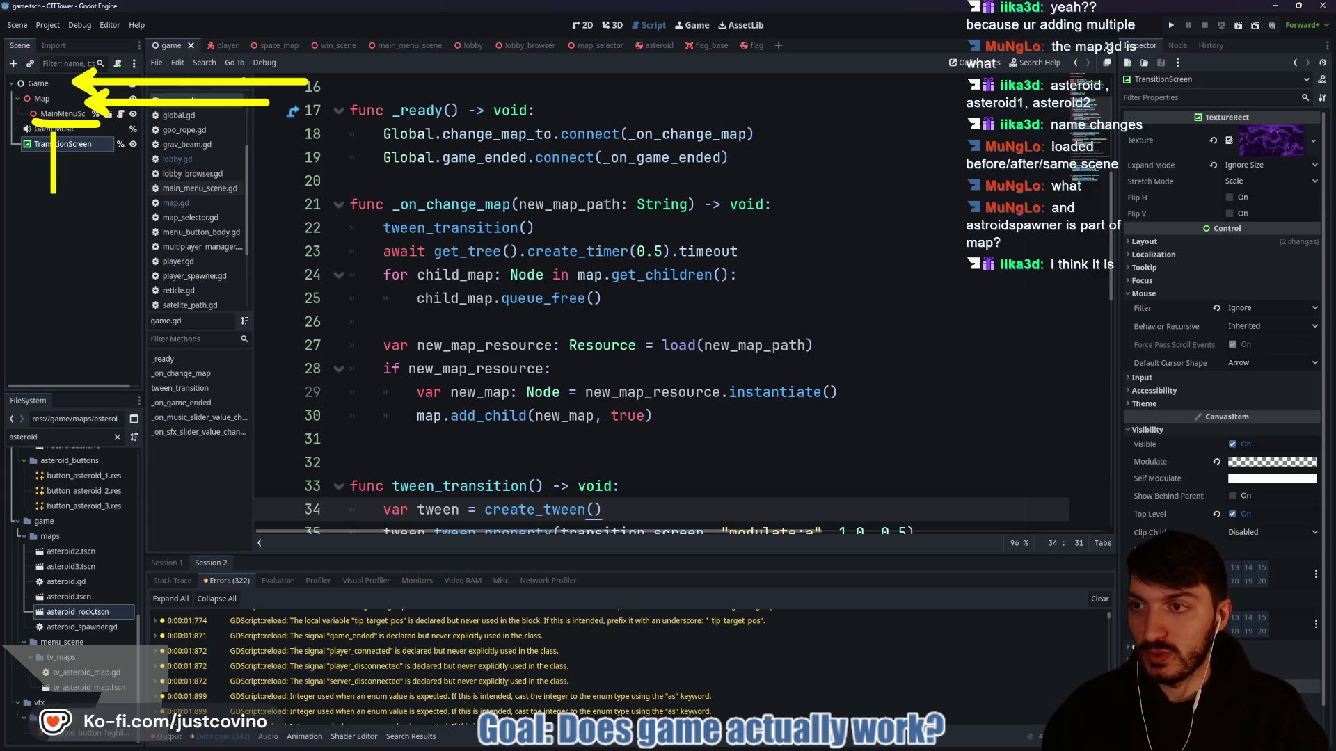
{"action": "type", "text": "map"}
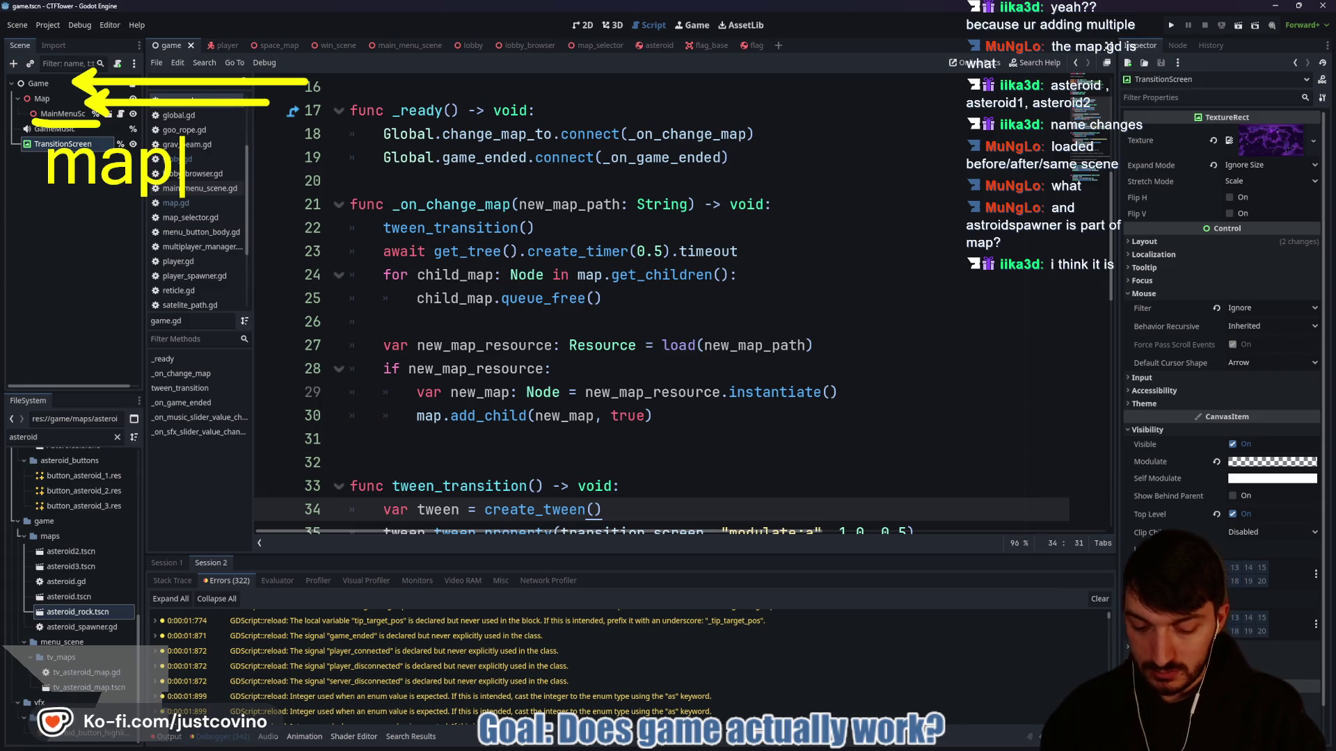
{"action": "type", "text": ".gd"}
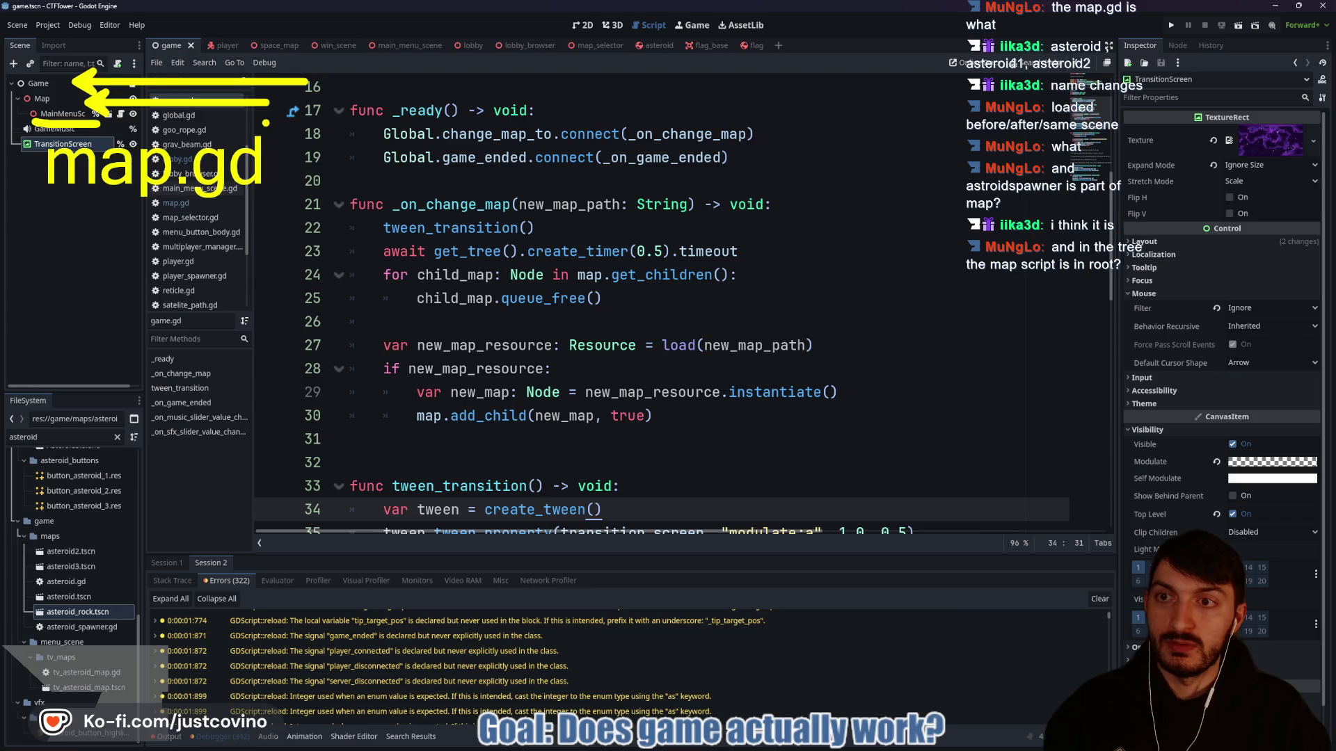
{"action": "key", "text": "Escape"}
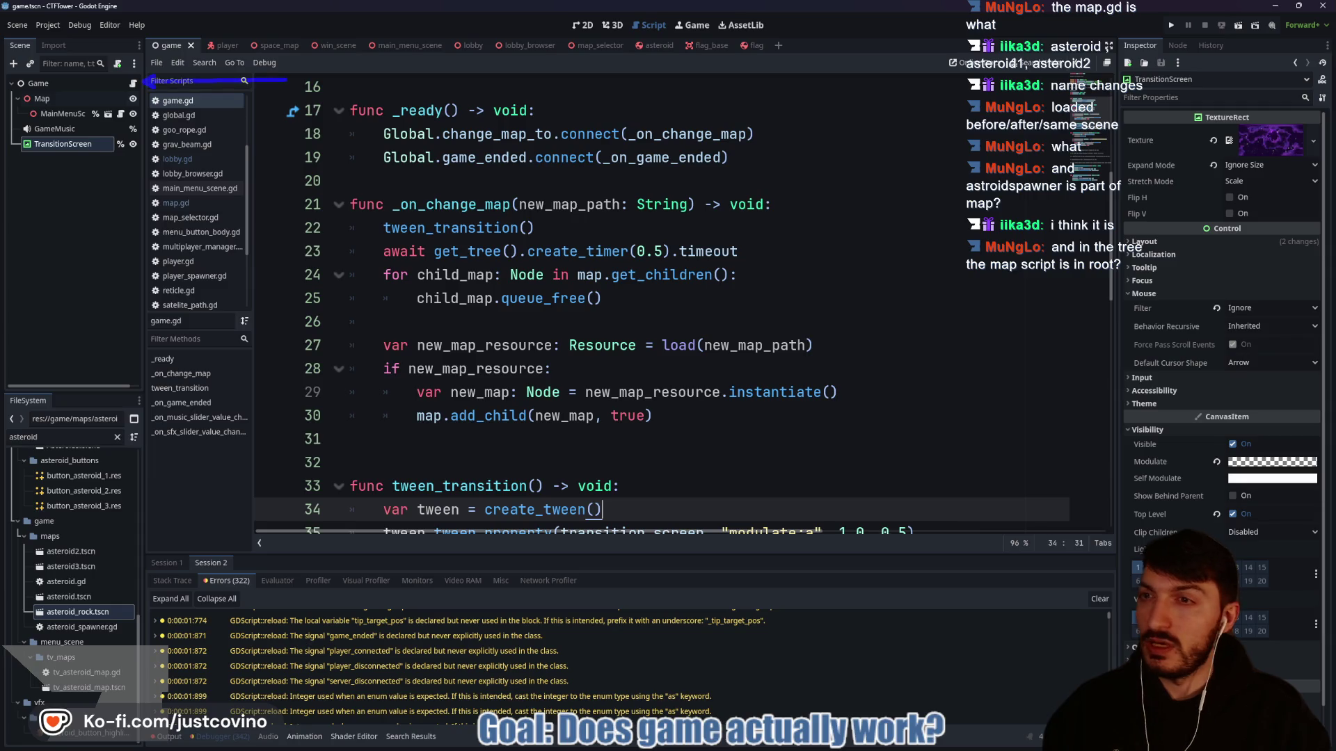
Point out Game, Map and the MainMenuScene under Map, then return to the space_map scene.
{"action": "left_click_drag", "start_coordinate": [148, 80], "coordinate": [142, 82]}
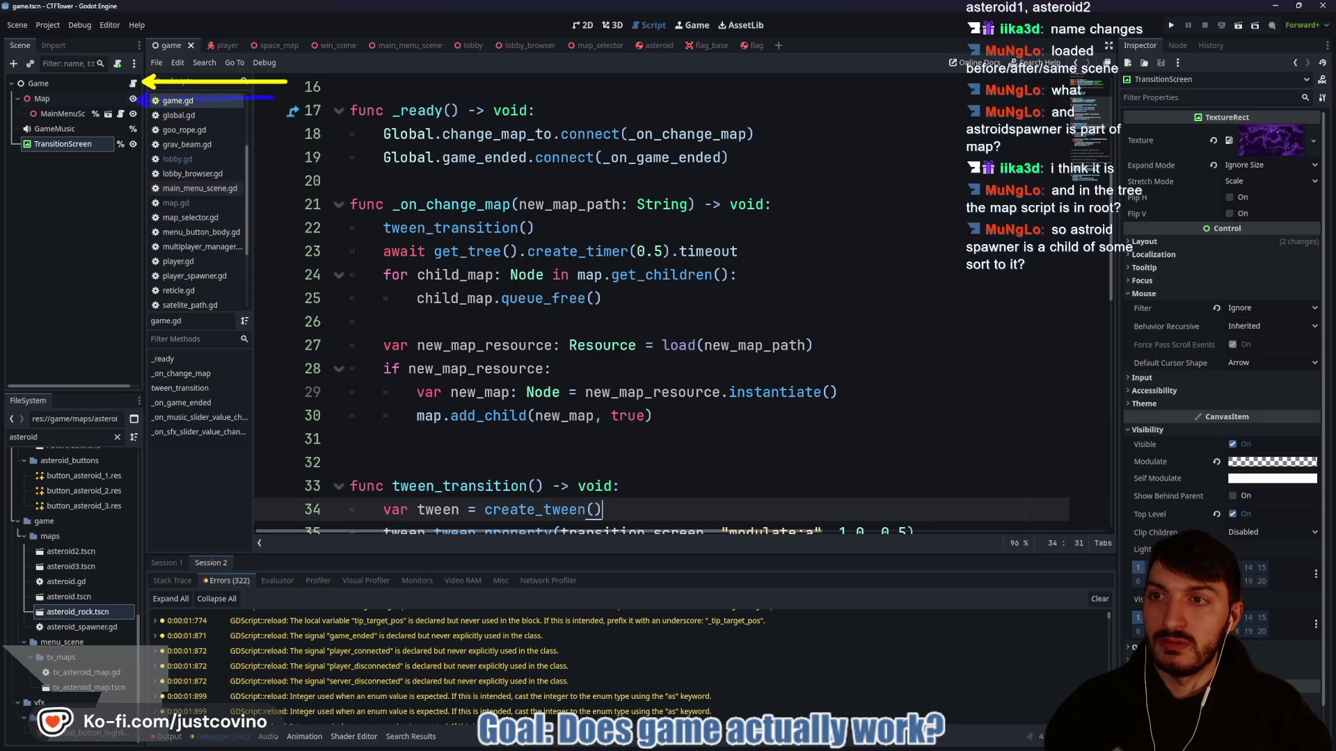
{"action": "left_click_drag", "start_coordinate": [143, 98], "coordinate": [138, 99]}
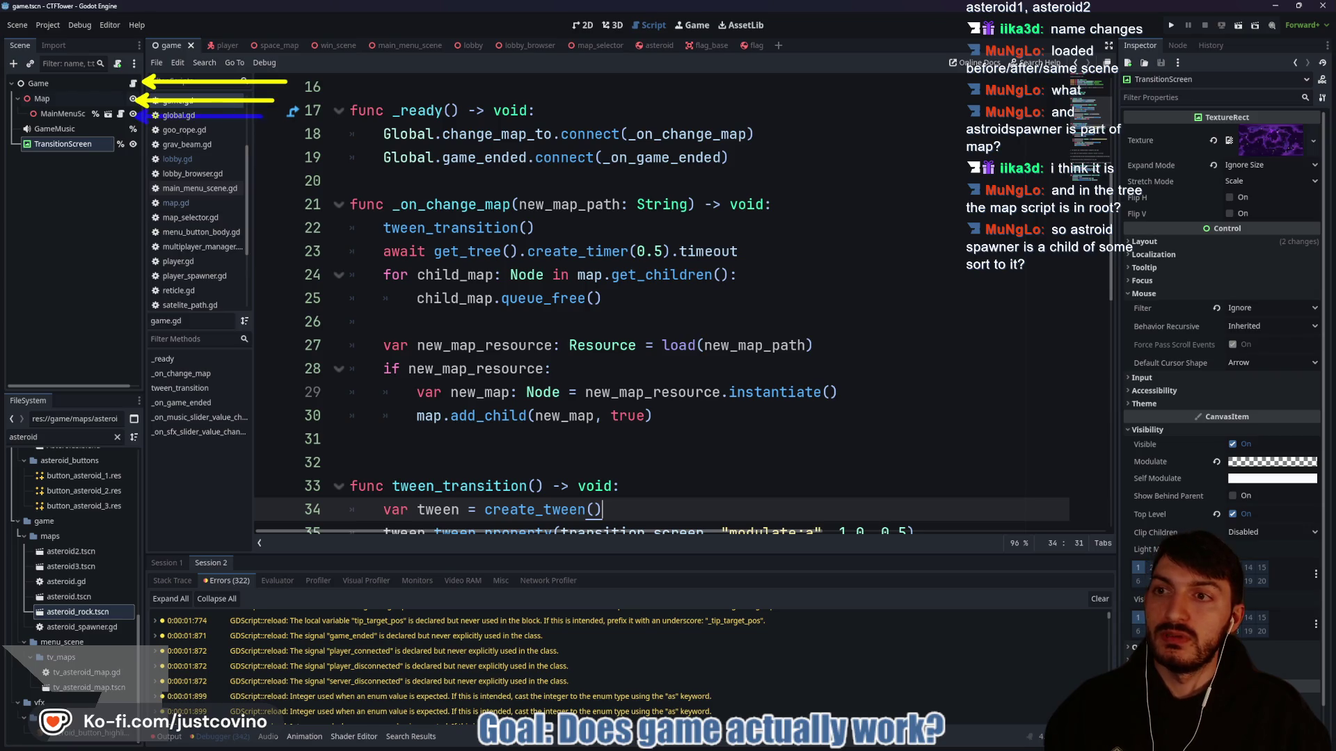
{"action": "left_click_drag", "start_coordinate": [139, 115], "coordinate": [139, 115]}
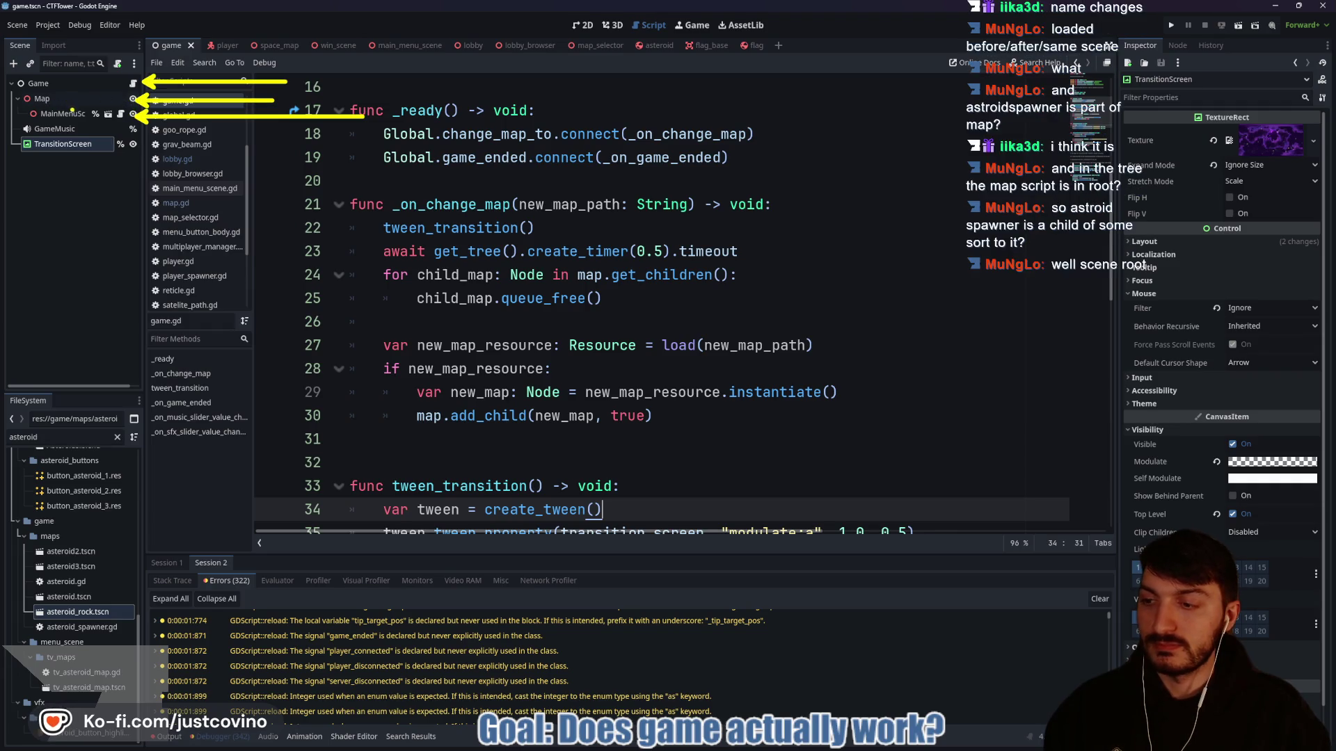
{"action": "left_click", "coordinate": [273, 48]}
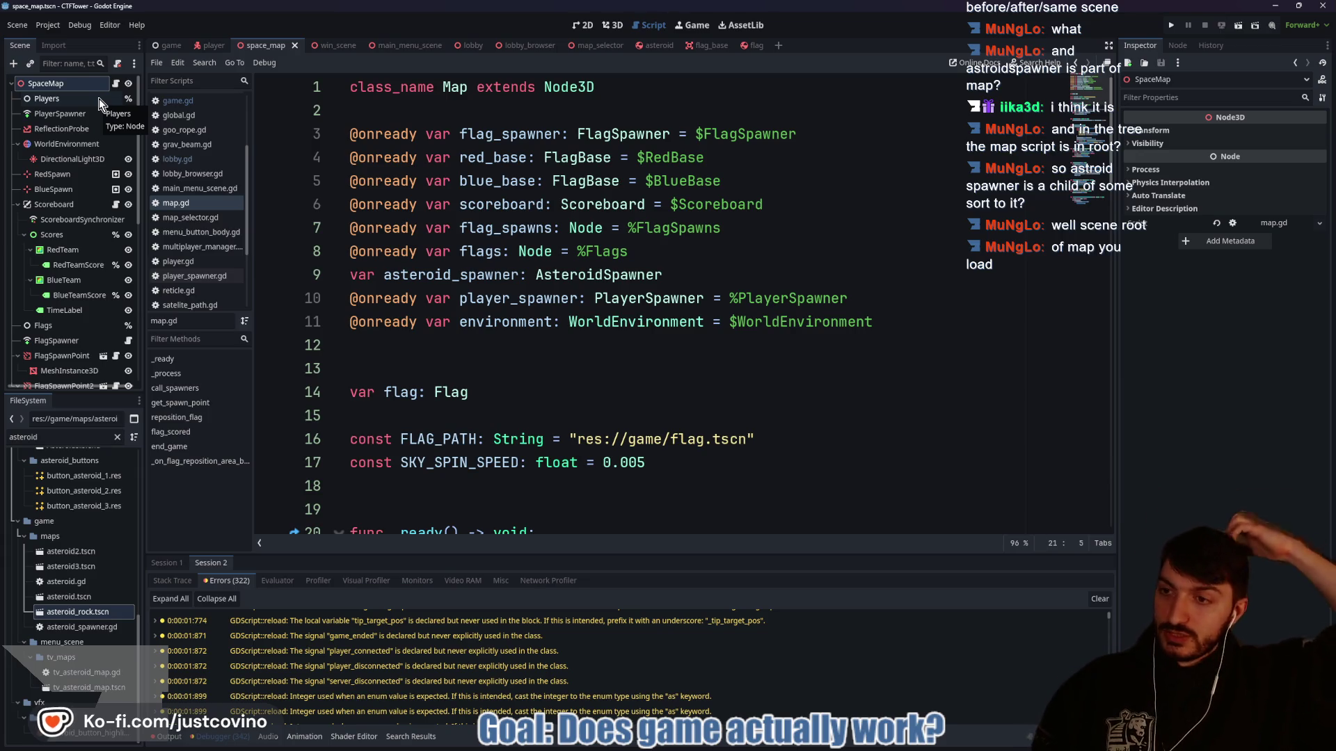
Collapse WorldEnvironment and Scoreboard, then select the AsteroidSpawner and Asteroids nodes.
{"action": "left_click", "coordinate": [17, 144]}
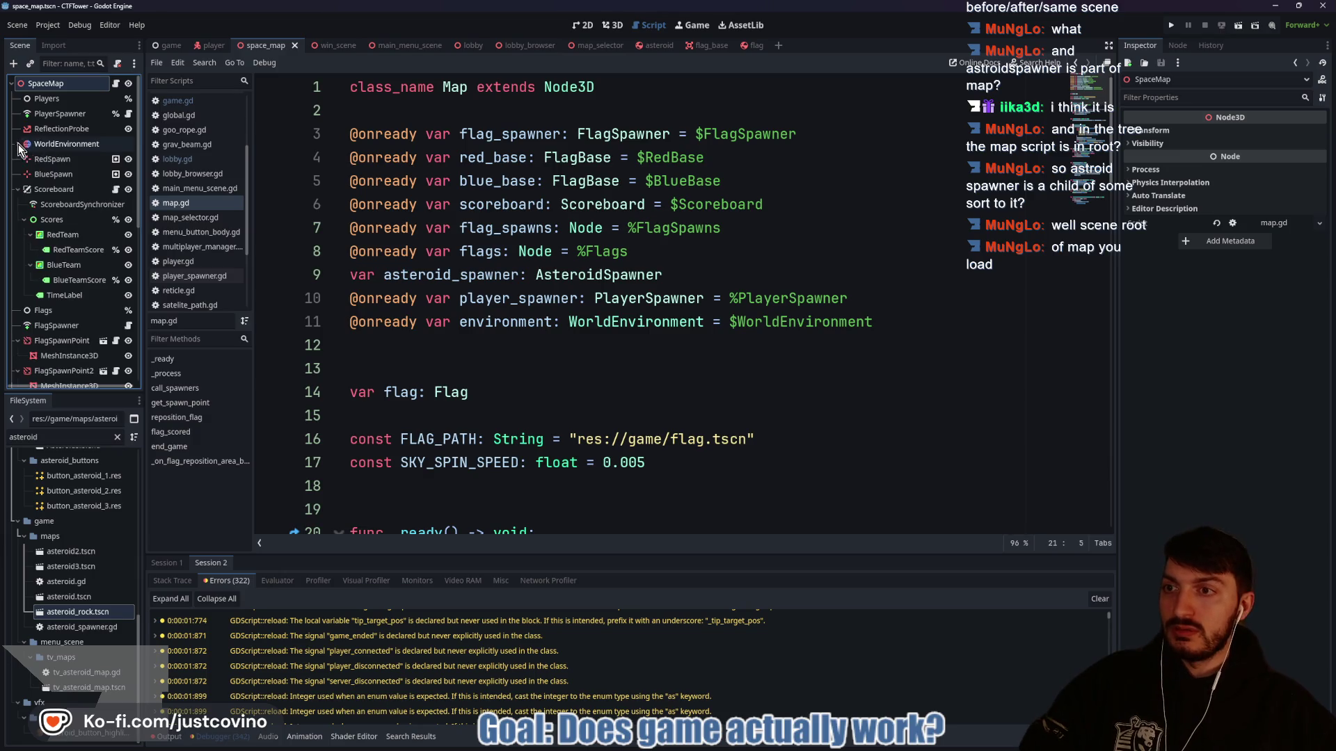
{"action": "left_click", "coordinate": [17, 189]}
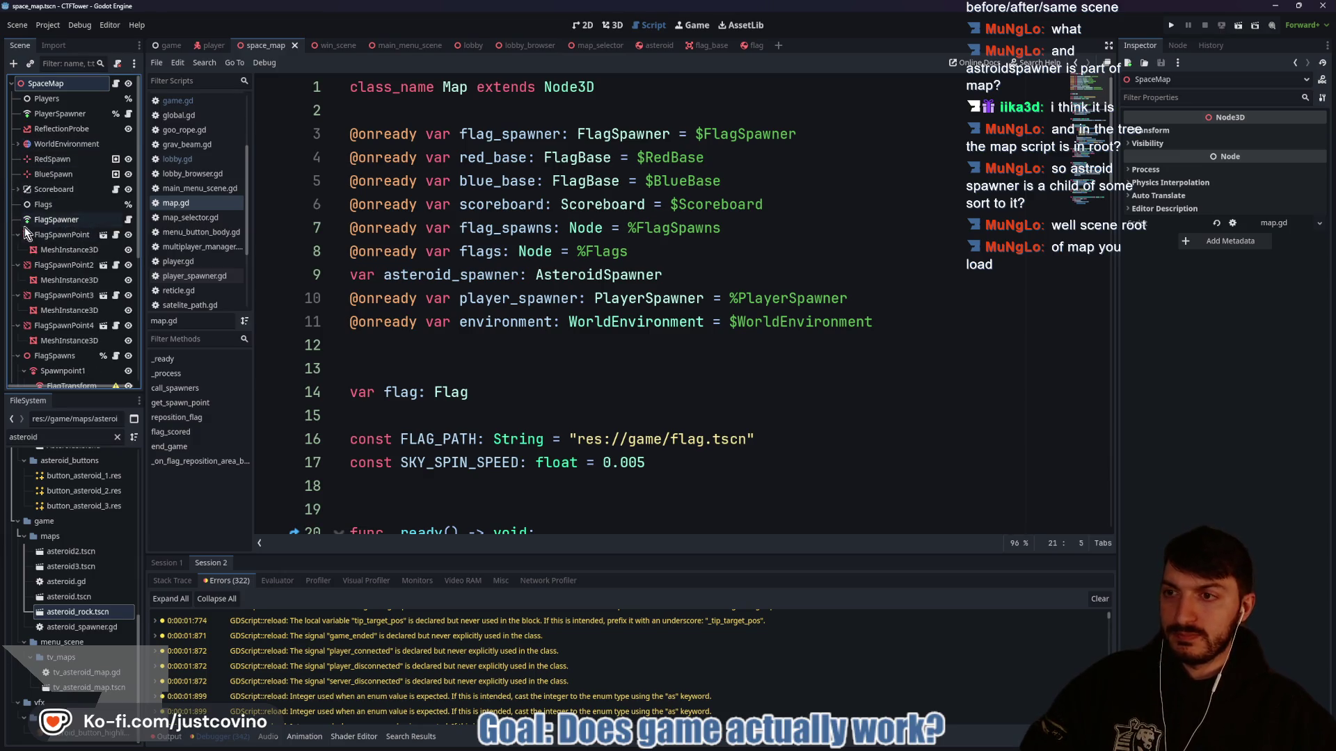
{"action": "scroll", "coordinate": [23, 227], "scroll_direction": "down", "scroll_amount": 5}
{"action": "left_click", "coordinate": [59, 328]}
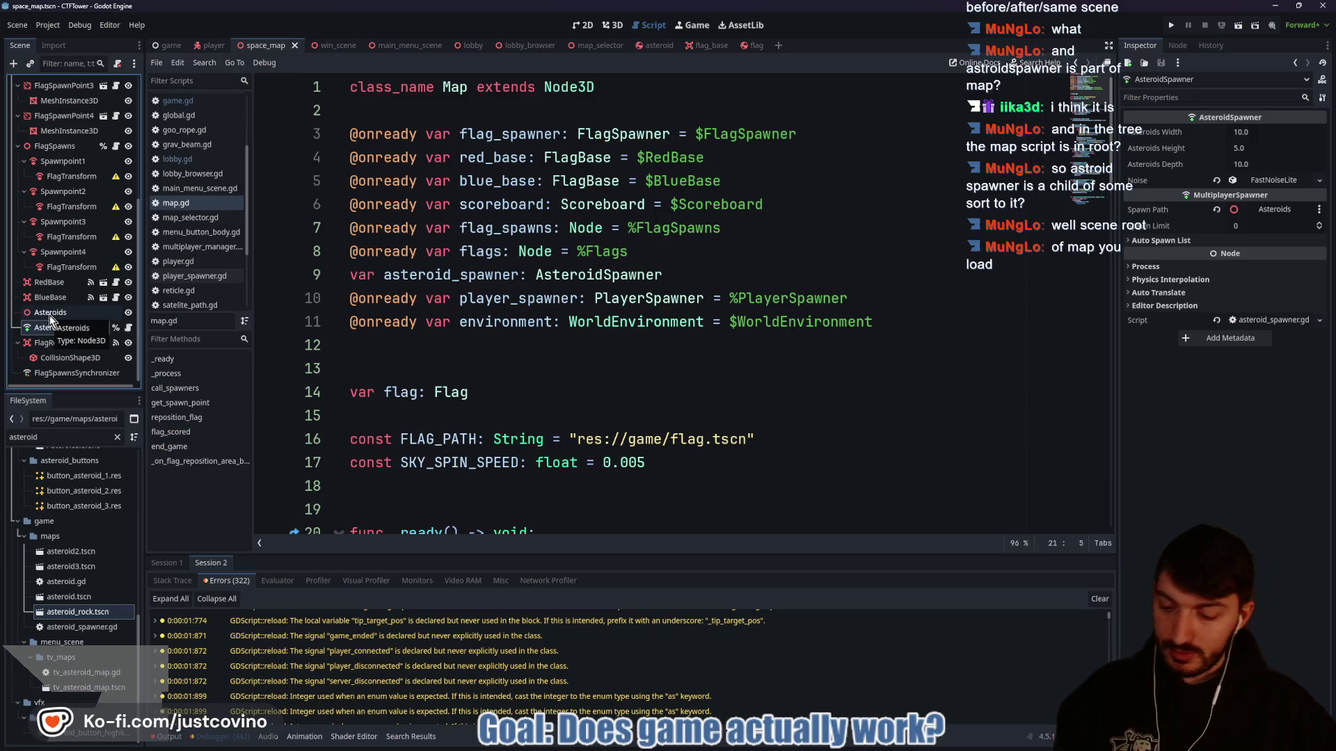
{"action": "left_click", "coordinate": [50, 316], "text": "ctrl"}
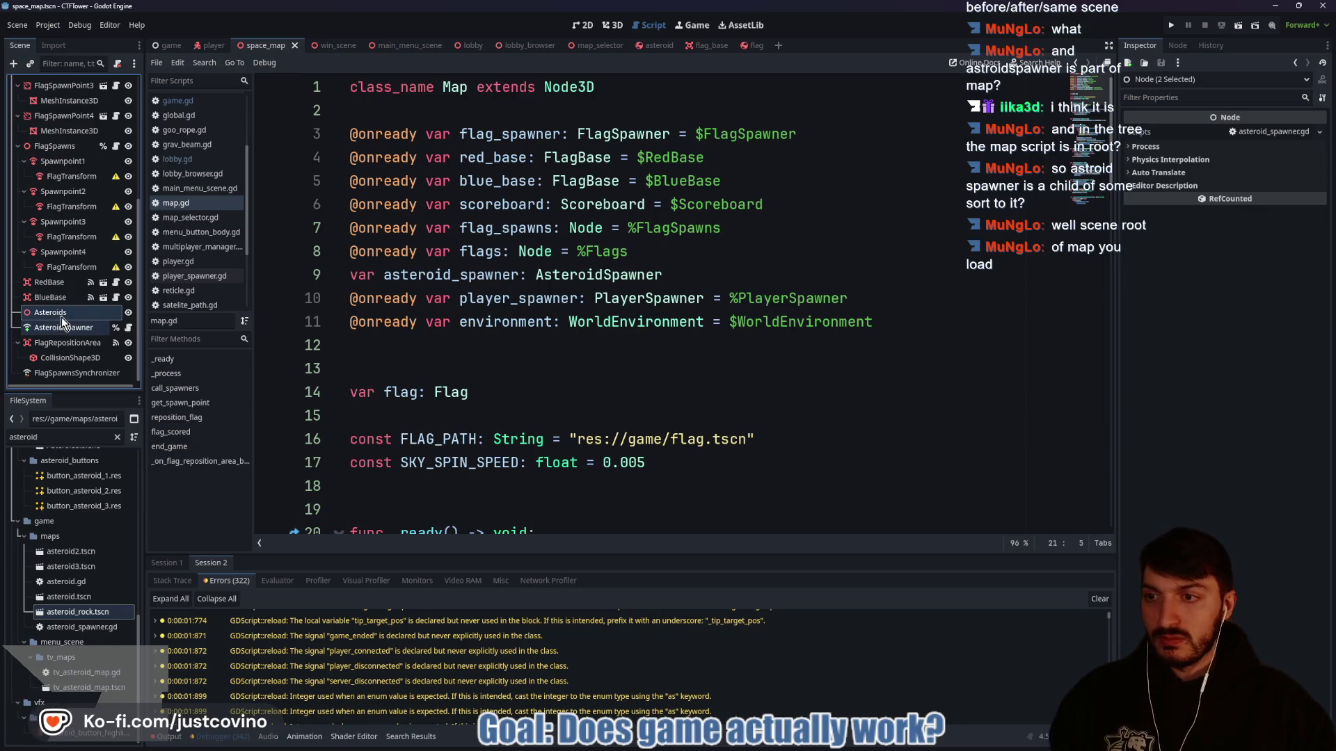
Select %AsteroidSpawner on line 21 of map.gd's _ready to replace it.
{"action": "scroll", "coordinate": [60, 314], "scroll_direction": "up", "scroll_amount": 5}
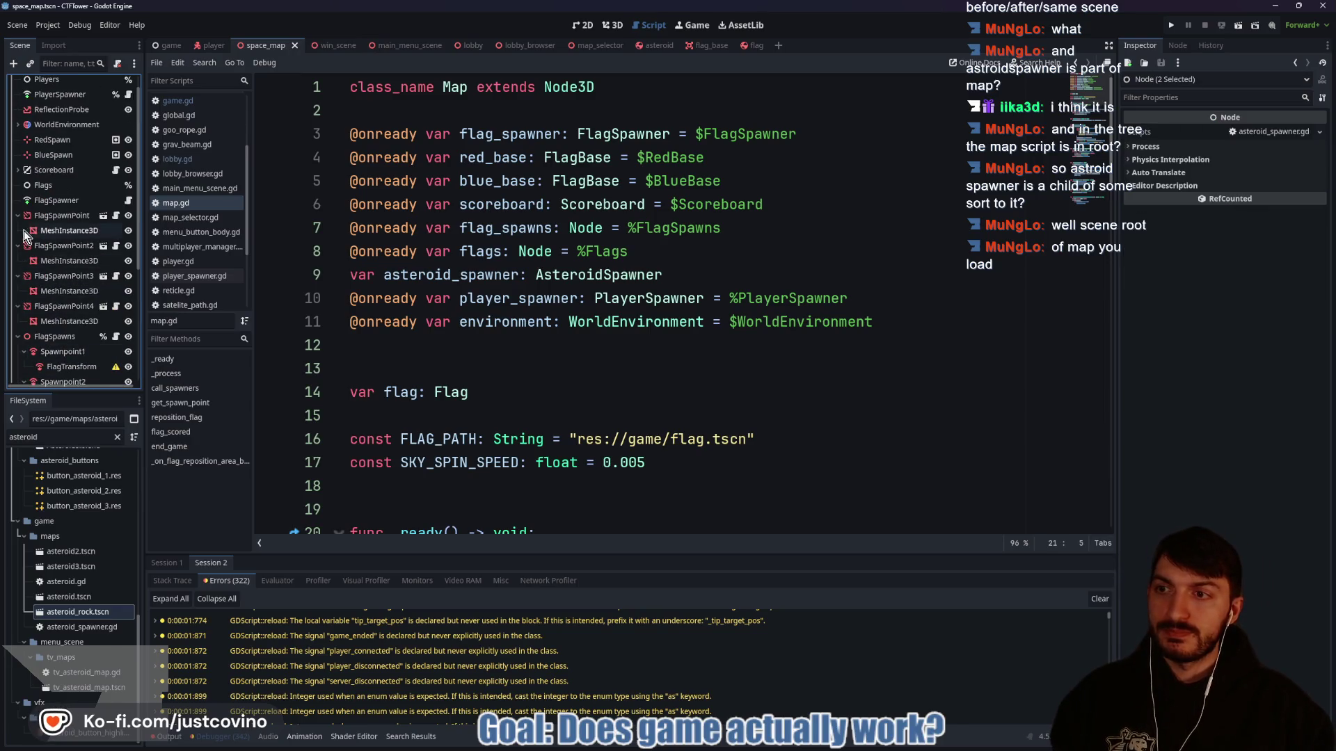
{"action": "scroll", "coordinate": [55, 264], "scroll_direction": "up", "scroll_amount": 1}
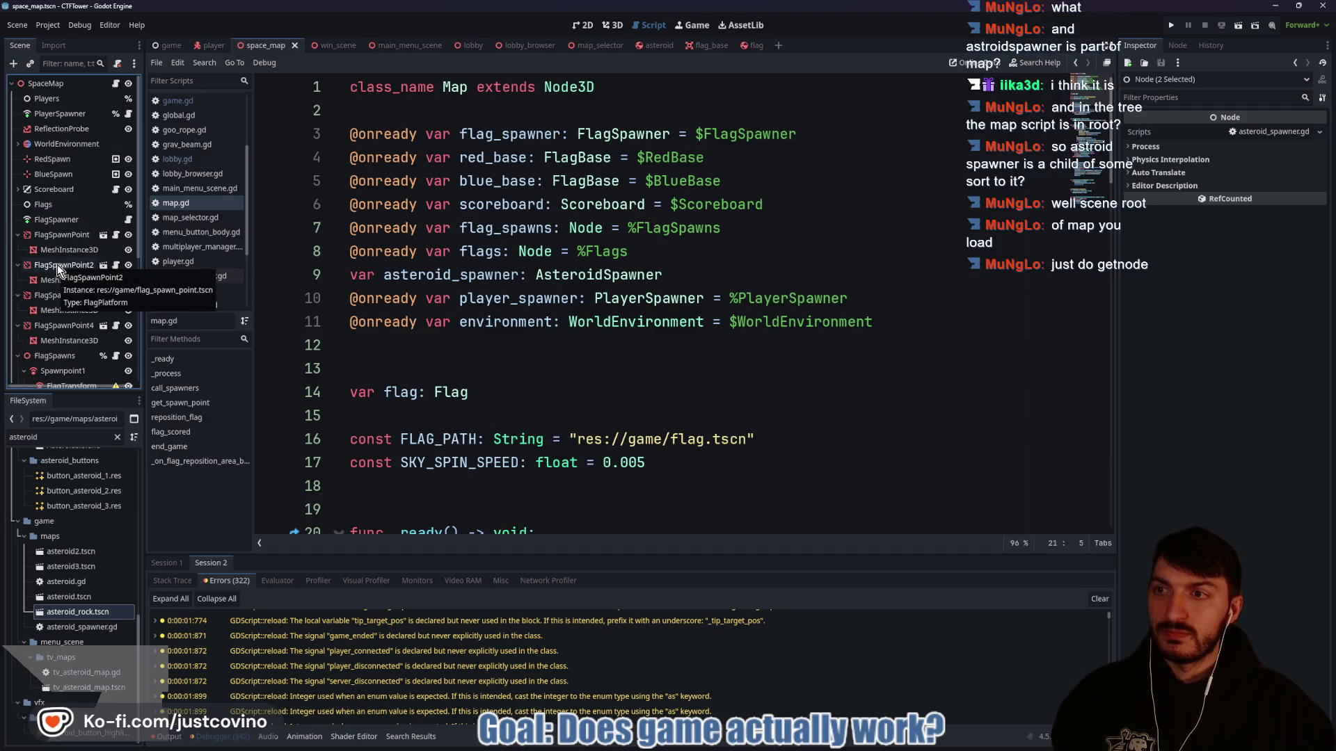
{"action": "scroll", "coordinate": [59, 265], "scroll_direction": "down", "scroll_amount": 5}
{"action": "scroll", "coordinate": [61, 270], "scroll_direction": "down", "scroll_amount": 1}
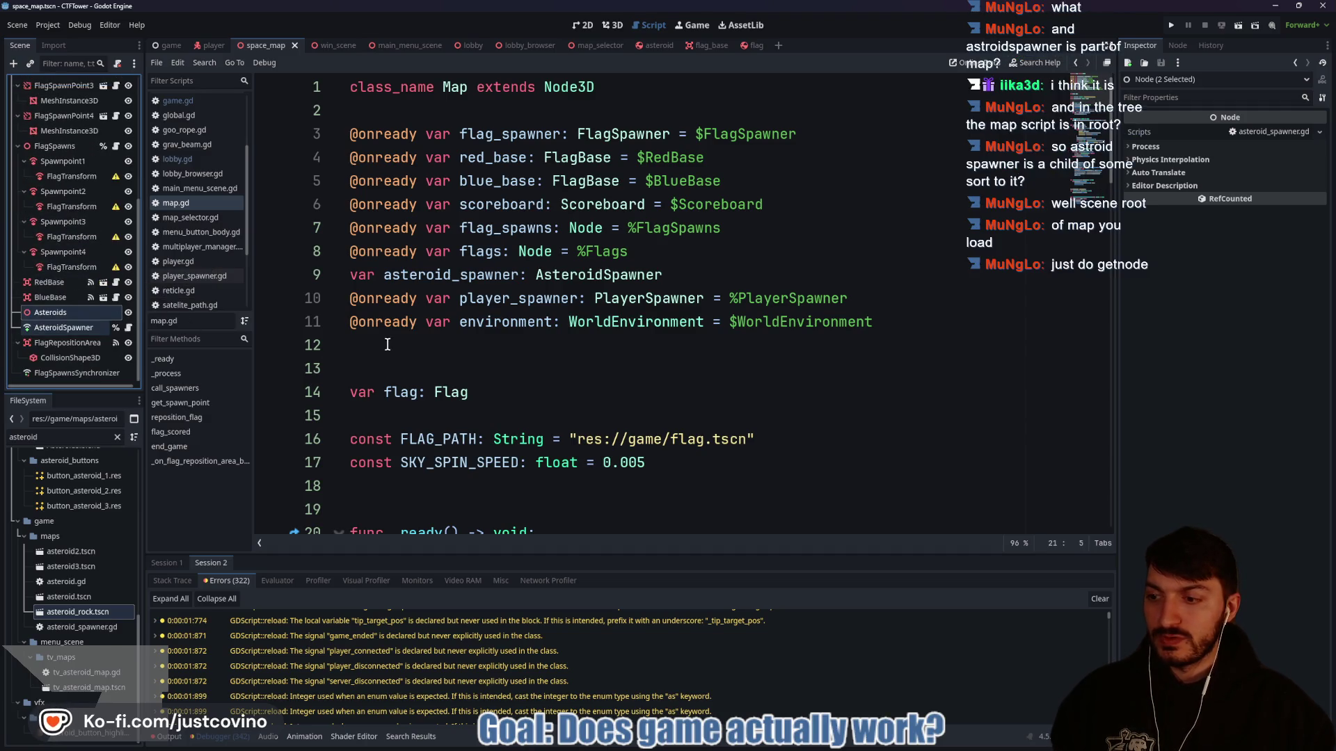
{"action": "scroll", "coordinate": [676, 417], "scroll_direction": "down", "scroll_amount": 2}
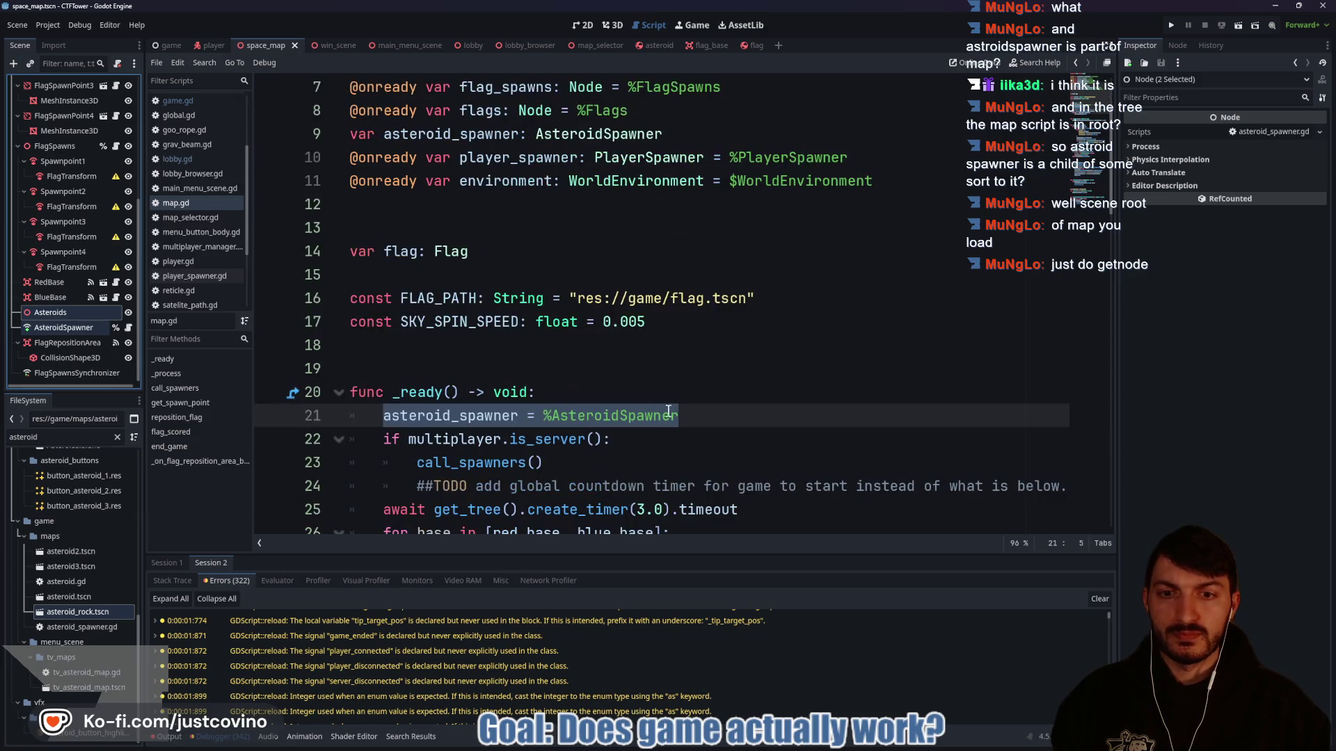
{"action": "left_click_drag", "start_coordinate": [679, 415], "coordinate": [544, 415]}
Make line 21 read asteroid_spawner = get_node("%AsteroidSpawner").
{"action": "type", "text": "get_node"}
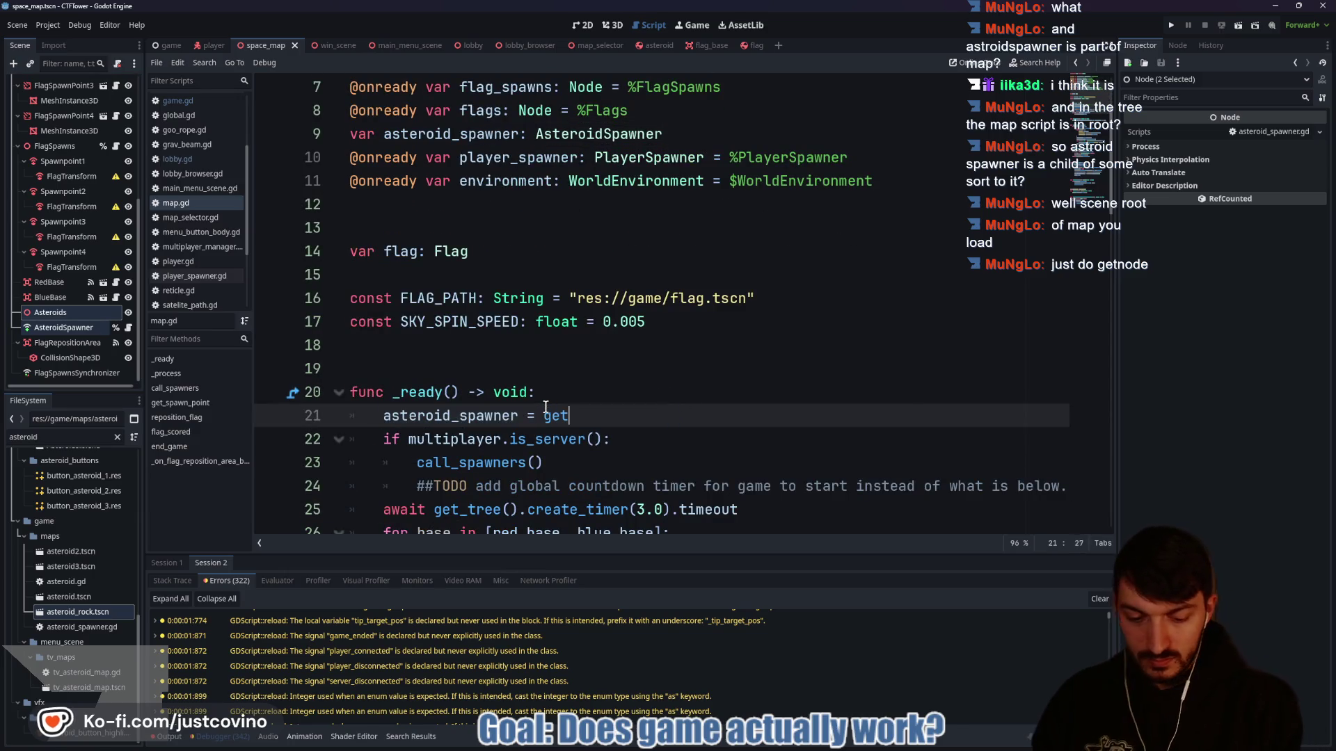
{"action": "type", "text": "("}
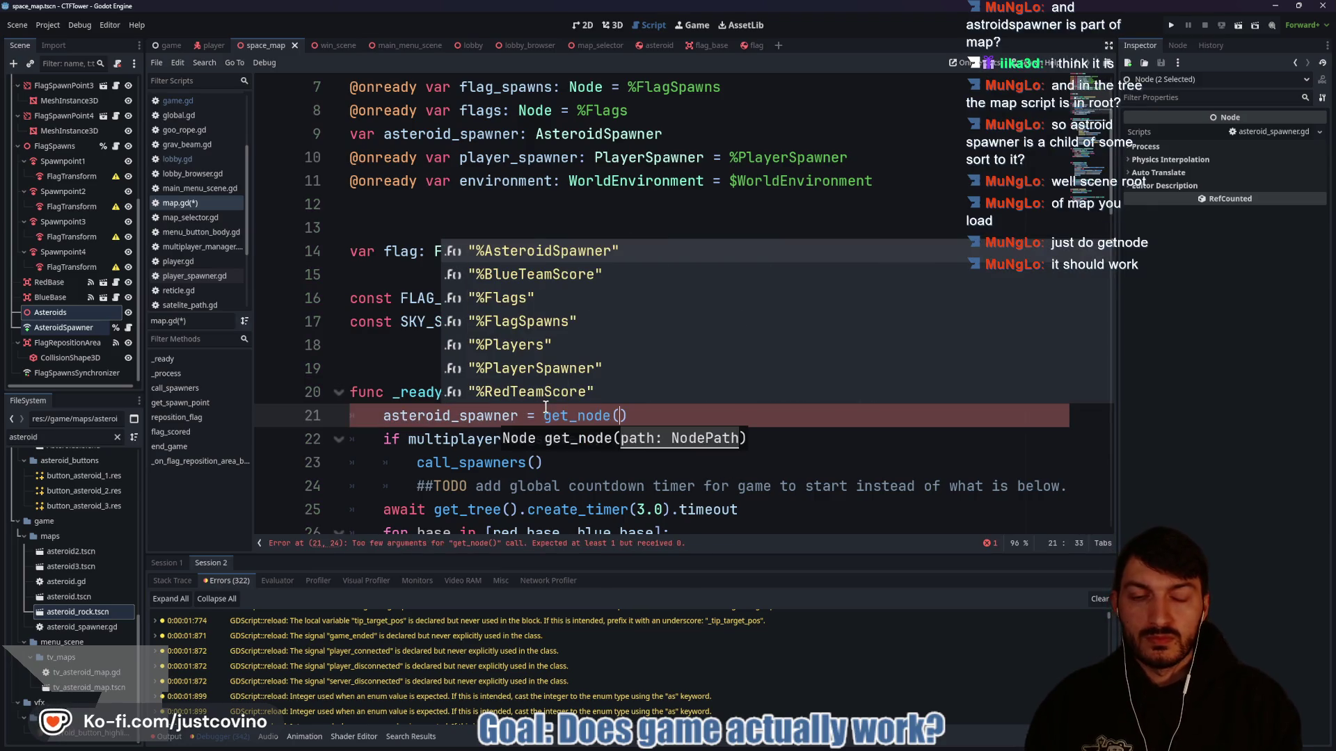
{"action": "key", "text": "Return"}
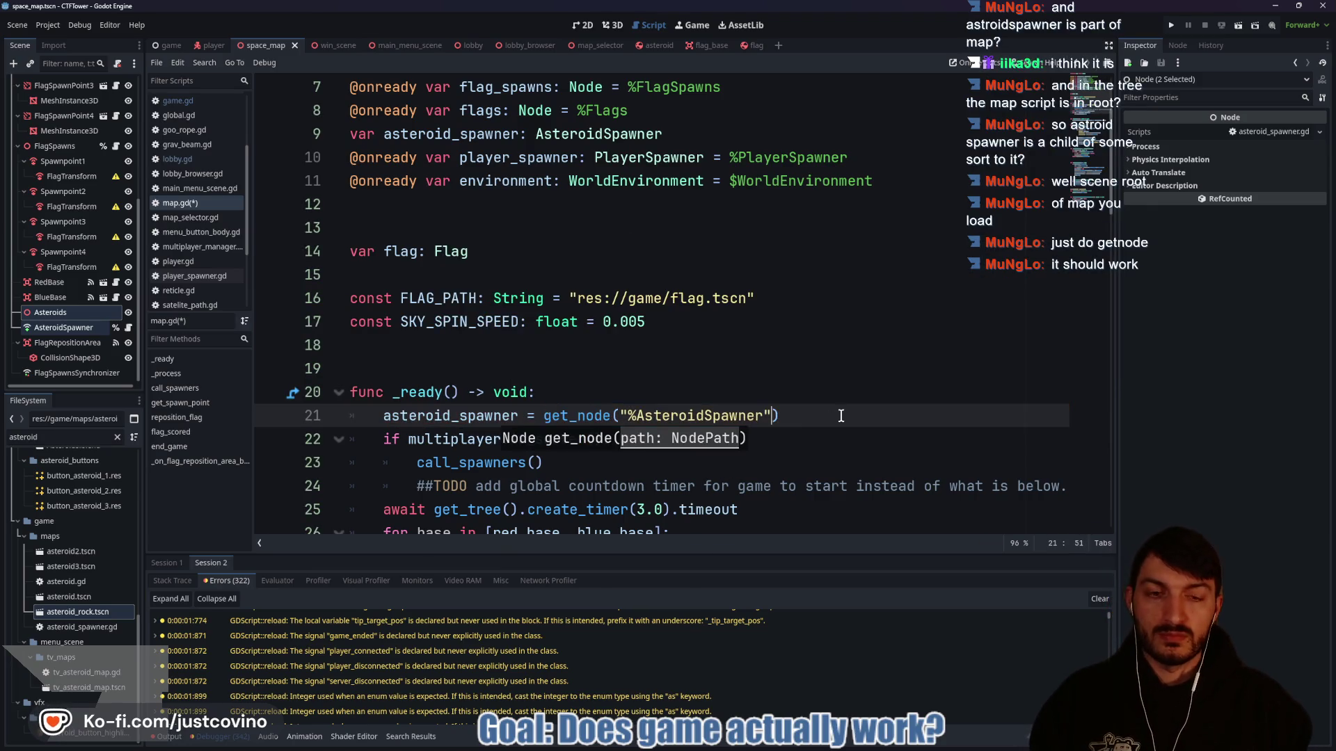
{"action": "left_click", "coordinate": [840, 415]}
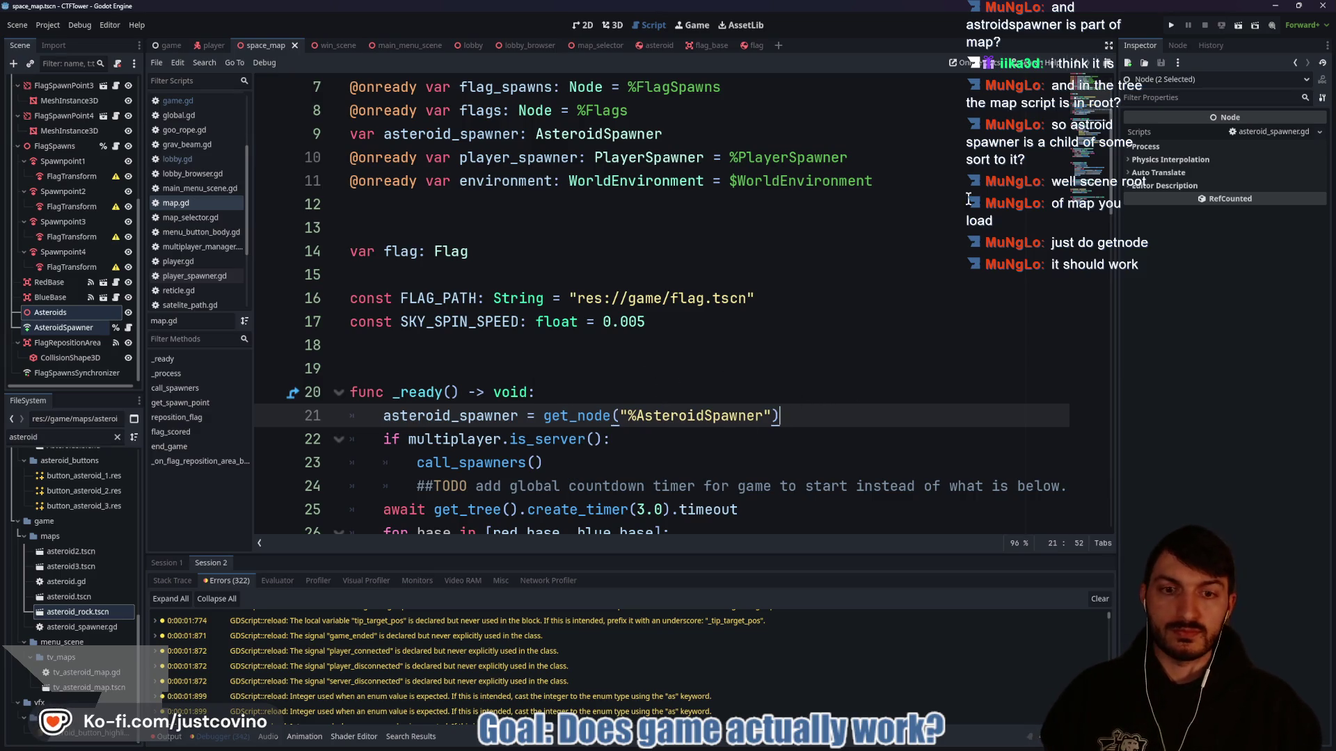
Run a test match with one window hosting and one joining, then stop and view errors.
{"action": "left_click", "coordinate": [1172, 25]}
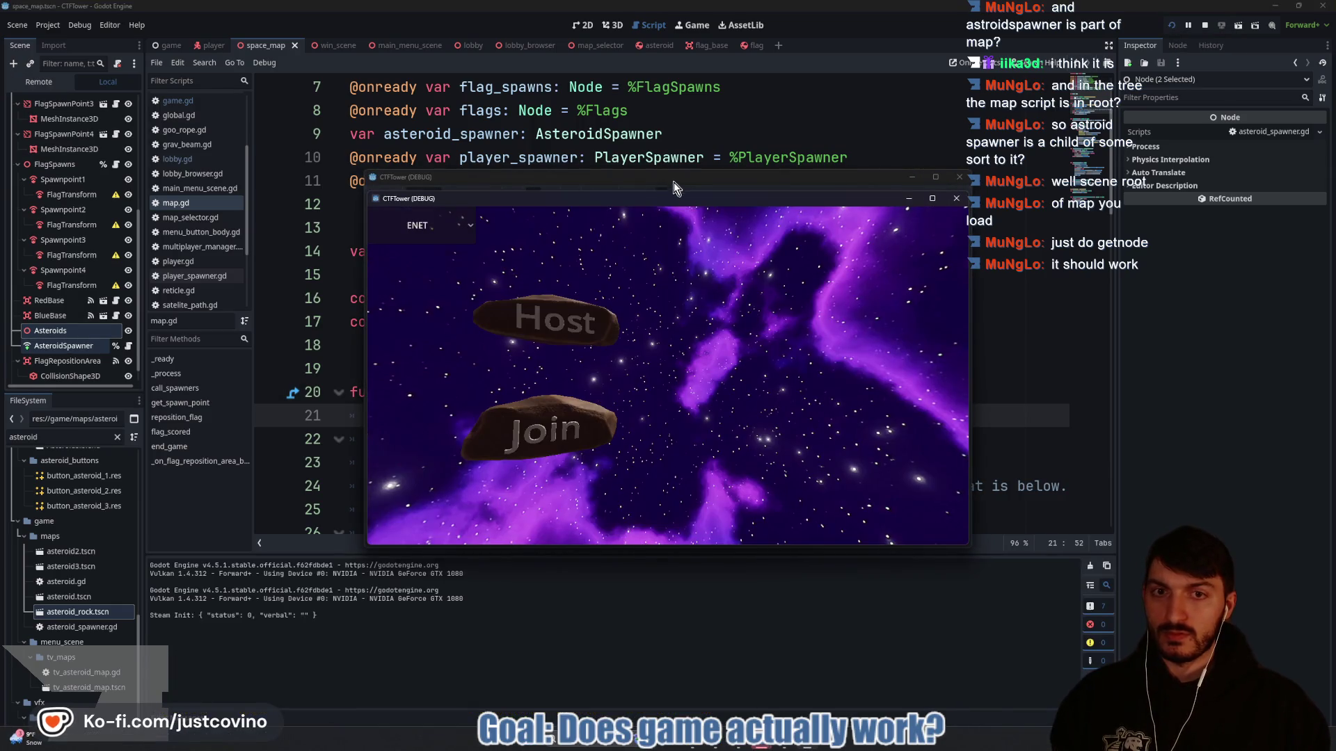
{"action": "mouse_move", "coordinate": [672, 178]}
{"action": "left_mouse_down"}
{"action": "mouse_move", "coordinate": [325, 144]}
{"action": "mouse_move", "coordinate": [815, 181]}
{"action": "mouse_move", "coordinate": [951, 146]}
{"action": "left_mouse_up"}
{"action": "left_click", "coordinate": [208, 289]}
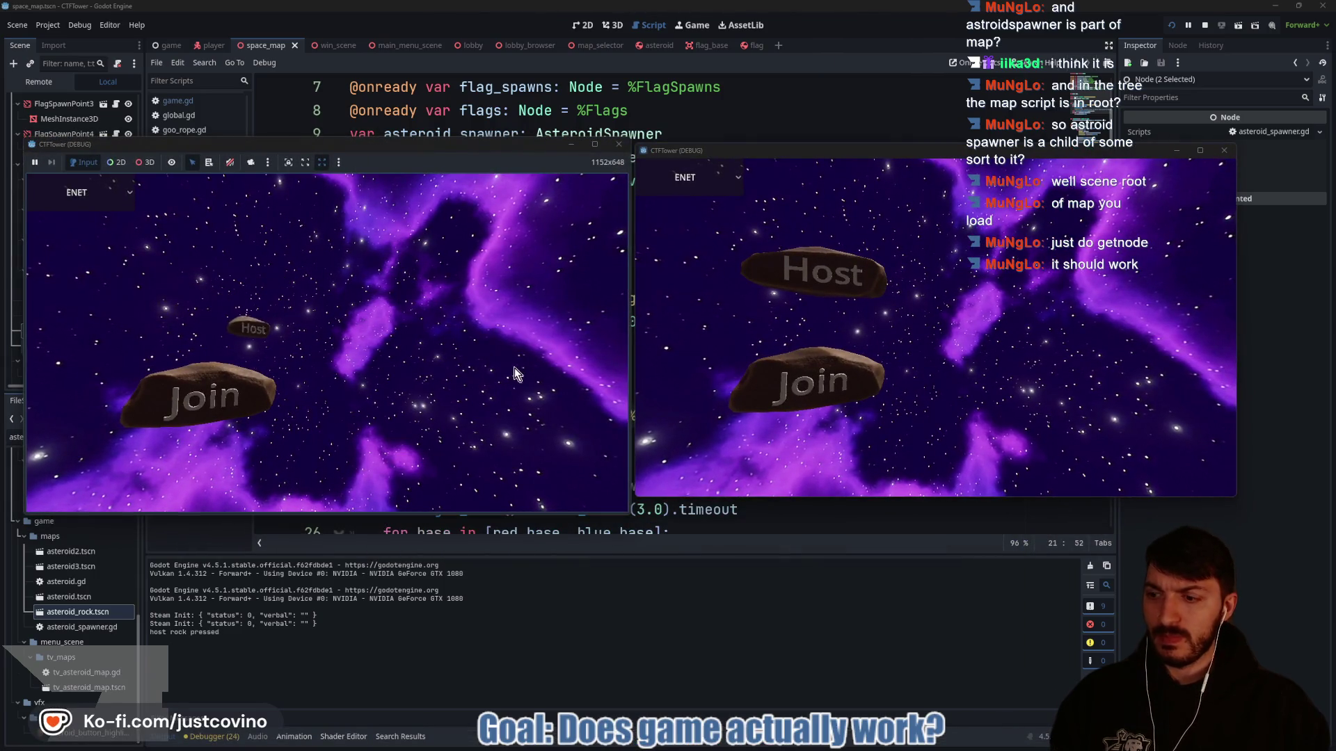
{"action": "left_click", "coordinate": [825, 380]}
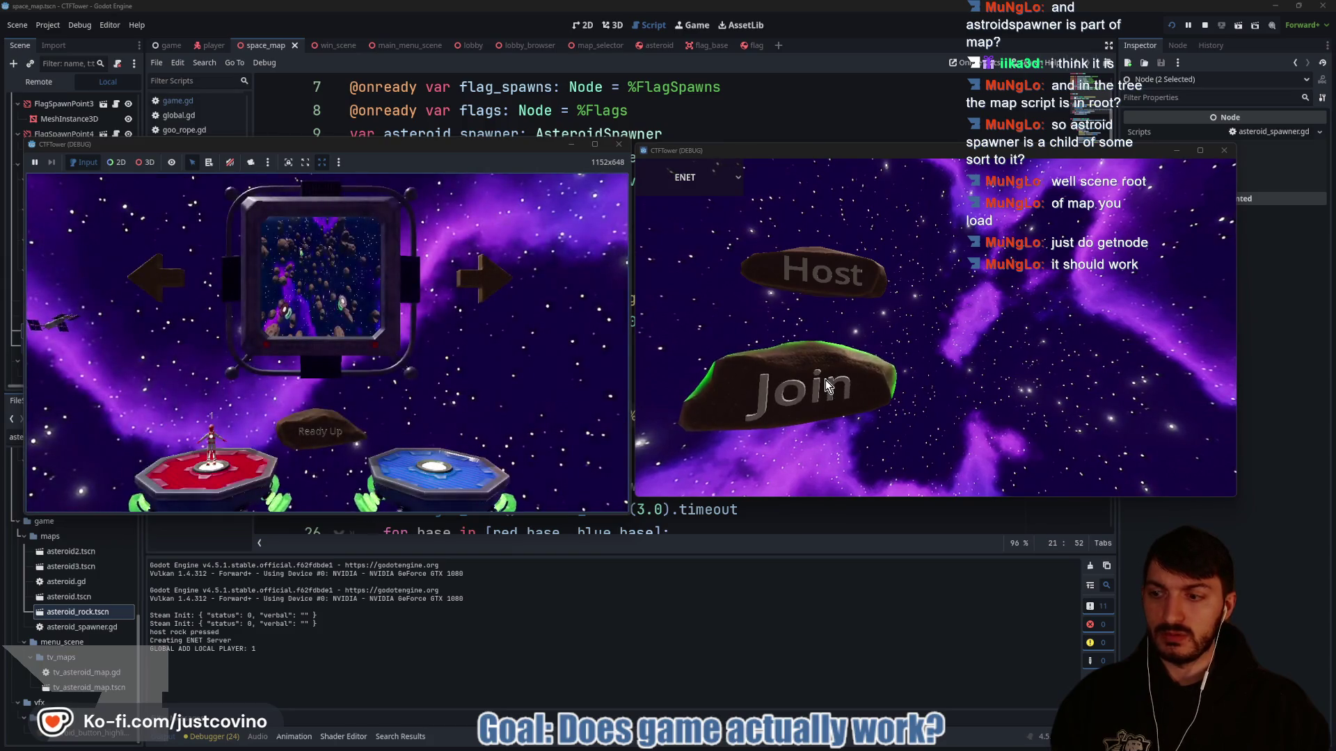
{"action": "left_click", "coordinate": [908, 229]}
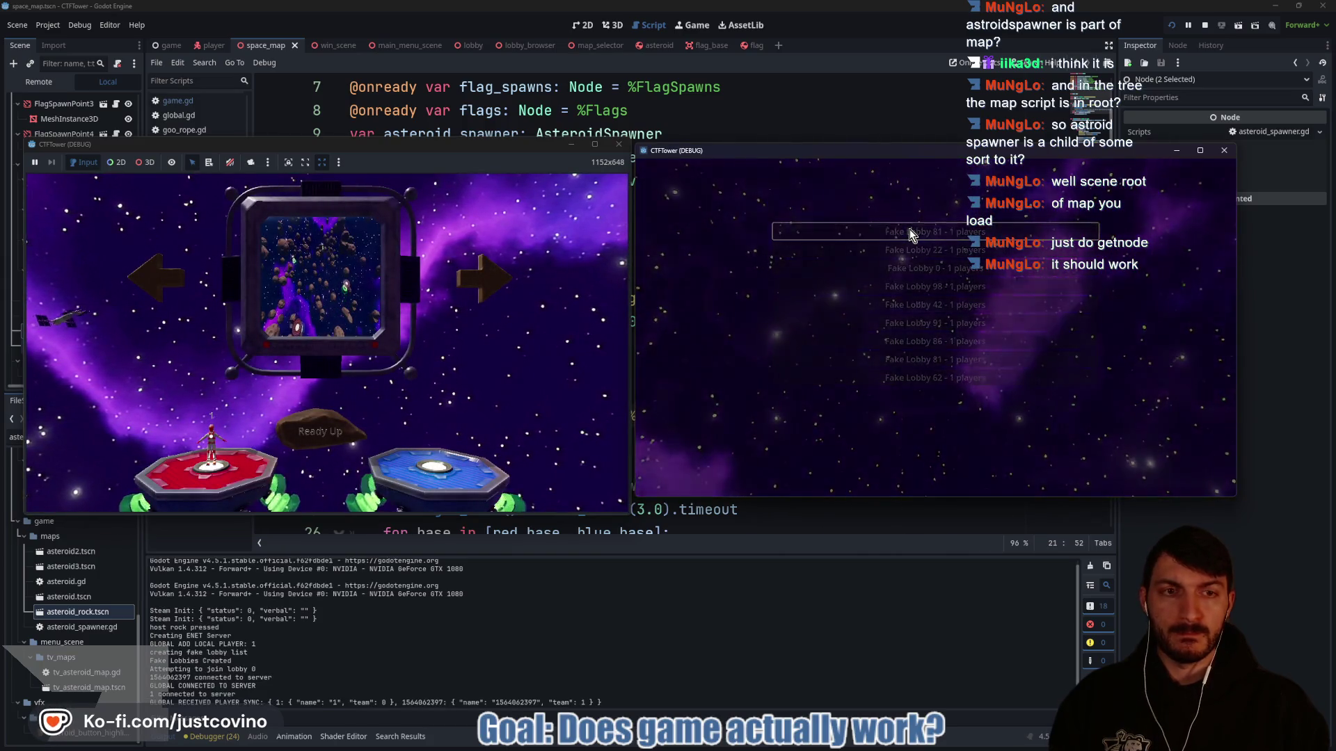
{"action": "left_click", "coordinate": [925, 424]}
{"action": "left_click", "coordinate": [327, 428]}
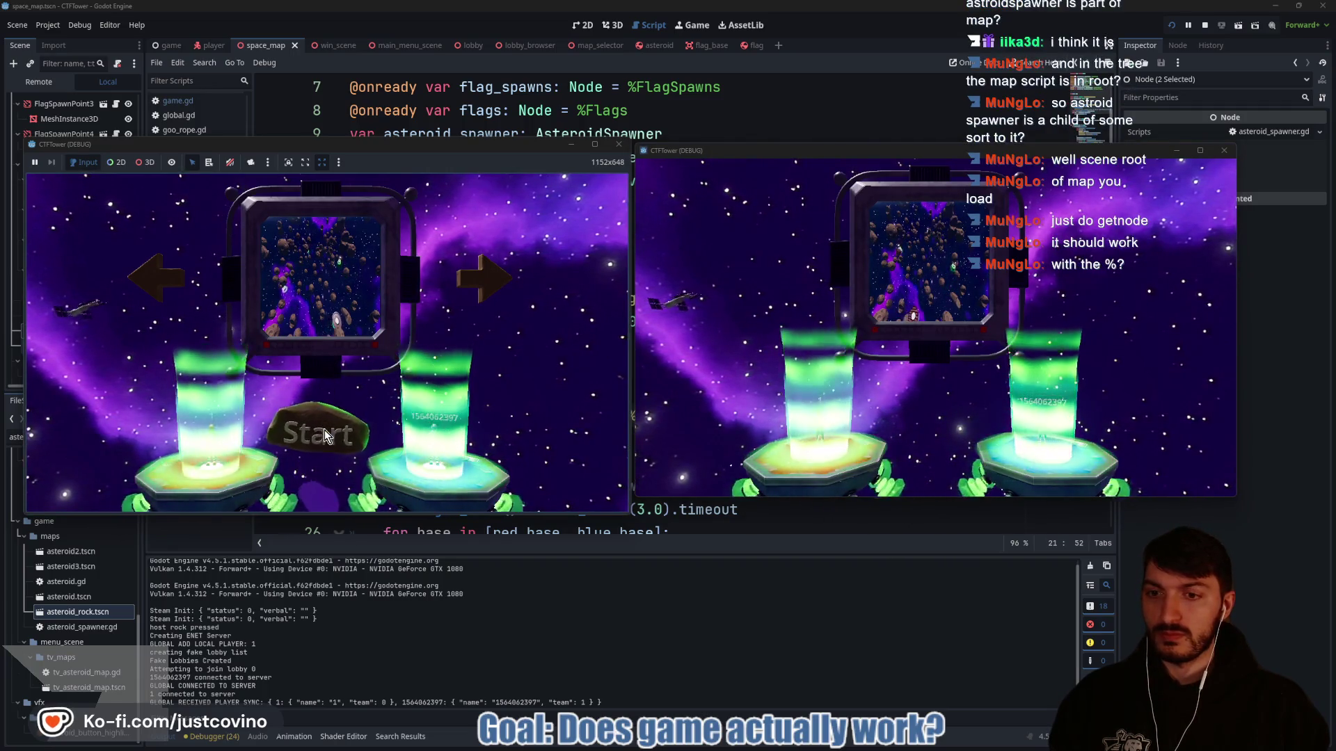
{"action": "left_click", "coordinate": [325, 433]}
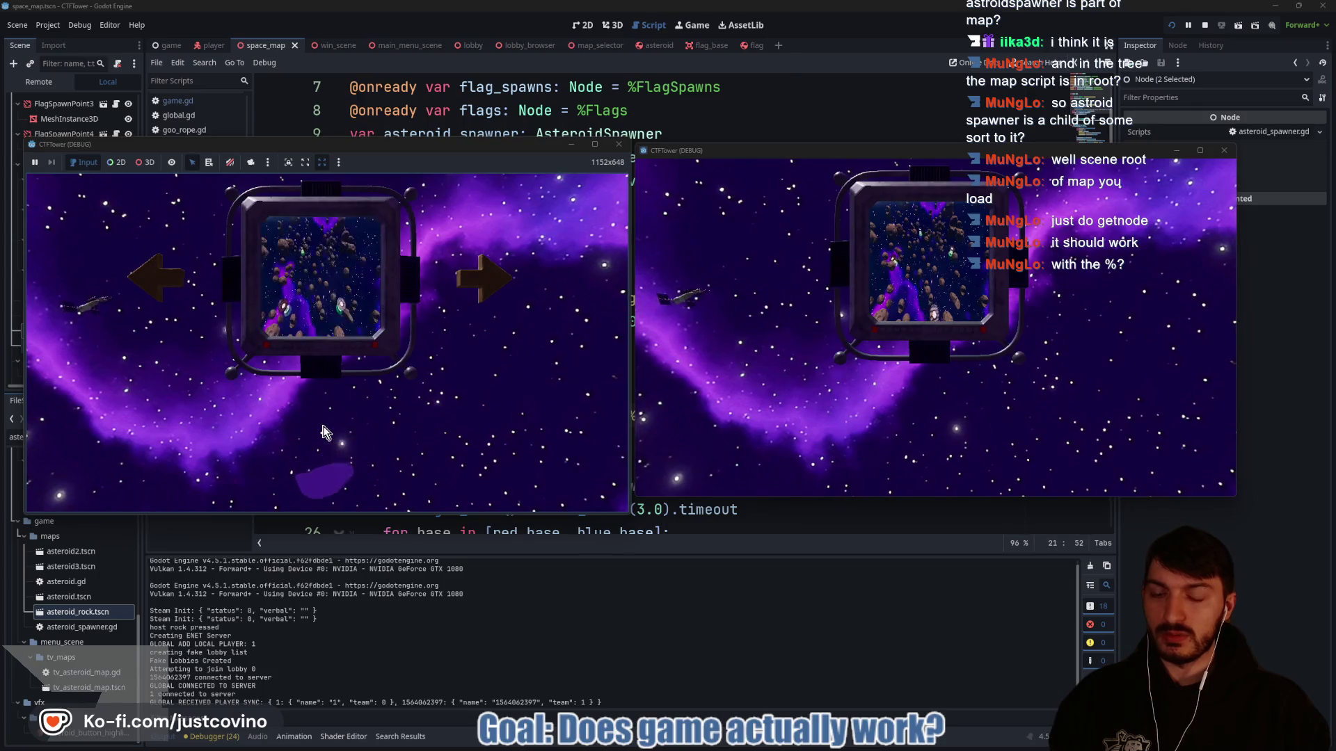
{"action": "key", "text": "F8"}
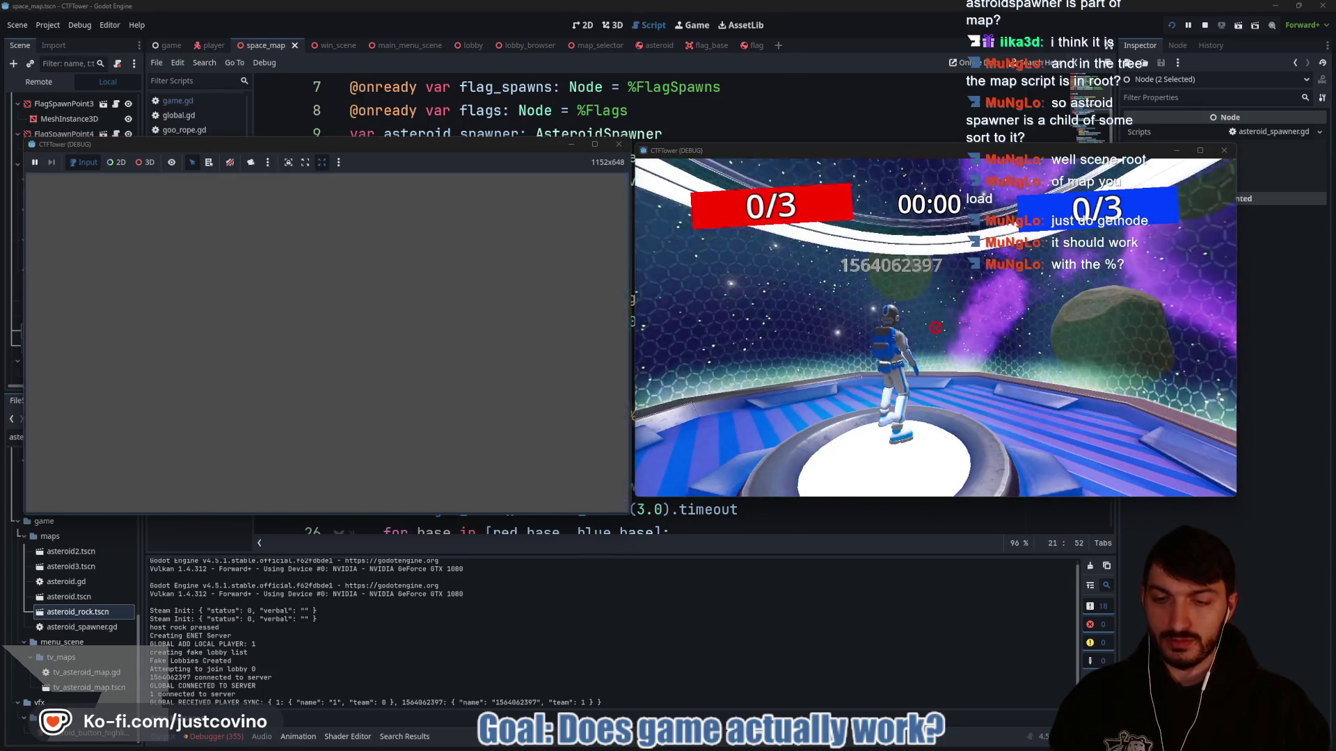
{"action": "left_click", "coordinate": [216, 736]}
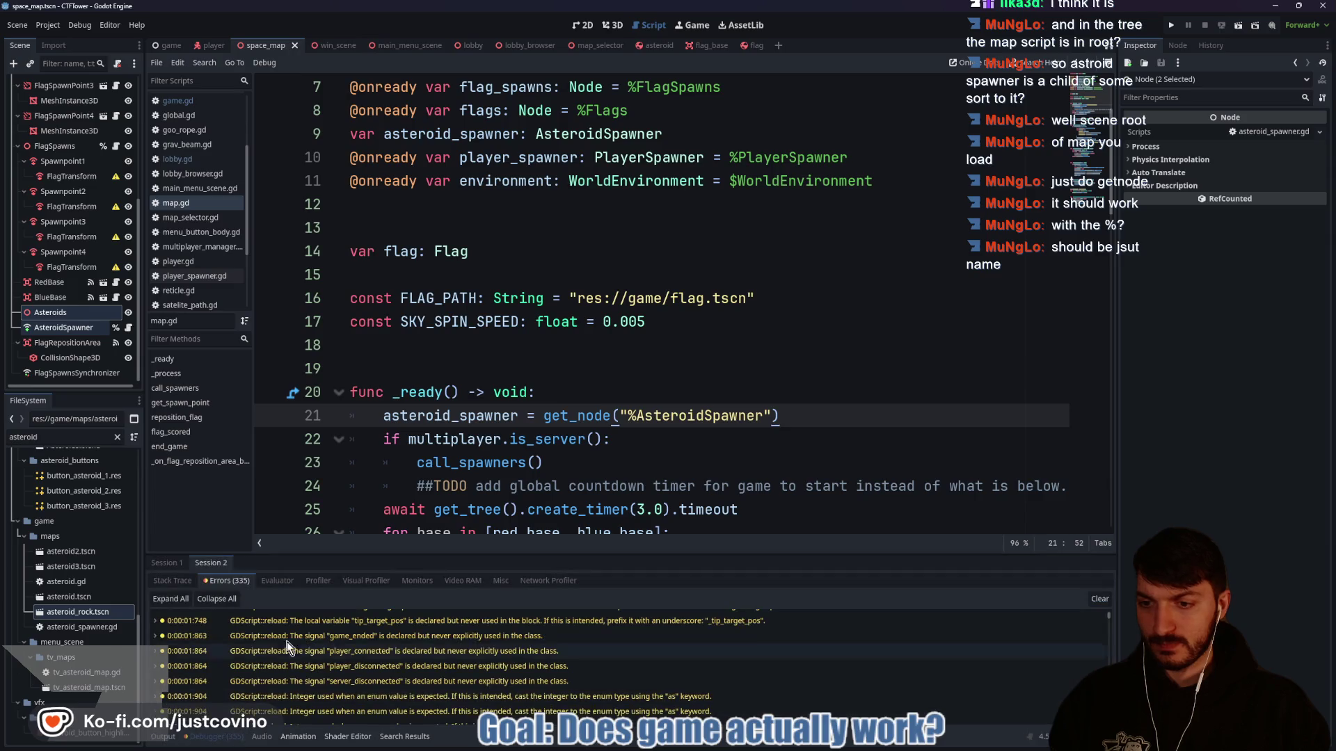
Remove the % so line 21 calls get_node("AsteroidSpawner").
{"action": "scroll", "coordinate": [347, 661], "scroll_direction": "down", "scroll_amount": 10}
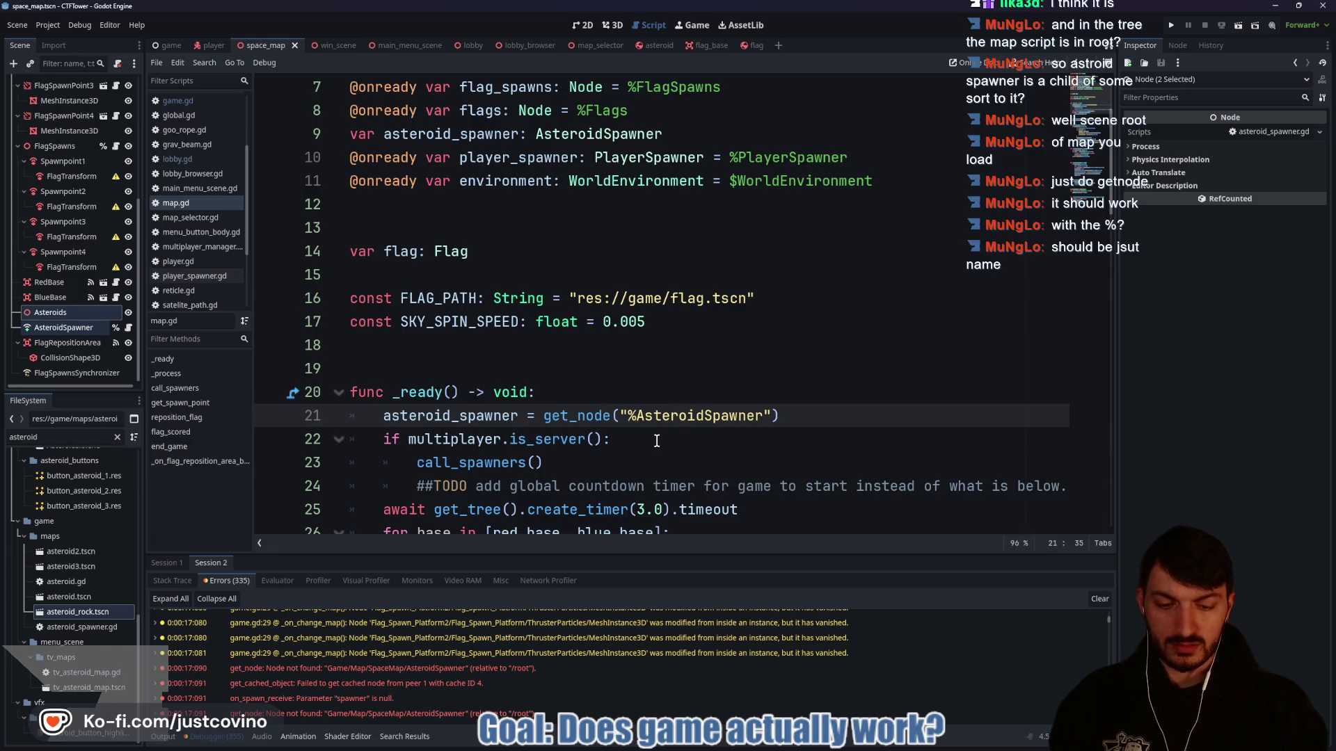
{"action": "key", "text": "BackSpace"}
{"action": "key", "text": "End"}
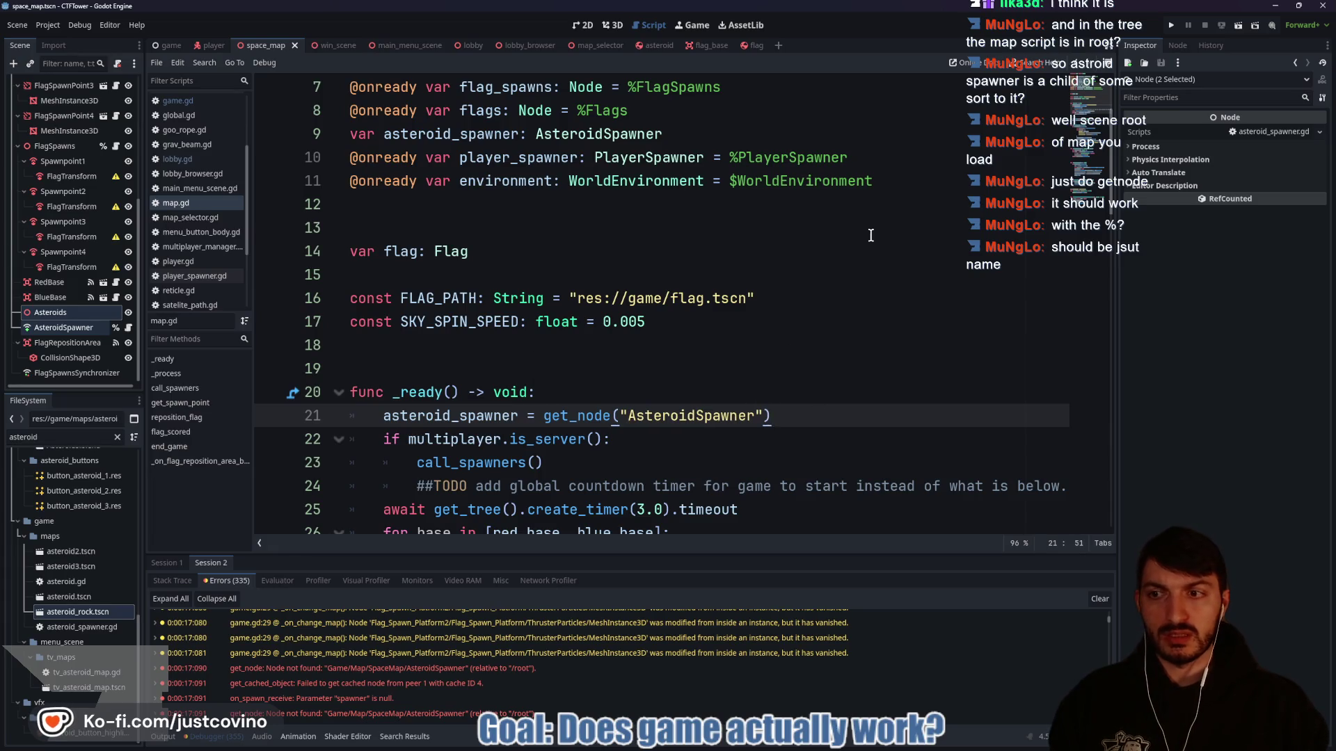
Retest by hosting in one window, joining the lobby in the other, readying up, then stopping.
{"action": "left_click", "coordinate": [1170, 25]}
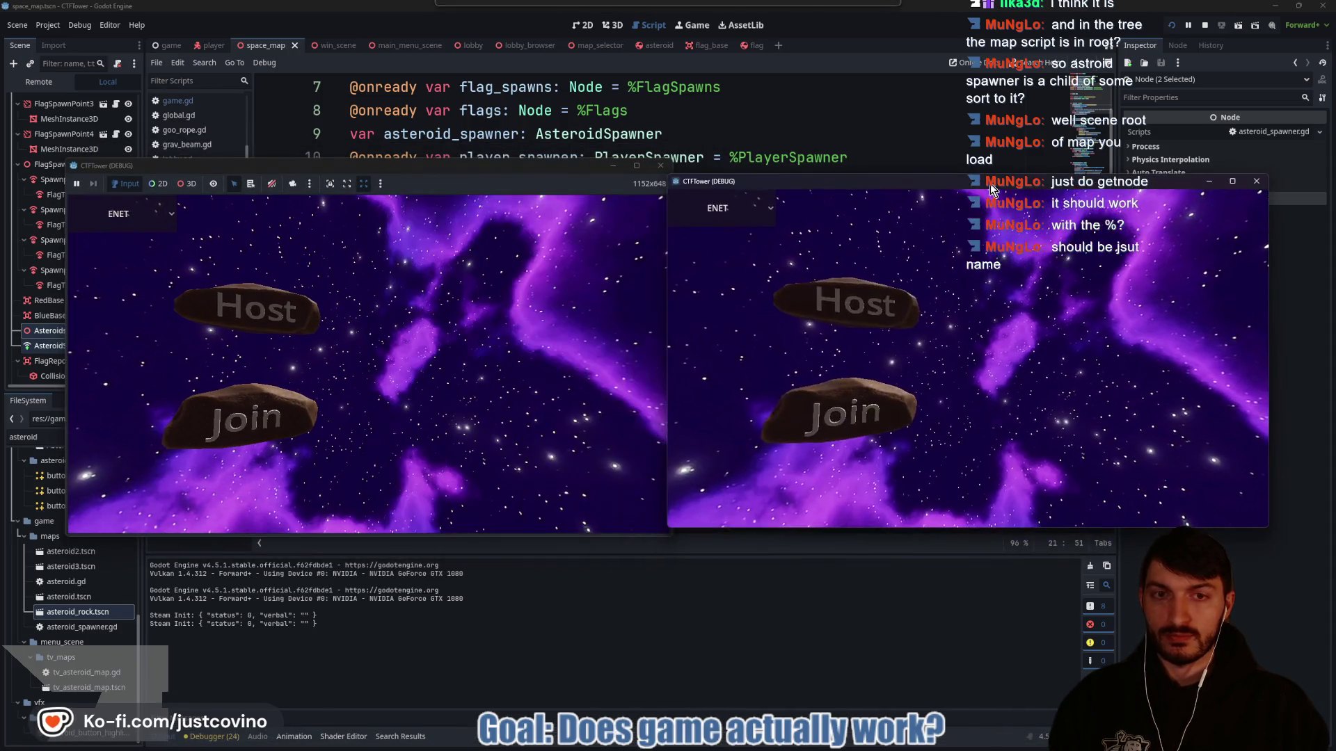
{"action": "left_click", "coordinate": [257, 294]}
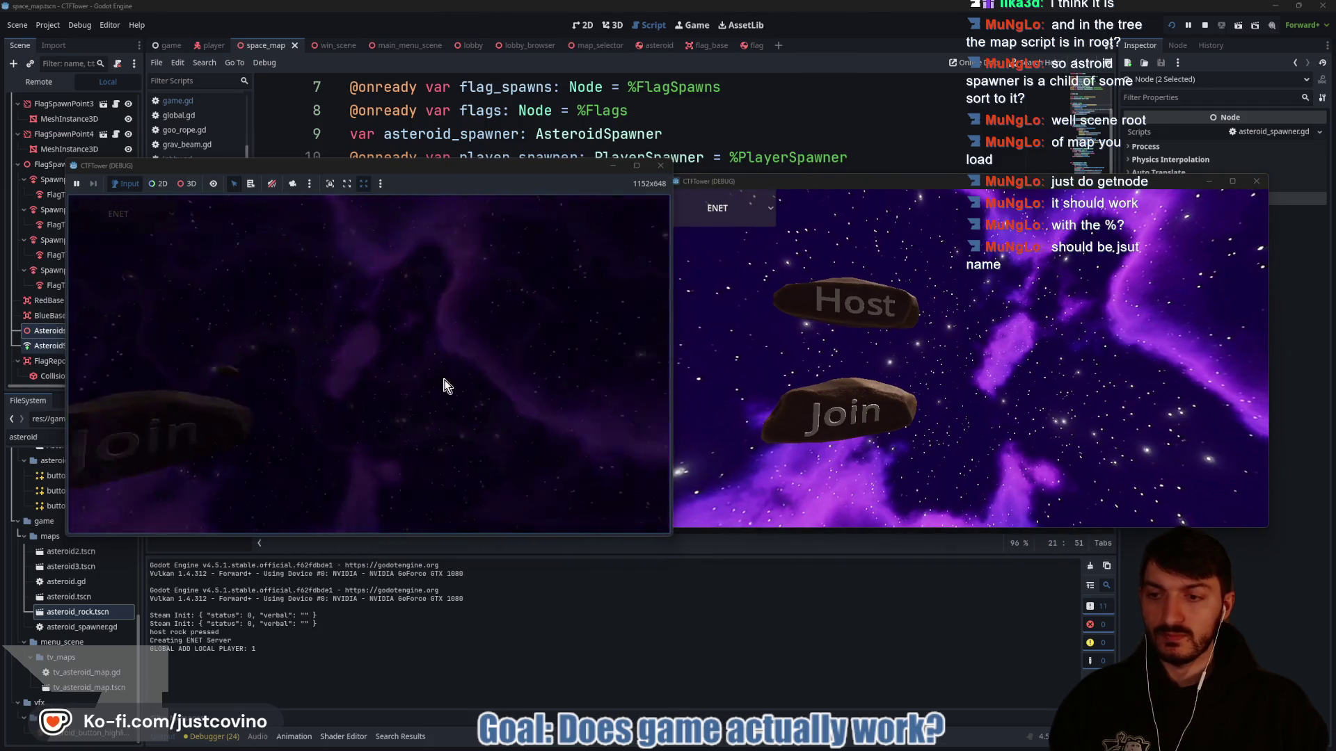
{"action": "left_click", "coordinate": [801, 413]}
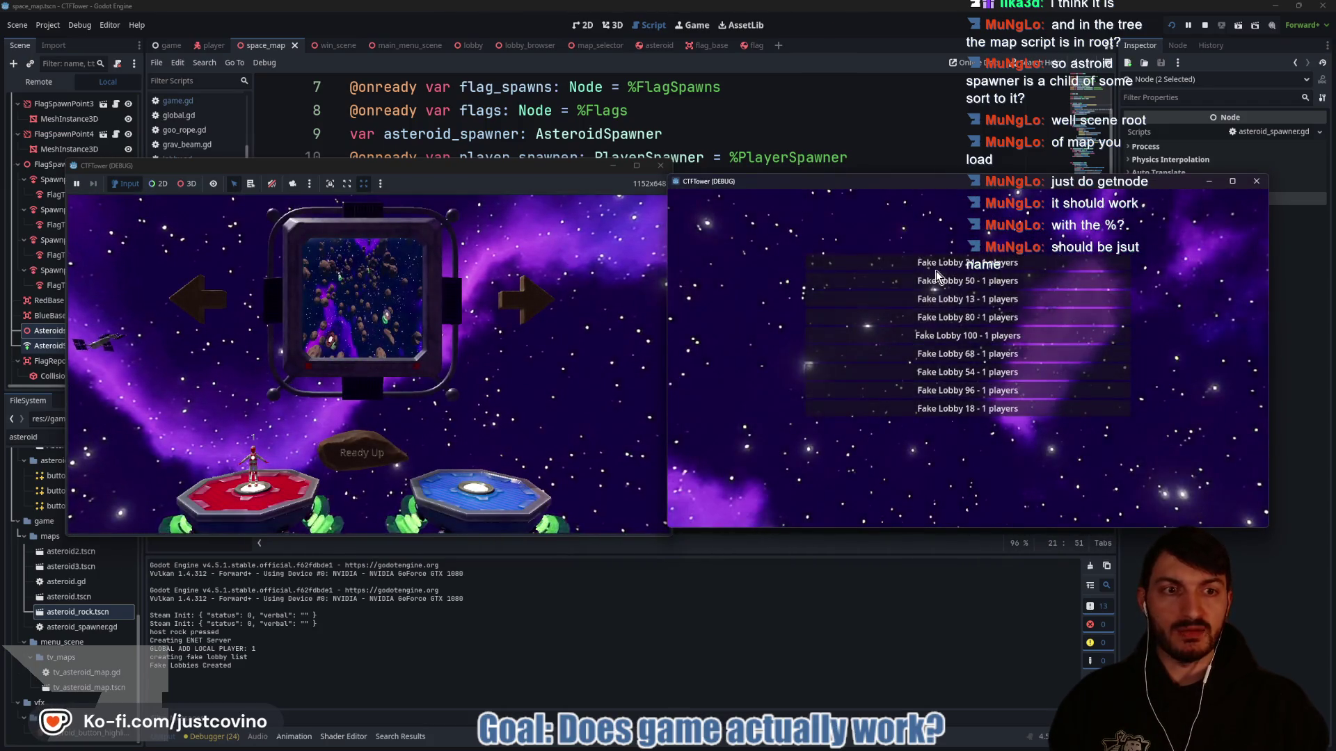
{"action": "left_click", "coordinate": [936, 266]}
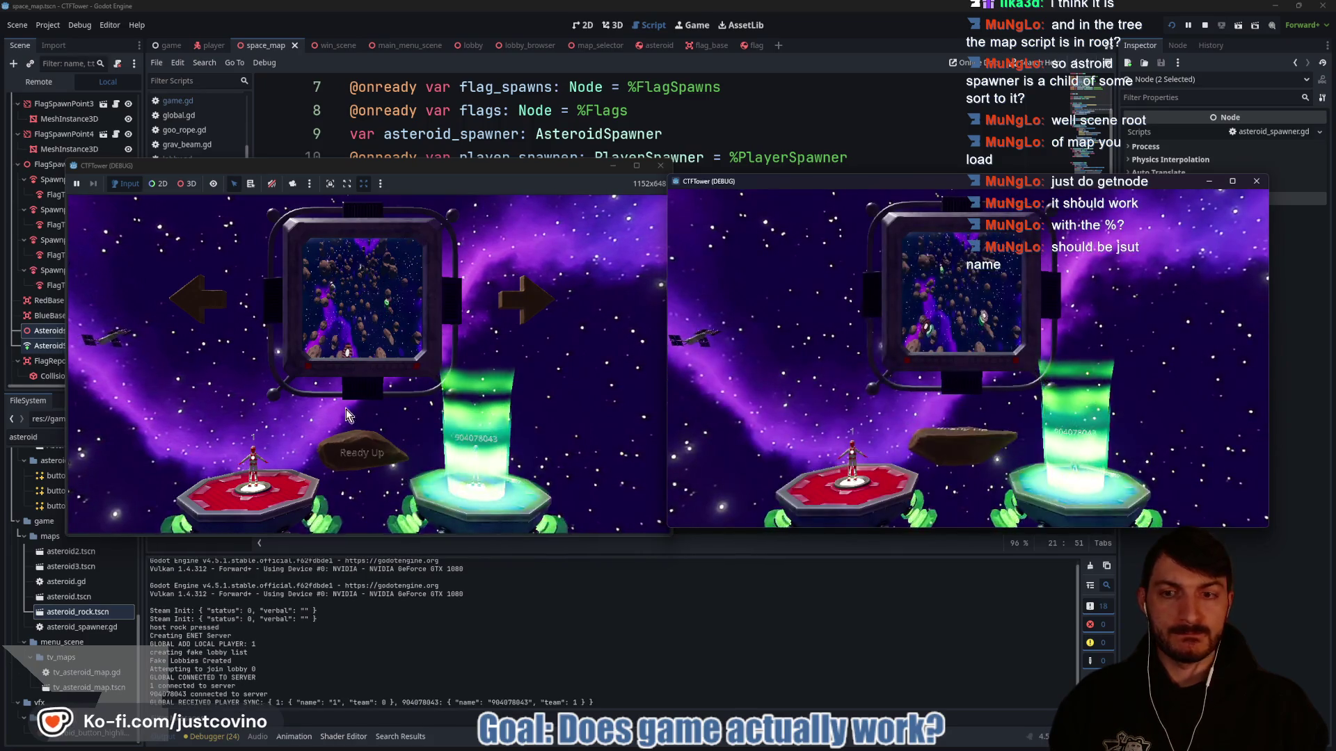
{"action": "left_click", "coordinate": [350, 462]}
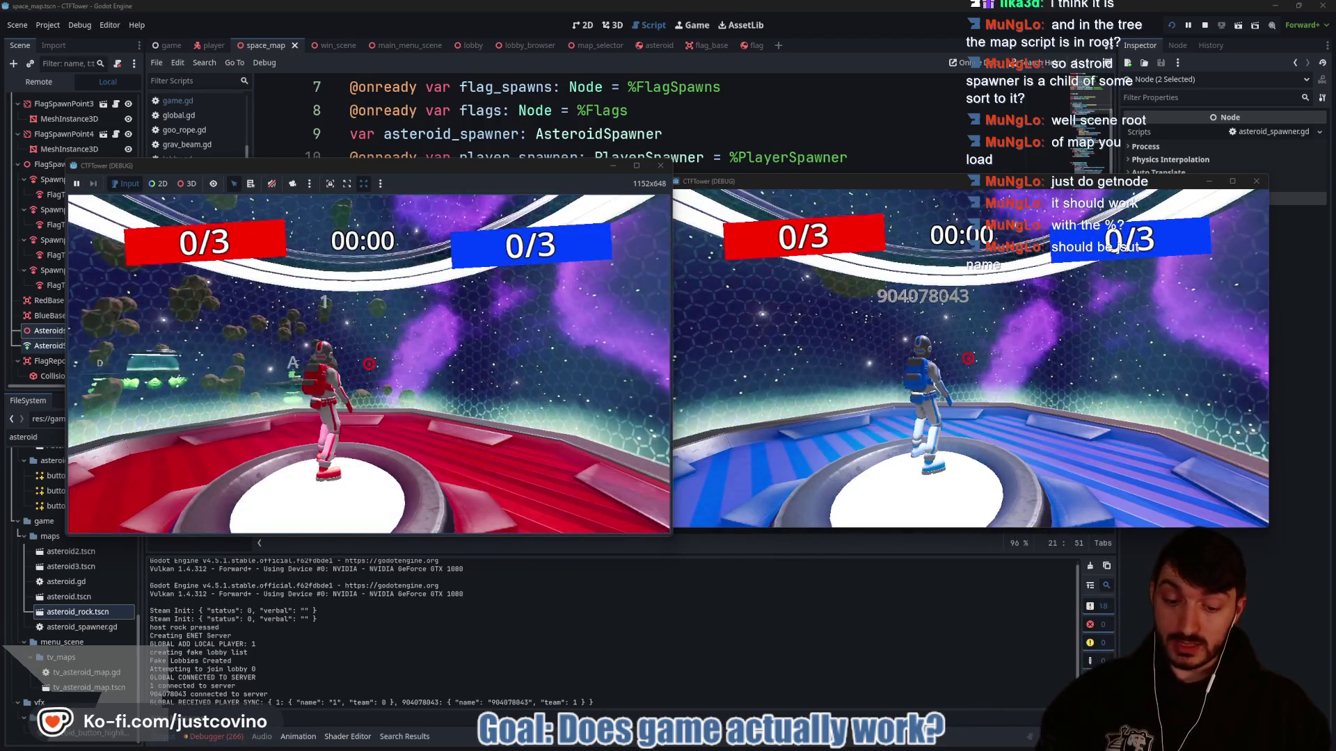
{"action": "key", "text": "F8"}
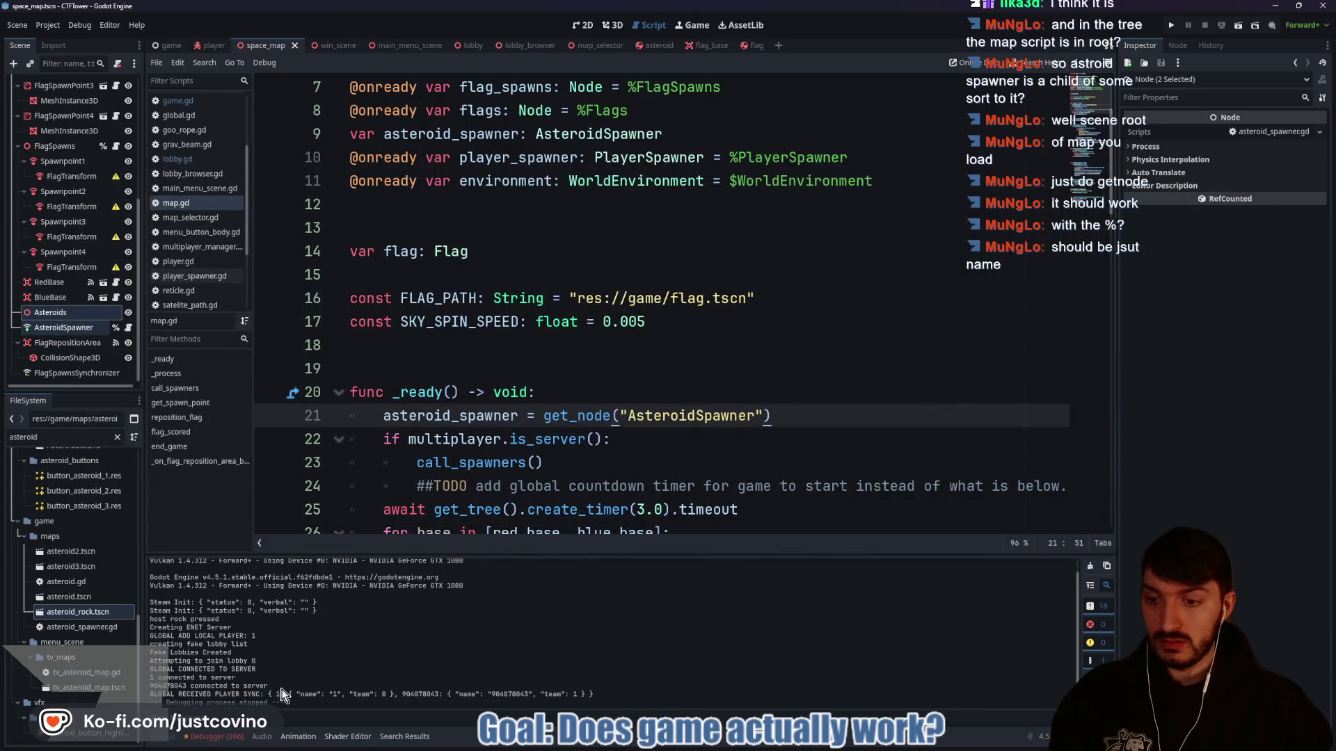
Show the debugger's Errors list and enlarge it to fill most of the screen.
{"action": "left_click", "coordinate": [216, 737]}
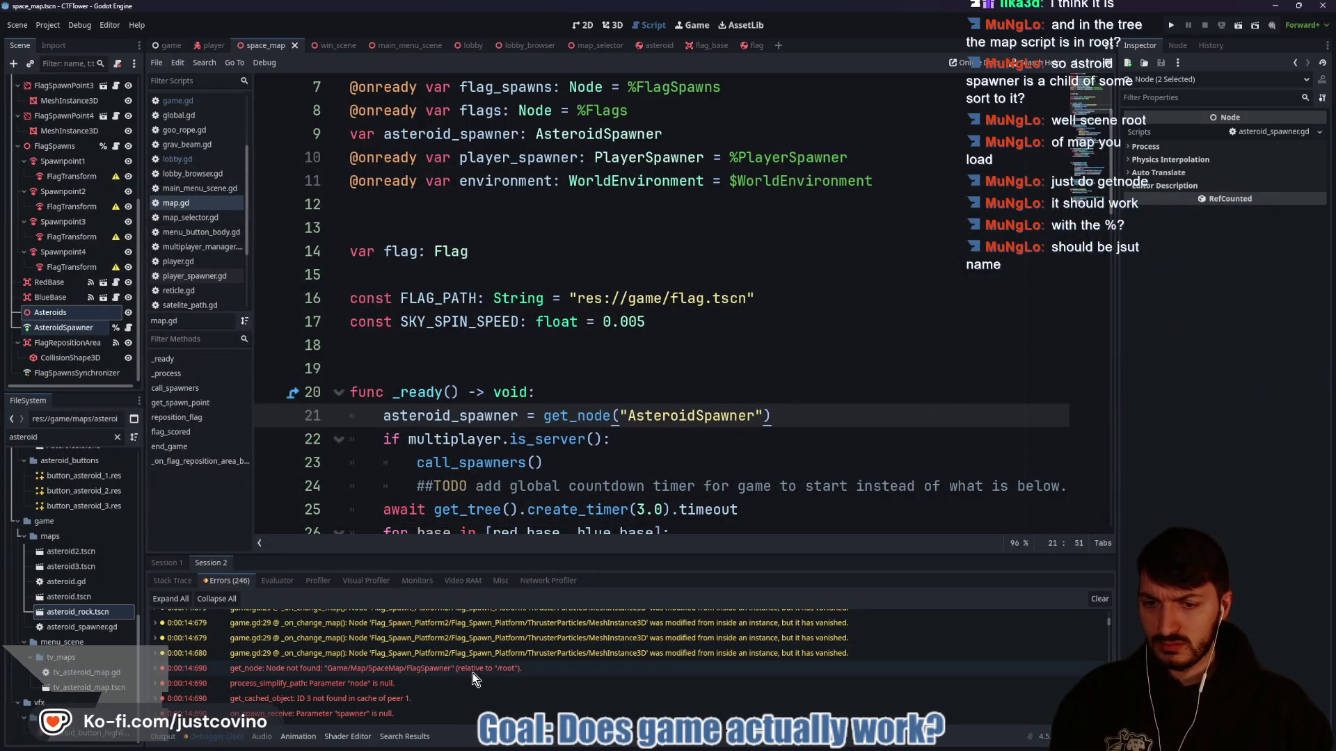
{"action": "scroll", "coordinate": [473, 673], "scroll_direction": "down", "scroll_amount": 2}
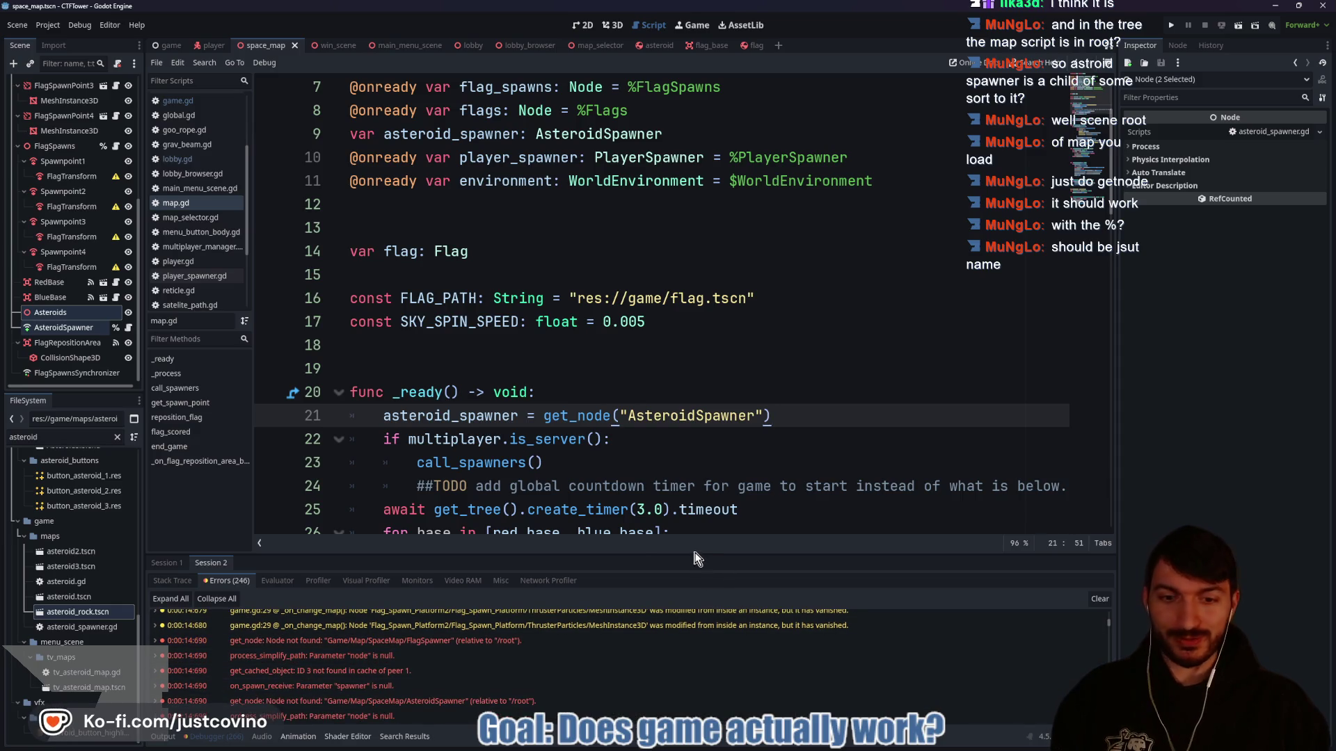
{"action": "left_click_drag", "start_coordinate": [695, 556], "coordinate": [689, 229]}
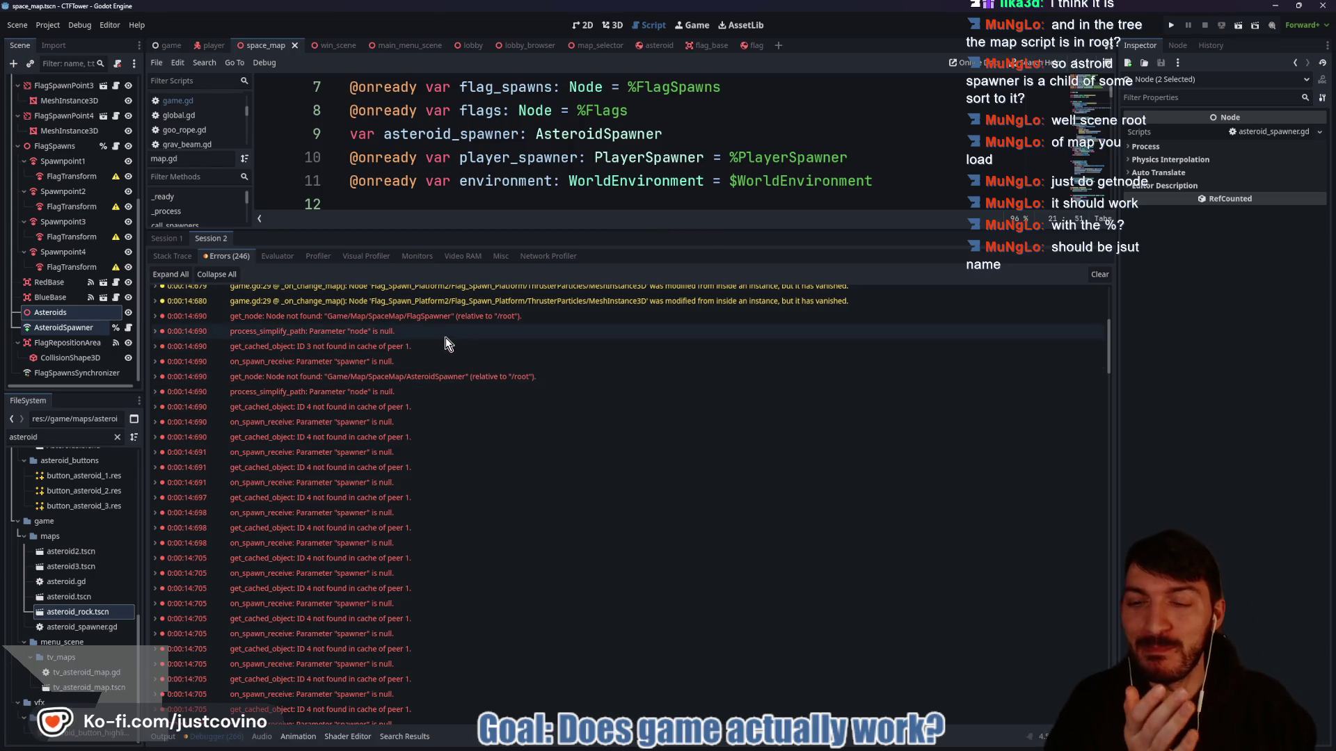
Select and expand the get_node error for Game/Map/SpaceMap/AsteroidSpawner to read its details.
{"action": "mouse_move", "coordinate": [446, 319]}
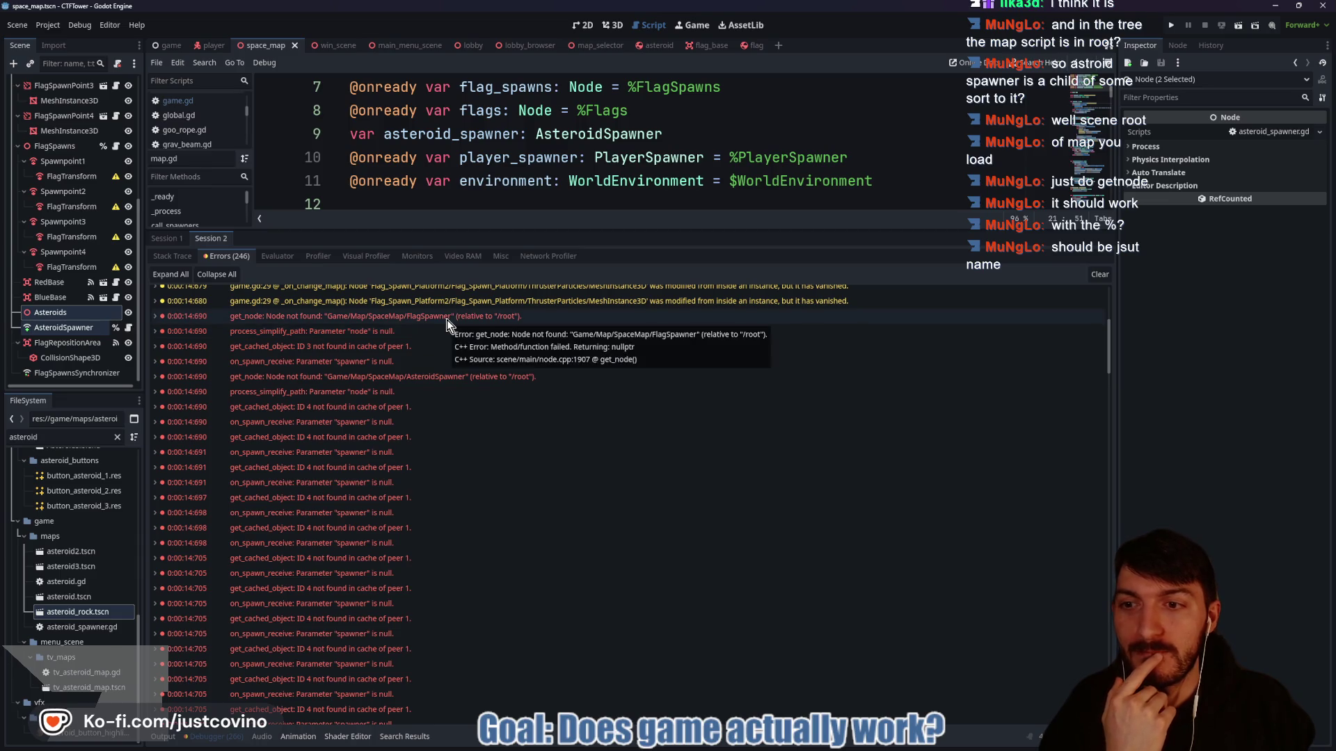
{"action": "left_click", "coordinate": [467, 380]}
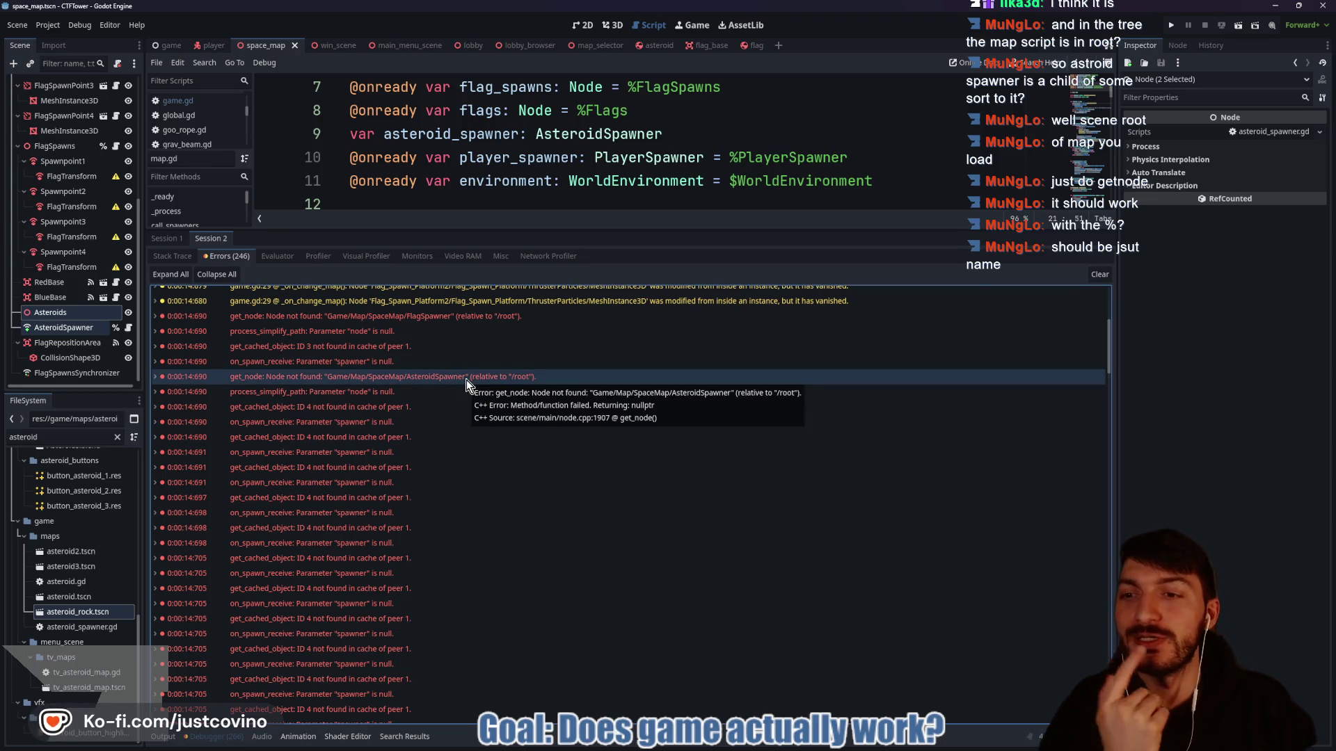
{"action": "left_click", "coordinate": [156, 377]}
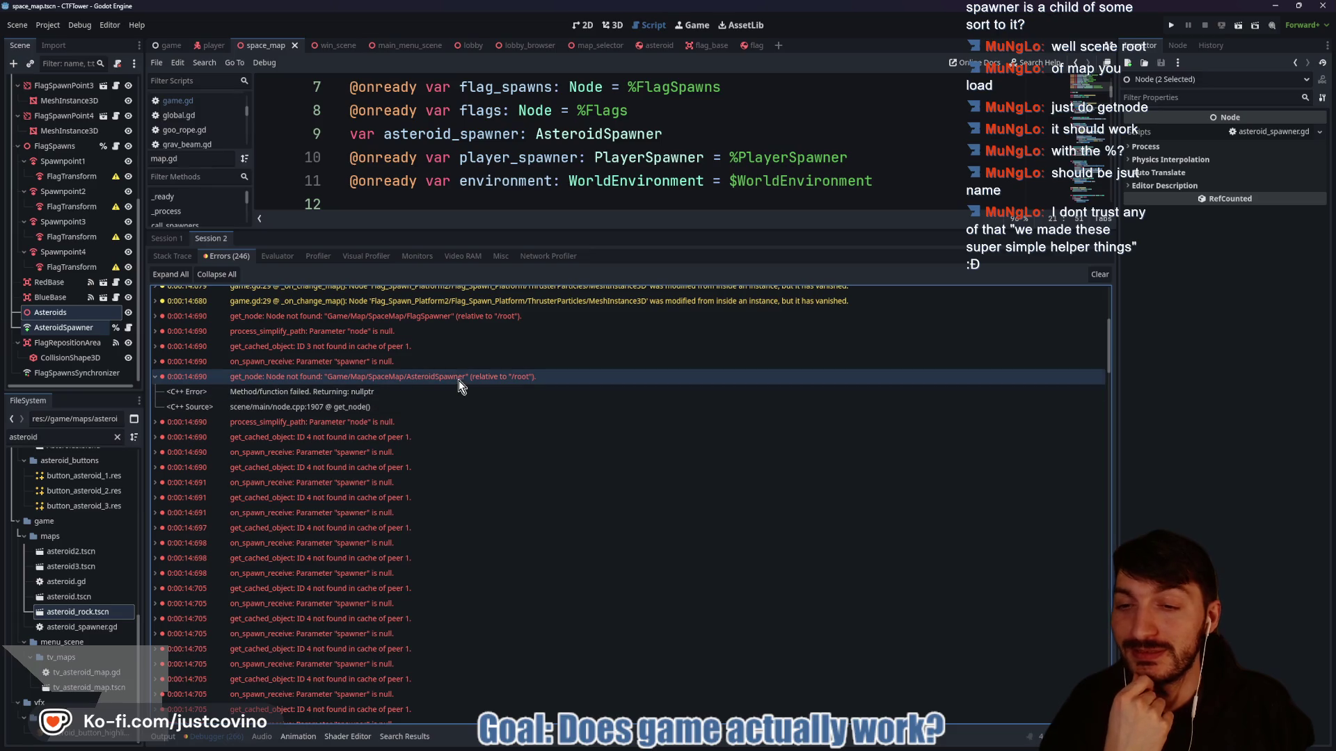
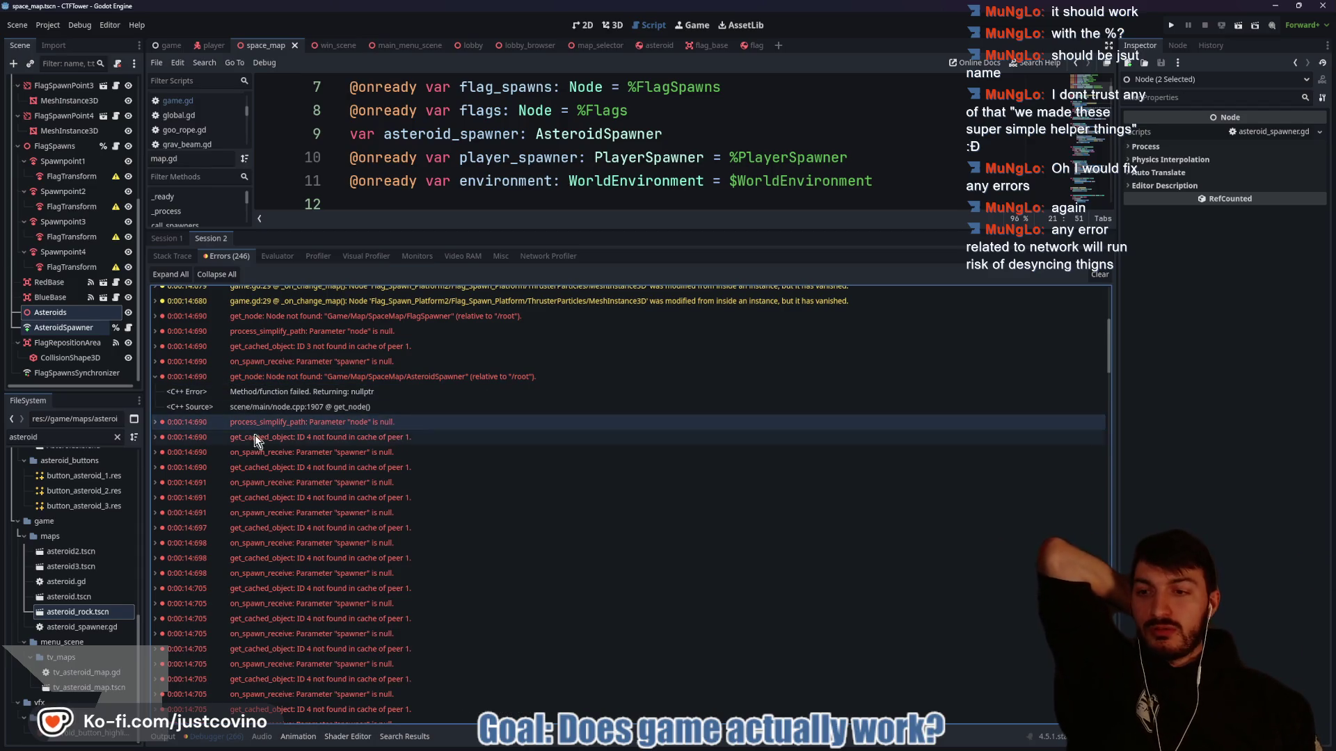
Clear the error list and delete the asteroid_spawner get_node line in _ready.
{"action": "left_click", "coordinate": [156, 423]}
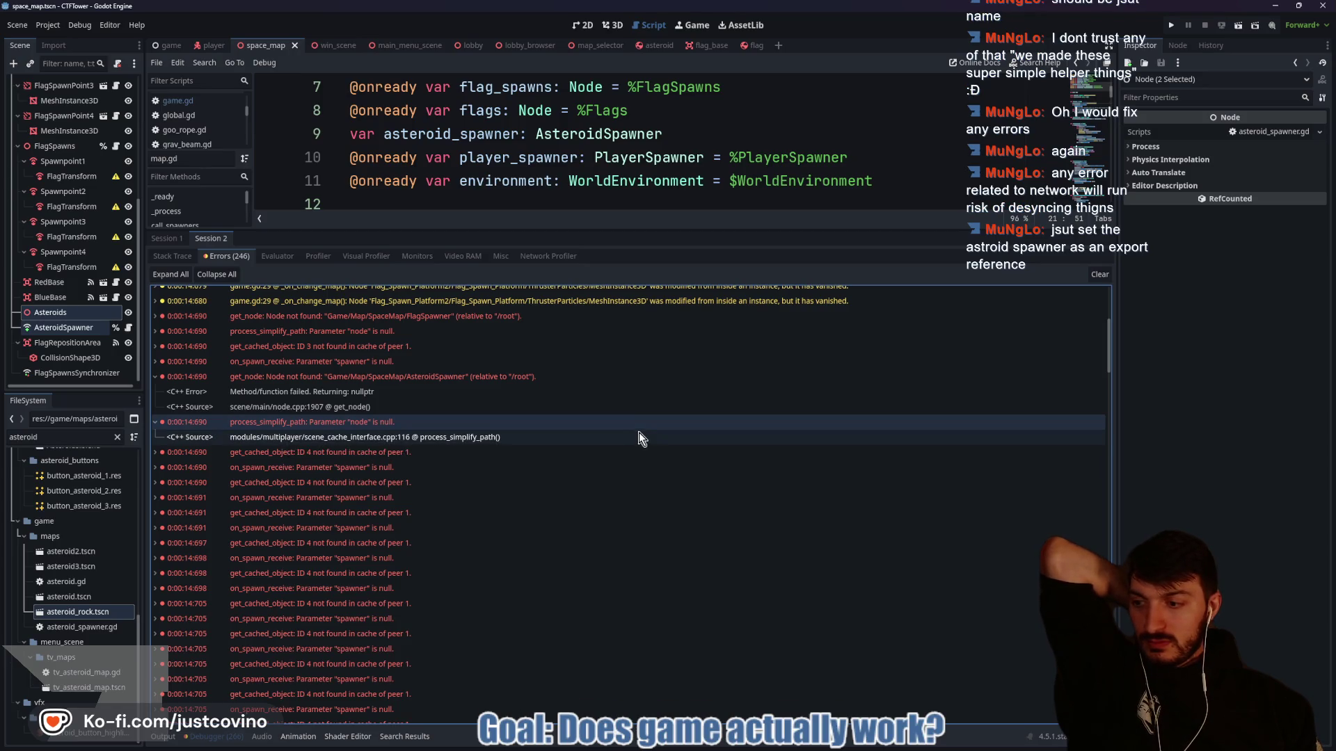
{"action": "left_click", "coordinate": [1101, 274]}
{"action": "left_click_drag", "start_coordinate": [786, 230], "coordinate": [786, 578]}
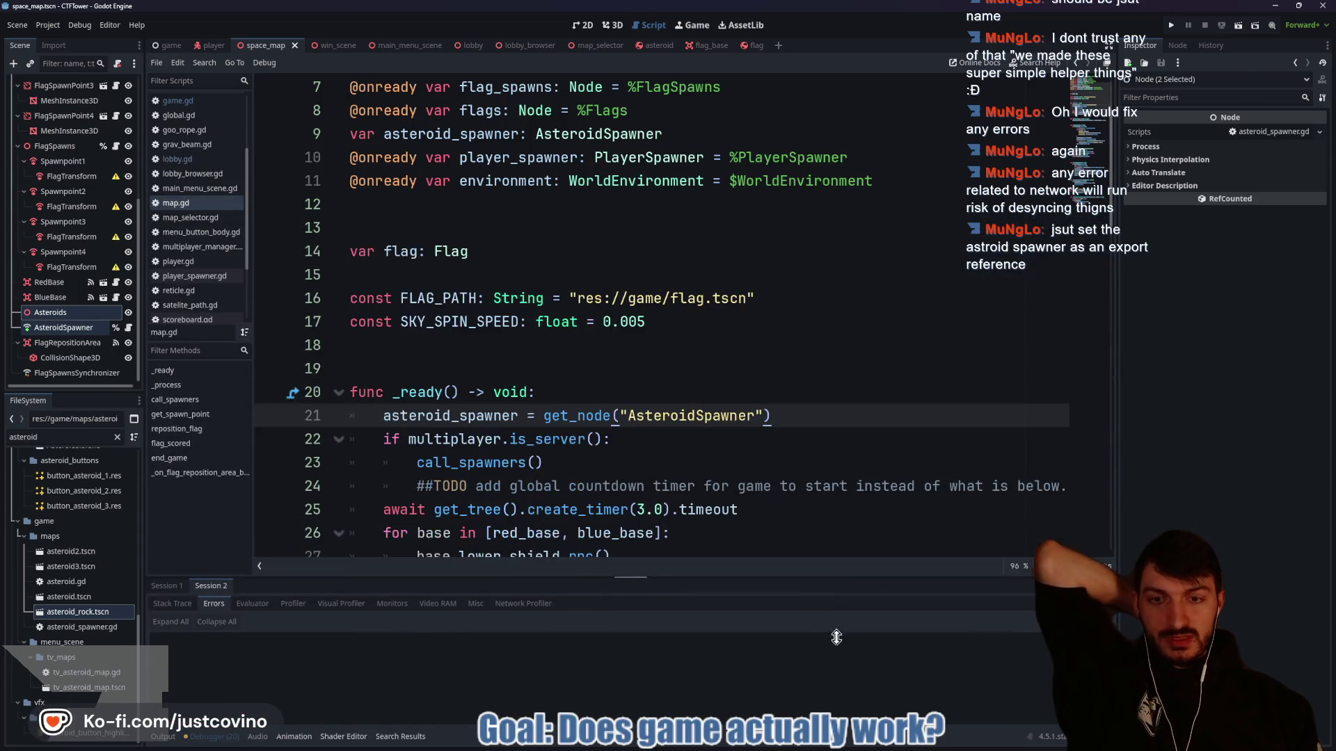
{"action": "left_click_drag", "start_coordinate": [772, 415], "coordinate": [334, 423]}
{"action": "key", "text": "BackSpace"}
{"action": "key", "text": "BackSpace"}
{"action": "scroll", "coordinate": [334, 422], "scroll_direction": "up", "scroll_amount": 2}
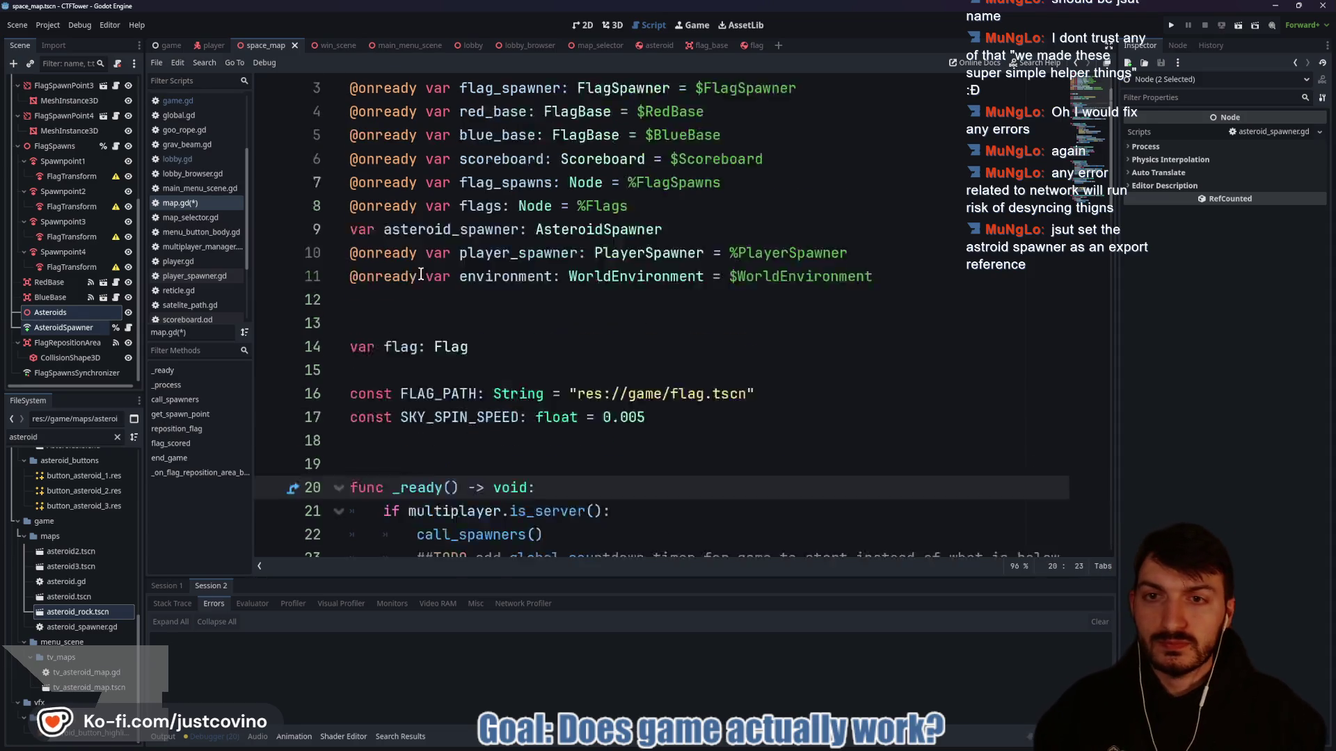
{"action": "left_click", "coordinate": [352, 276]}
{"action": "type", "text": "@export"}
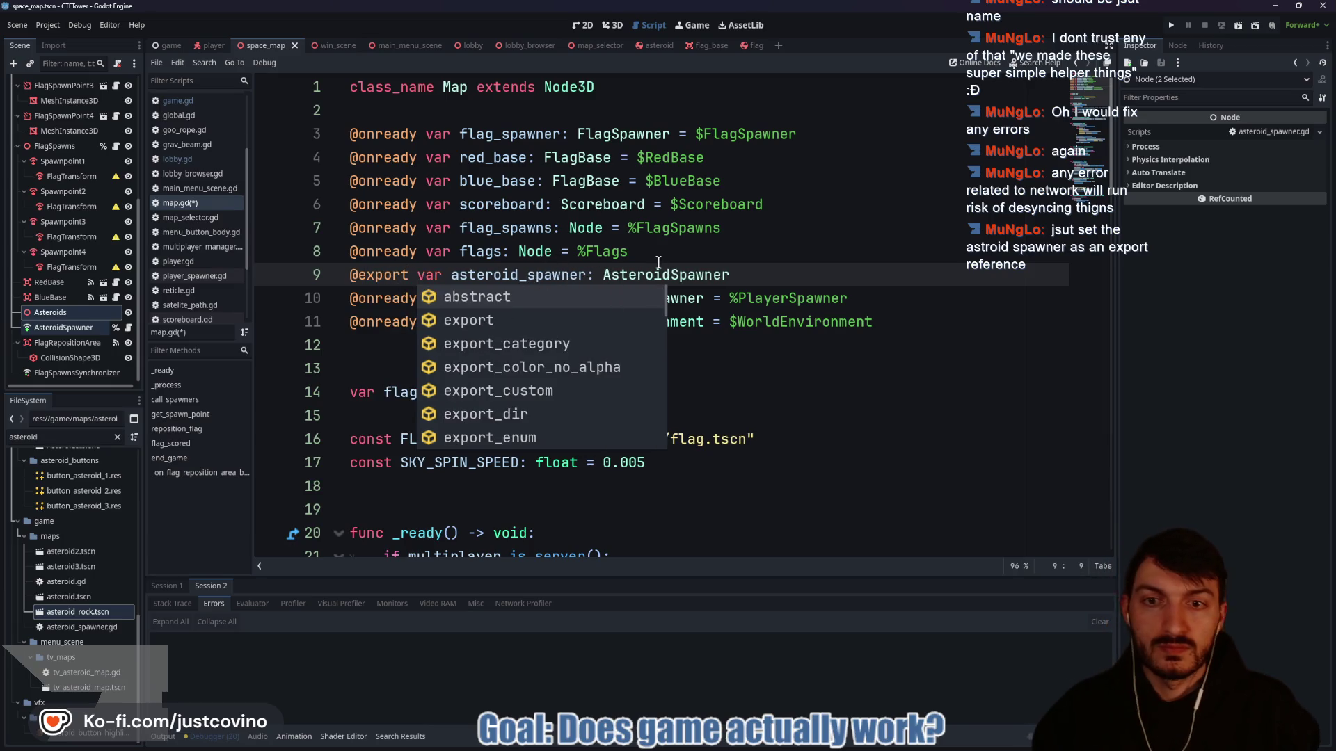
{"action": "left_click", "coordinate": [730, 274]}
{"action": "key", "text": "ctrl+s"}
Assign the AsteroidSpawner node to SpaceMap's Asteroid Spawner property and run the game.
{"action": "scroll", "coordinate": [59, 198], "scroll_direction": "up", "scroll_amount": 3}
{"action": "scroll", "coordinate": [59, 198], "scroll_direction": "up", "scroll_amount": 3}
{"action": "left_click", "coordinate": [45, 84]}
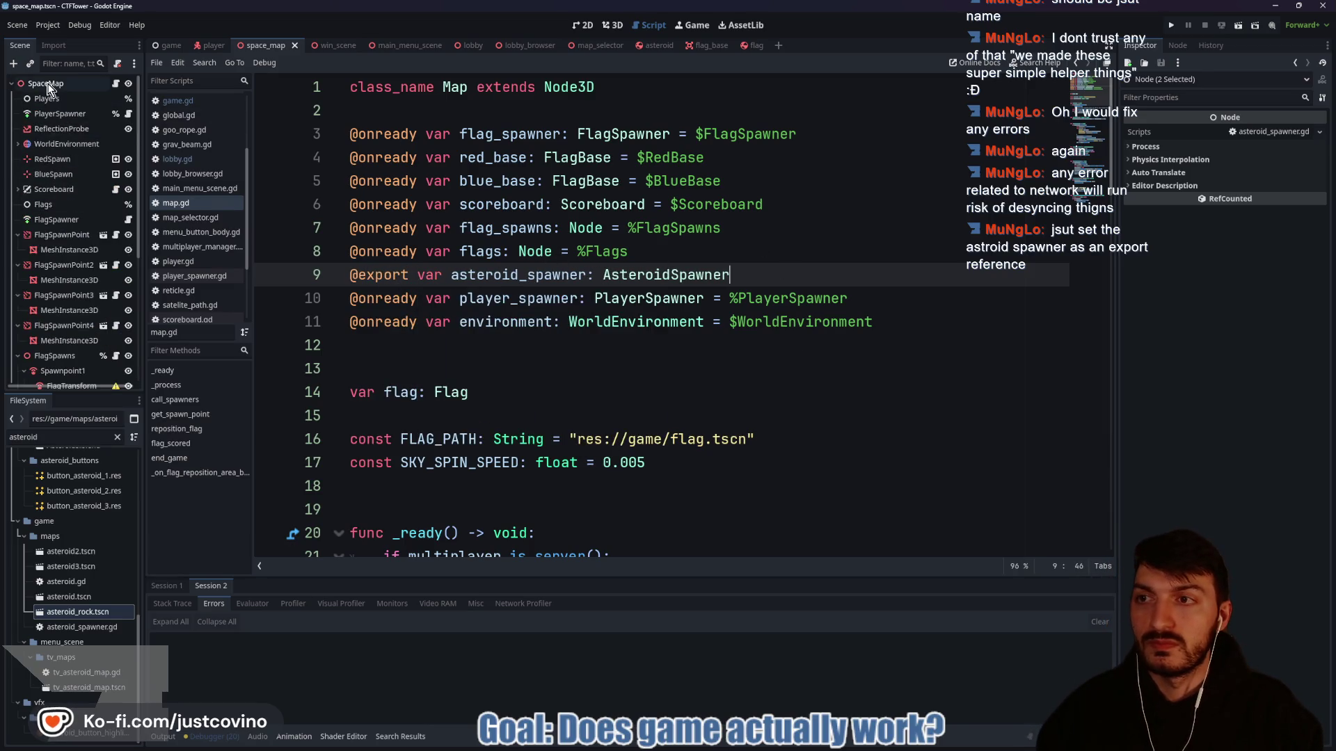
{"action": "left_click", "coordinate": [1268, 131]}
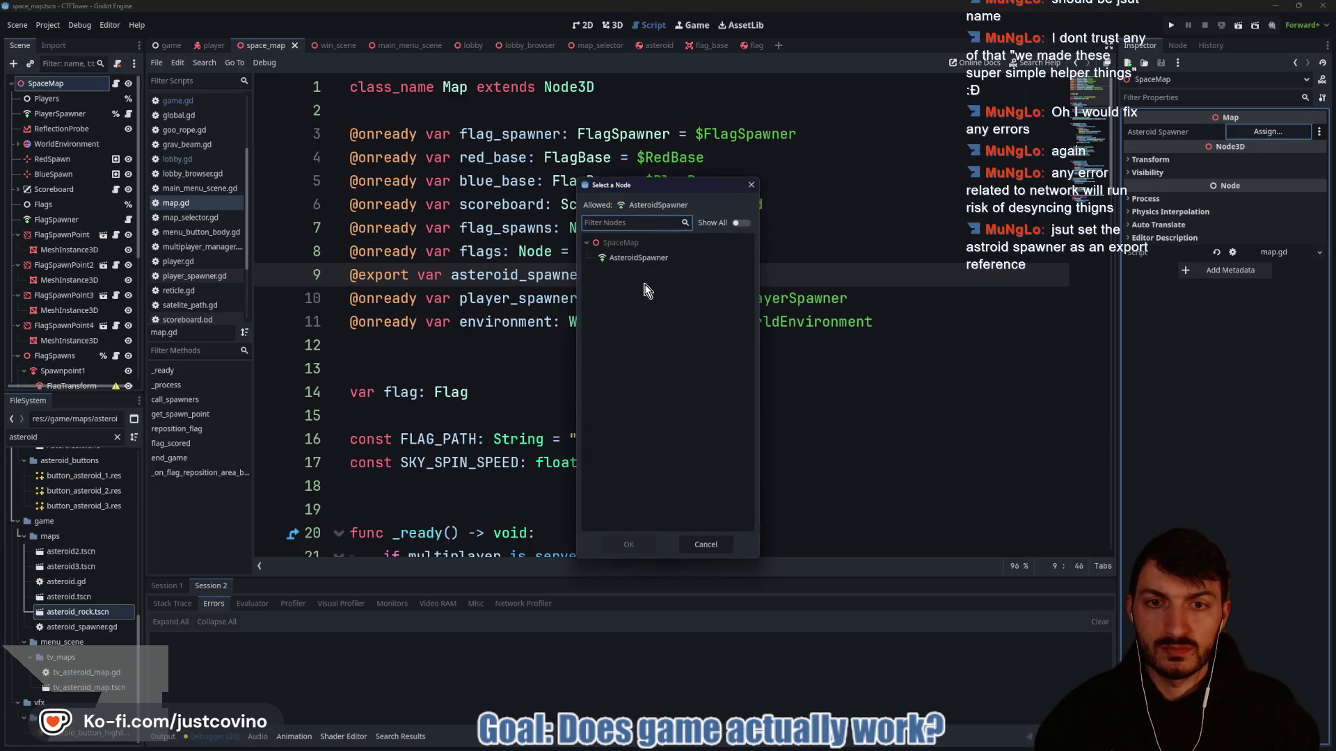
{"action": "left_click", "coordinate": [628, 545]}
{"action": "left_click", "coordinate": [540, 347]}
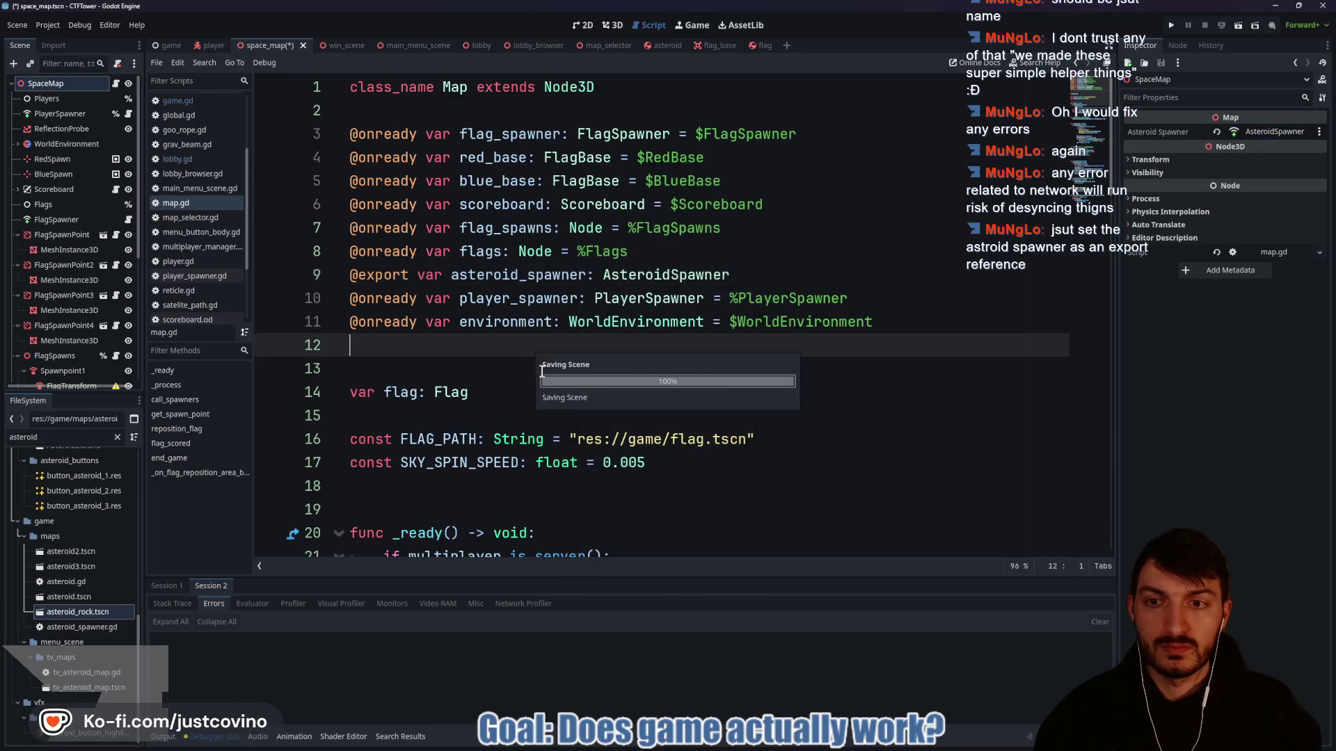
{"action": "left_click", "coordinate": [1168, 28]}
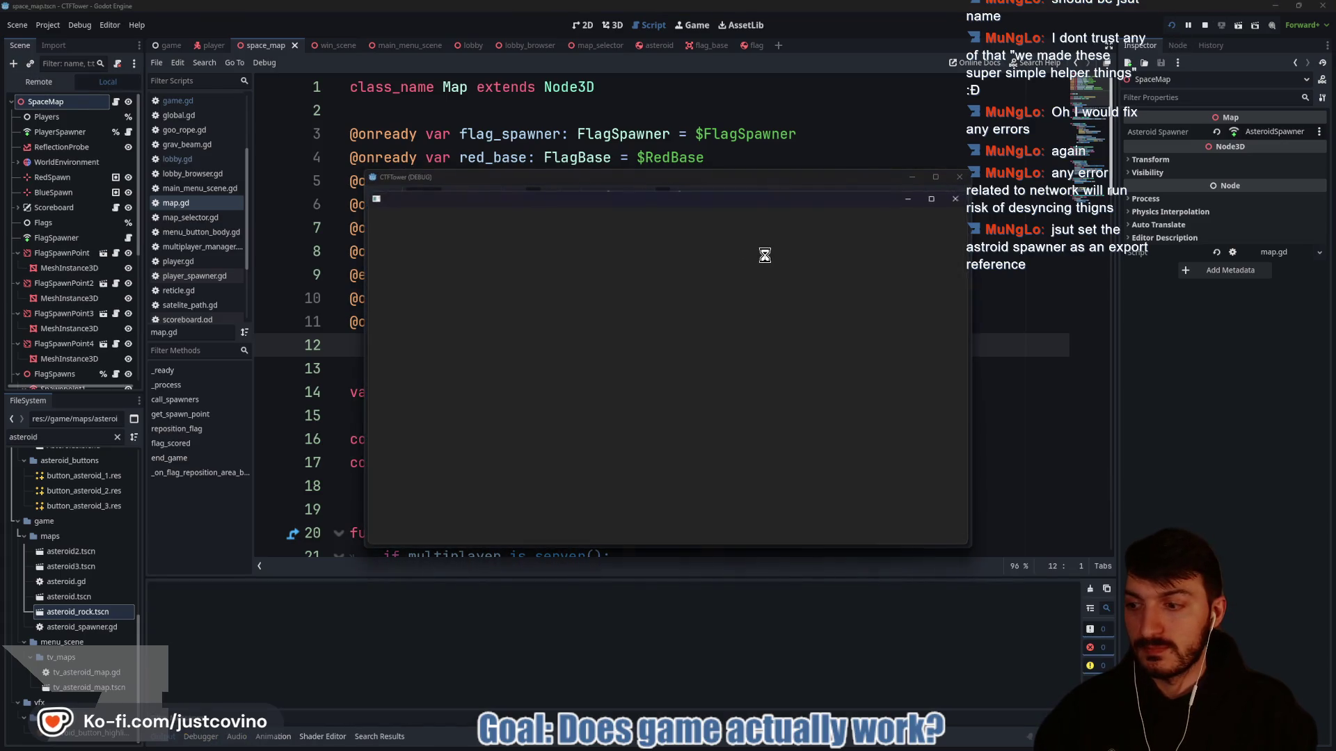
Tile both game windows, host in the left, join from the right, start, then view errors.
{"action": "left_click_drag", "start_coordinate": [658, 180], "coordinate": [342, 189]}
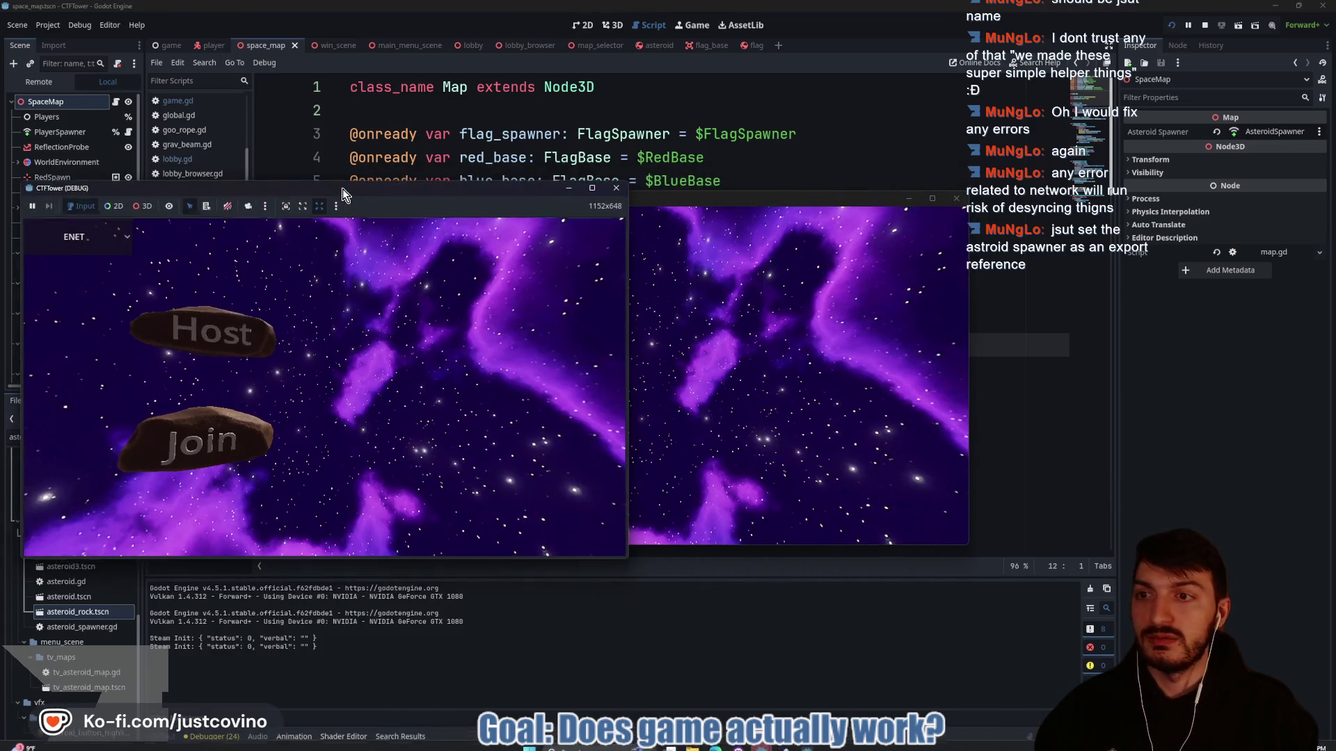
{"action": "left_click_drag", "start_coordinate": [703, 189], "coordinate": [992, 195]}
{"action": "left_click", "coordinate": [240, 335]}
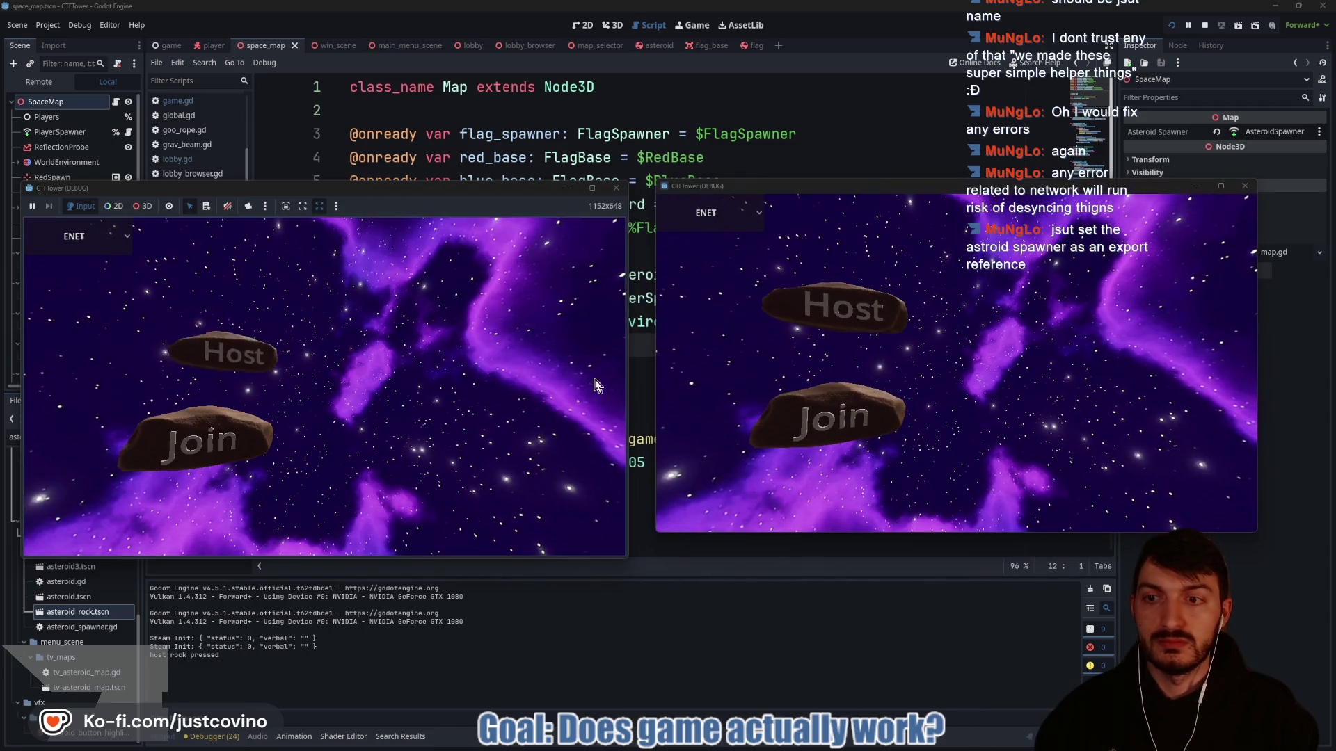
{"action": "left_click", "coordinate": [838, 417]}
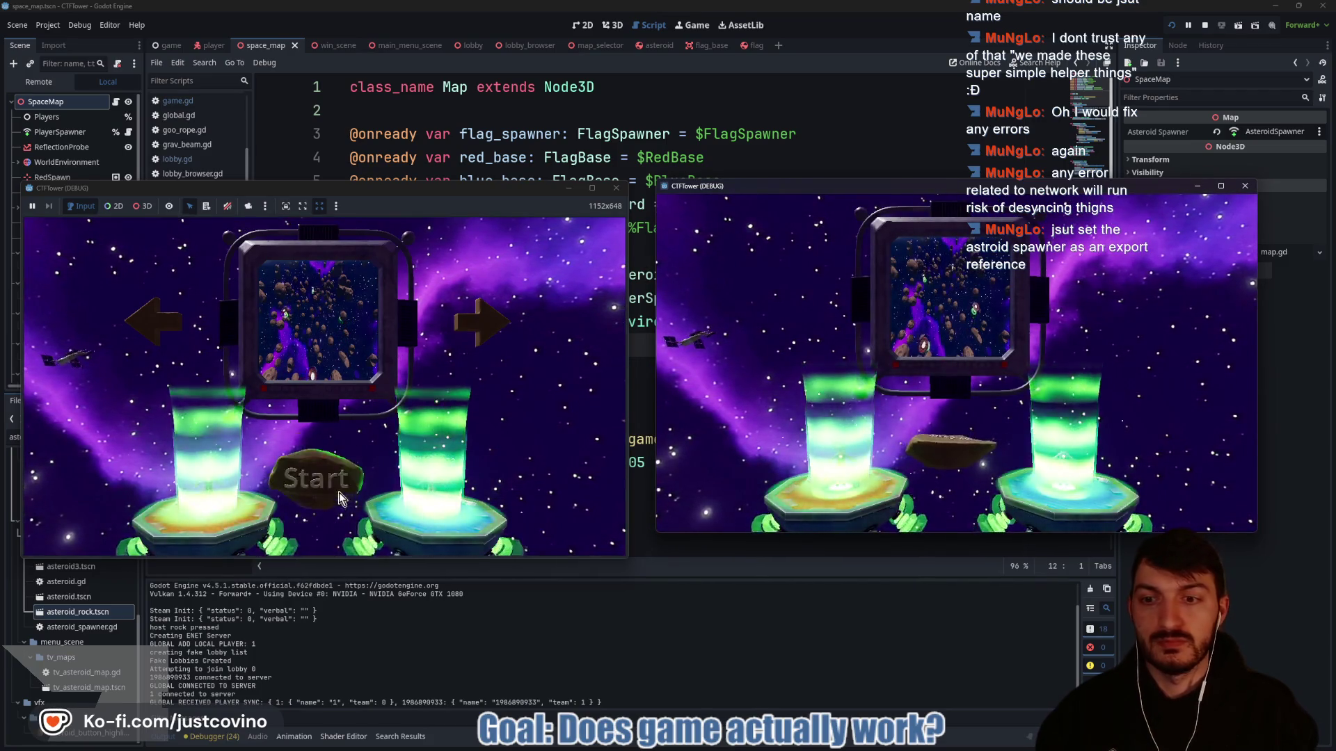
{"action": "left_click", "coordinate": [307, 463]}
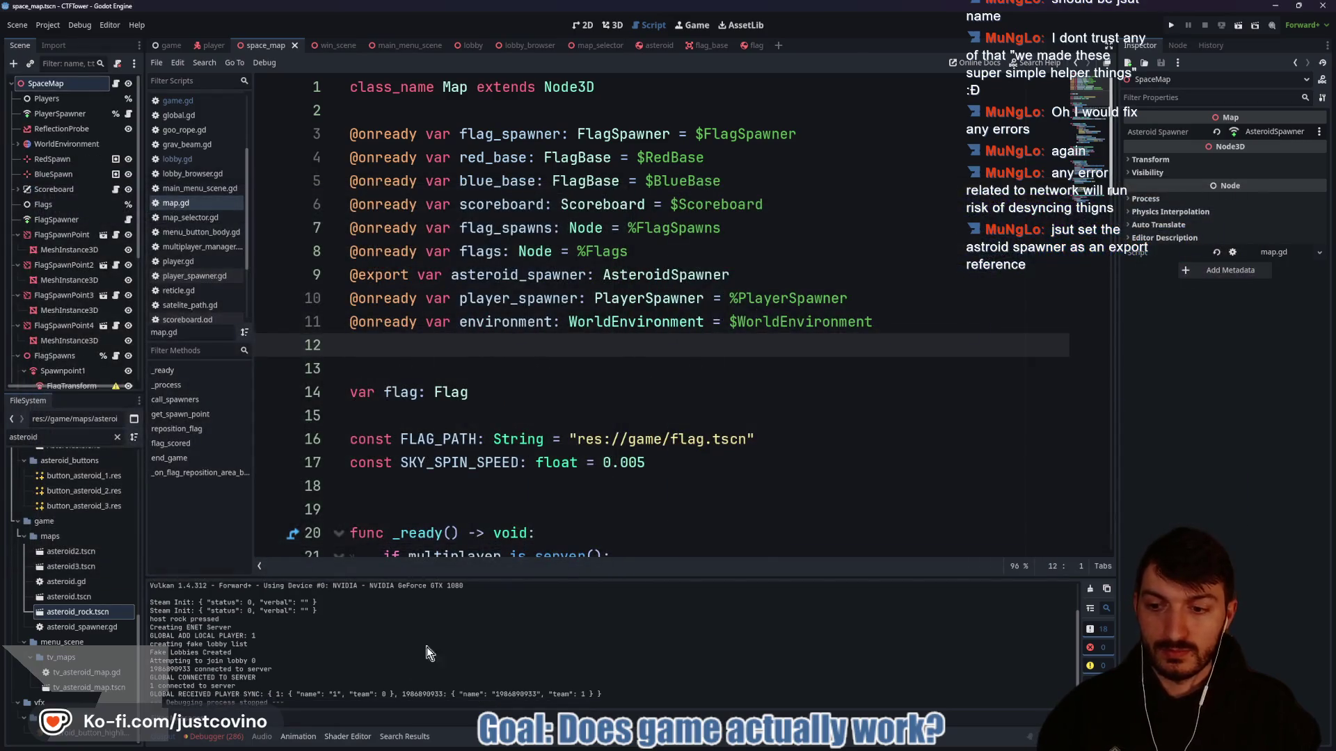
{"action": "left_click", "coordinate": [218, 737]}
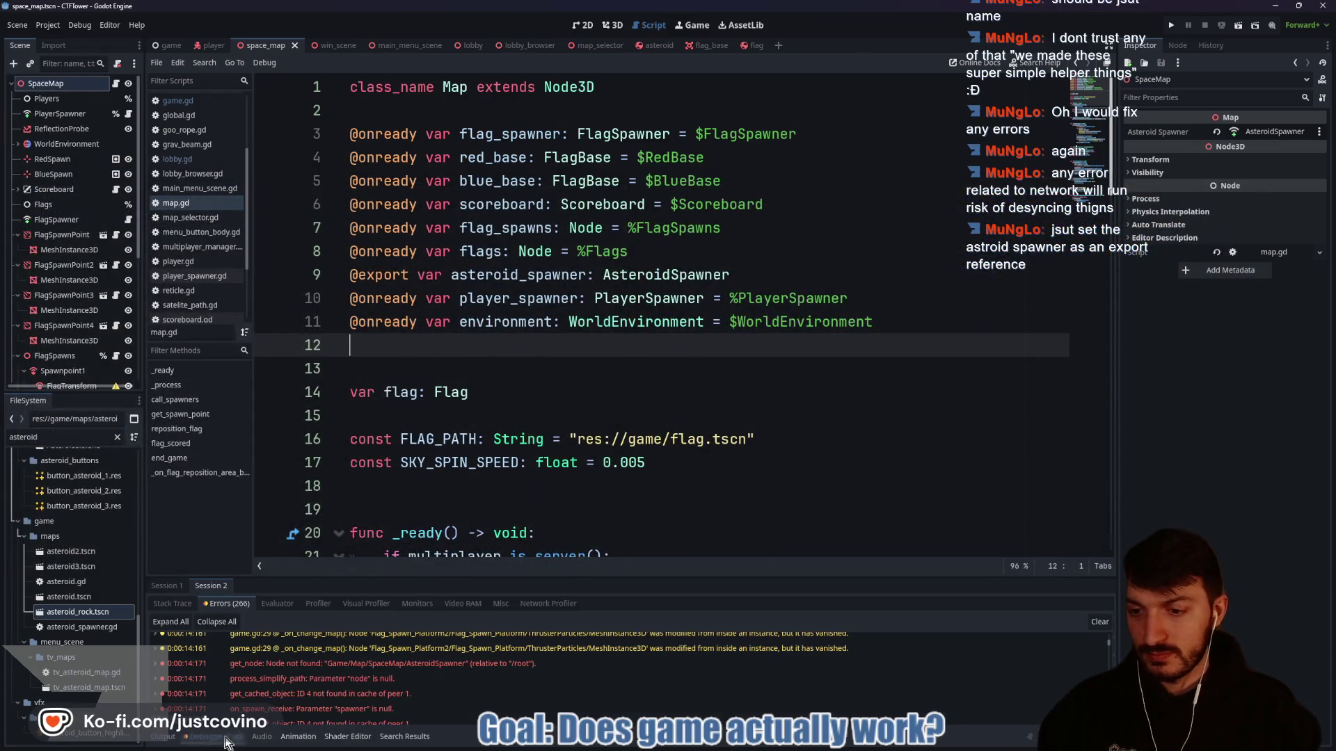
{"action": "left_click", "coordinate": [474, 666]}
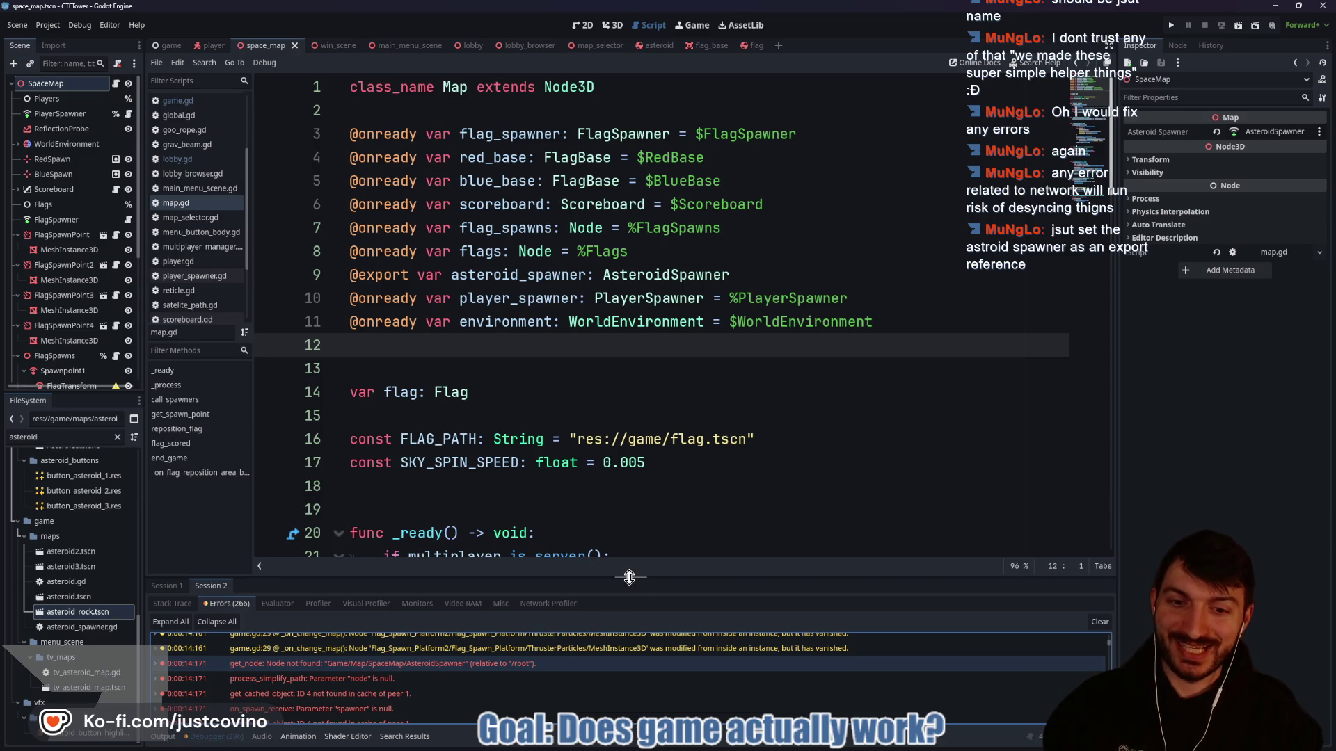
{"action": "left_click_drag", "start_coordinate": [487, 576], "coordinate": [499, 311]}
{"action": "mouse_move", "coordinate": [485, 420]}
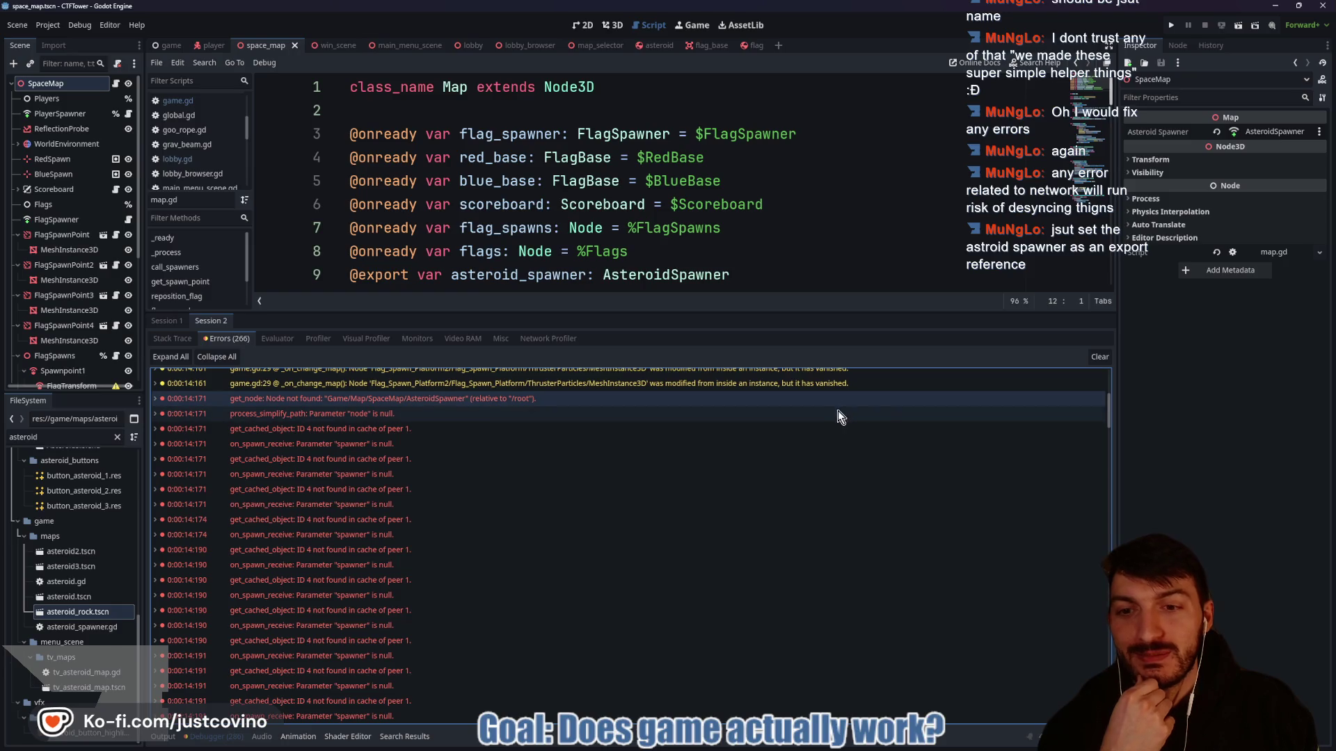
{"action": "mouse_move", "coordinate": [704, 403]}
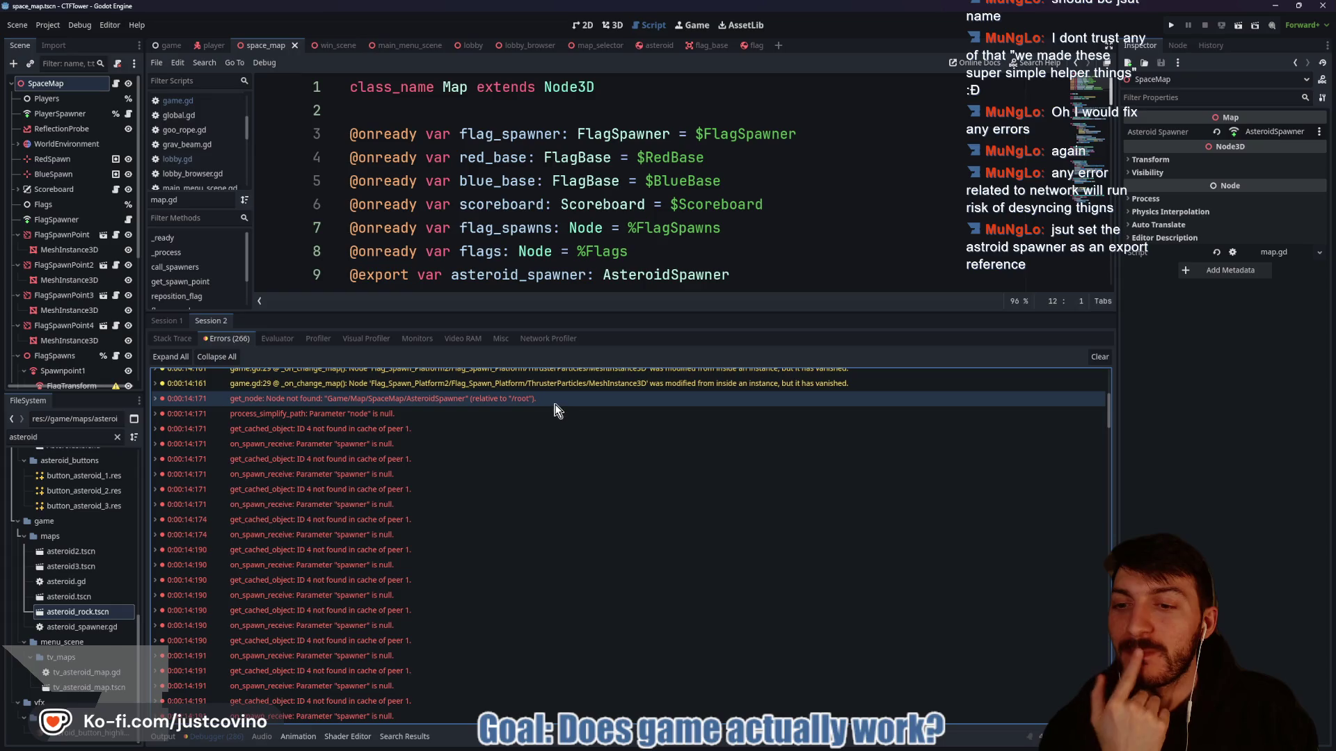
{"action": "mouse_move", "coordinate": [549, 407]}
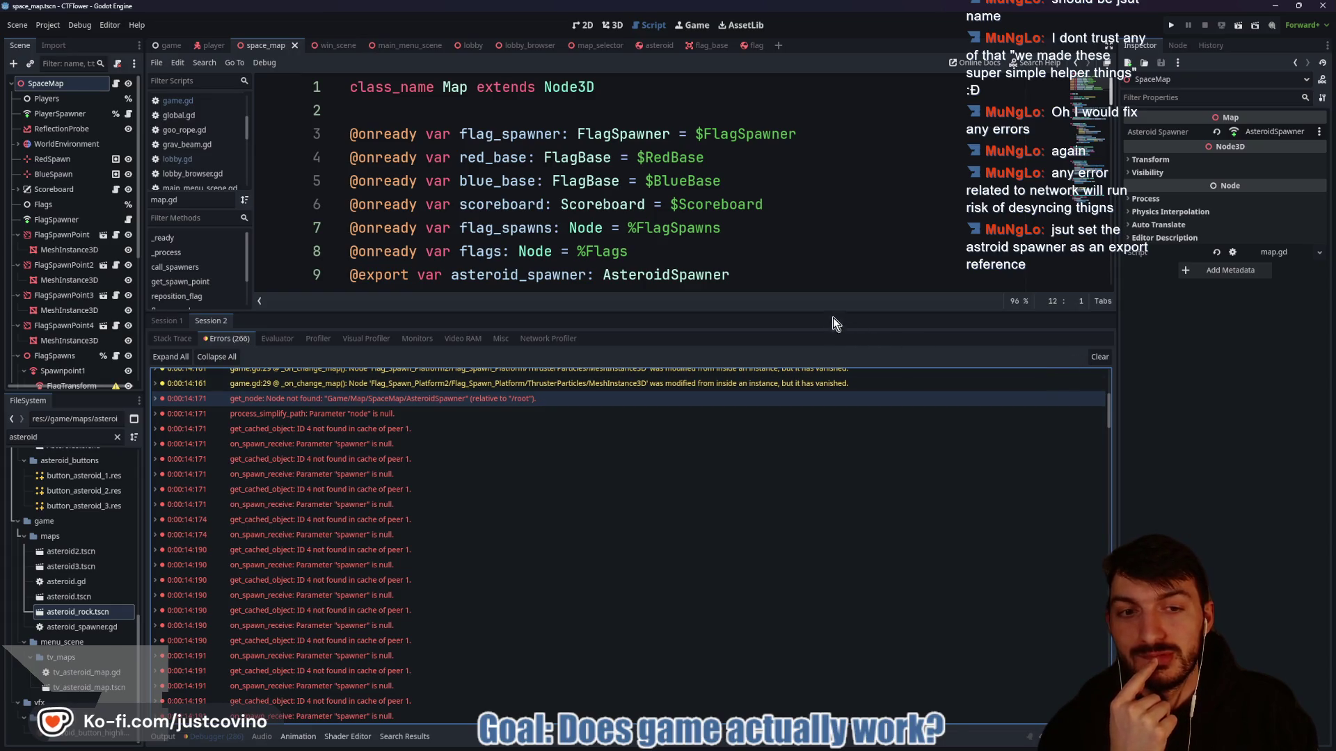
{"action": "mouse_move", "coordinate": [818, 312]}
{"action": "left_mouse_down"}
{"action": "mouse_move", "coordinate": [800, 506]}
{"action": "mouse_move", "coordinate": [793, 398]}
{"action": "mouse_move", "coordinate": [744, 619]}
{"action": "left_mouse_up"}
{"action": "scroll", "coordinate": [691, 447], "scroll_direction": "down", "scroll_amount": 2}
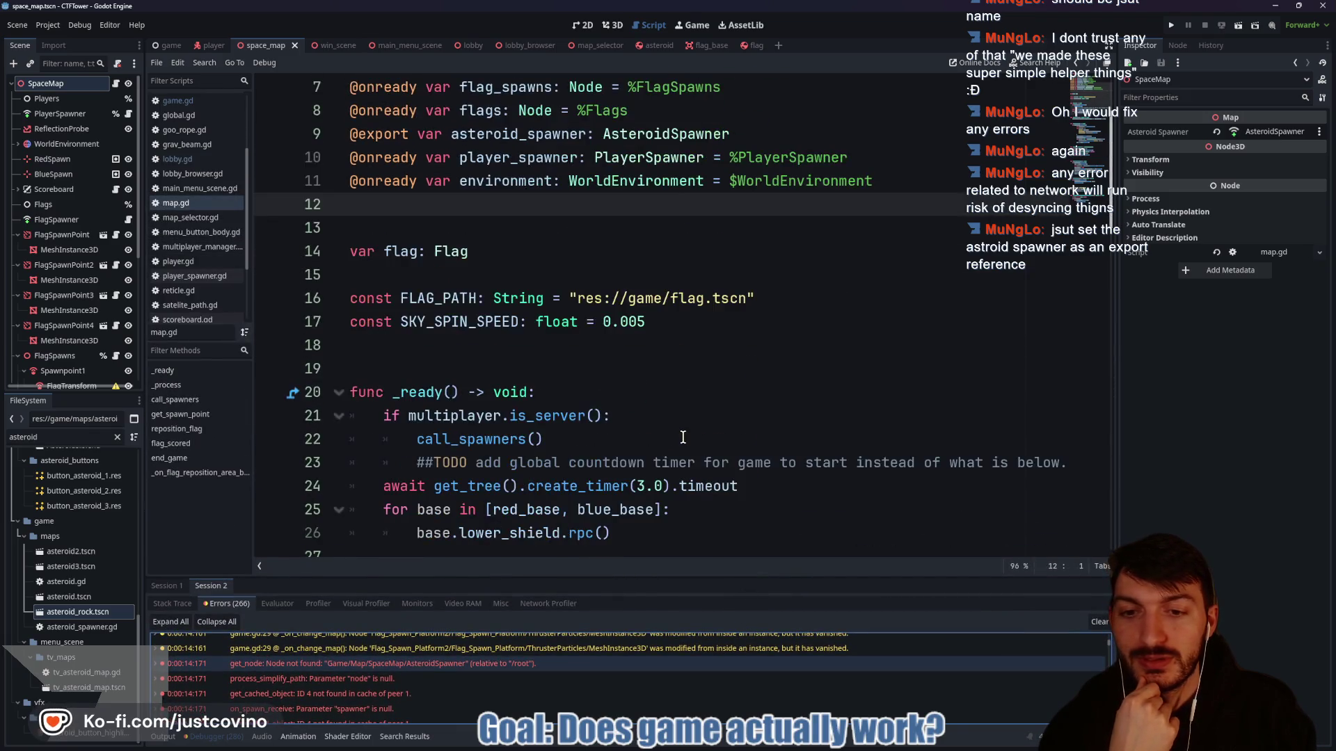
{"action": "scroll", "coordinate": [678, 434], "scroll_direction": "up", "scroll_amount": 2}
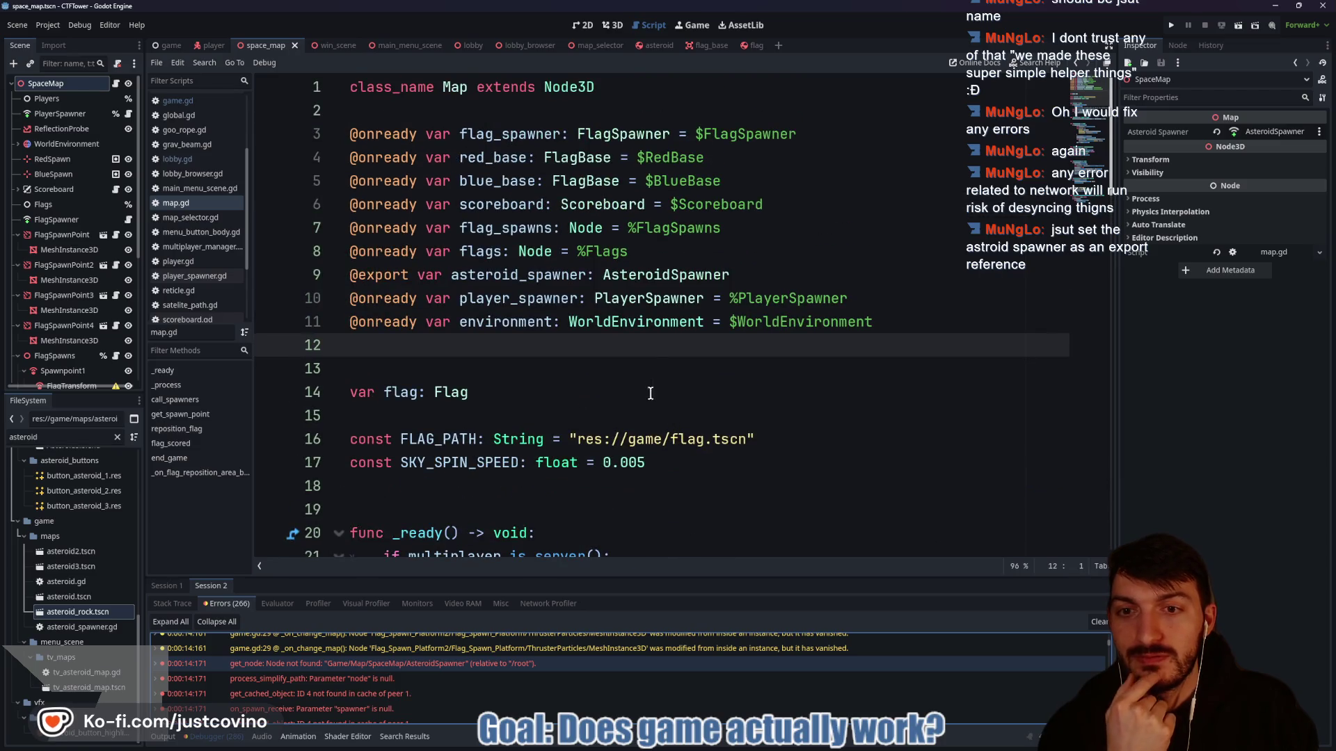
{"action": "mouse_move", "coordinate": [644, 320]}
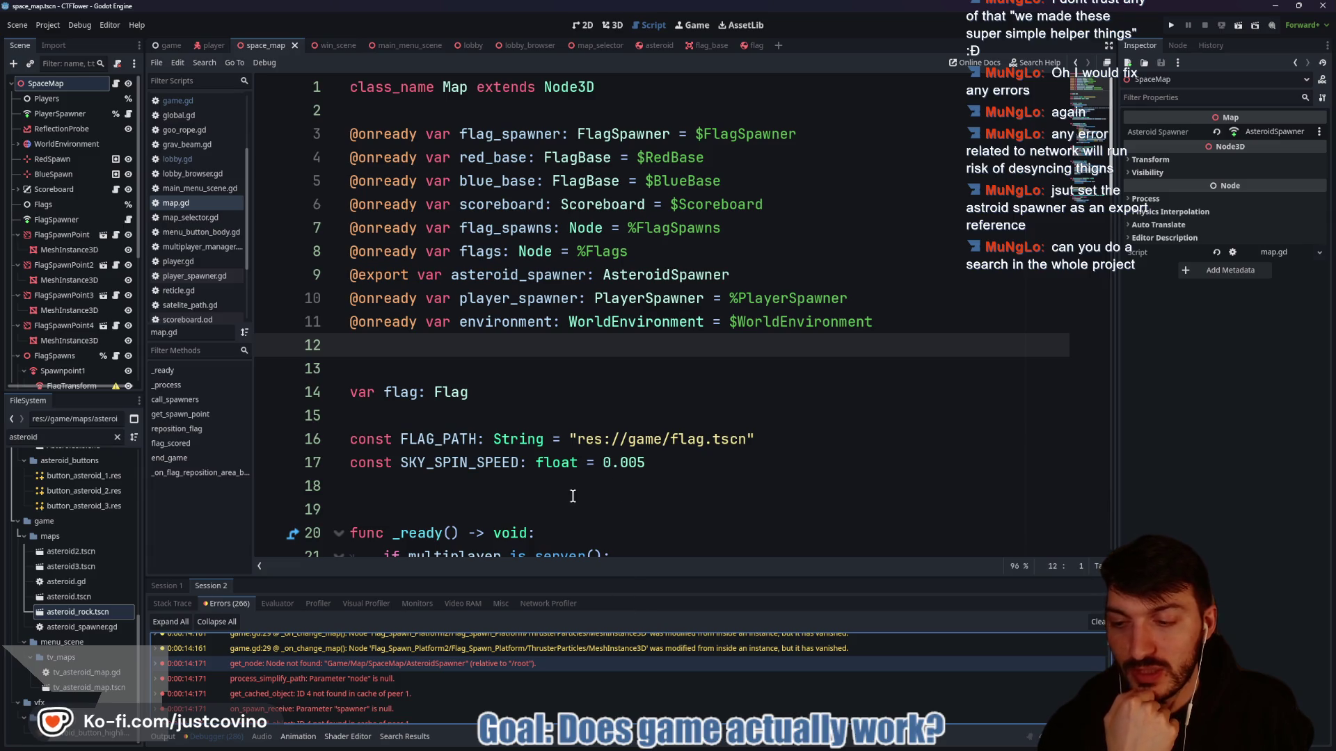
Search the whole project for asteroid_spawner and jump to its line 42 use.
{"action": "double_click", "coordinate": [497, 276]}
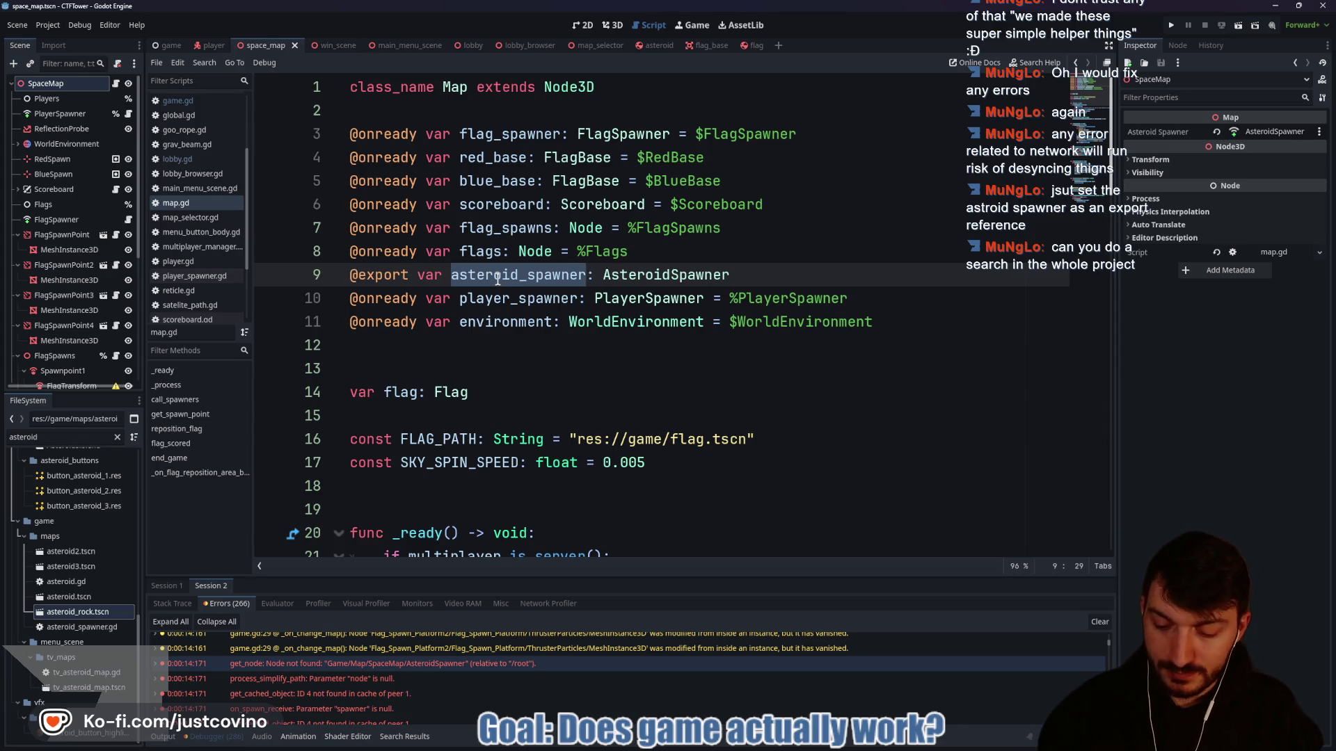
{"action": "key", "text": "ctrl+shift+f"}
{"action": "left_click", "coordinate": [654, 435]}
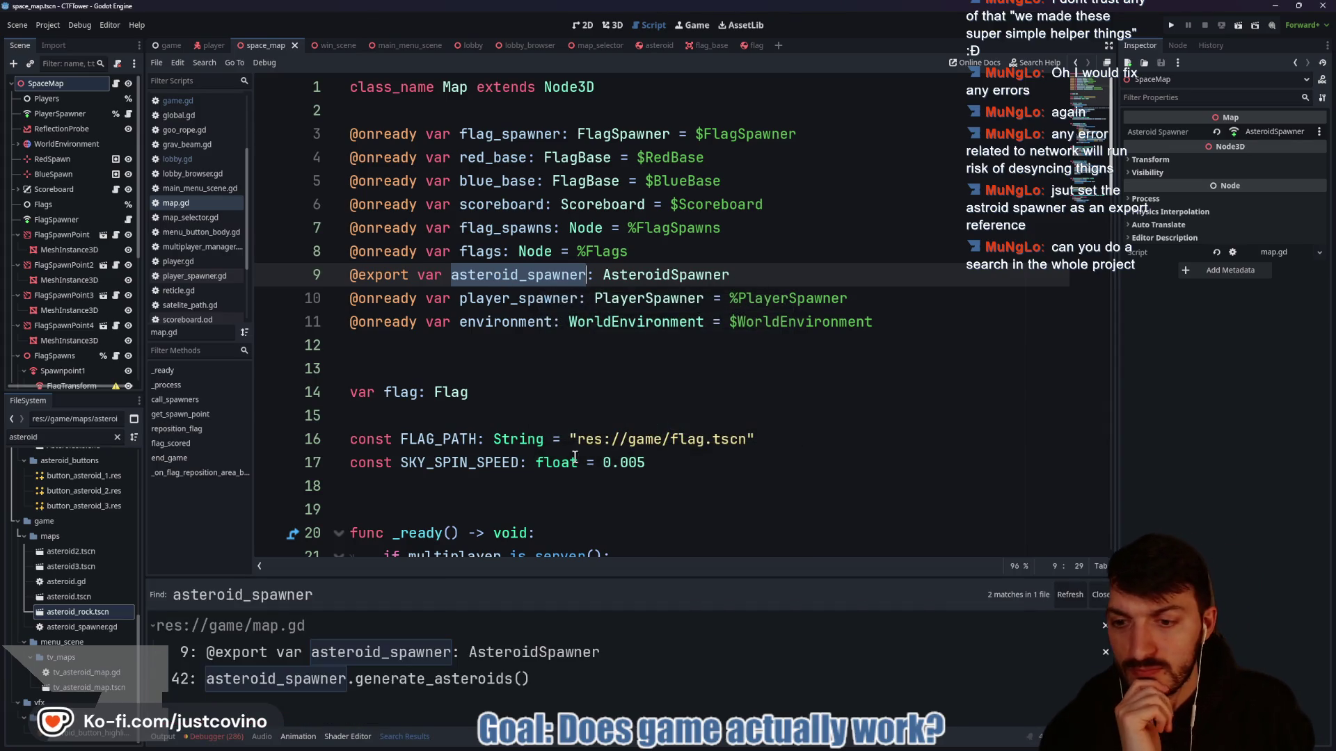
{"action": "left_click", "coordinate": [473, 682]}
Look over the asteroid_spawner matches and enlarge the search results panel.
{"action": "scroll", "coordinate": [642, 456], "scroll_direction": "down", "scroll_amount": 1}
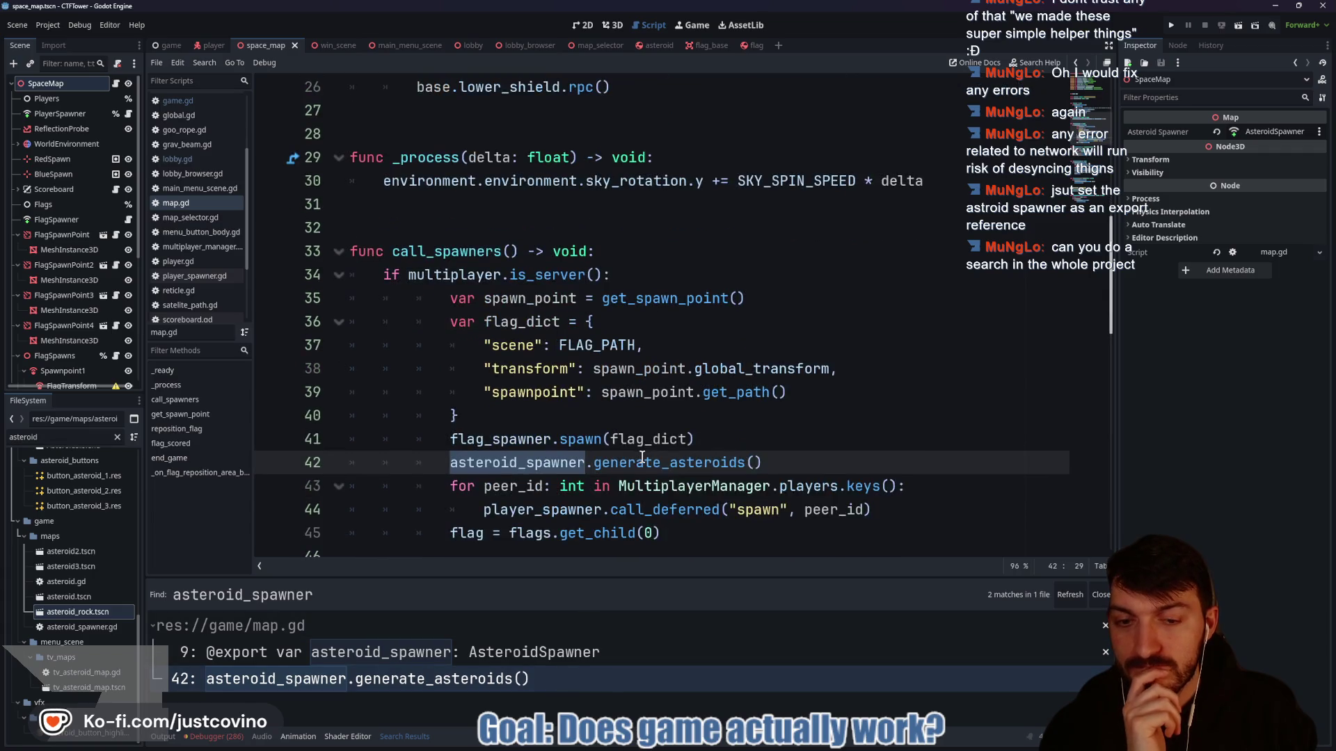
{"action": "mouse_move", "coordinate": [556, 468]}
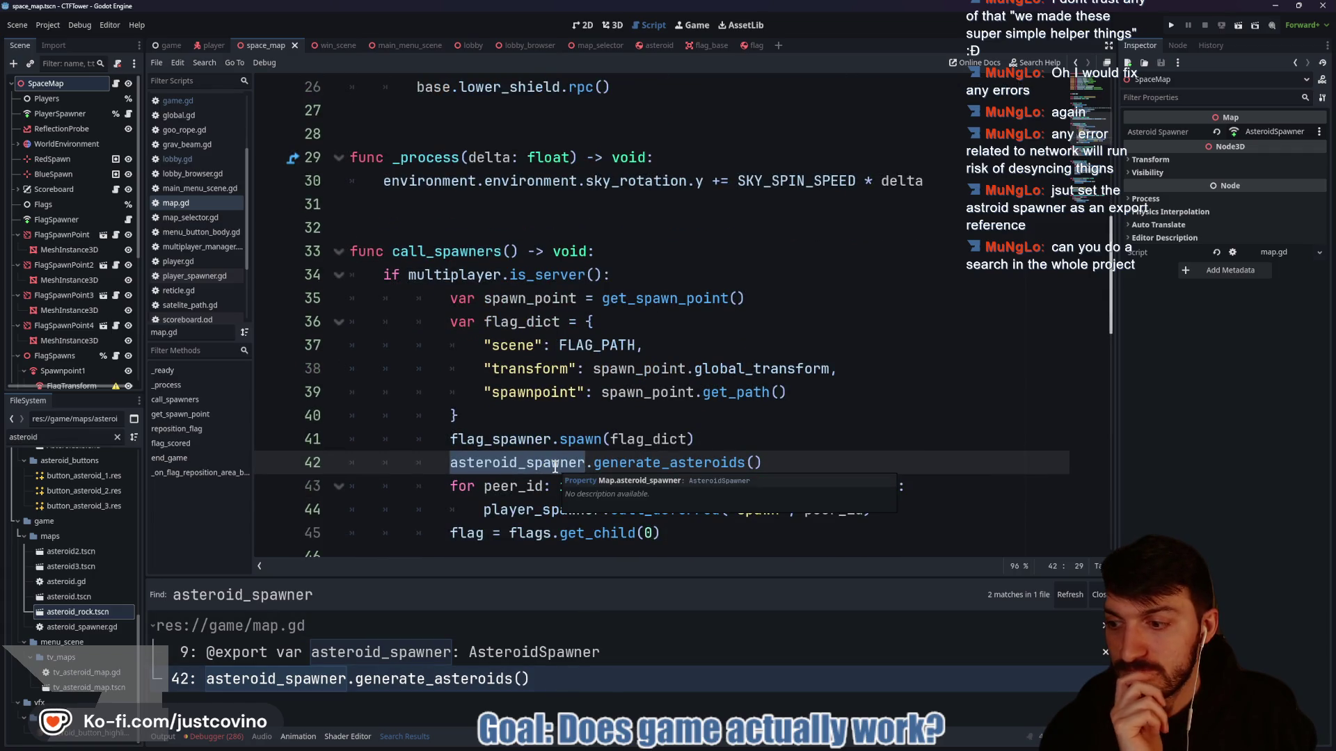
{"action": "scroll", "coordinate": [554, 465], "scroll_direction": "up", "scroll_amount": 1}
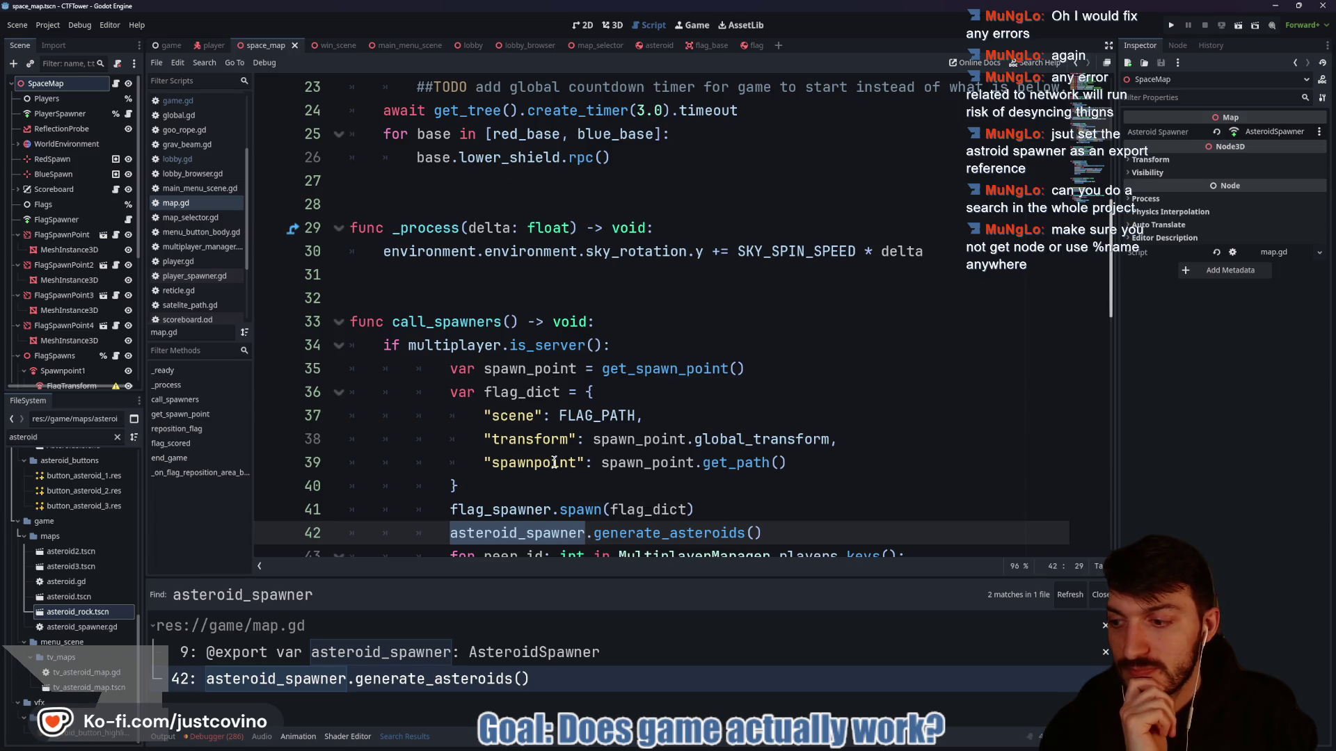
{"action": "scroll", "coordinate": [555, 463], "scroll_direction": "down", "scroll_amount": 4}
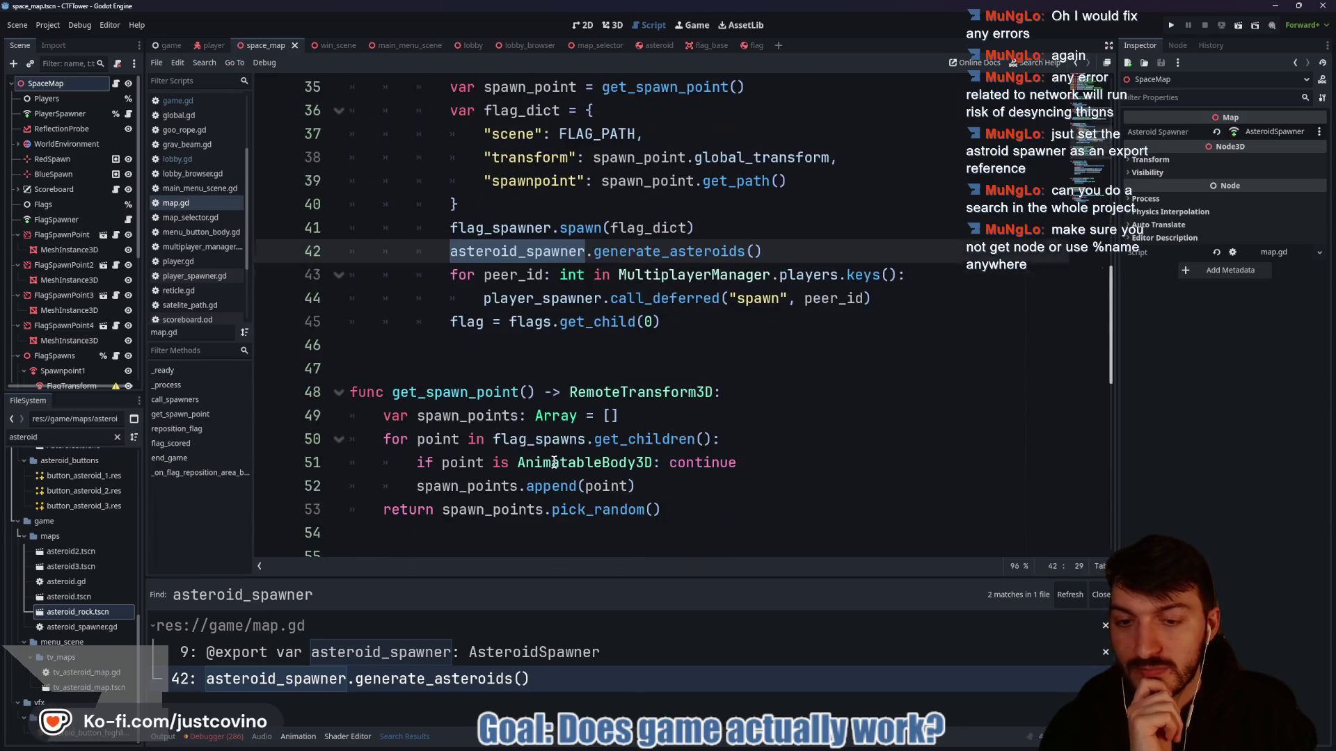
{"action": "scroll", "coordinate": [554, 463], "scroll_direction": "up", "scroll_amount": 4}
{"action": "scroll", "coordinate": [555, 462], "scroll_direction": "down", "scroll_amount": 3}
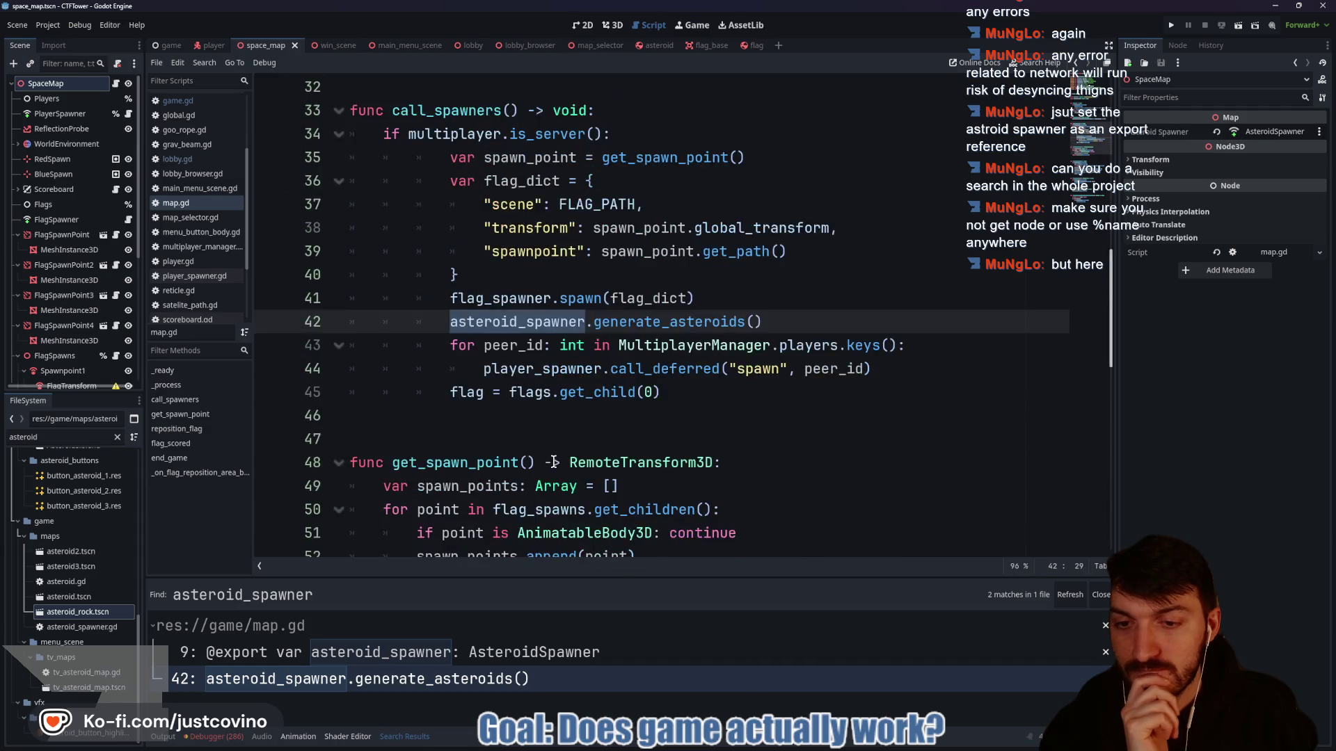
{"action": "scroll", "coordinate": [554, 462], "scroll_direction": "up", "scroll_amount": 4}
{"action": "scroll", "coordinate": [554, 463], "scroll_direction": "up", "scroll_amount": 6}
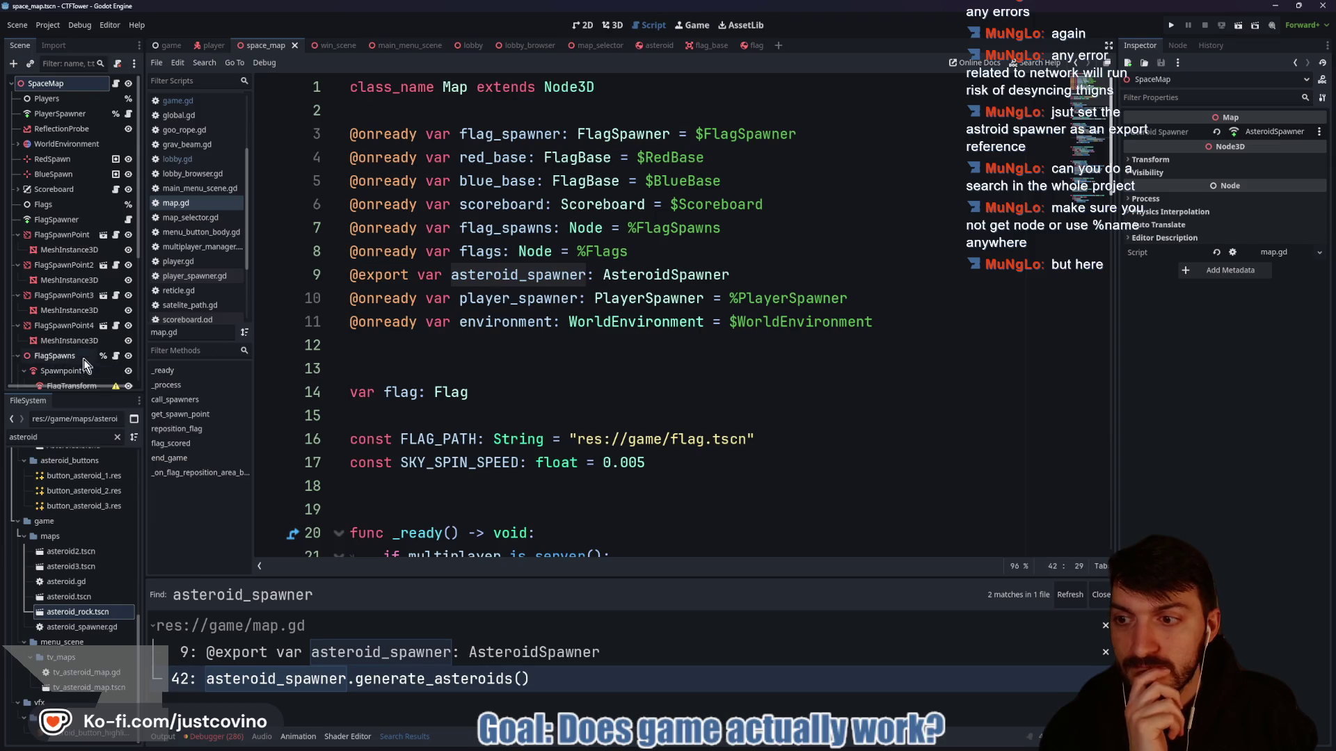
{"action": "scroll", "coordinate": [80, 281], "scroll_direction": "down", "scroll_amount": 5}
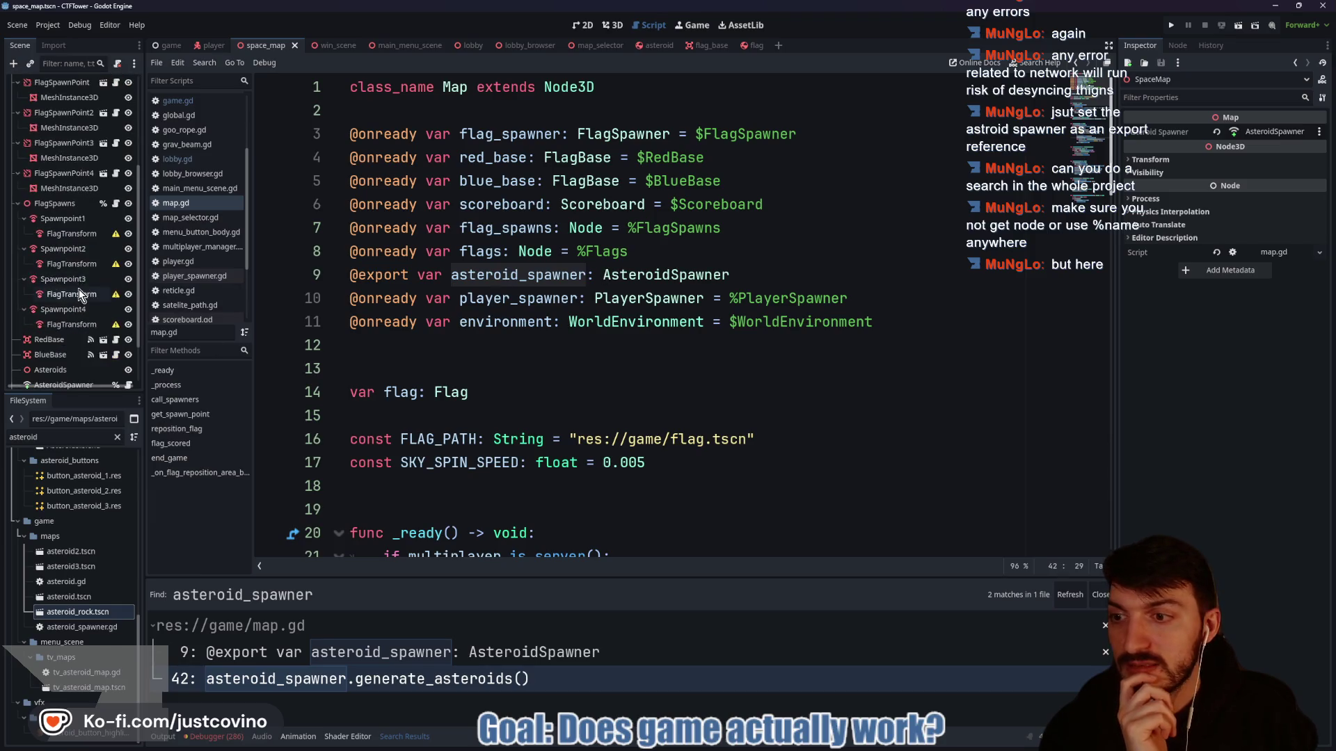
{"action": "scroll", "coordinate": [78, 293], "scroll_direction": "down", "scroll_amount": 2}
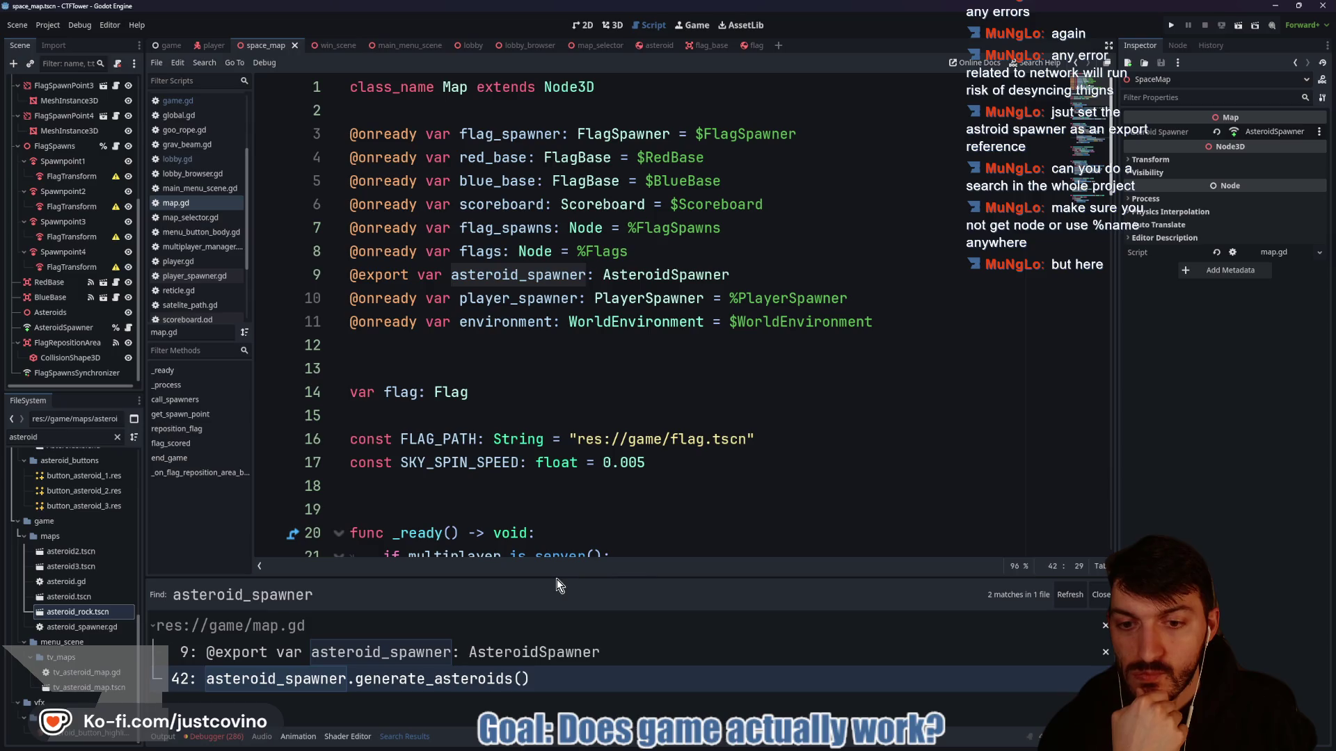
{"action": "mouse_move", "coordinate": [557, 581]}
{"action": "left_mouse_down"}
{"action": "mouse_move", "coordinate": [557, 368]}
{"action": "mouse_move", "coordinate": [529, 396]}
{"action": "left_mouse_up"}
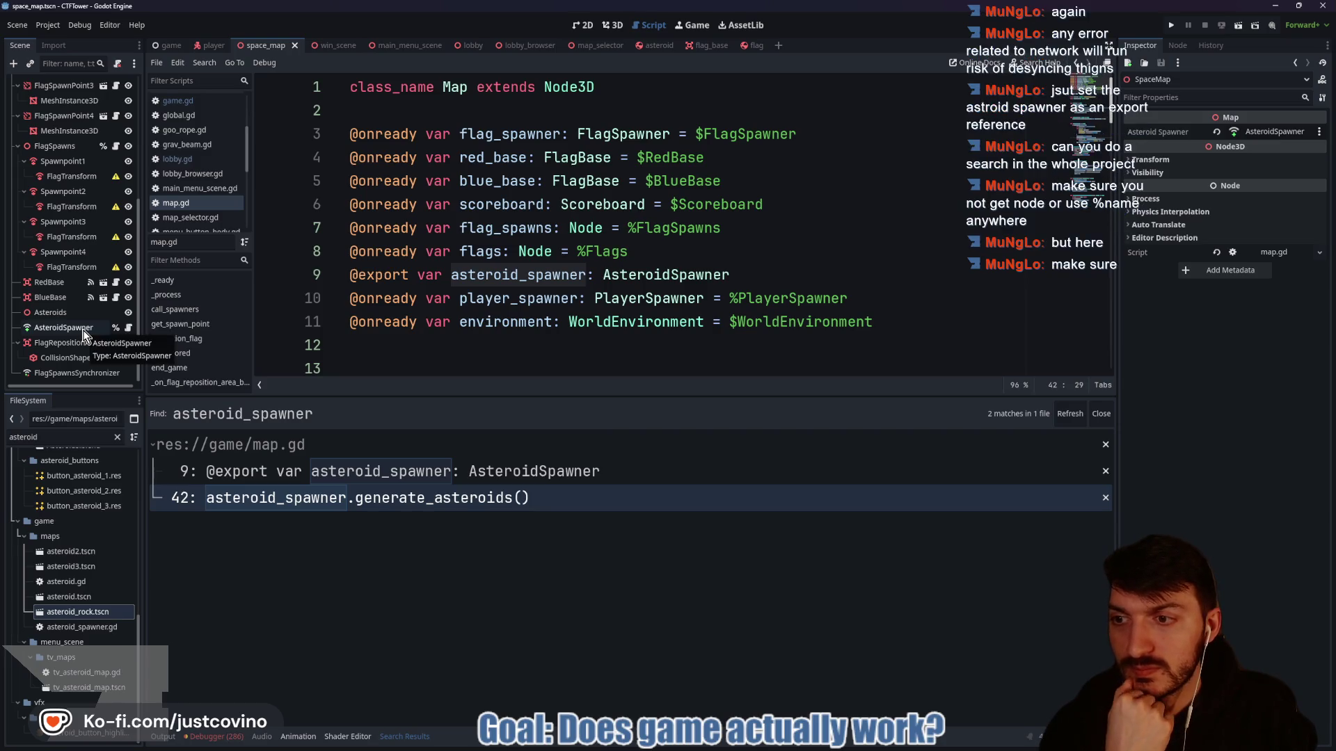
Turn off Access as Unique Name for AsteroidSpawner and save the scene.
{"action": "left_click", "coordinate": [84, 333]}
{"action": "right_click", "coordinate": [84, 332]}
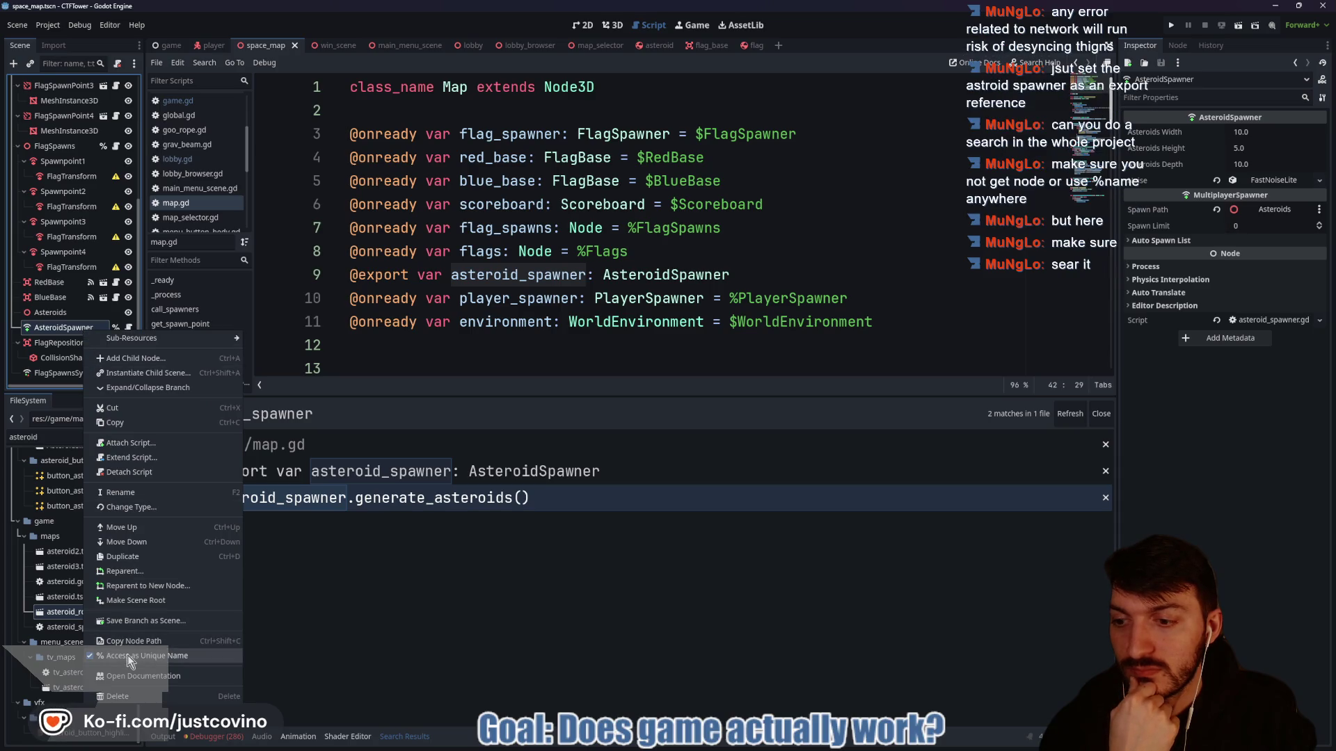
{"action": "left_click", "coordinate": [131, 651]}
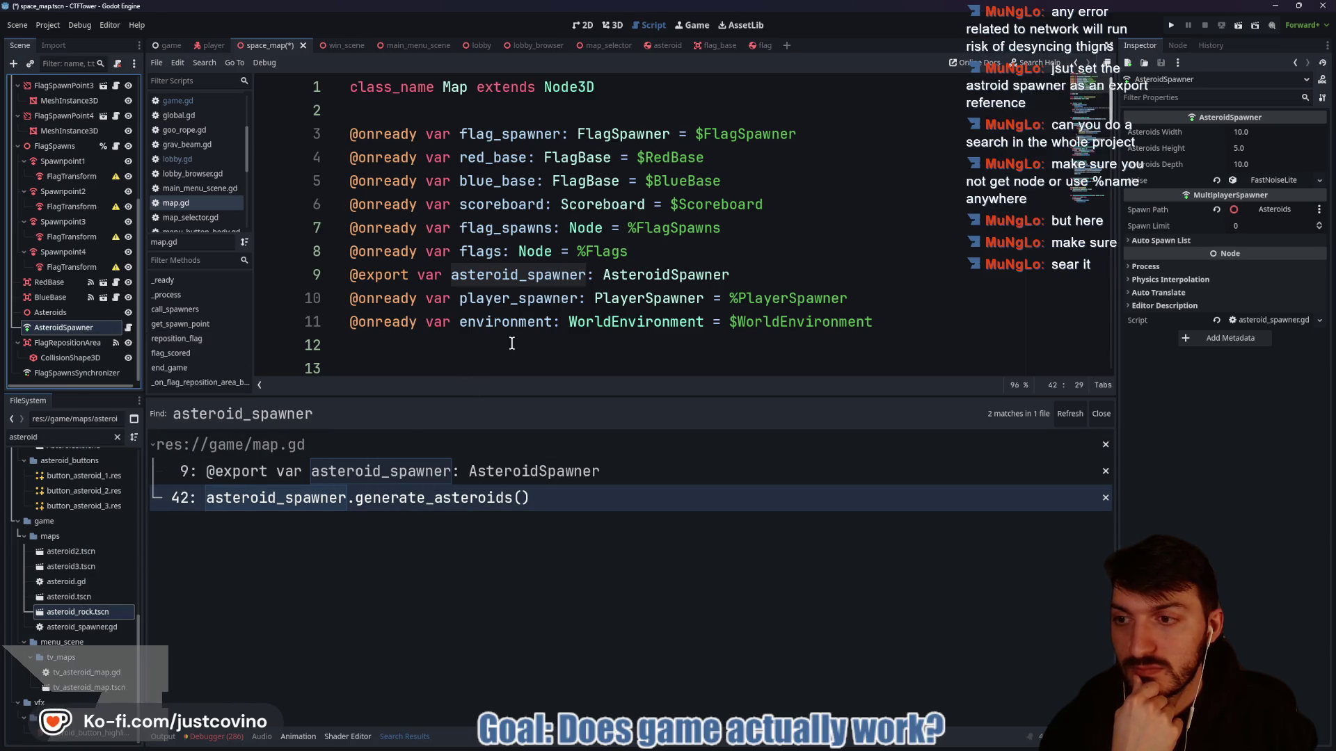
{"action": "left_click", "coordinate": [724, 274]}
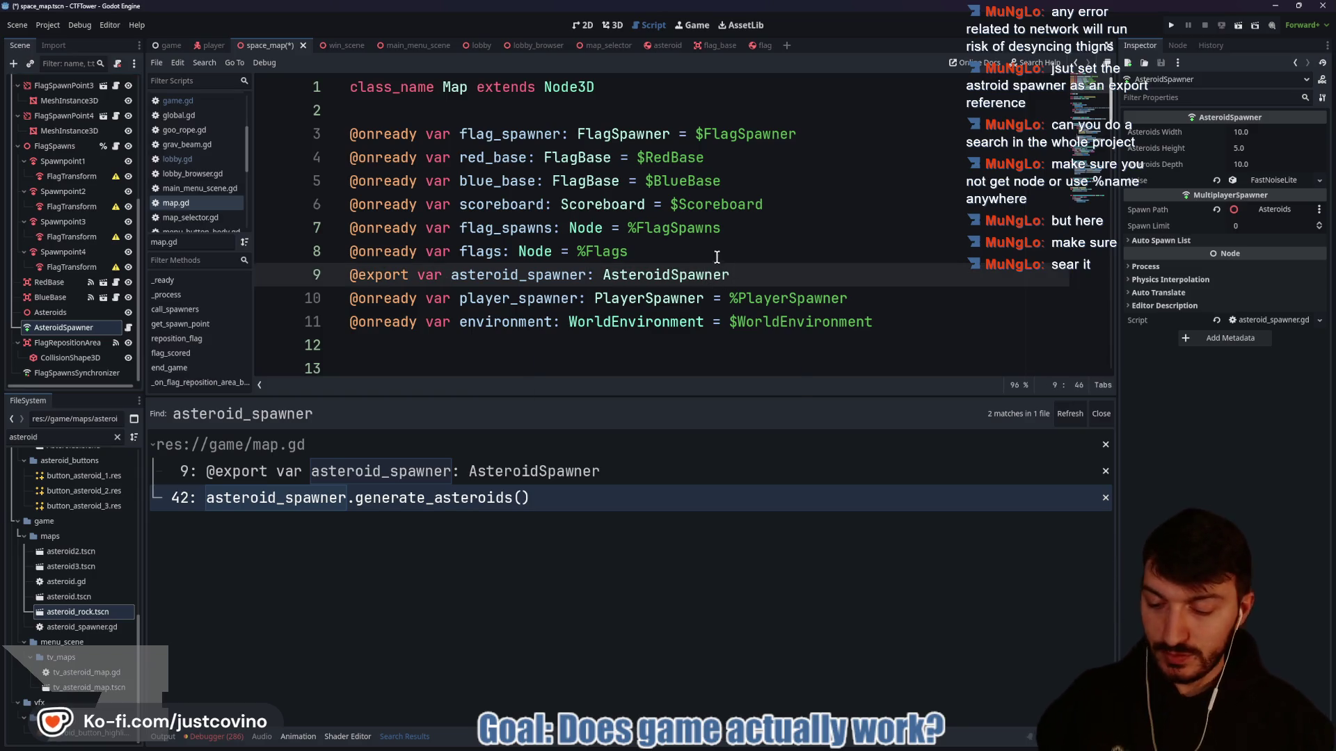
{"action": "key", "text": "ctrl+s"}
Select the SpaceMap root node and close the find-in-files results.
{"action": "scroll", "coordinate": [70, 174], "scroll_direction": "up", "scroll_amount": 5}
{"action": "left_click", "coordinate": [54, 85]}
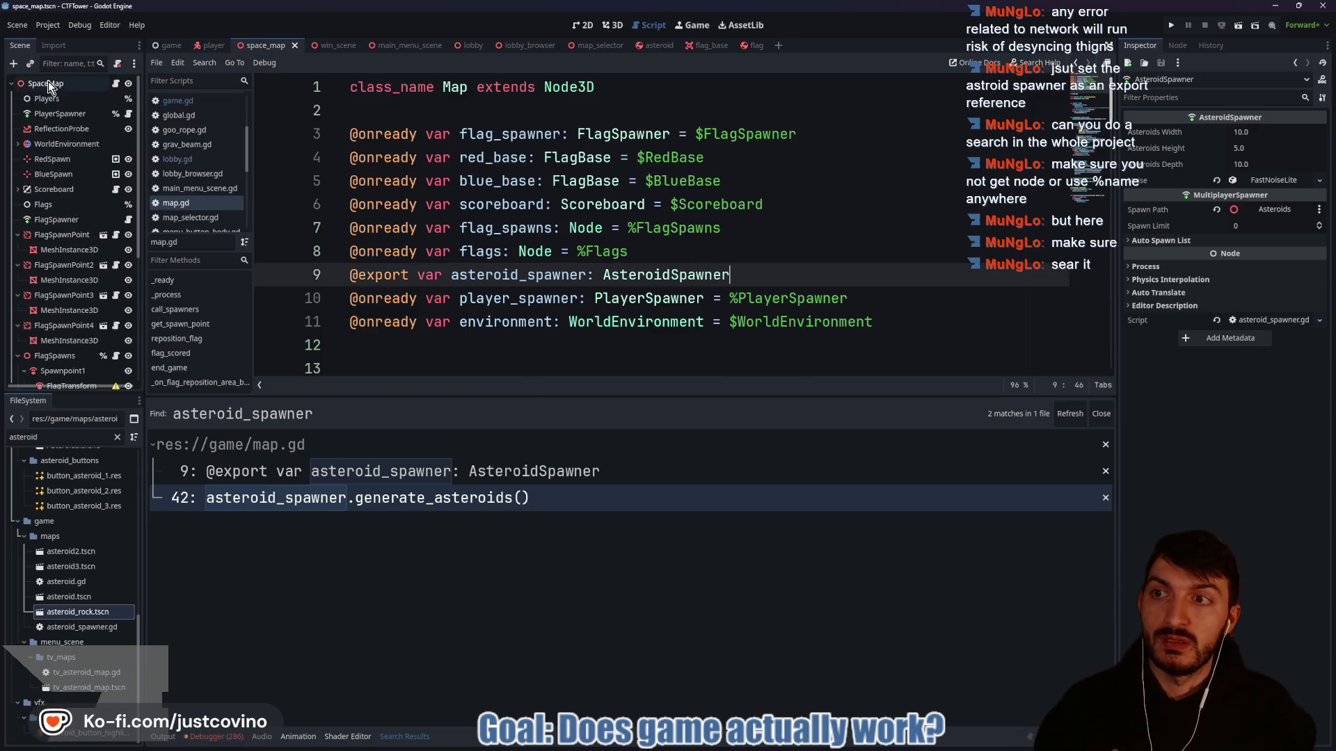
{"action": "left_click", "coordinate": [802, 198]}
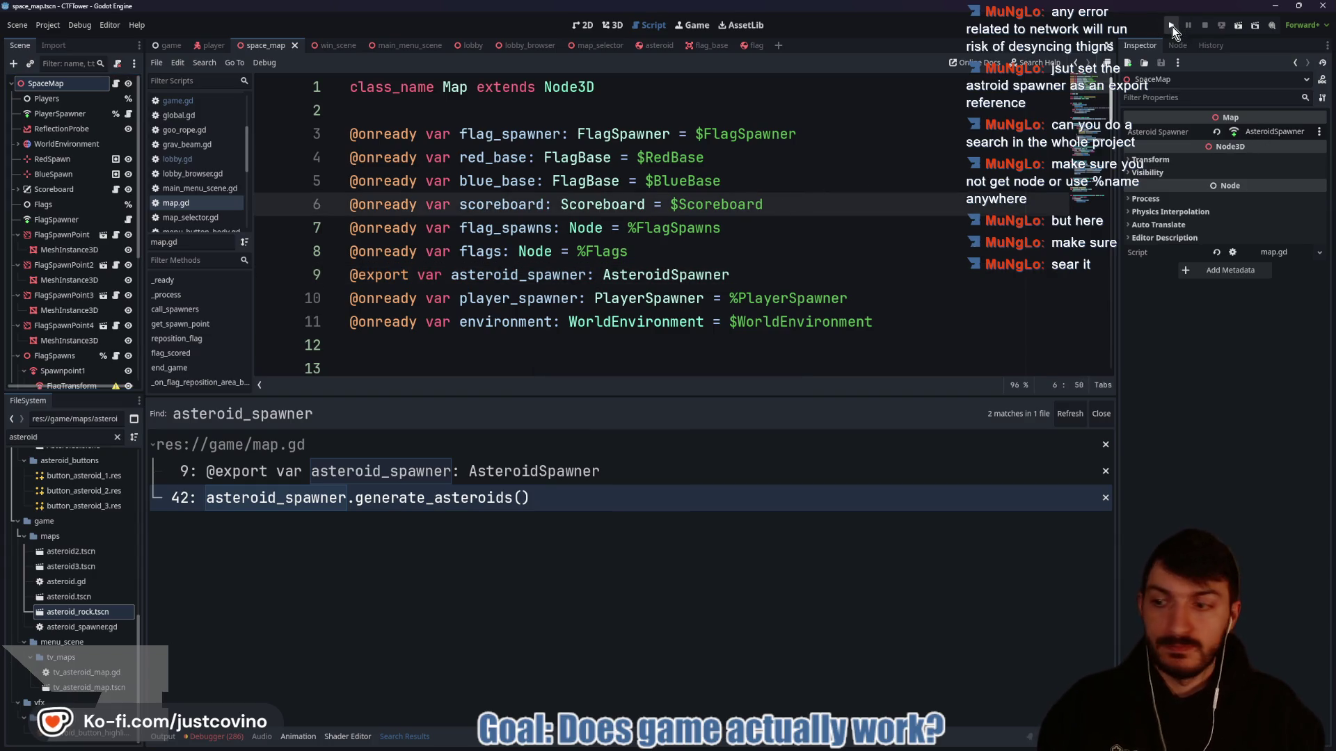
{"action": "left_click", "coordinate": [1099, 415]}
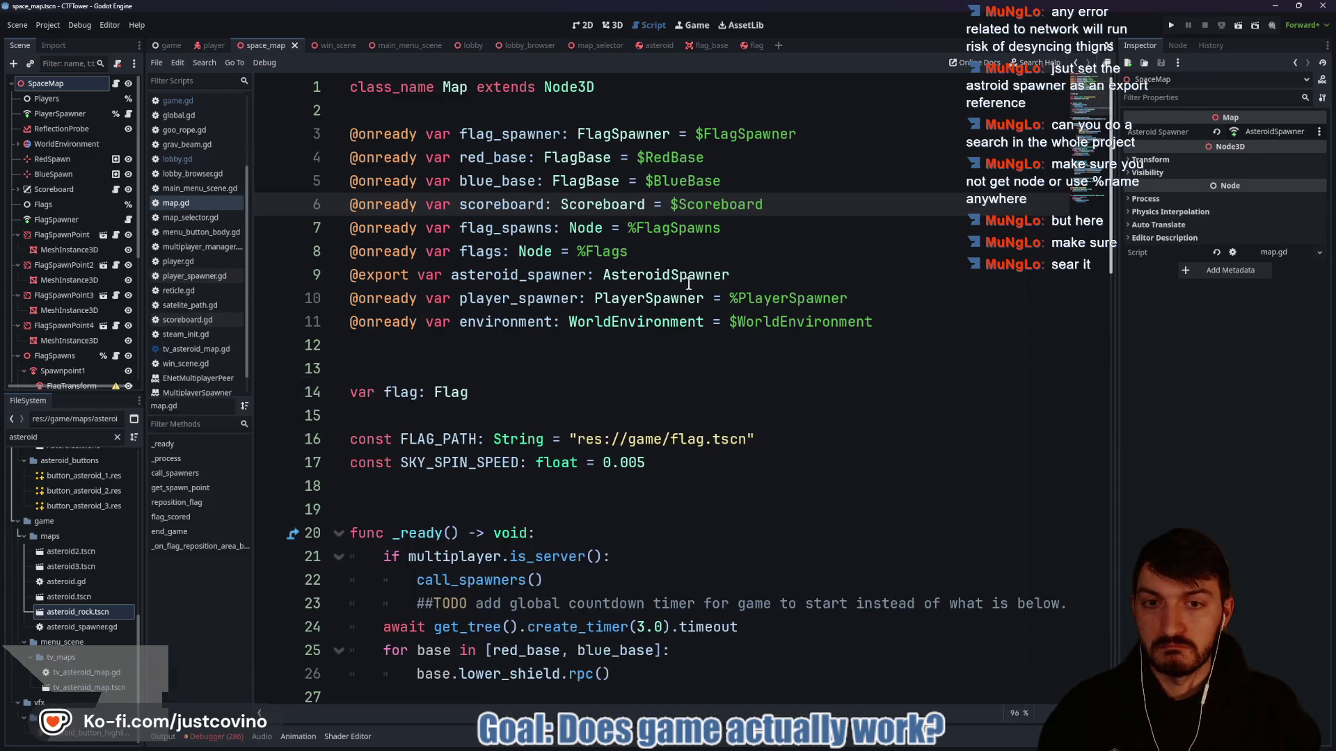
{"action": "double_click", "coordinate": [641, 275]}
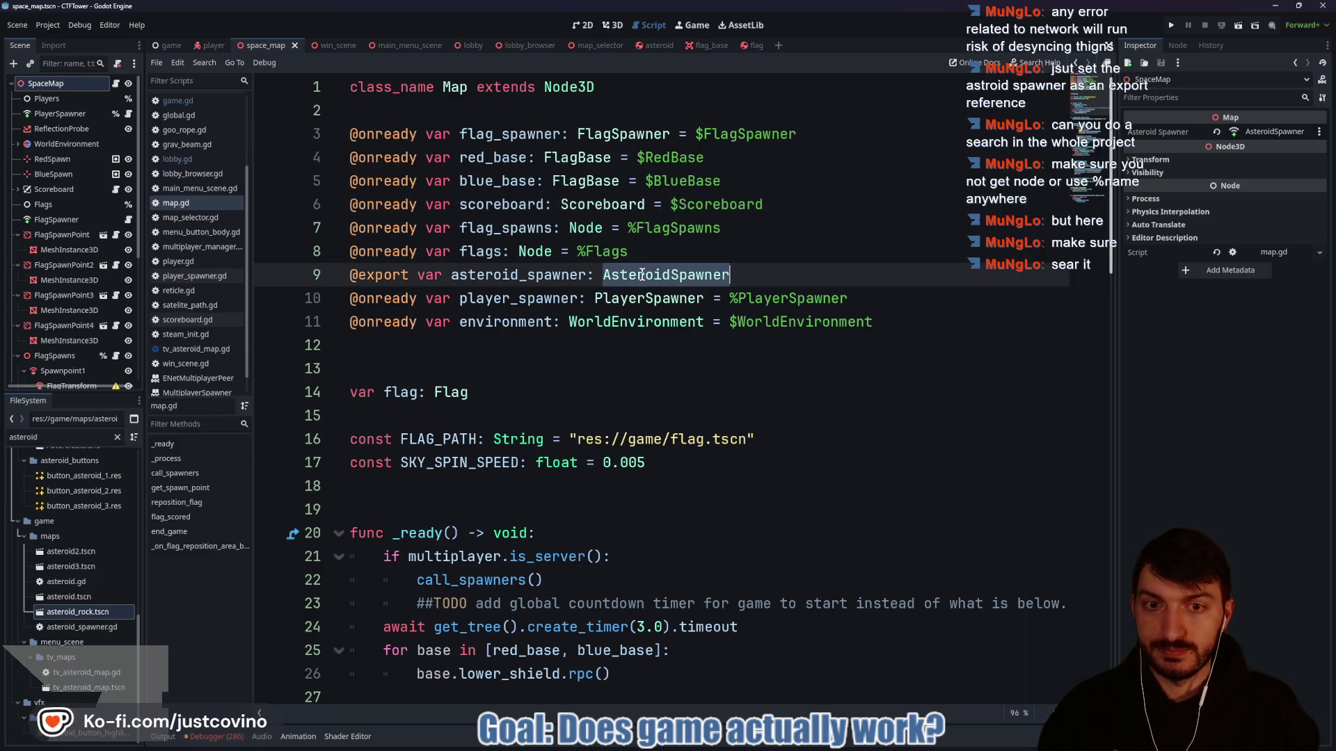
{"action": "key", "text": "ctrl+shift+f"}
{"action": "left_click", "coordinate": [665, 431]}
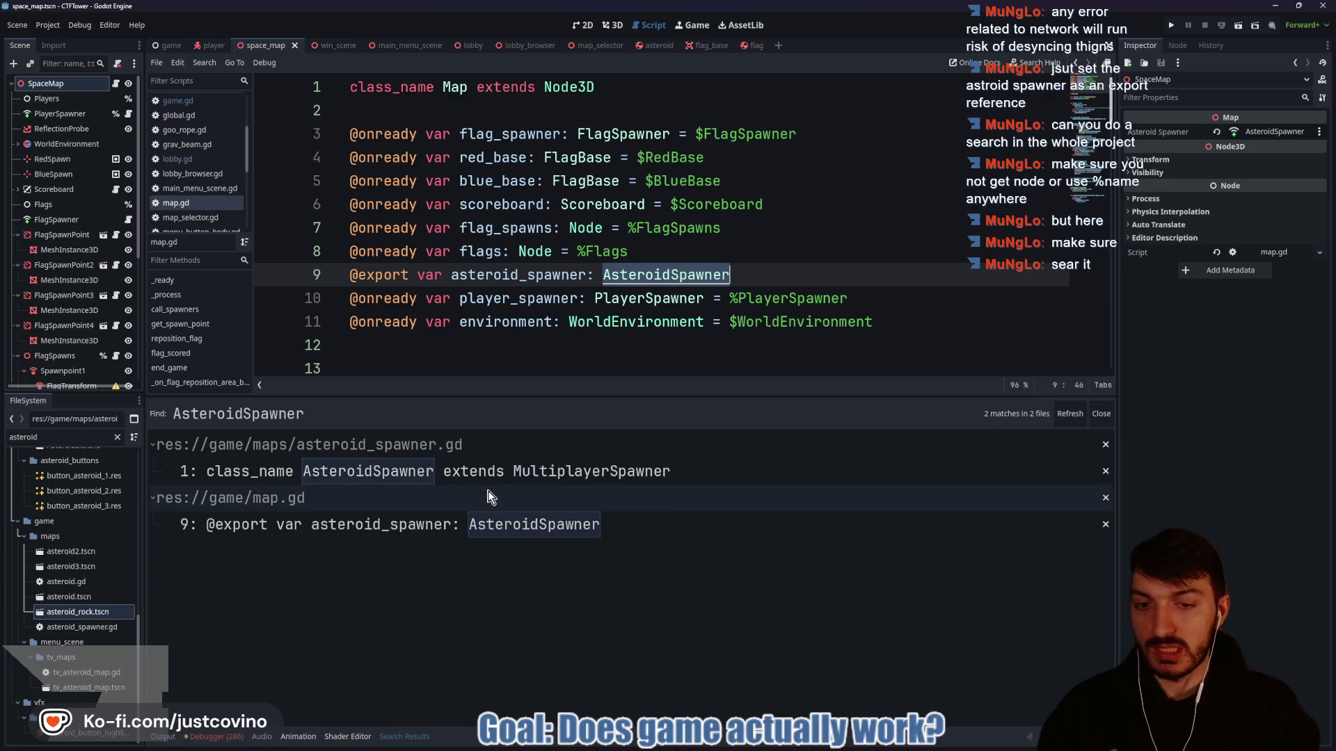
{"action": "left_click", "coordinate": [1101, 414]}
{"action": "left_click", "coordinate": [614, 369]}
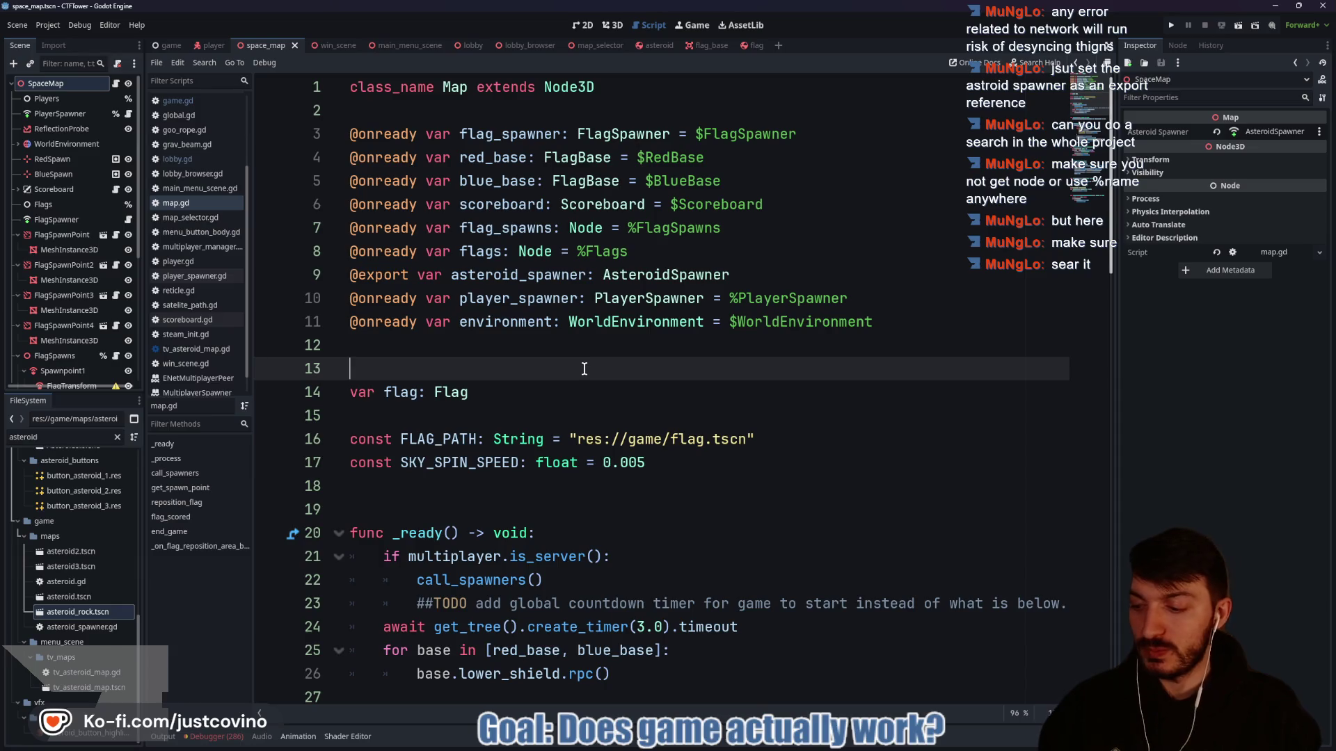
Run the game in two tiled windows, join the lobby, ready up, start, then stop with F8.
{"action": "left_click", "coordinate": [1170, 26]}
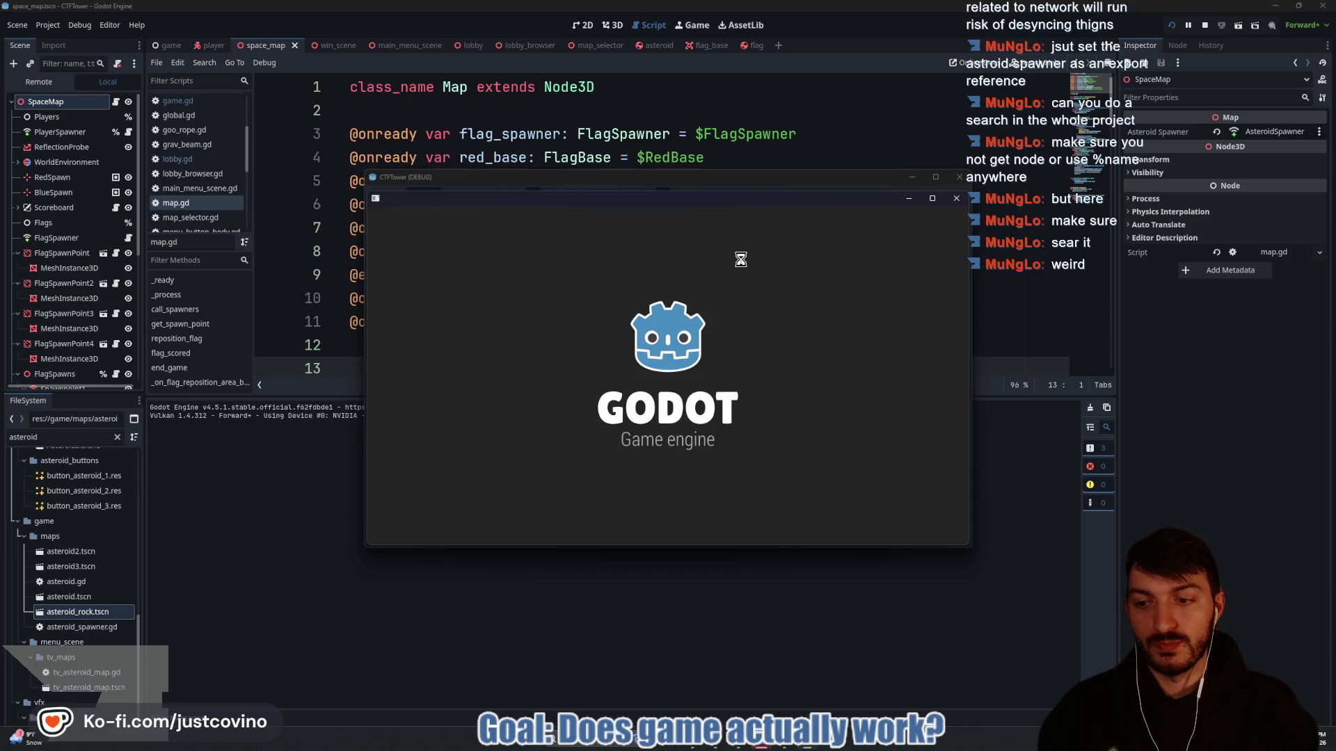
{"action": "mouse_move", "coordinate": [682, 173]}
{"action": "left_mouse_down"}
{"action": "mouse_move", "coordinate": [460, 139]}
{"action": "mouse_move", "coordinate": [343, 84]}
{"action": "left_mouse_up"}
{"action": "mouse_move", "coordinate": [647, 198]}
{"action": "left_mouse_down"}
{"action": "mouse_move", "coordinate": [948, 129]}
{"action": "mouse_move", "coordinate": [960, 104]}
{"action": "left_mouse_up"}
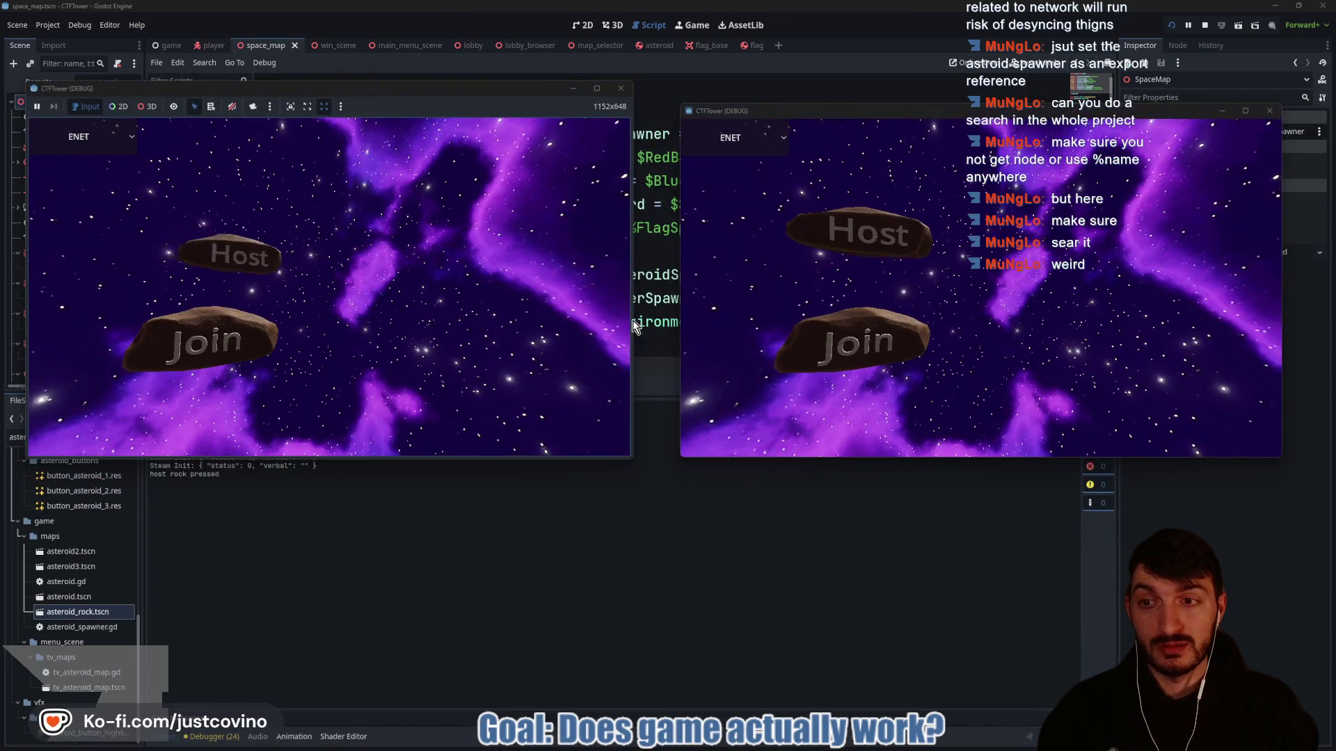
{"action": "left_click", "coordinate": [812, 356]}
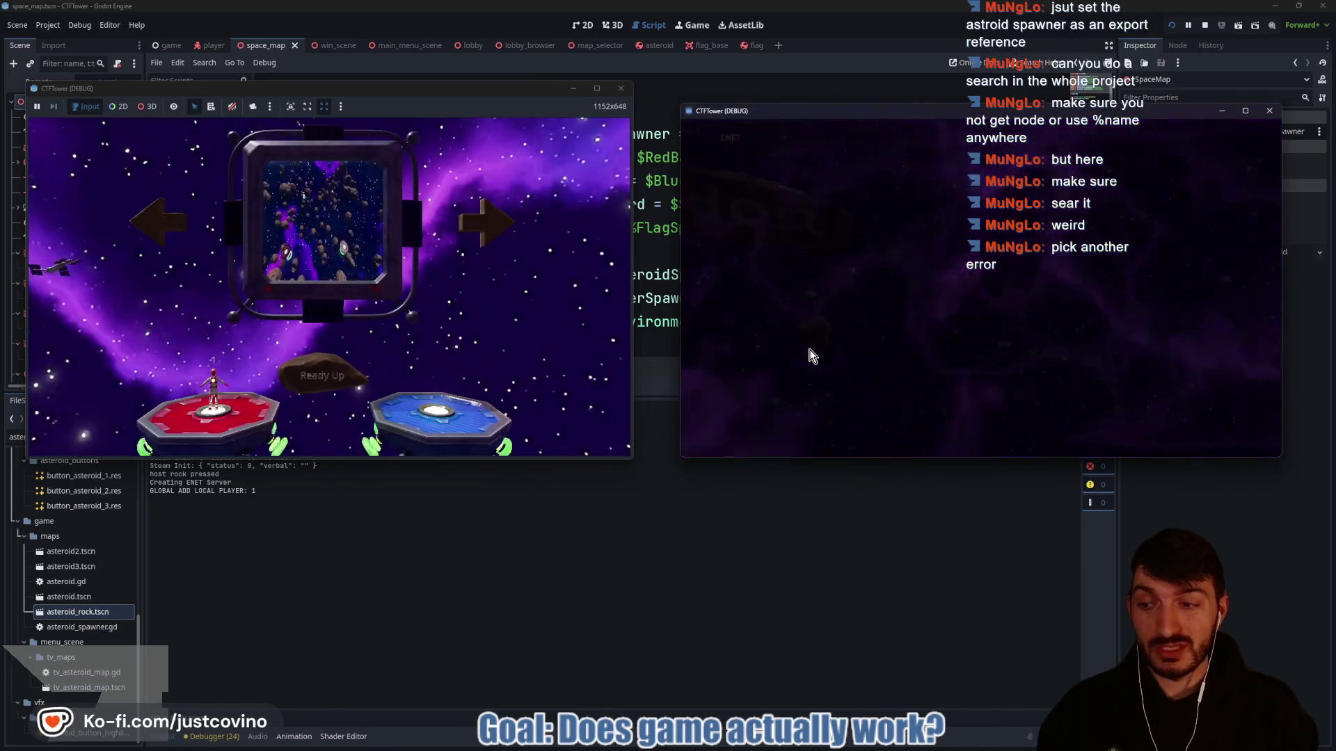
{"action": "left_click", "coordinate": [931, 212]}
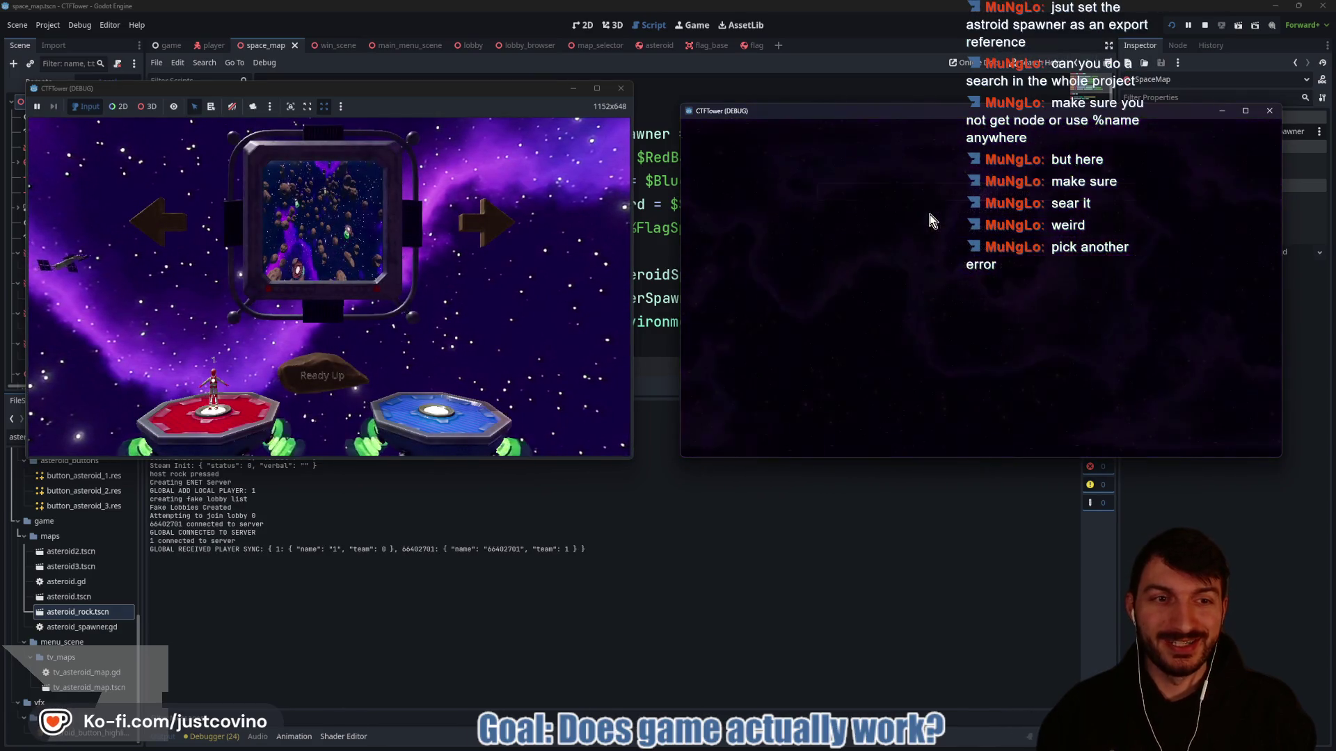
{"action": "left_click", "coordinate": [340, 375]}
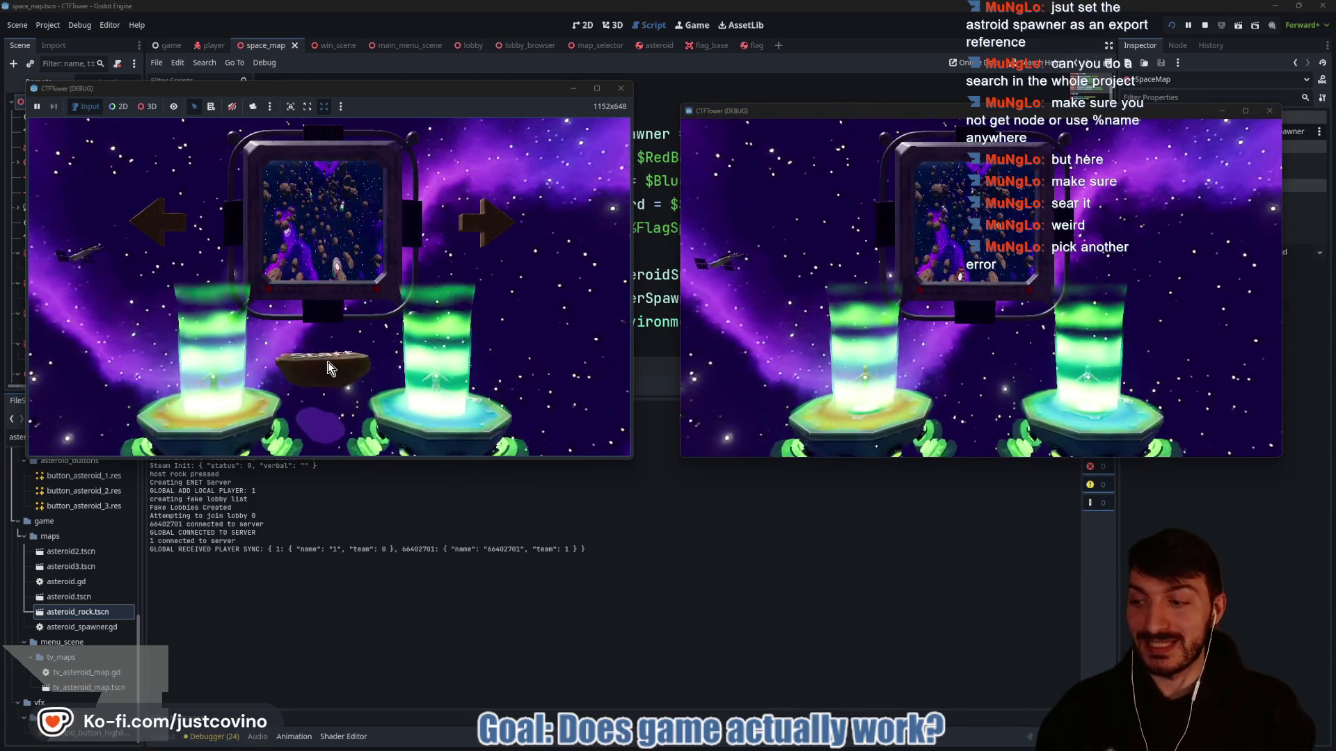
{"action": "left_click", "coordinate": [330, 368]}
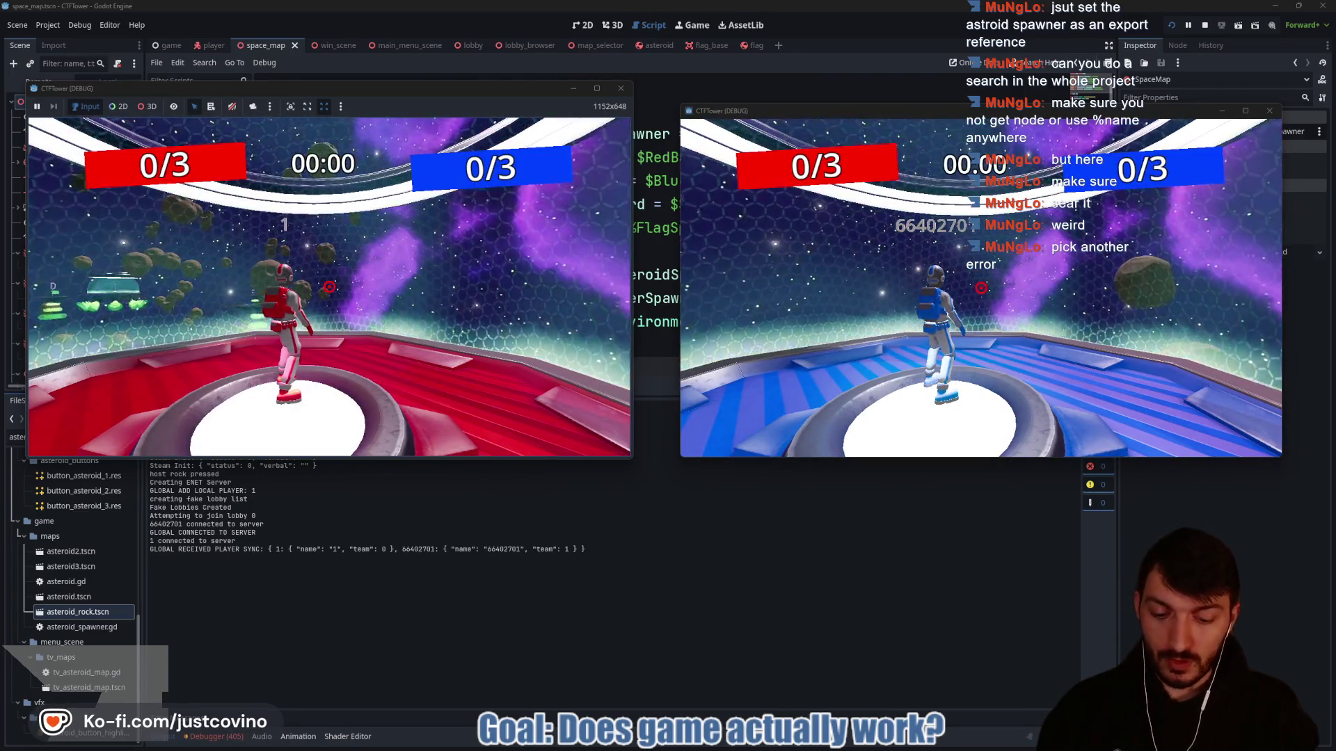
{"action": "key", "text": "F8"}
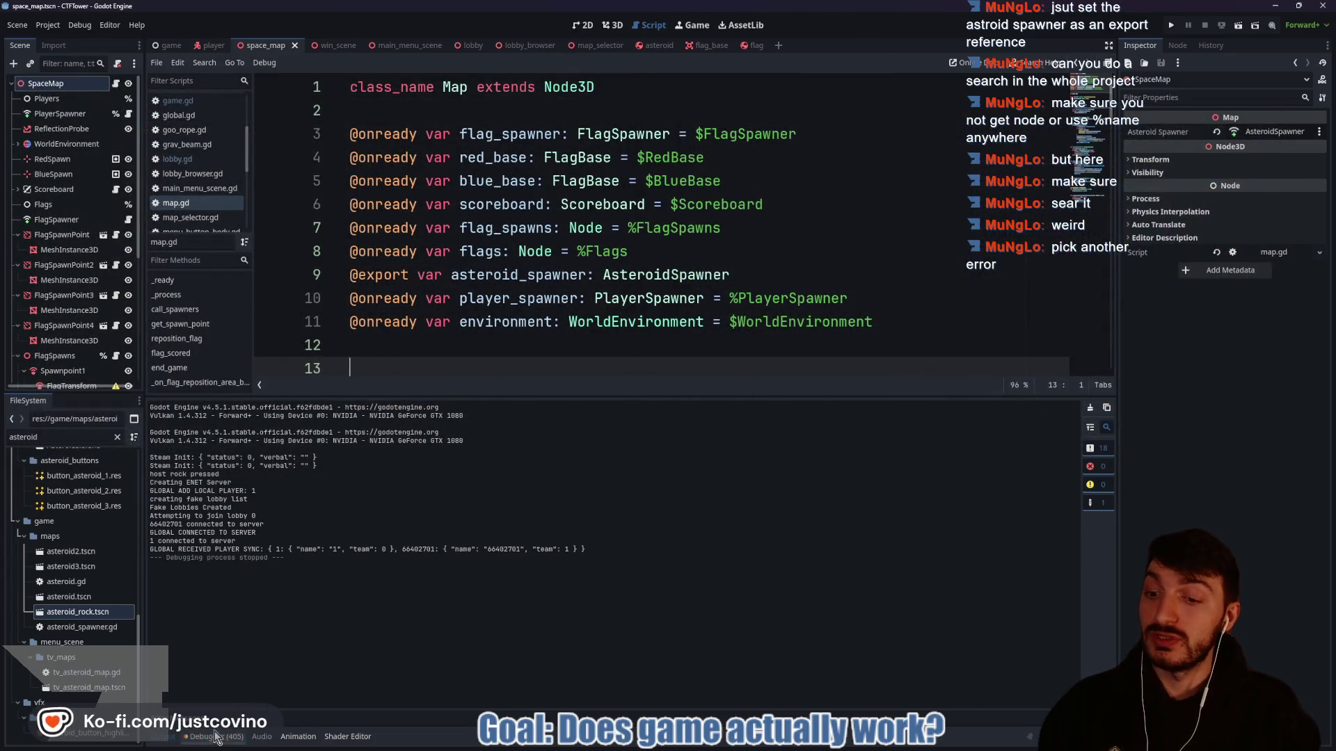
Inspect the AsteroidSpawner node-not-found errors, clear the list, and enlarge the code editor.
{"action": "left_click", "coordinate": [209, 737]}
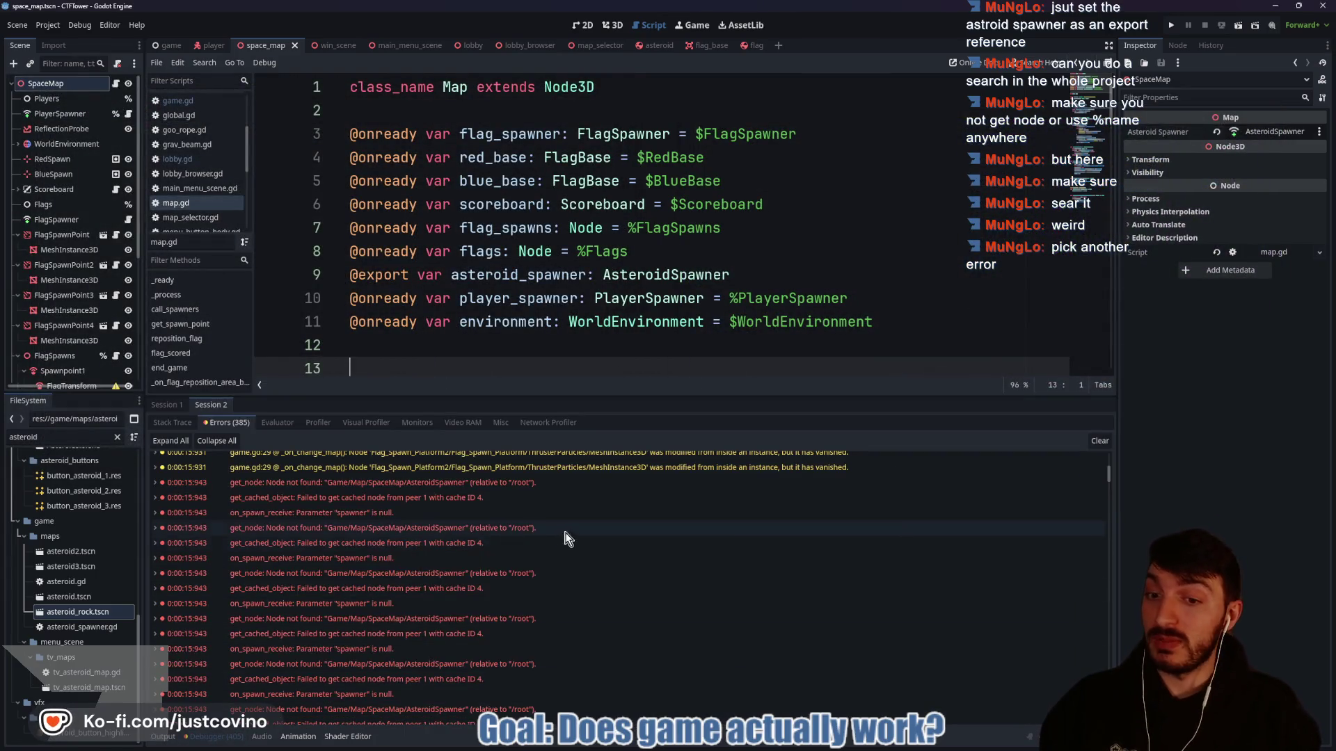
{"action": "mouse_move", "coordinate": [544, 540]}
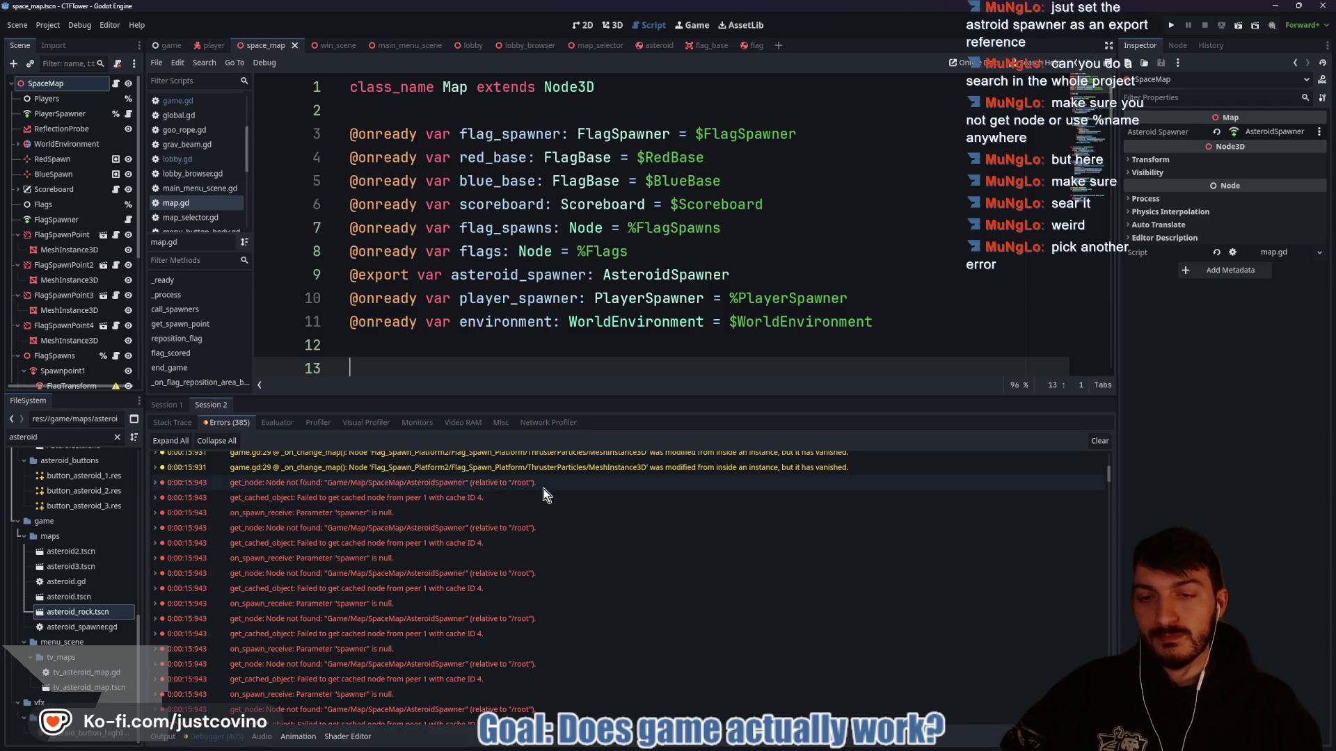
{"action": "left_click", "coordinate": [476, 532]}
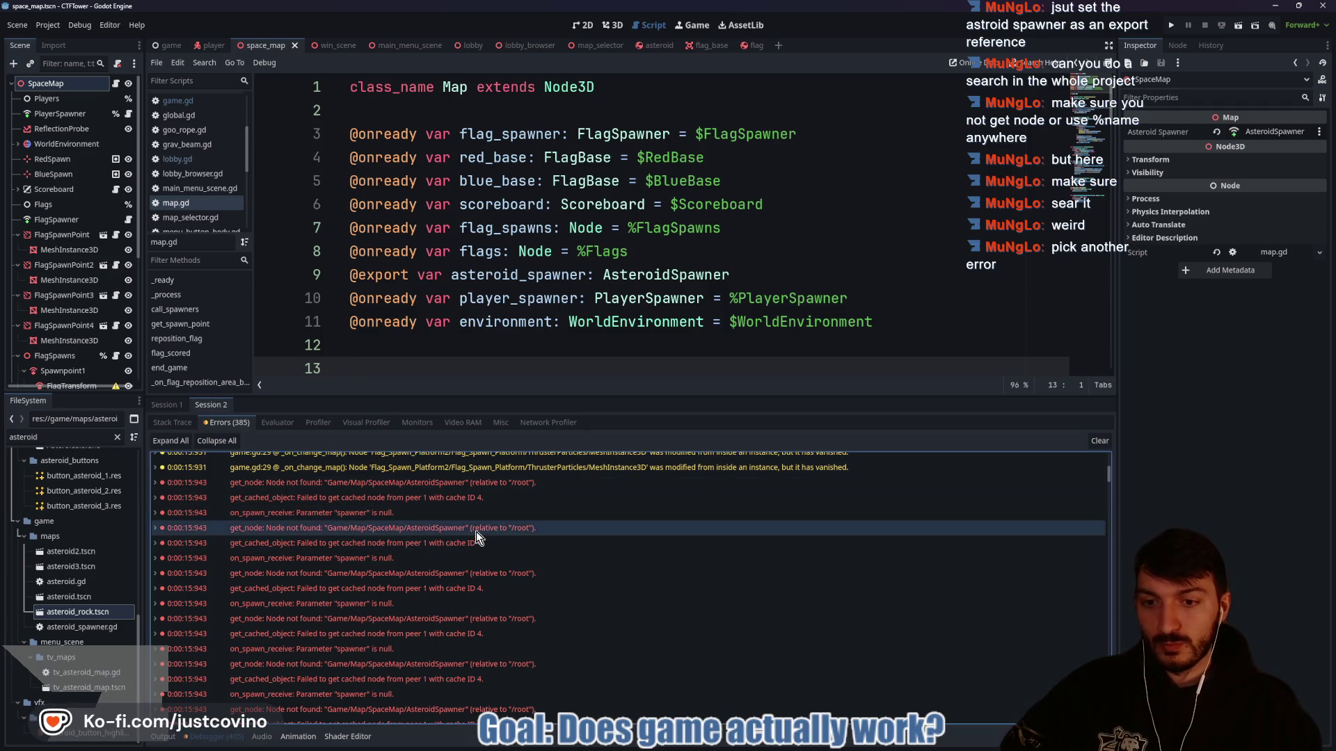
{"action": "left_click", "coordinate": [1100, 440]}
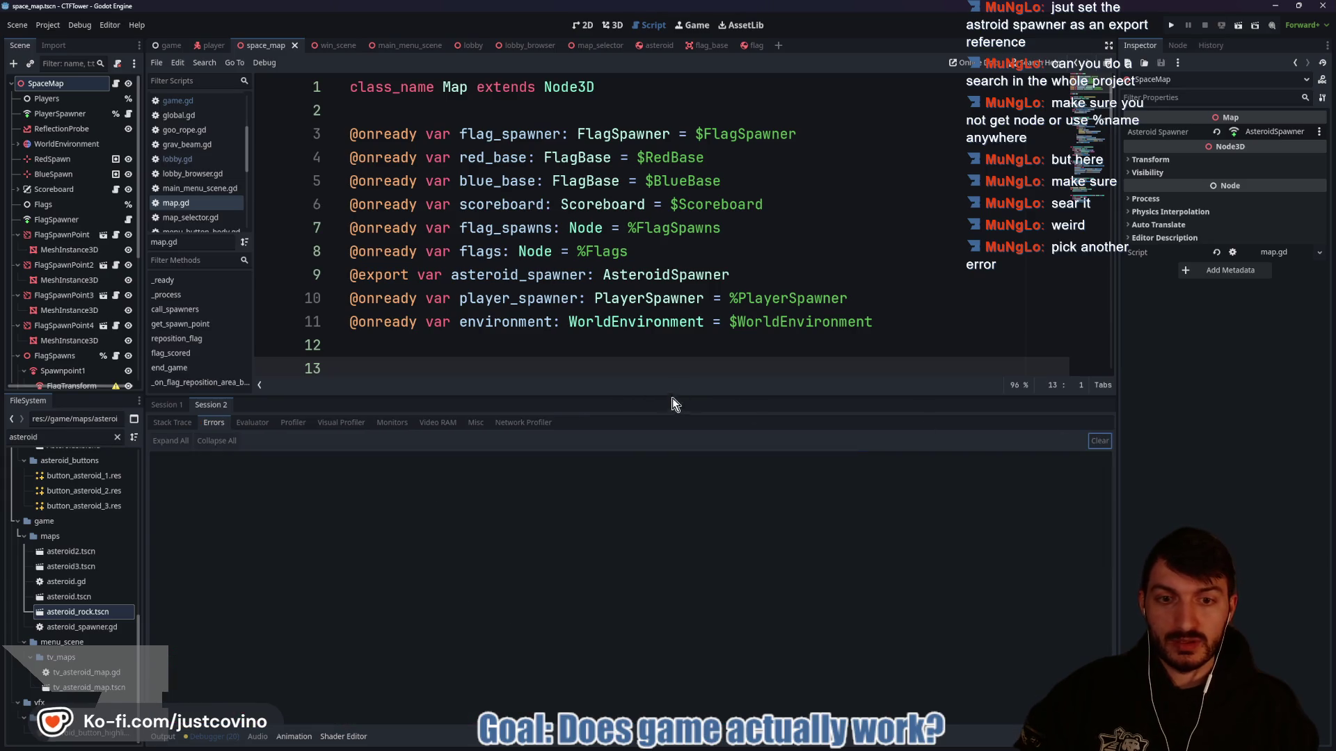
{"action": "left_click_drag", "start_coordinate": [672, 398], "coordinate": [673, 576]}
{"action": "scroll", "coordinate": [70, 373], "scroll_direction": "down", "scroll_amount": 5}
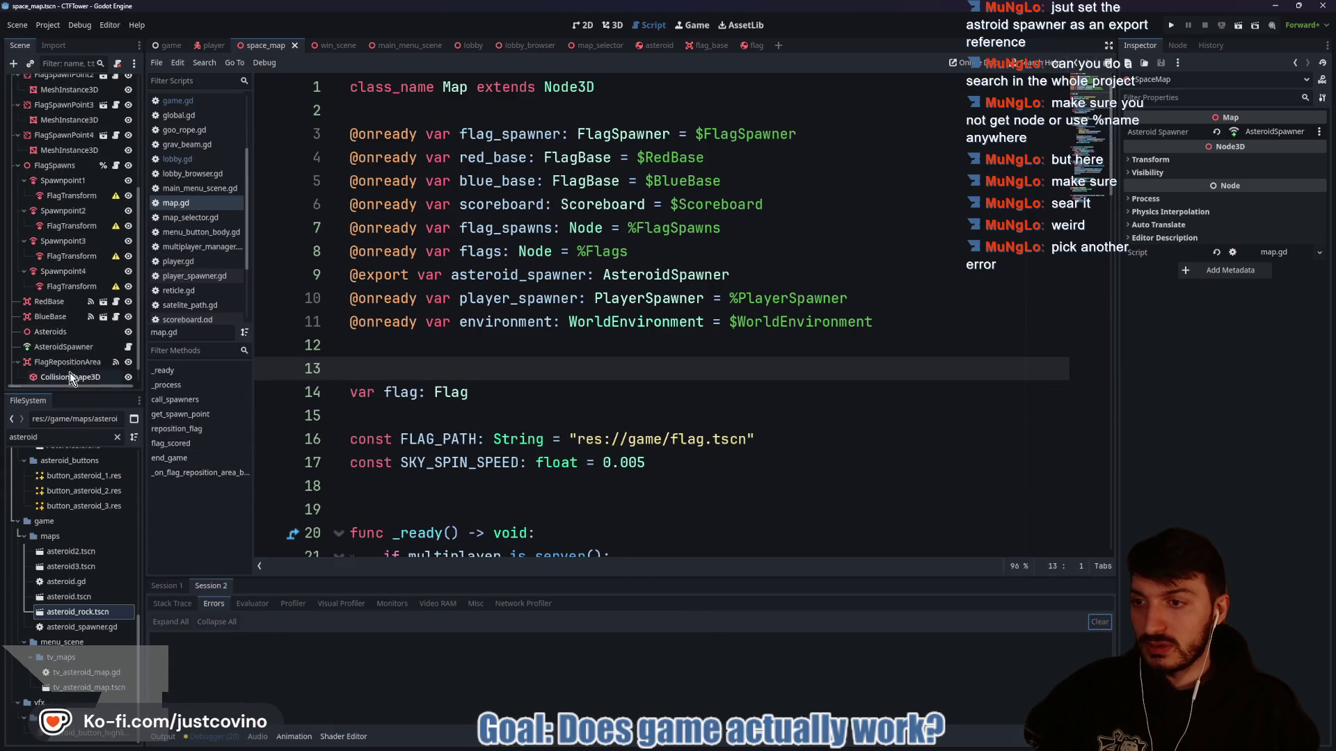
{"action": "left_click", "coordinate": [69, 346]}
{"action": "right_click", "coordinate": [69, 347]}
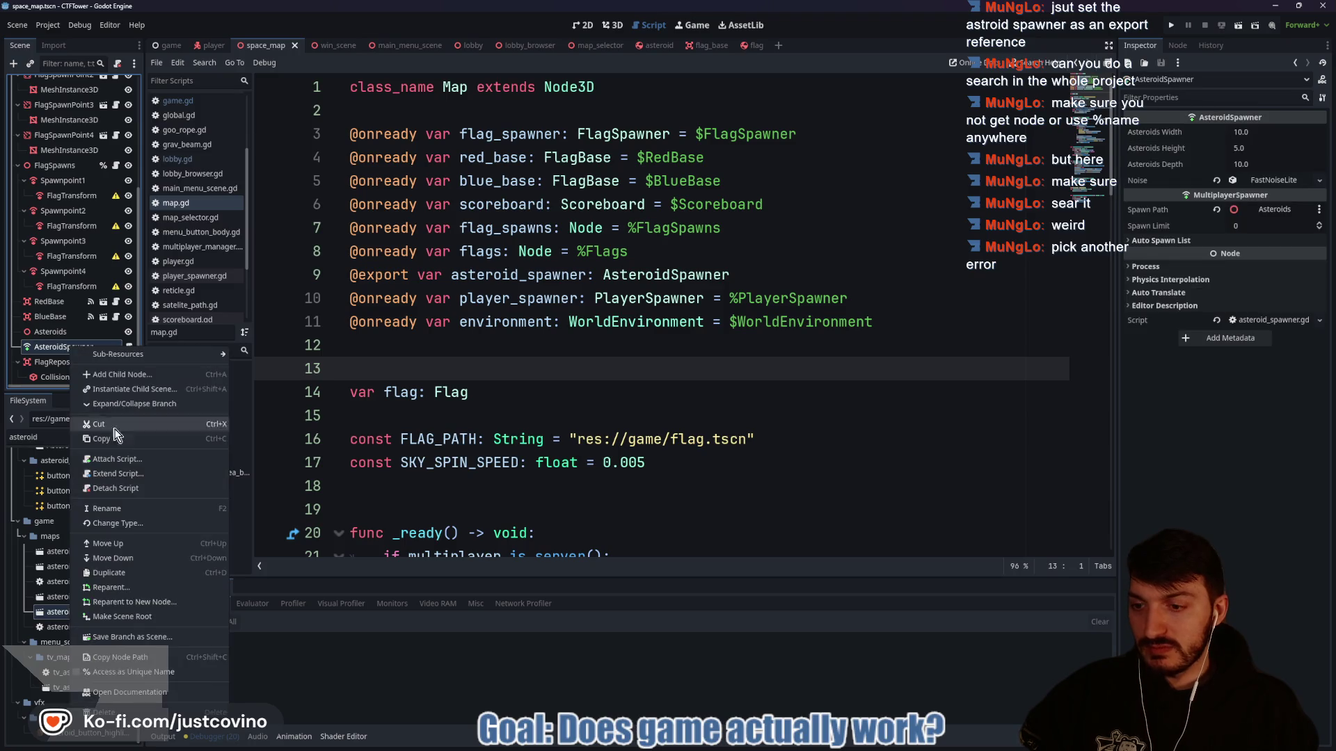
{"action": "left_click", "coordinate": [106, 672]}
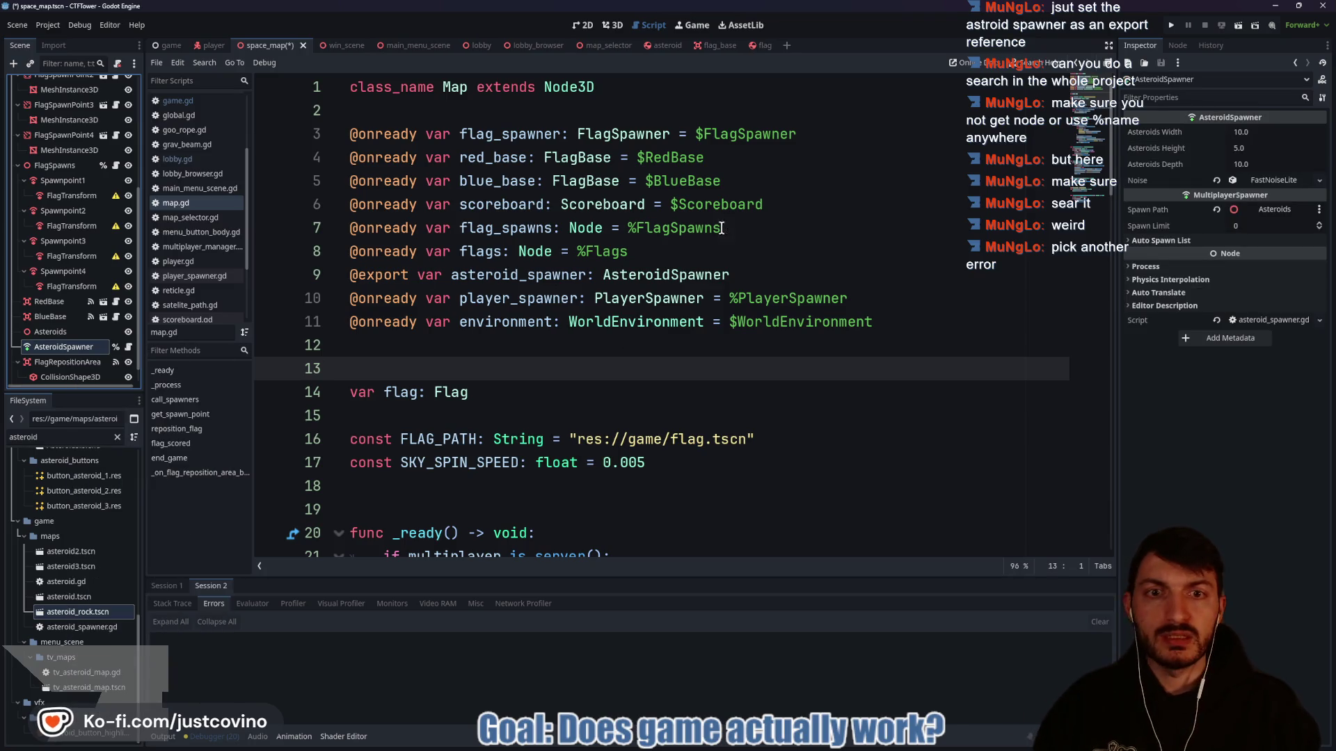
{"action": "left_click_drag", "start_coordinate": [408, 274], "coordinate": [359, 274]}
{"action": "type", "text": "on"}
{"action": "key", "text": "Return"}
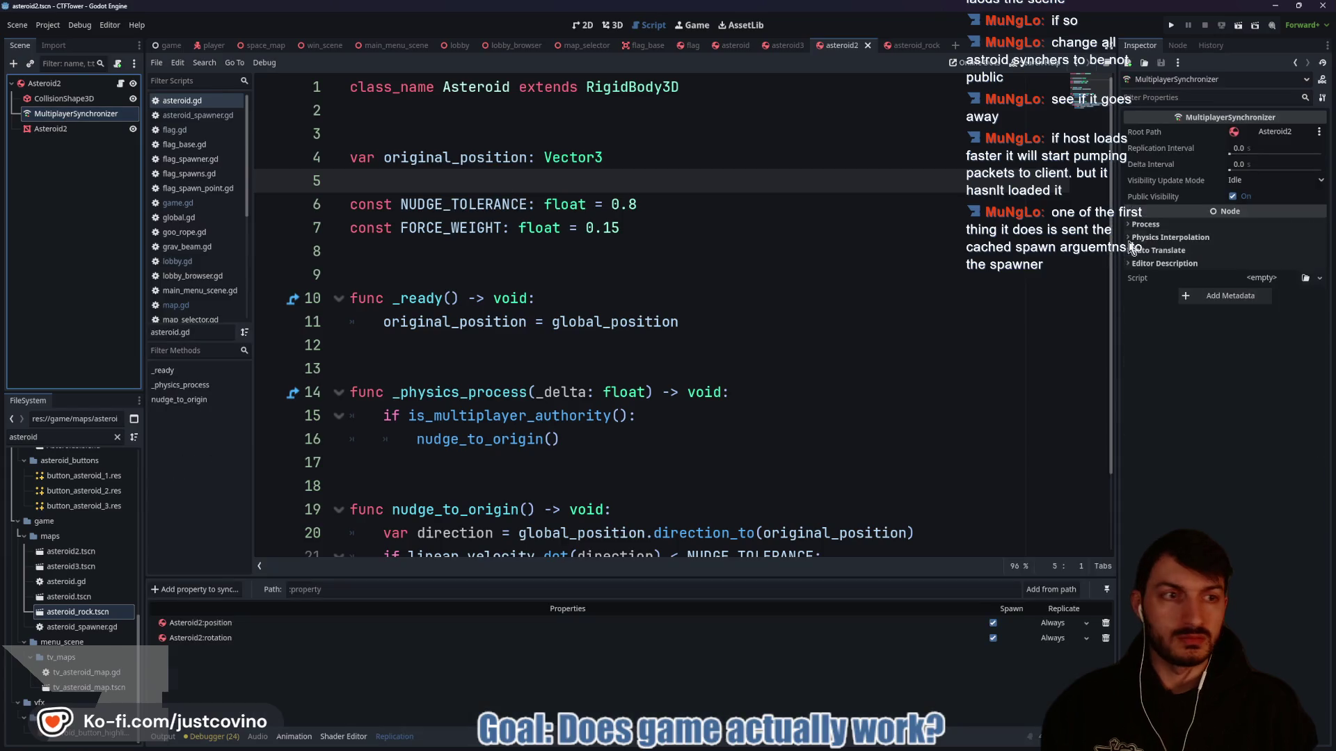
Turn off Public Visibility on asteroid_rock's MultiplayerSynchronizer and run the game.
{"action": "key", "text": "ctrl+Tab"}
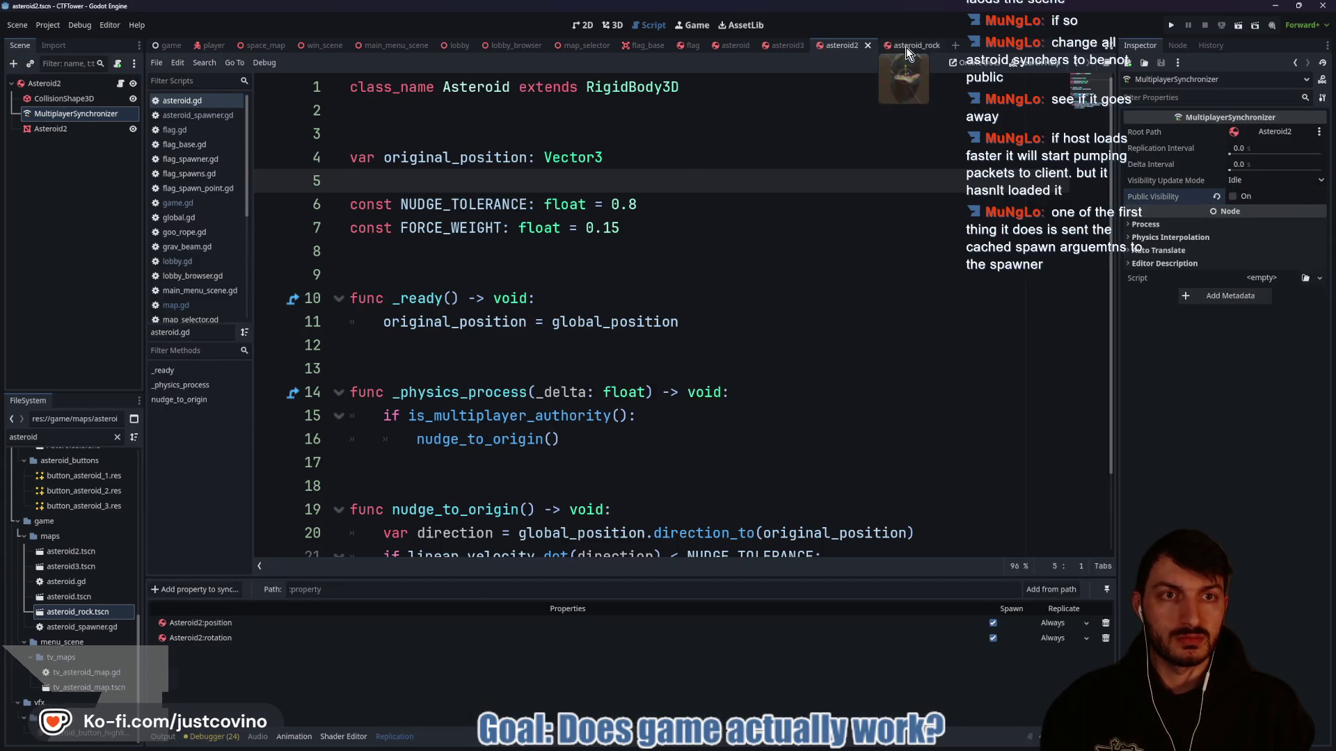
{"action": "left_click", "coordinate": [60, 100]}
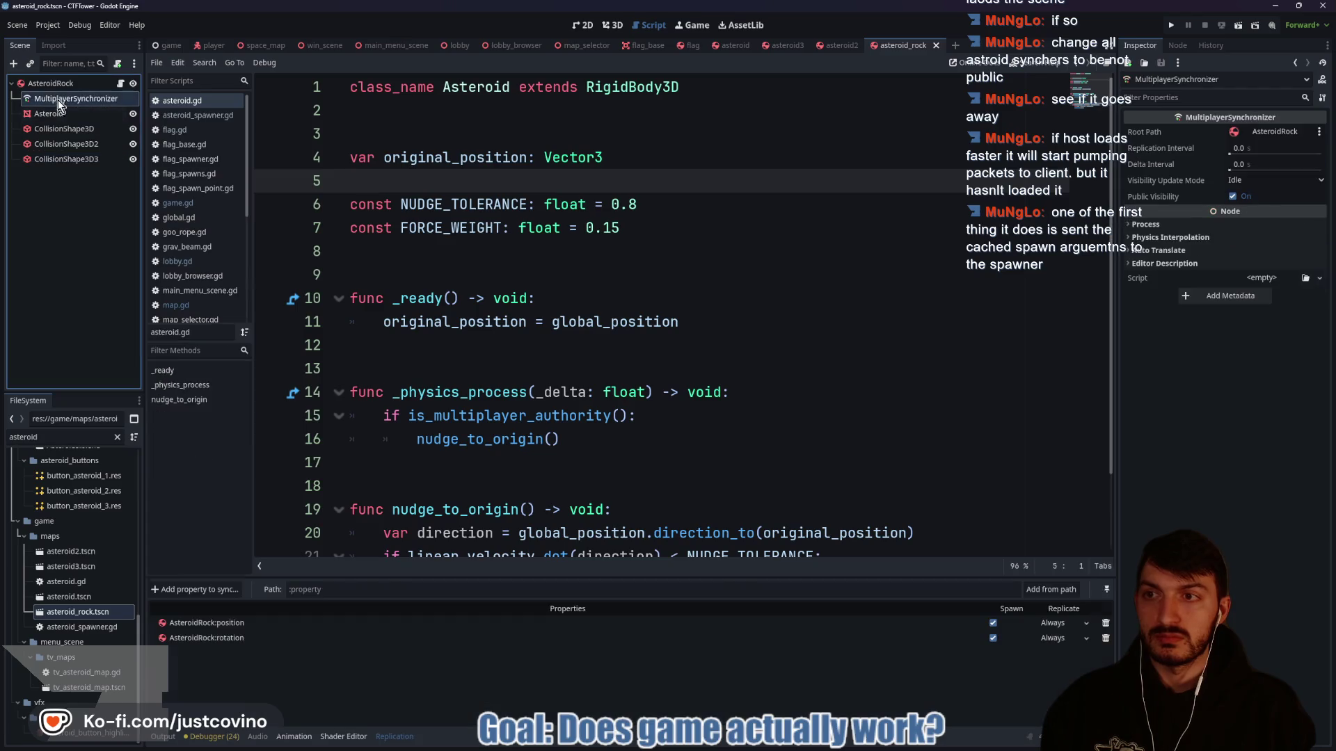
{"action": "left_click", "coordinate": [1231, 196]}
{"action": "left_click", "coordinate": [786, 205]}
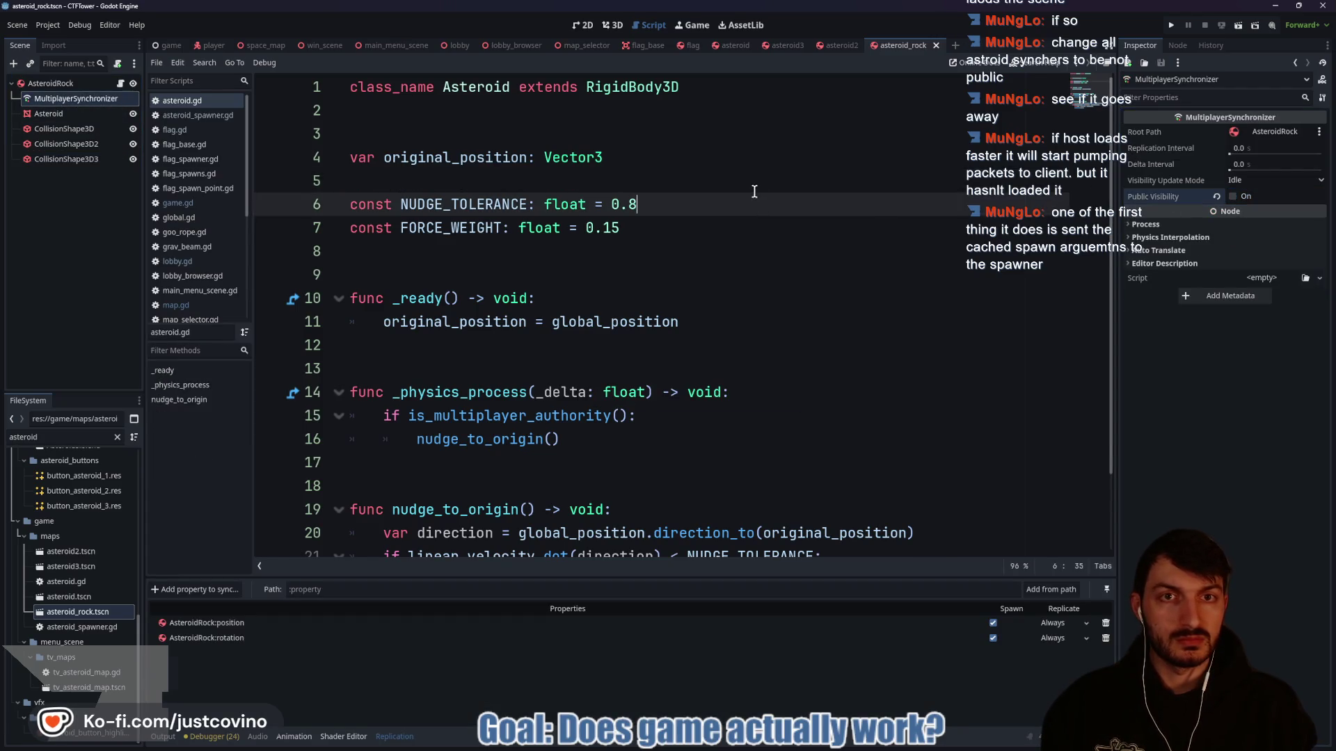
{"action": "left_click", "coordinate": [1163, 26]}
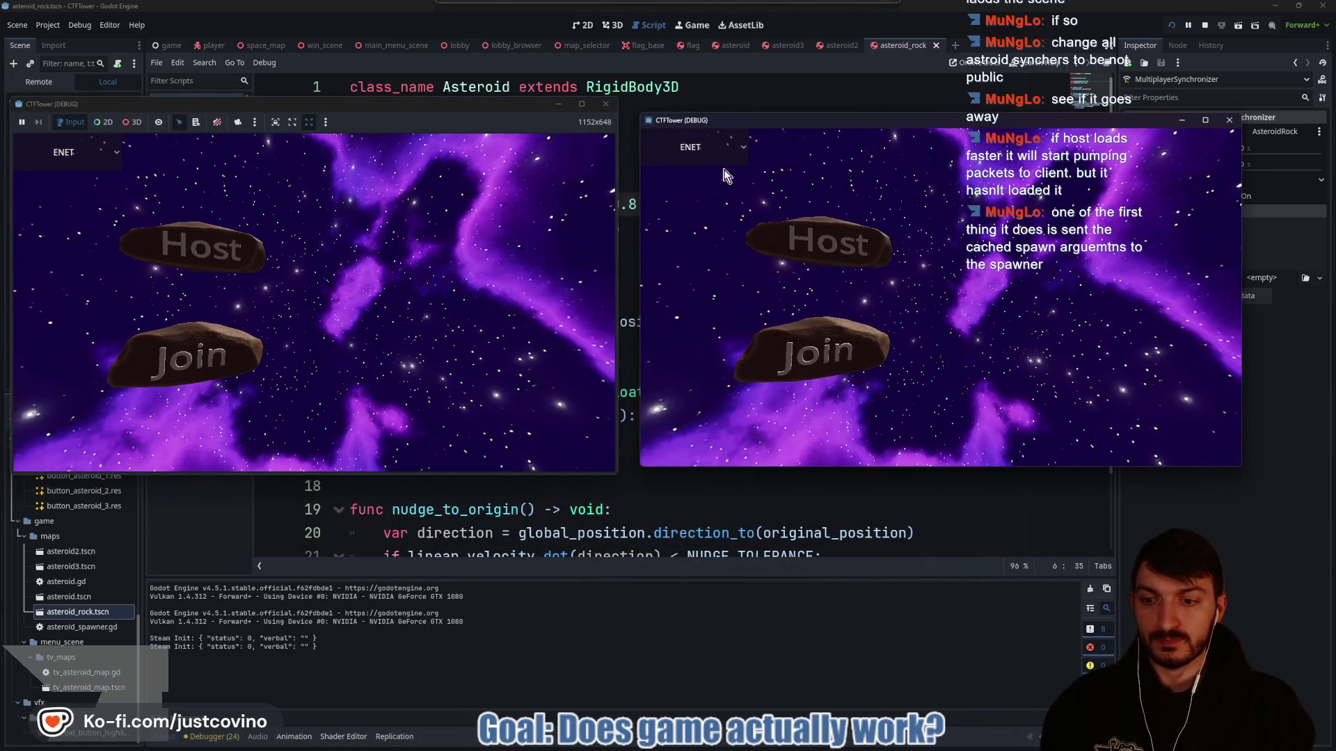
Host in the first window, join the first lobby from the second, ready both, and start.
{"action": "left_click", "coordinate": [185, 246]}
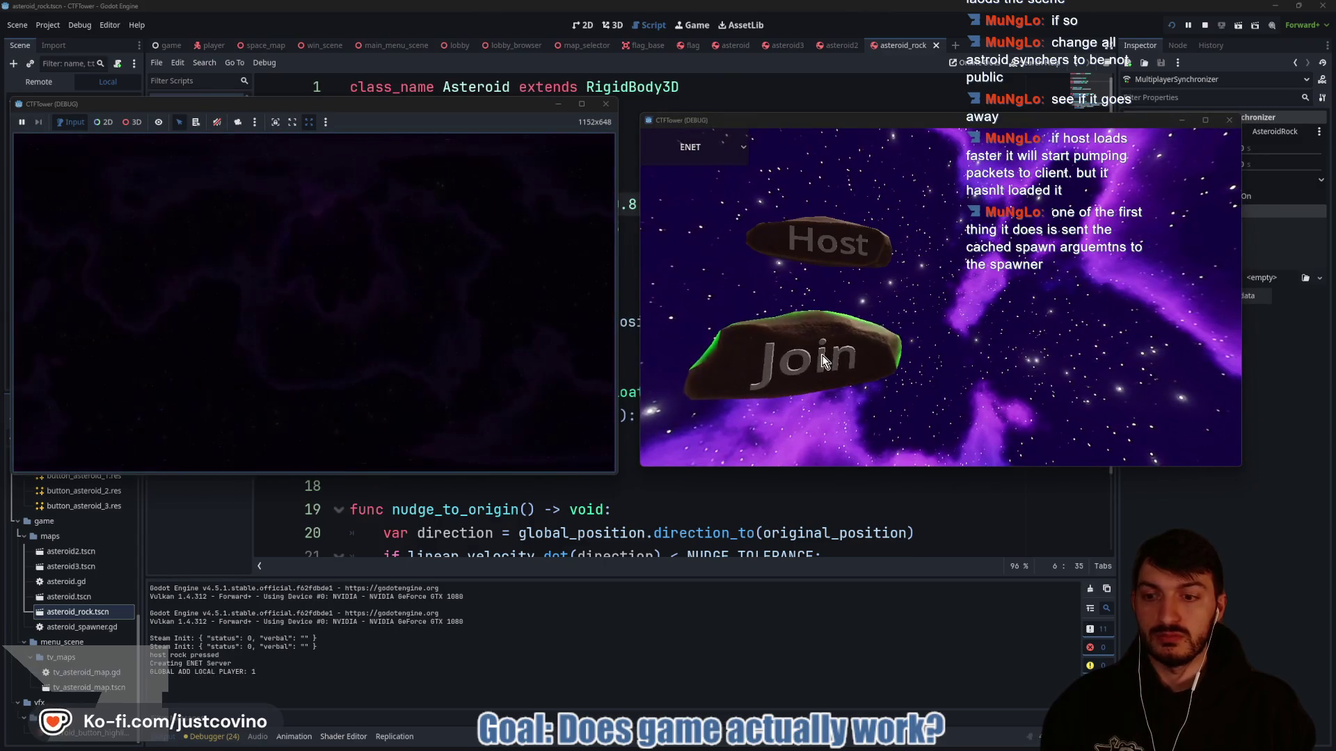
{"action": "left_click", "coordinate": [820, 356]}
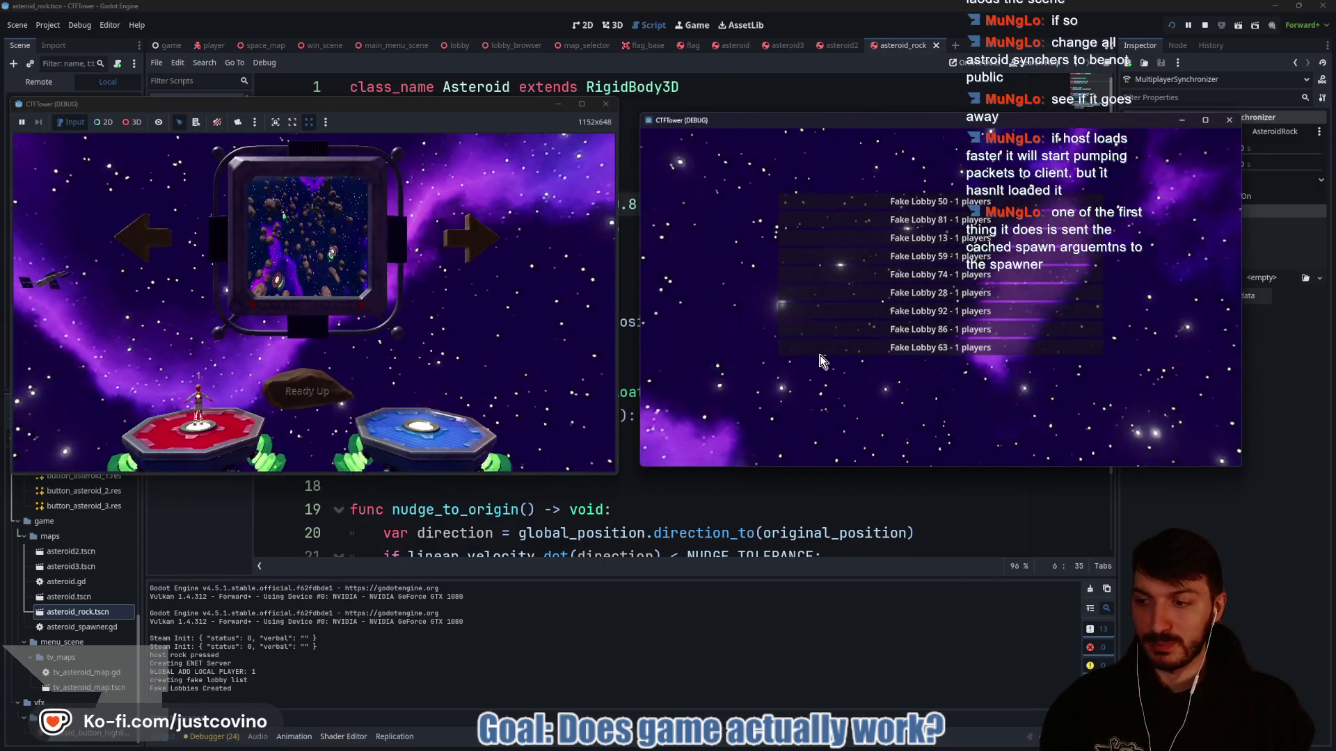
{"action": "left_click", "coordinate": [925, 204]}
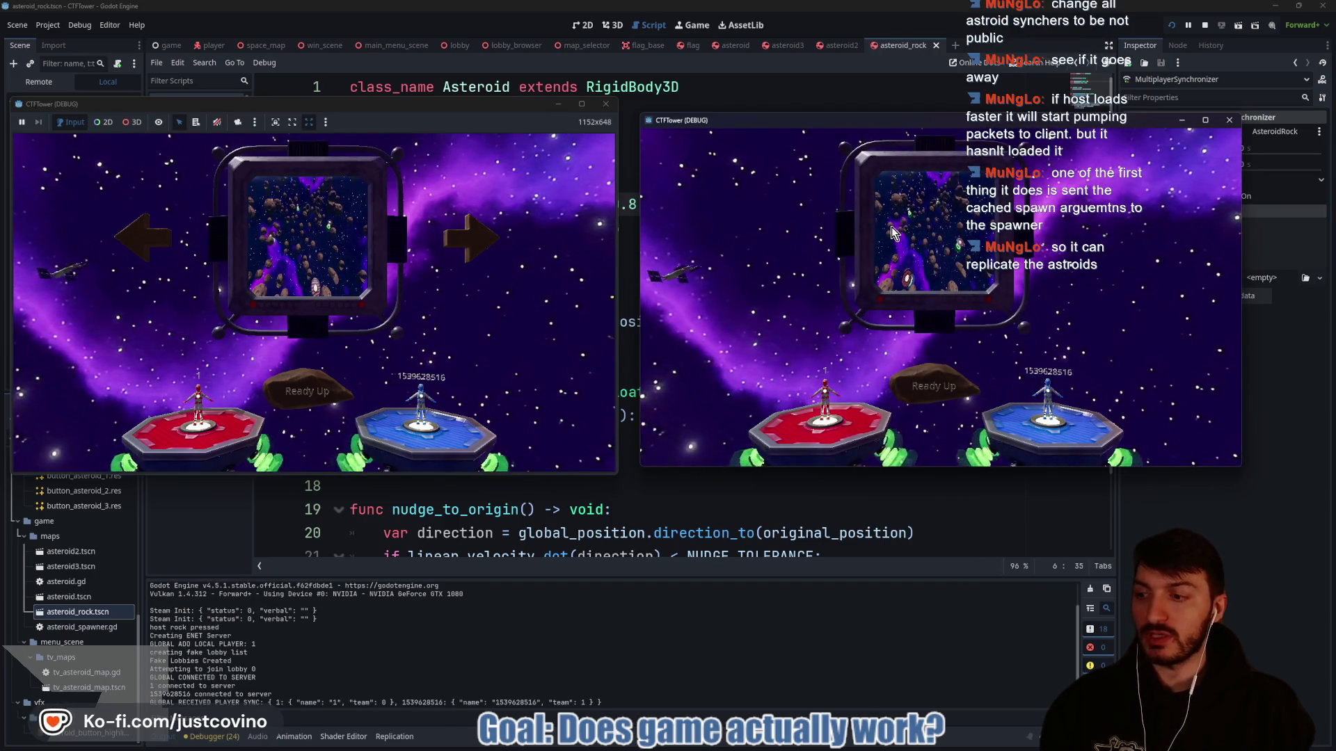
{"action": "left_click", "coordinate": [933, 389]}
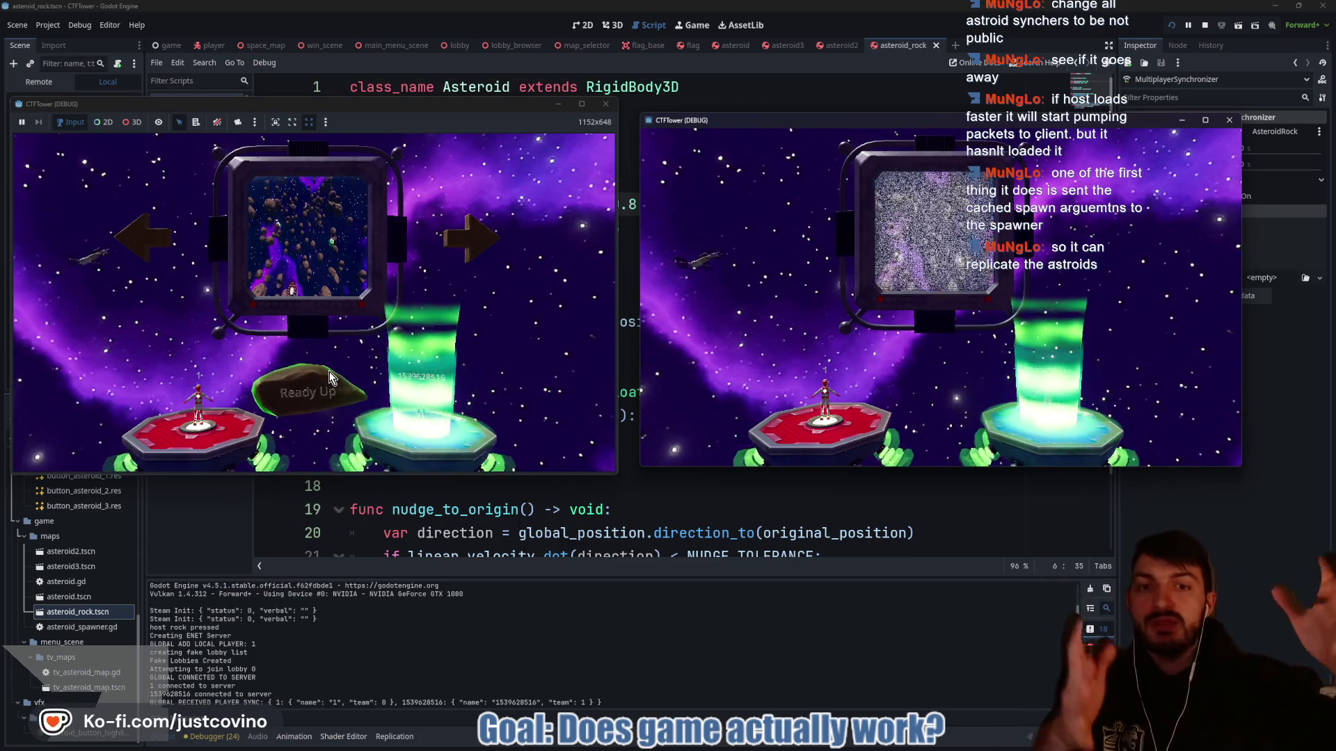
{"action": "left_click", "coordinate": [317, 390]}
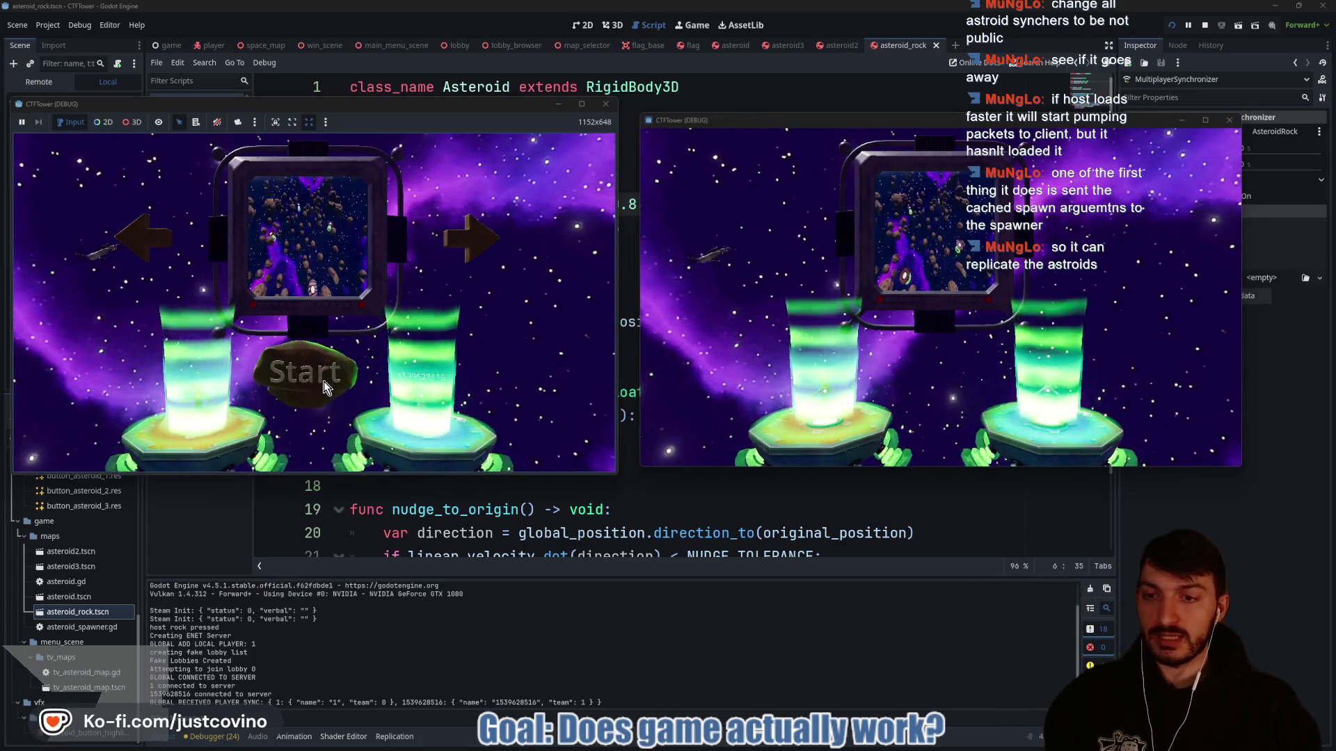
{"action": "left_click", "coordinate": [304, 393]}
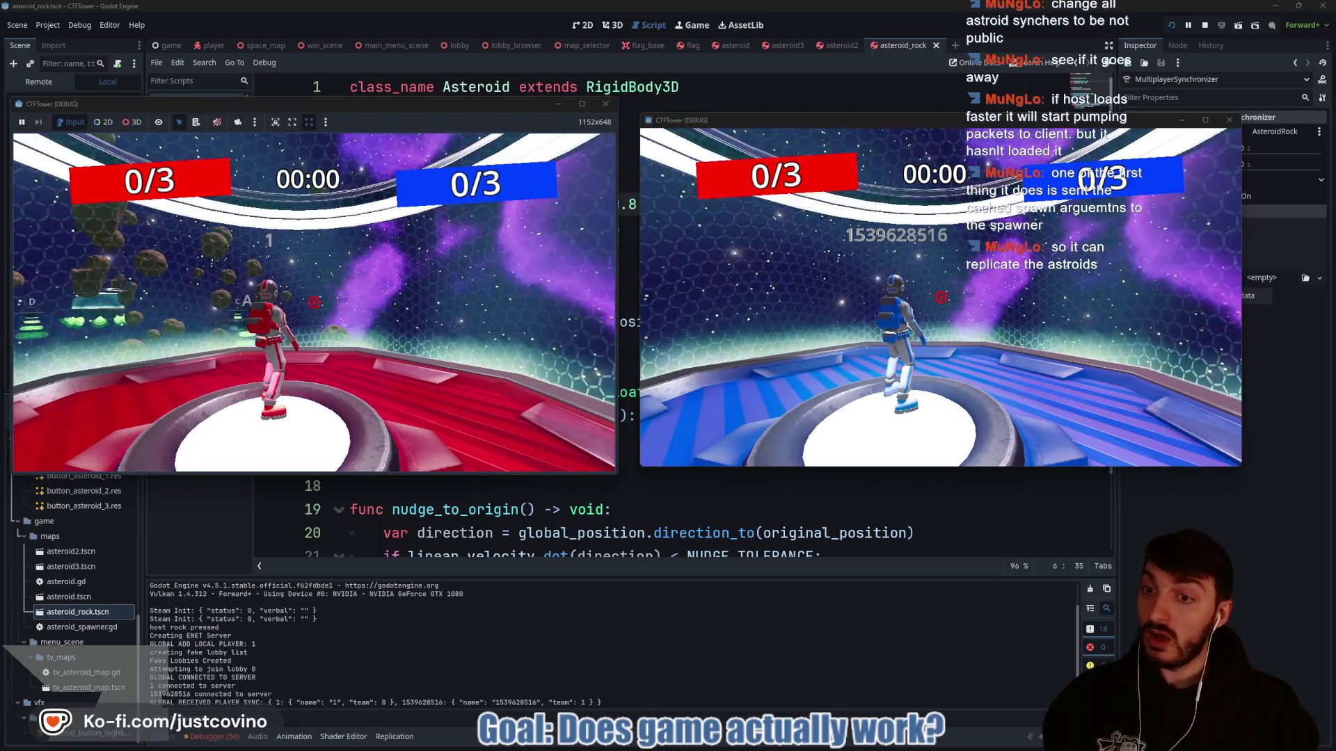
Close both game windows.
{"action": "key", "text": "super"}
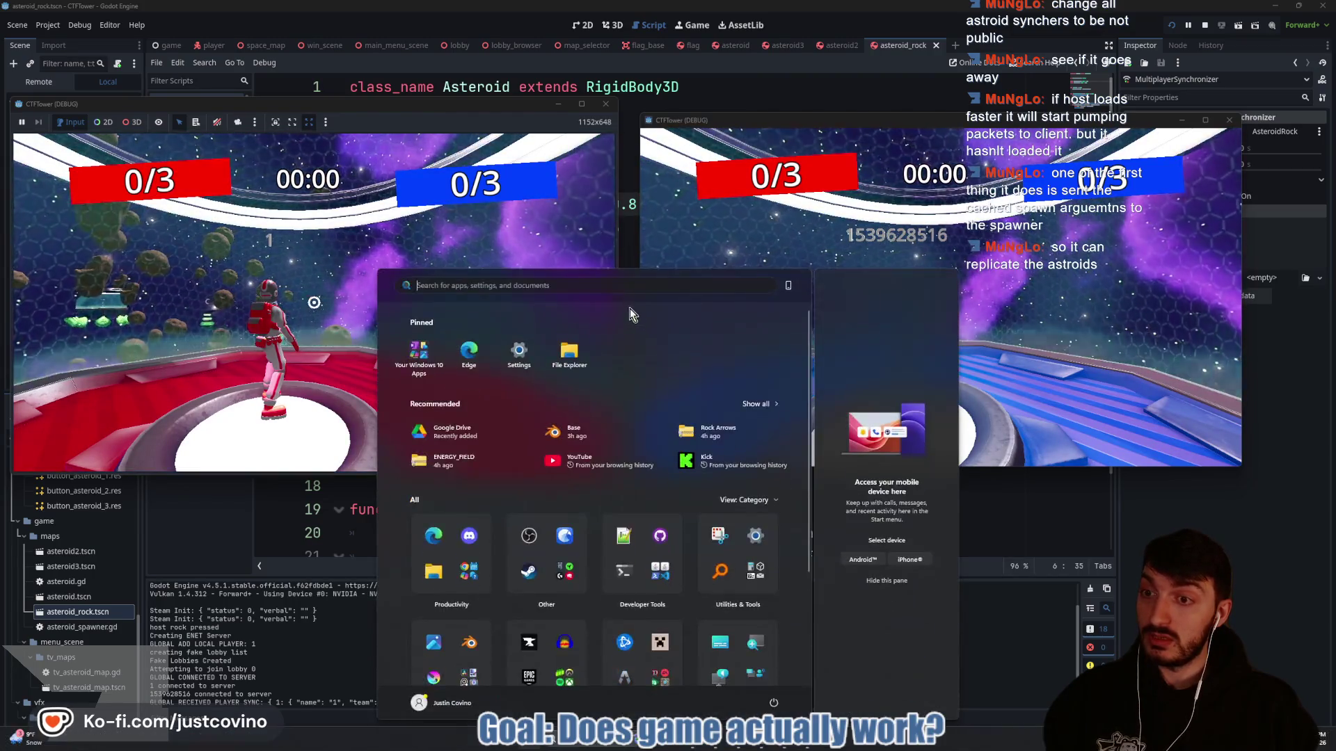
{"action": "key", "text": "super"}
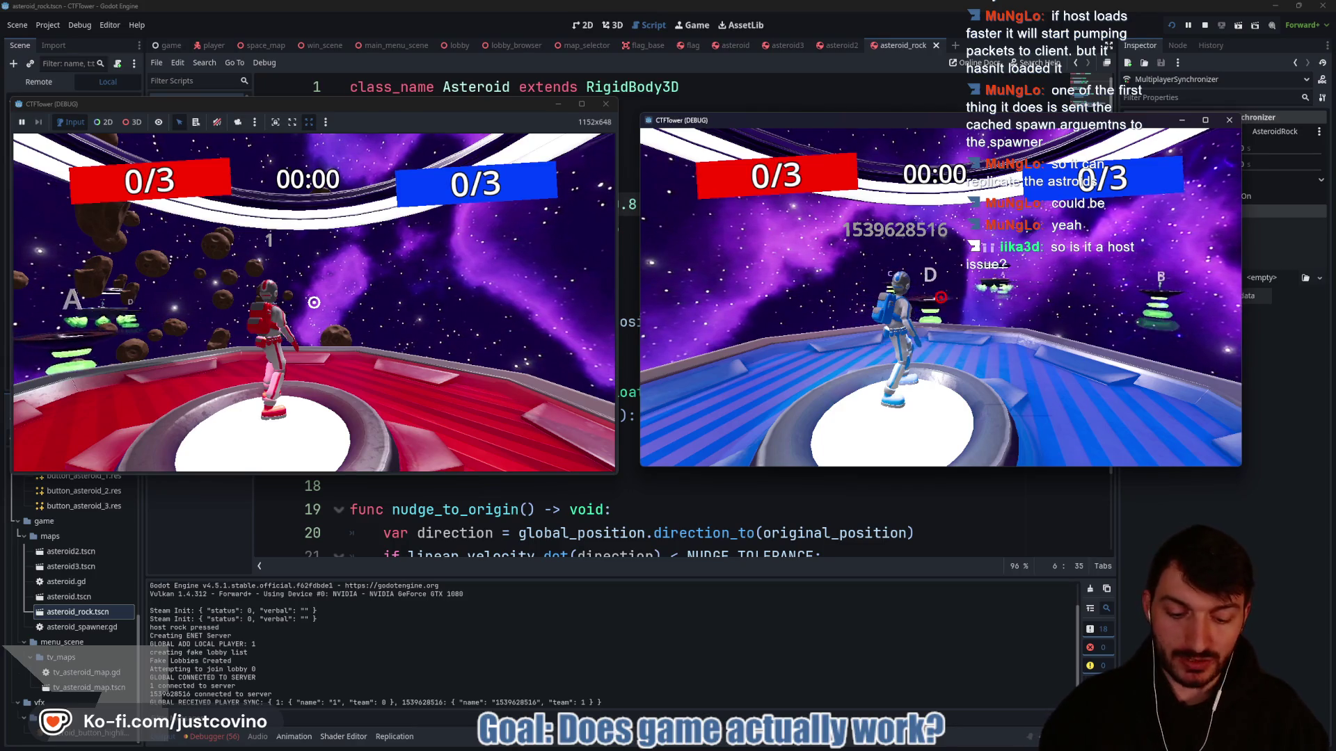
{"action": "left_click", "coordinate": [1230, 120]}
{"action": "left_click", "coordinate": [605, 104]}
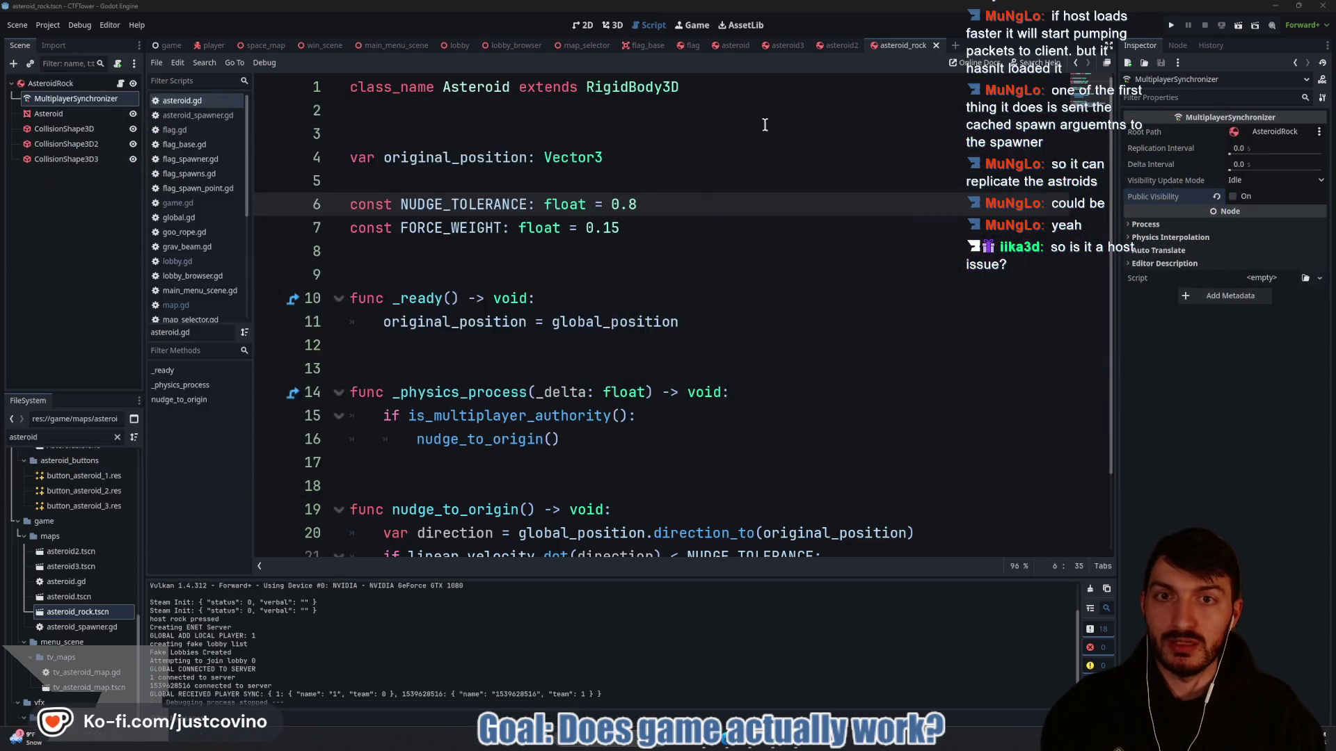
{"action": "mouse_move", "coordinate": [521, 235]}
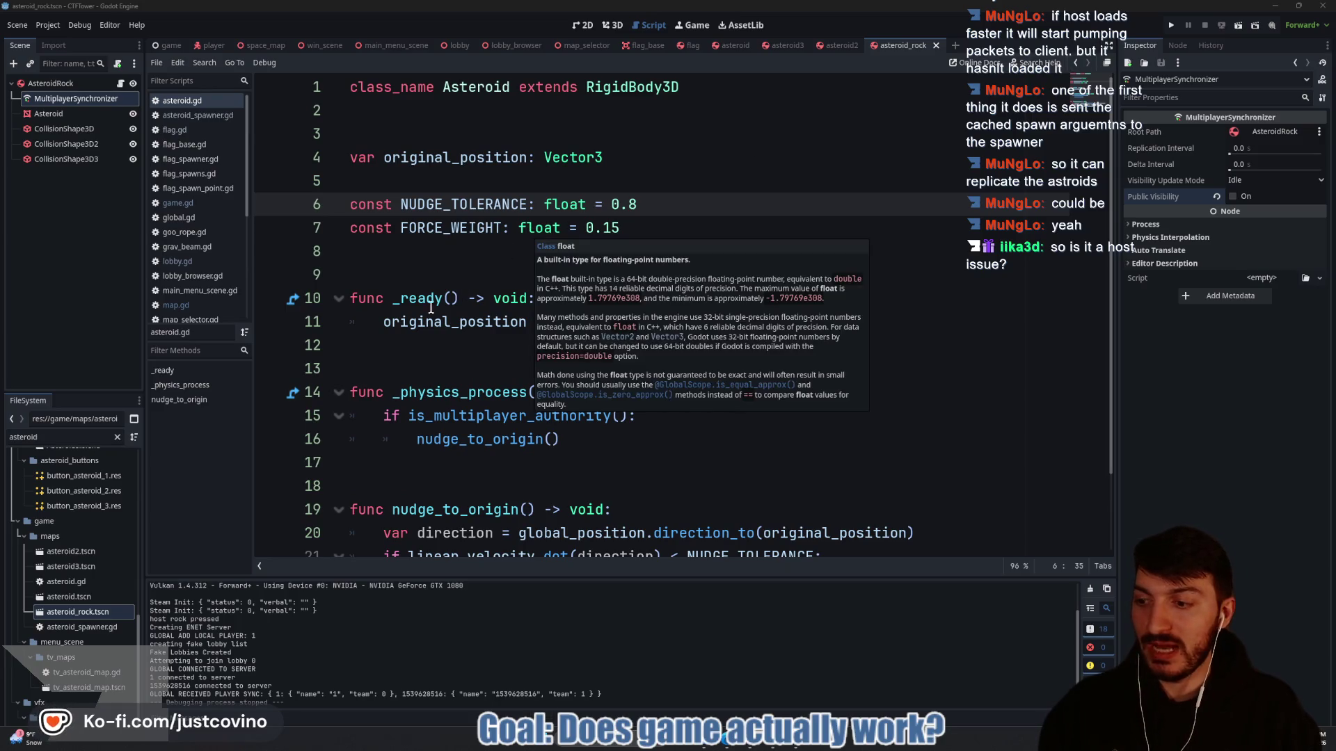
{"action": "left_click_drag", "start_coordinate": [365, 252], "coordinate": [405, 282]}
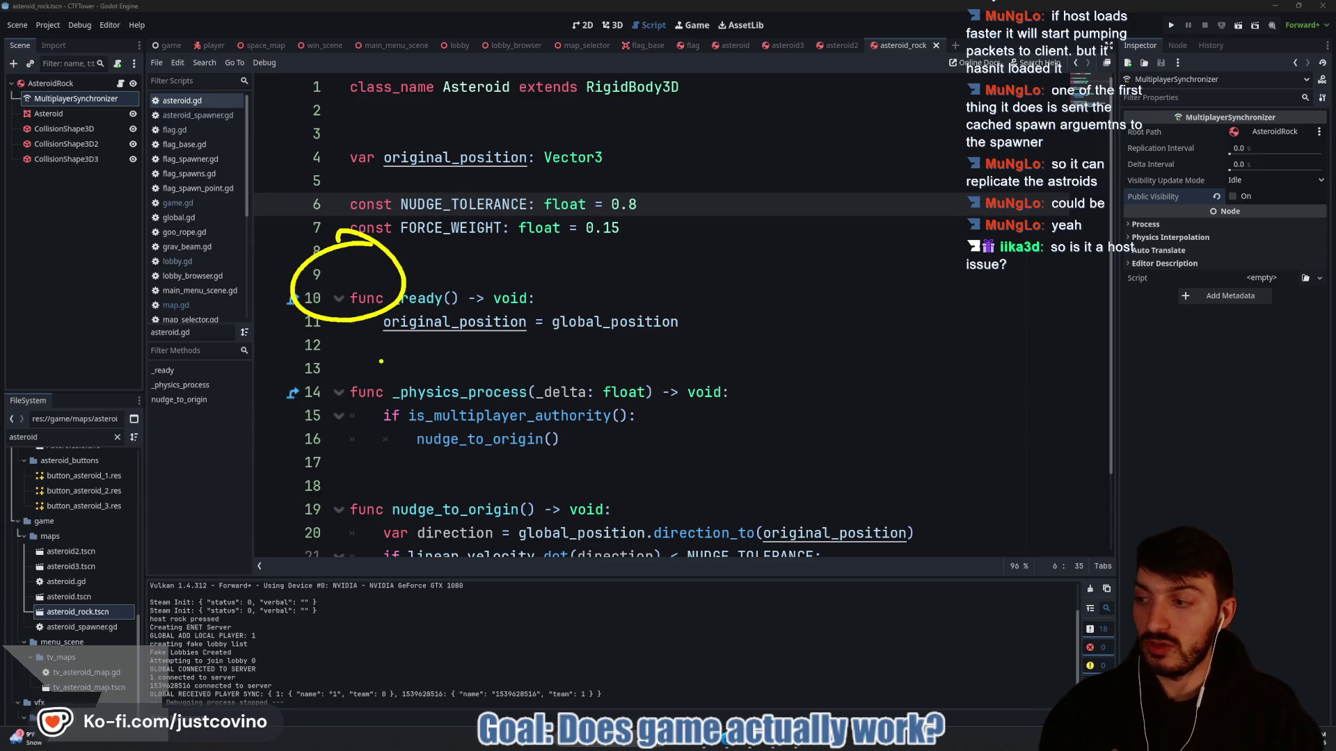
{"action": "left_click_drag", "start_coordinate": [427, 270], "coordinate": [743, 268]}
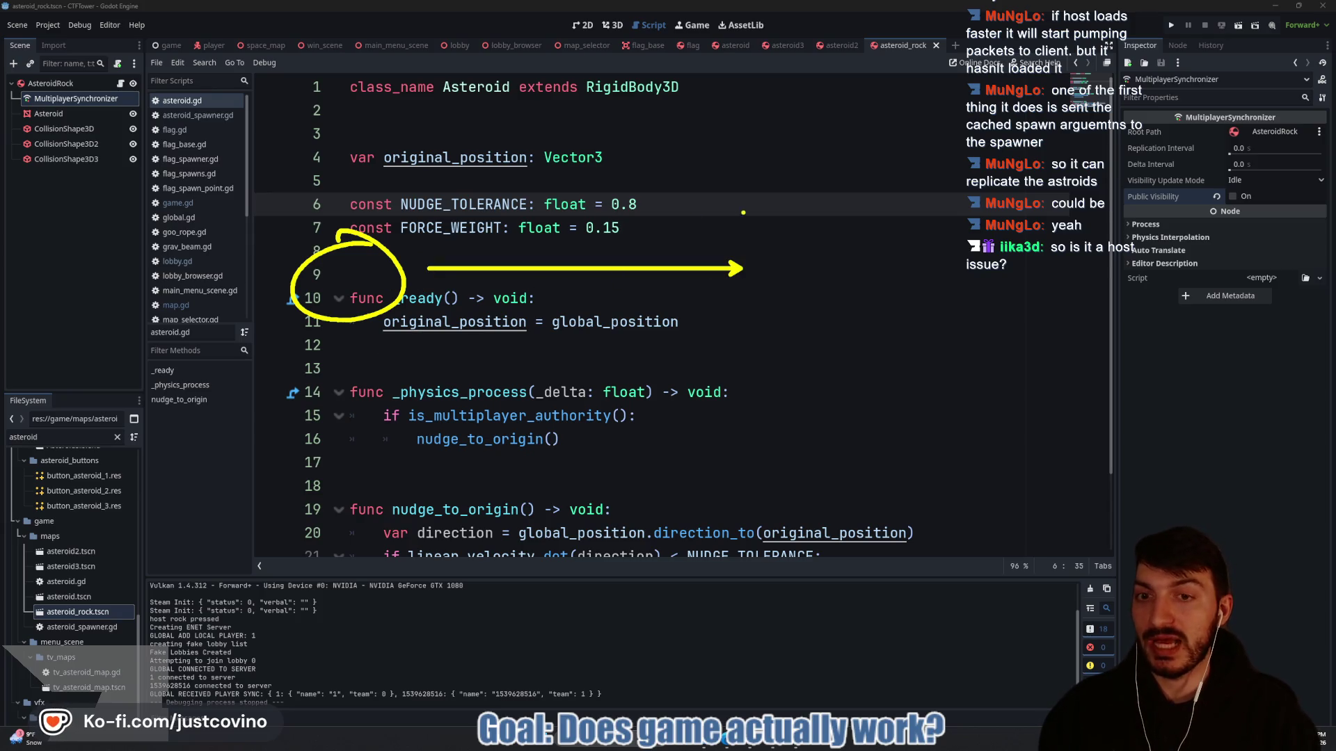
{"action": "left_click_drag", "start_coordinate": [412, 217], "coordinate": [741, 216]}
{"action": "left_click_drag", "start_coordinate": [471, 288], "coordinate": [712, 324]}
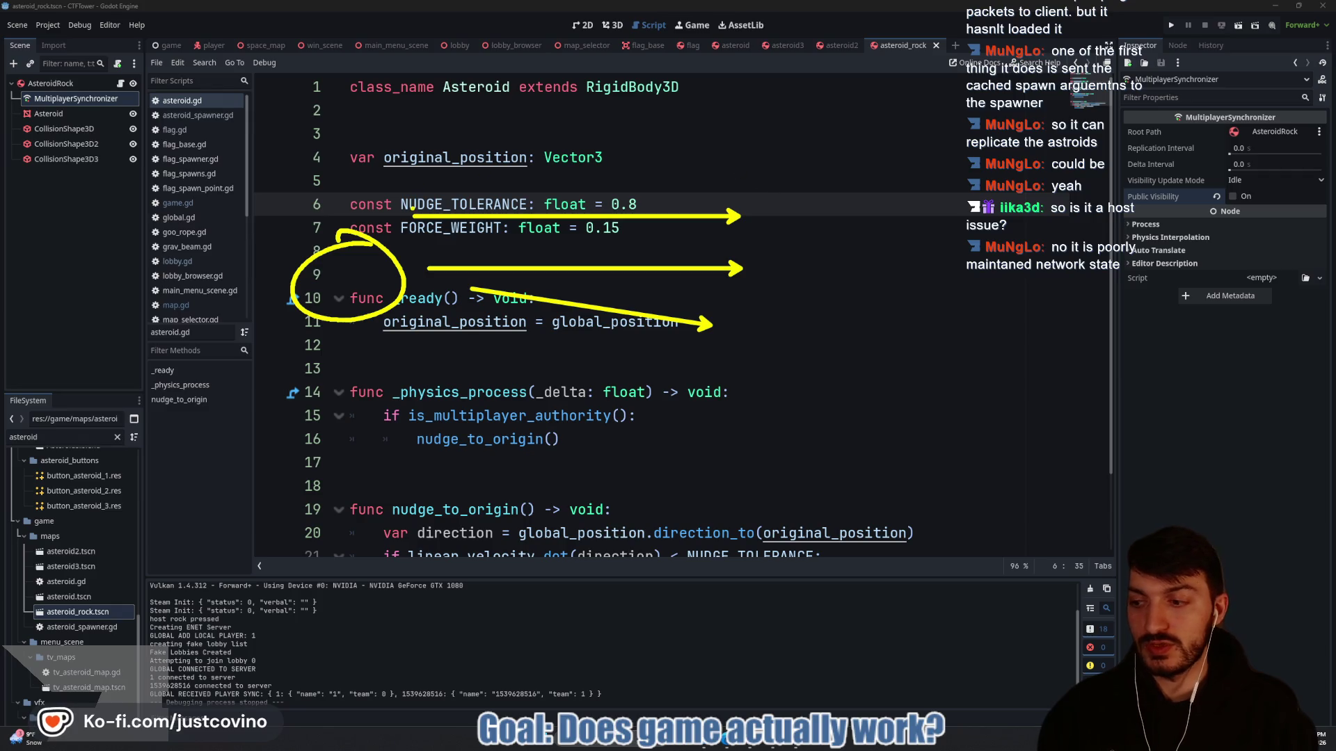
{"action": "mouse_move", "coordinate": [497, 186]}
{"action": "left_mouse_down"}
{"action": "mouse_move", "coordinate": [269, 198]}
{"action": "mouse_move", "coordinate": [661, 390]}
{"action": "mouse_move", "coordinate": [695, 139]}
{"action": "mouse_move", "coordinate": [402, 186]}
{"action": "left_mouse_up"}
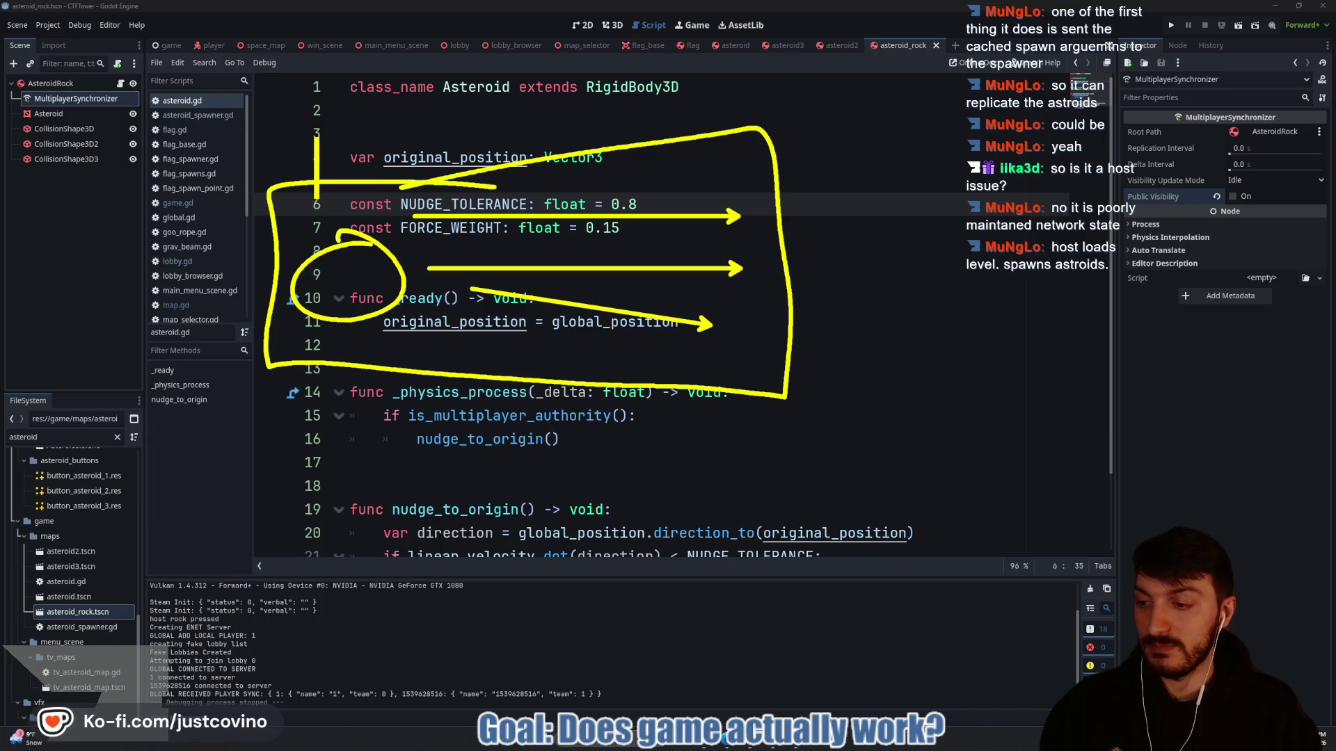
{"action": "key", "text": "Escape"}
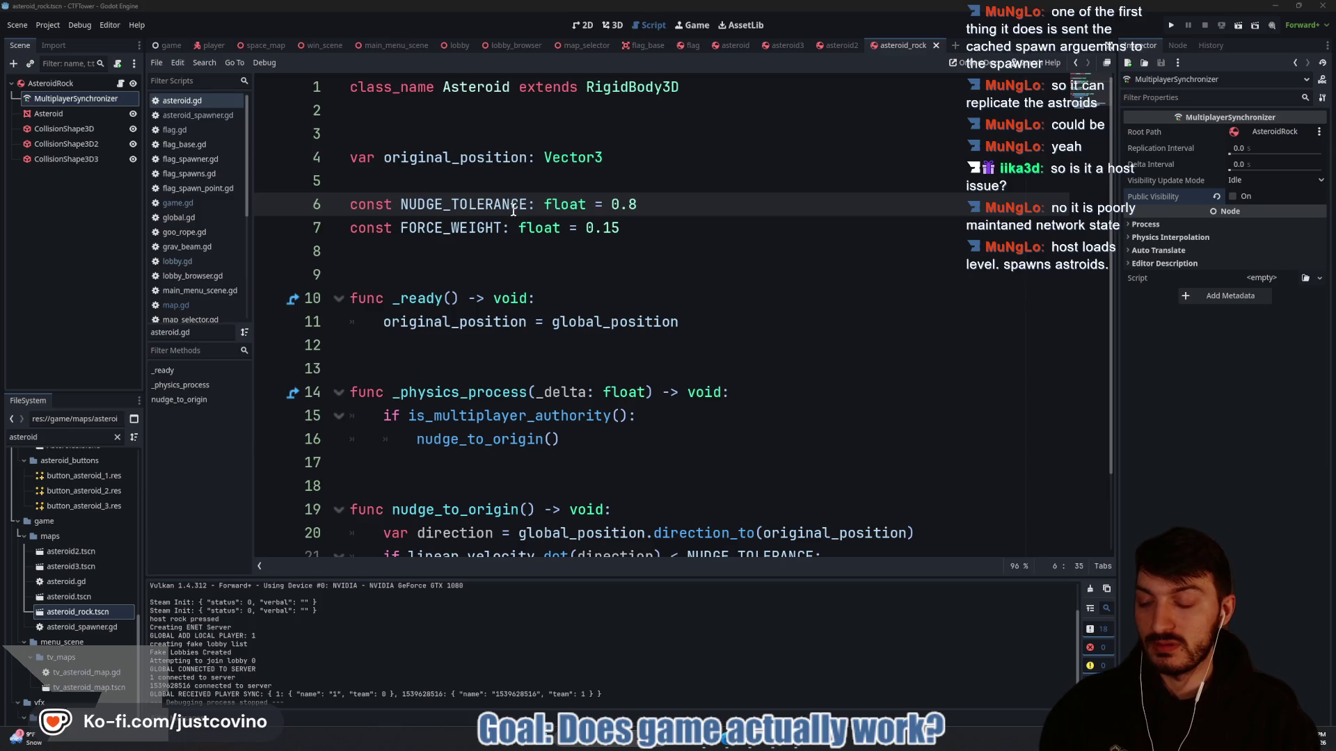
Re-enable Public Visibility for asteroid_rock and asteroid2, saving asteroid2.
{"action": "left_click", "coordinate": [512, 206]}
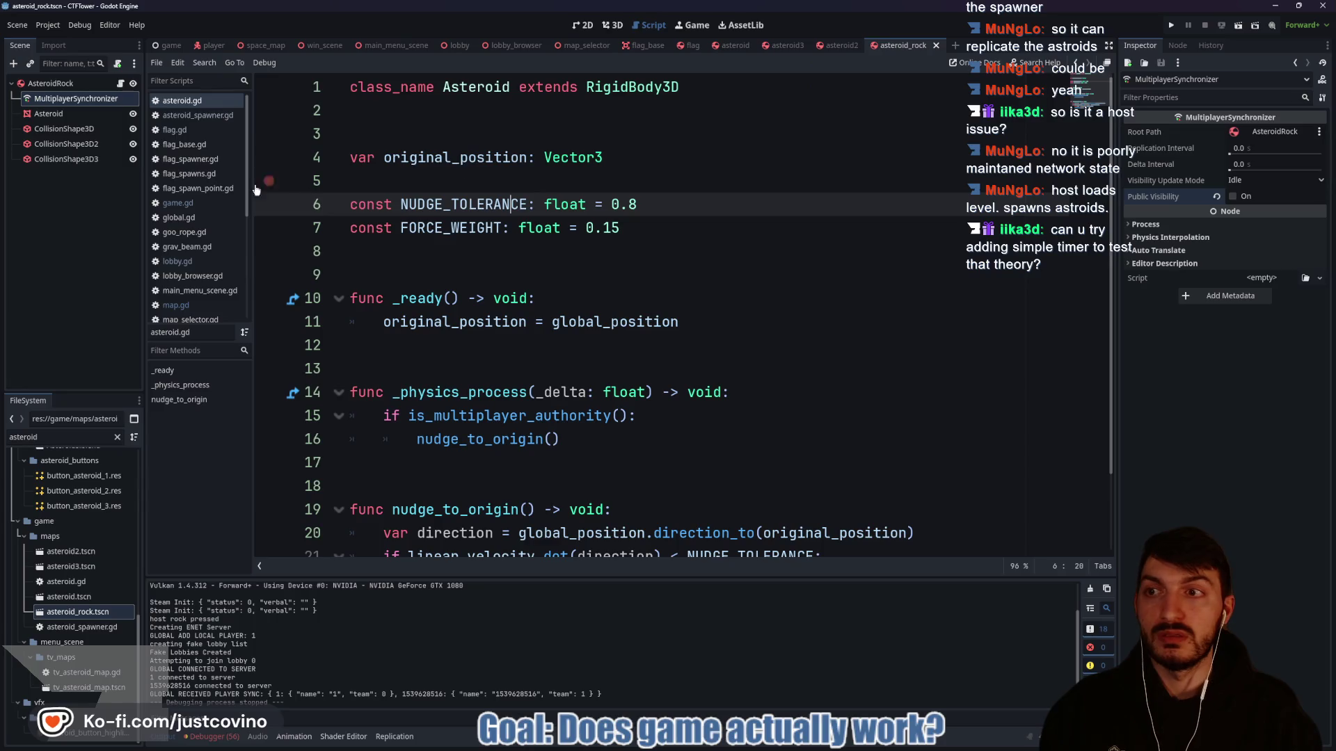
{"action": "left_click", "coordinate": [1233, 197]}
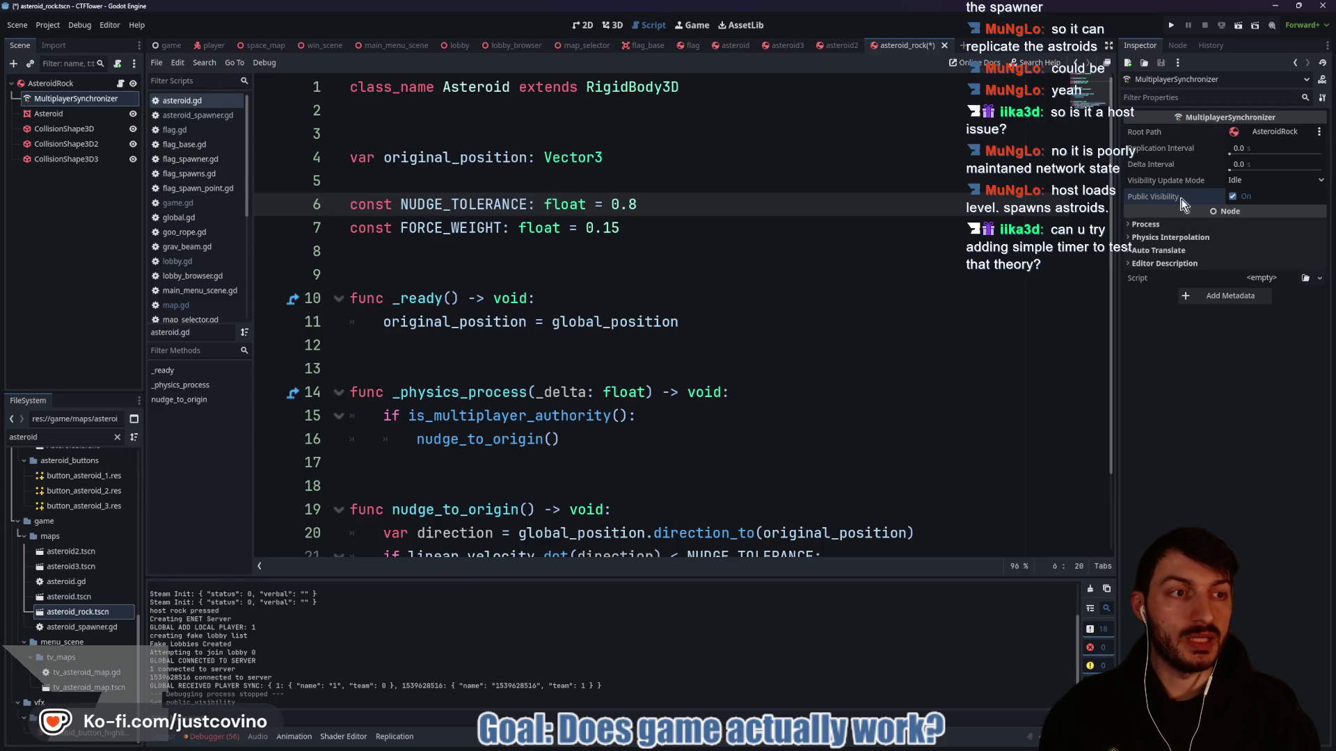
{"action": "left_click", "coordinate": [844, 44]}
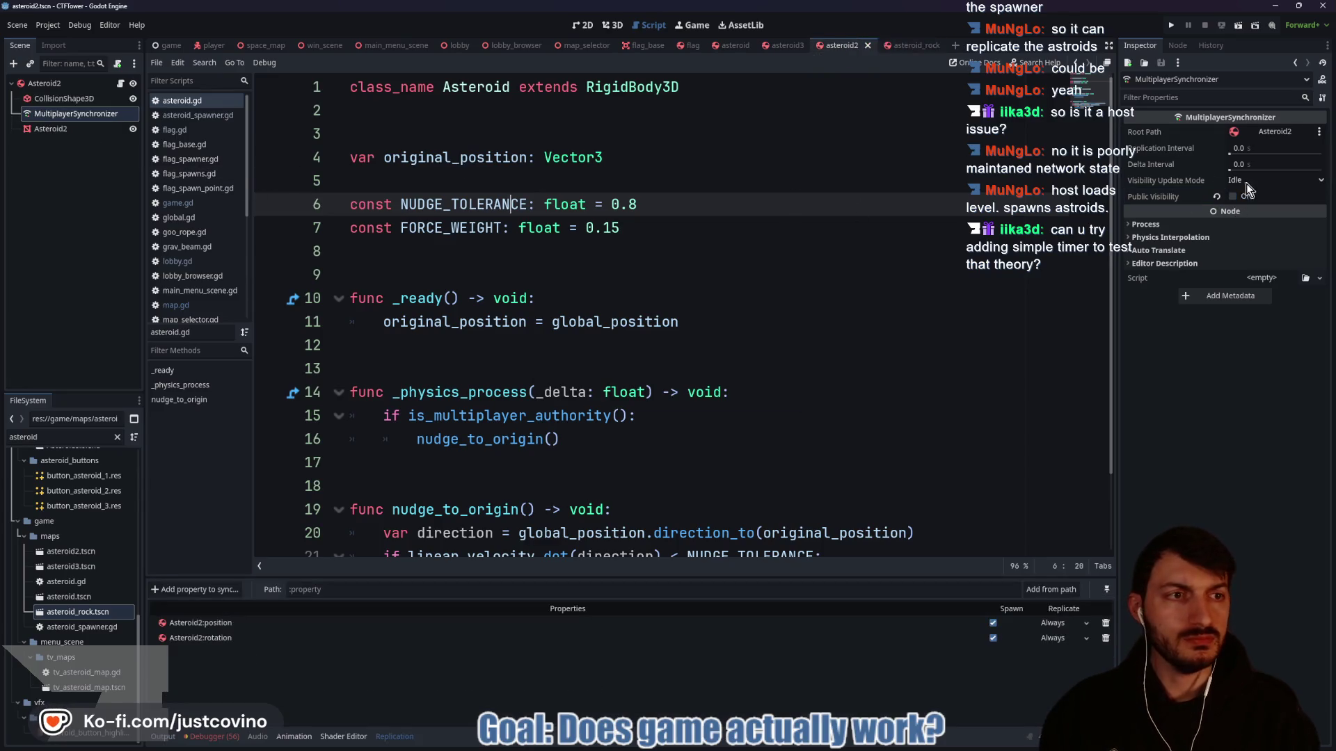
{"action": "left_click", "coordinate": [1232, 197]}
{"action": "key", "text": "ctrl+s"}
Re-enable Public Visibility in the asteroid3 and asteroid scenes, saving each, then return to space_map.
{"action": "left_click", "coordinate": [786, 44]}
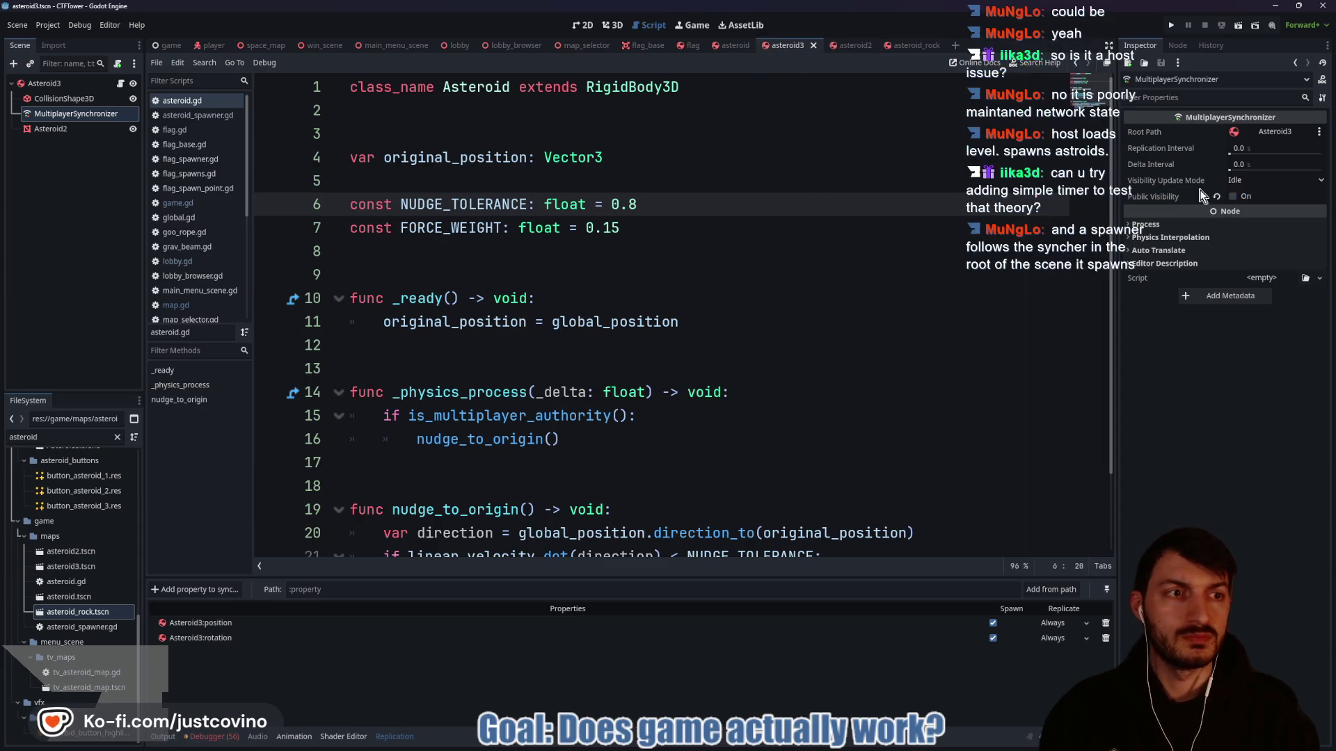
{"action": "left_click", "coordinate": [1233, 197]}
{"action": "key", "text": "ctrl+s"}
{"action": "left_click", "coordinate": [736, 45]}
{"action": "left_click", "coordinate": [1233, 196]}
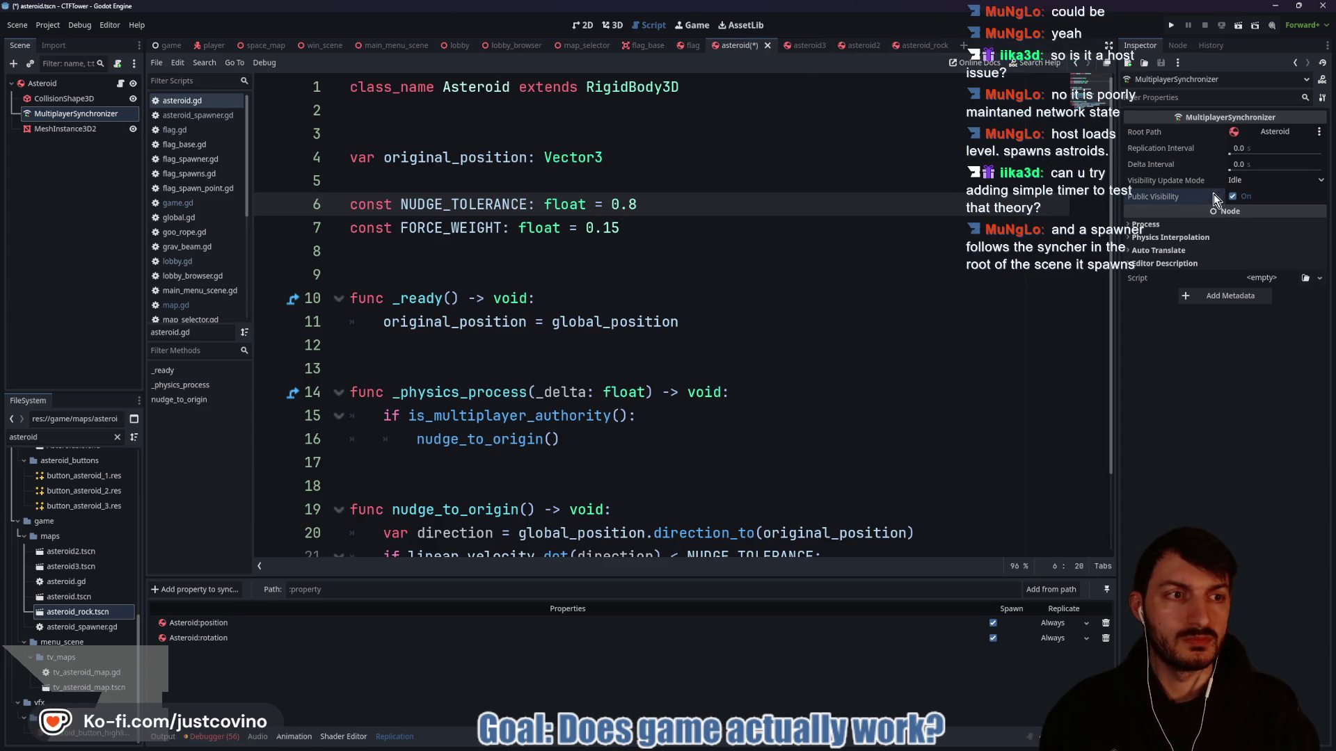
{"action": "key", "text": "ctrl+s"}
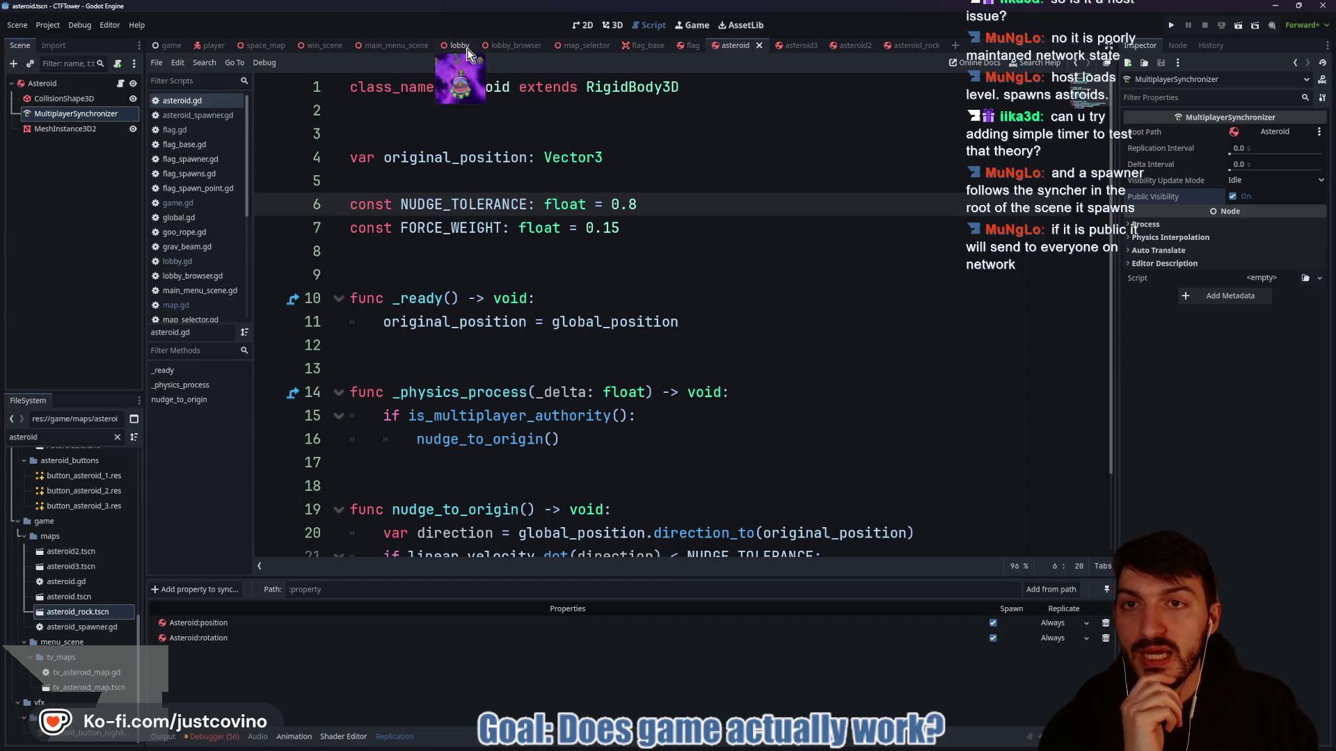
{"action": "left_click", "coordinate": [259, 47]}
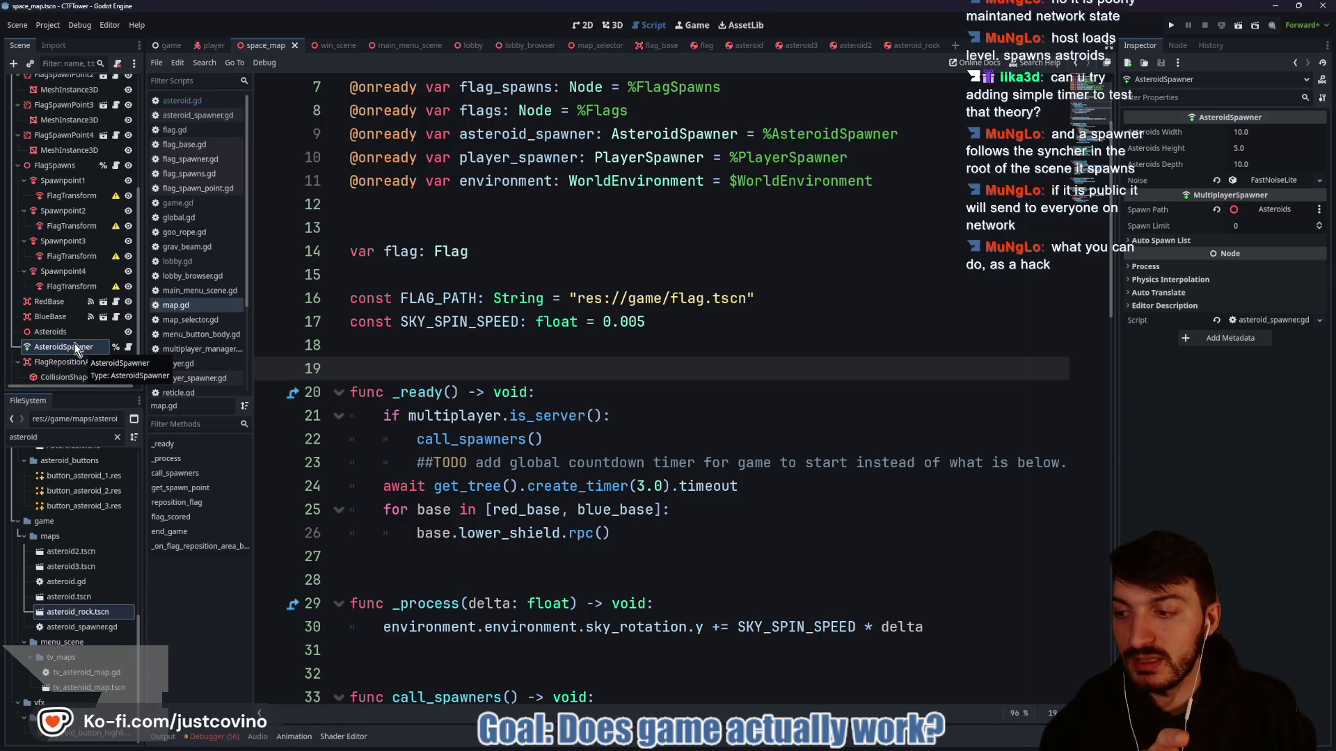
Open the AsteroidSpawner script and review the debugger errors.
{"action": "left_click", "coordinate": [128, 348]}
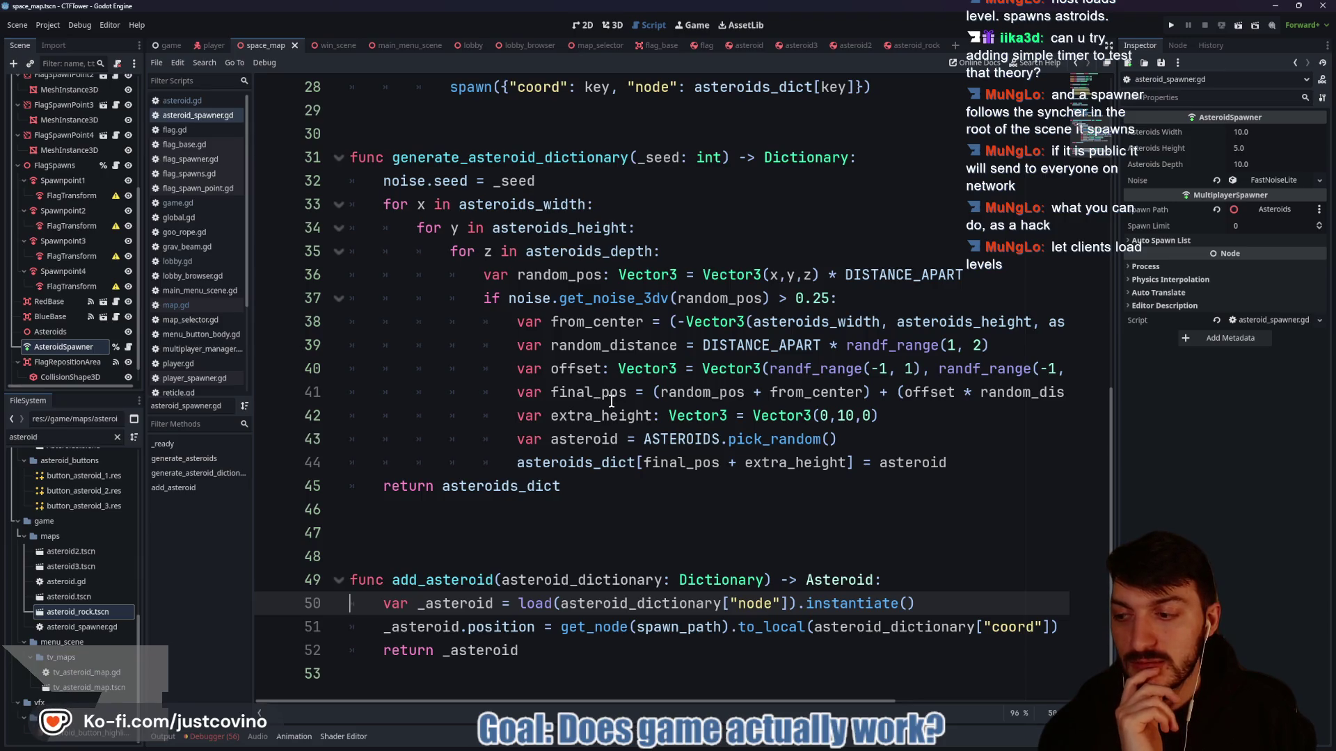
{"action": "left_click", "coordinate": [562, 525]}
{"action": "left_click", "coordinate": [224, 732]}
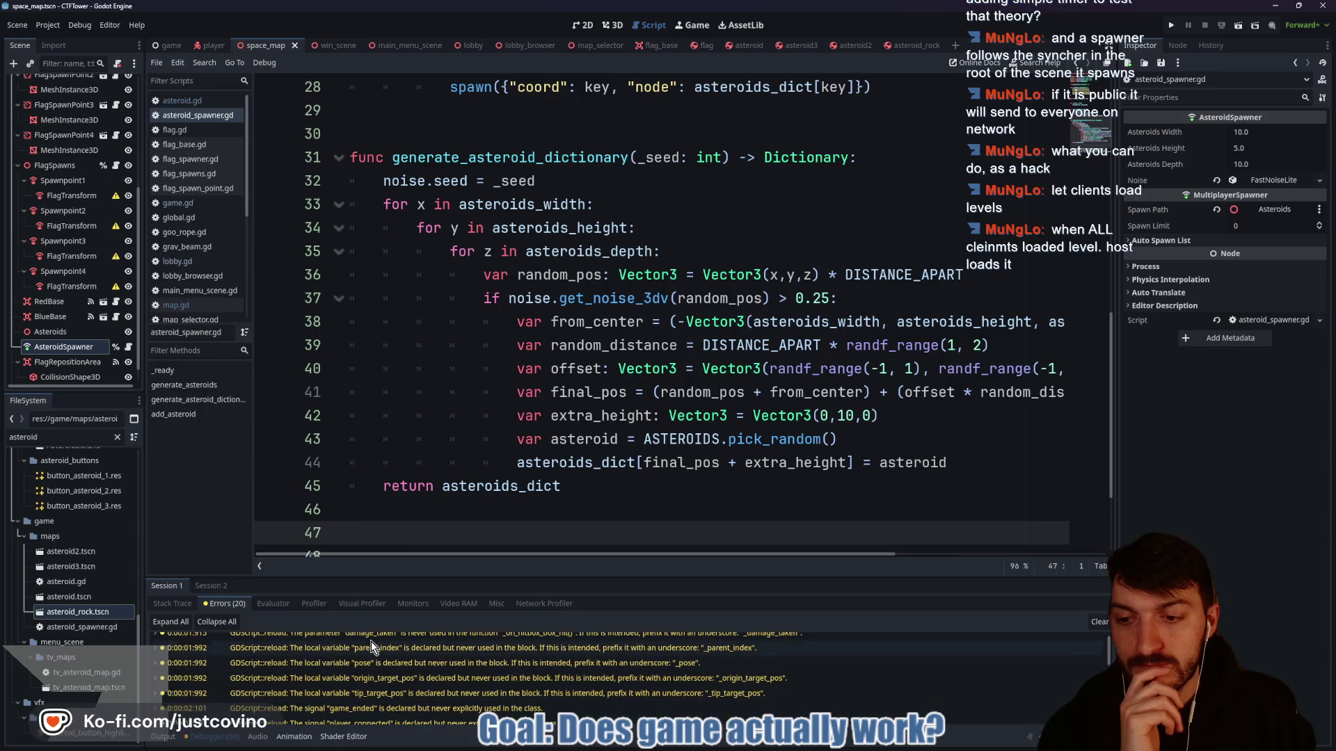
{"action": "scroll", "coordinate": [331, 670], "scroll_direction": "down", "scroll_amount": 5}
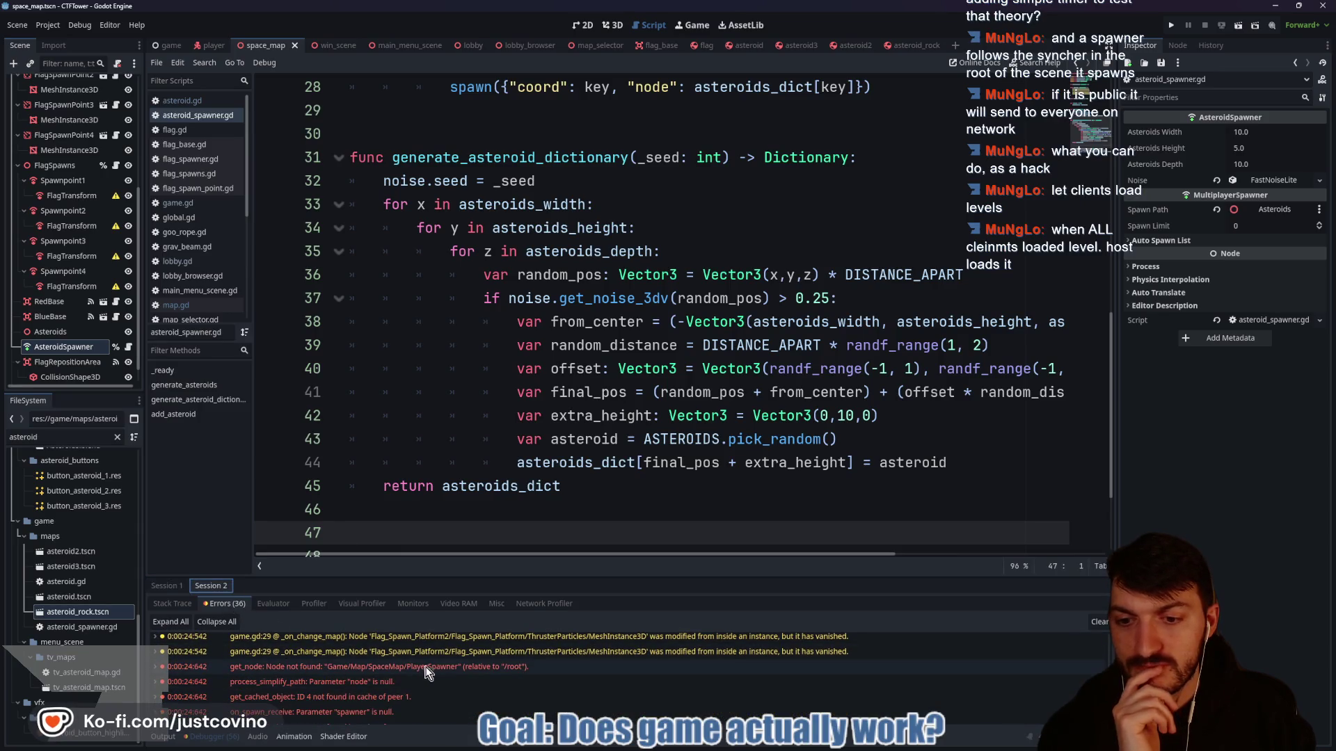
{"action": "mouse_move", "coordinate": [540, 675]}
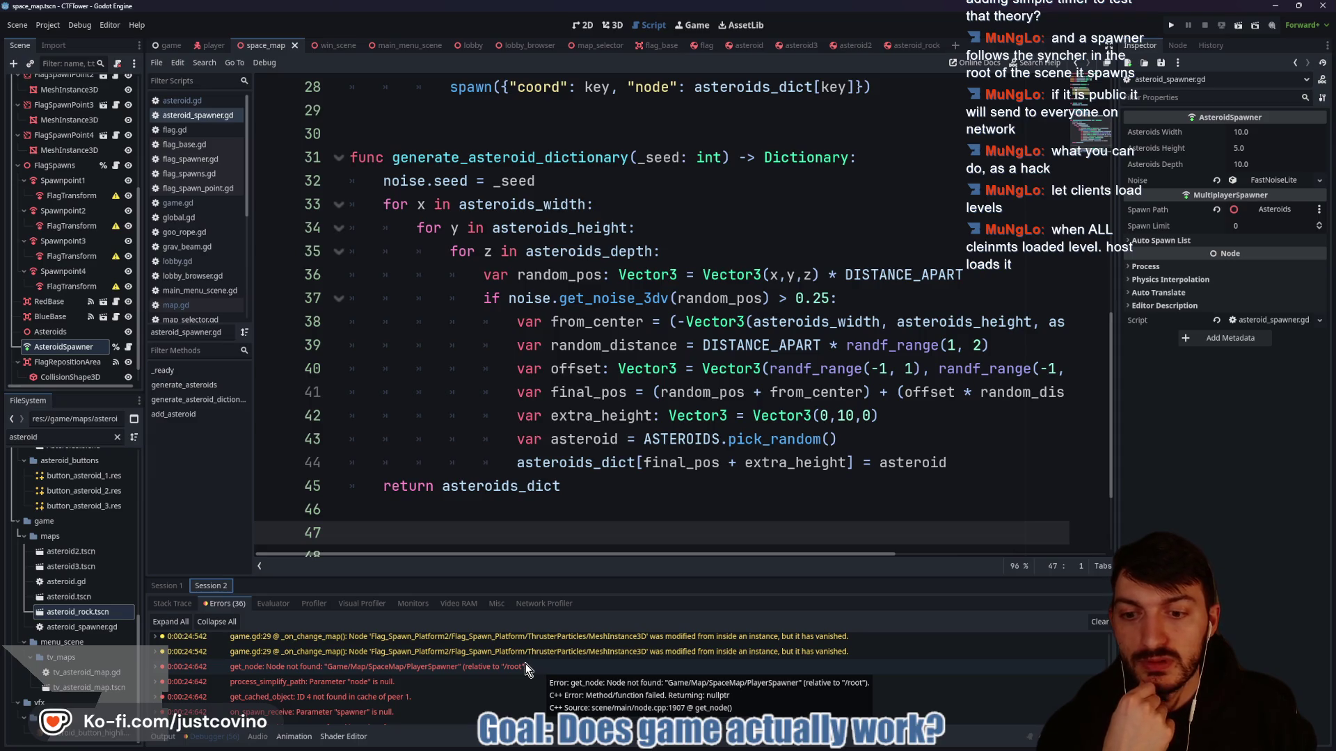
Hide the bottom panel, collapse FlagSpawns' spawn points, and view the repository's uncommitted changes.
{"action": "key", "text": "ctrl+j"}
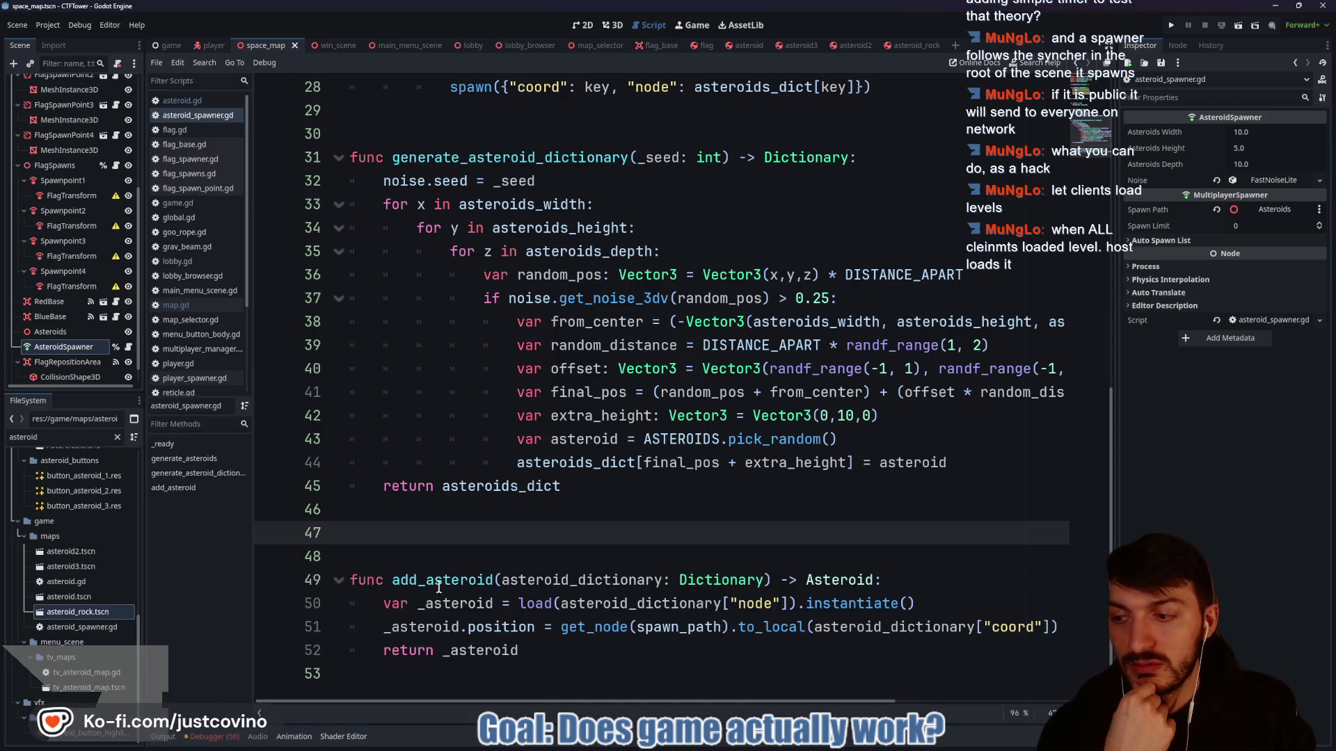
{"action": "scroll", "coordinate": [569, 531], "scroll_direction": "up", "scroll_amount": 9}
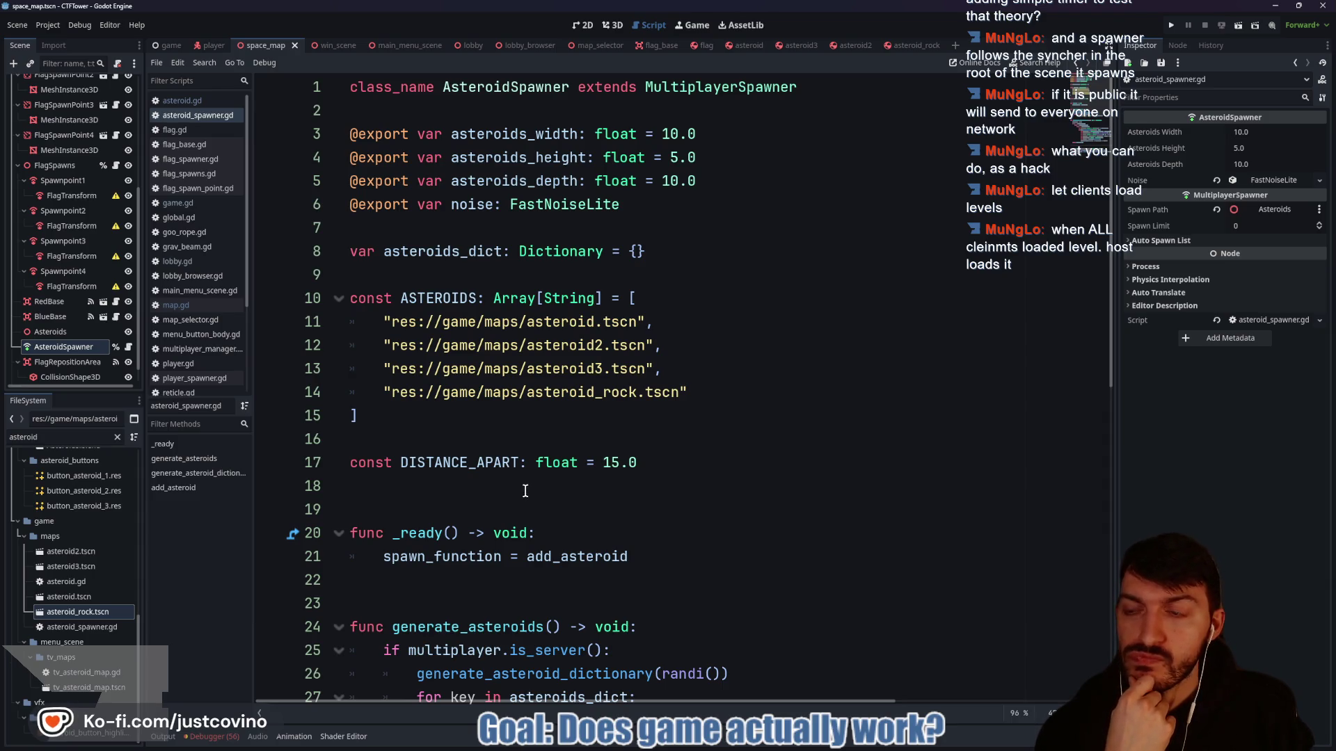
{"action": "left_click", "coordinate": [18, 166]}
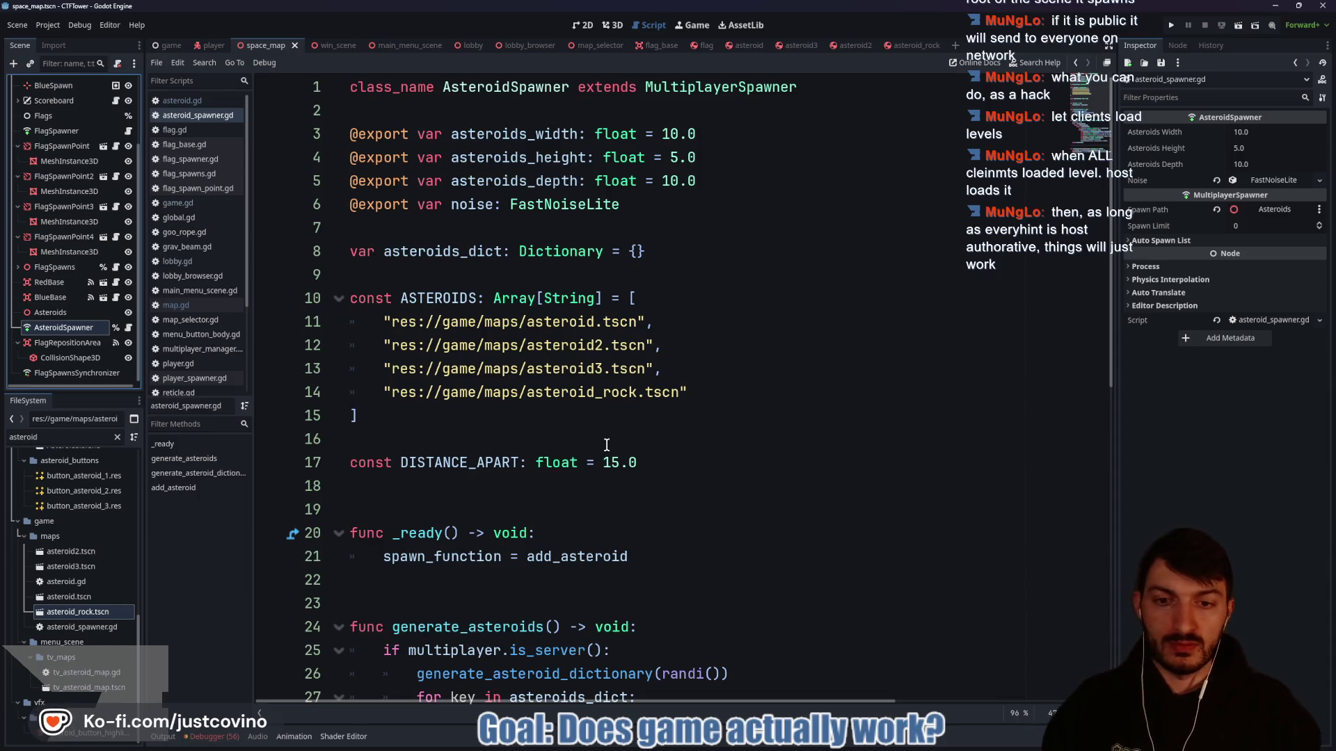
{"action": "left_click", "coordinate": [758, 748]}
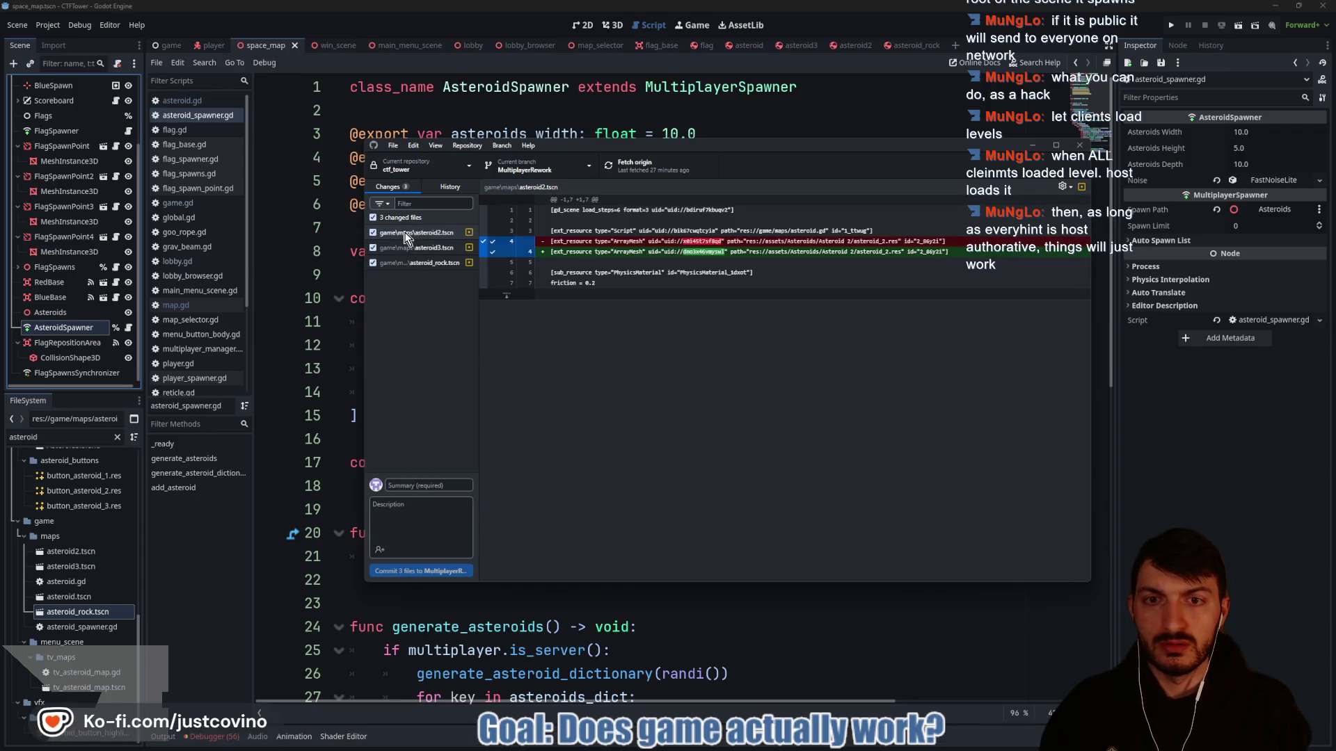
{"action": "left_click", "coordinate": [417, 248]}
{"action": "left_click", "coordinate": [425, 263]}
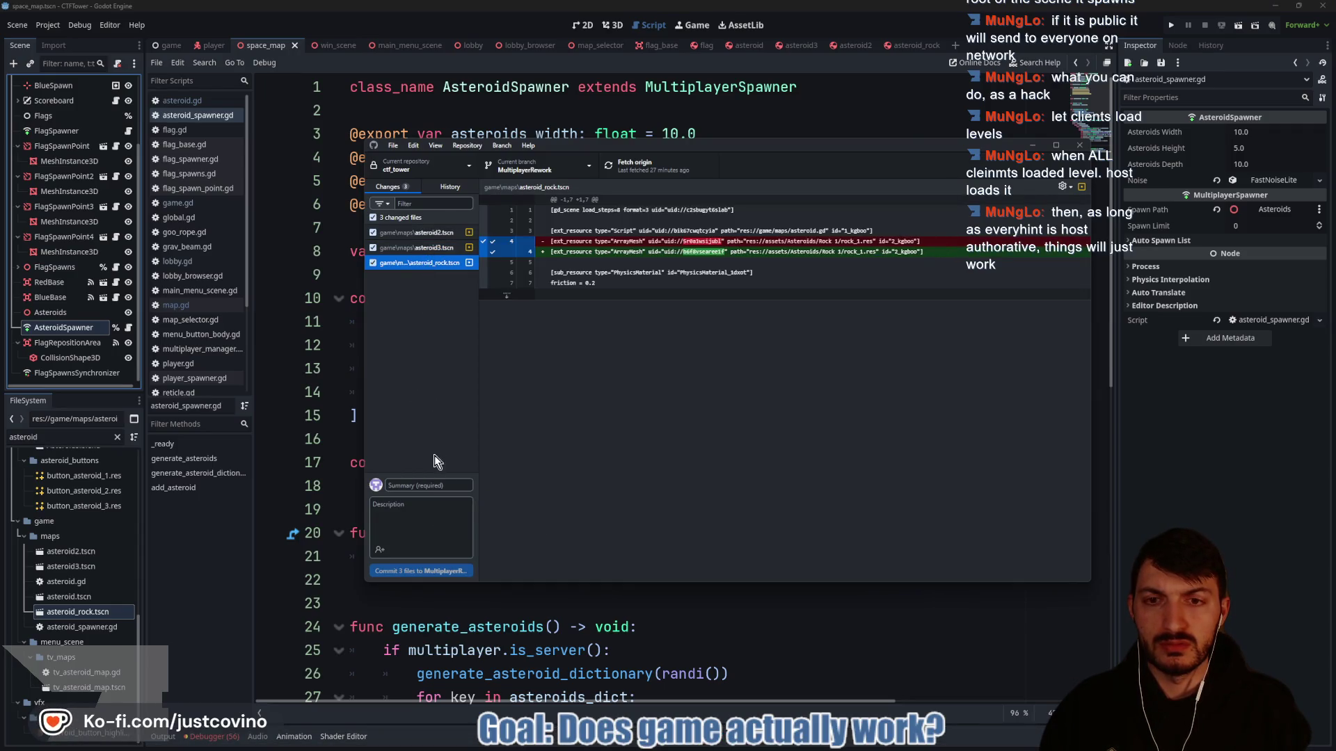
{"action": "left_click", "coordinate": [310, 453]}
{"action": "left_click", "coordinate": [521, 425]}
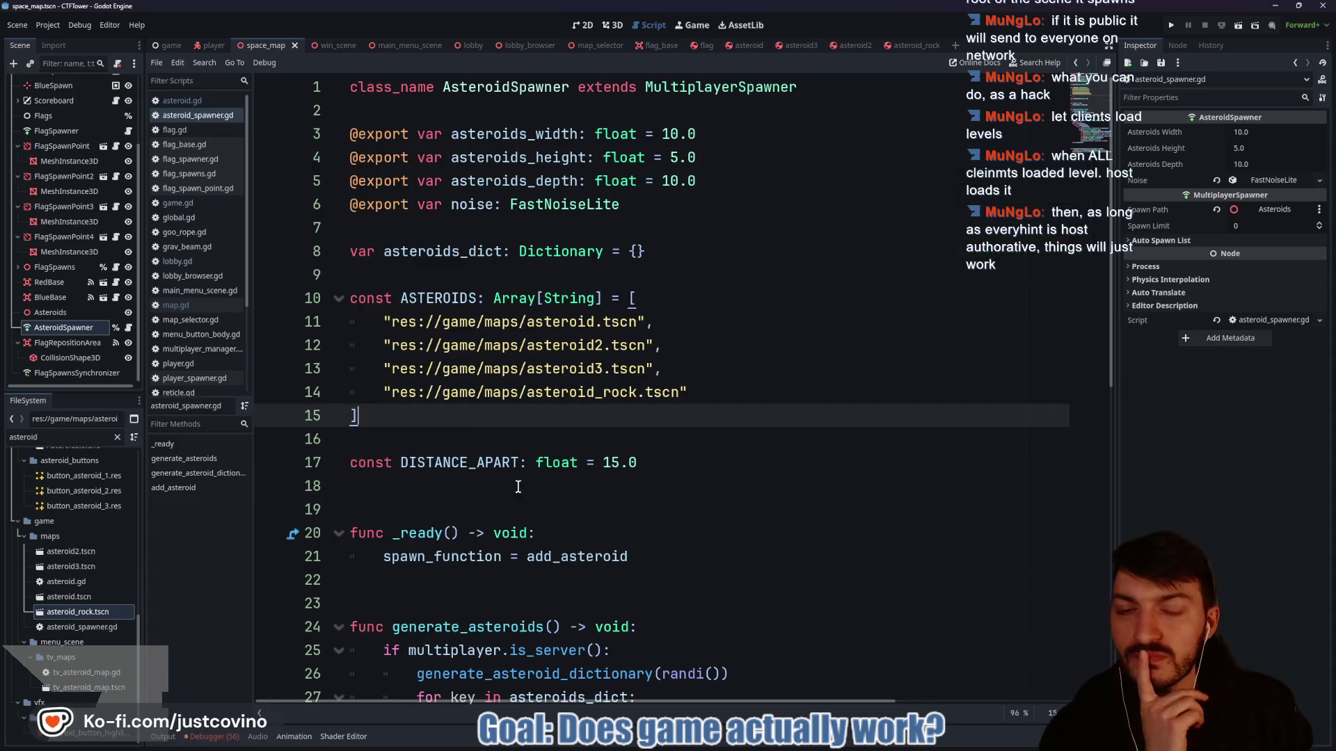
{"action": "left_click", "coordinate": [530, 260]}
{"action": "left_click", "coordinate": [512, 282]}
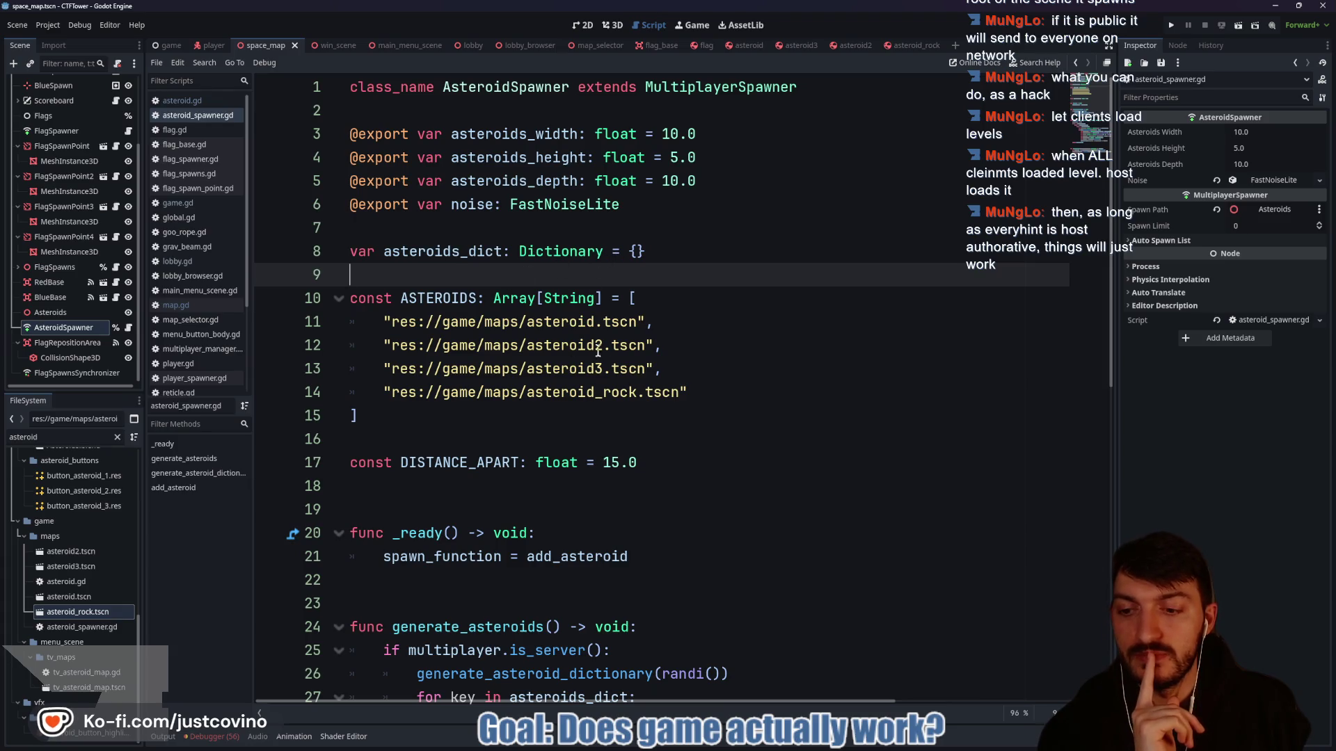
Launch the game and place the two debug windows side by side.
{"action": "left_click", "coordinate": [1173, 24]}
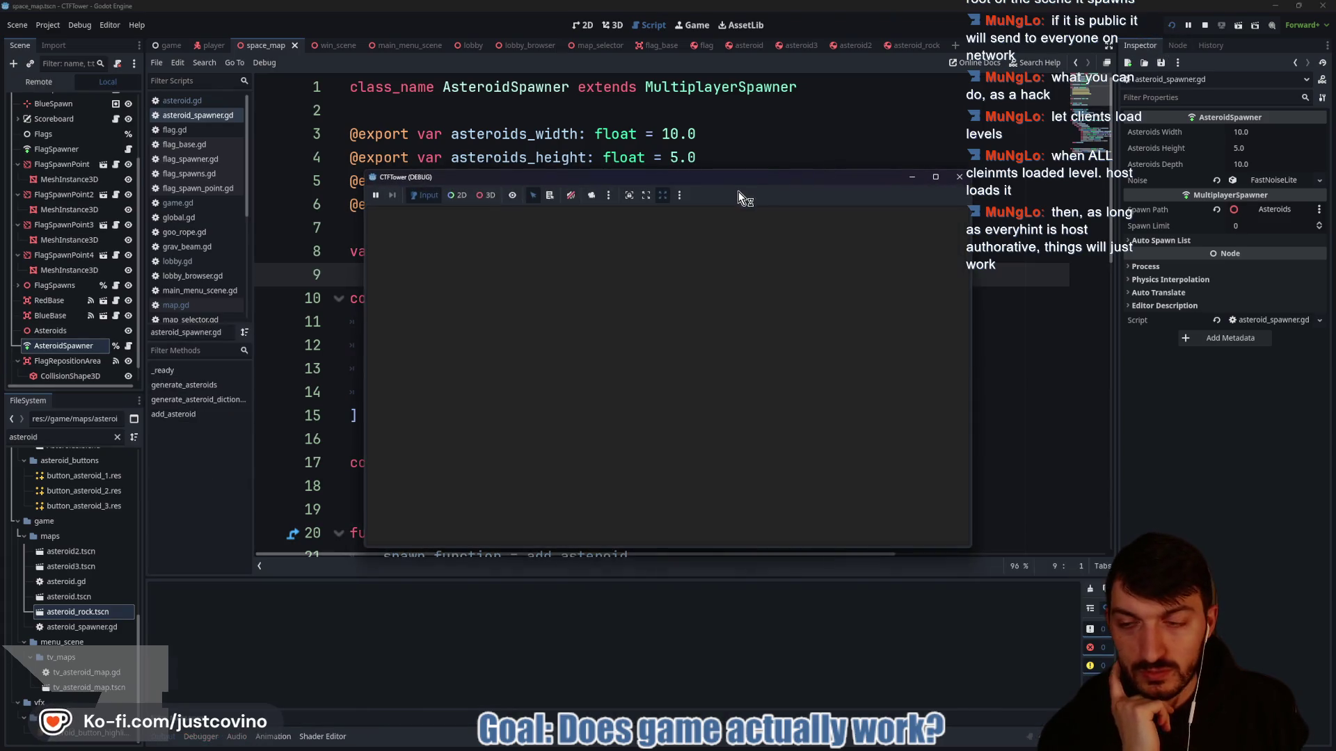
{"action": "left_click_drag", "start_coordinate": [699, 179], "coordinate": [344, 159]}
{"action": "left_click_drag", "start_coordinate": [651, 198], "coordinate": [937, 165]}
Host in the left window, join that lobby from the right, ready both players and start.
{"action": "left_click", "coordinate": [206, 301]}
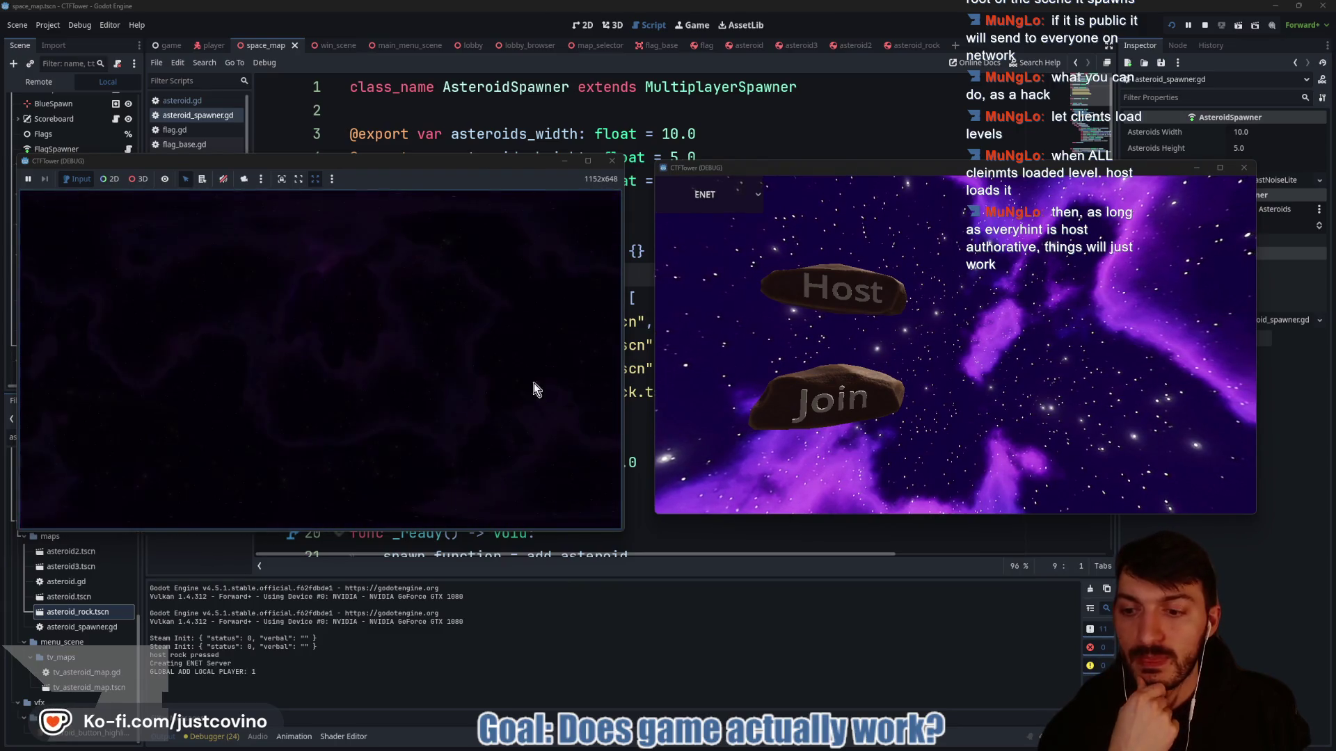
{"action": "left_click", "coordinate": [807, 400]}
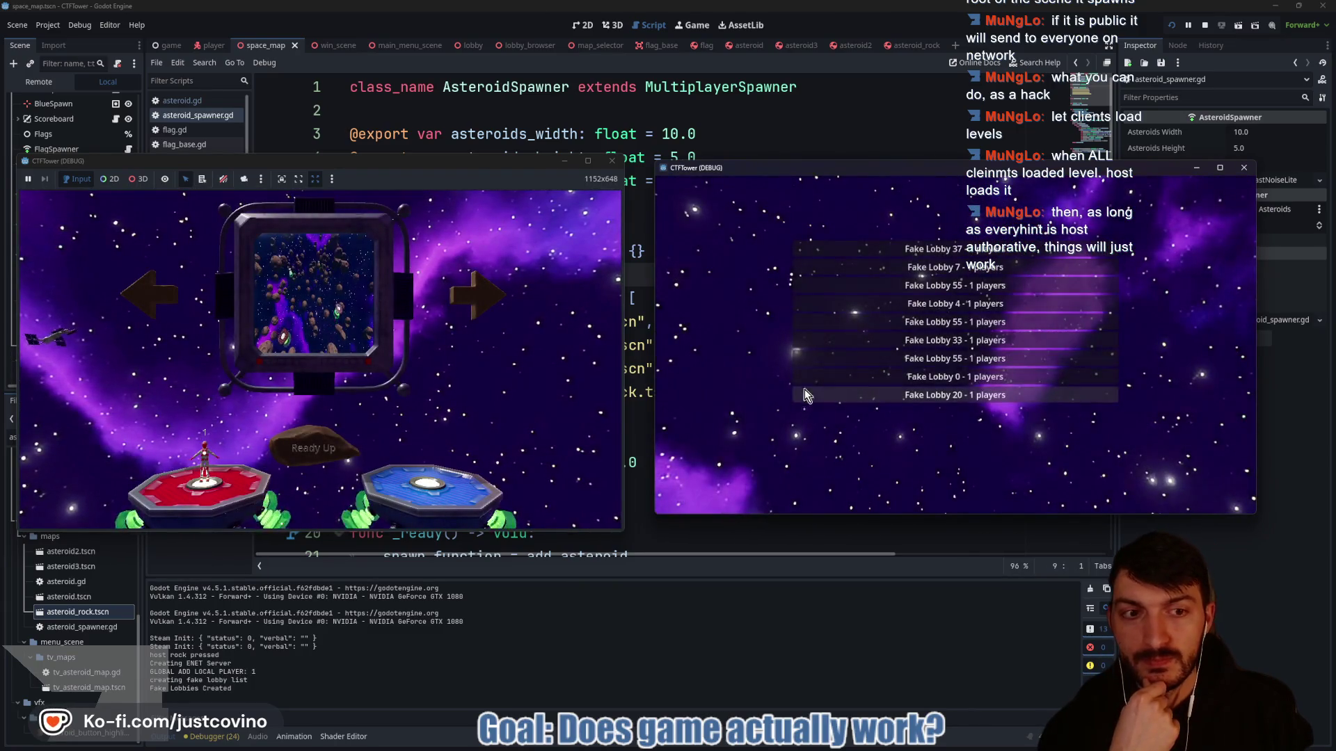
{"action": "left_click", "coordinate": [888, 256]}
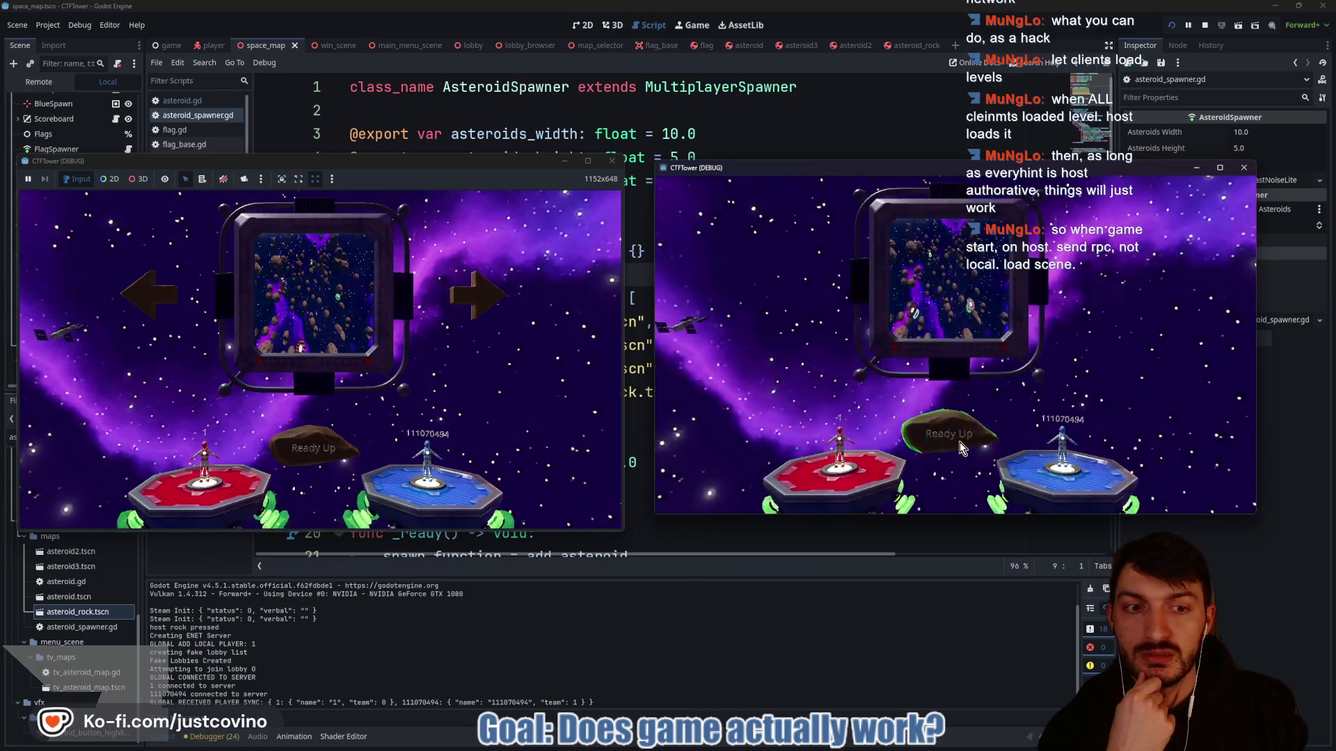
{"action": "left_click", "coordinate": [957, 441]}
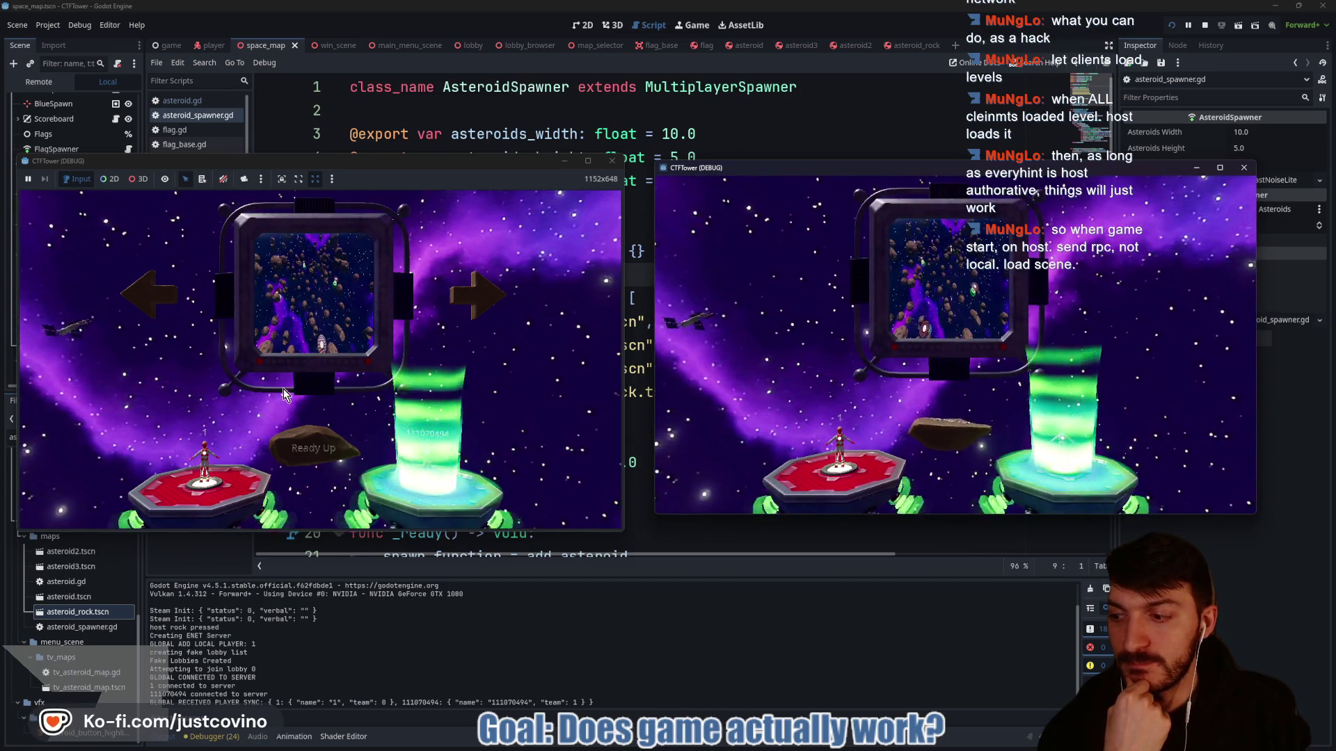
{"action": "left_click", "coordinate": [314, 456]}
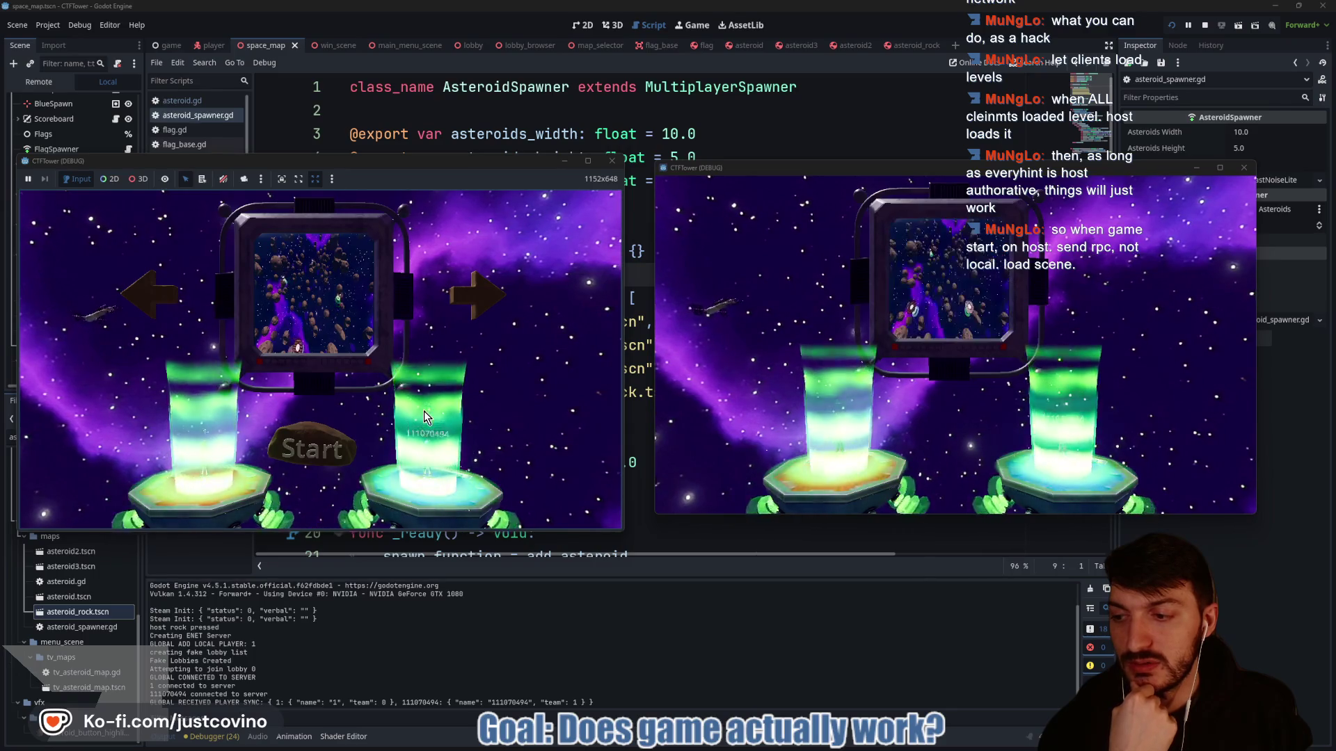
{"action": "left_click", "coordinate": [317, 457]}
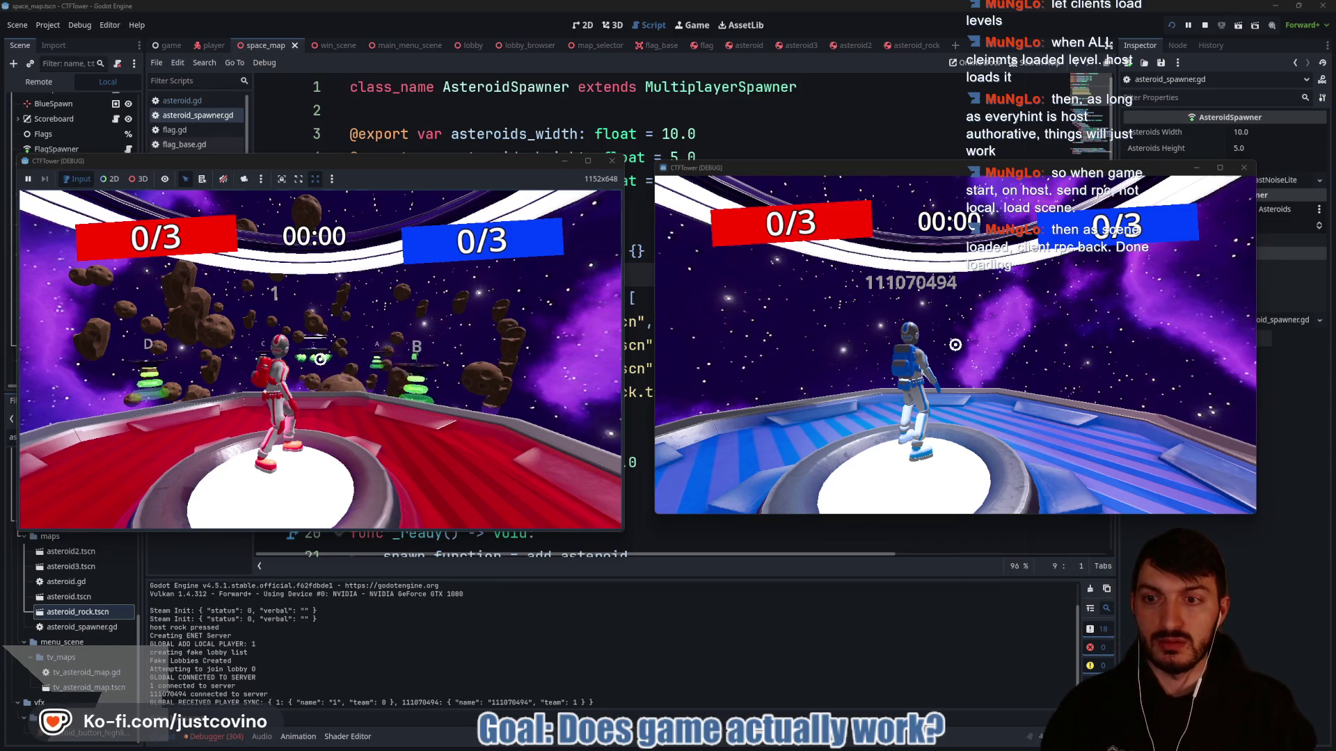
Walk the blue player forward off the spawn pad, then close both game windows.
{"action": "key", "text": "super"}
{"action": "key", "text": "Escape"}
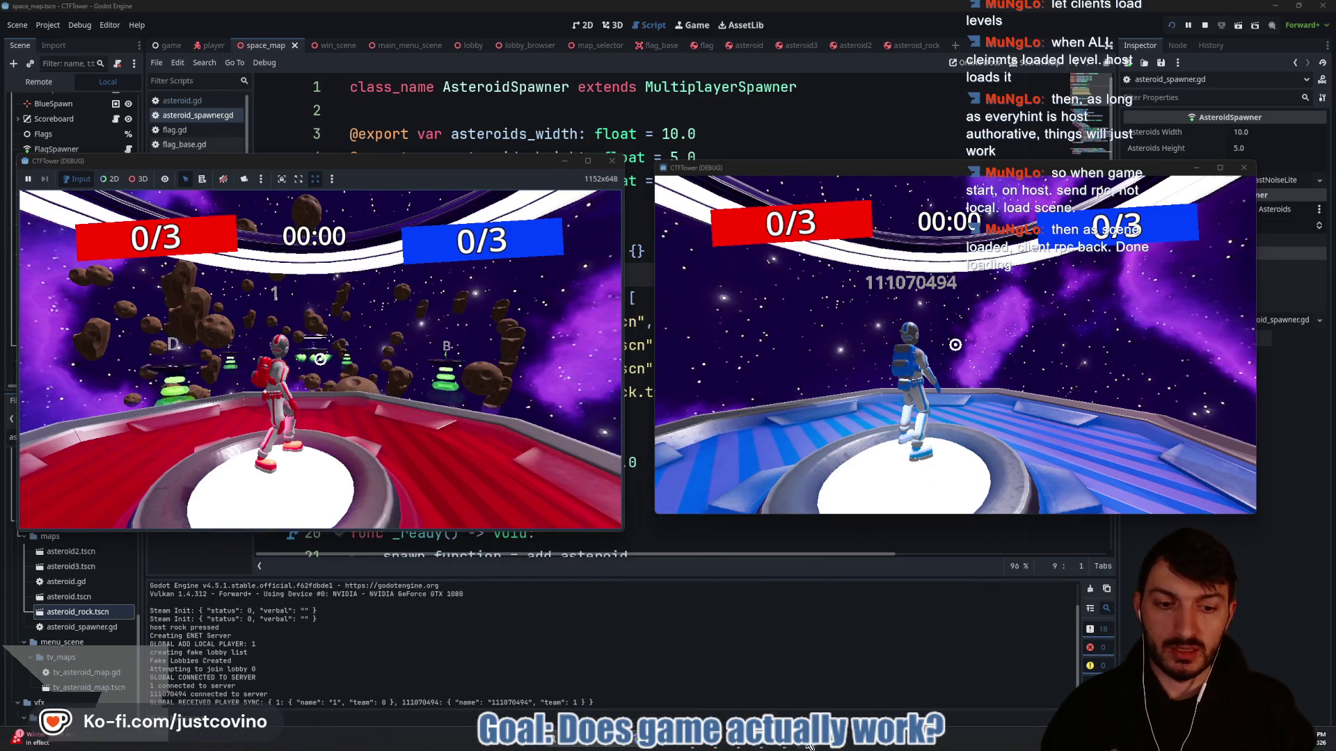
{"action": "key", "text": "w"}
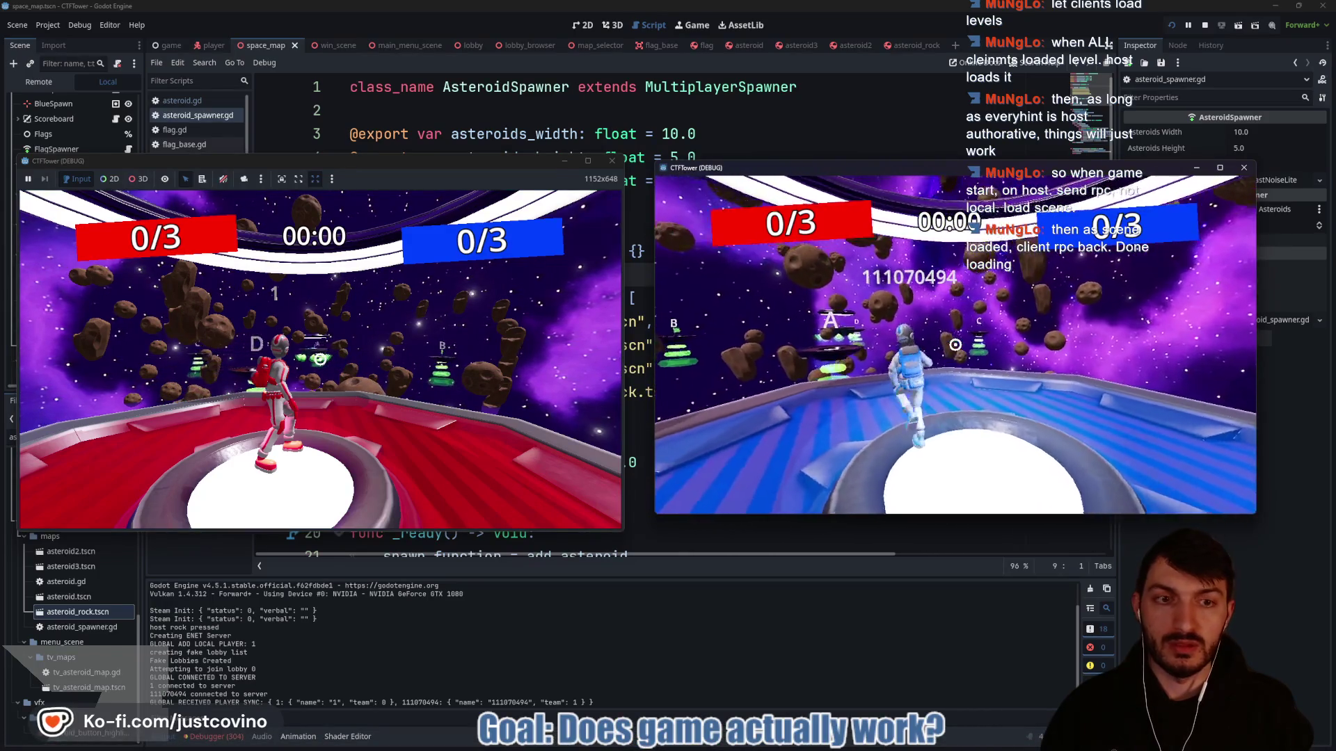
{"action": "mouse_move", "coordinate": [955, 344]}
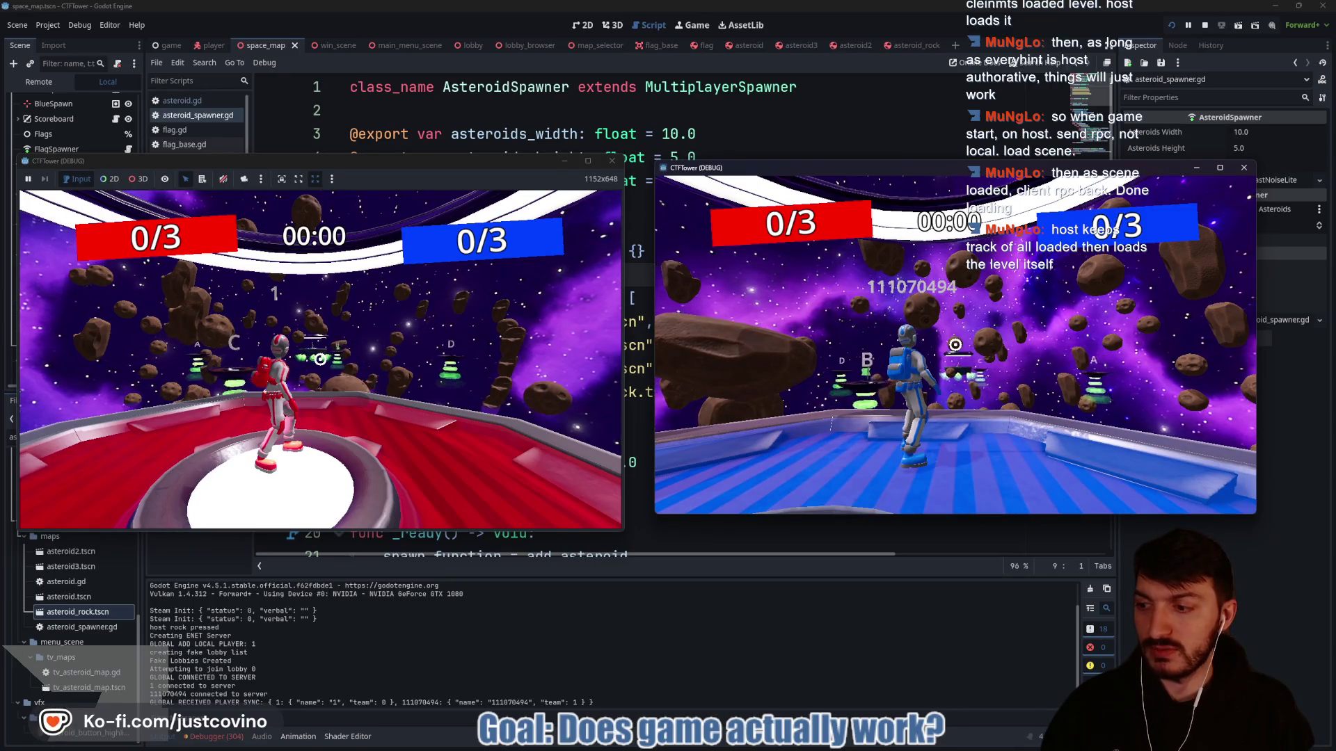
{"action": "key", "text": "alt+F4"}
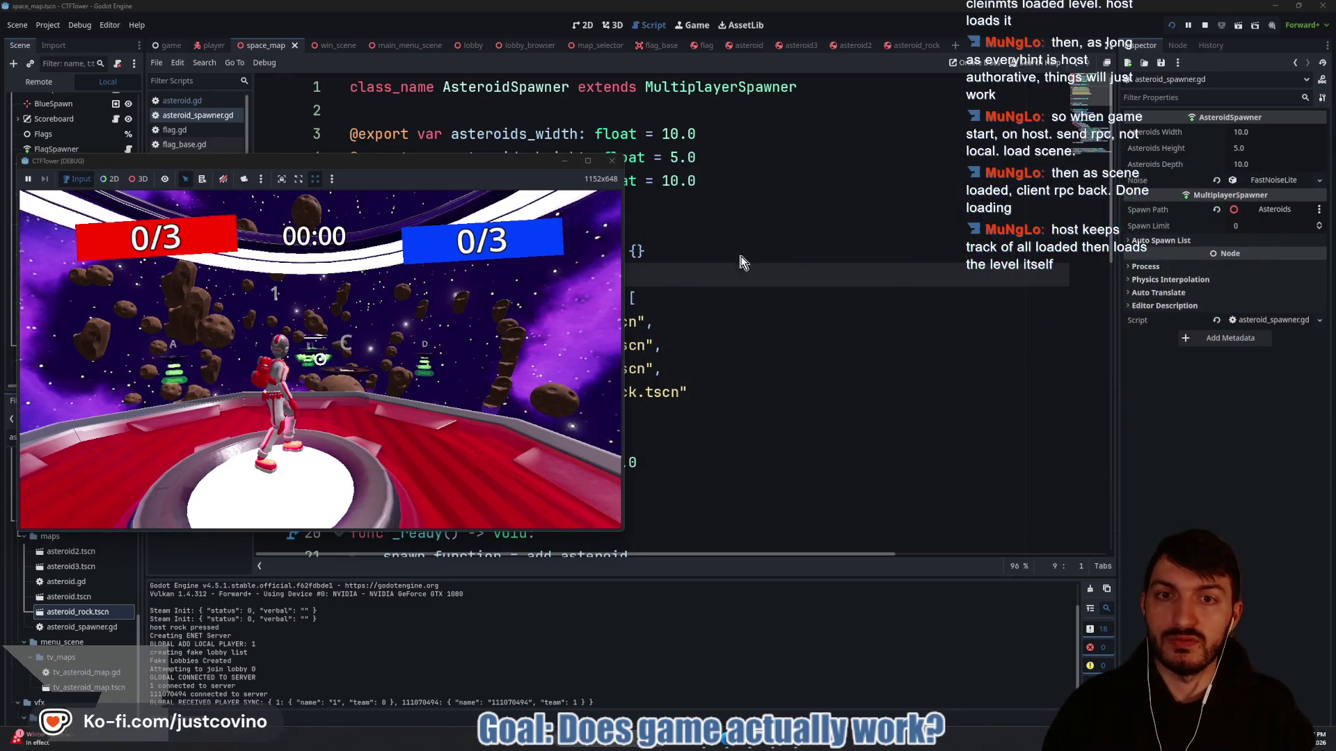
{"action": "key", "text": "alt+F4"}
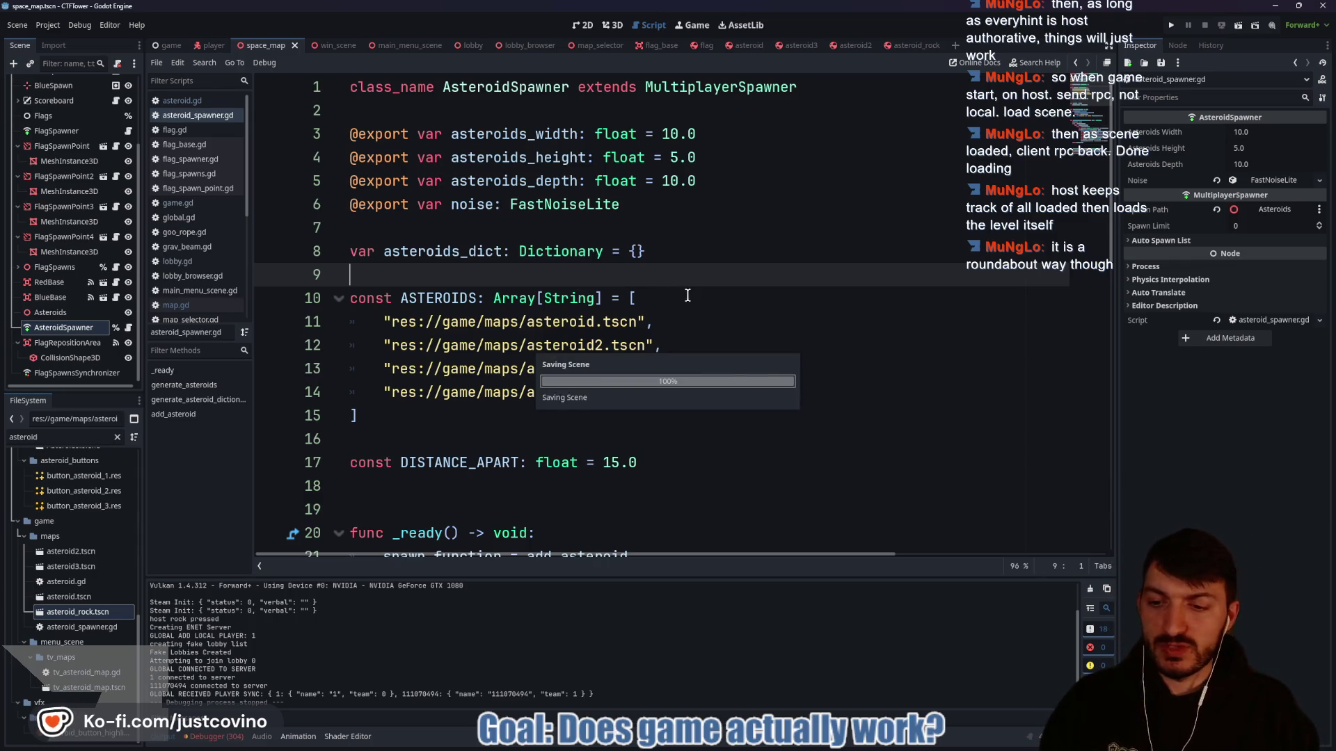
Enlarge the Debugger panel and scroll through Session 1's 284 errors.
{"action": "left_click", "coordinate": [217, 736]}
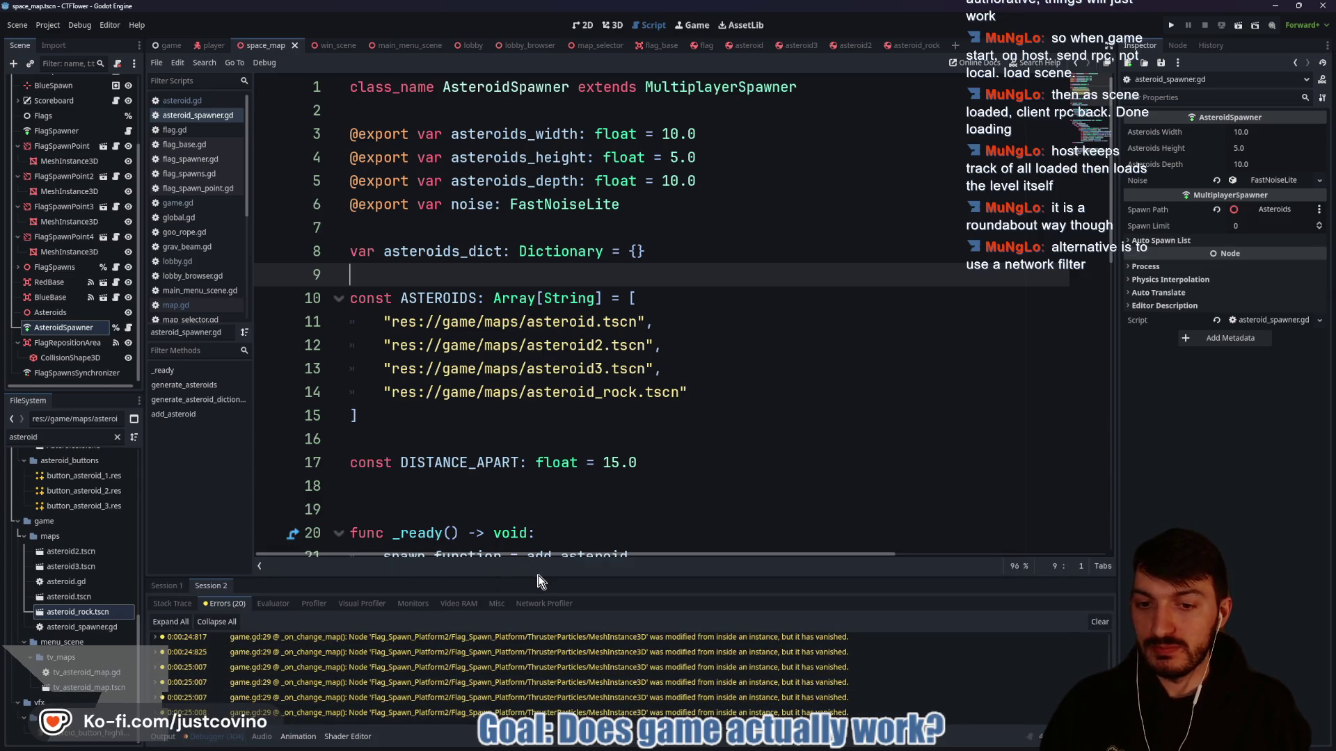
{"action": "left_click_drag", "start_coordinate": [539, 577], "coordinate": [537, 306]}
{"action": "left_click", "coordinate": [169, 315]}
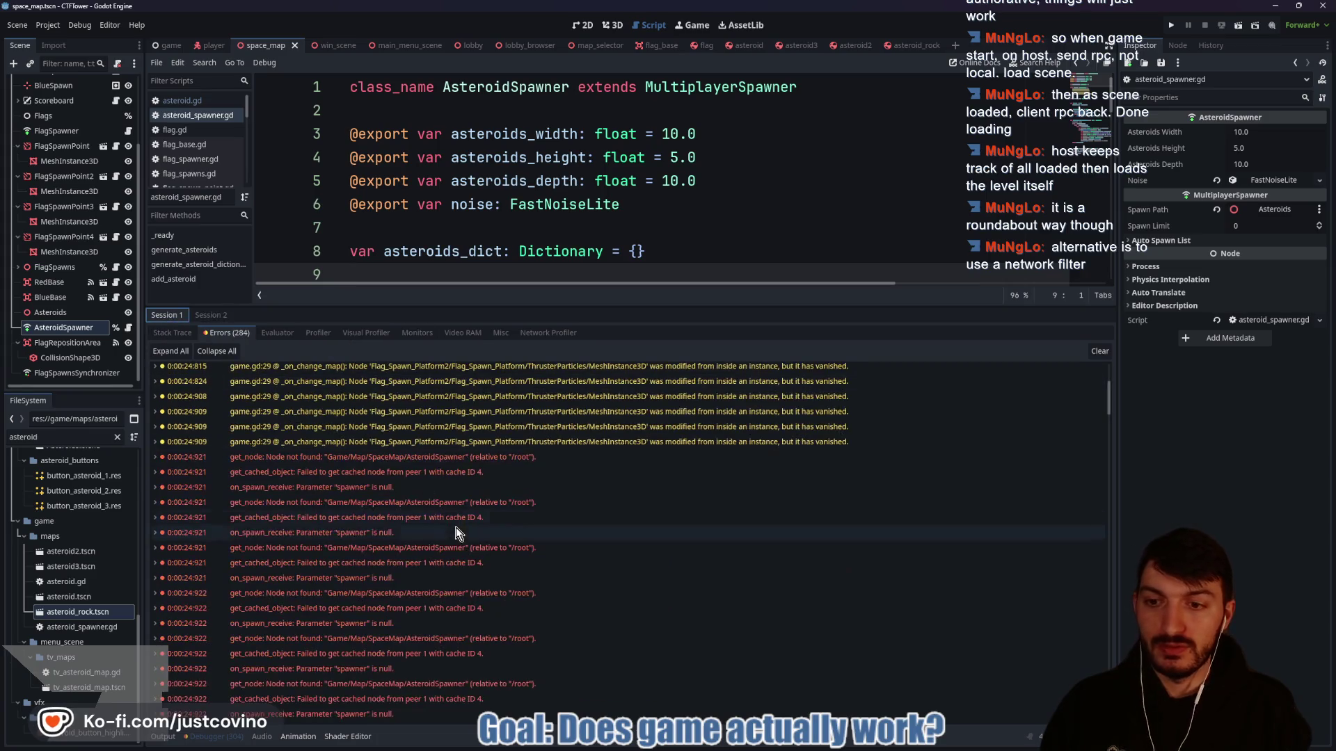
{"action": "scroll", "coordinate": [423, 541], "scroll_direction": "down", "scroll_amount": 15}
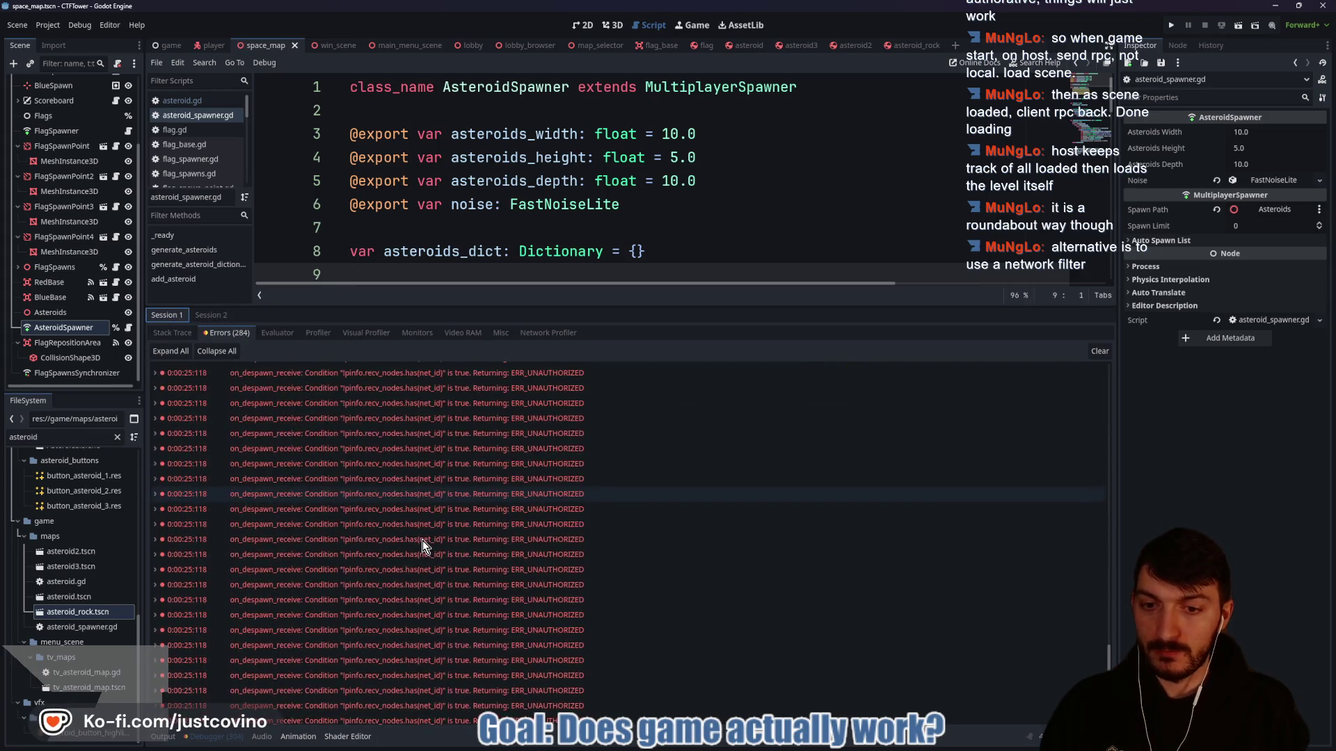
{"action": "scroll", "coordinate": [418, 543], "scroll_direction": "down", "scroll_amount": 5}
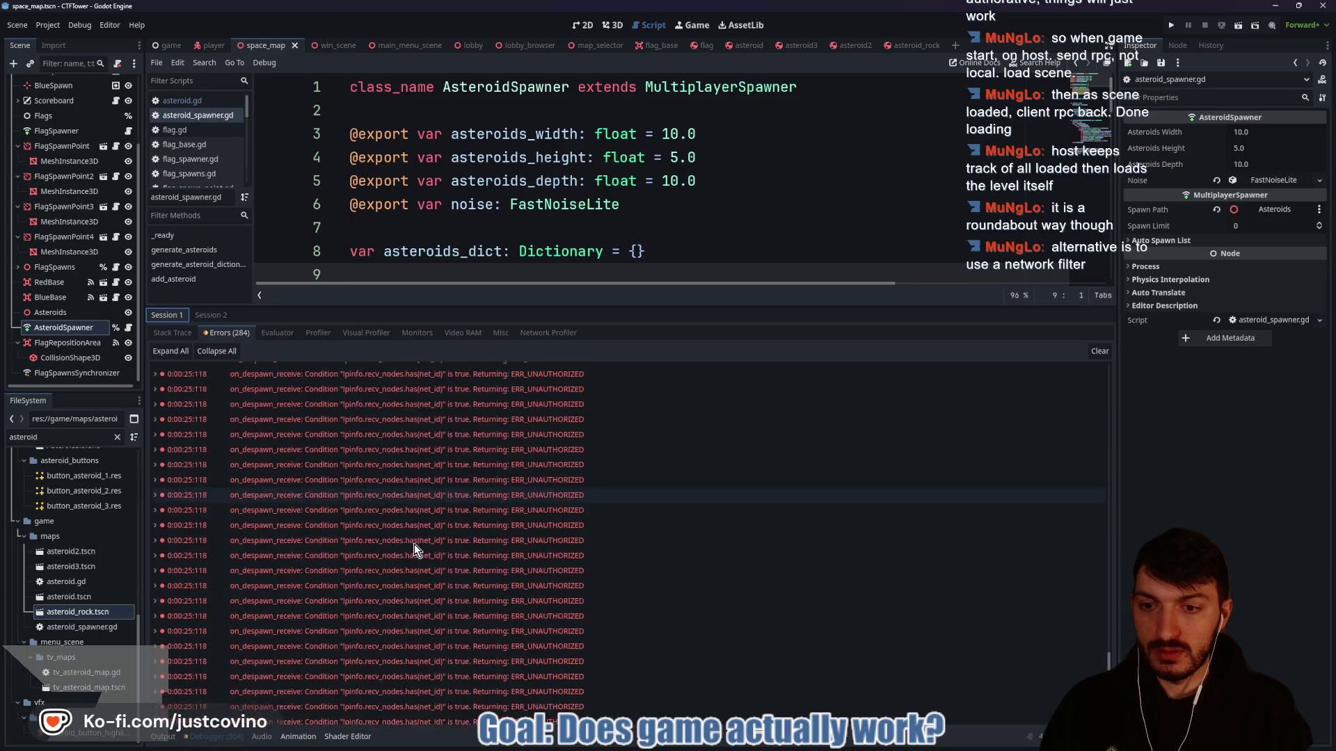
{"action": "scroll", "coordinate": [415, 544], "scroll_direction": "up", "scroll_amount": 10}
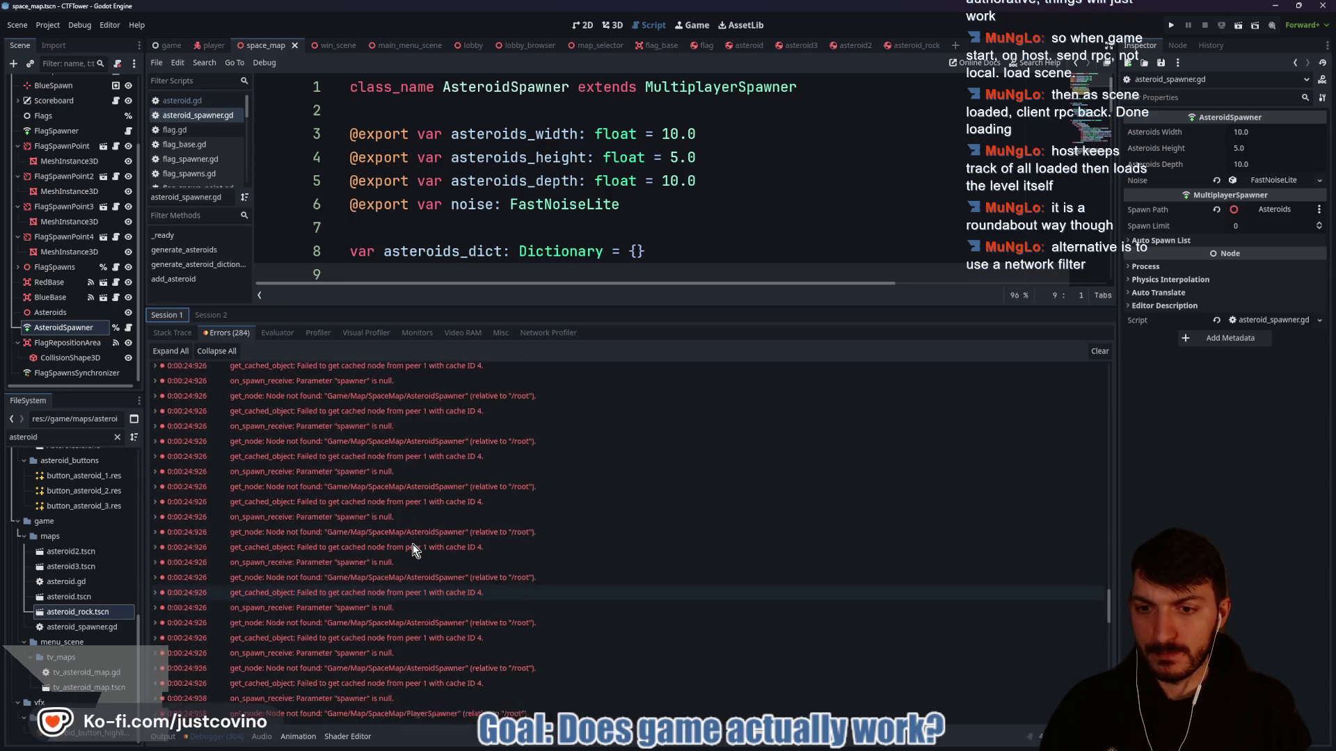
{"action": "scroll", "coordinate": [412, 545], "scroll_direction": "up", "scroll_amount": 5}
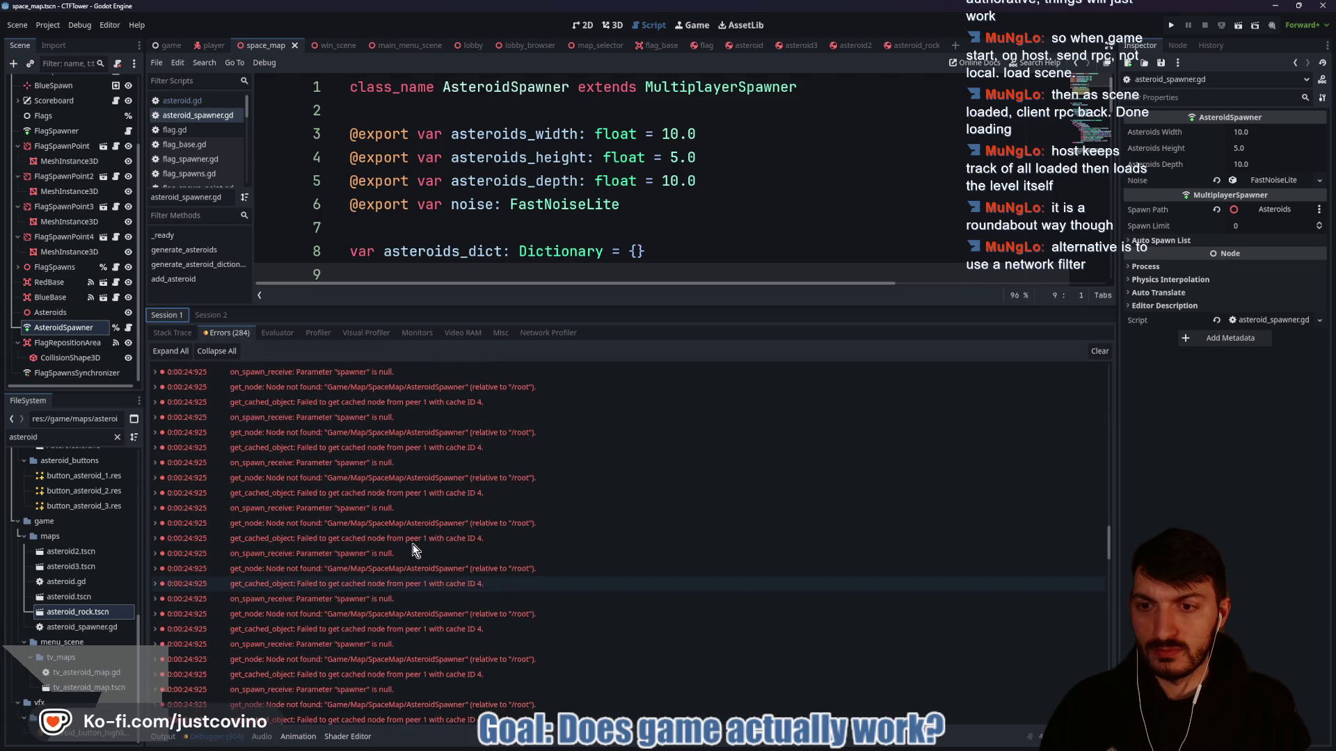
{"action": "scroll", "coordinate": [411, 550], "scroll_direction": "up", "scroll_amount": 10}
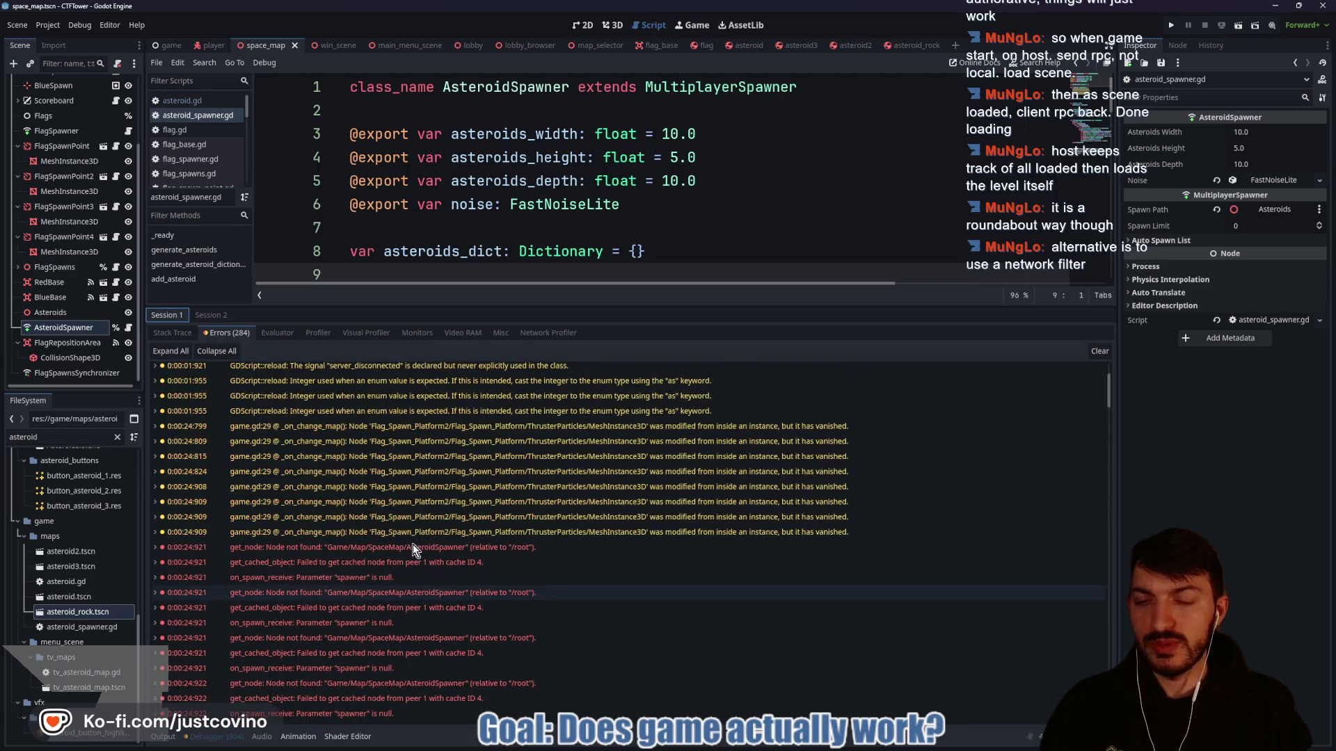
Clear the errors, switch to Output, and collapse the bottom panel so the script fills the editor.
{"action": "left_click", "coordinate": [1099, 351]}
{"action": "left_click", "coordinate": [168, 738]}
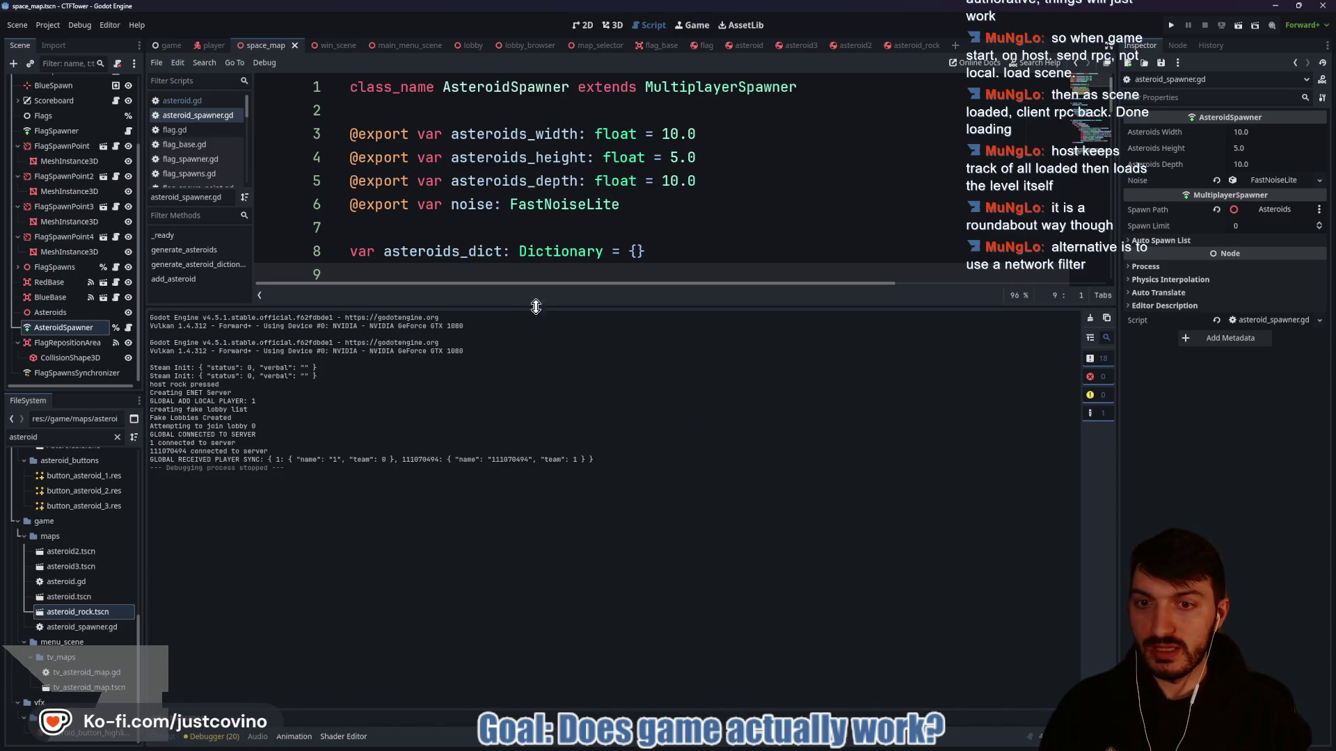
{"action": "mouse_move", "coordinate": [535, 311]}
{"action": "left_mouse_down"}
{"action": "mouse_move", "coordinate": [480, 396]}
{"action": "mouse_move", "coordinate": [416, 612]}
{"action": "left_mouse_up"}
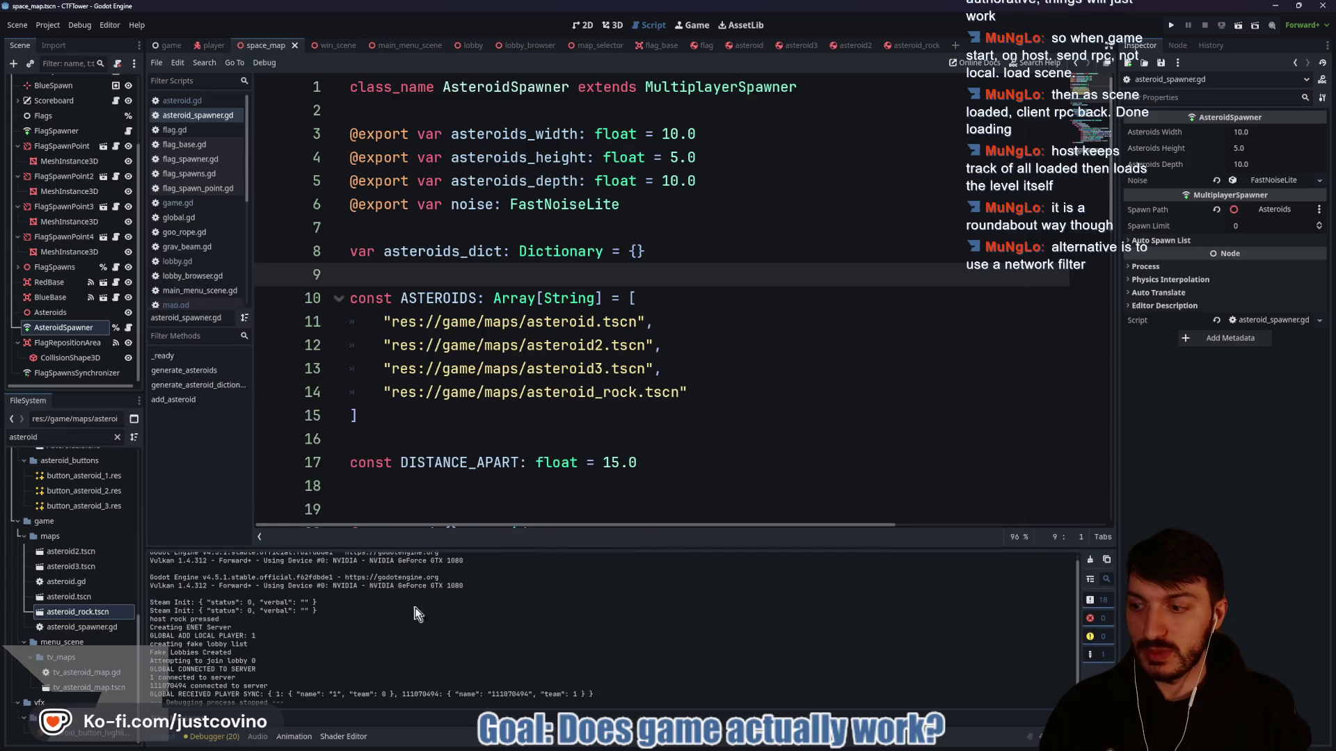
{"action": "left_click", "coordinate": [169, 743]}
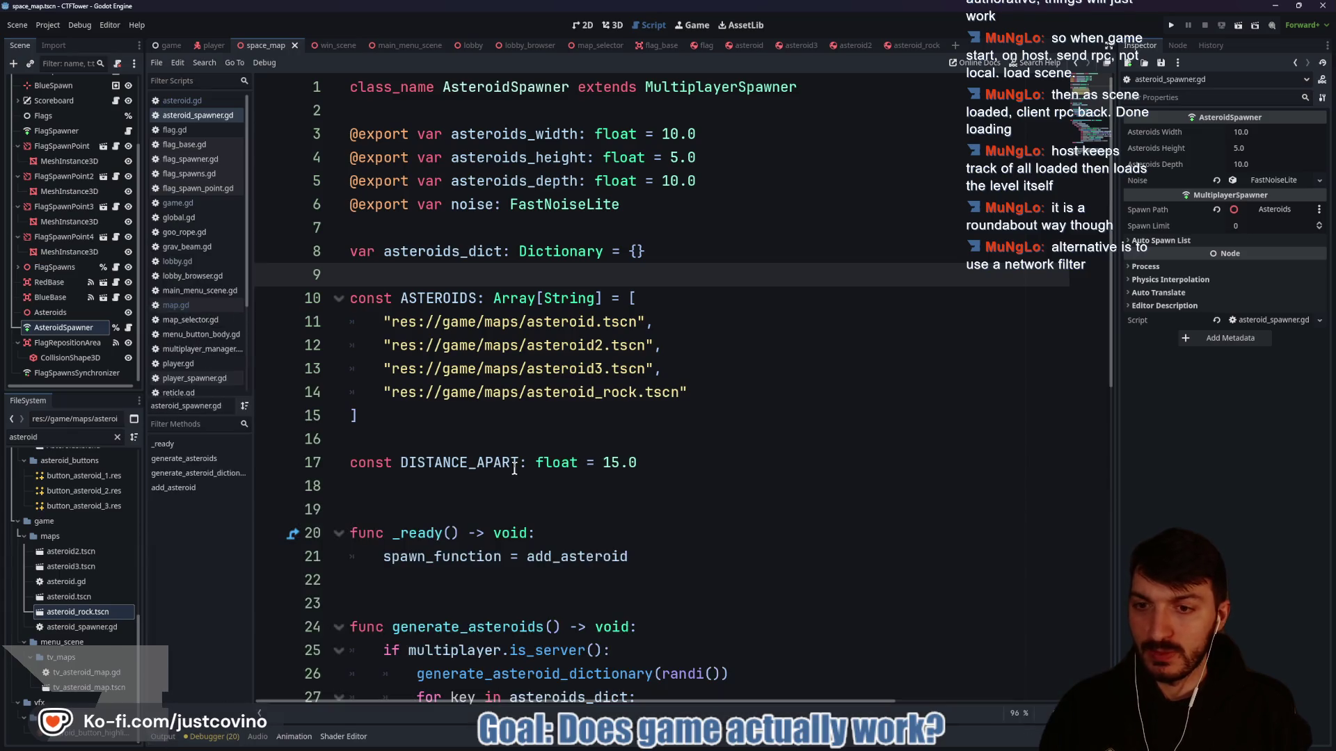
{"action": "left_click", "coordinate": [548, 439]}
{"action": "key", "text": "alt+Tab"}
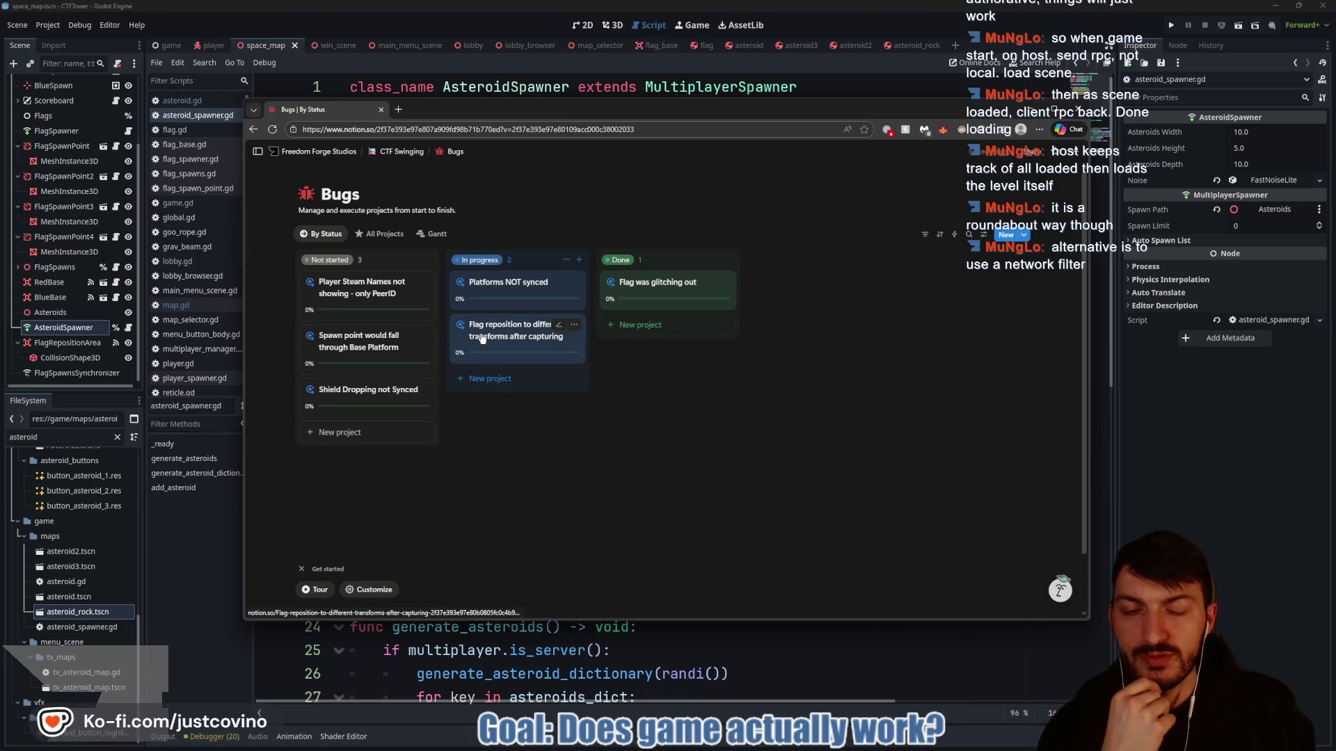
Add Fixed and Tested action items to the Platforms NOT synced bug, then close it.
{"action": "left_click", "coordinate": [490, 291]}
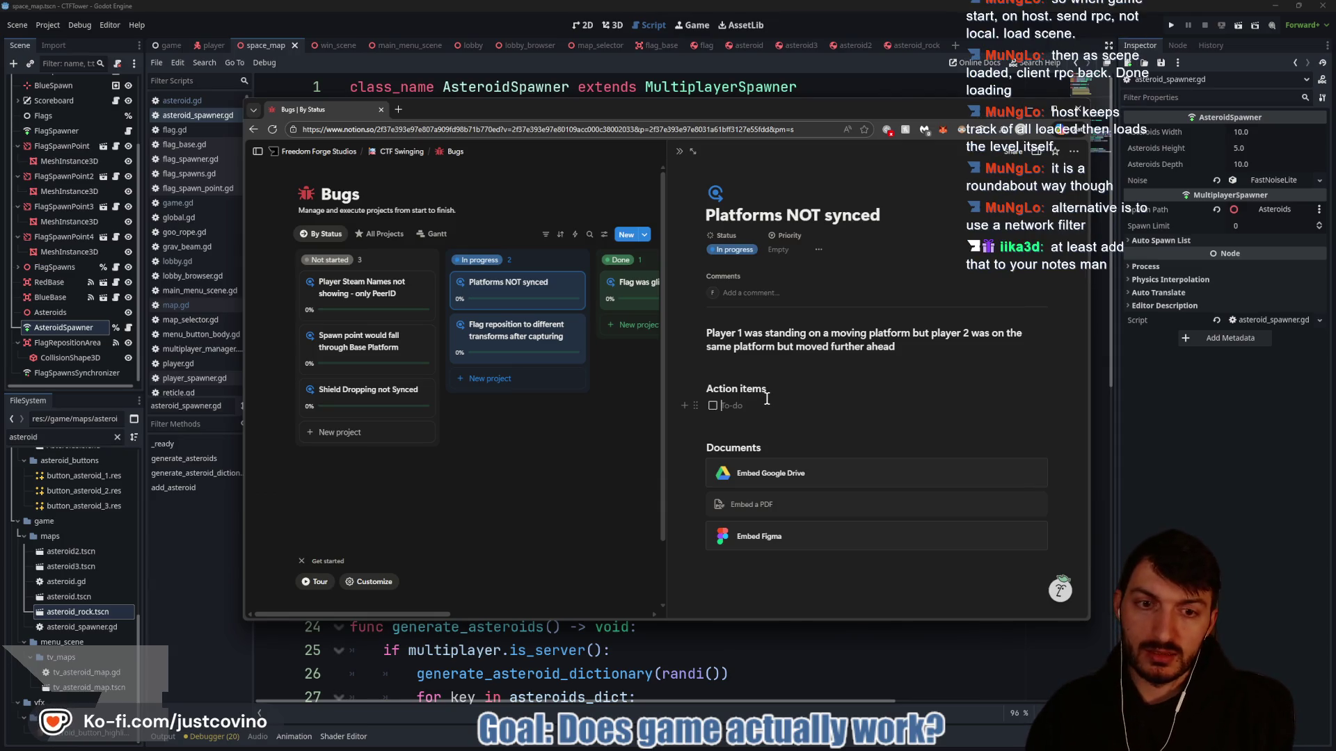
{"action": "type", "text": "Fixed"}
{"action": "key", "text": "Return"}
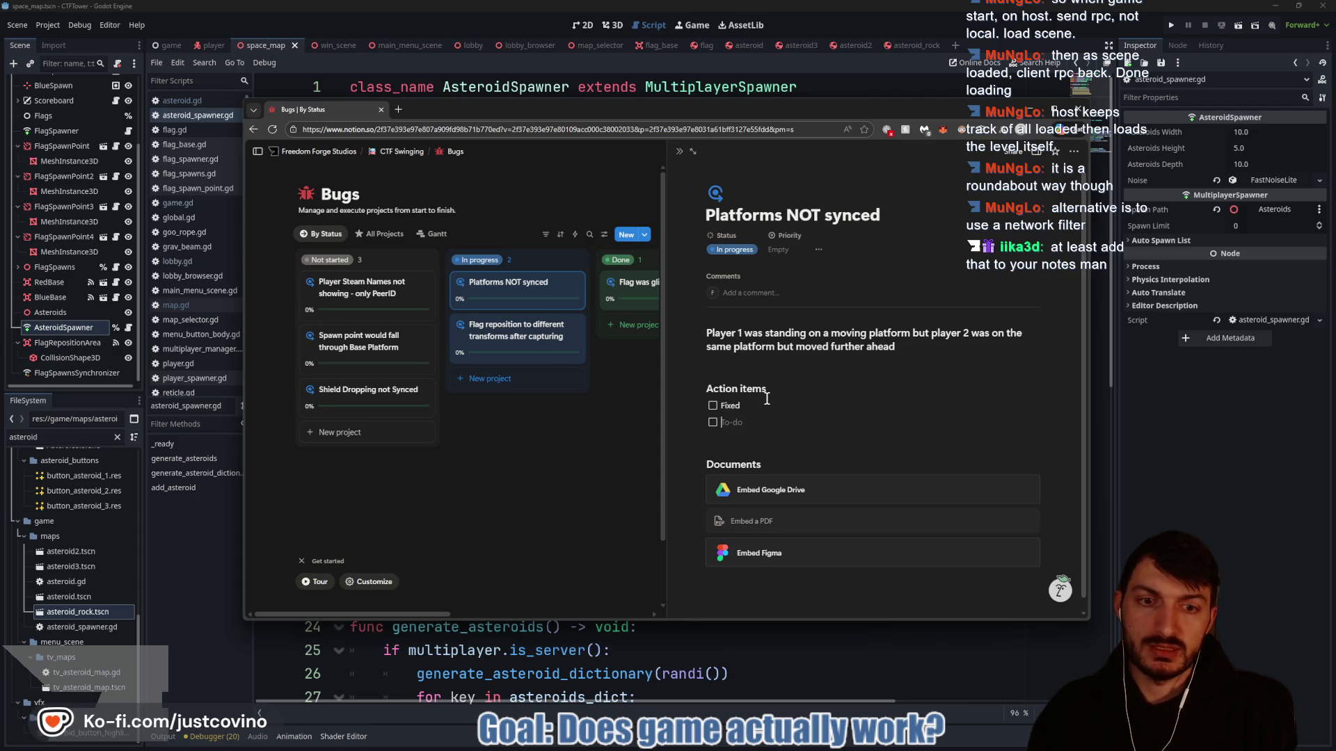
{"action": "type", "text": "Needs Testing"}
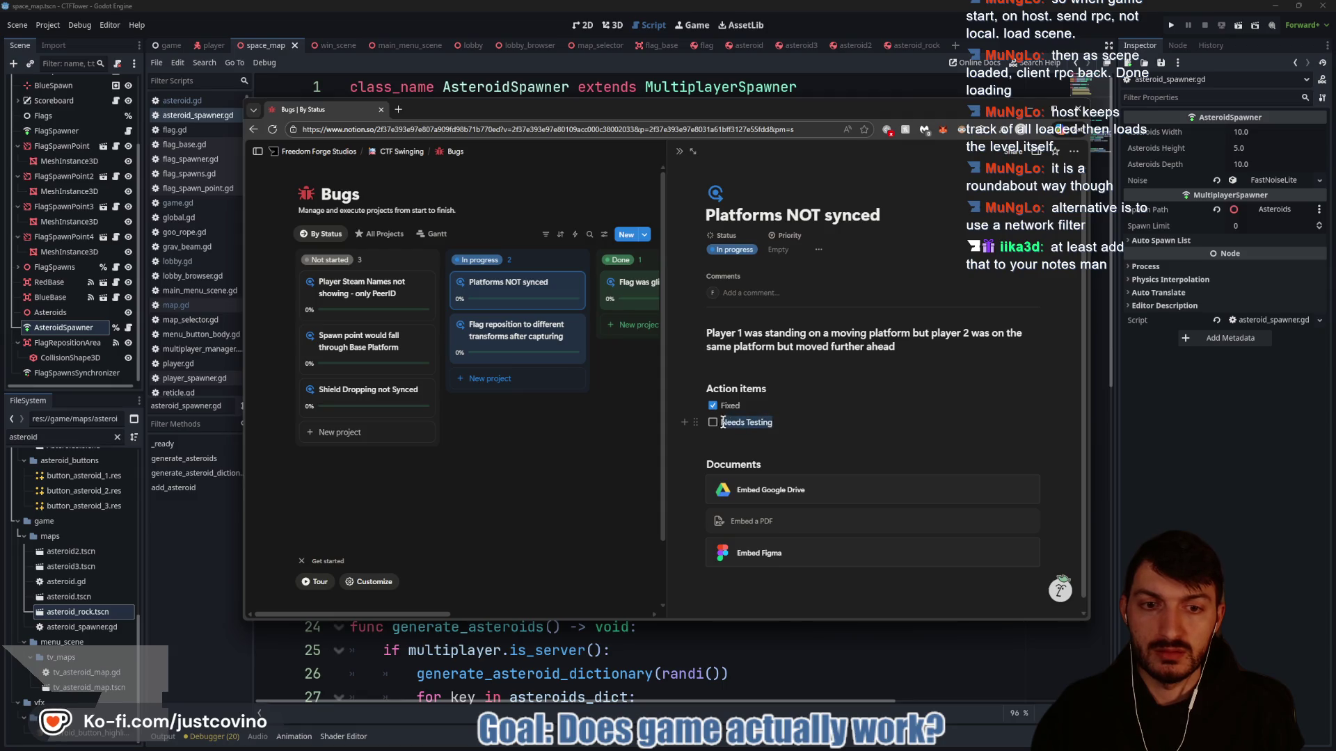
{"action": "type", "text": "Tested"}
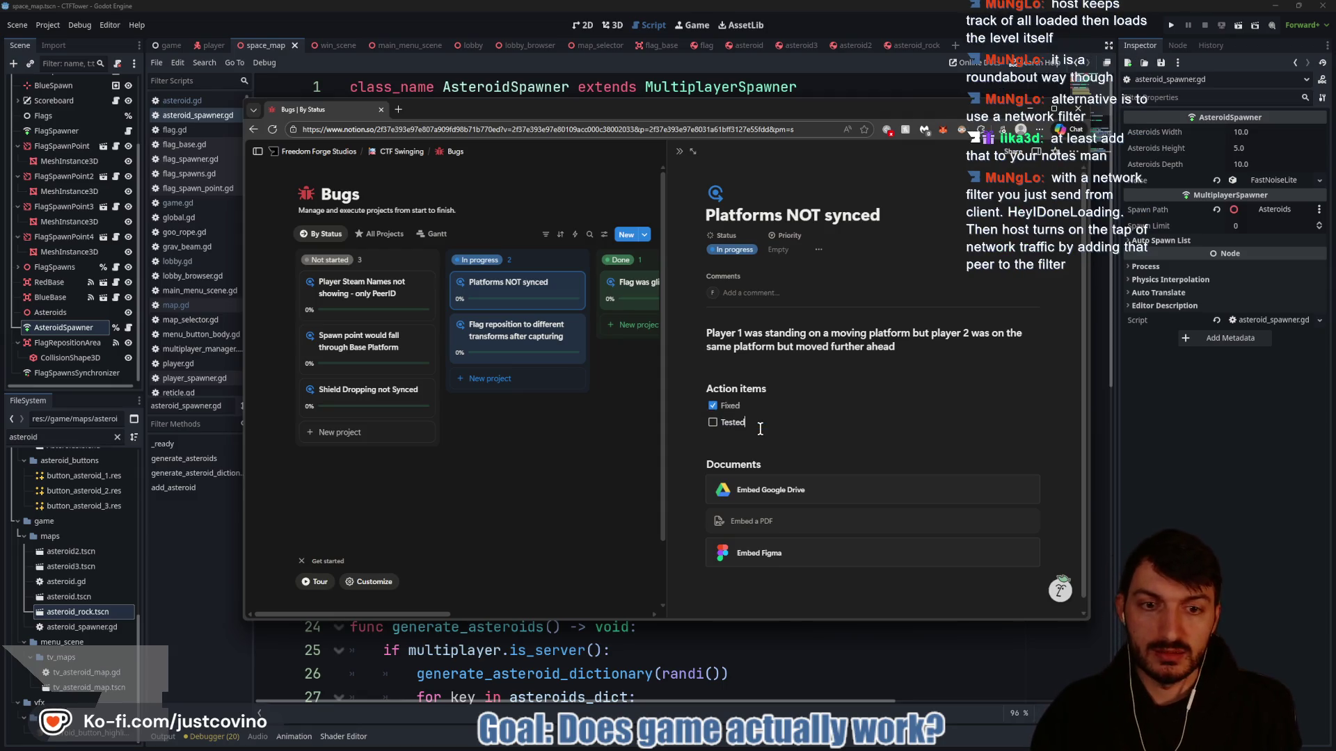
{"action": "left_click", "coordinate": [553, 467]}
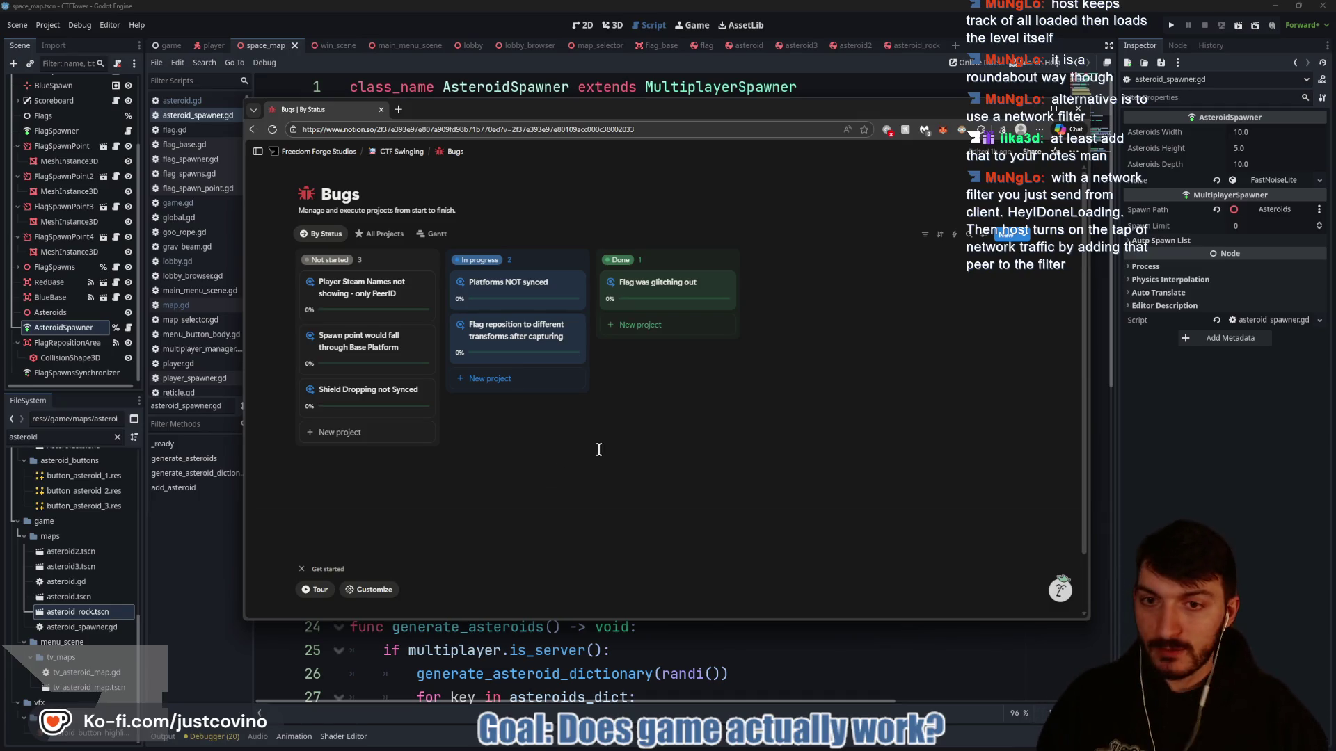
Review the flag-reposition bug page, then start the game from Godot with F5.
{"action": "left_click", "coordinate": [517, 330]}
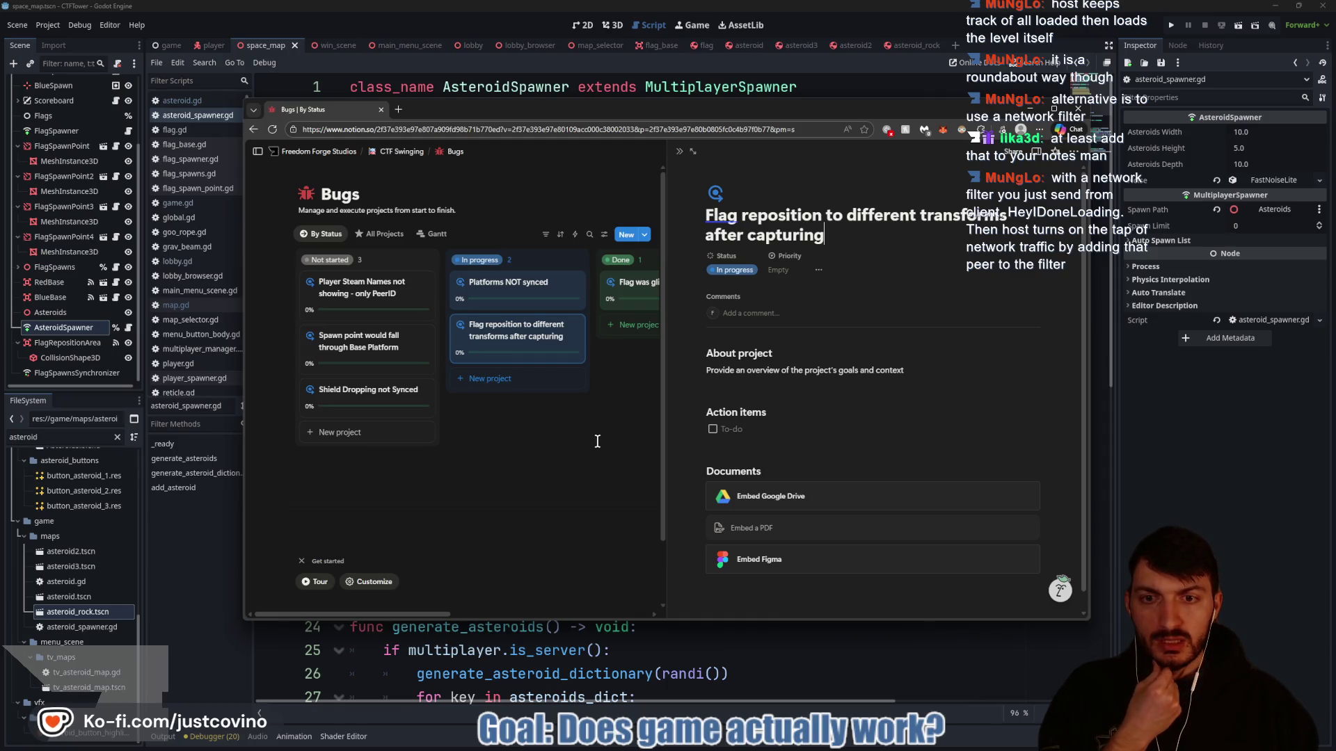
{"action": "left_click", "coordinate": [528, 426]}
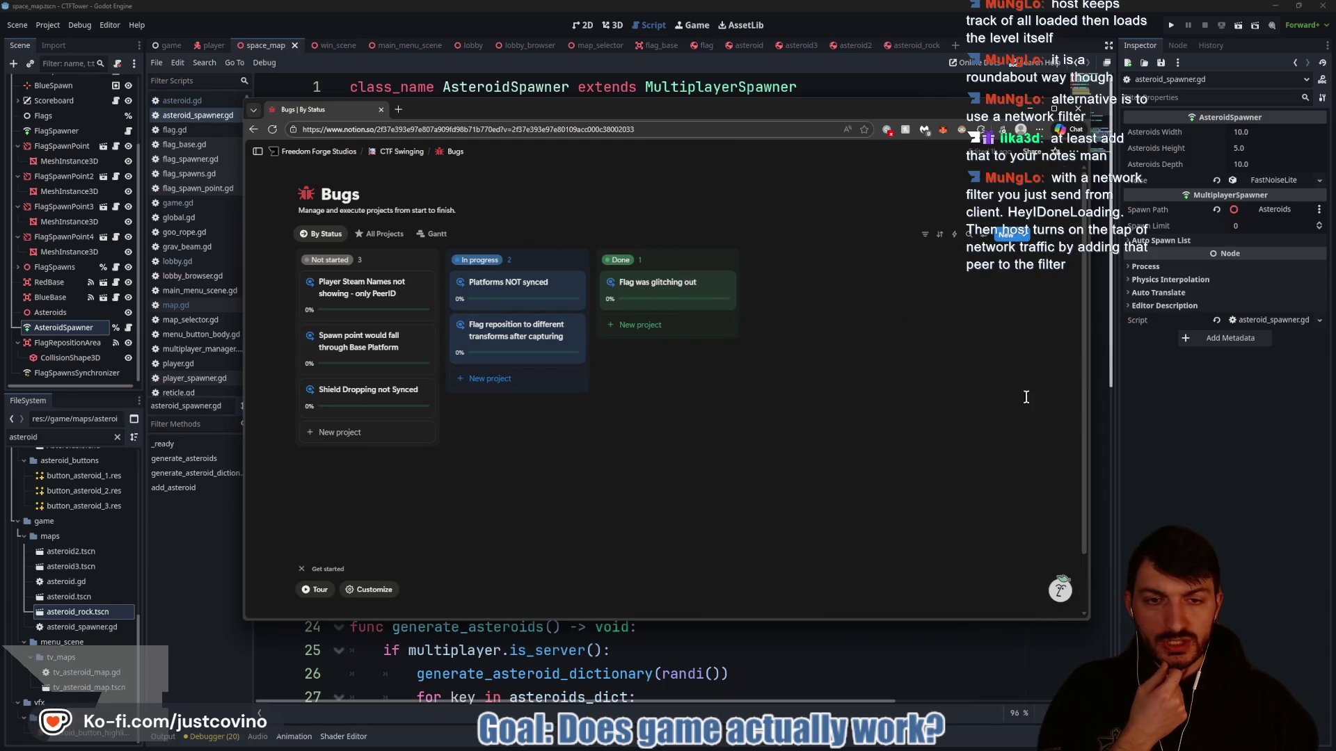
{"action": "left_click", "coordinate": [506, 342]}
{"action": "left_click", "coordinate": [1294, 380]}
{"action": "key", "text": "F5"}
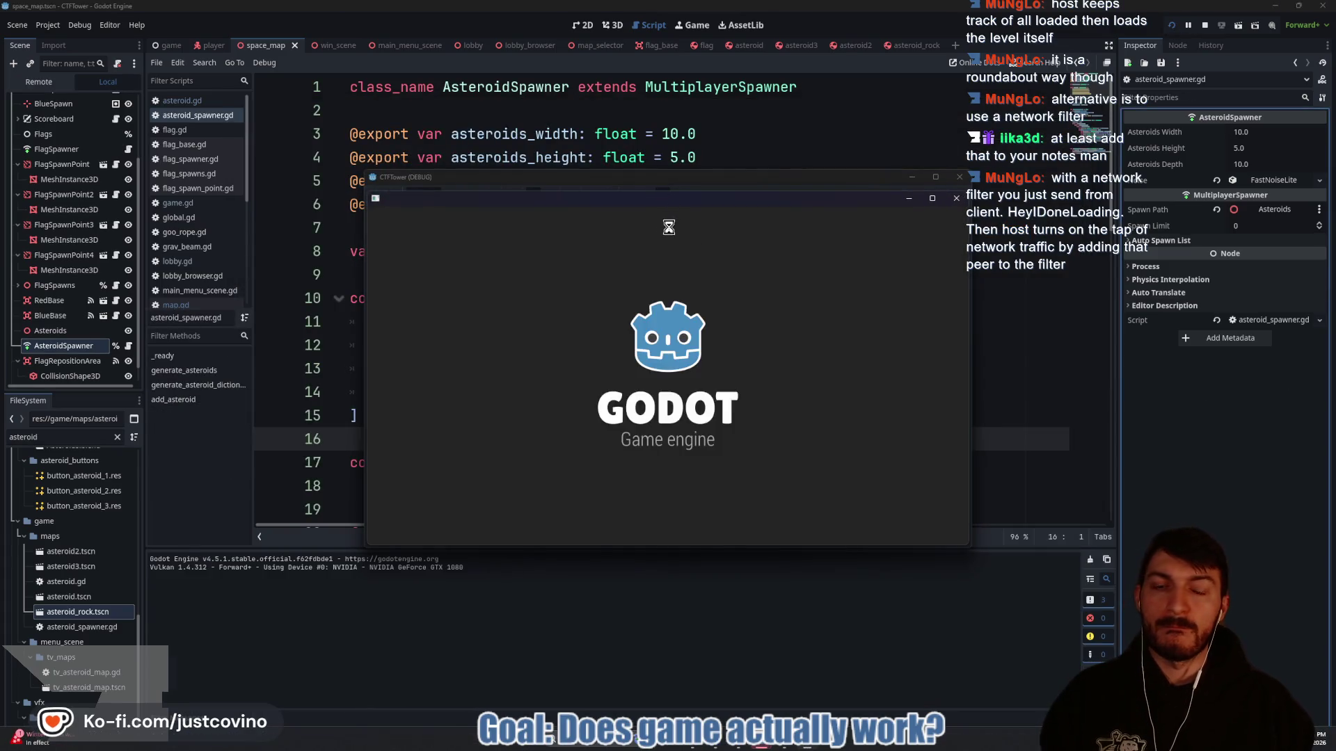
Arrange both game windows, host on the left, join from the right, ready up and start.
{"action": "left_click_drag", "start_coordinate": [658, 174], "coordinate": [311, 125]}
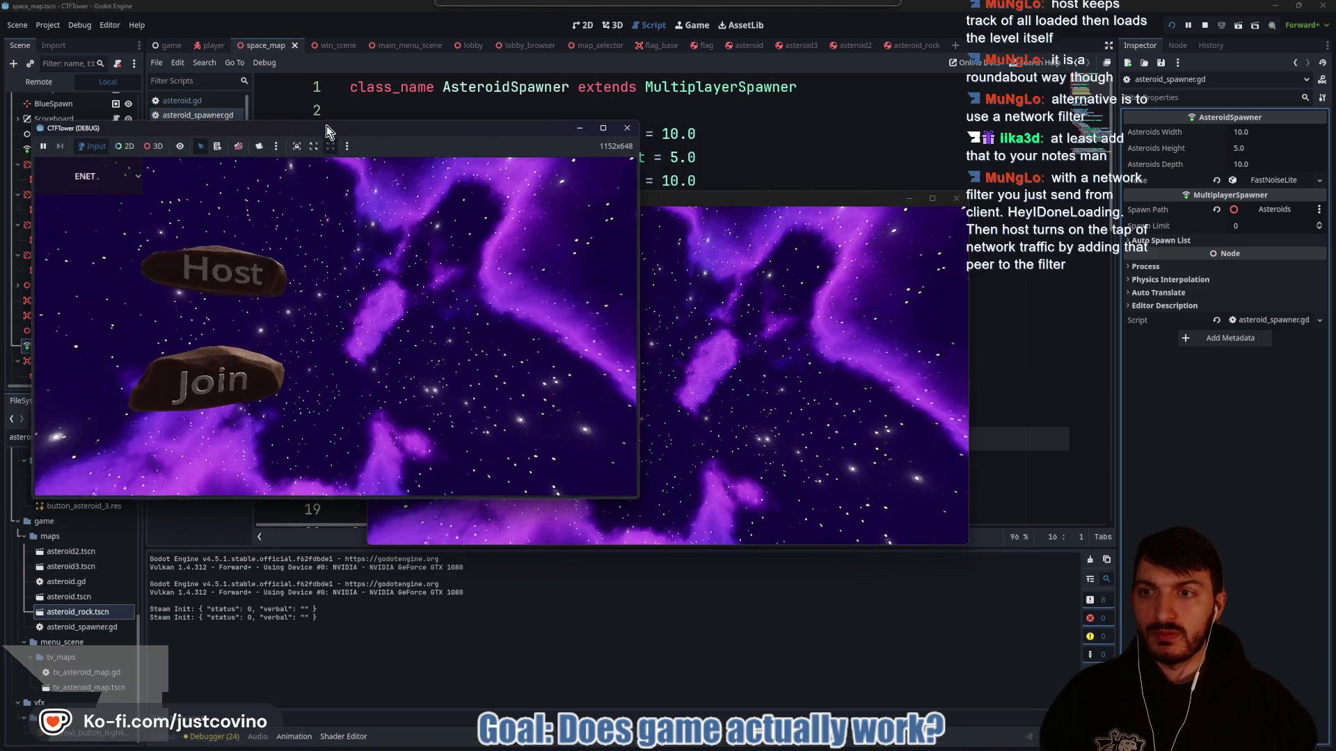
{"action": "left_click", "coordinate": [257, 279]}
{"action": "left_click_drag", "start_coordinate": [681, 199], "coordinate": [962, 132]}
{"action": "left_click", "coordinate": [824, 353]}
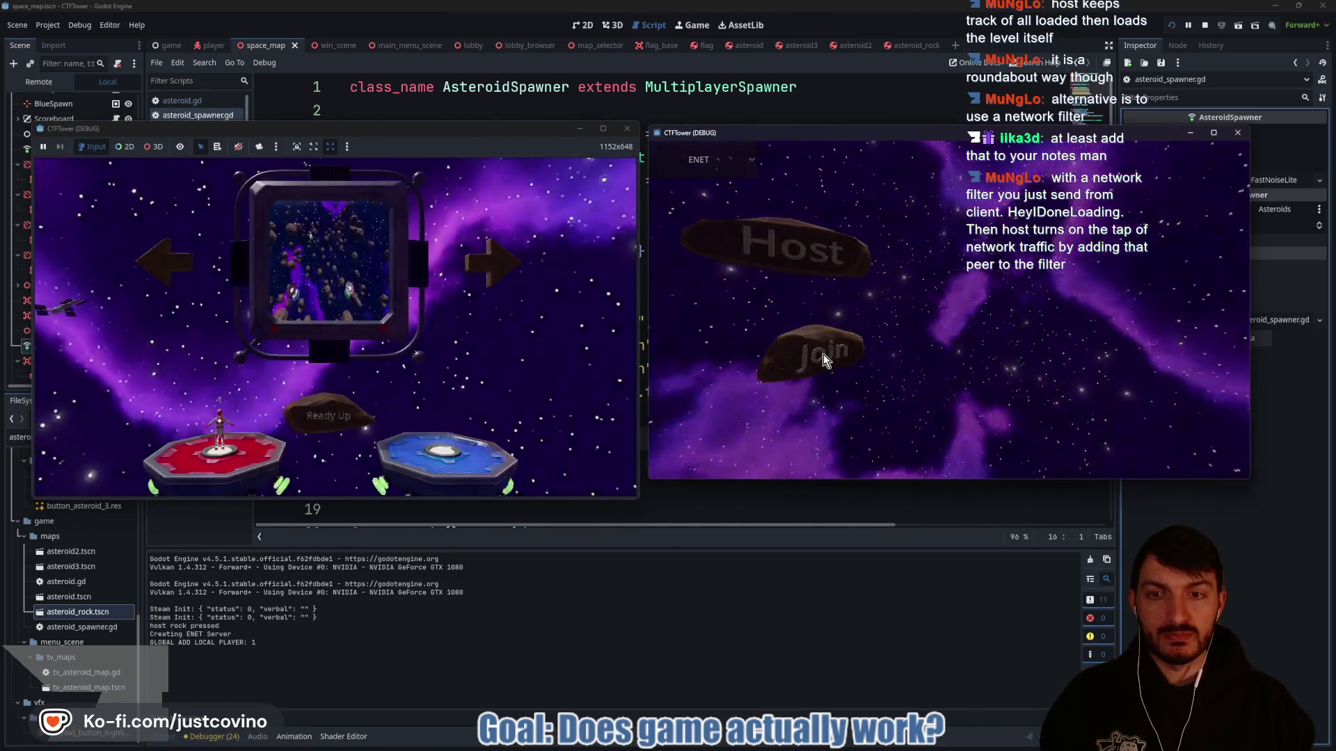
{"action": "left_click", "coordinate": [930, 213]}
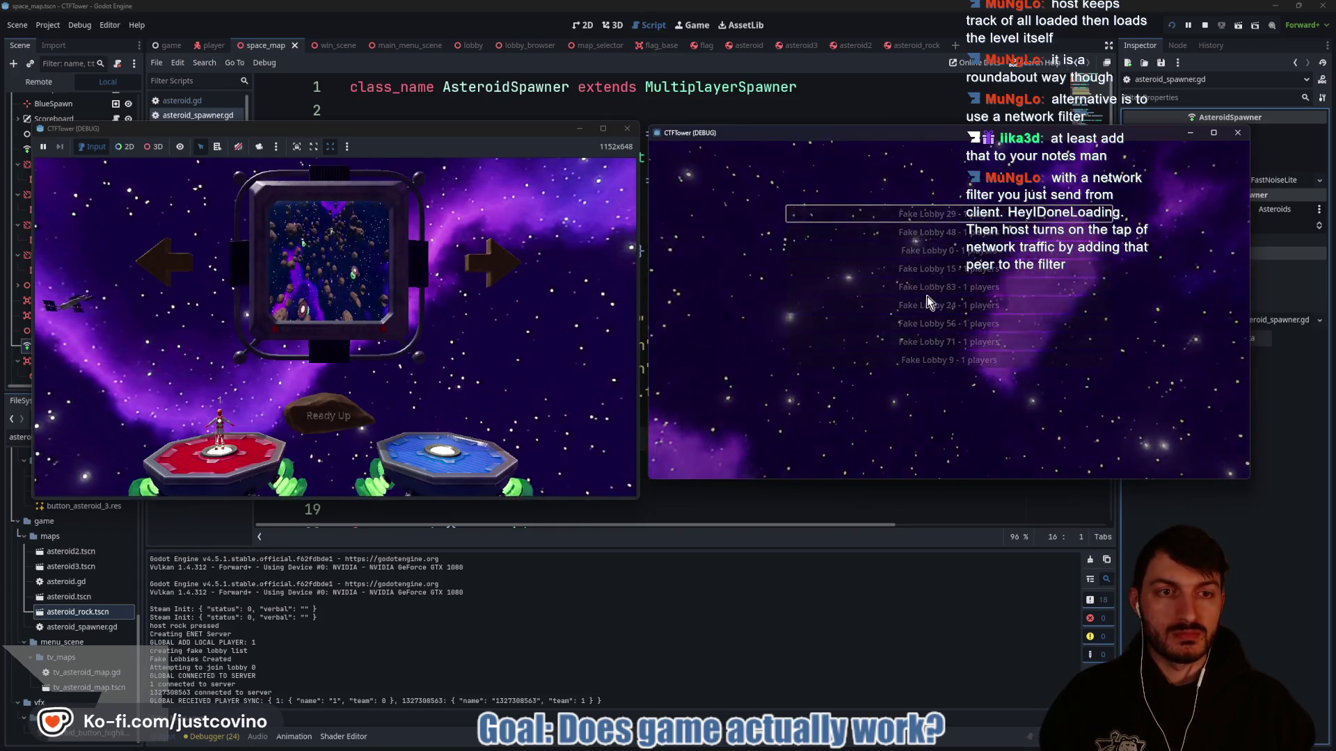
{"action": "left_click", "coordinate": [939, 398]}
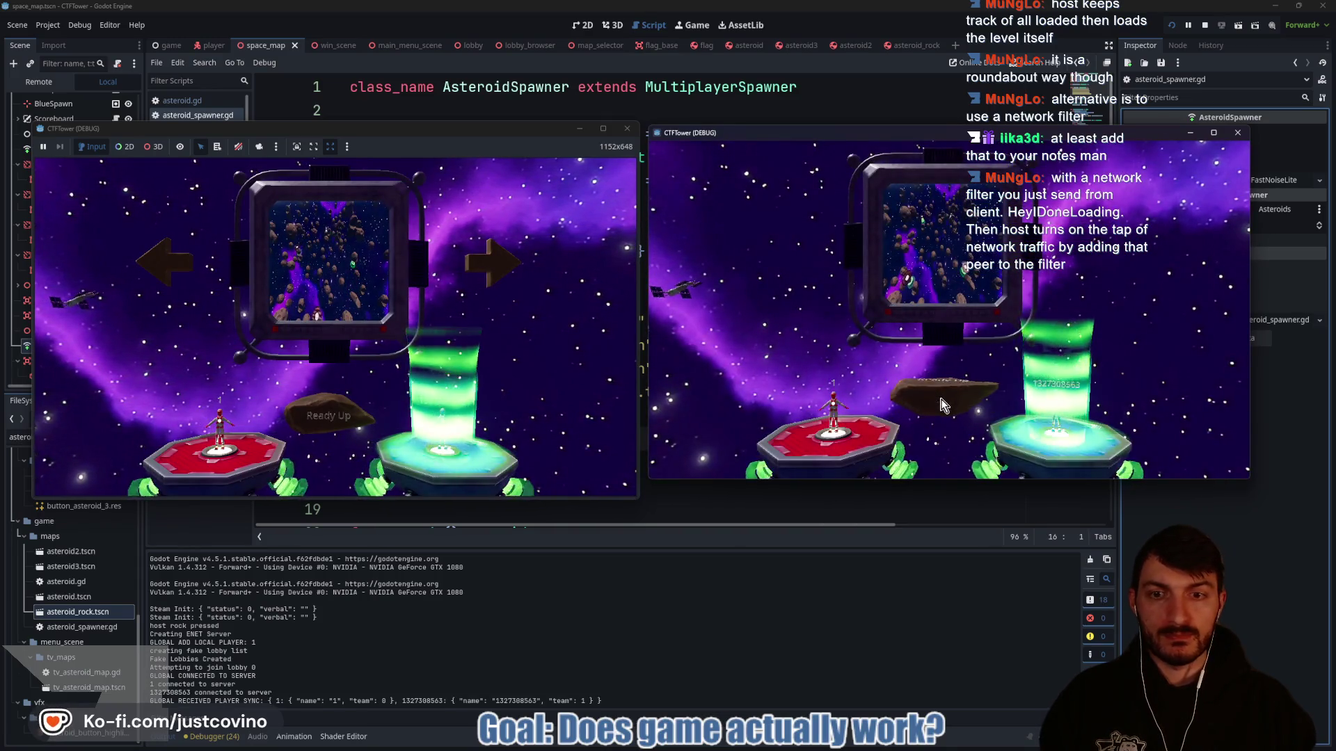
{"action": "left_click", "coordinate": [328, 406]}
{"action": "left_click", "coordinate": [328, 405]}
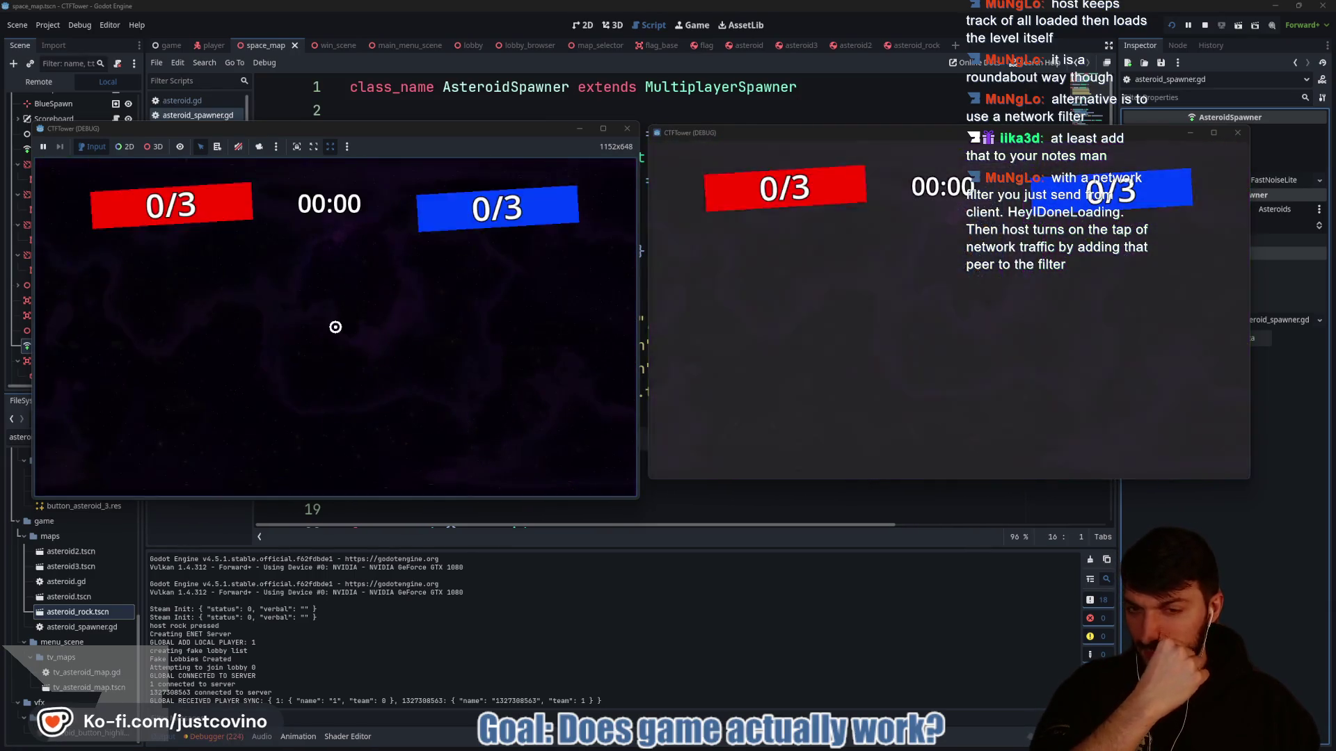
Walk the red player forward, jump the railing, fire a beam, then close both game windows.
{"action": "key", "text": "super"}
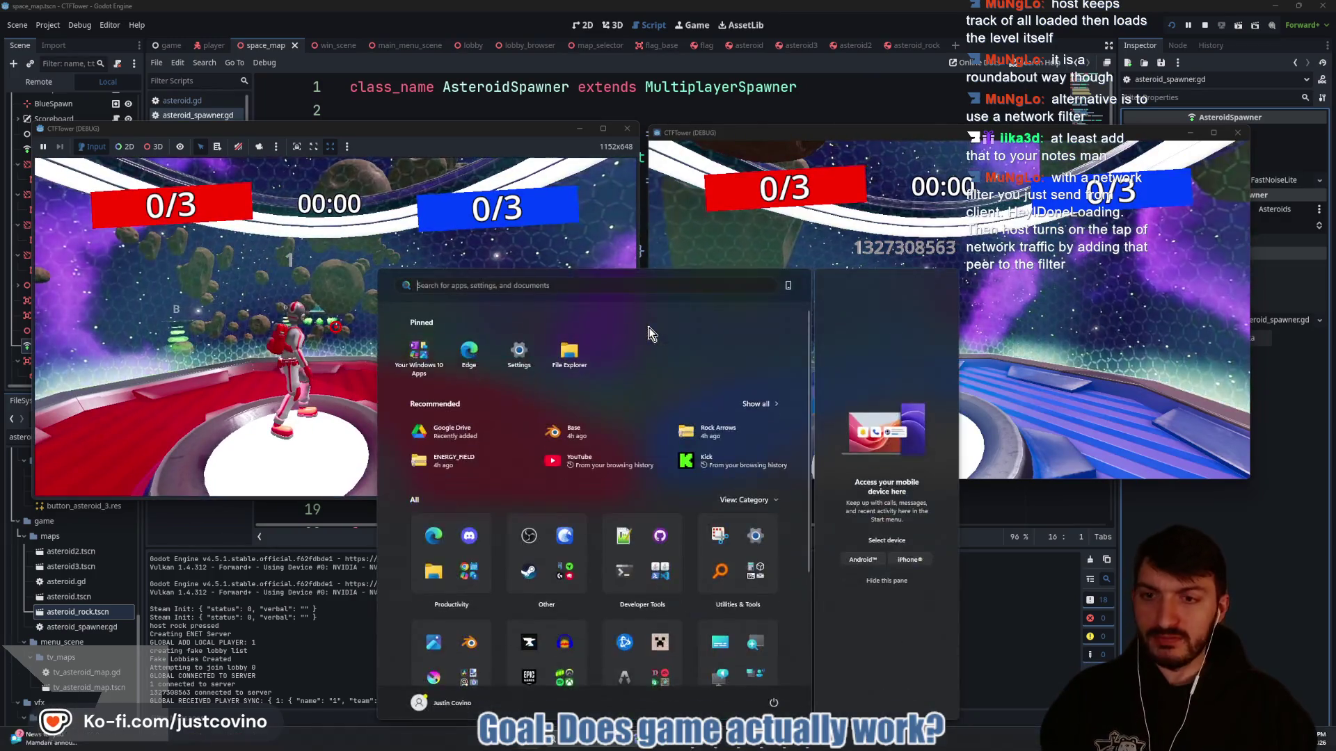
{"action": "key", "text": "super"}
{"action": "key", "text": "w"}
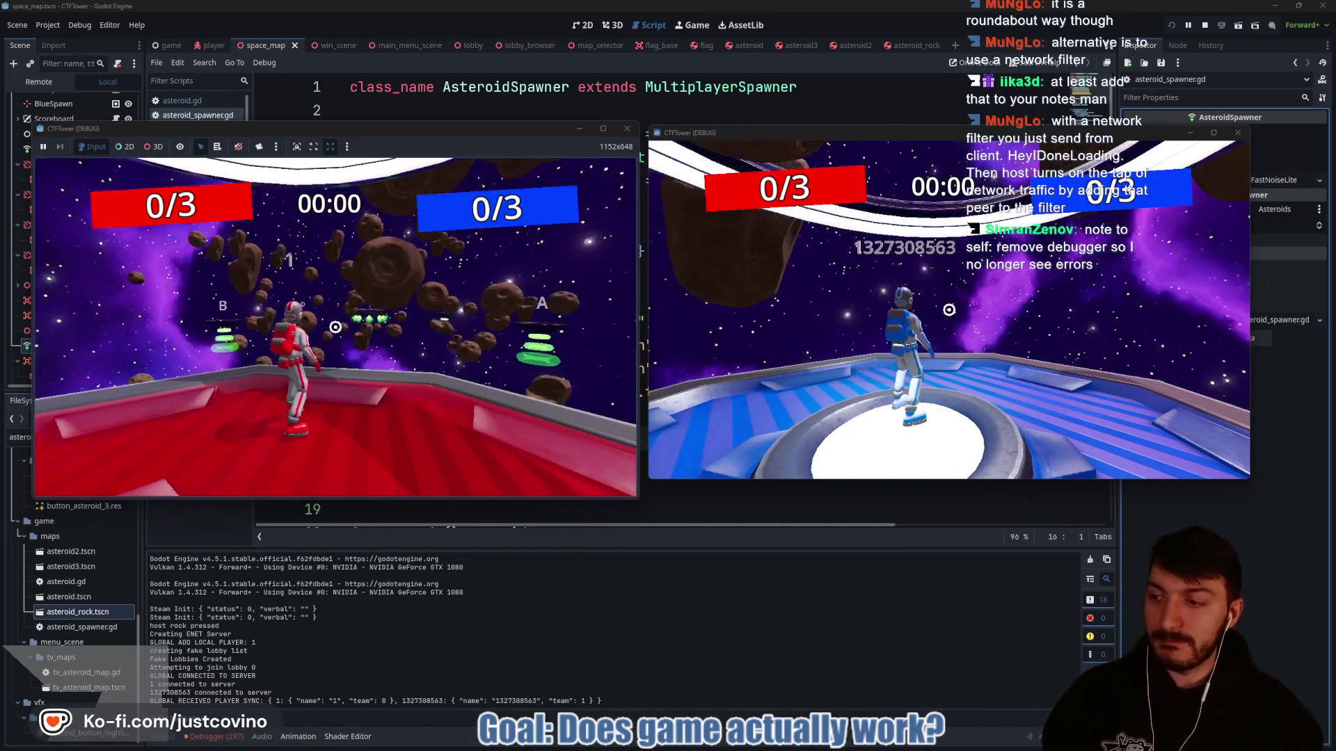
{"action": "key", "text": "space"}
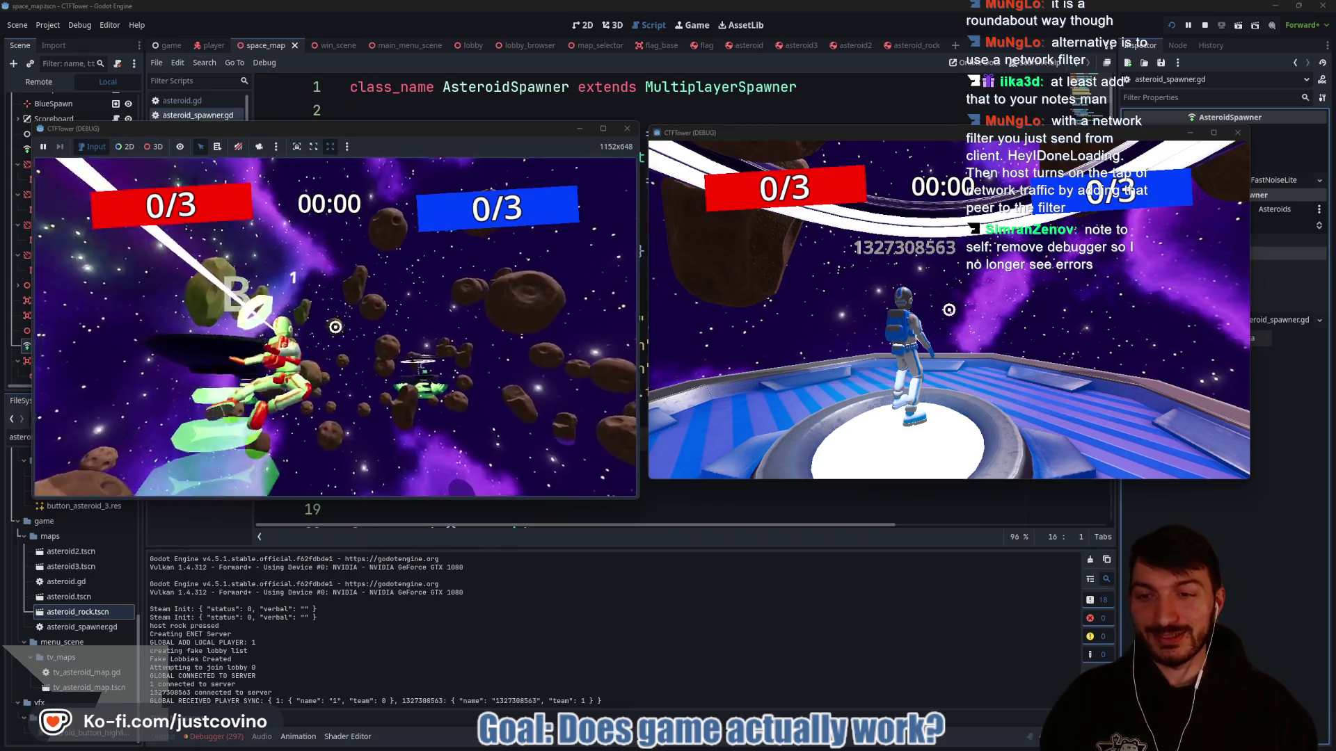
{"action": "left_click", "coordinate": [335, 327]}
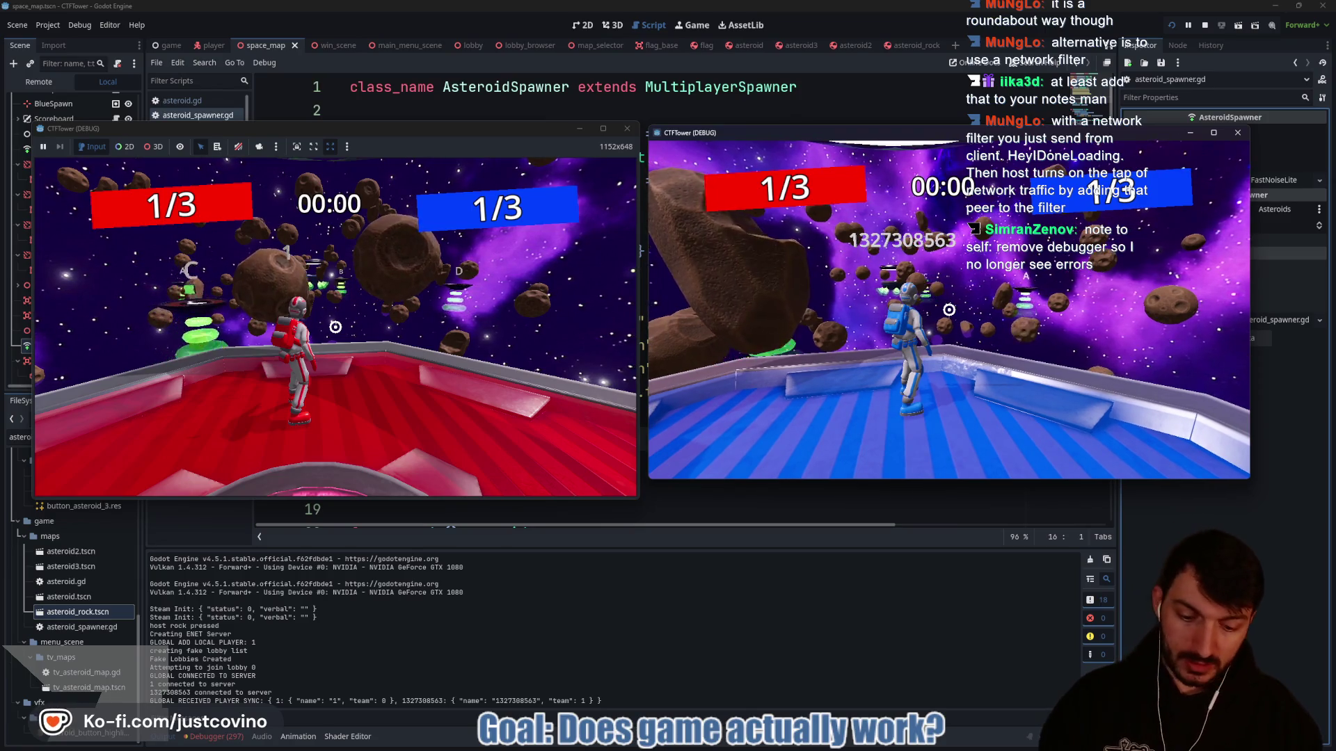
{"action": "left_click", "coordinate": [1237, 133]}
{"action": "left_click", "coordinate": [627, 128]}
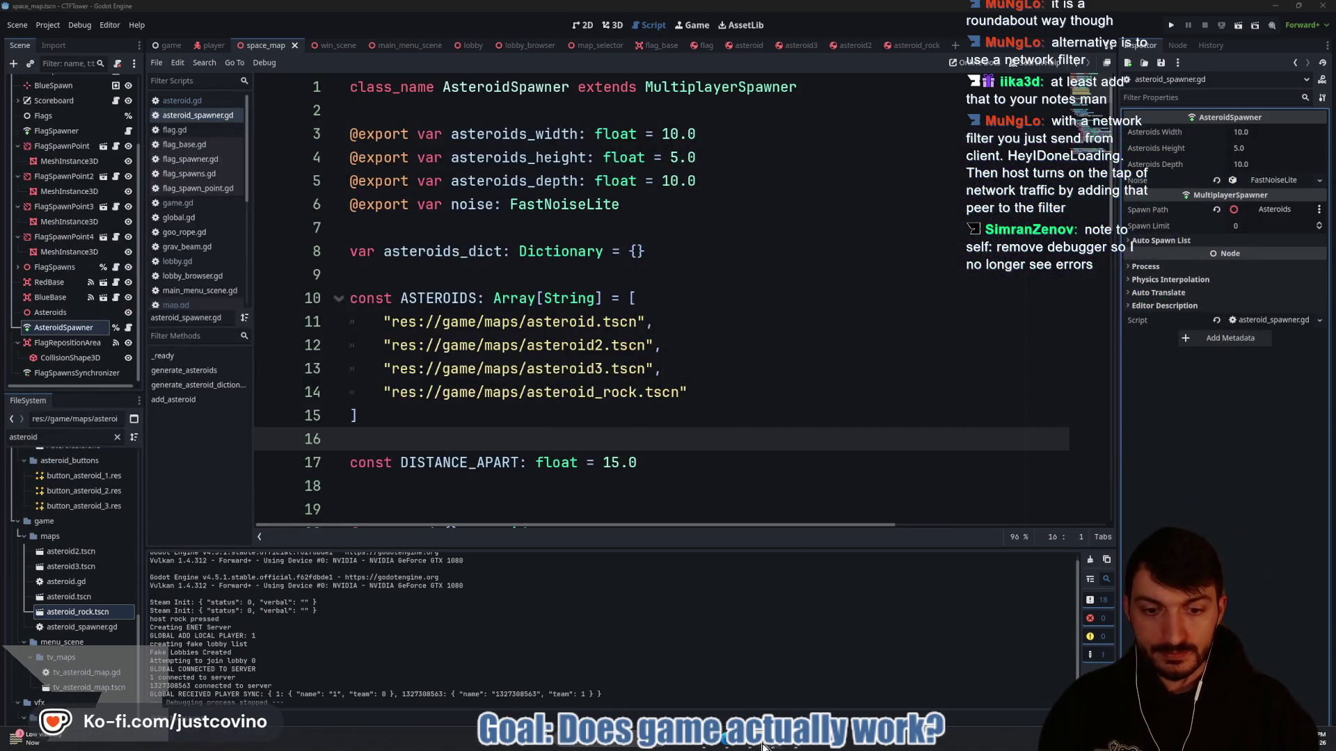
Back in Notion, complete the Fixed action item and add new empty items below it.
{"action": "key", "text": "alt+Tab"}
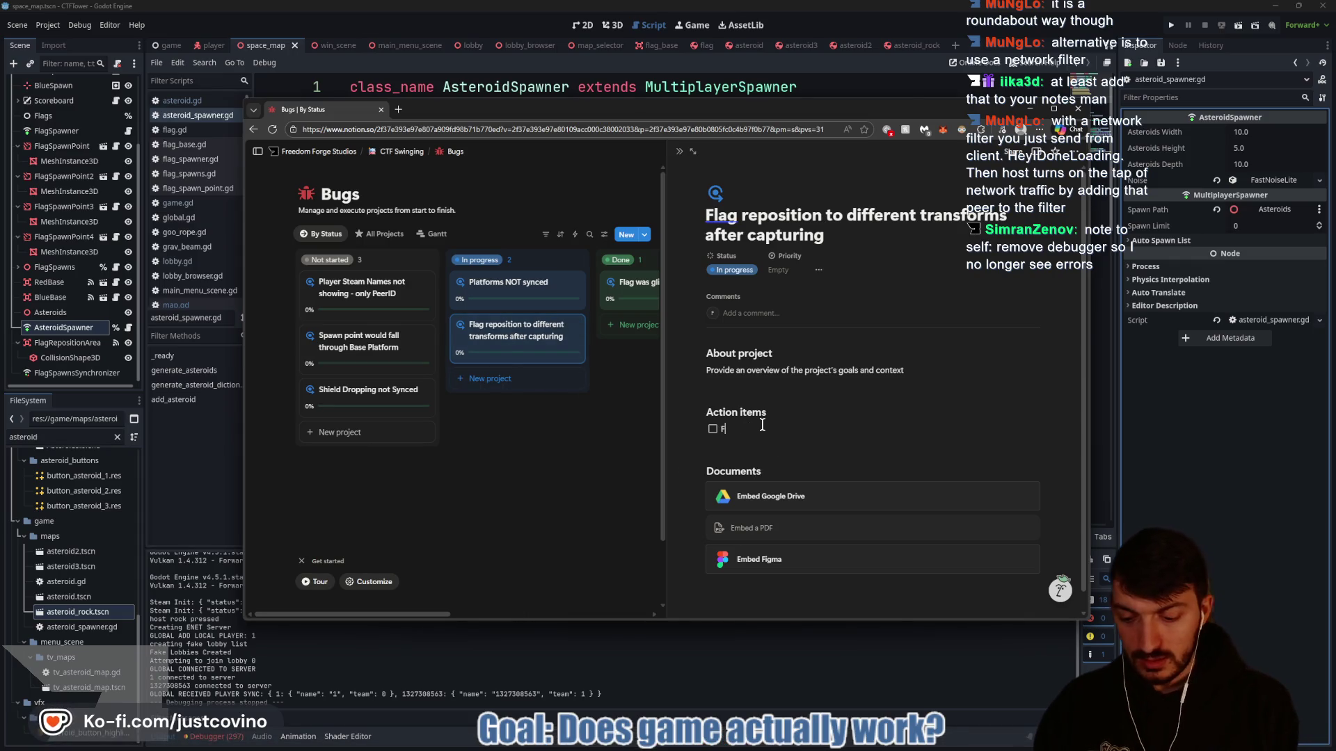
{"action": "type", "text": "d"}
{"action": "key", "text": "Return"}
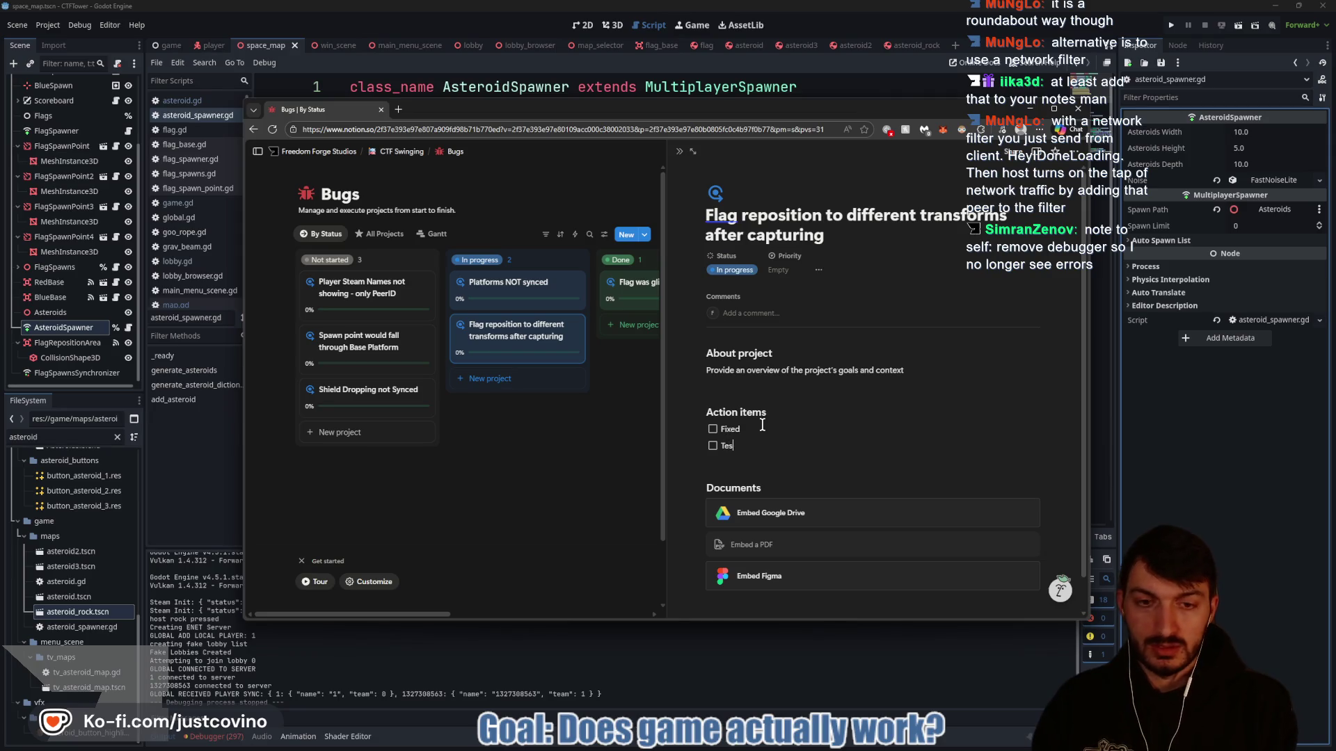
{"action": "key", "text": "Return"}
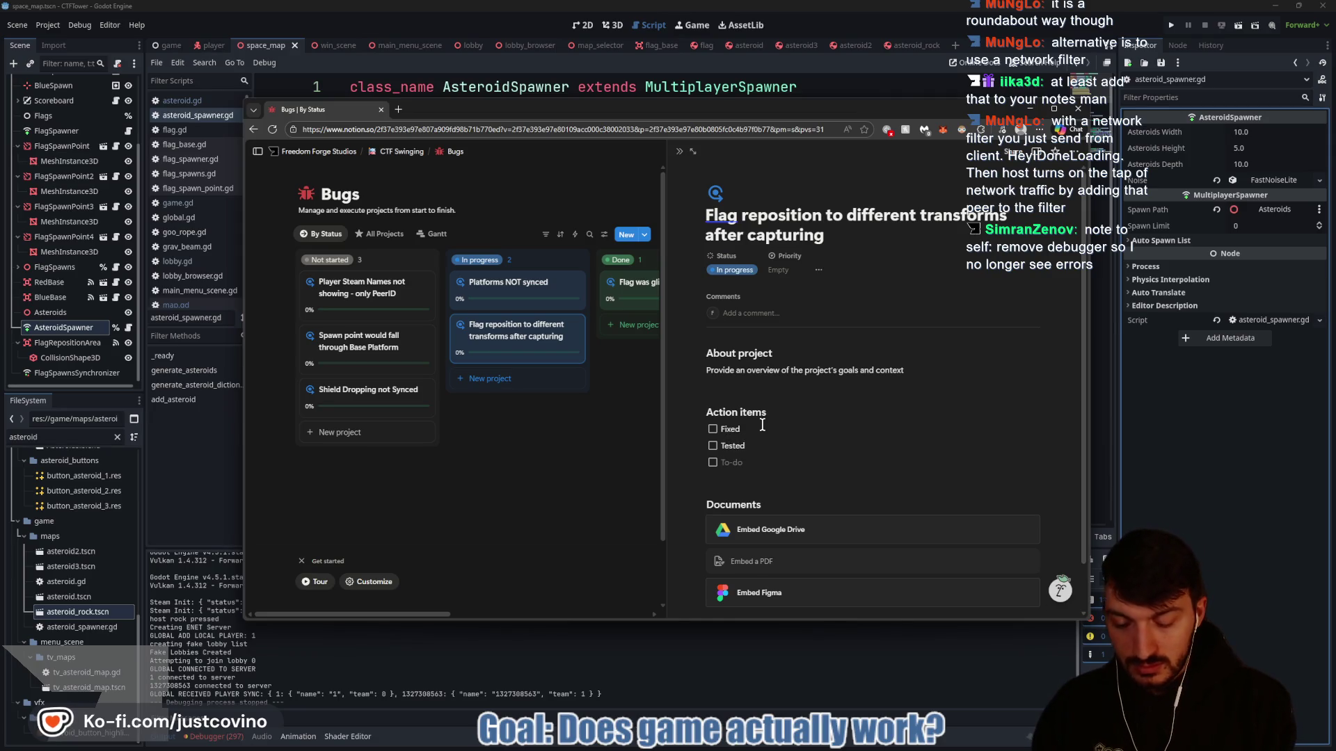
Add Tested ENET and Tested STEAM action items, close the bug page, and open a new tab.
{"action": "type", "text": "Tested STEAM"}
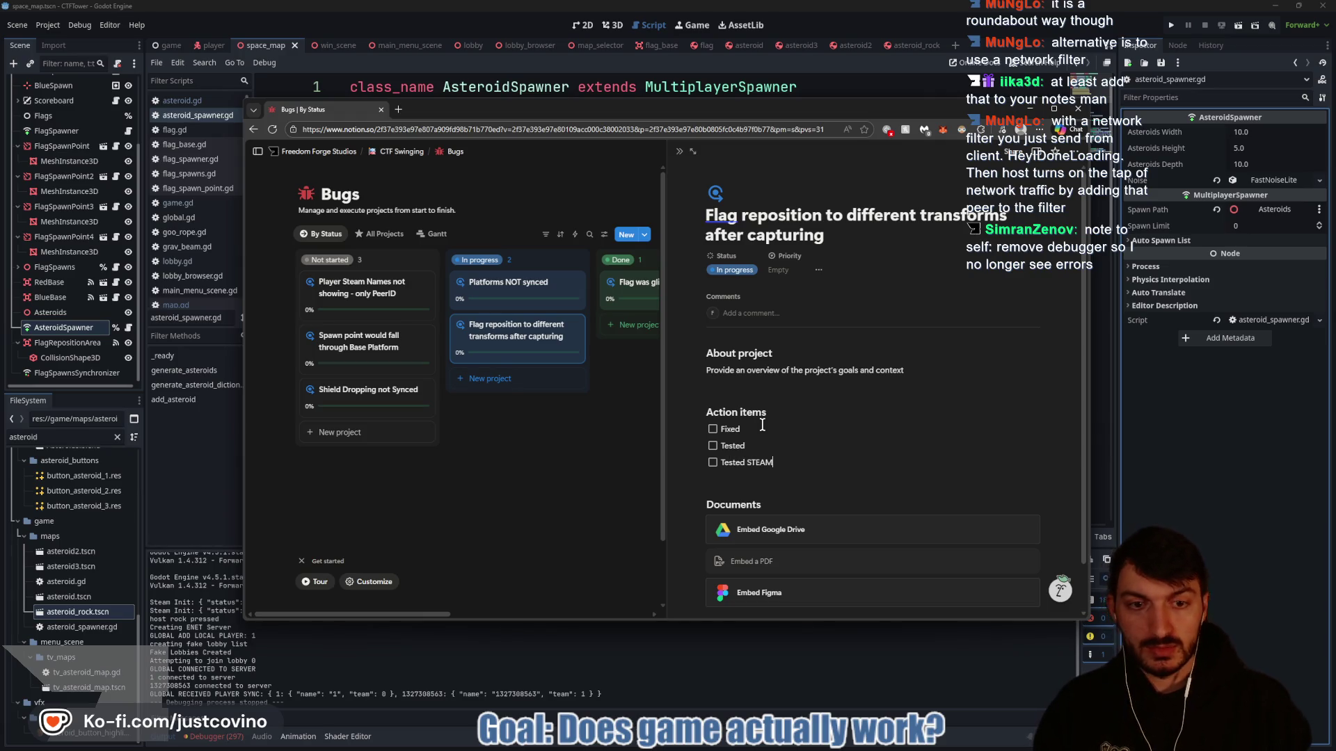
{"action": "left_click", "coordinate": [775, 445]}
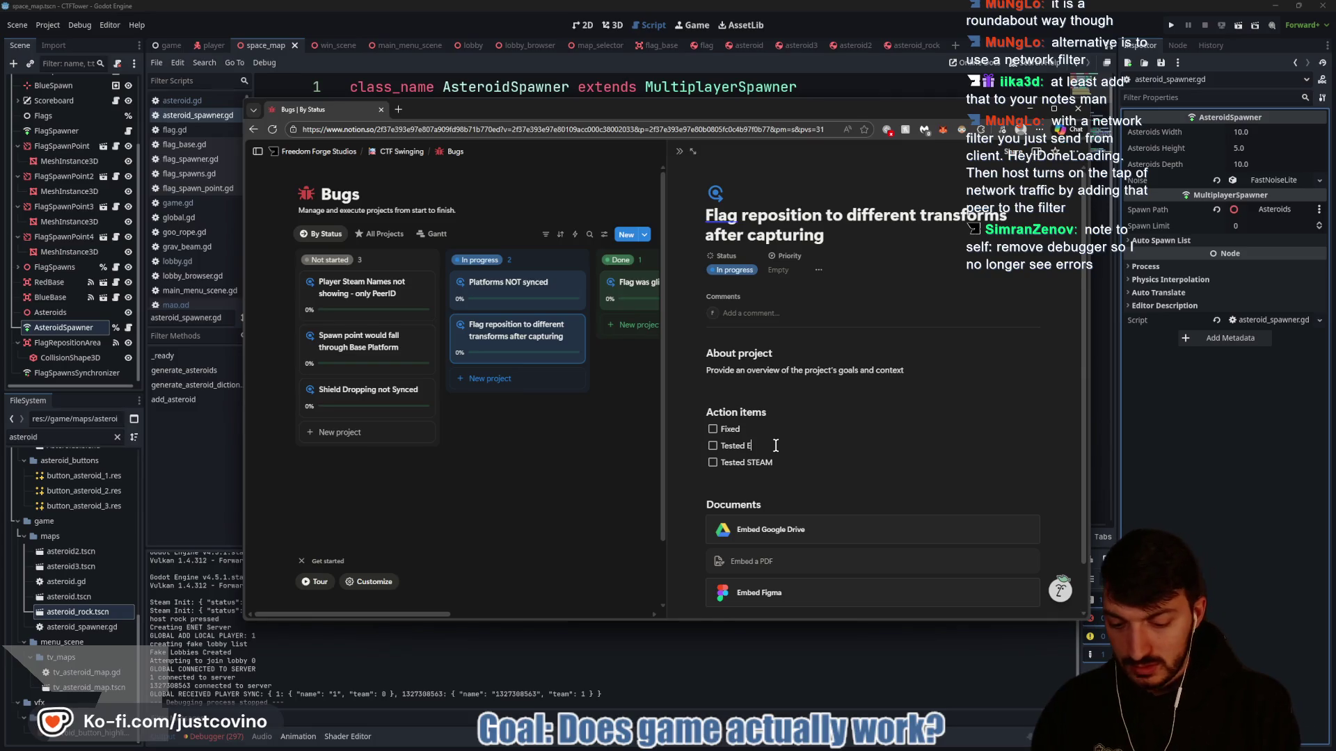
{"action": "type", "text": "NET"}
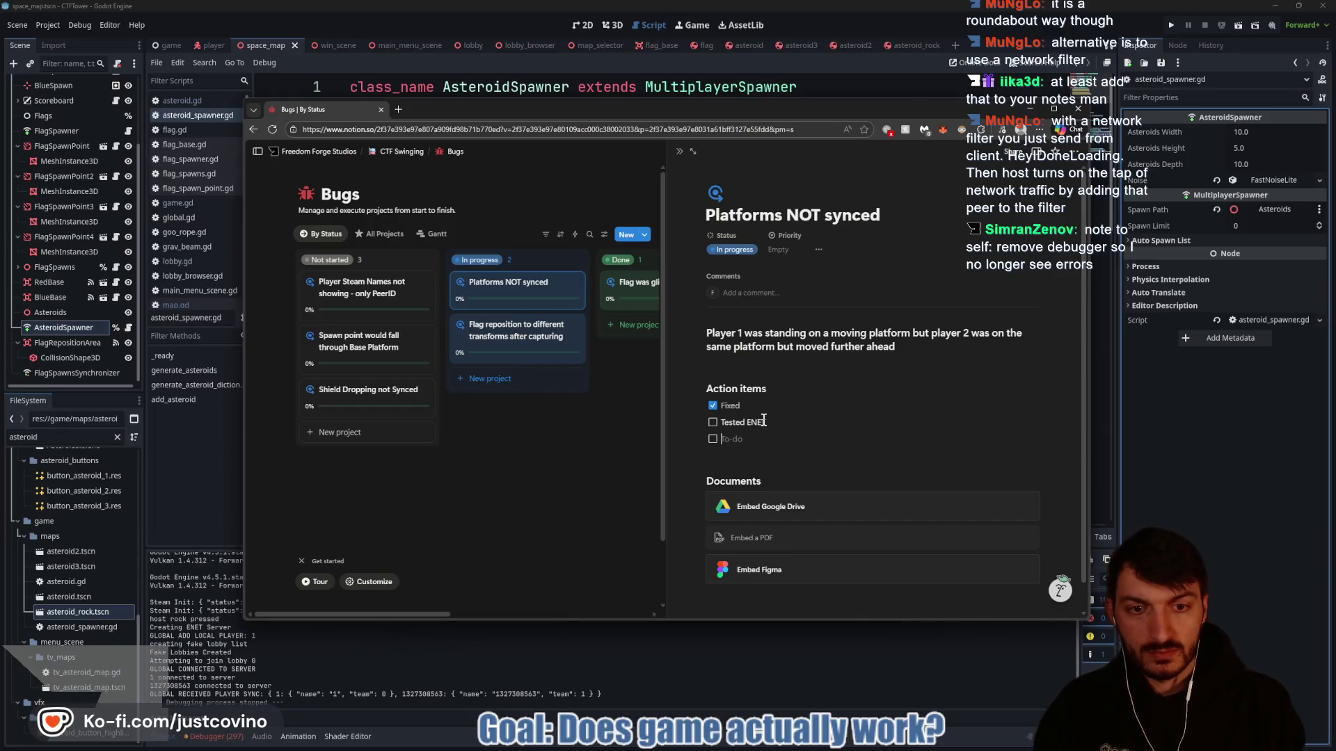
{"action": "type", "text": "Tested STEAM"}
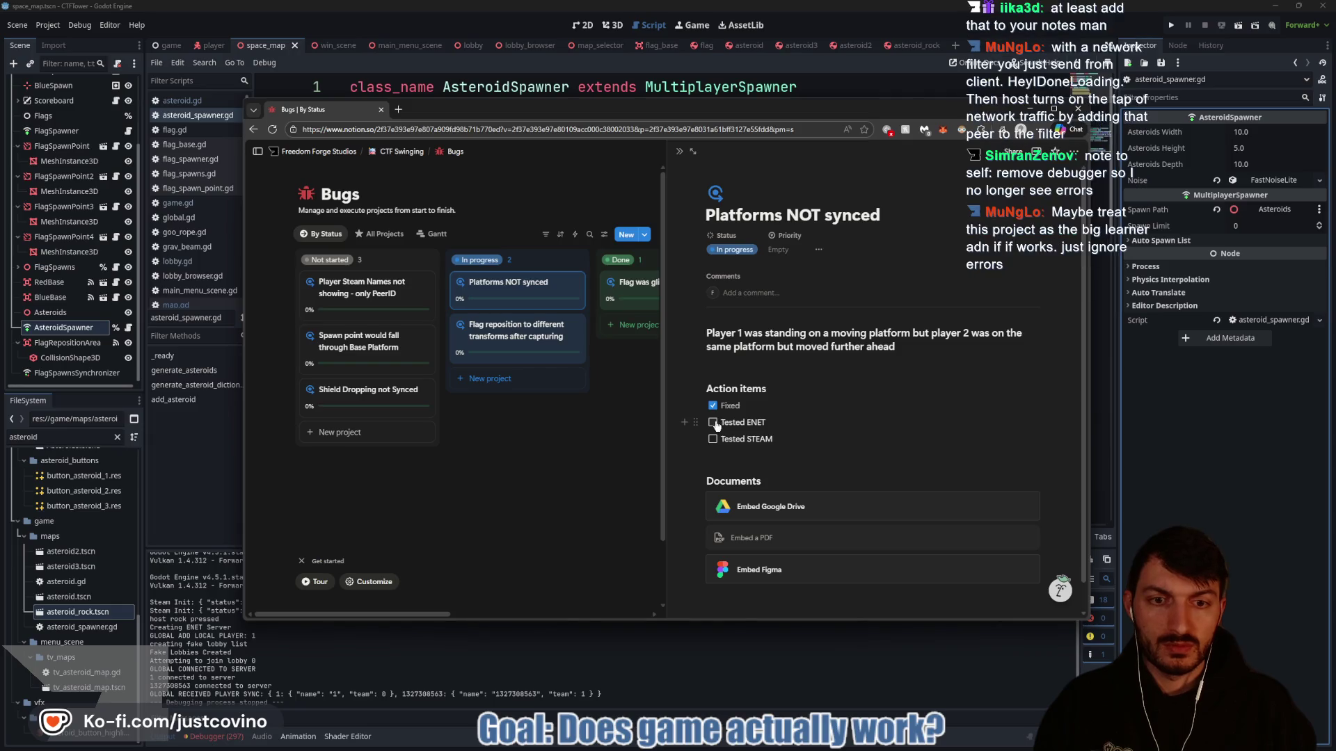
{"action": "left_click", "coordinate": [534, 469]}
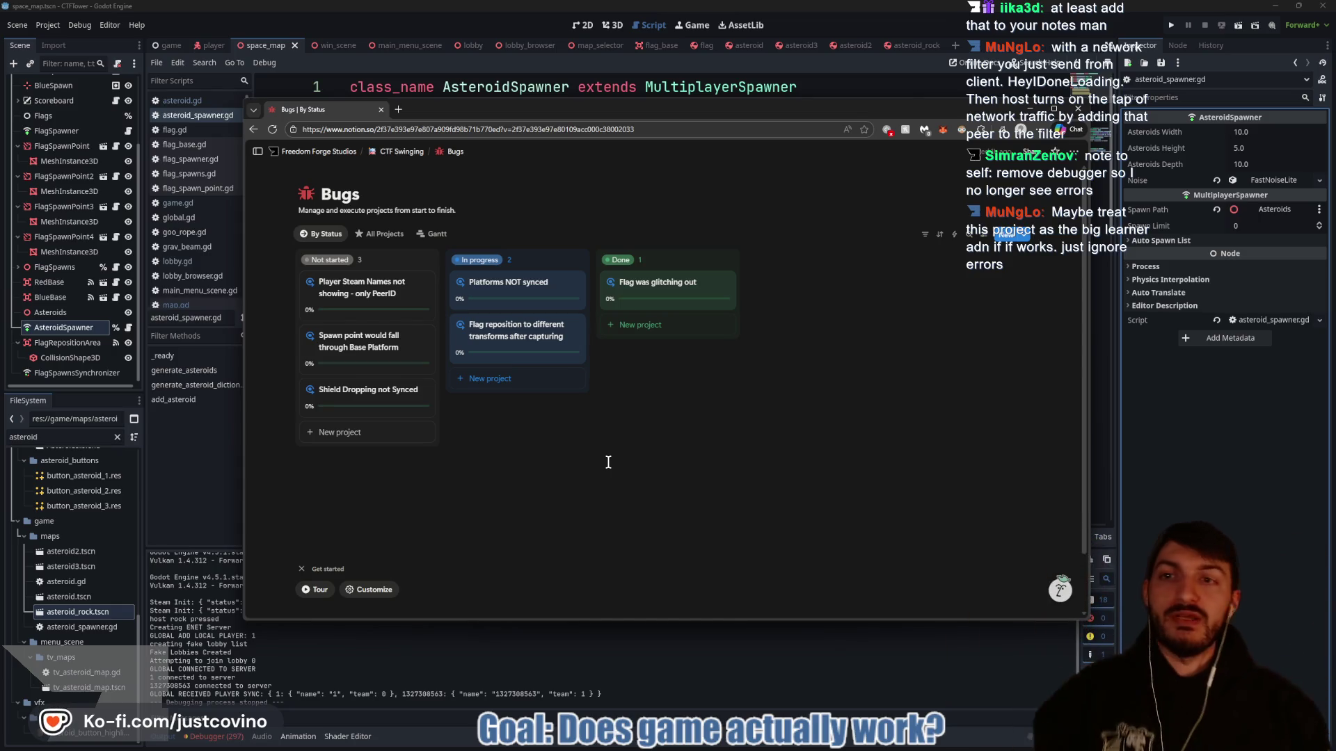
{"action": "left_click", "coordinate": [399, 110]}
Search itch and open the Freedom Forge Studios itch.io games page.
{"action": "type", "text": "itch"}
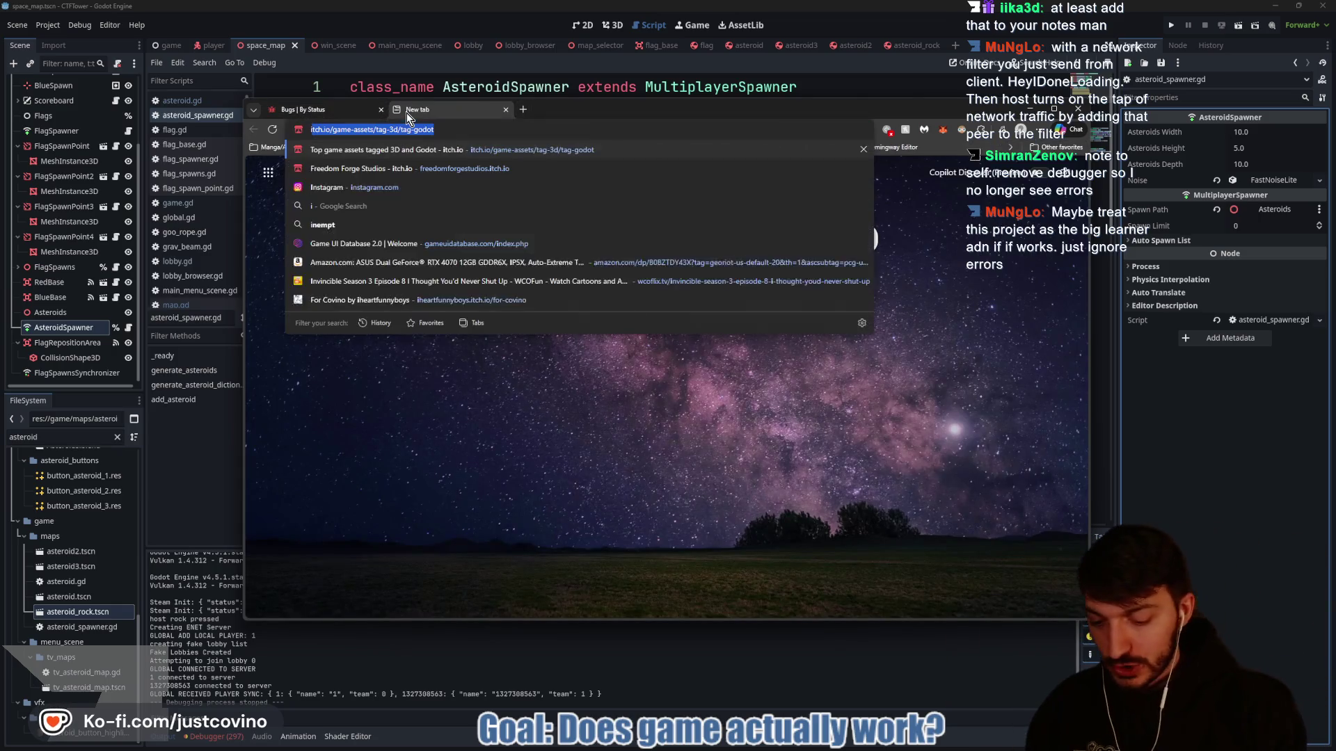
{"action": "key", "text": "Return"}
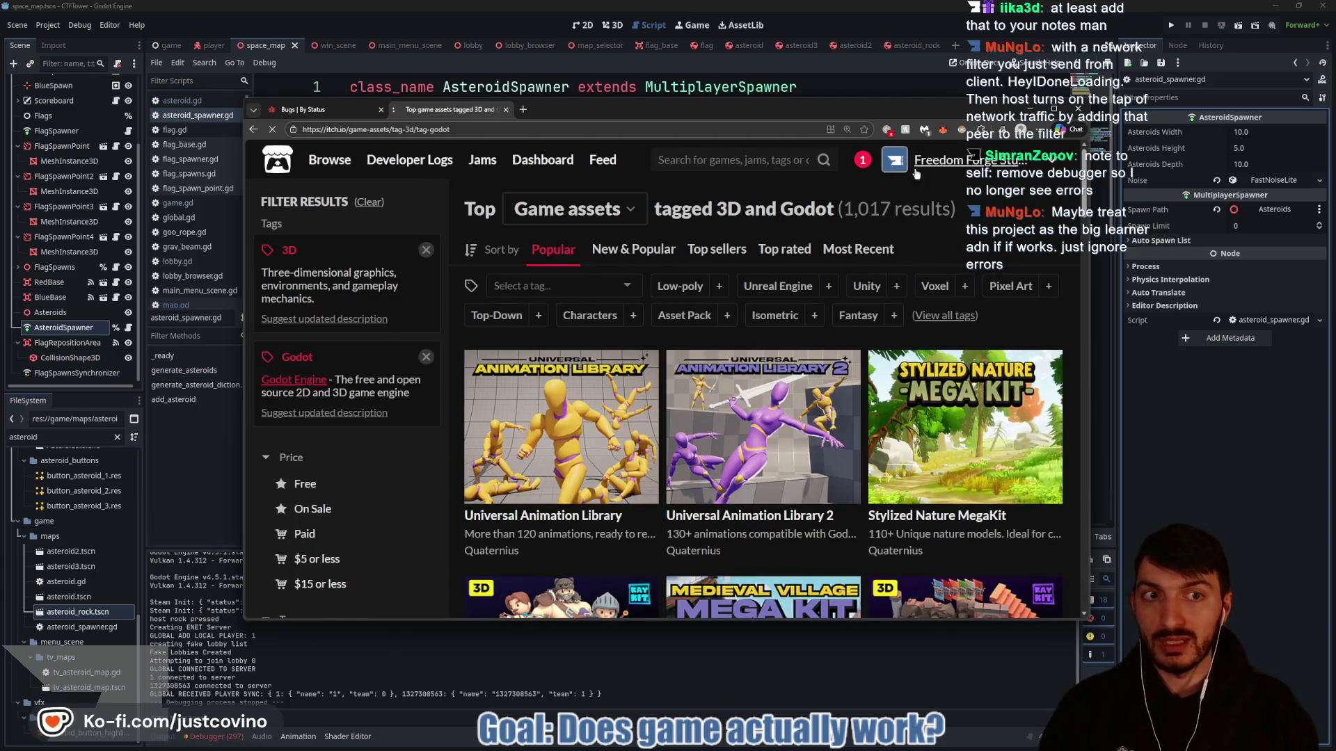
{"action": "left_click", "coordinate": [916, 173]}
Browse the studio page, then return to the 'Bugs | By Status' tab.
{"action": "scroll", "coordinate": [833, 299], "scroll_direction": "down", "scroll_amount": 6}
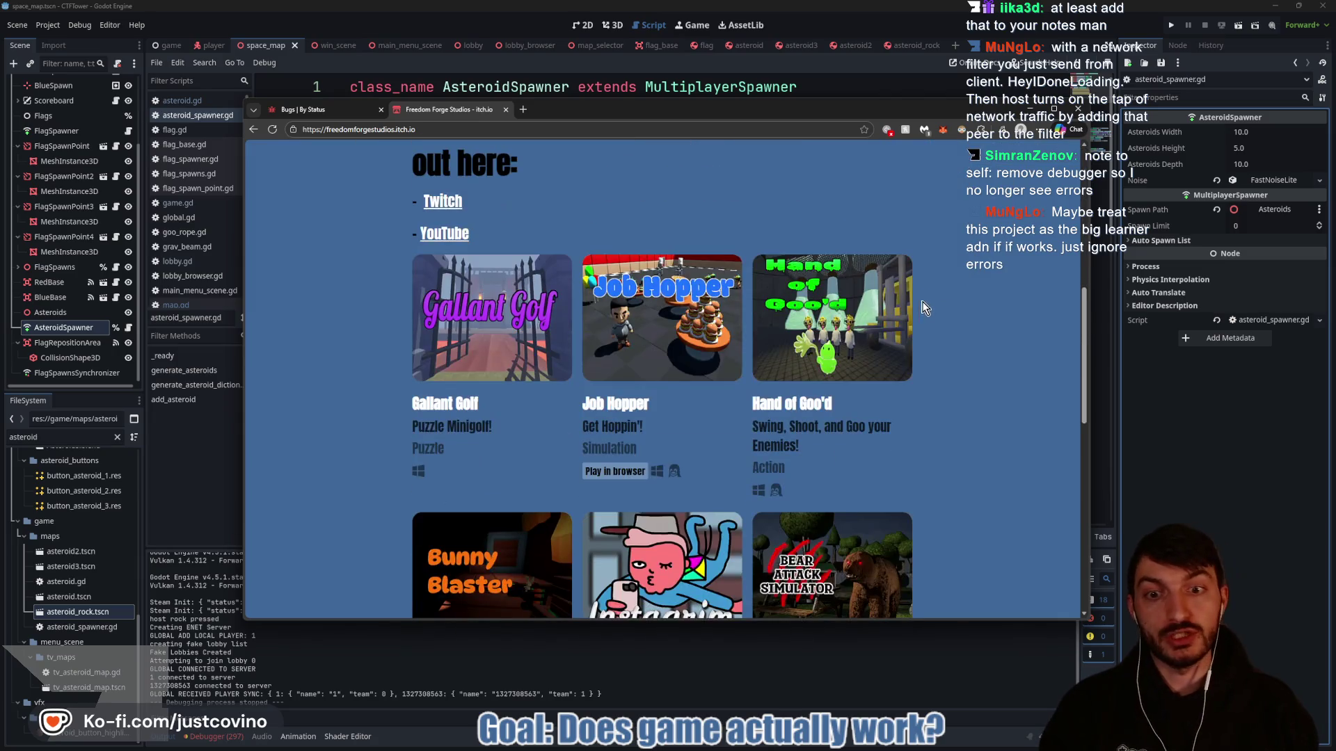
{"action": "scroll", "coordinate": [924, 309], "scroll_direction": "down", "scroll_amount": 1}
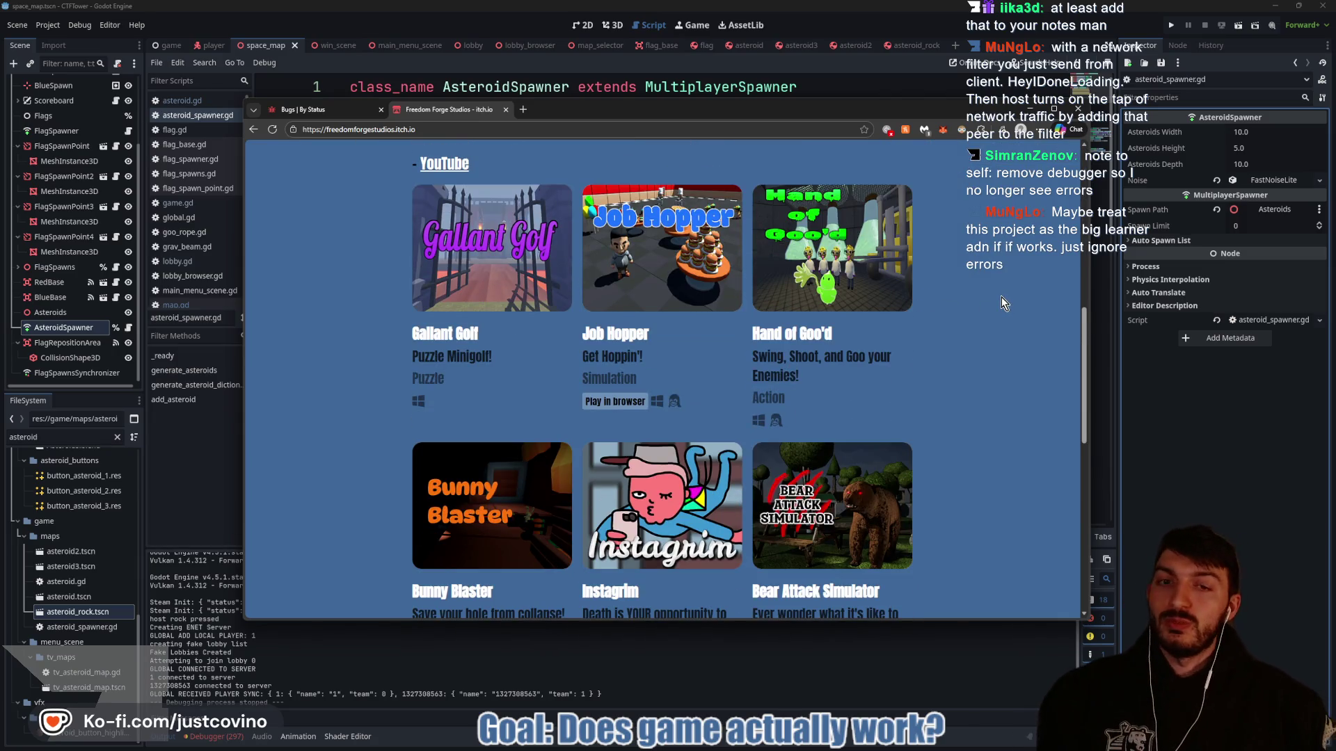
{"action": "scroll", "coordinate": [1000, 301], "scroll_direction": "down", "scroll_amount": 2}
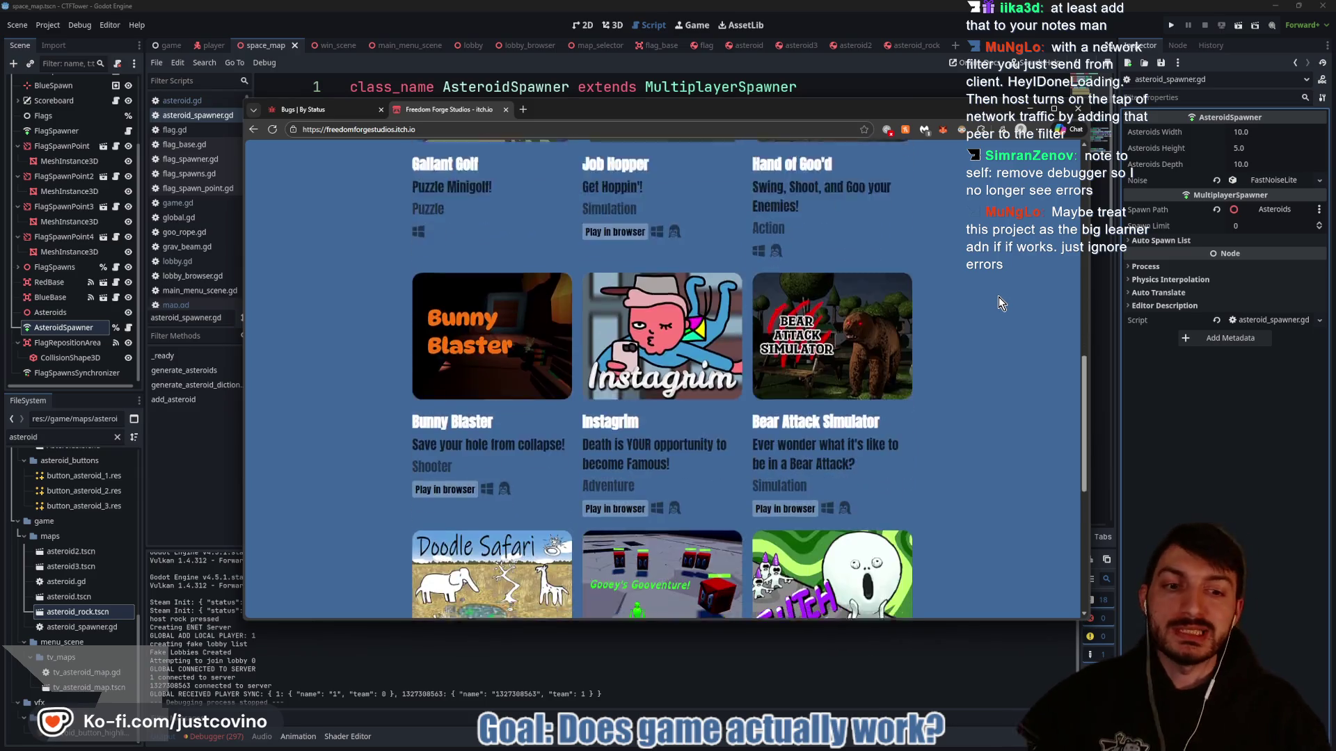
{"action": "scroll", "coordinate": [999, 302], "scroll_direction": "up", "scroll_amount": 2}
{"action": "scroll", "coordinate": [999, 296], "scroll_direction": "up", "scroll_amount": 1}
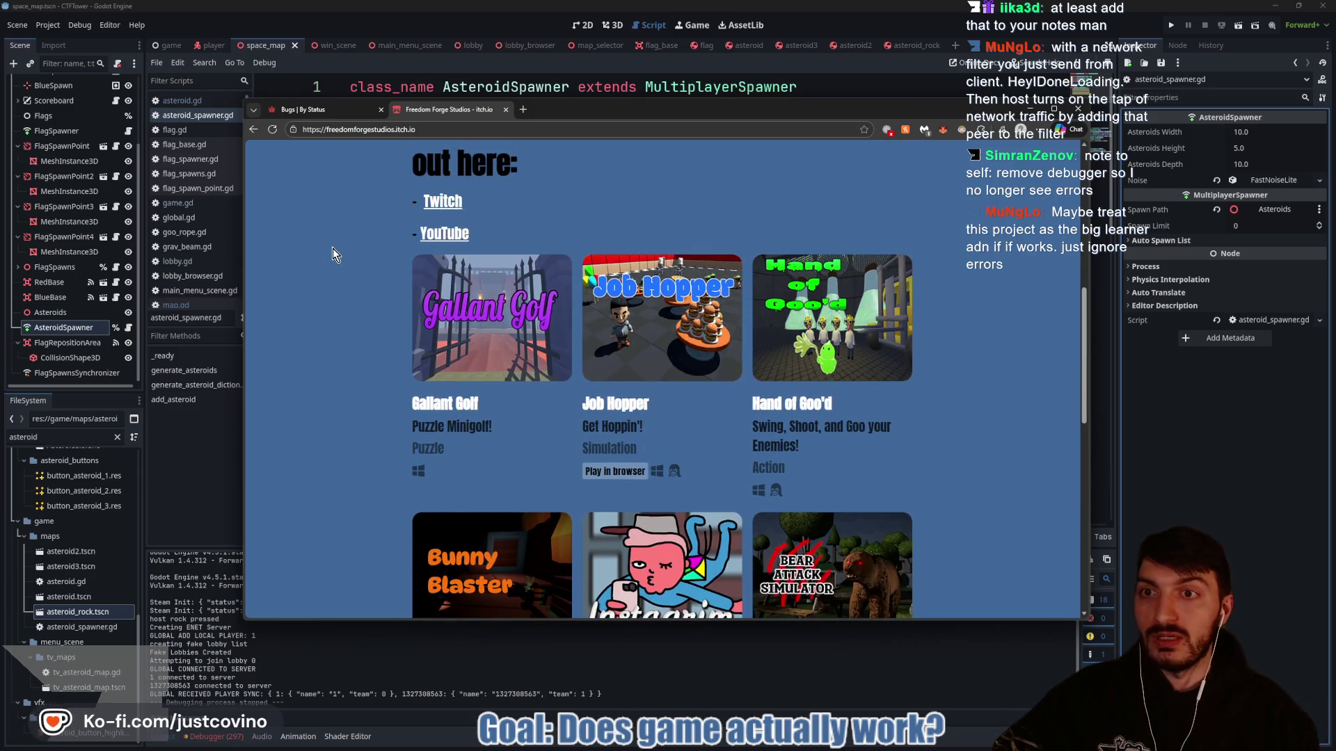
{"action": "left_click", "coordinate": [319, 112]}
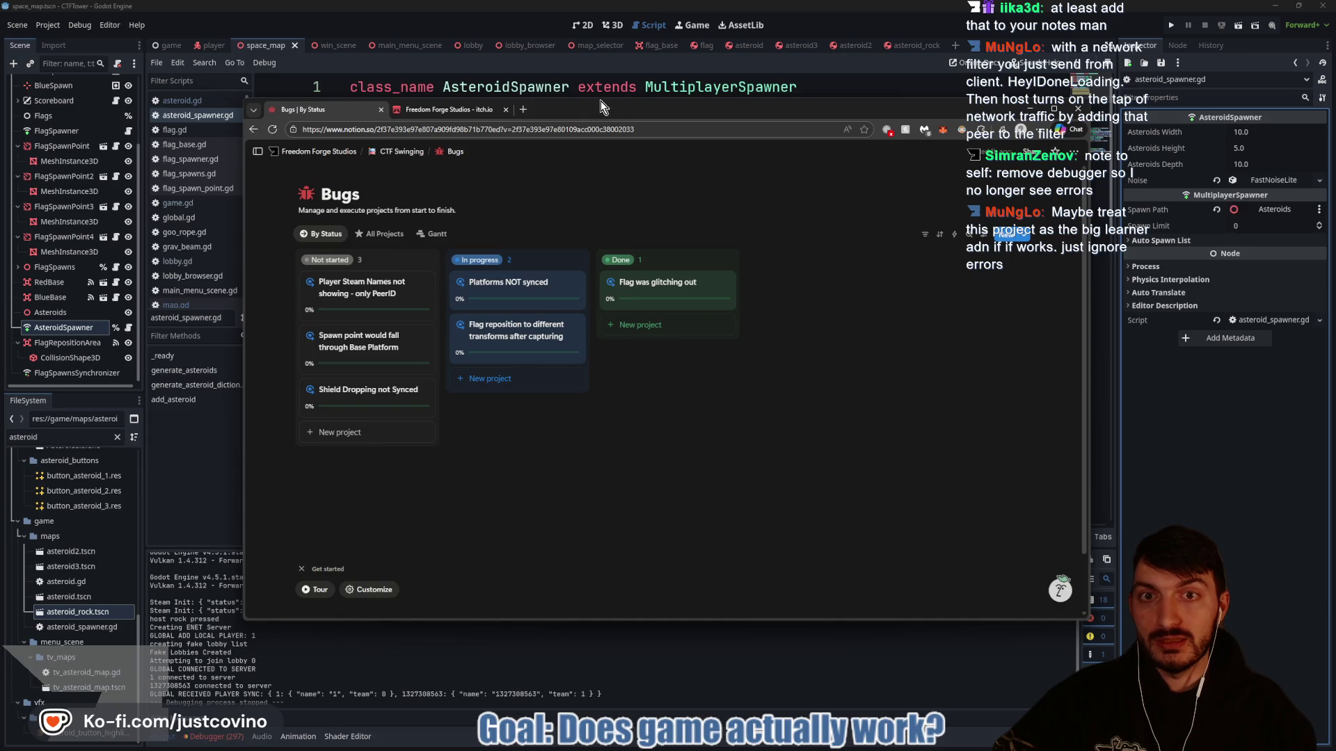
Add two New project cards to the Bugs board, one from the default template.
{"action": "mouse_move", "coordinate": [602, 106]}
{"action": "left_mouse_down"}
{"action": "mouse_move", "coordinate": [542, 123]}
{"action": "mouse_move", "coordinate": [615, 125]}
{"action": "left_mouse_up"}
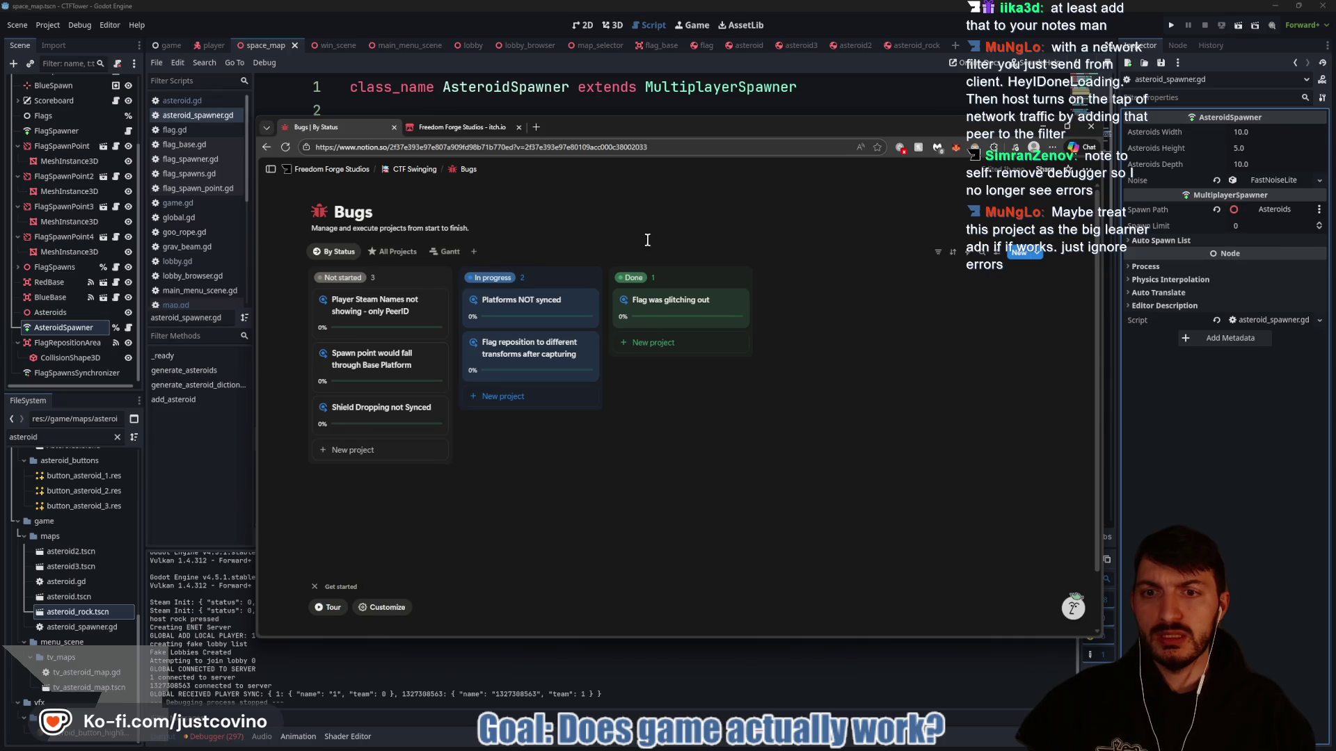
{"action": "left_click", "coordinate": [1020, 254]}
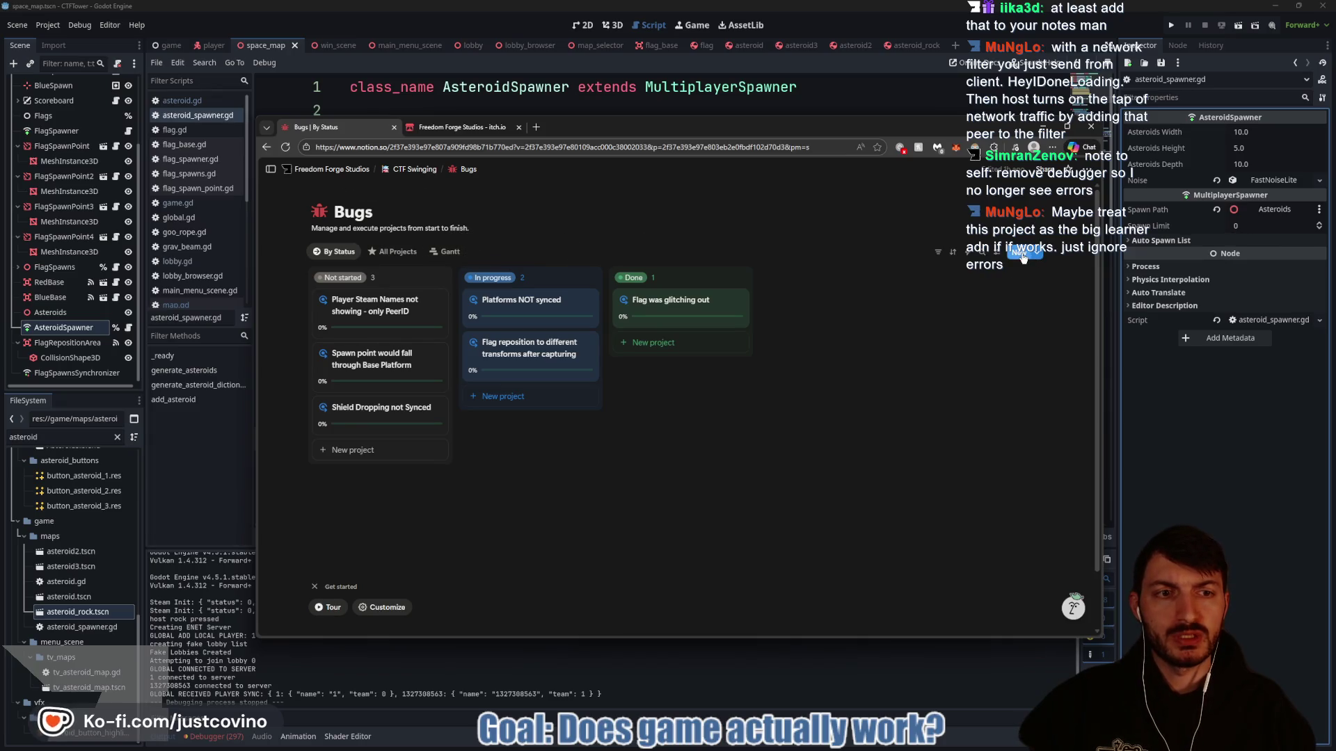
{"action": "left_click", "coordinate": [605, 204]}
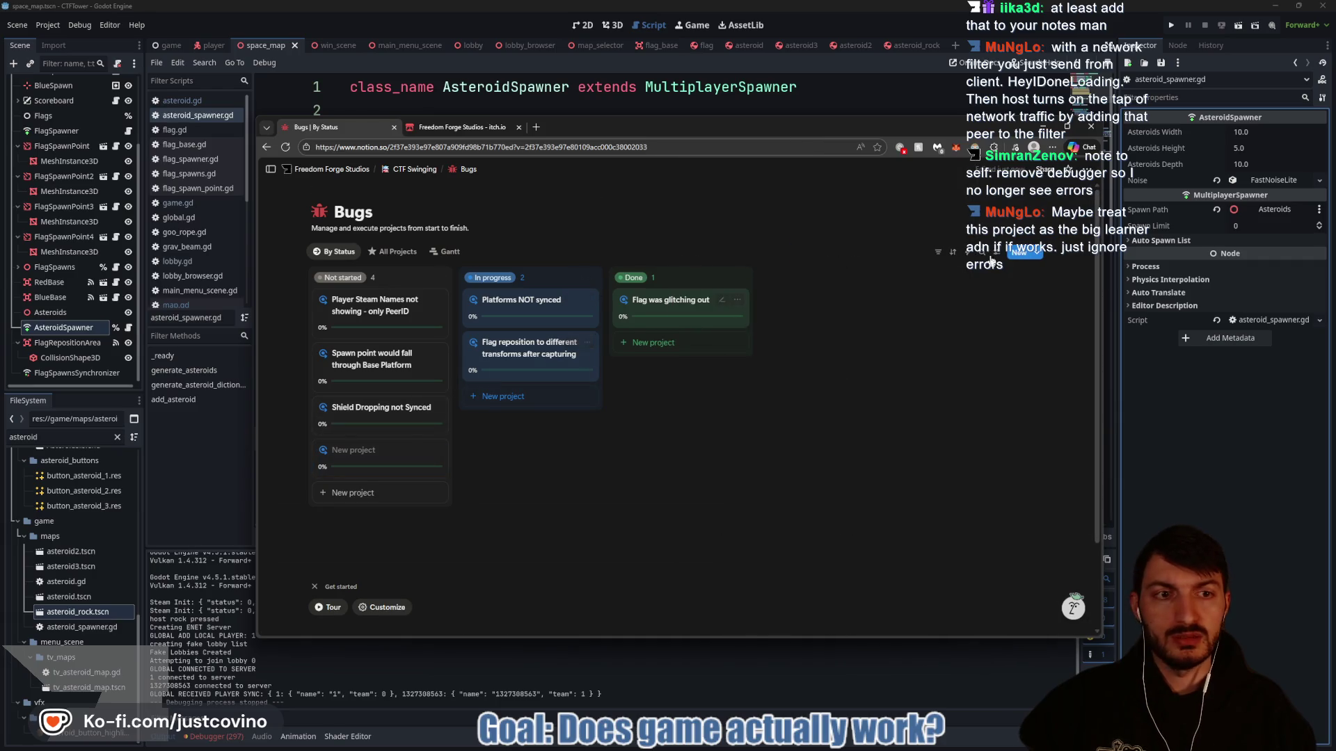
{"action": "left_click", "coordinate": [1035, 256]}
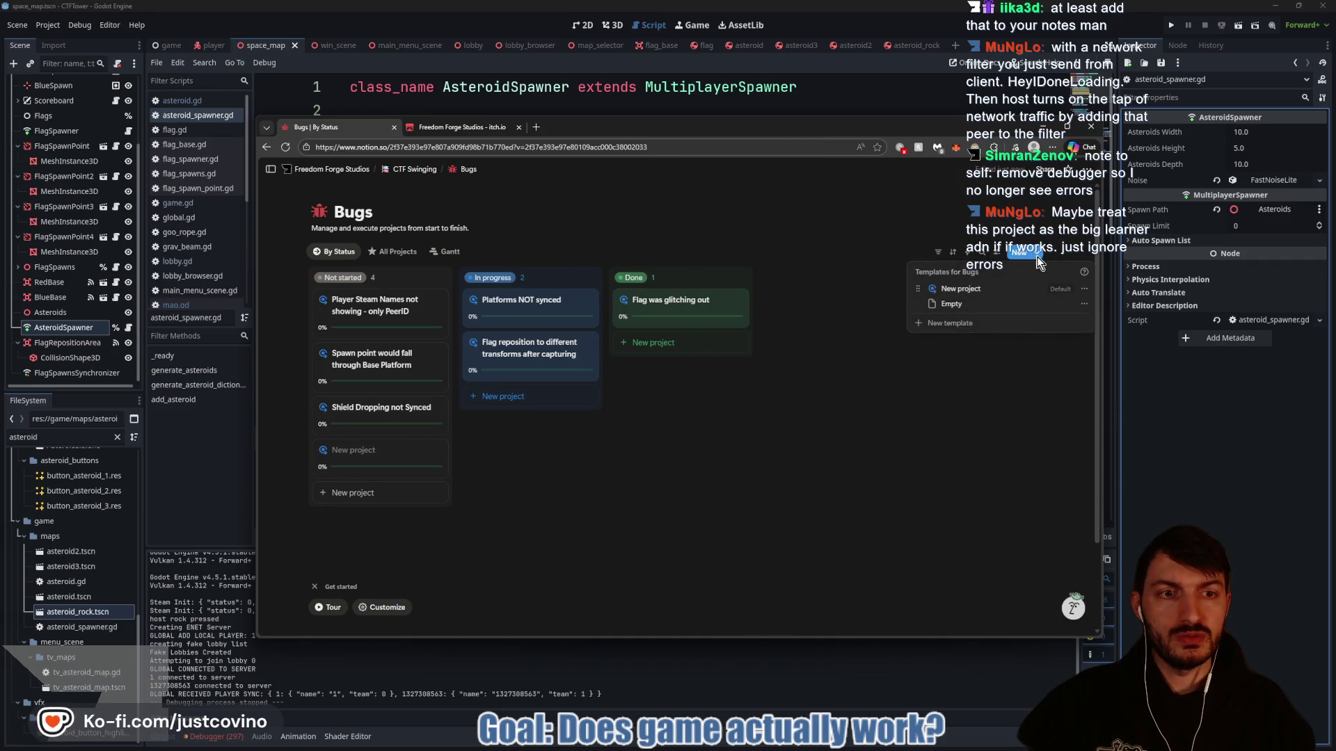
{"action": "left_click", "coordinate": [990, 291]}
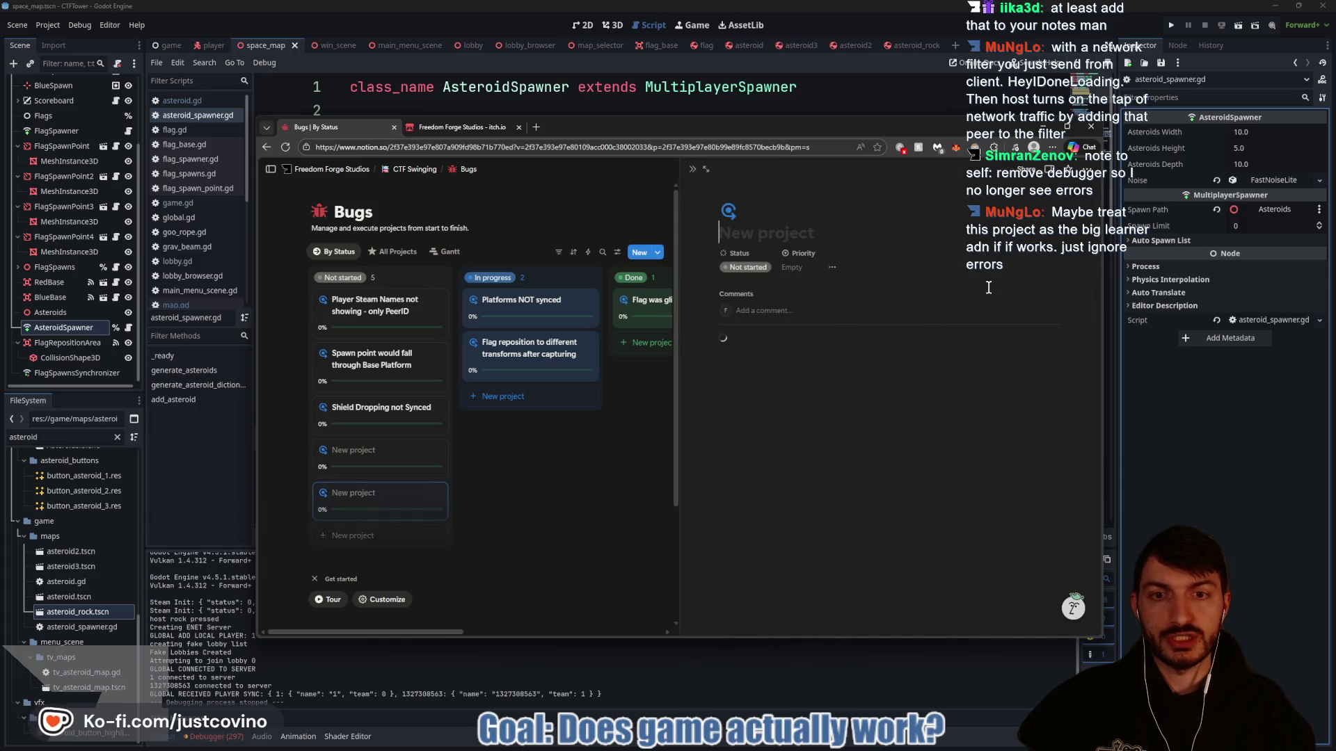
{"action": "left_click", "coordinate": [604, 443]}
Delete both blank New project cards and dismiss the Get started panel.
{"action": "left_click", "coordinate": [437, 496]}
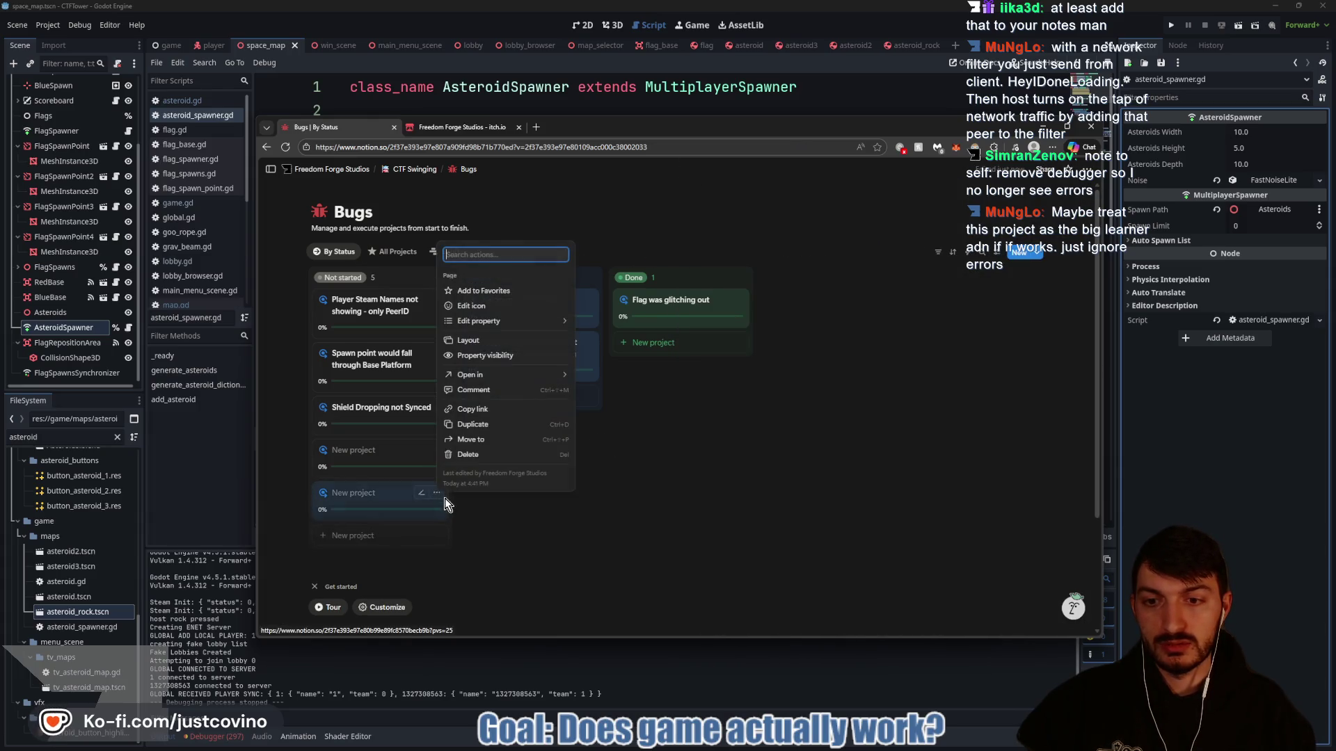
{"action": "left_click", "coordinate": [473, 453]}
{"action": "left_click", "coordinate": [437, 451]}
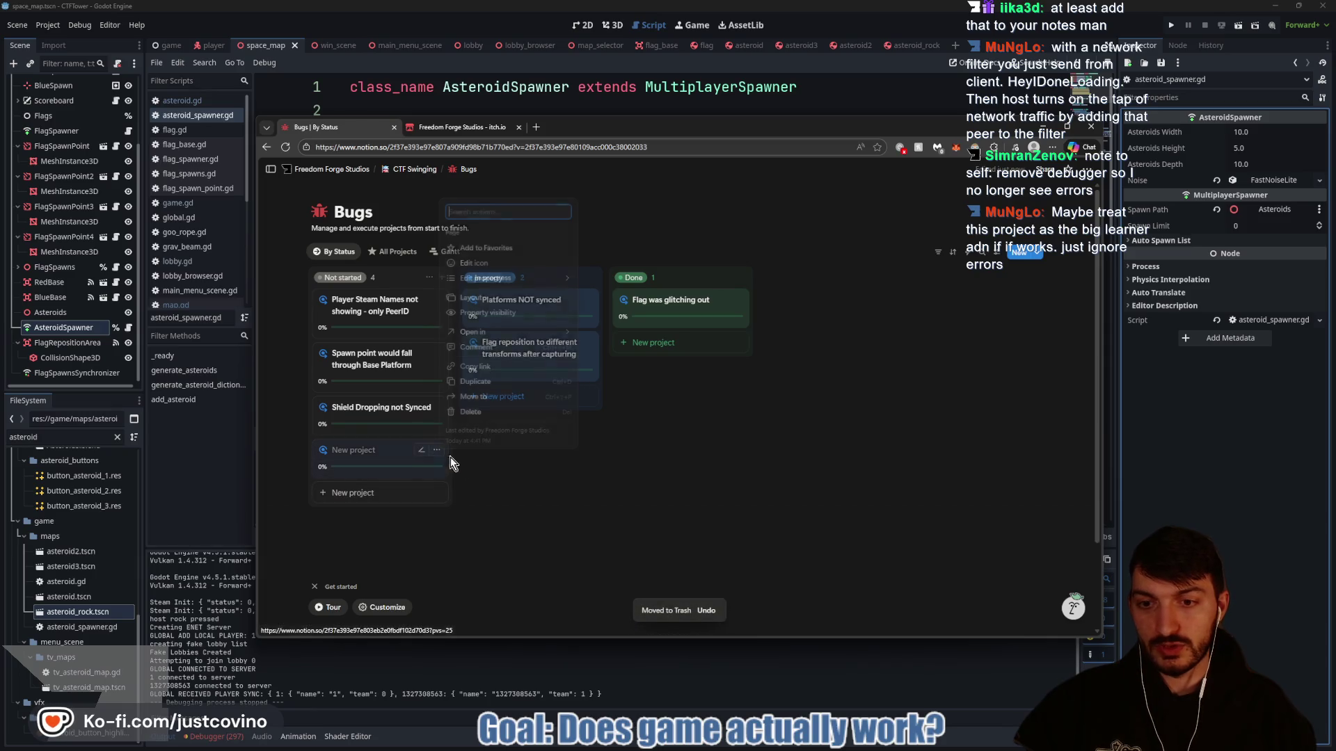
{"action": "left_click", "coordinate": [477, 417]}
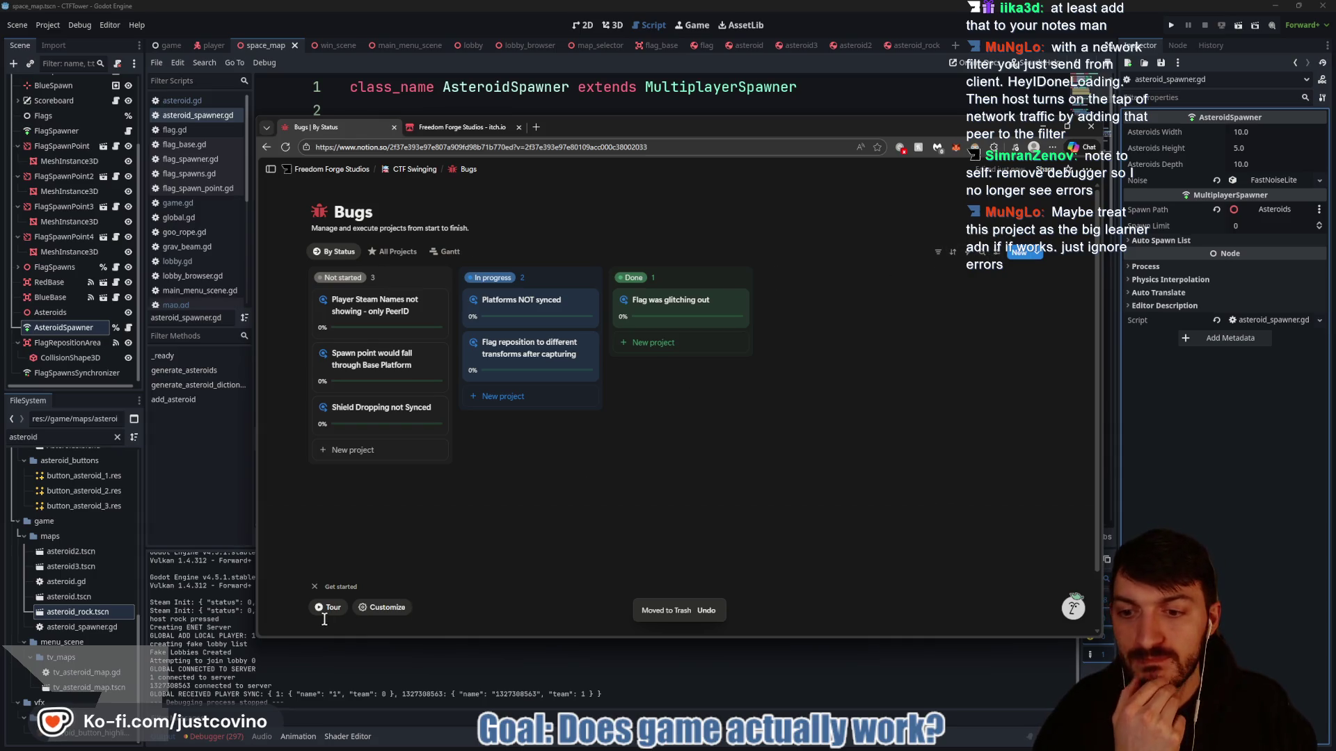
{"action": "left_click", "coordinate": [314, 586]}
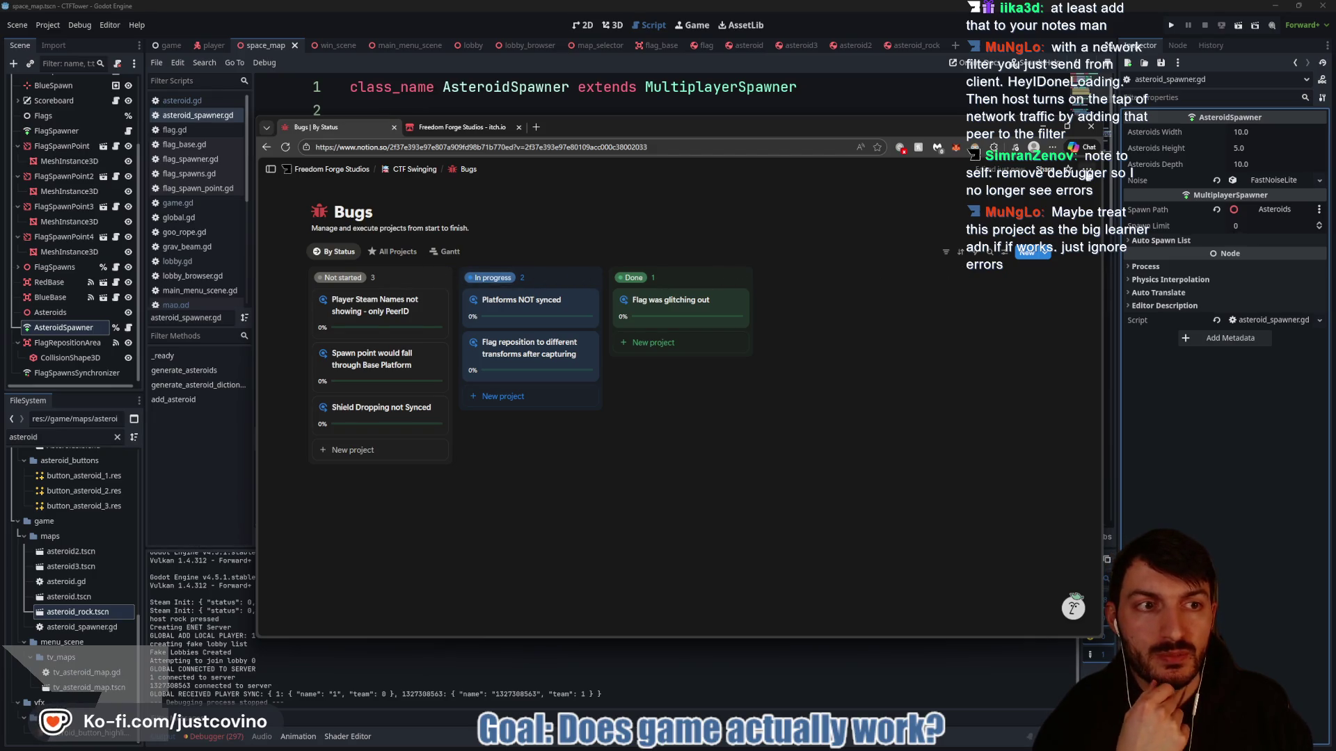
Check the board's page options and templates list, then return to Godot.
{"action": "left_click", "coordinate": [1088, 174]}
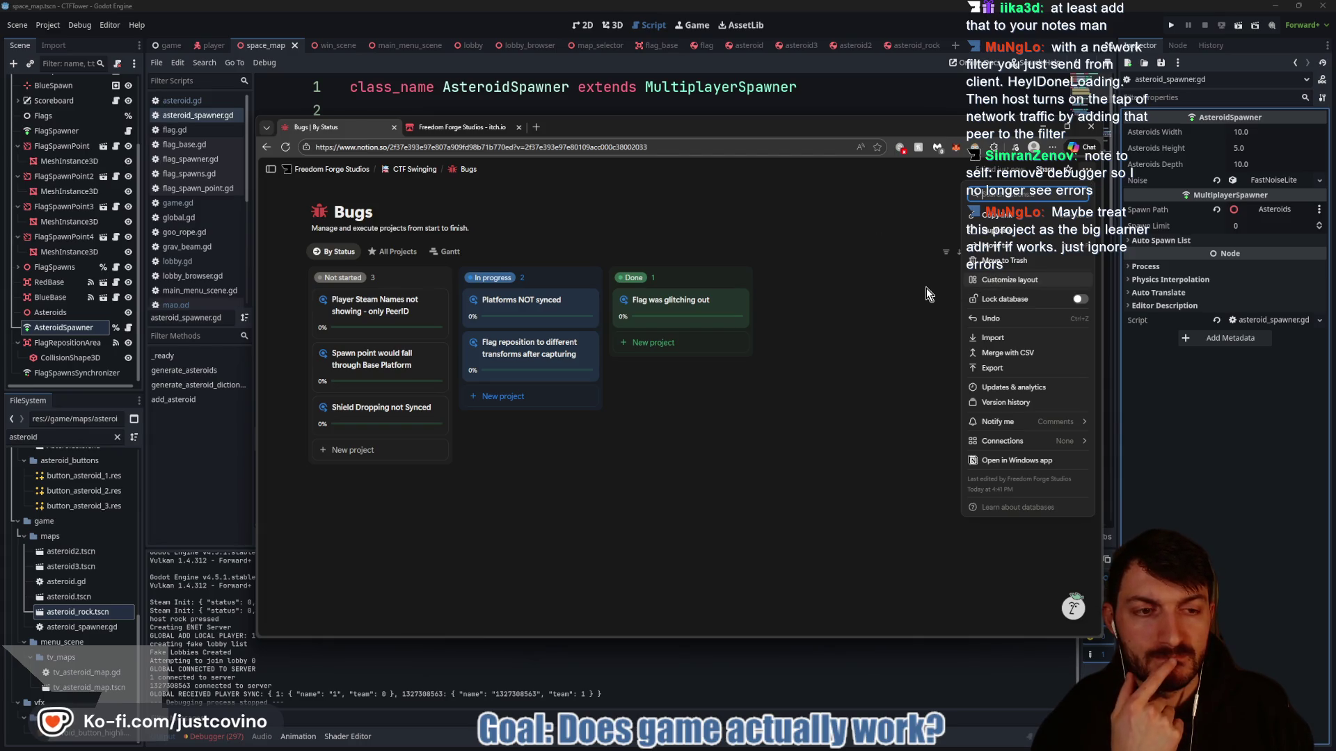
{"action": "left_click", "coordinate": [841, 342]}
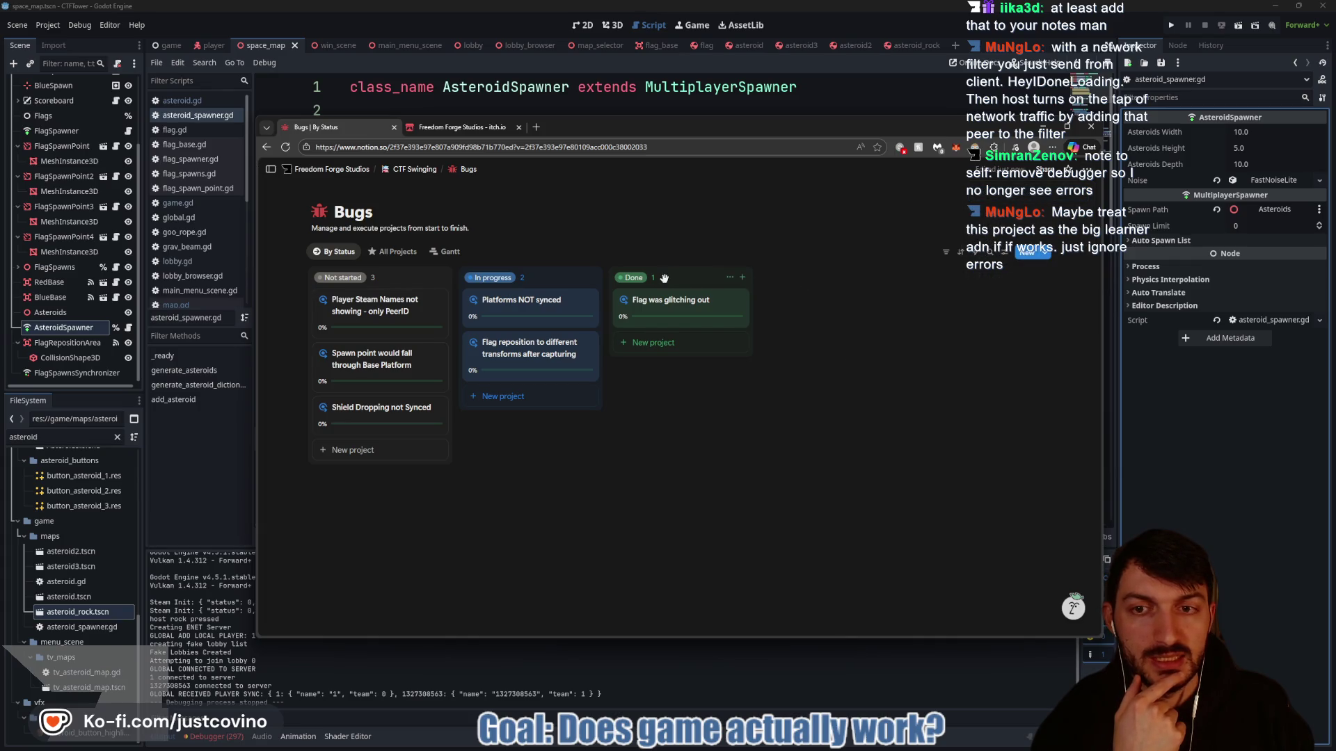
{"action": "left_click", "coordinate": [1045, 256]}
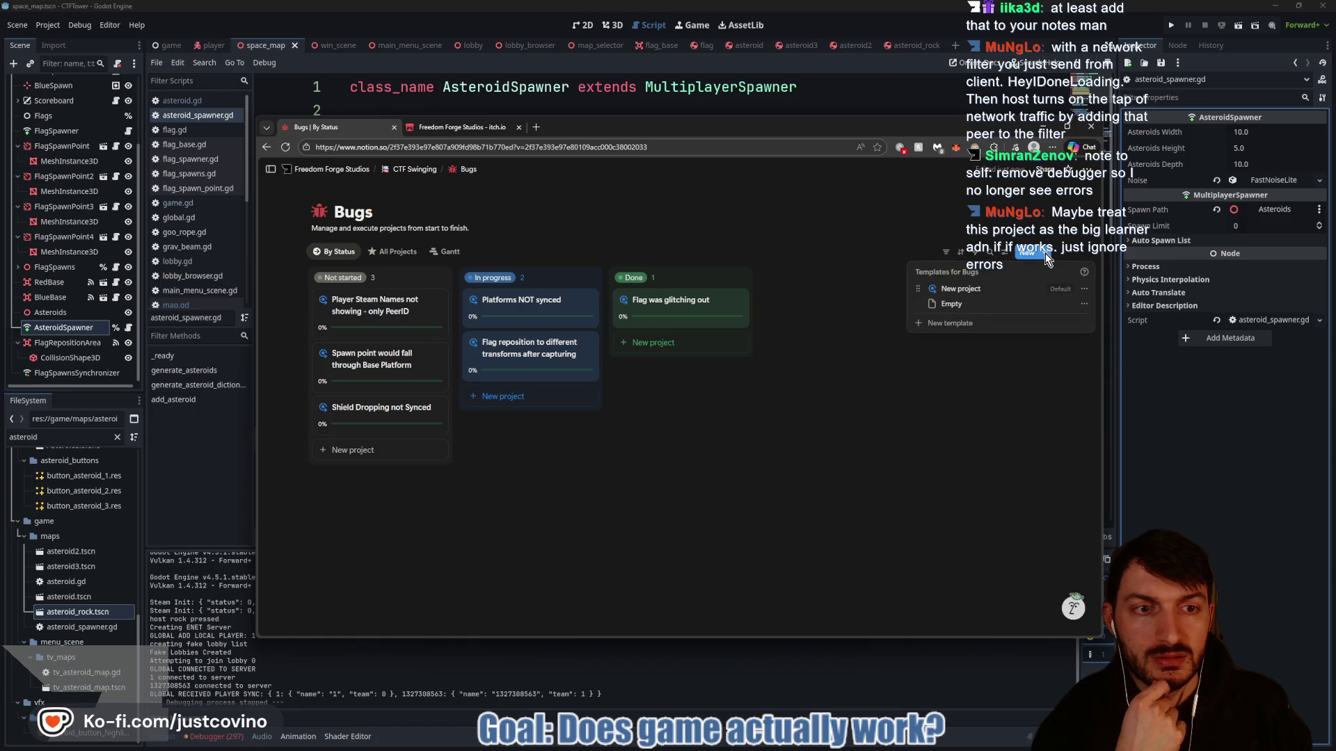
{"action": "left_click", "coordinate": [950, 268]}
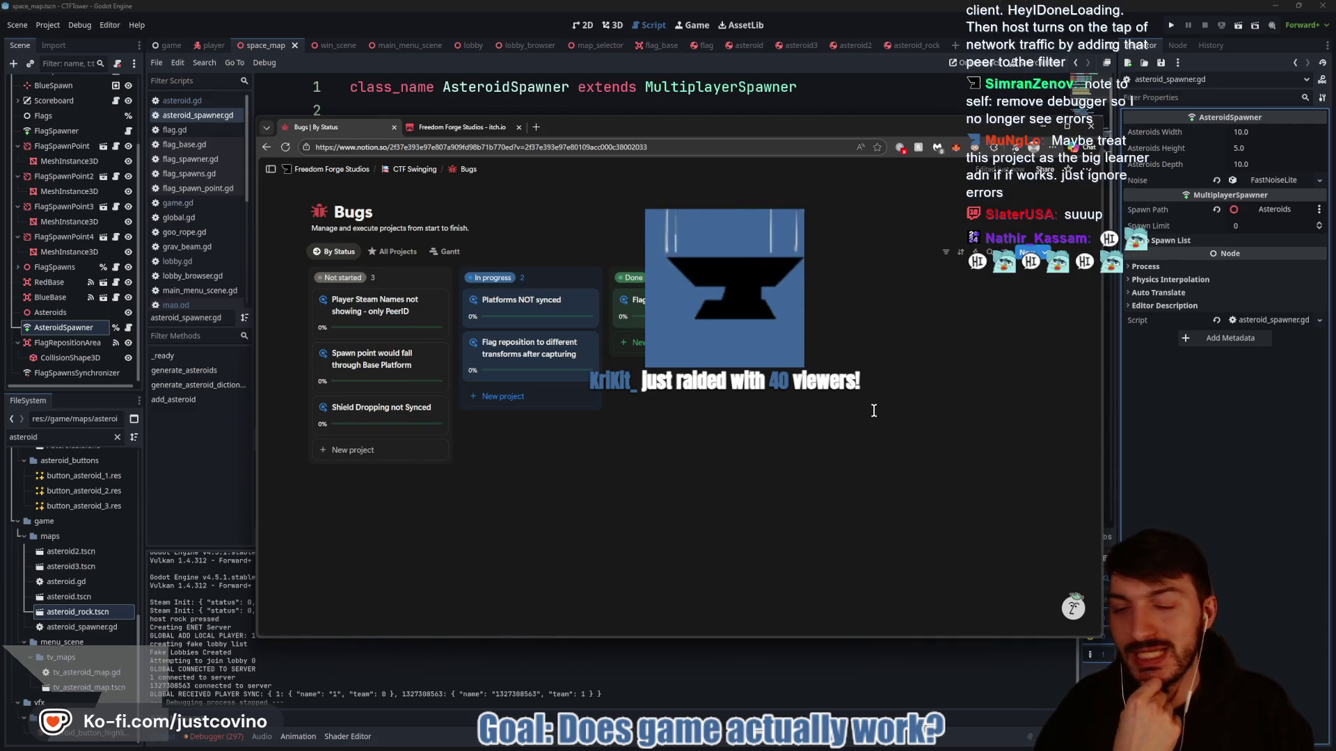
{"action": "left_click", "coordinate": [1227, 423]}
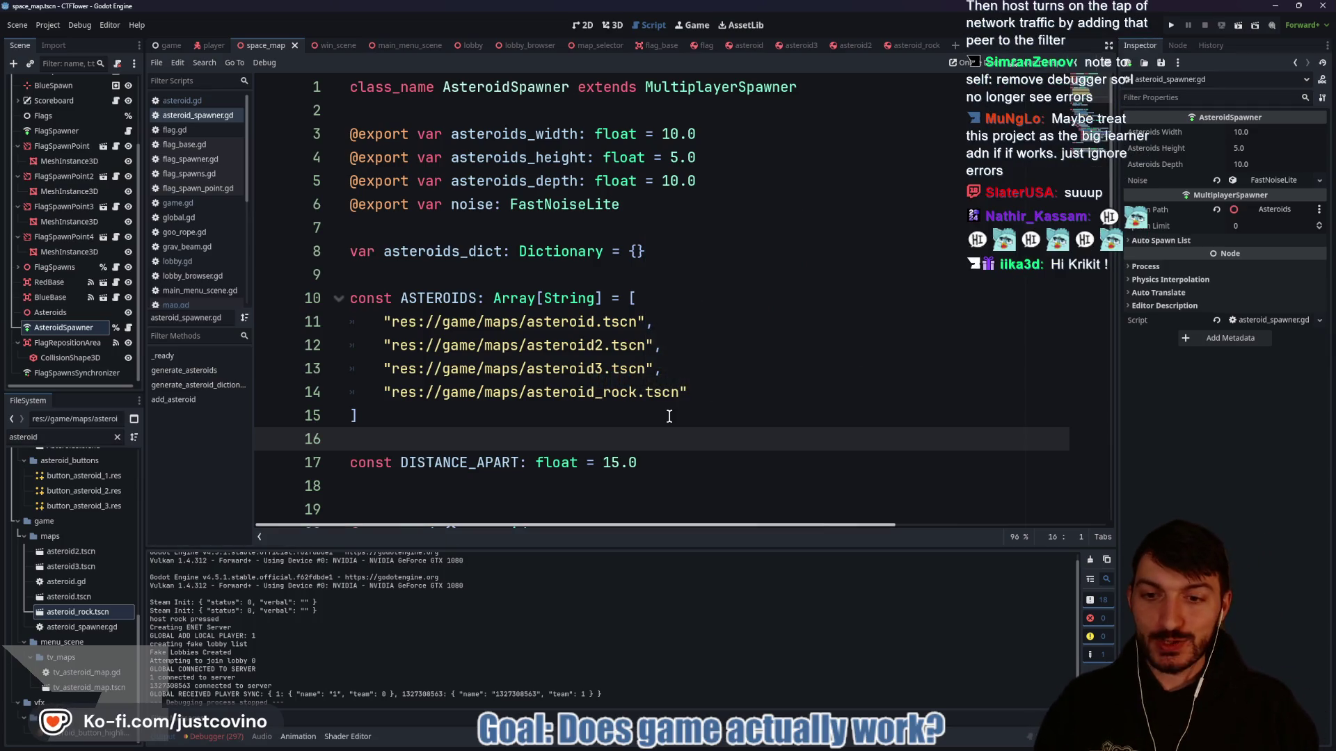
Run the project, host in the left window and join Fake Lobby 0 from the right.
{"action": "left_click", "coordinate": [1172, 25]}
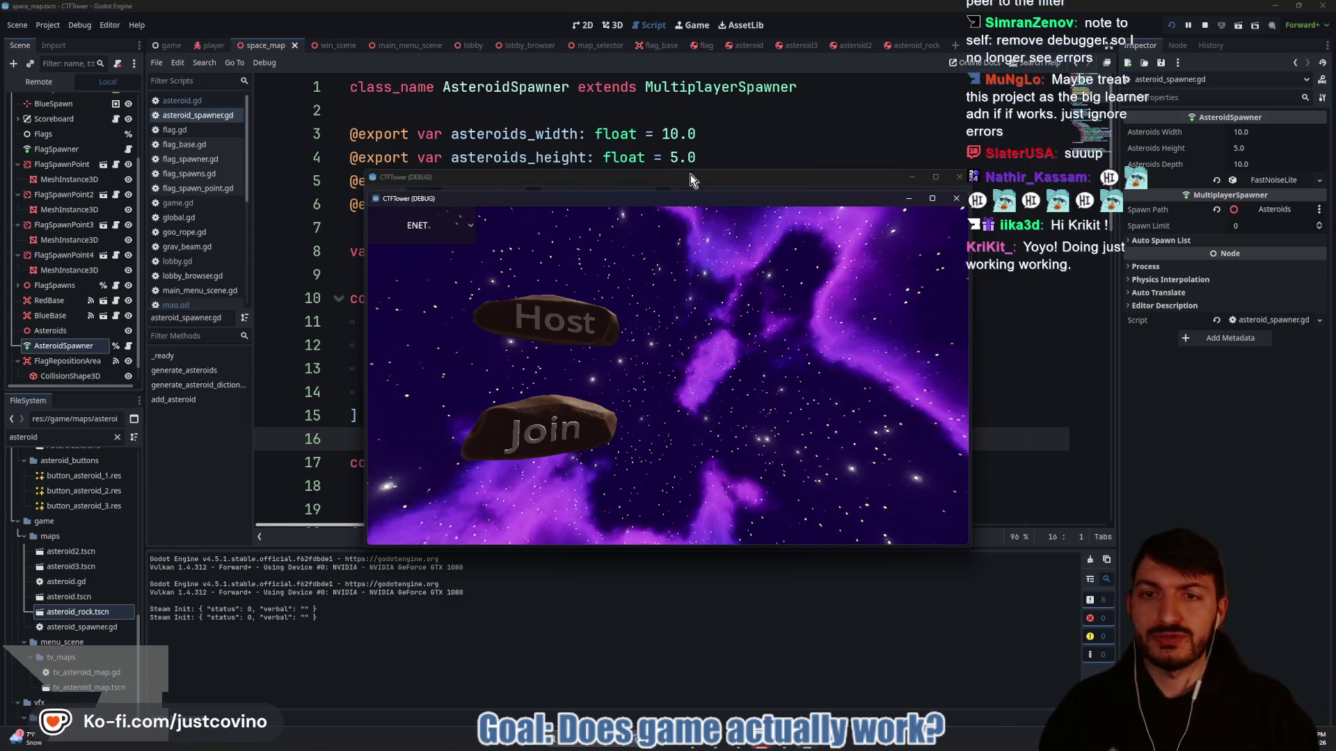
{"action": "left_click_drag", "start_coordinate": [693, 184], "coordinate": [349, 185]}
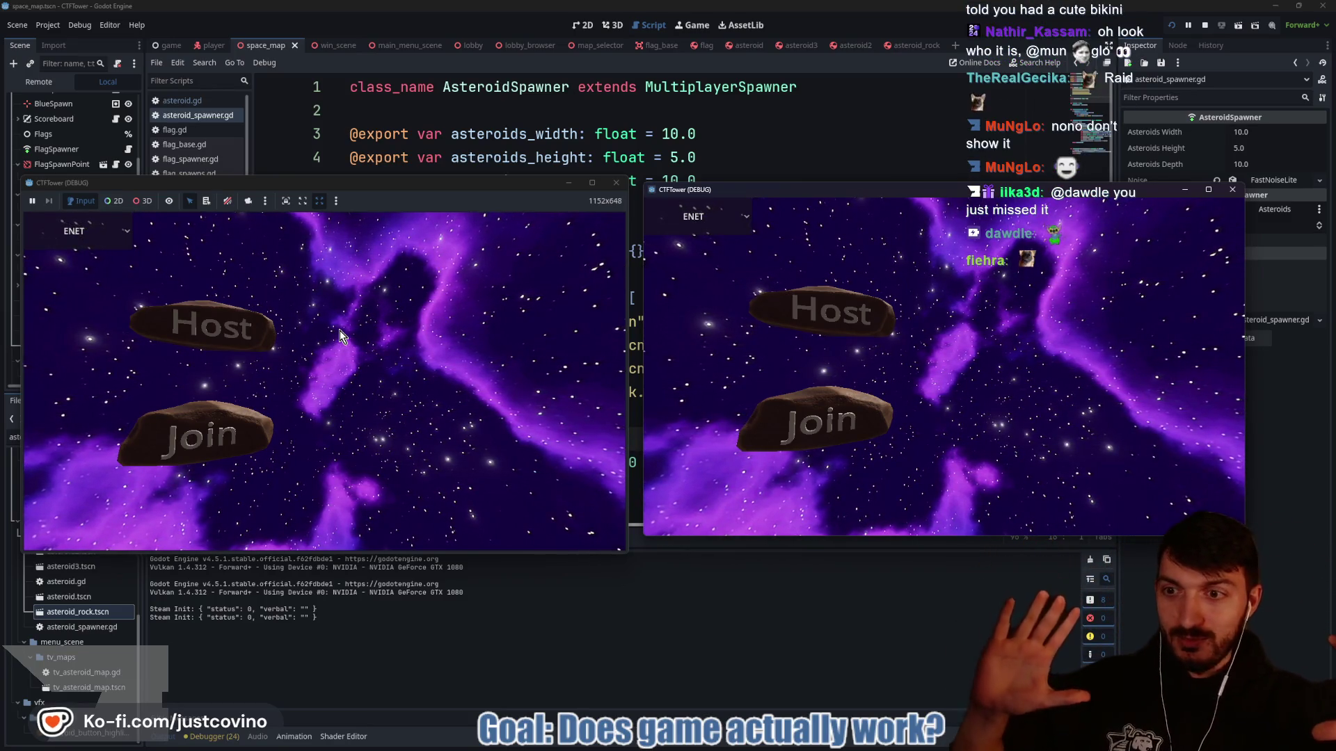
{"action": "left_click", "coordinate": [285, 338]}
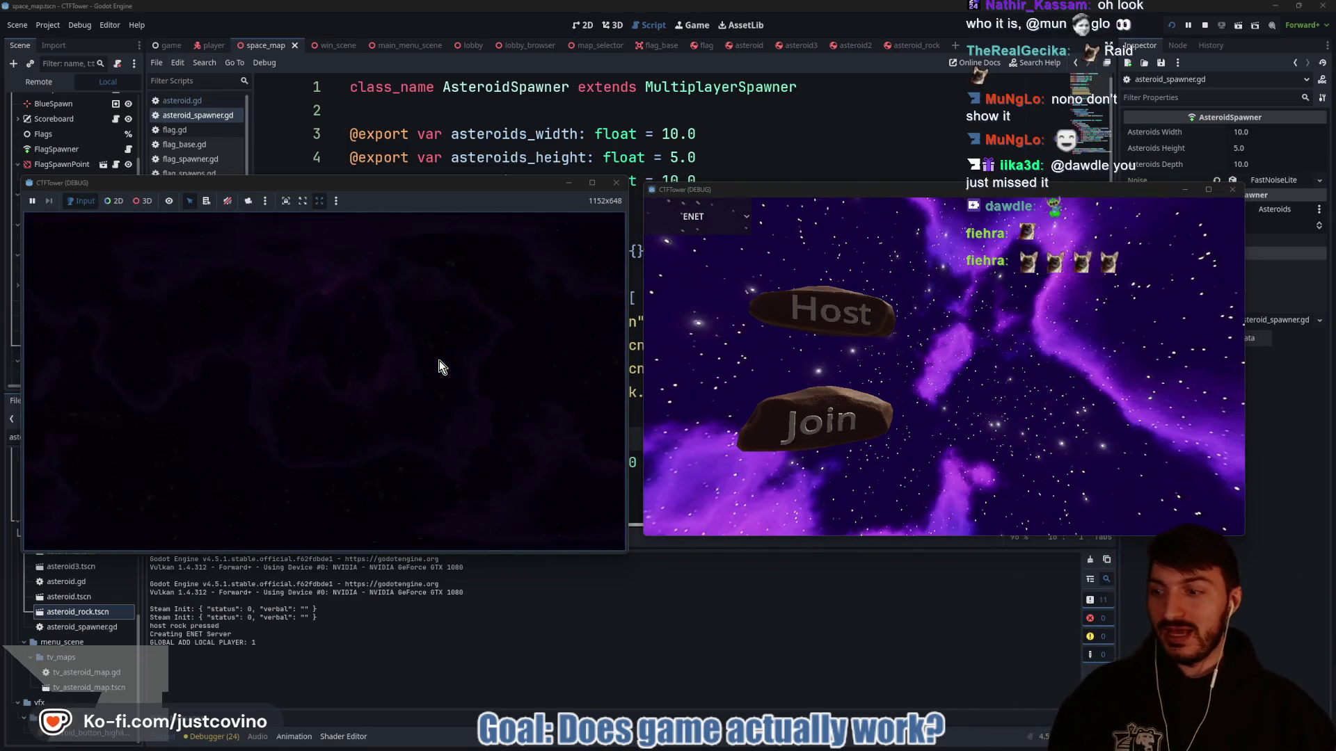
{"action": "left_click", "coordinate": [824, 436]}
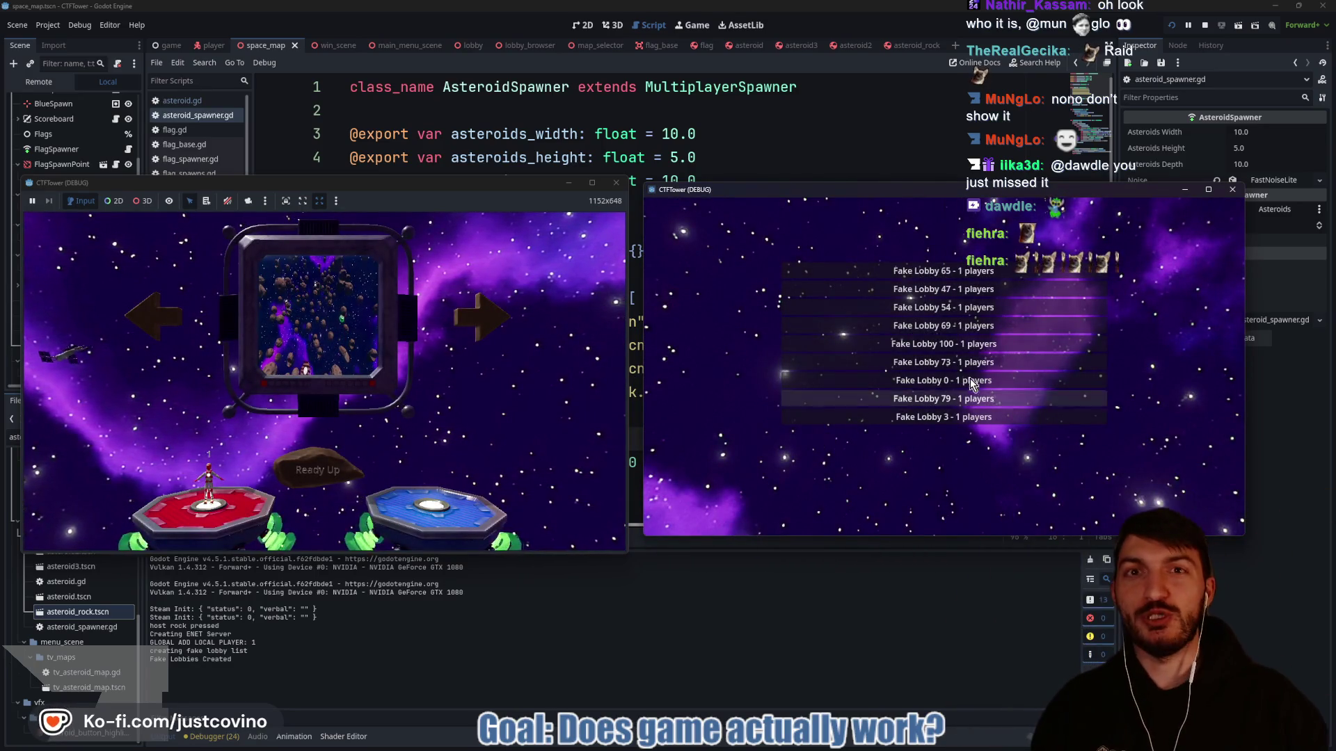
{"action": "left_click", "coordinate": [973, 382]}
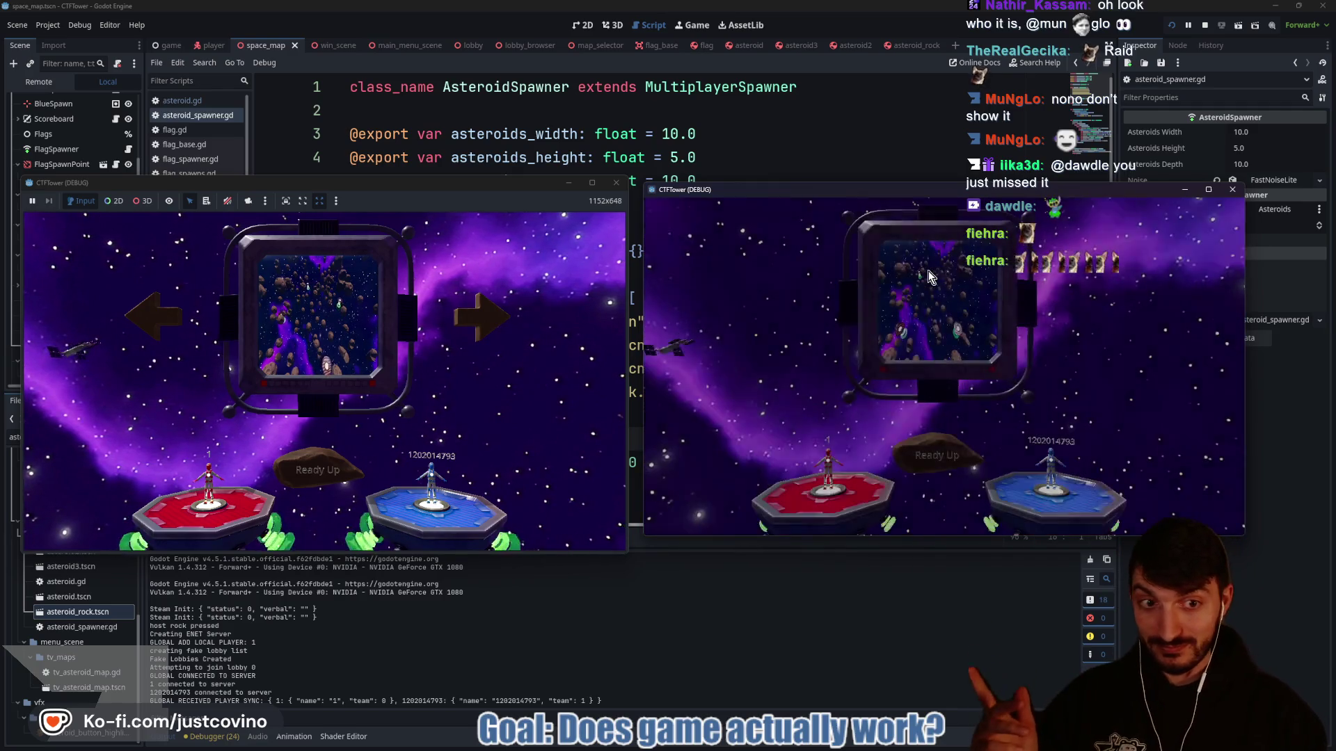
Ready up both players and start the capture-the-flag match.
{"action": "left_click", "coordinate": [937, 455]}
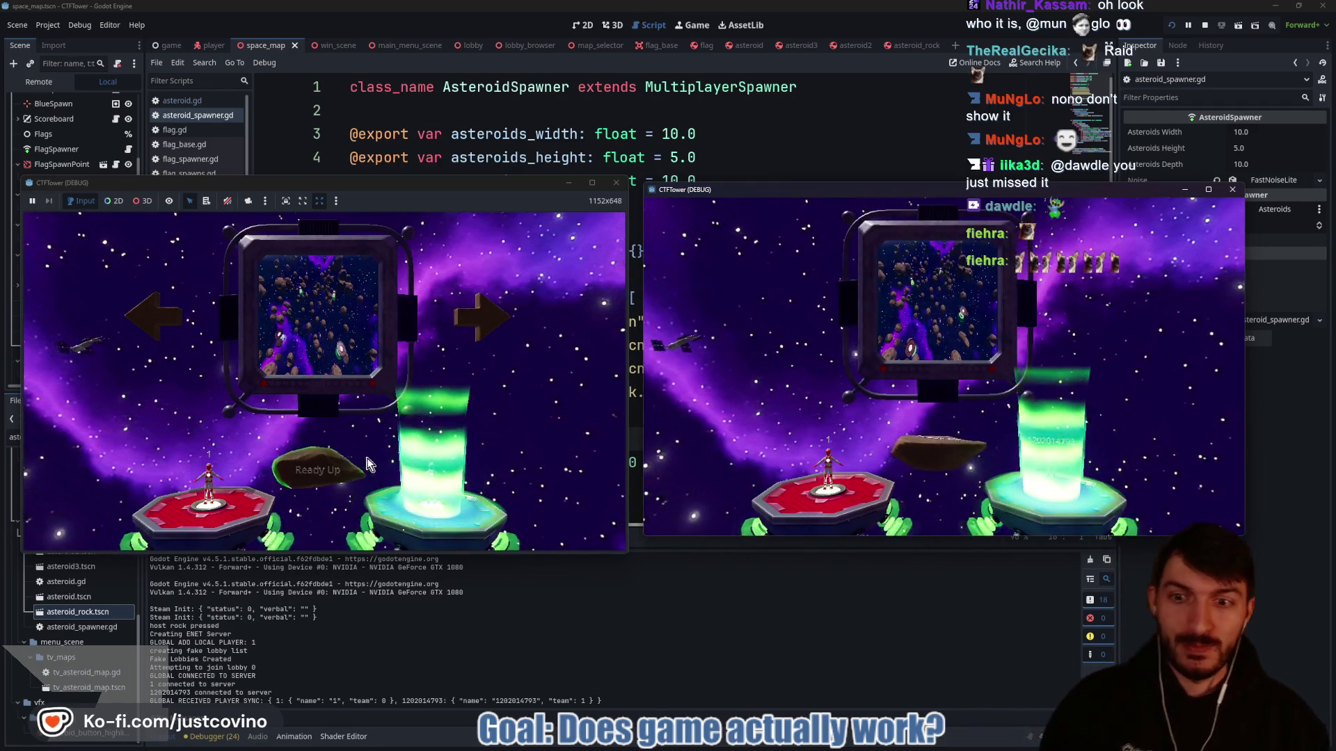
{"action": "left_click", "coordinate": [310, 465]}
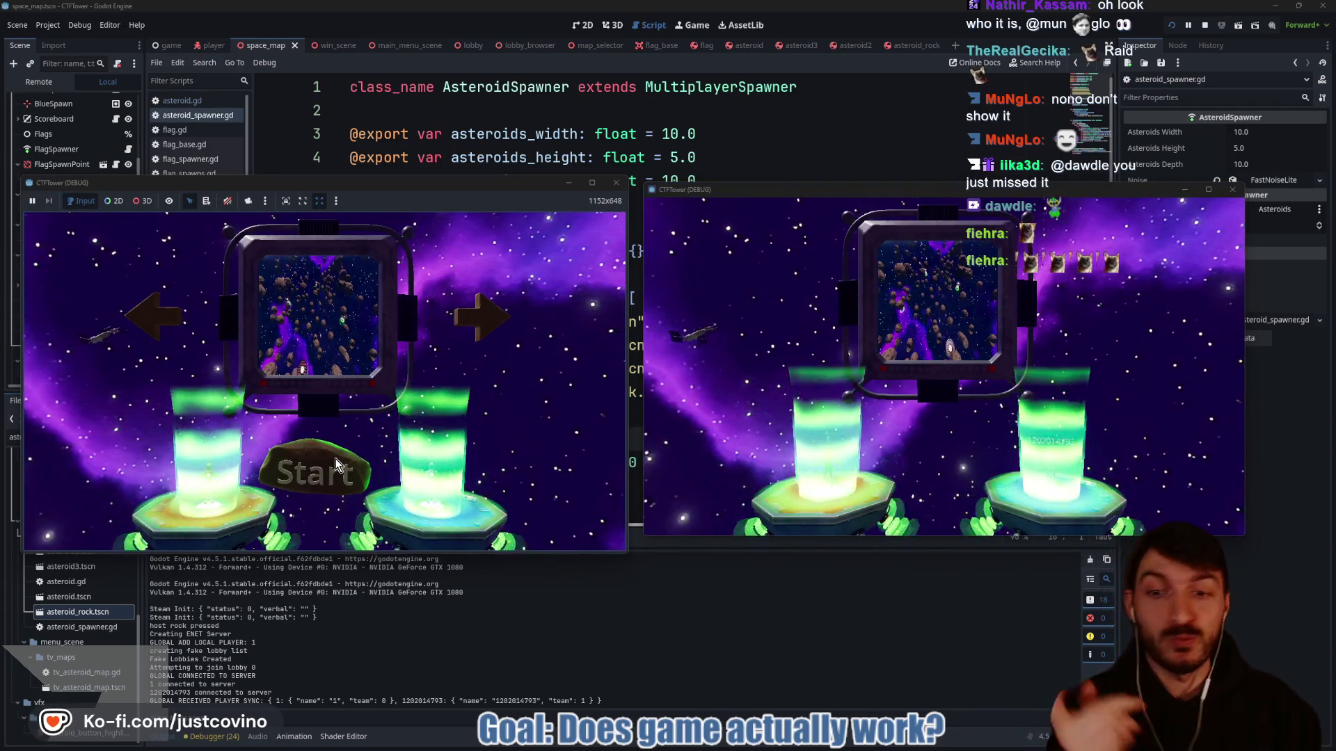
{"action": "left_click", "coordinate": [336, 465]}
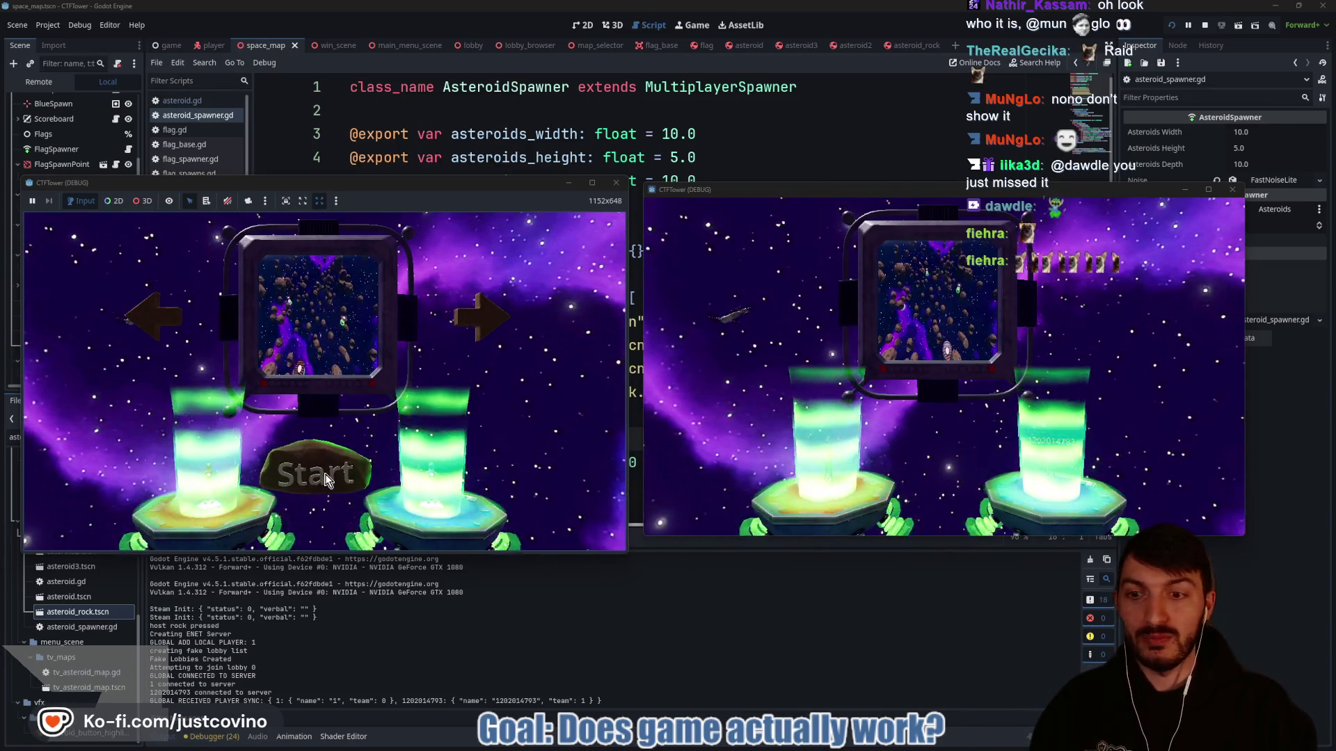
{"action": "left_click", "coordinate": [325, 480]}
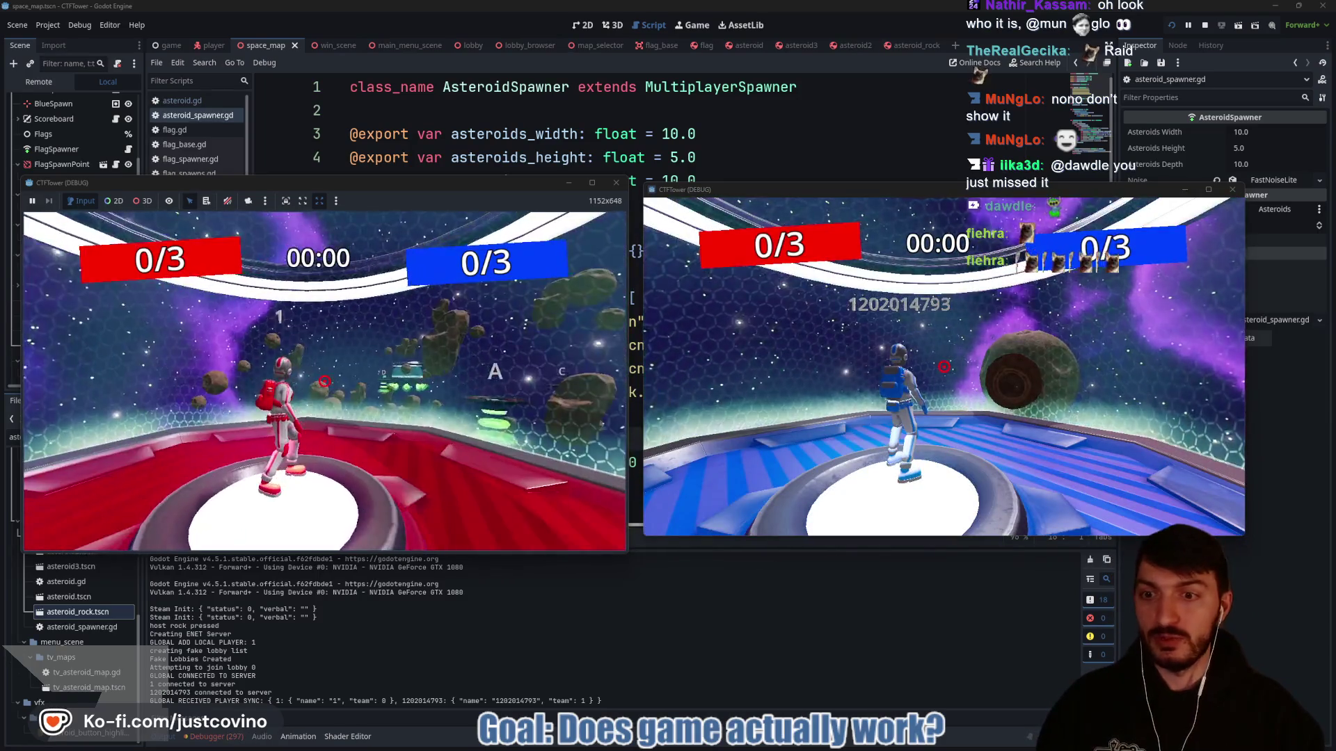
Walk the red player off the spawn pad and capture a flag, bringing red to 1/3.
{"action": "key", "text": "w"}
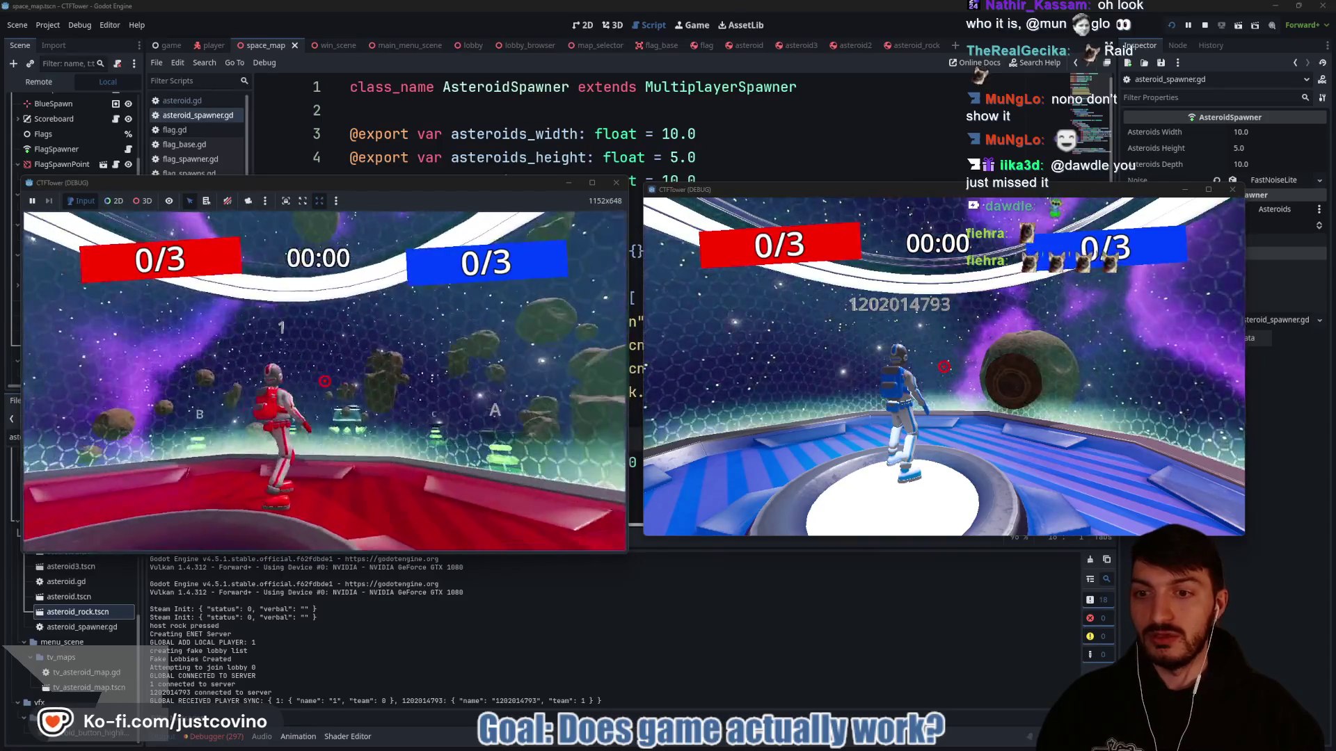
{"action": "key", "text": "super"}
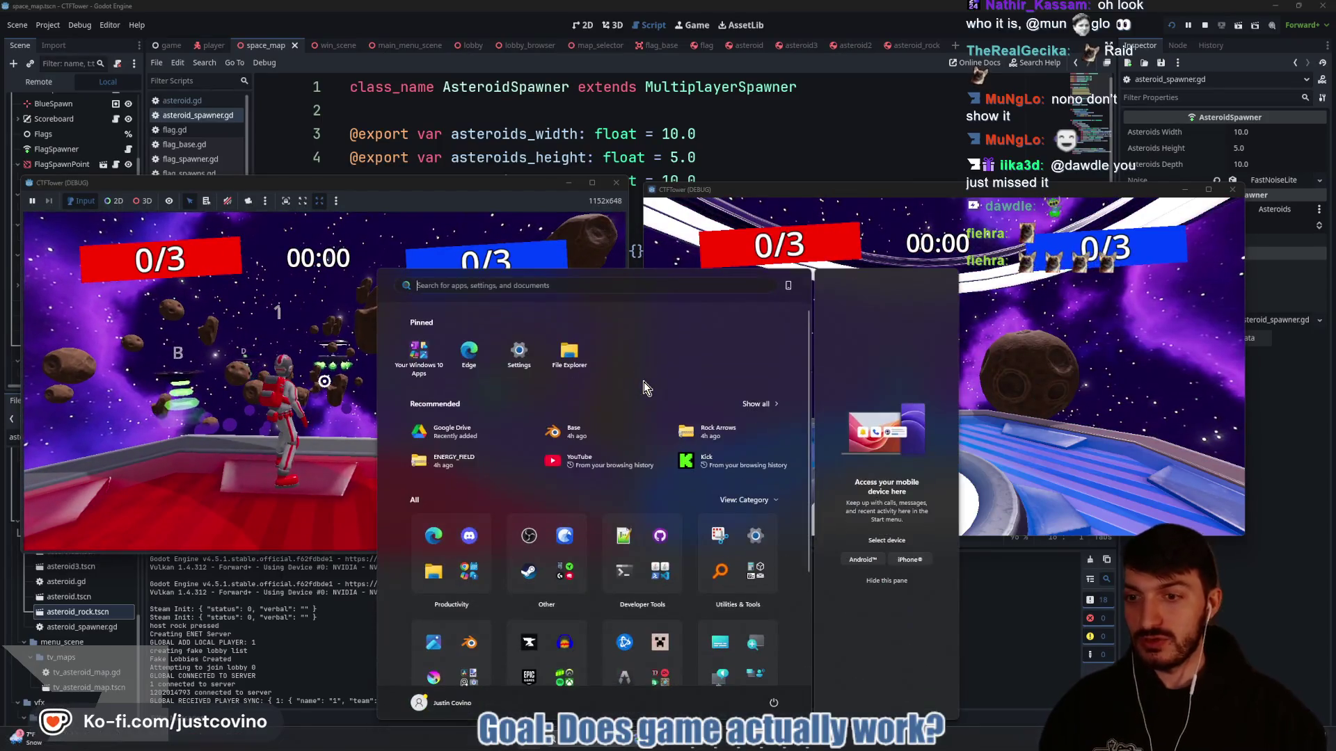
{"action": "key", "text": "Escape"}
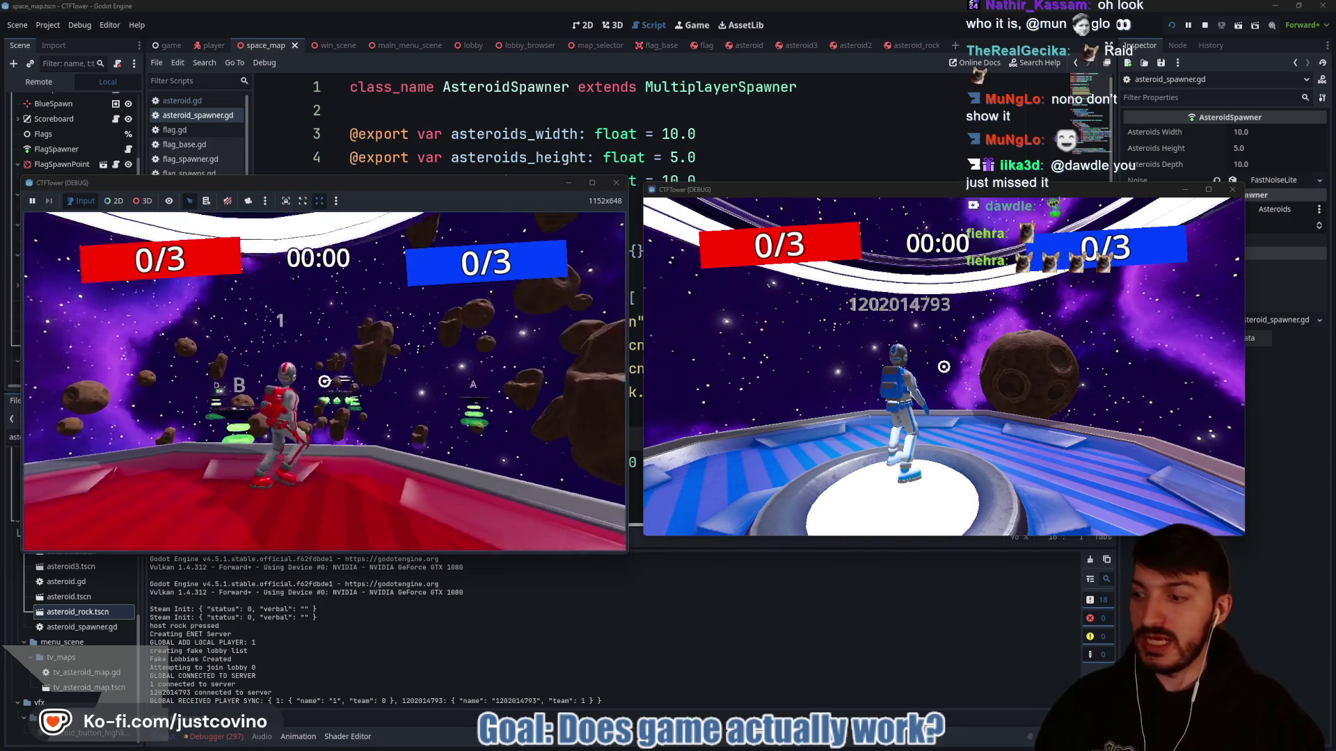
{"action": "key", "text": "w"}
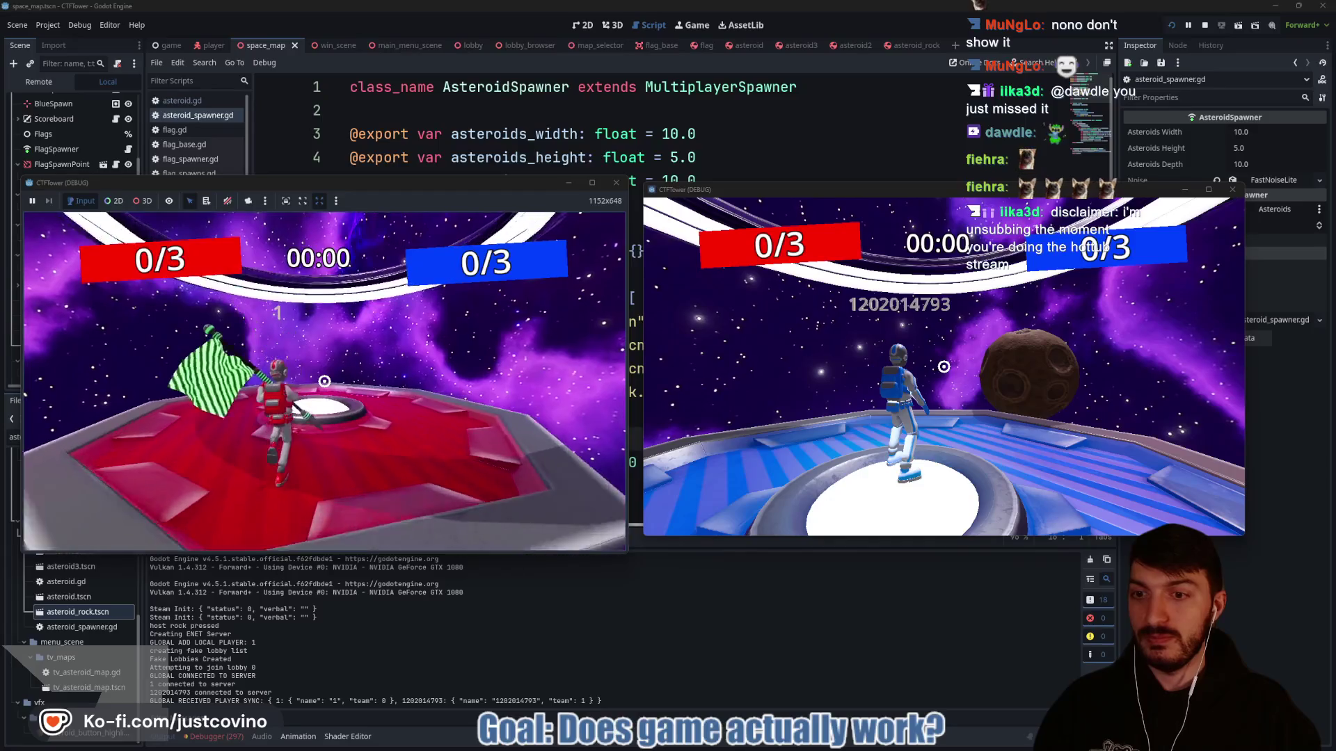
{"action": "key", "text": "w"}
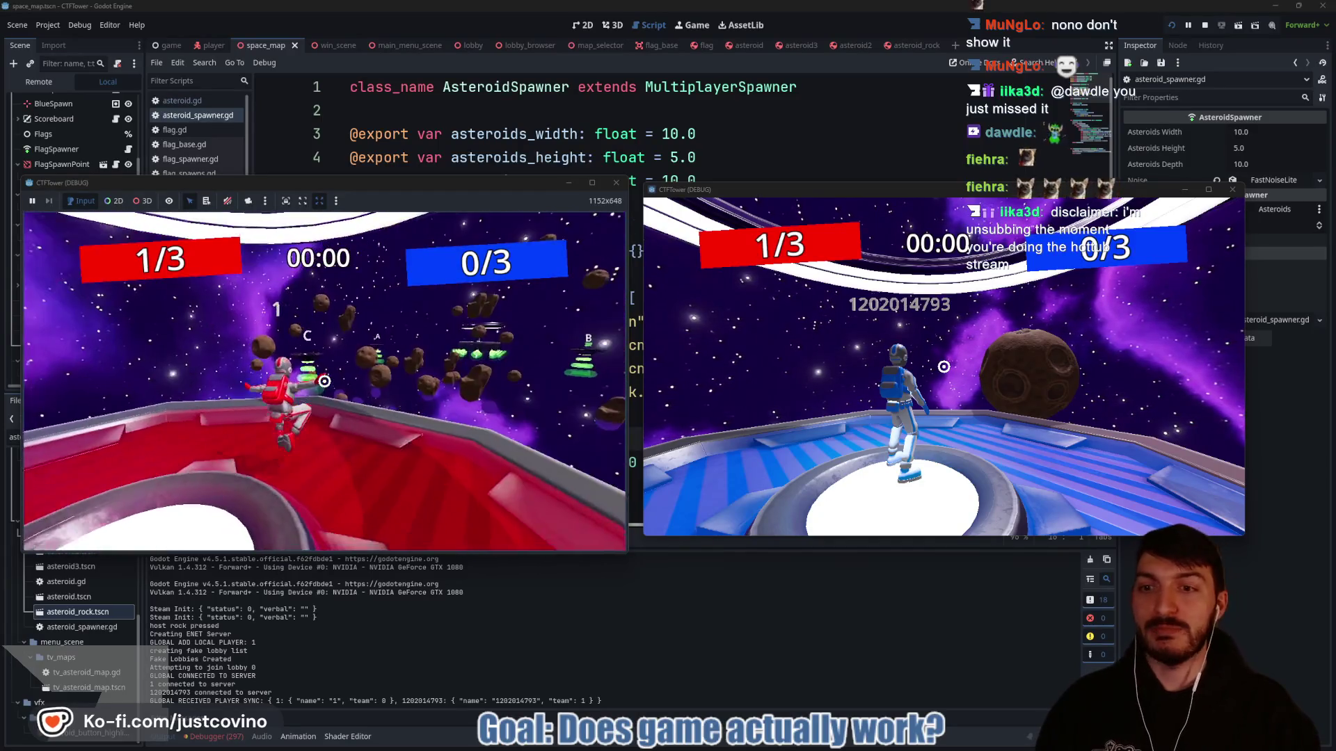
{"action": "key", "text": "s"}
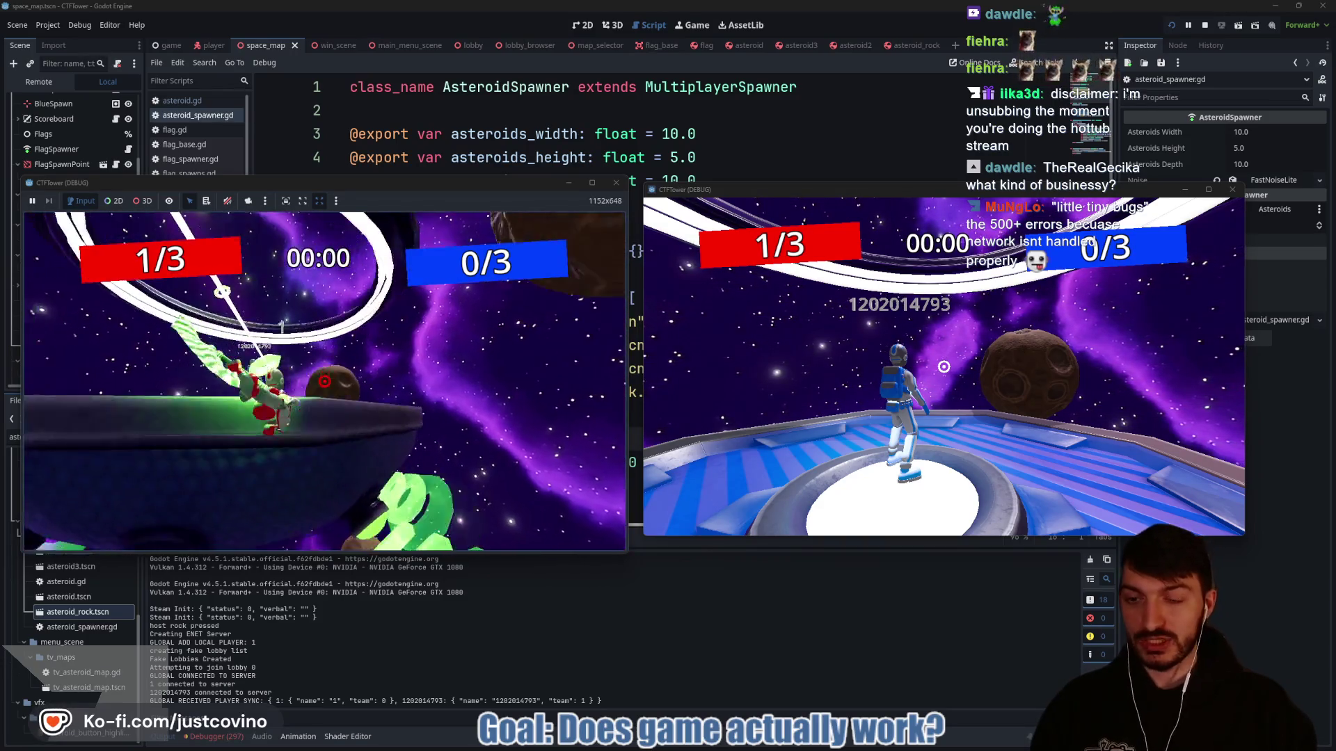
Run the red flag carrier, move the blue player in the second client, then stop with F8.
{"action": "key", "text": "w"}
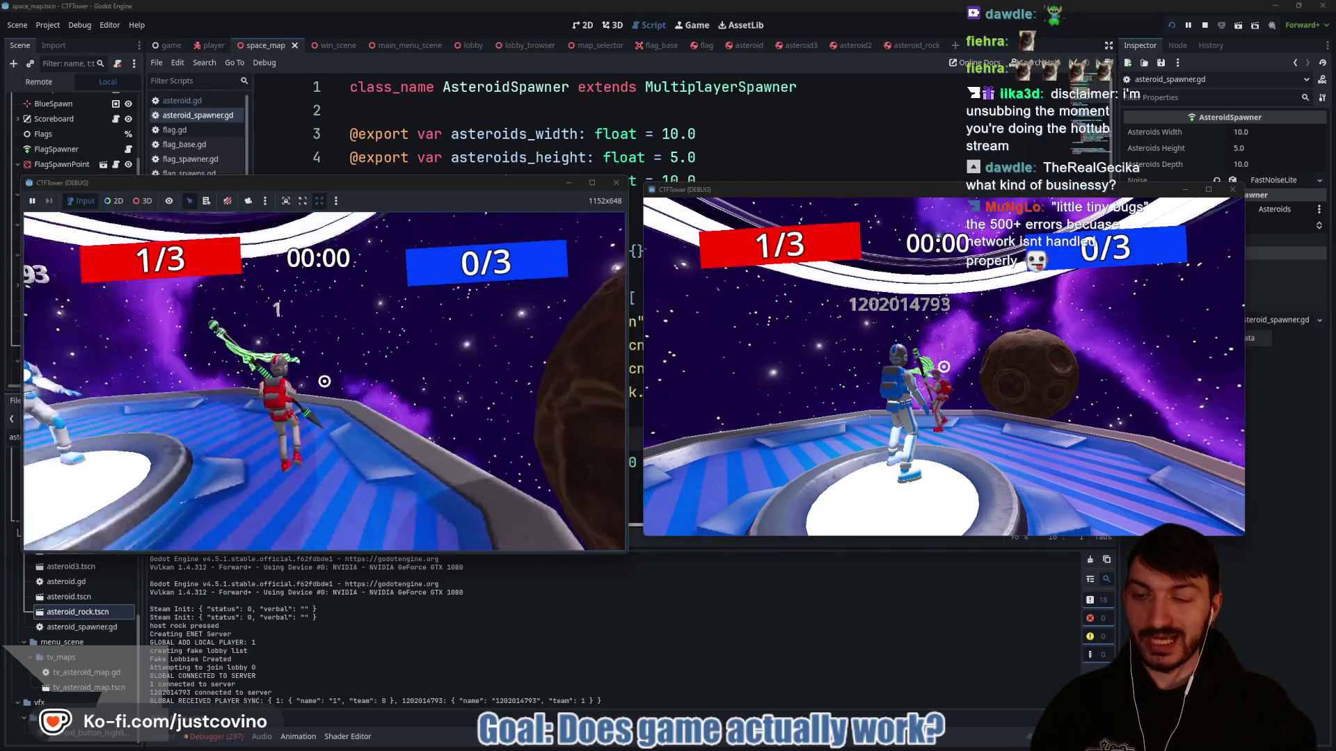
{"action": "key", "text": "w"}
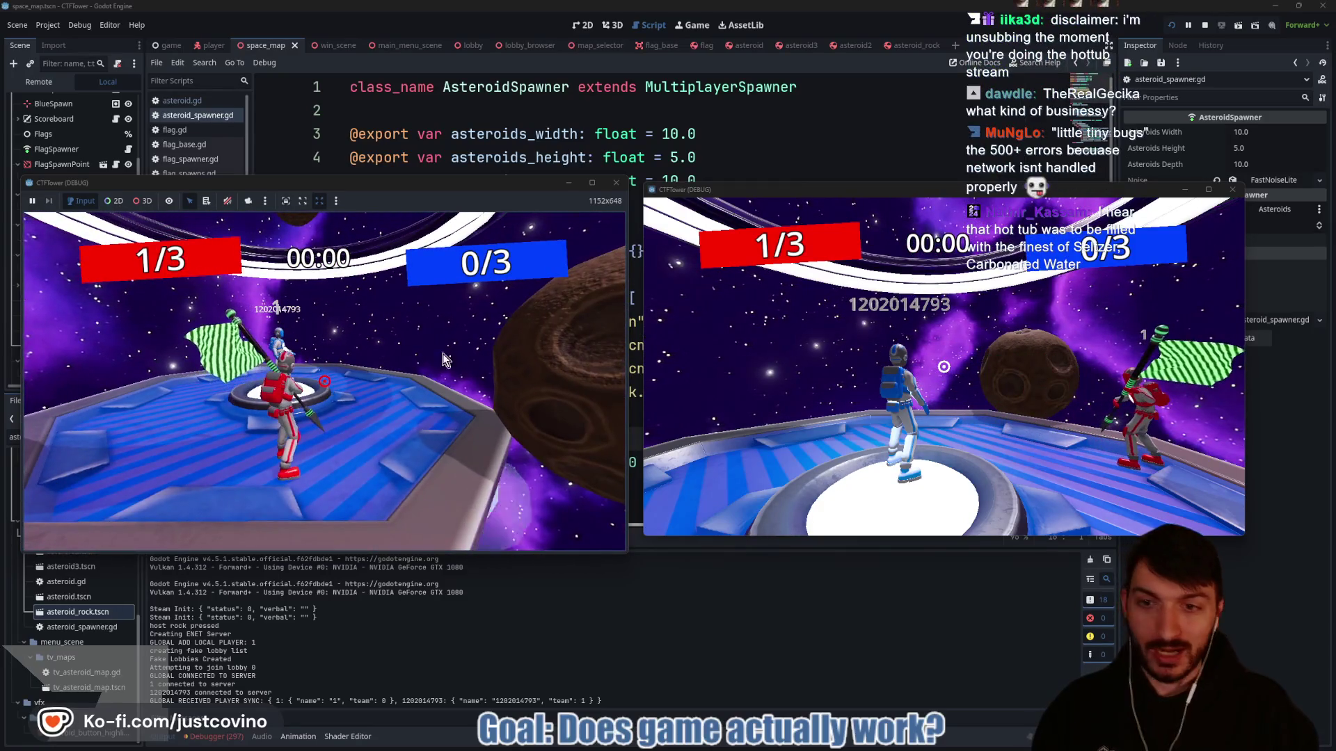
{"action": "left_click", "coordinate": [943, 367]}
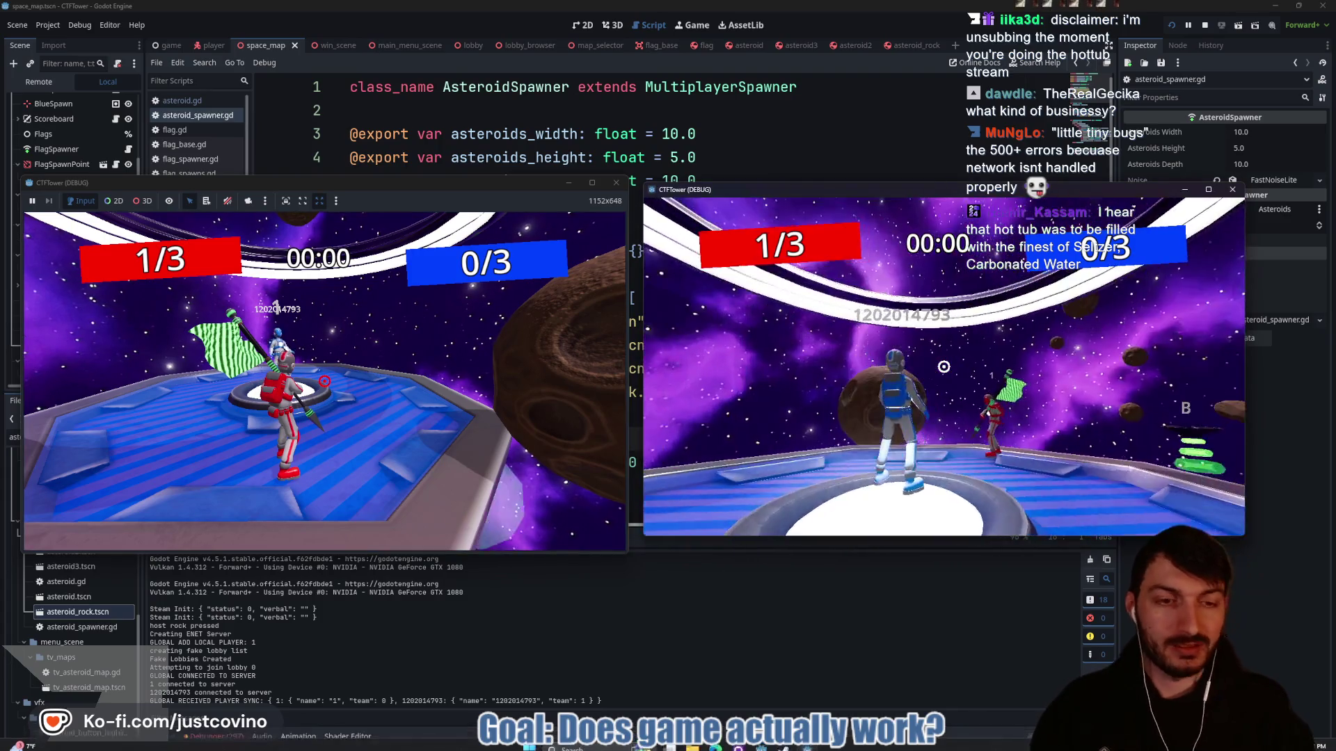
{"action": "key", "text": "w"}
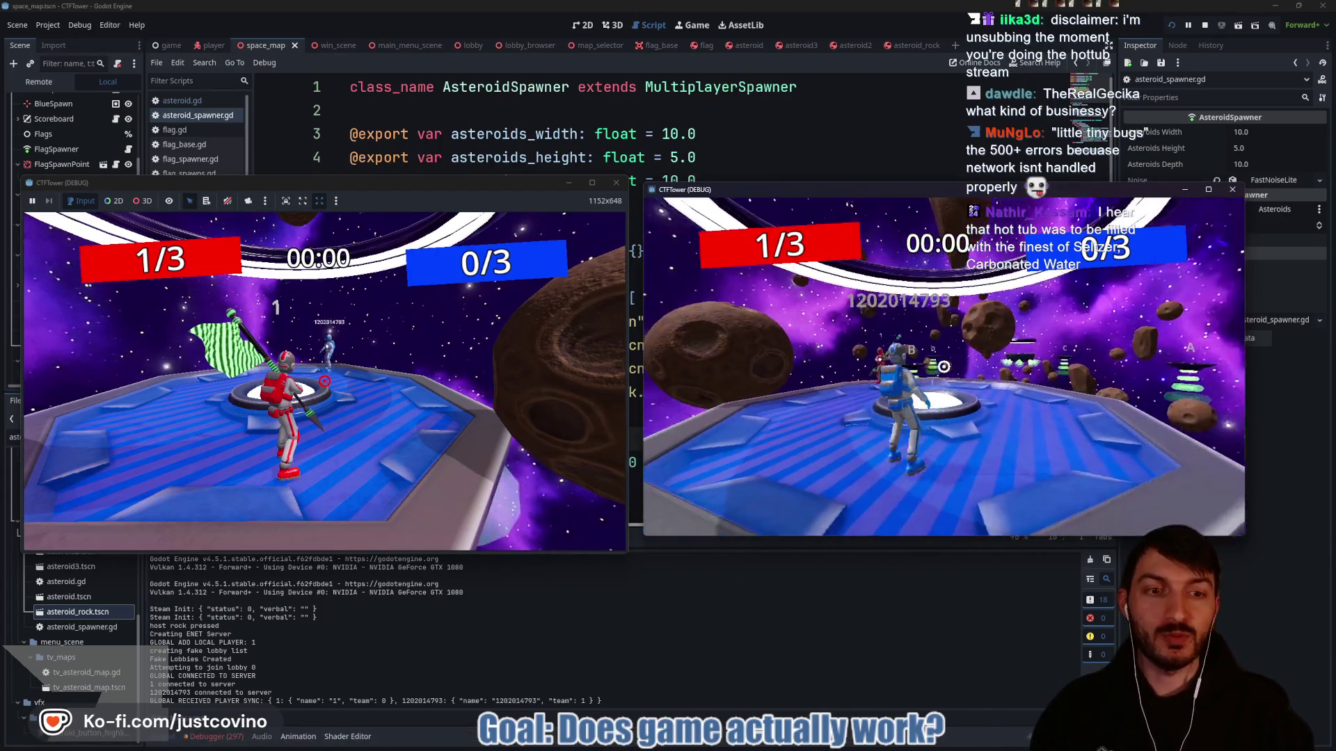
{"action": "key", "text": "w"}
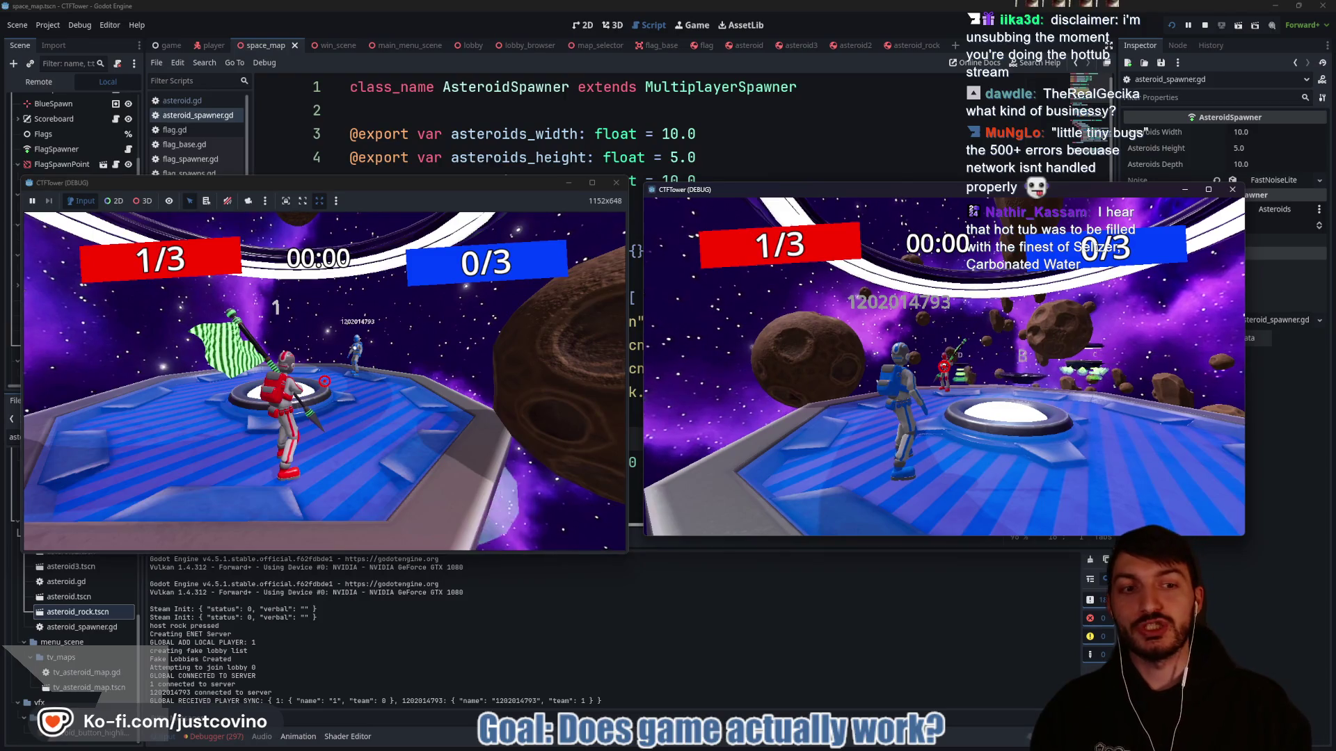
{"action": "key", "text": "w"}
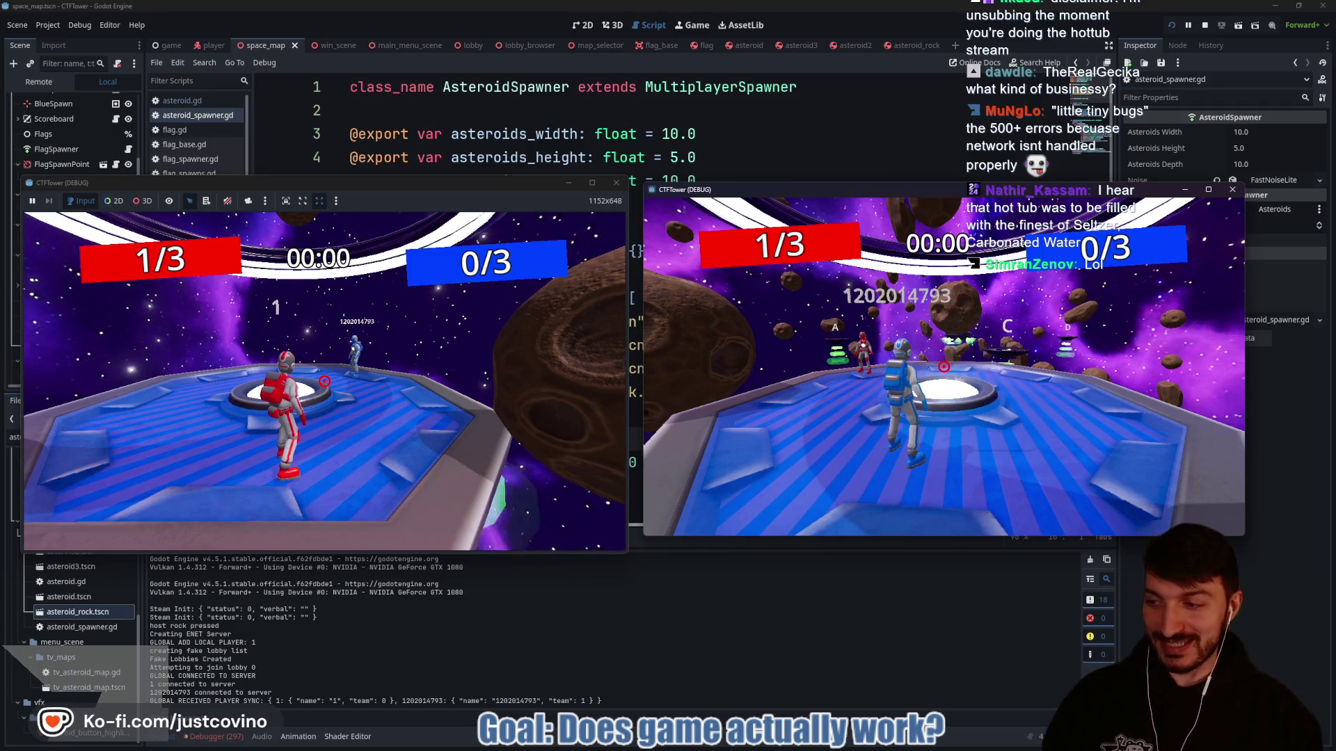
{"action": "key", "text": "F8"}
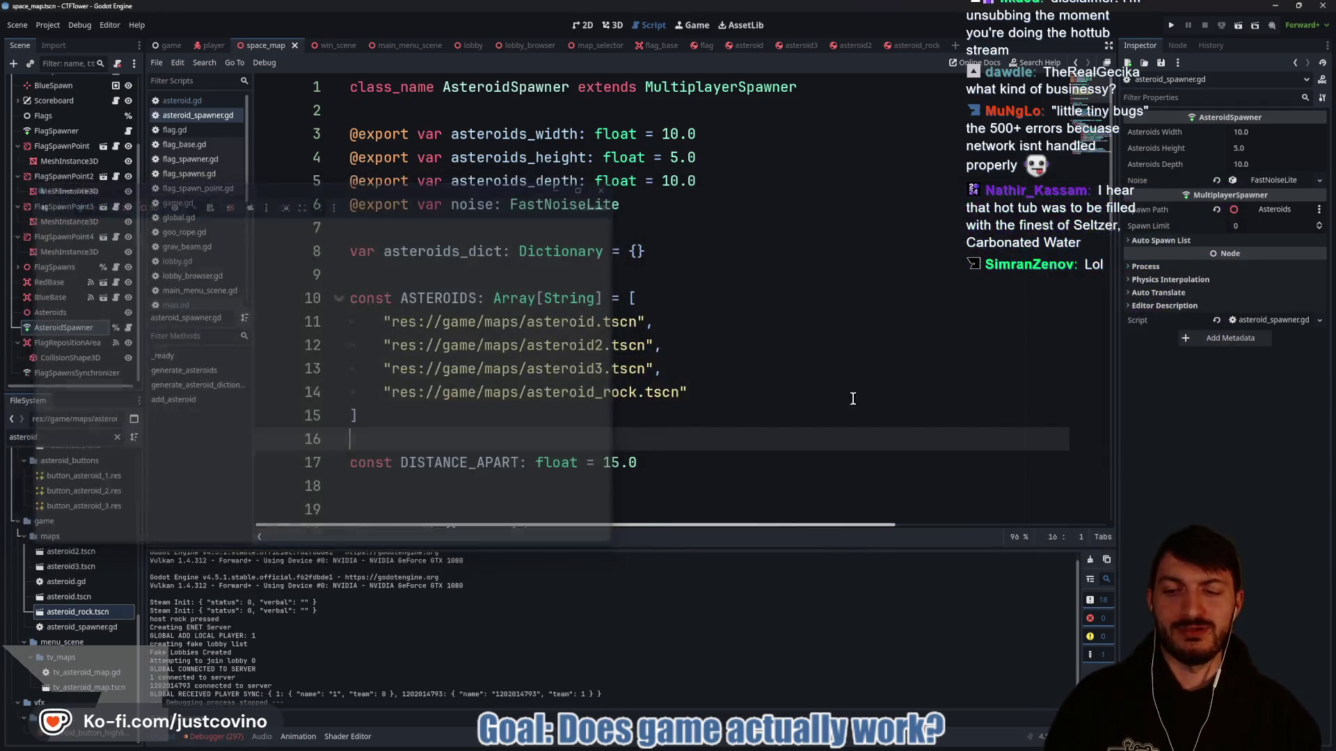
Clear the 277 logged debugger errors and collapse the bottom panel.
{"action": "left_click", "coordinate": [216, 737]}
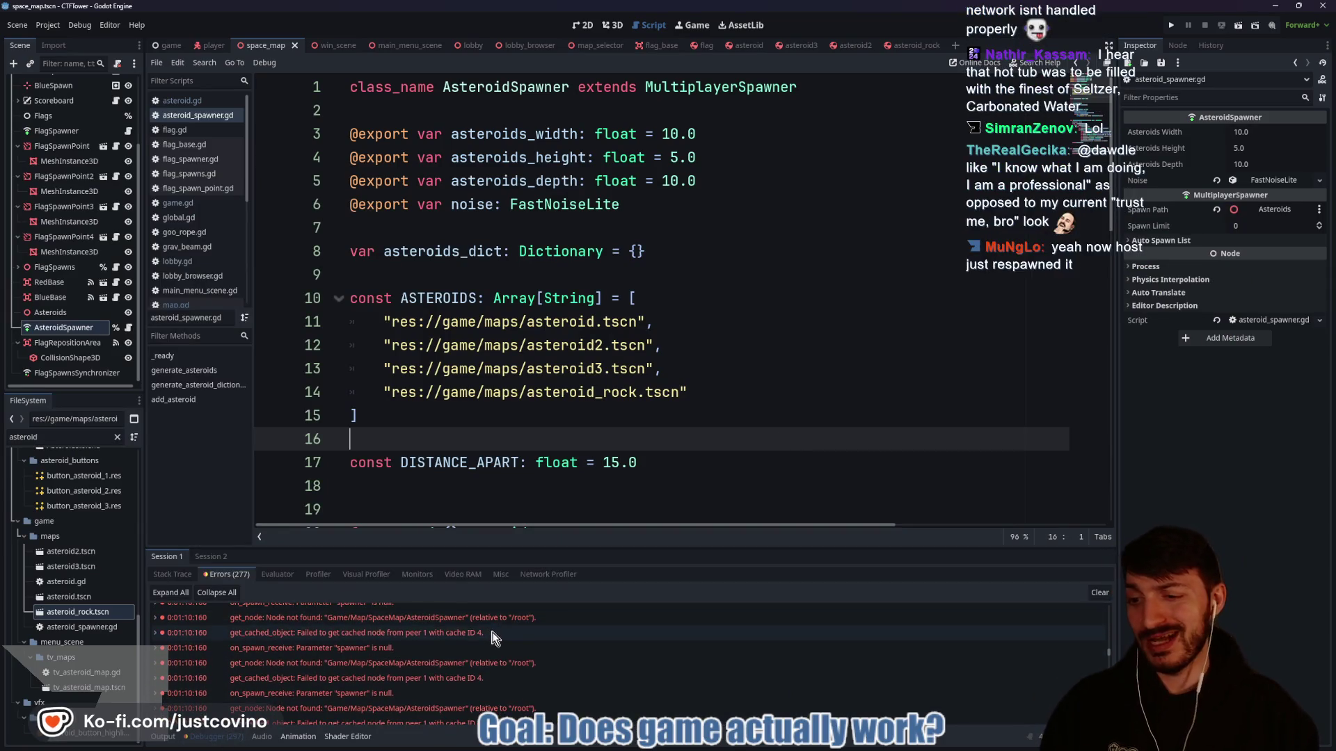
{"action": "left_click", "coordinate": [1100, 593]}
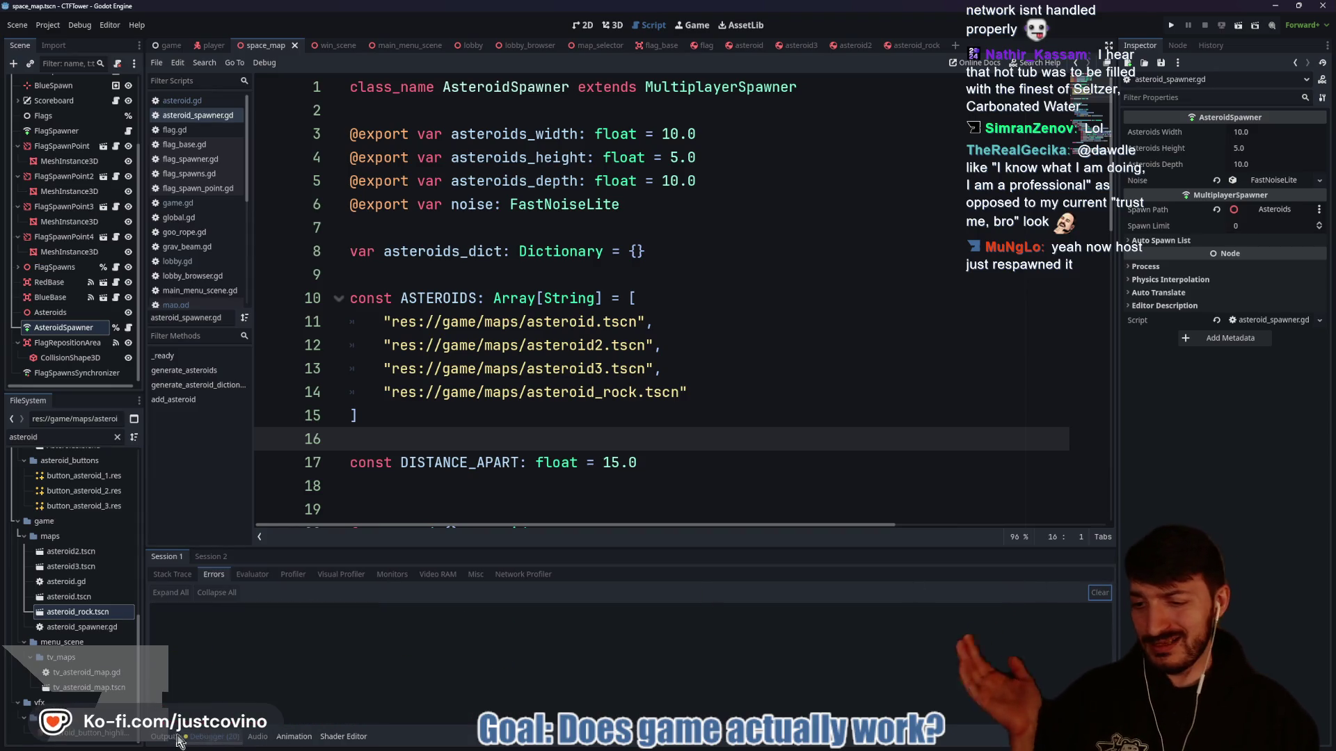
{"action": "left_click", "coordinate": [163, 737]}
{"action": "left_click", "coordinate": [163, 737]}
Place the cursor after the bracket on line 15, then bring the Notion Bugs board forward.
{"action": "left_click", "coordinate": [454, 421]}
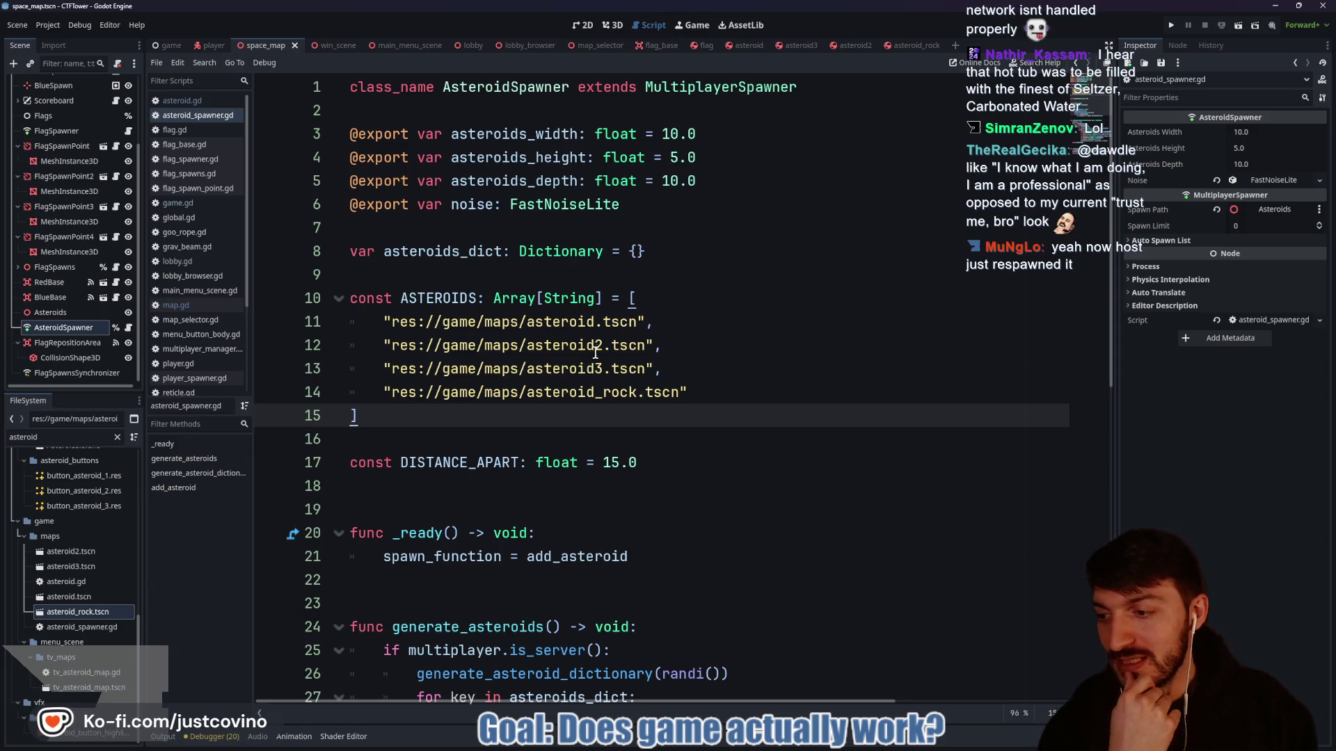
{"action": "mouse_move", "coordinate": [612, 344]}
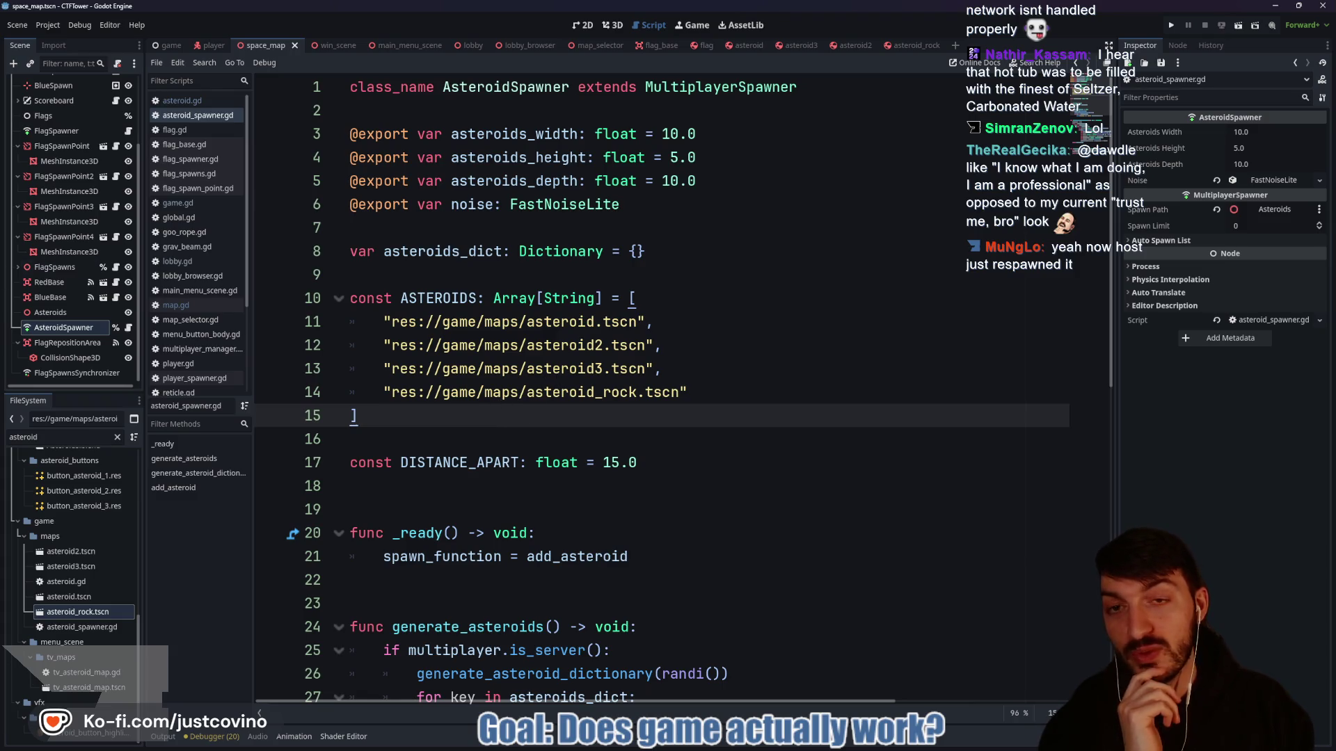
{"action": "left_click", "coordinate": [727, 739]}
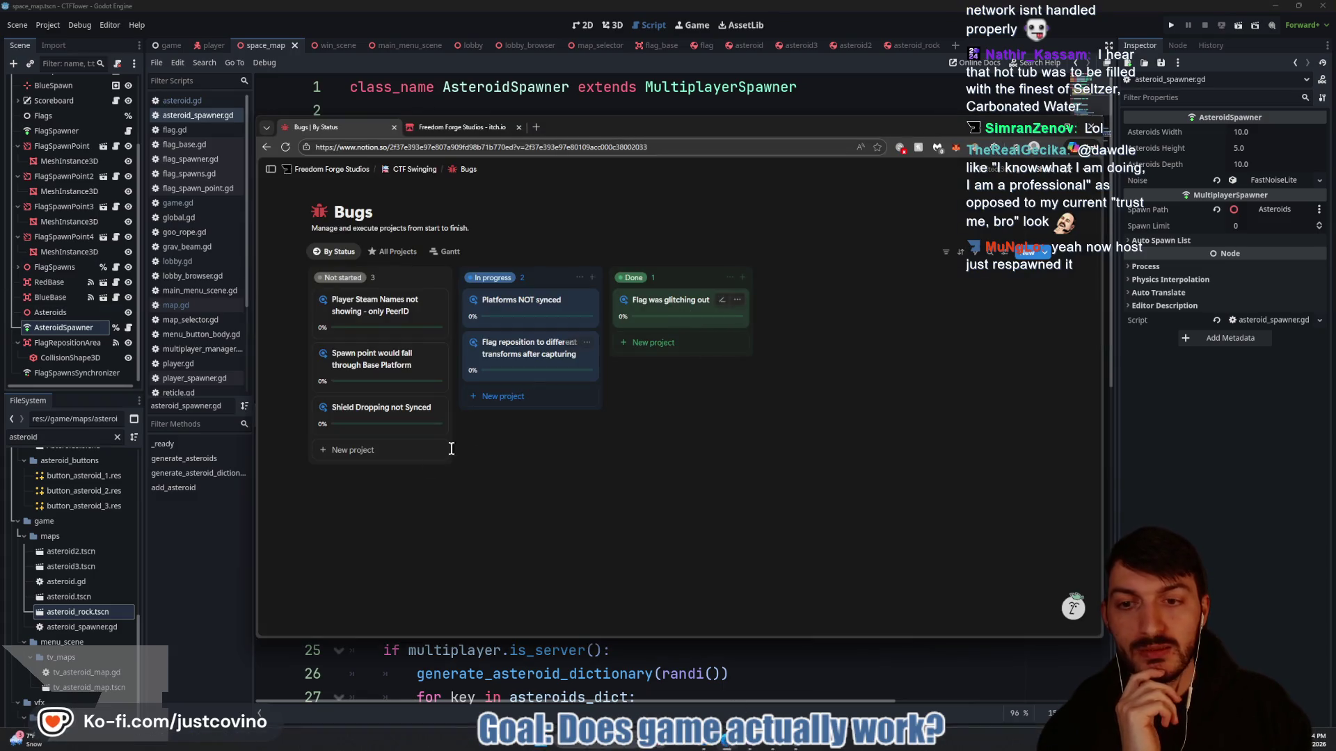
Add a 'Fix Yoinkage' card to the Not started column.
{"action": "left_click", "coordinate": [352, 451]}
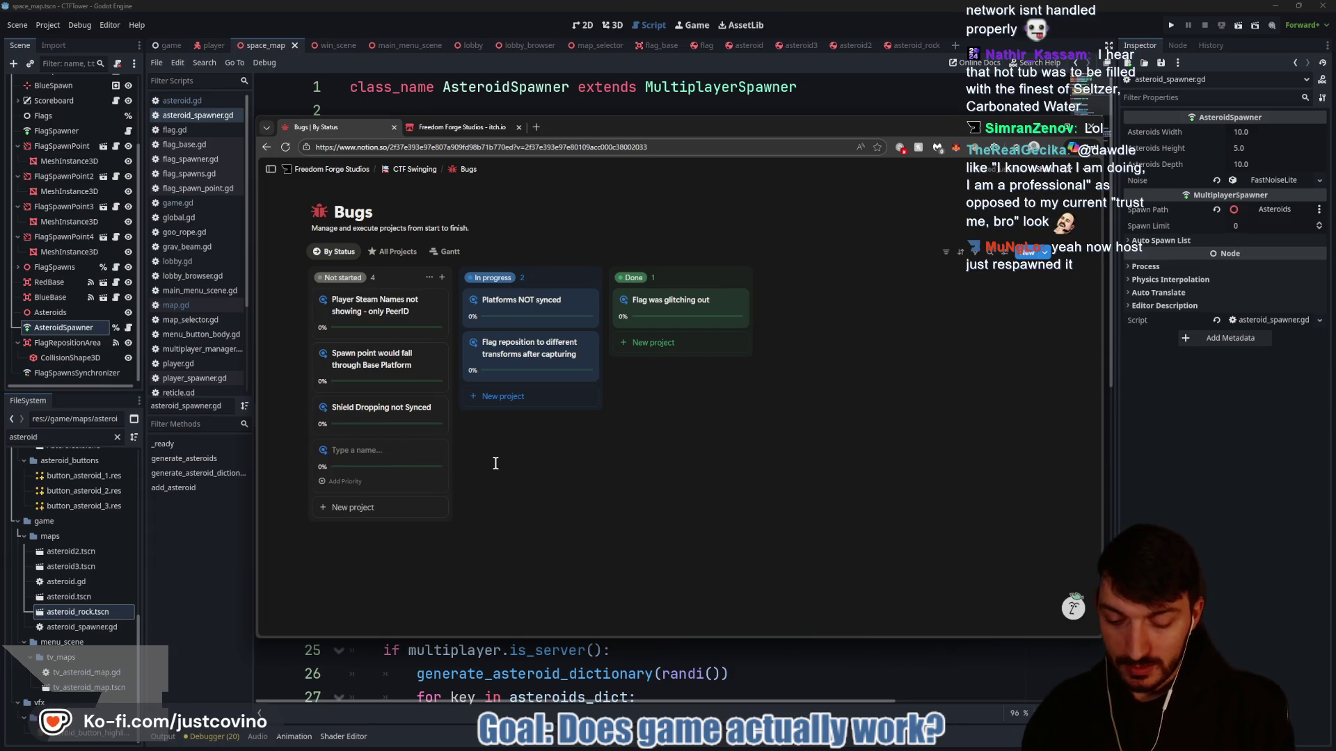
{"action": "type", "text": "Fix"}
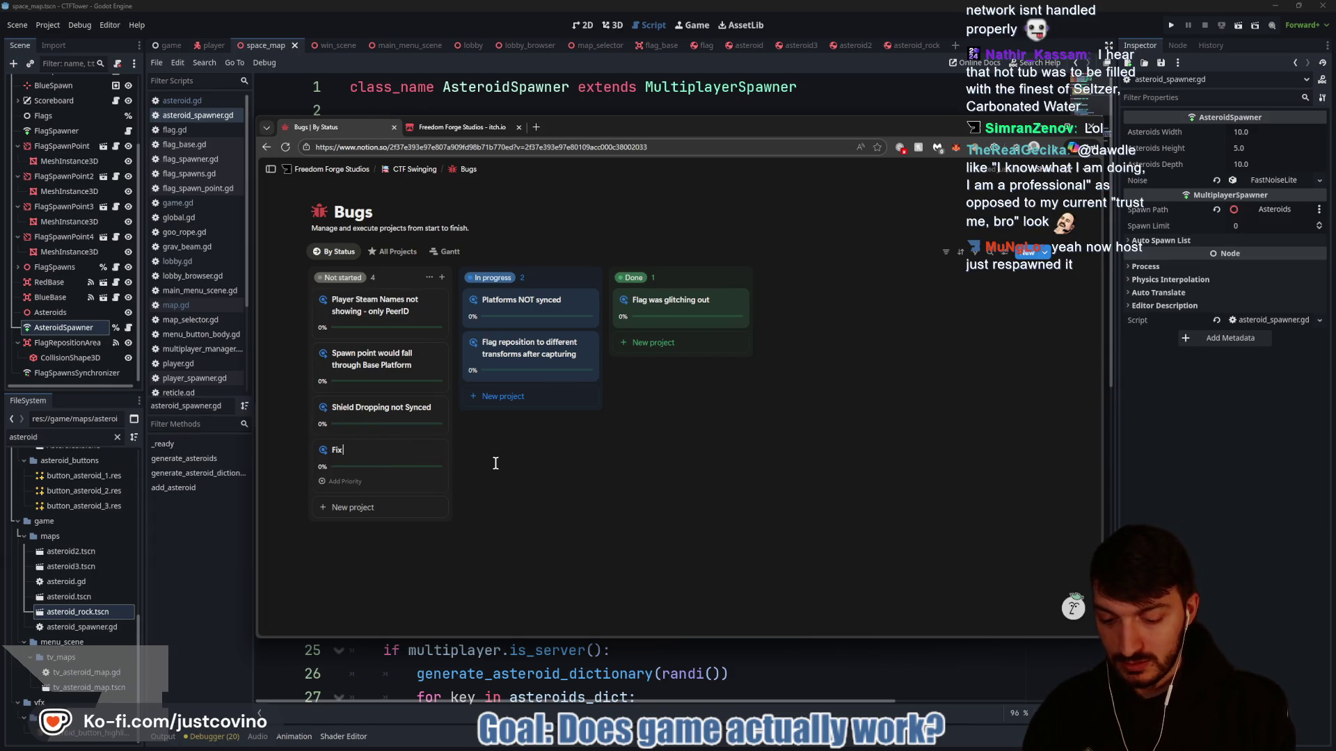
{"action": "type", "text": "Yoinkage"}
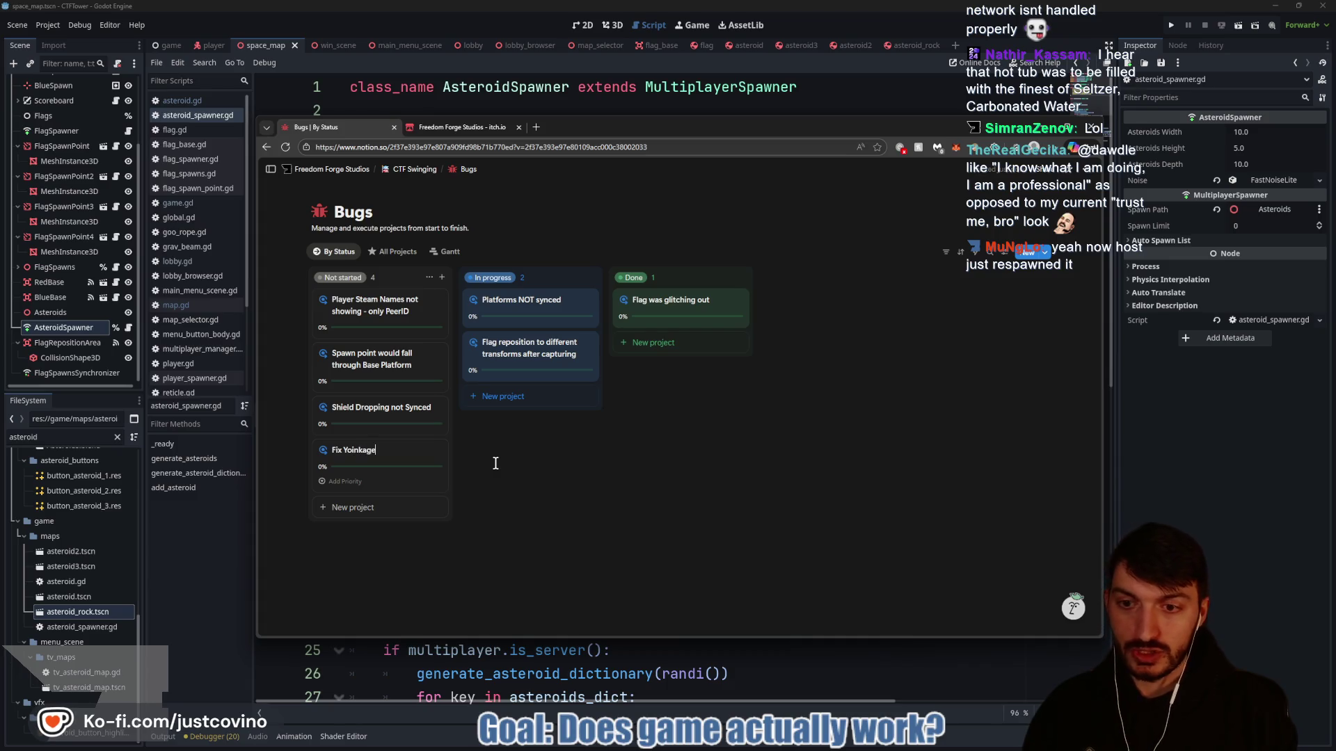
{"action": "key", "text": "Return"}
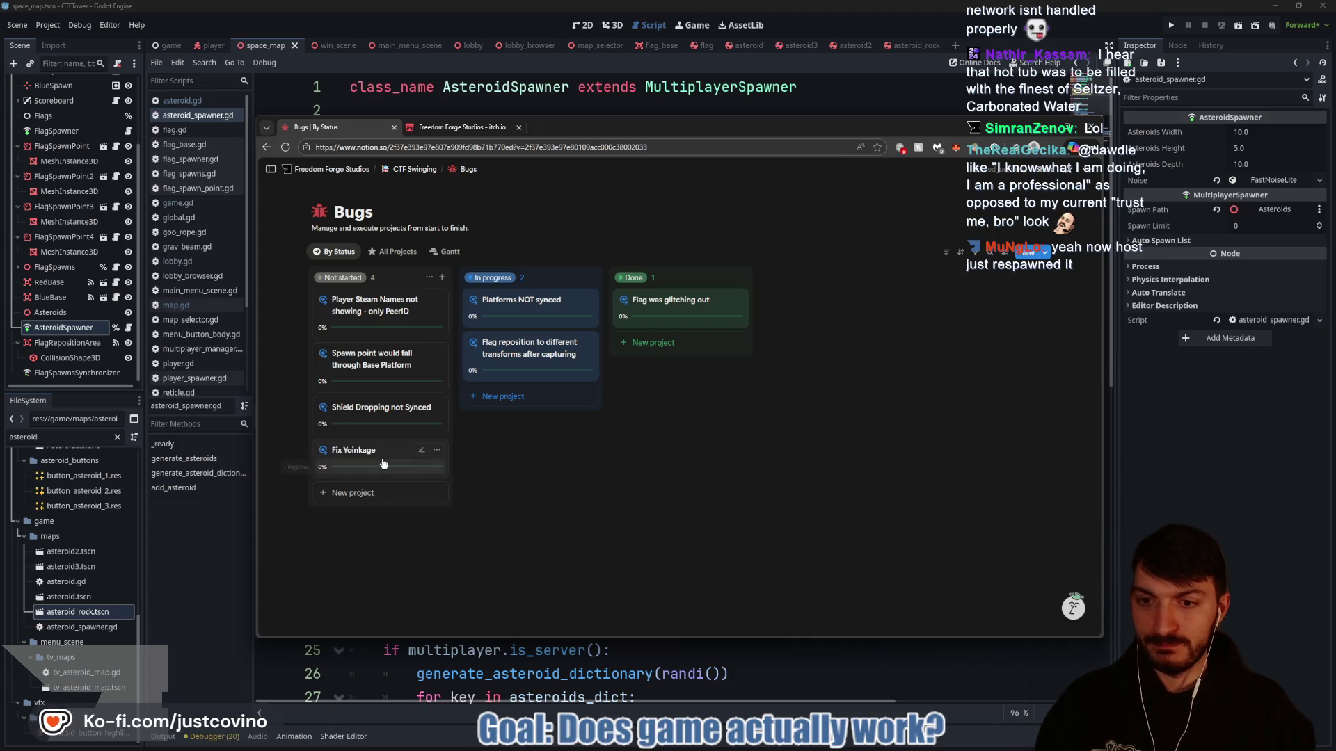
Describe Fix Yoinkage as yoink just repositioning the flag to a spawnpoint, then close the card.
{"action": "left_click", "coordinate": [383, 464]}
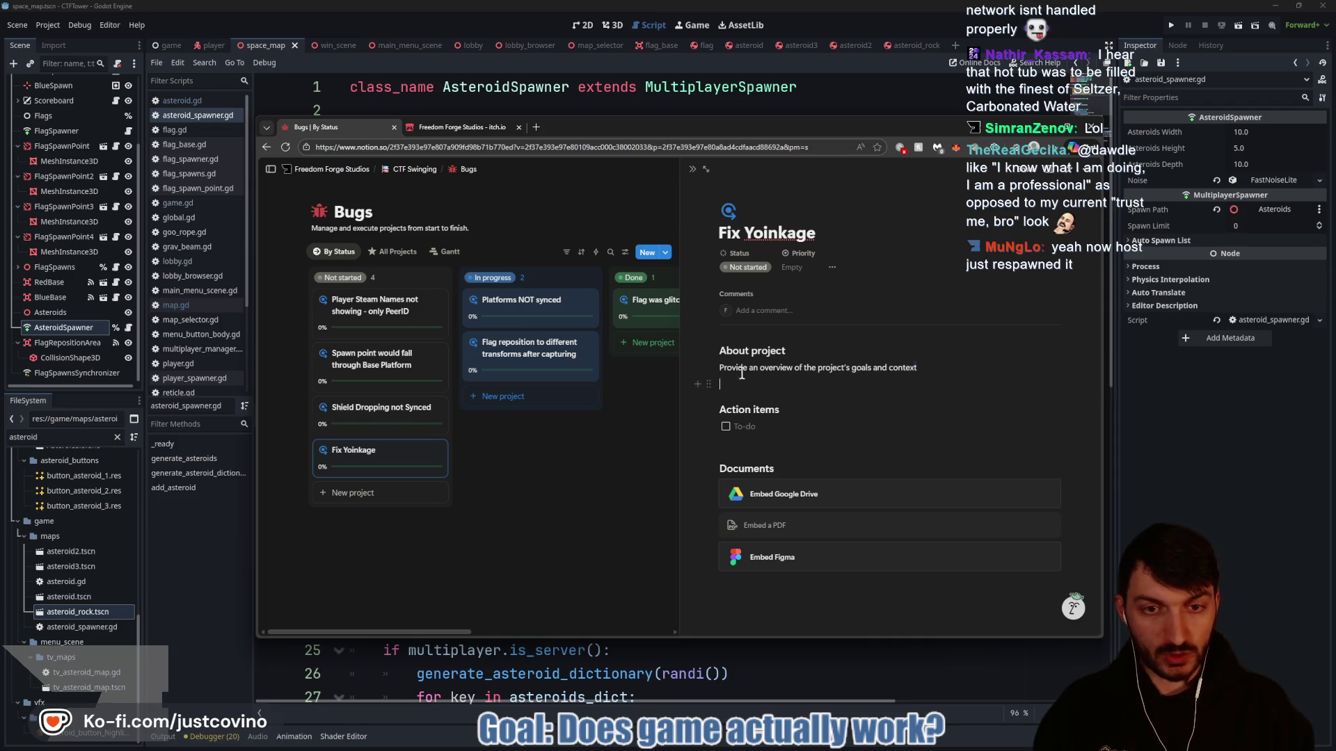
{"action": "left_click", "coordinate": [721, 352], "text": "shift"}
{"action": "type", "text": "Yoi"}
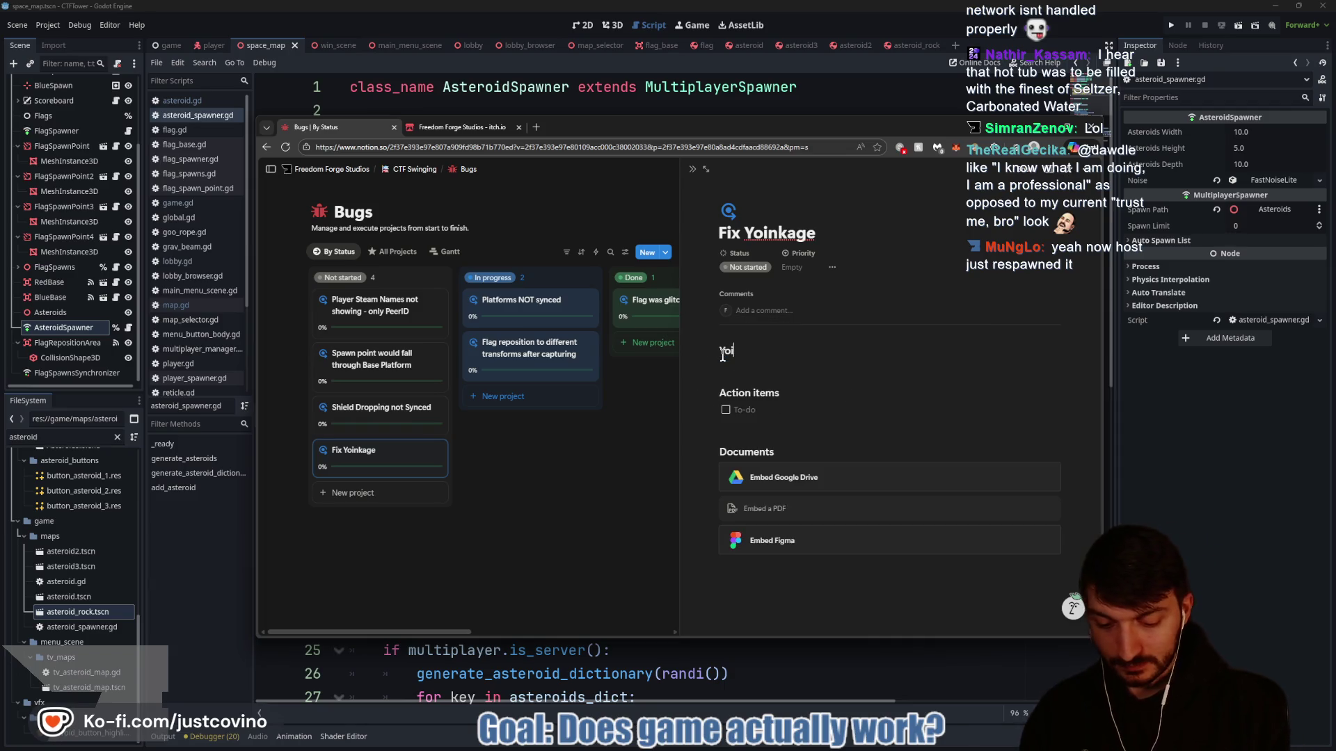
{"action": "type", "text": "nk is just respa"}
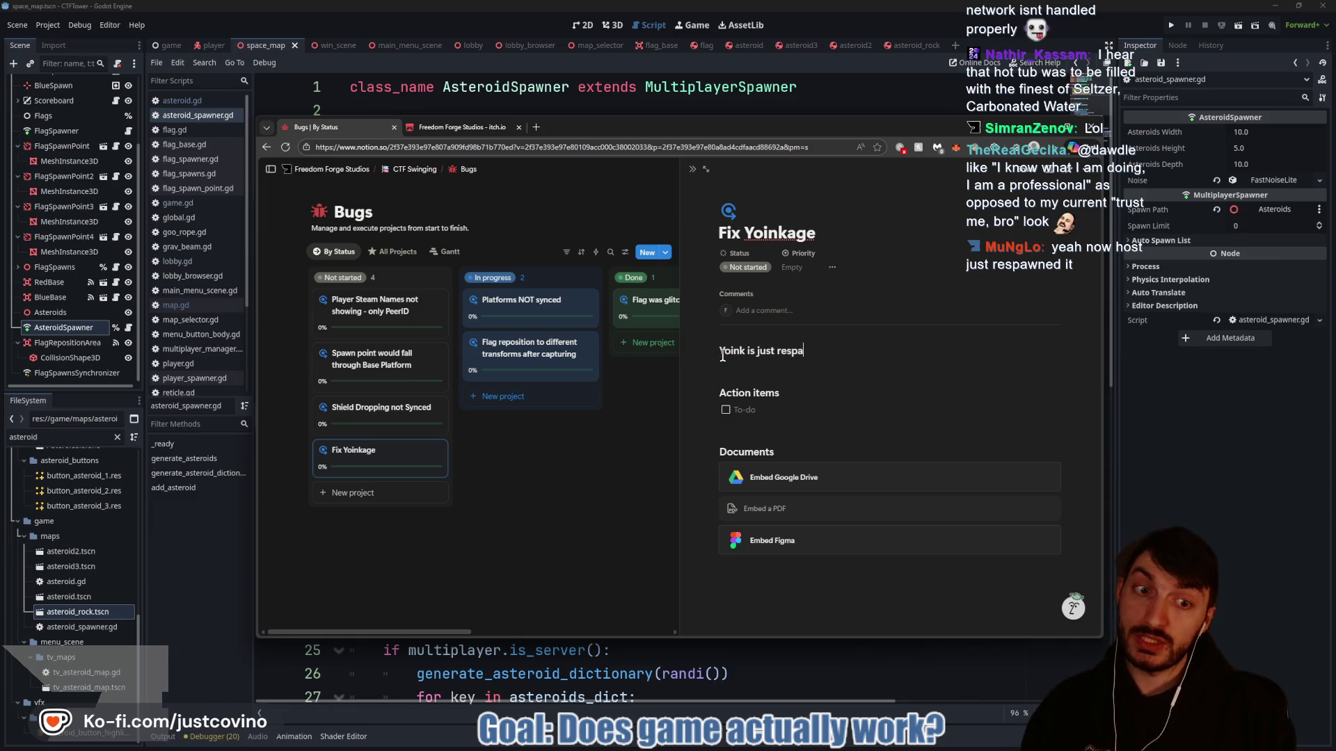
{"action": "type", "text": "position F"}
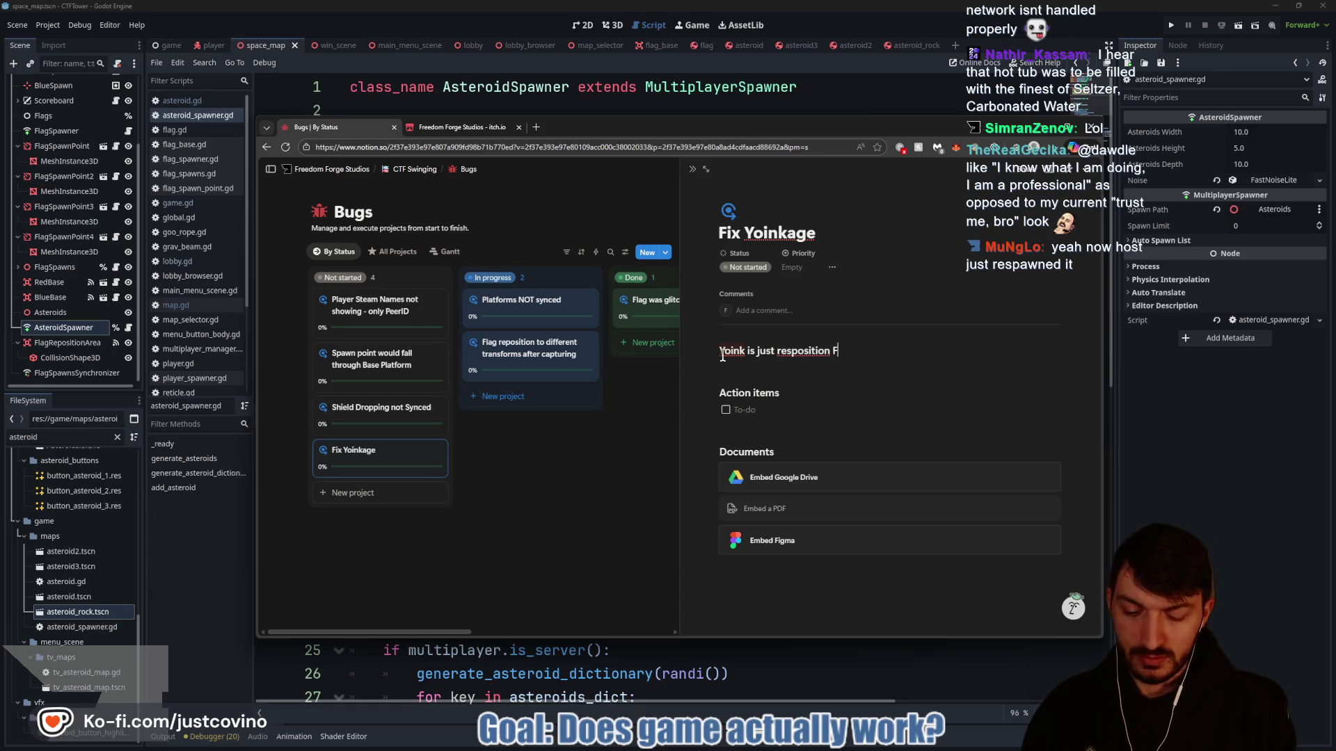
{"action": "type", "text": "lag to a Spaw"}
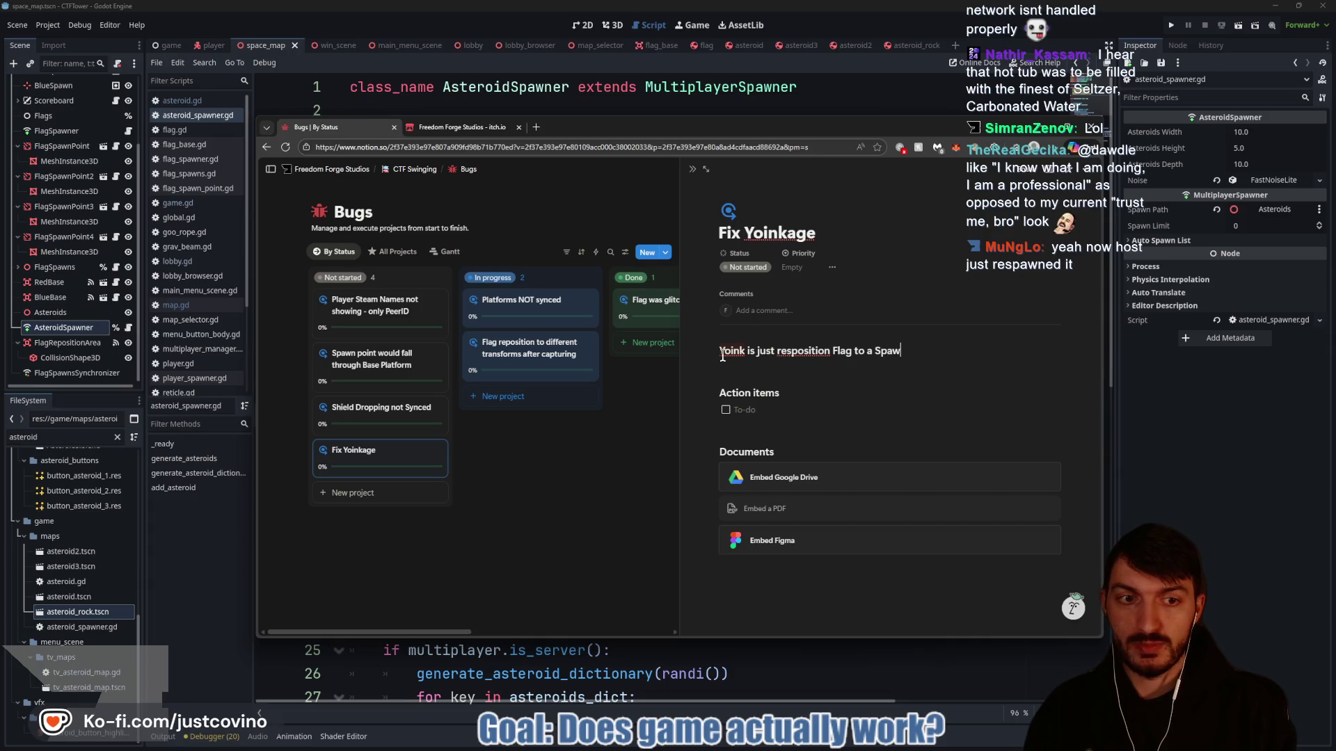
{"action": "type", "text": "nt"}
{"action": "left_click", "coordinate": [604, 470]}
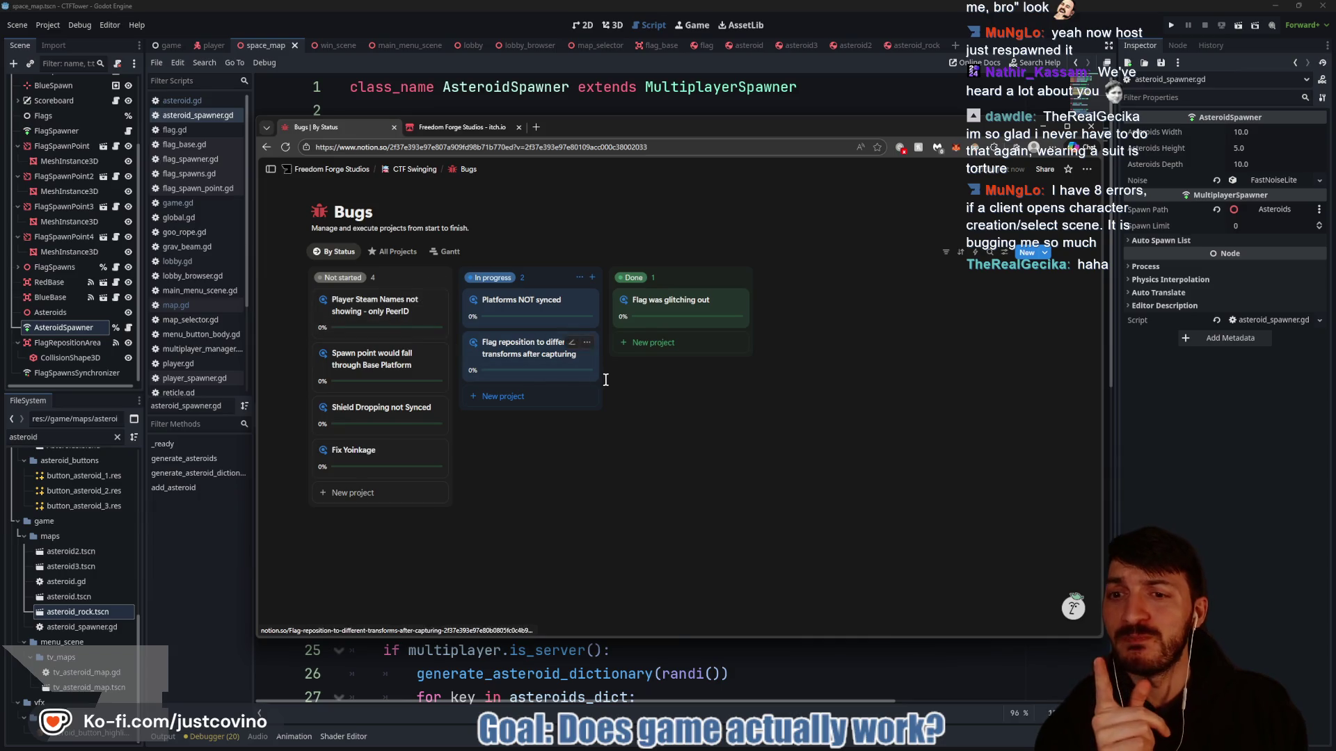
Drag the Player Steam Names not showing card to In progress, then return to asteroid_spawner.gd.
{"action": "left_click", "coordinate": [363, 308]}
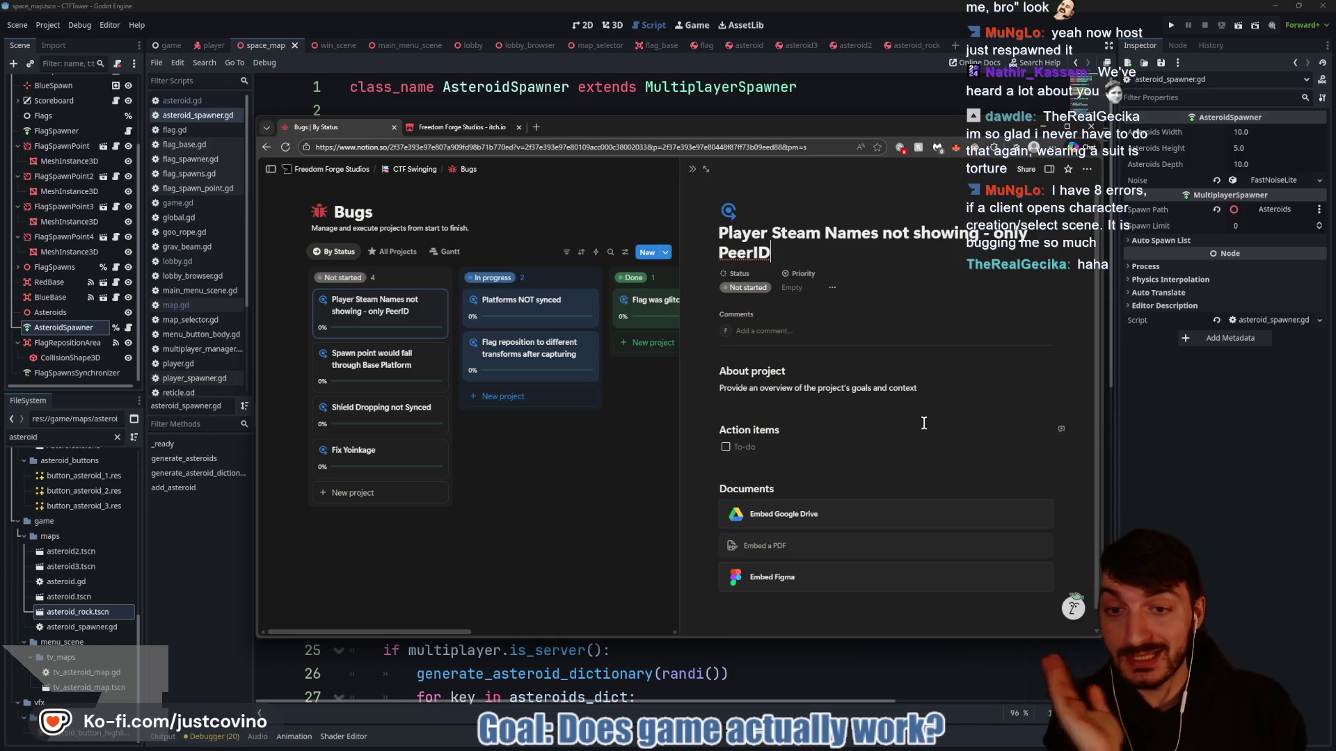
{"action": "left_click_drag", "start_coordinate": [386, 324], "coordinate": [500, 301]}
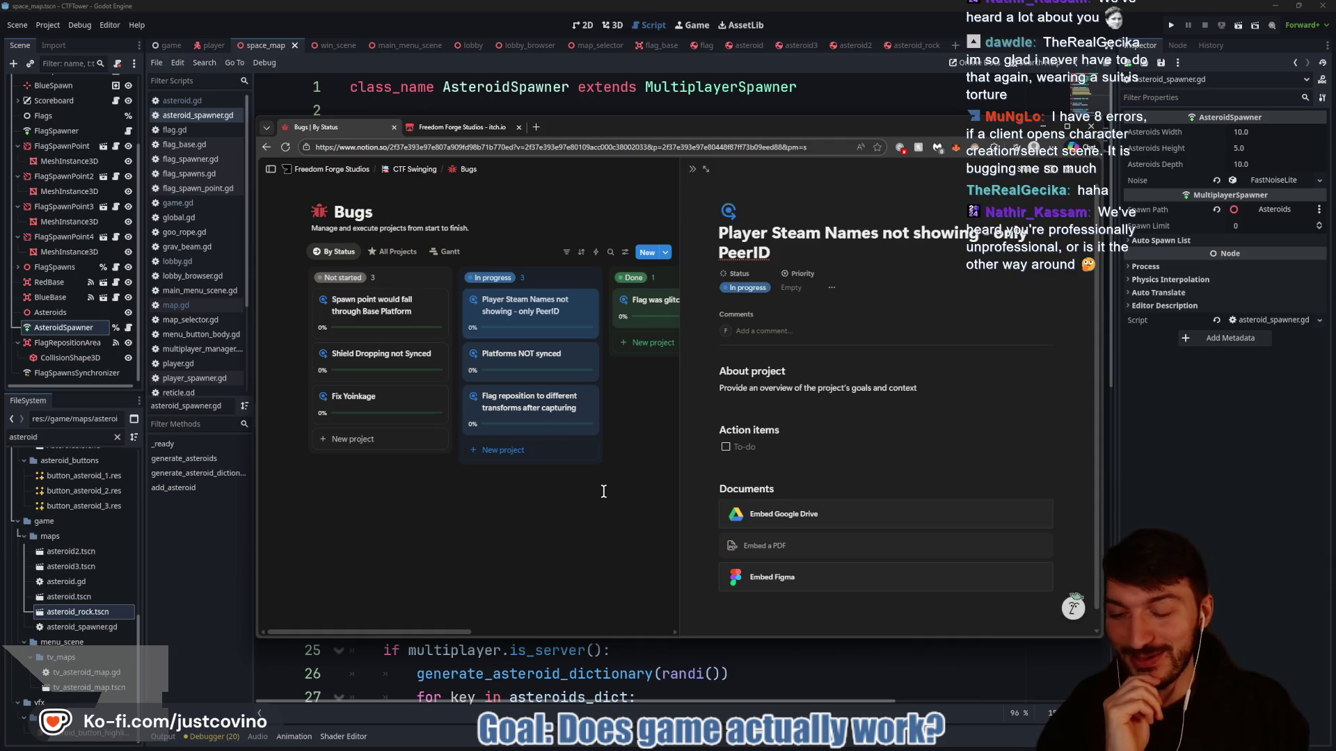
{"action": "left_click", "coordinate": [593, 533]}
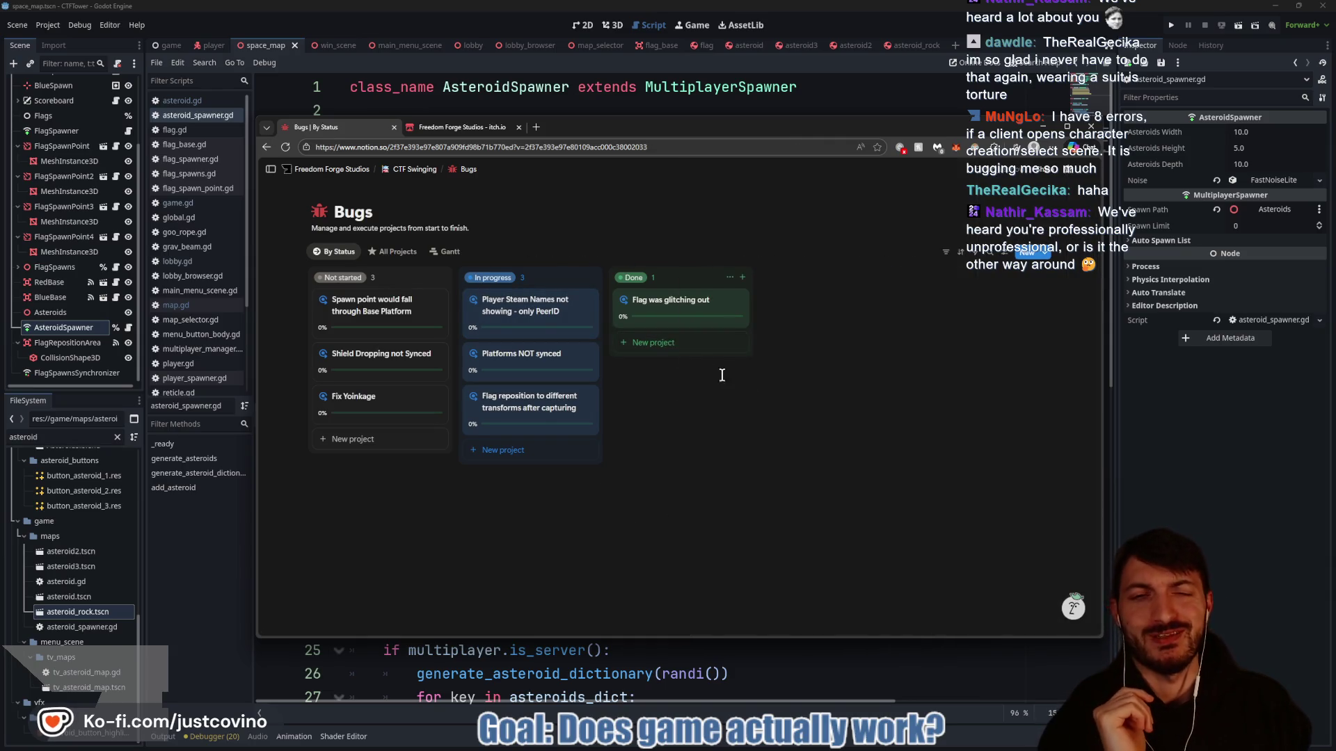
{"action": "left_click", "coordinate": [1196, 382]}
{"action": "left_click", "coordinate": [556, 271]}
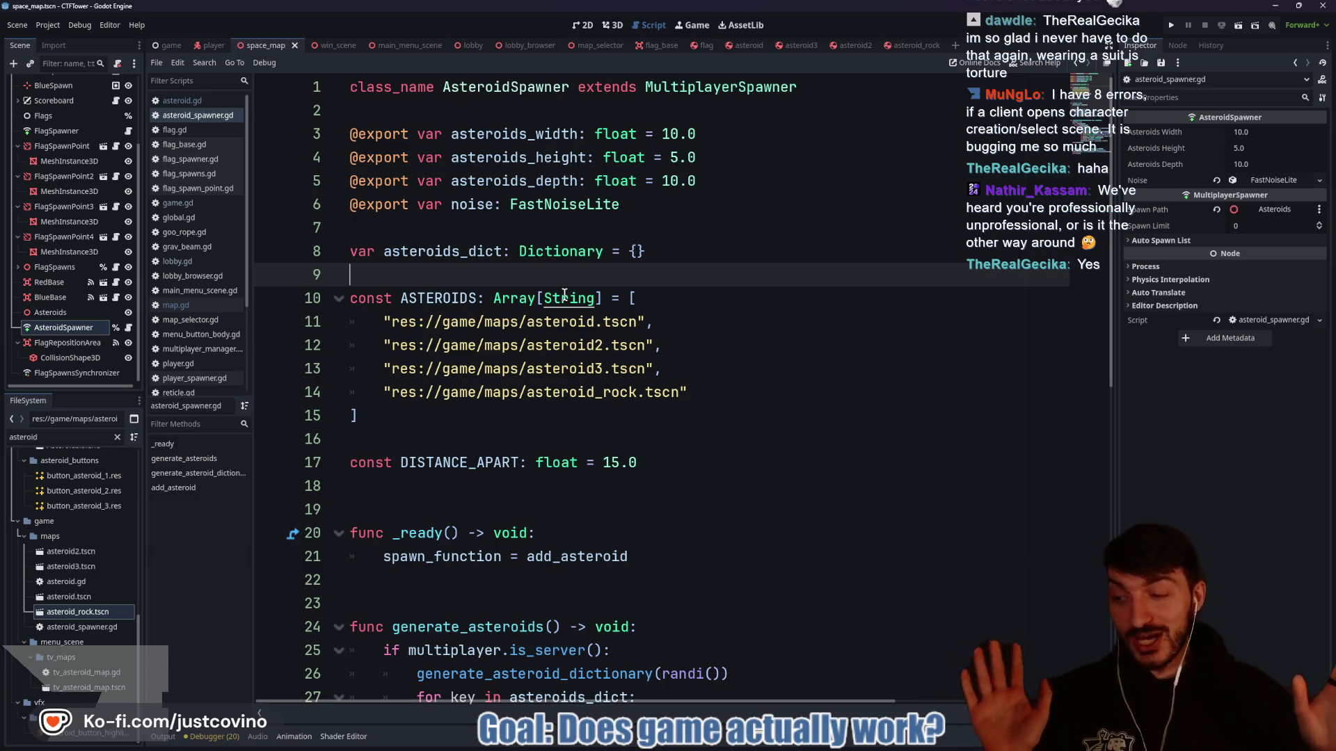
Step between lines 7 and 9 of asteroid_spawner.gd, then bring the Notion Bugs board forward.
{"action": "left_click", "coordinate": [480, 289]}
{"action": "left_click", "coordinate": [474, 275]}
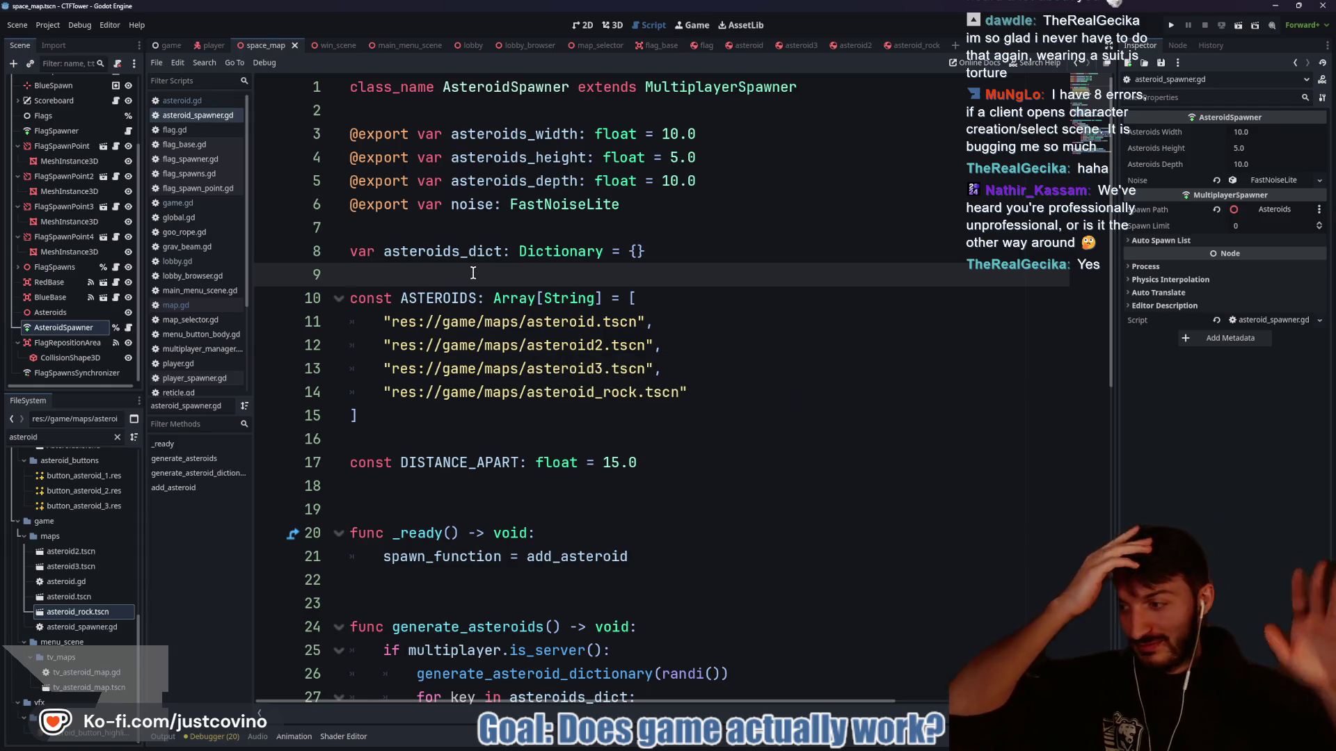
{"action": "left_click", "coordinate": [438, 245]}
{"action": "left_click", "coordinate": [414, 229]}
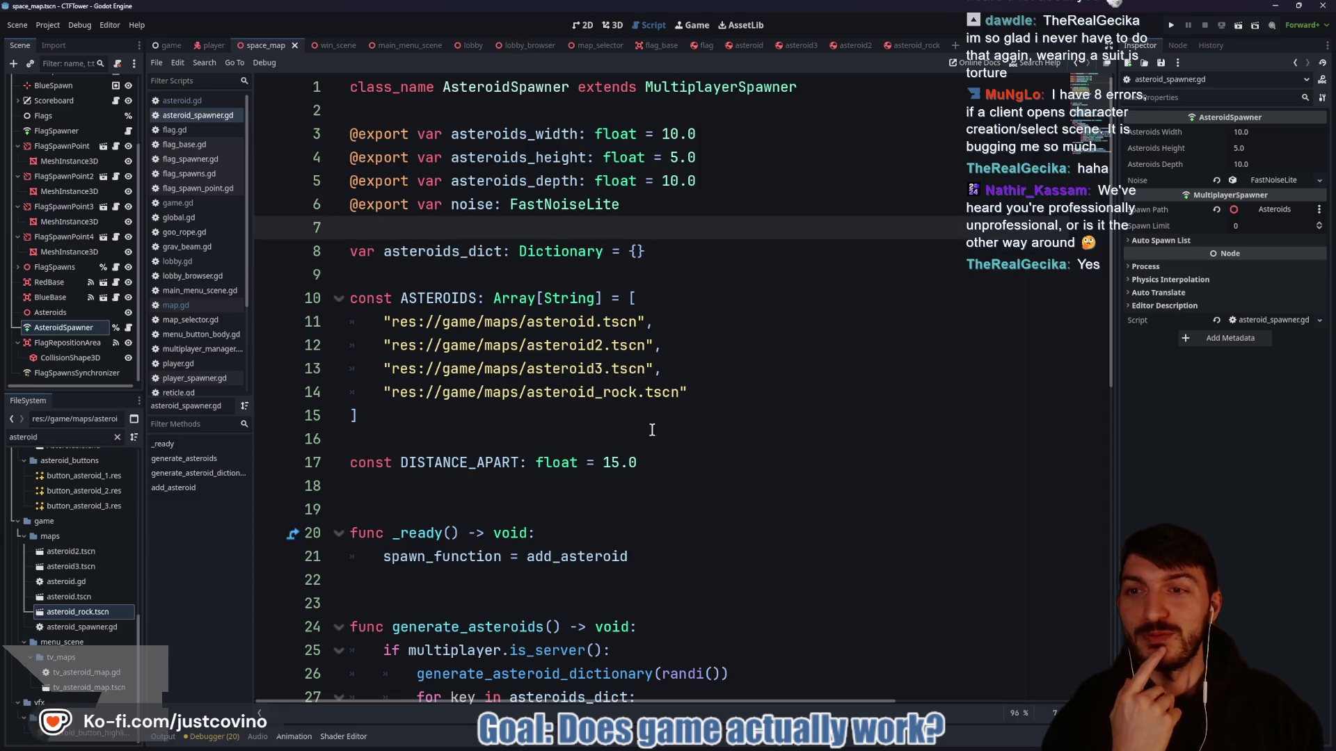
{"action": "left_click", "coordinate": [452, 272]}
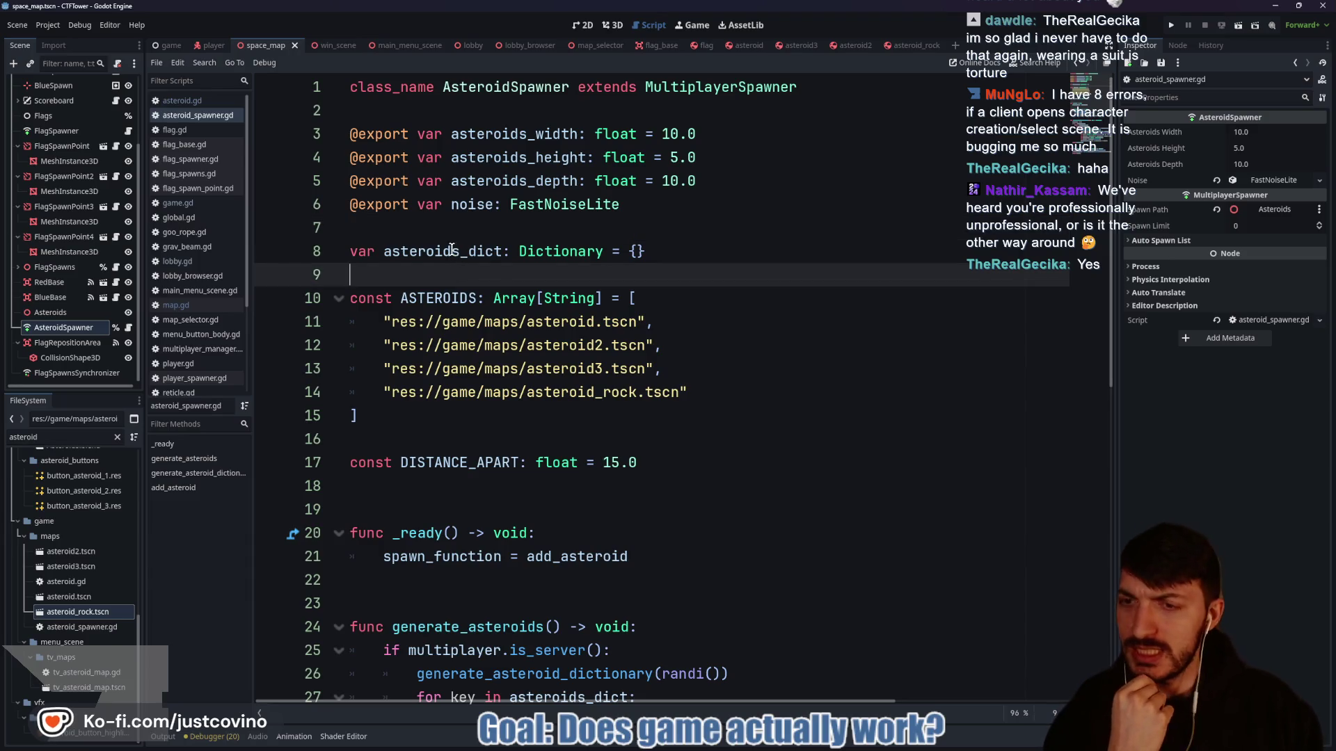
{"action": "left_click", "coordinate": [451, 249]}
{"action": "left_click", "coordinate": [409, 236]}
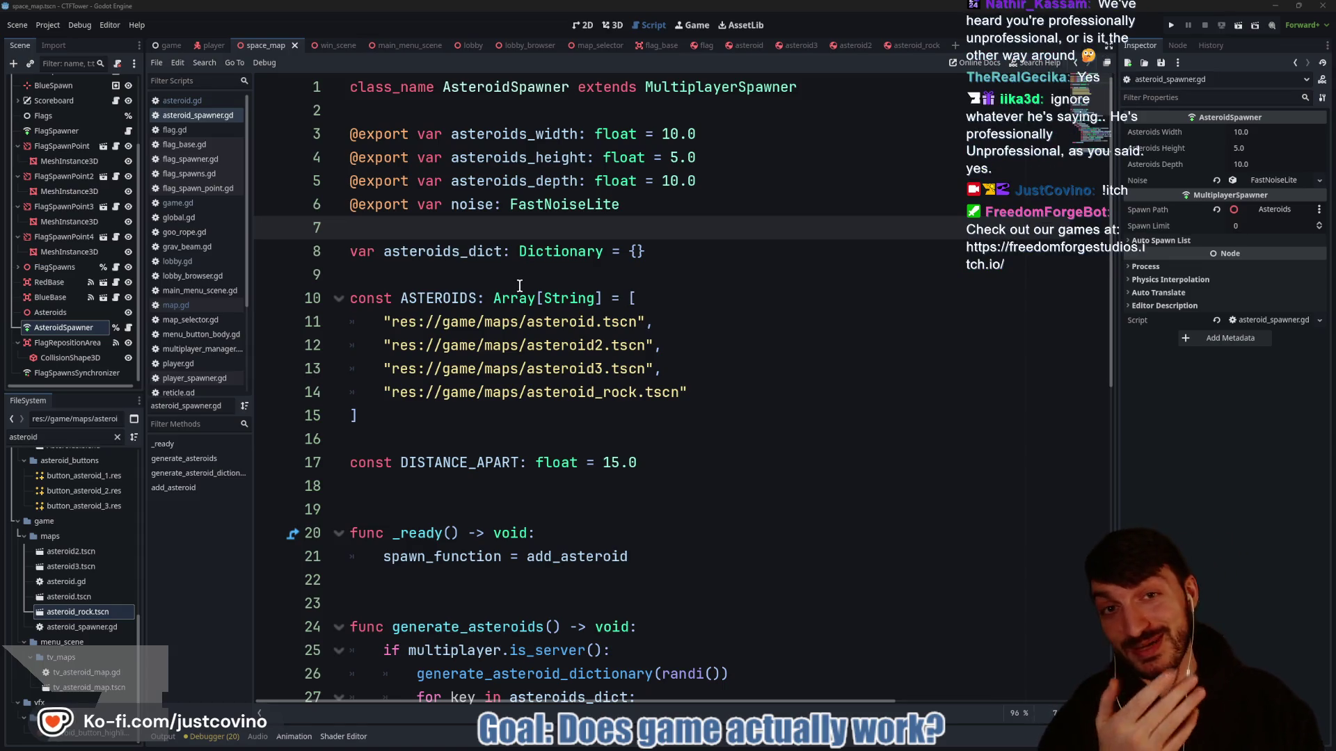
{"action": "left_click", "coordinate": [726, 744]}
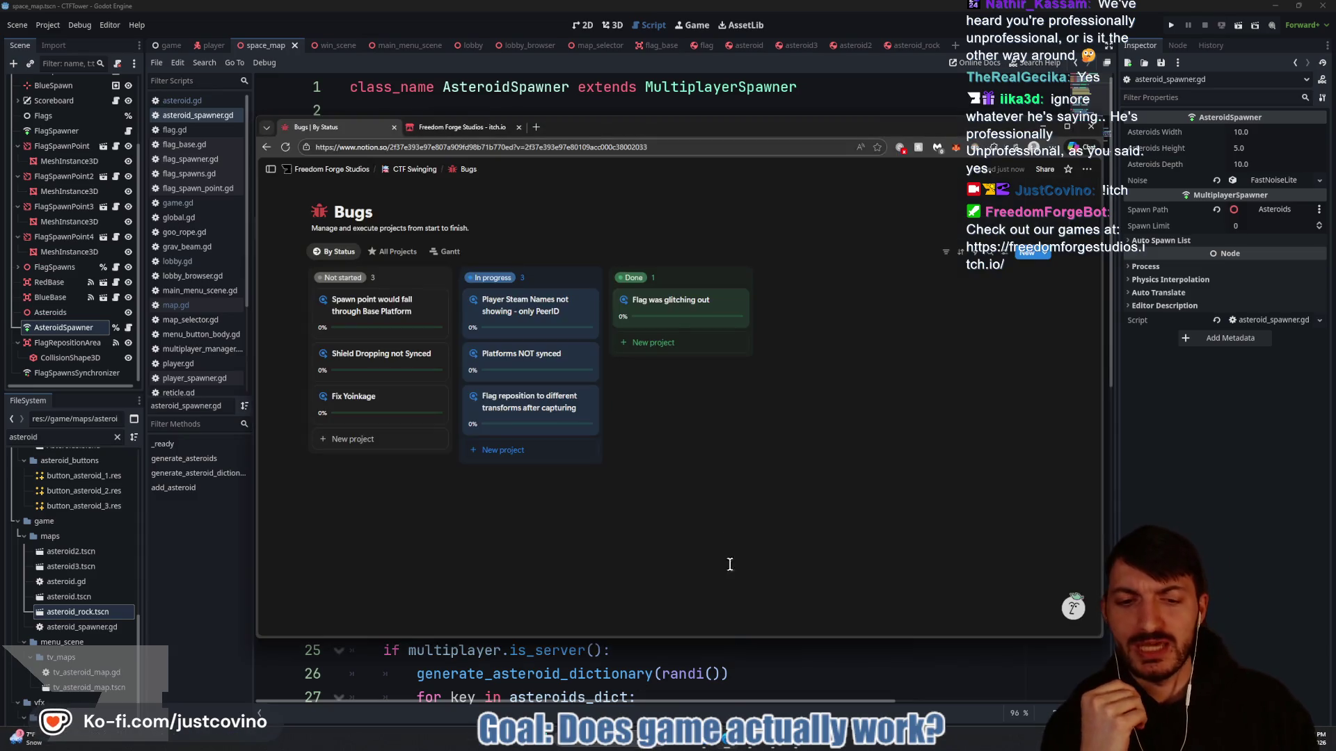
Scroll through the studio's itch.io games page, then go back to the Godot editor.
{"action": "left_click", "coordinate": [460, 126]}
{"action": "scroll", "coordinate": [720, 353], "scroll_direction": "down", "scroll_amount": 3}
{"action": "scroll", "coordinate": [720, 353], "scroll_direction": "up", "scroll_amount": 3}
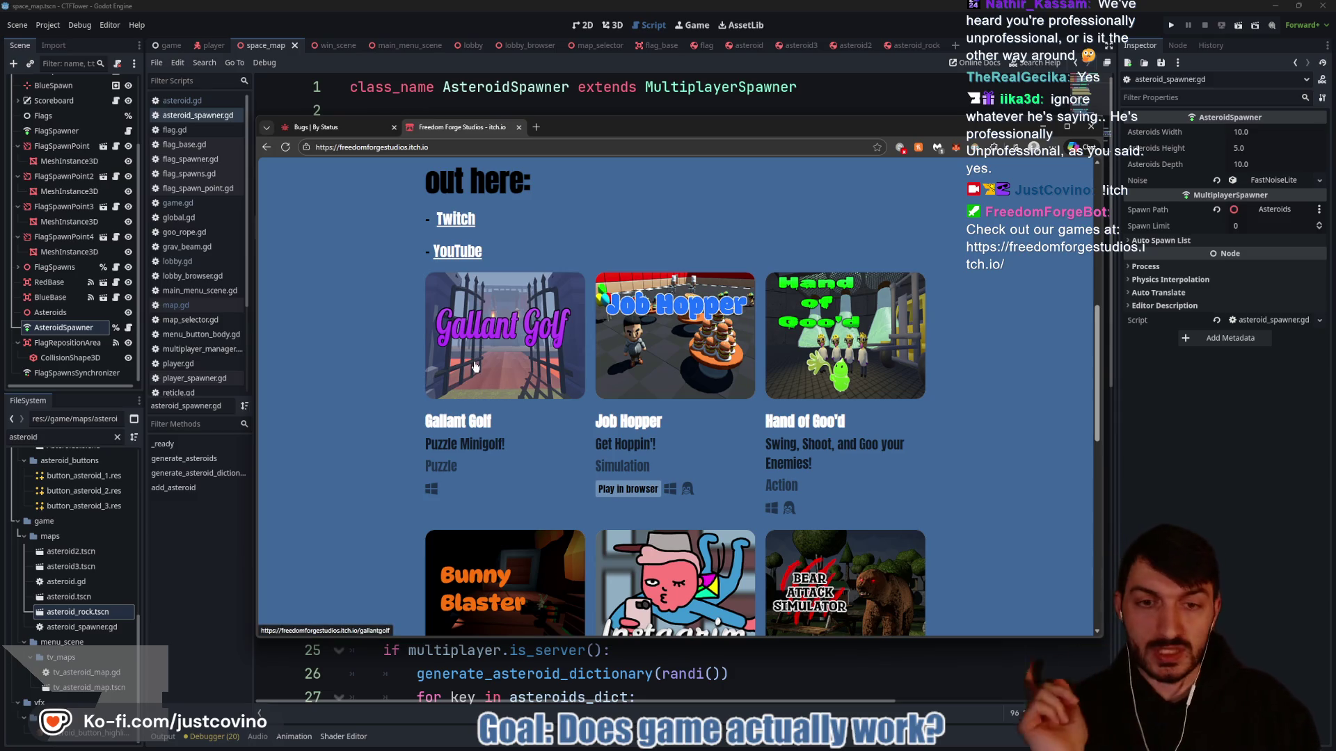
{"action": "scroll", "coordinate": [904, 375], "scroll_direction": "down", "scroll_amount": 5}
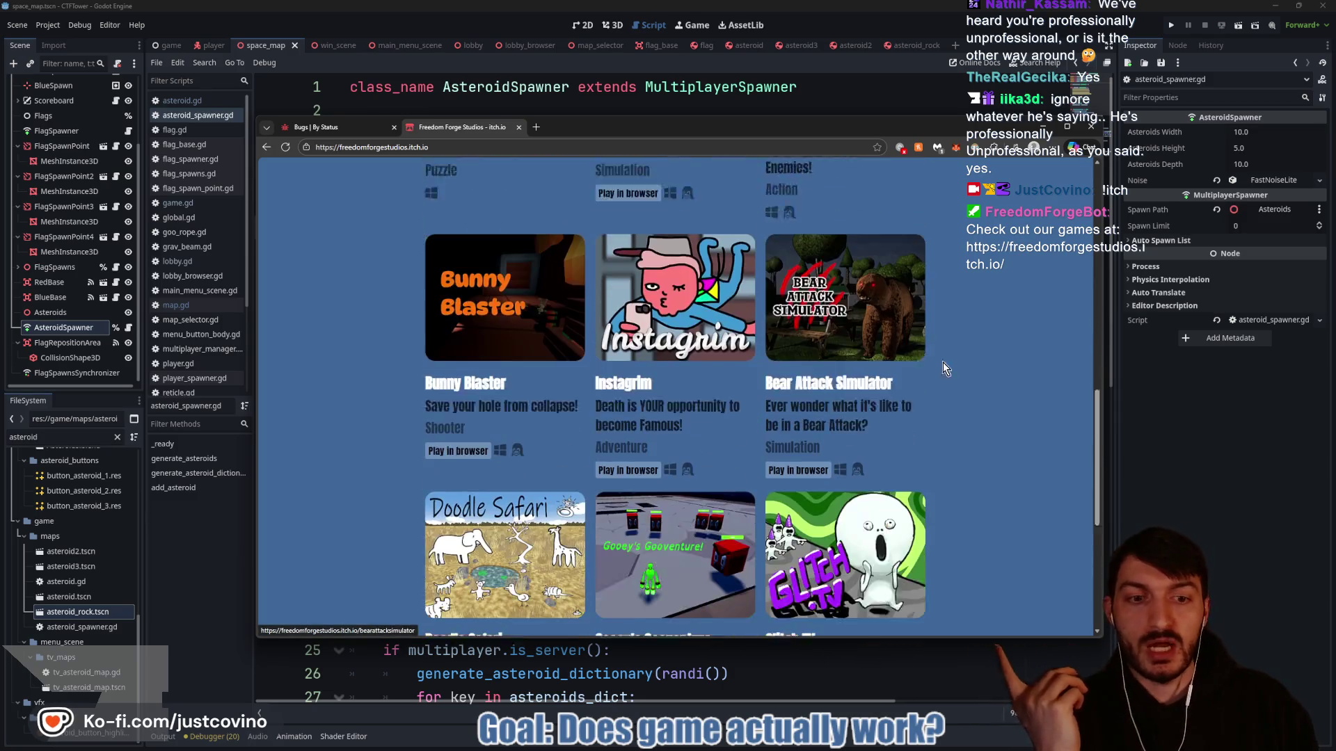
{"action": "scroll", "coordinate": [1017, 332], "scroll_direction": "down", "scroll_amount": 4}
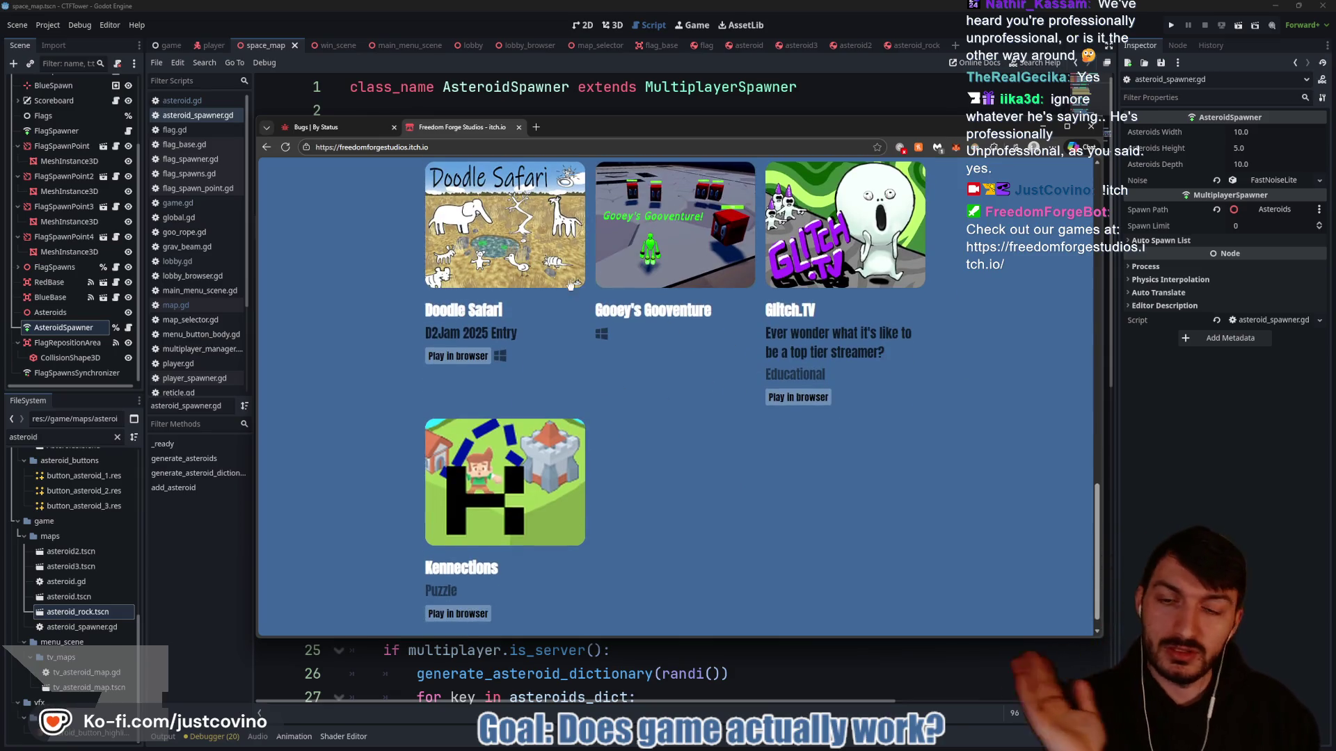
{"action": "scroll", "coordinate": [974, 417], "scroll_direction": "up", "scroll_amount": 3}
{"action": "scroll", "coordinate": [696, 417], "scroll_direction": "up", "scroll_amount": 10}
{"action": "key", "text": "alt+Tab"}
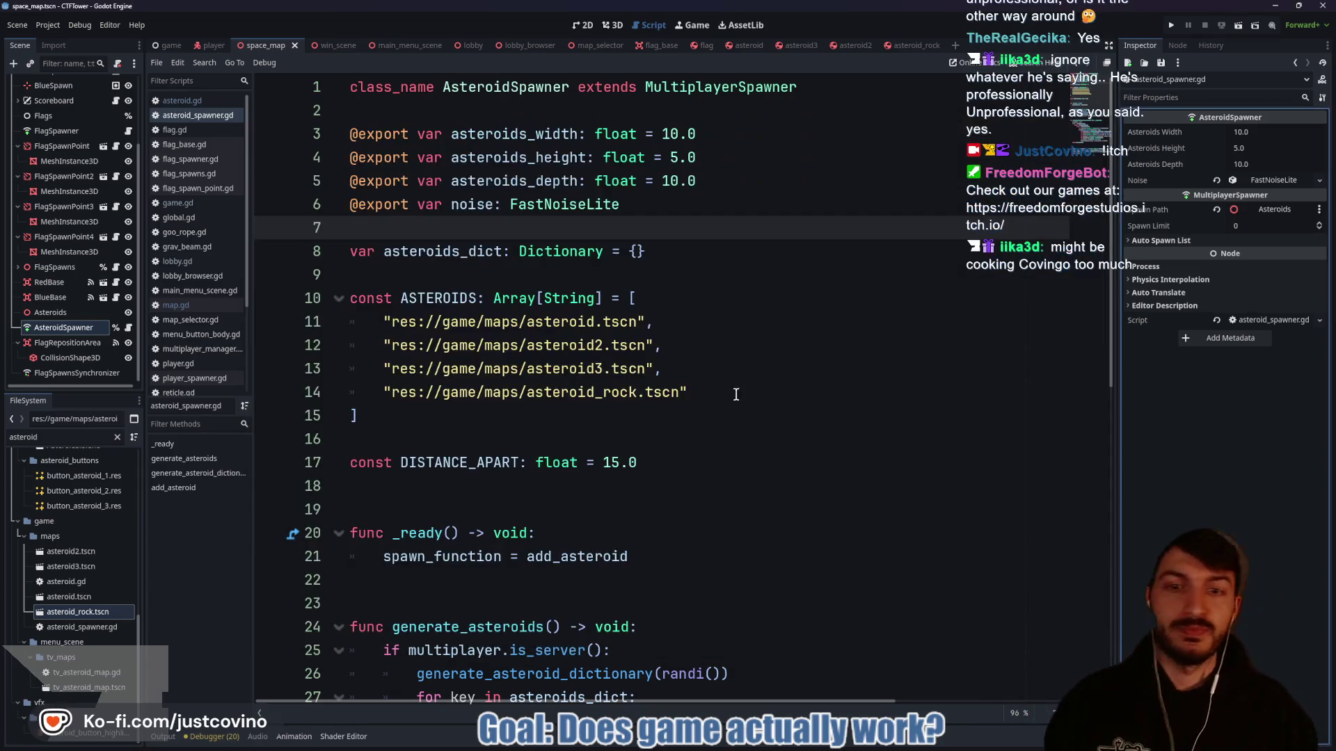
Filter the FileSystem for 'multi' and open multiplayer_manager.gd.
{"action": "left_click", "coordinate": [497, 276]}
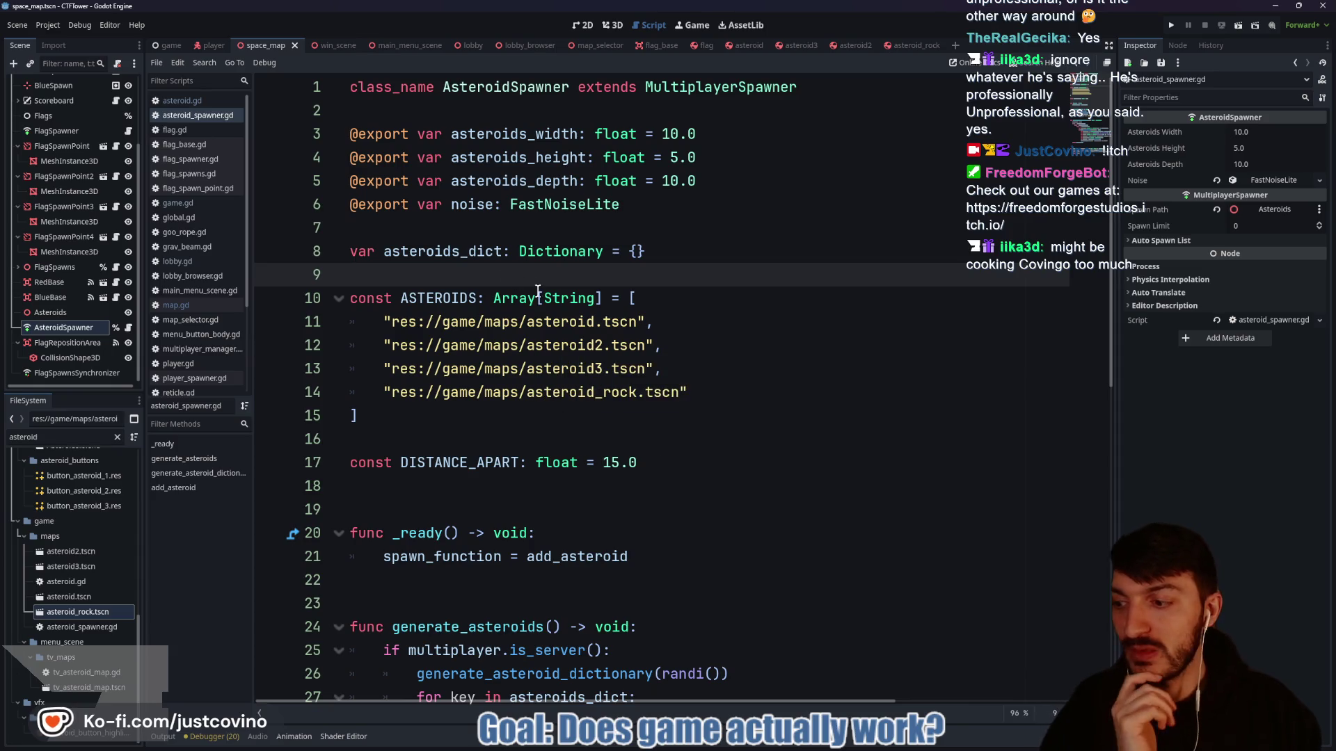
{"action": "mouse_move", "coordinate": [523, 293]}
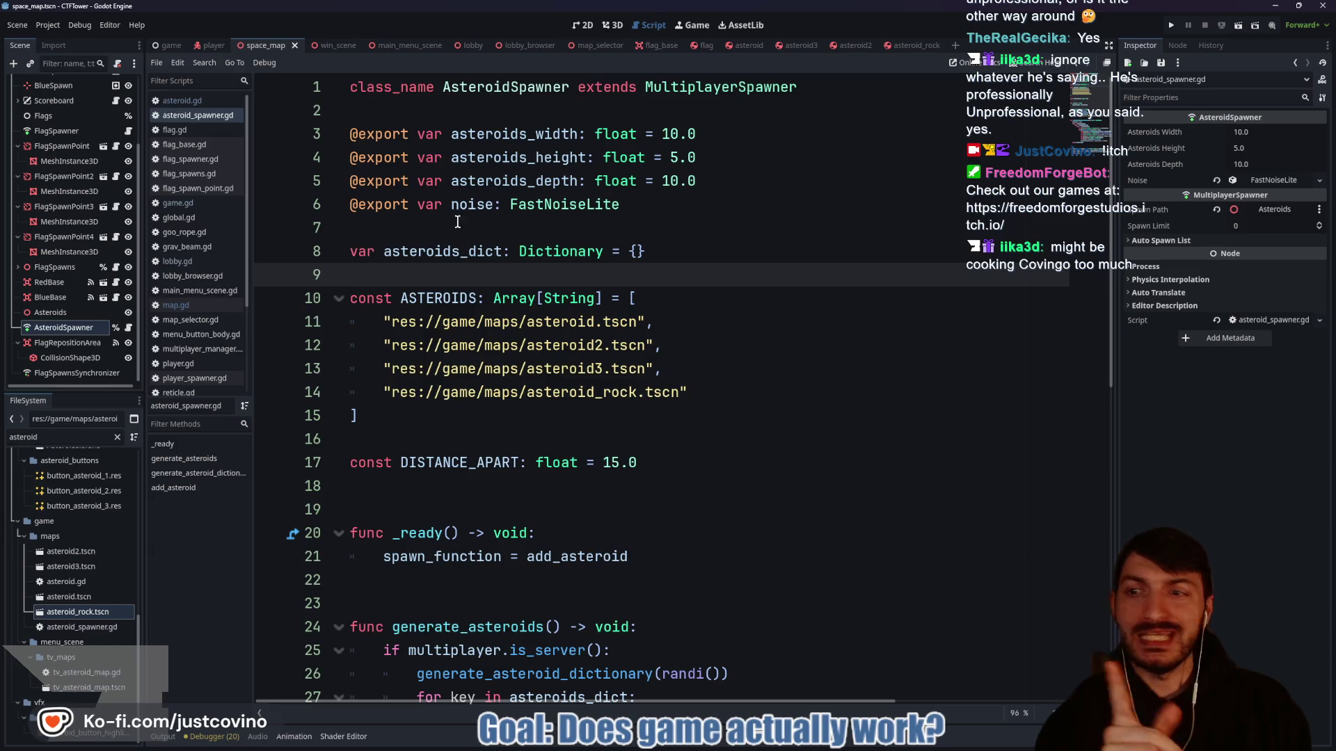
{"action": "left_click", "coordinate": [63, 437]}
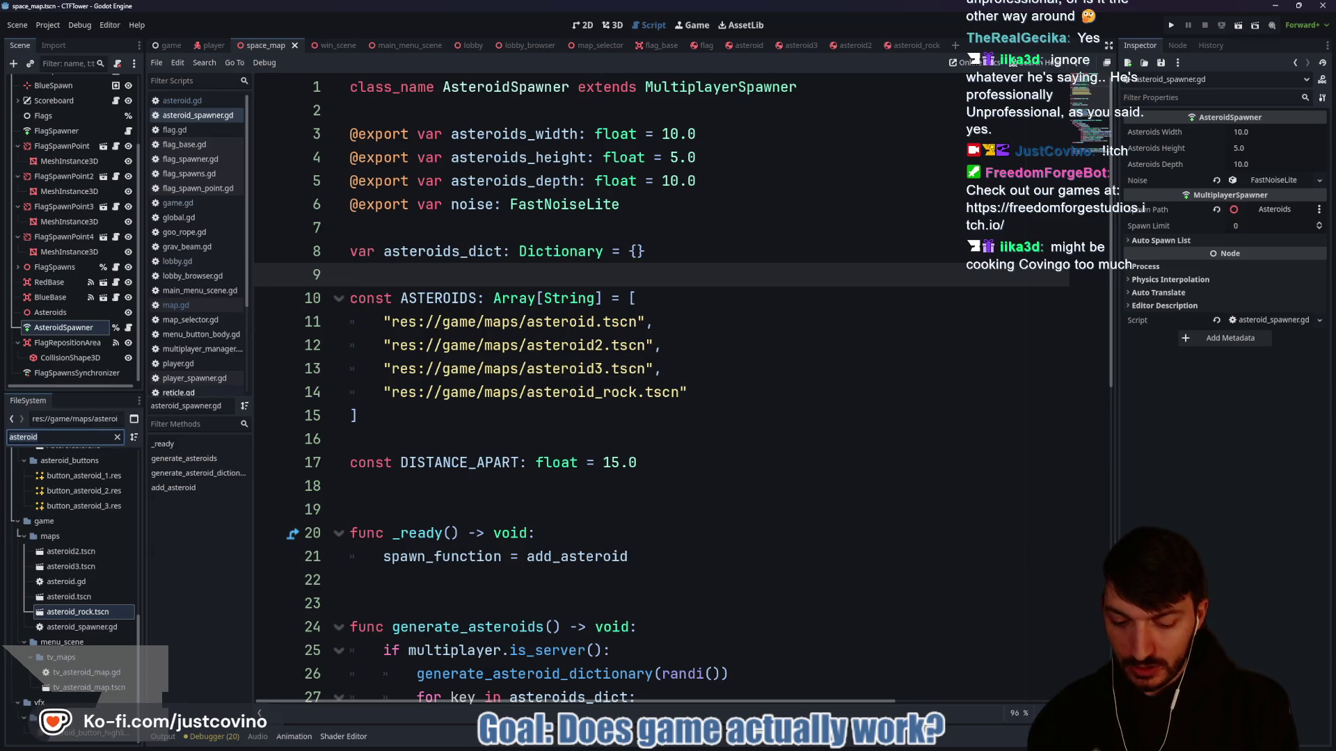
{"action": "type", "text": "multipl"}
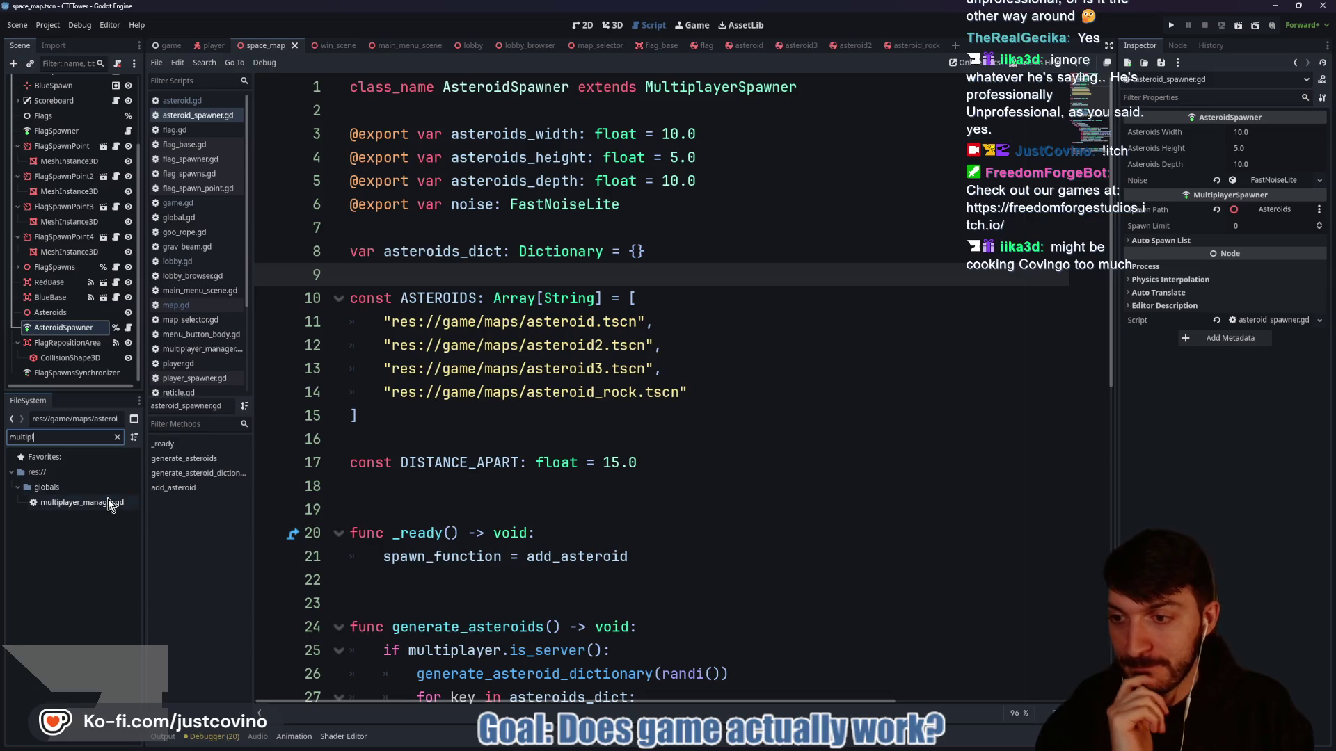
{"action": "double_click", "coordinate": [107, 499]}
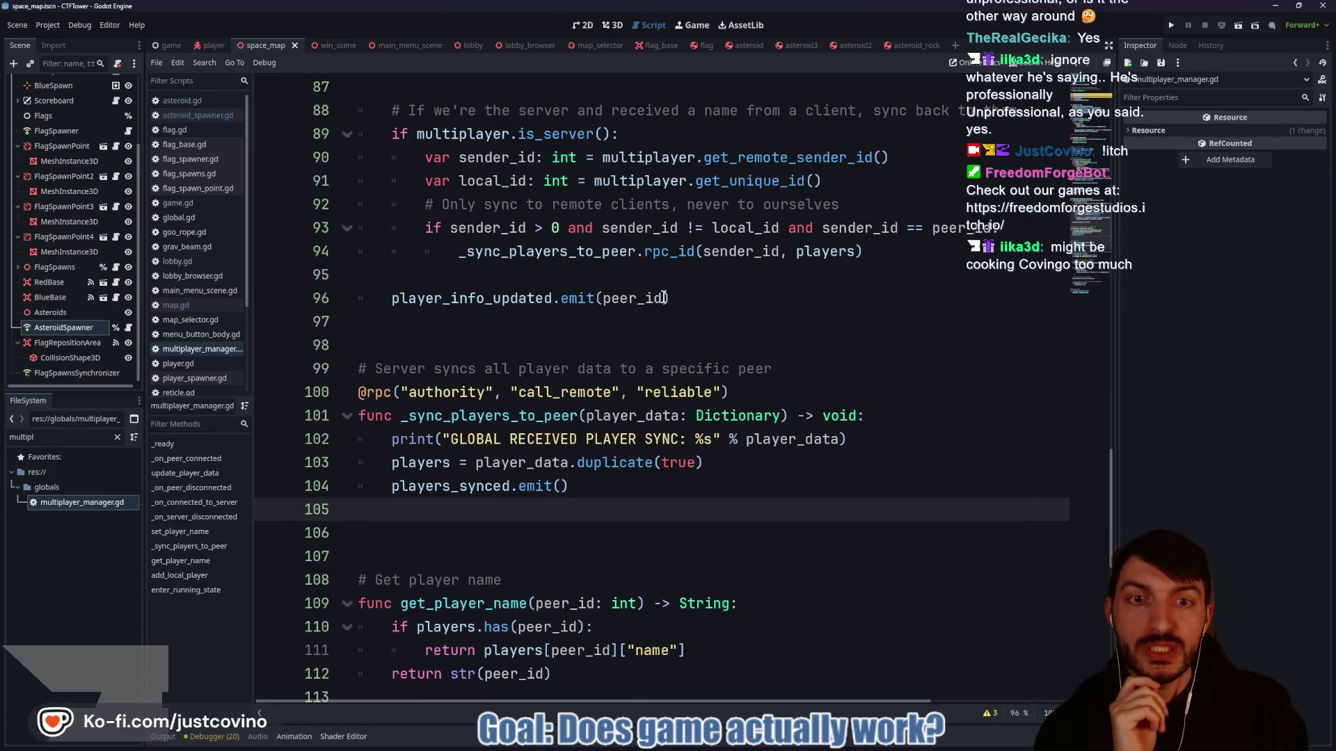
Look over set_player_name near line 97, then switch to the Cooties project's Godot window.
{"action": "scroll", "coordinate": [647, 285], "scroll_direction": "up", "scroll_amount": 1}
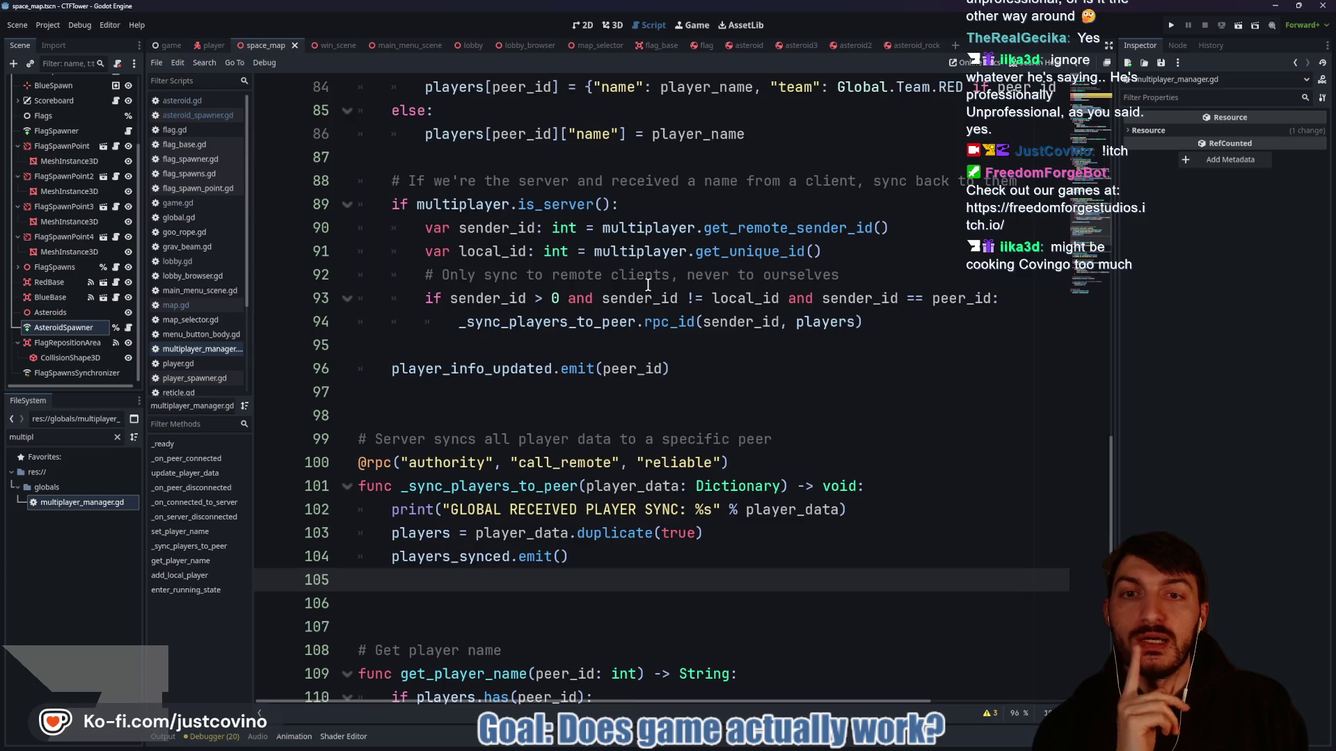
{"action": "scroll", "coordinate": [648, 284], "scroll_direction": "up", "scroll_amount": 2}
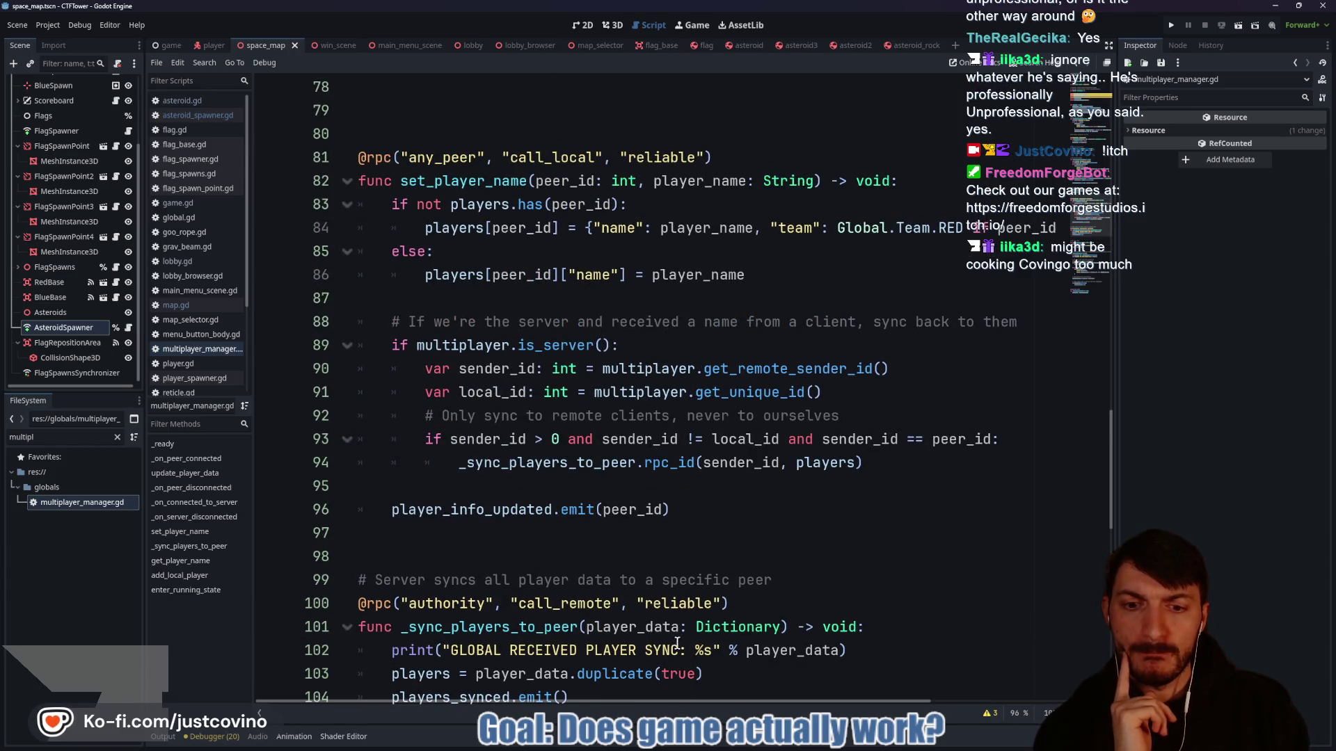
{"action": "left_click", "coordinate": [533, 542]}
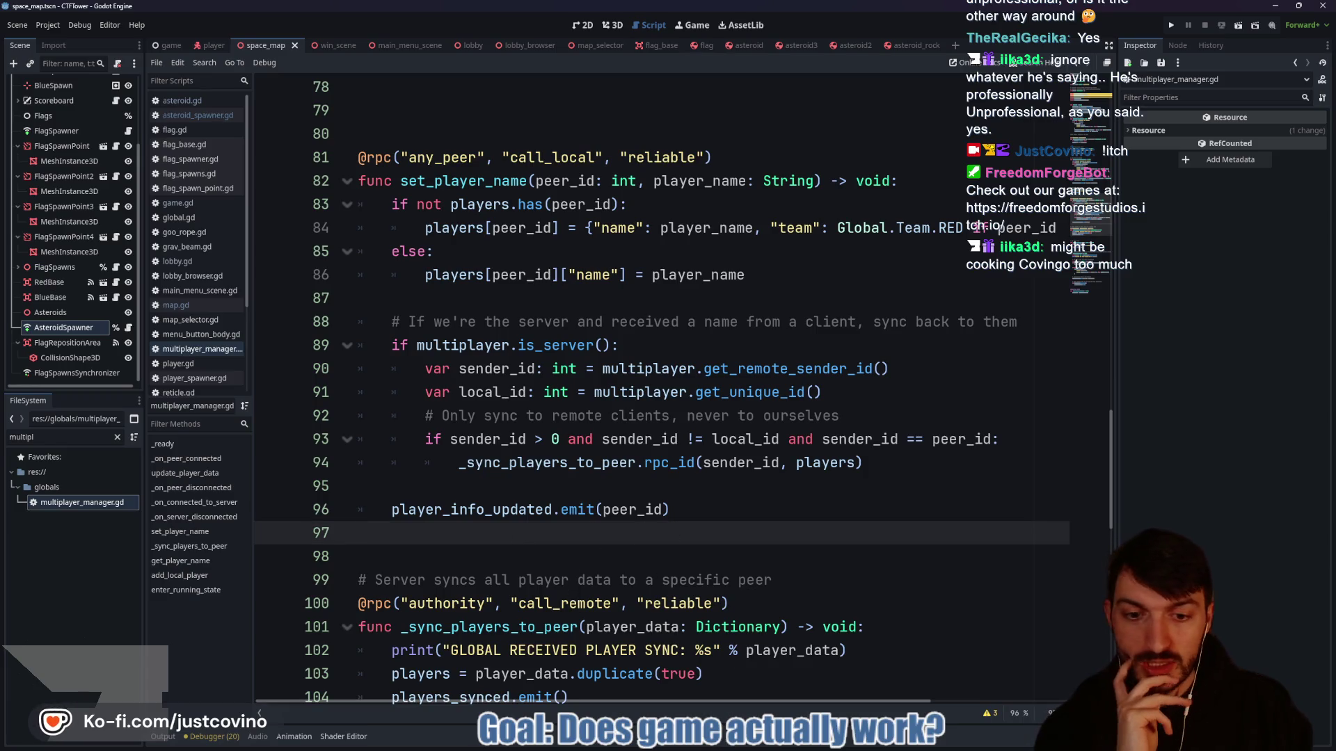
{"action": "scroll", "coordinate": [700, 520], "scroll_direction": "down", "scroll_amount": 3}
{"action": "scroll", "coordinate": [564, 547], "scroll_direction": "down", "scroll_amount": 1}
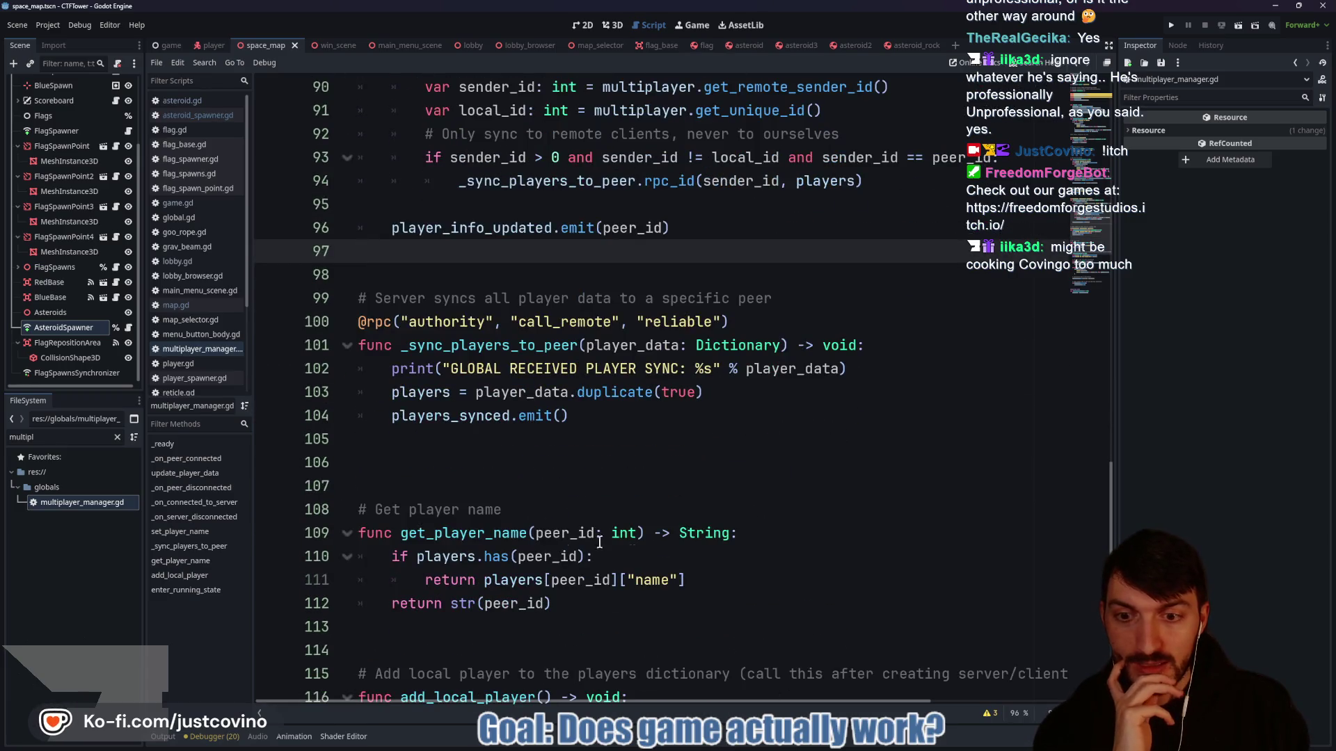
{"action": "mouse_move", "coordinate": [774, 746]}
{"action": "left_click", "coordinate": [828, 685]}
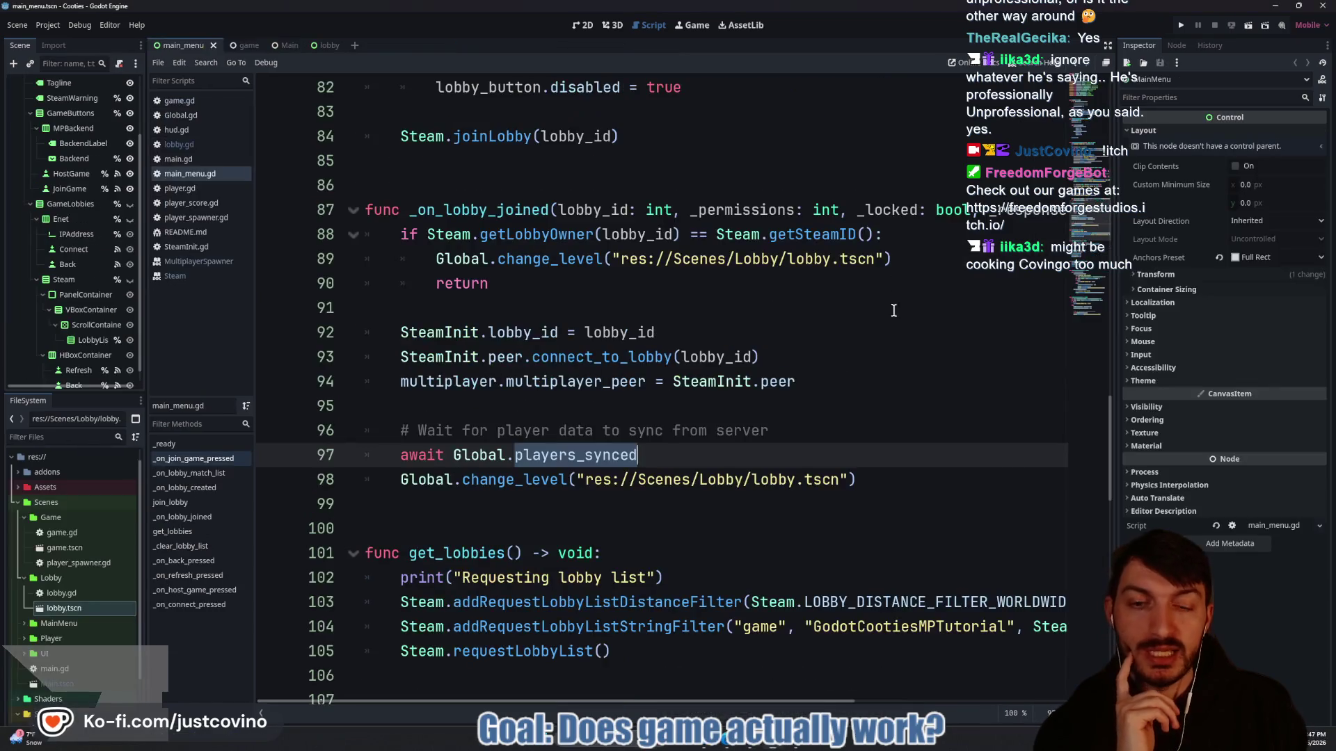
Scroll through the Cooties main_menu.gd lobby code down to _on_lobby_created.
{"action": "left_click", "coordinate": [626, 308]}
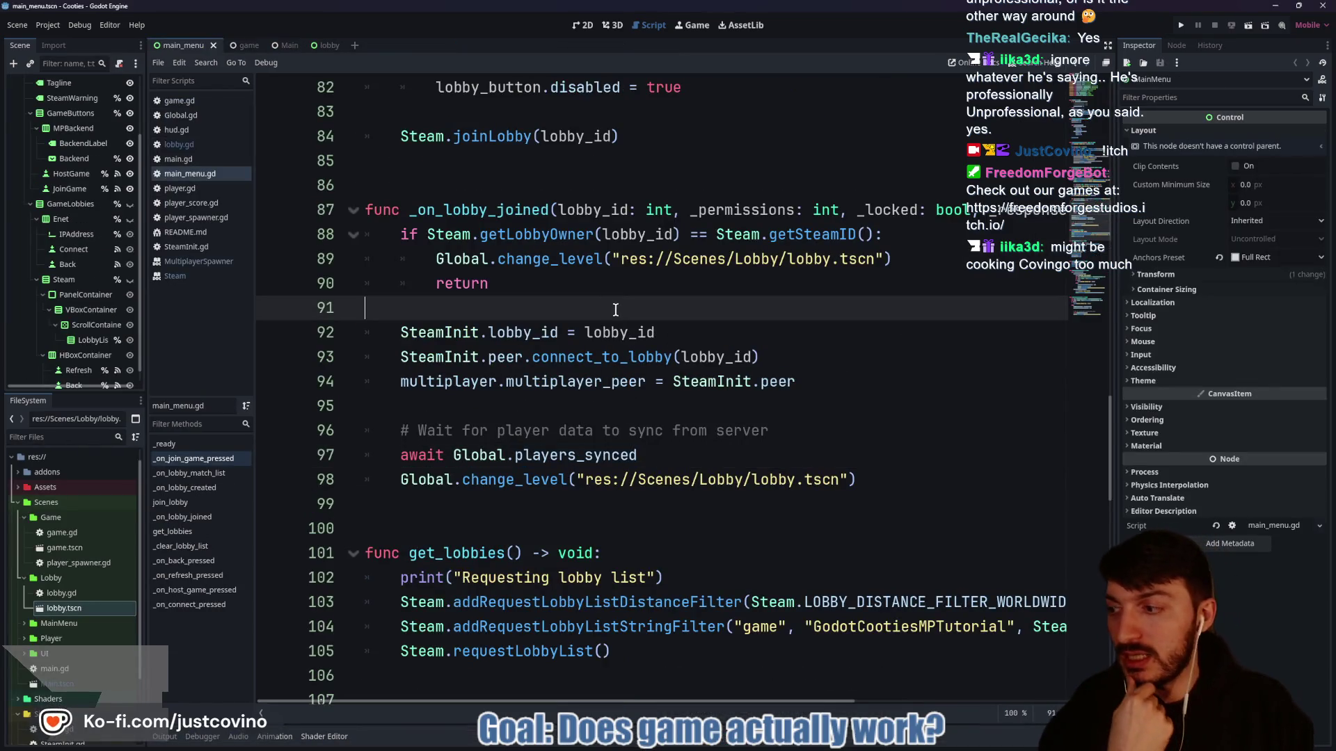
{"action": "scroll", "coordinate": [642, 296], "scroll_direction": "up", "scroll_amount": 20}
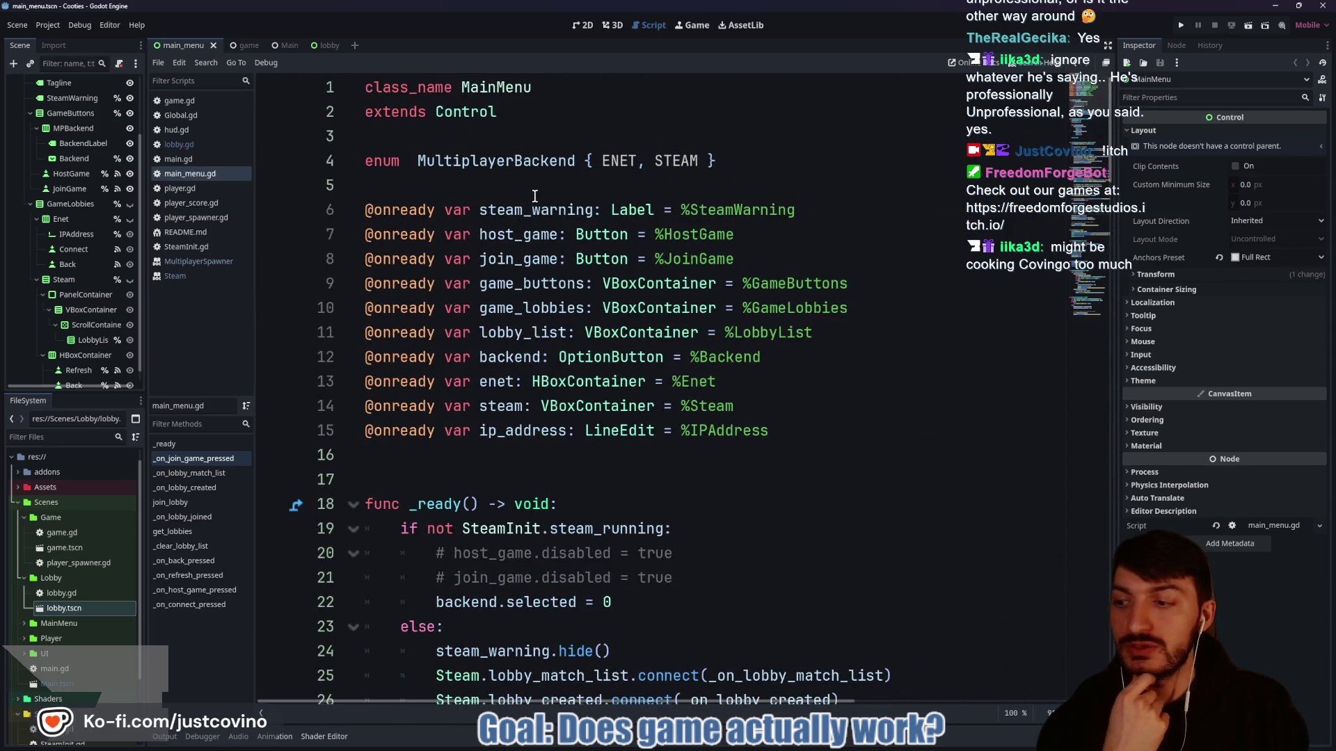
{"action": "scroll", "coordinate": [534, 195], "scroll_direction": "down", "scroll_amount": 4}
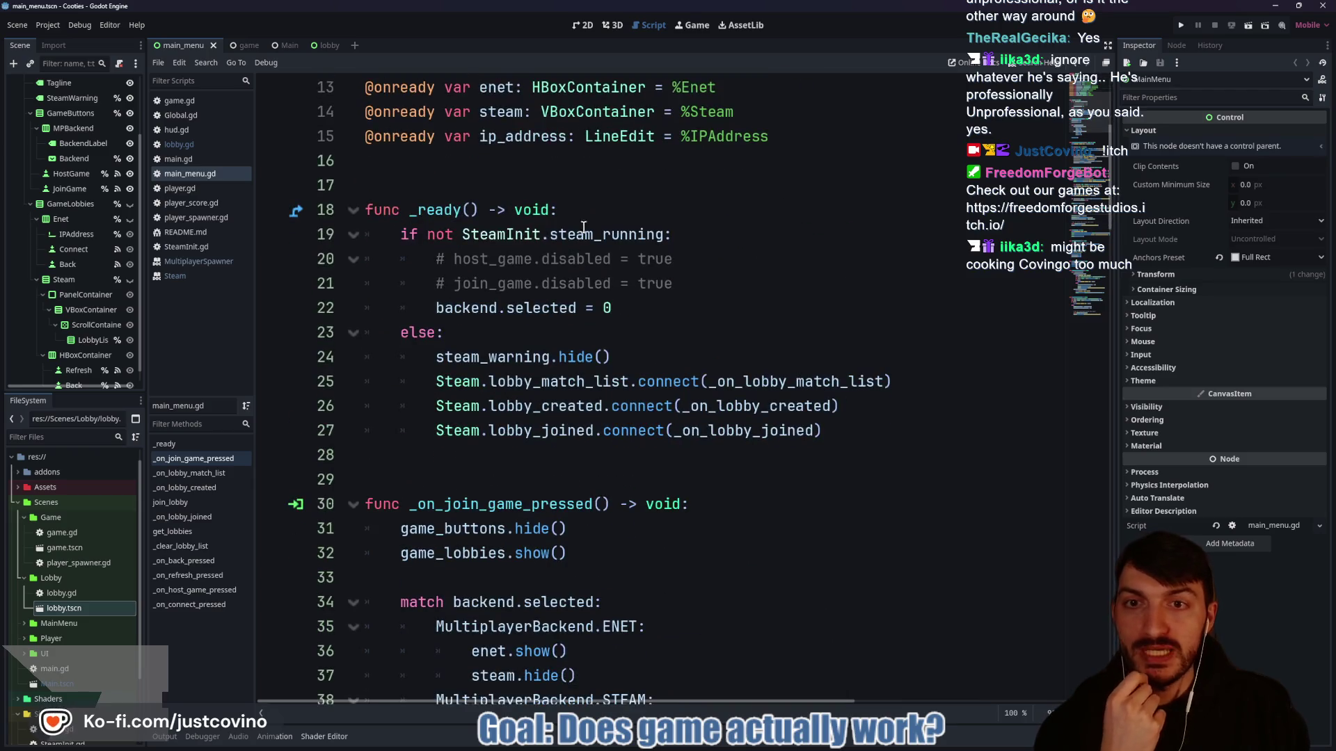
{"action": "scroll", "coordinate": [572, 204], "scroll_direction": "down", "scroll_amount": 2}
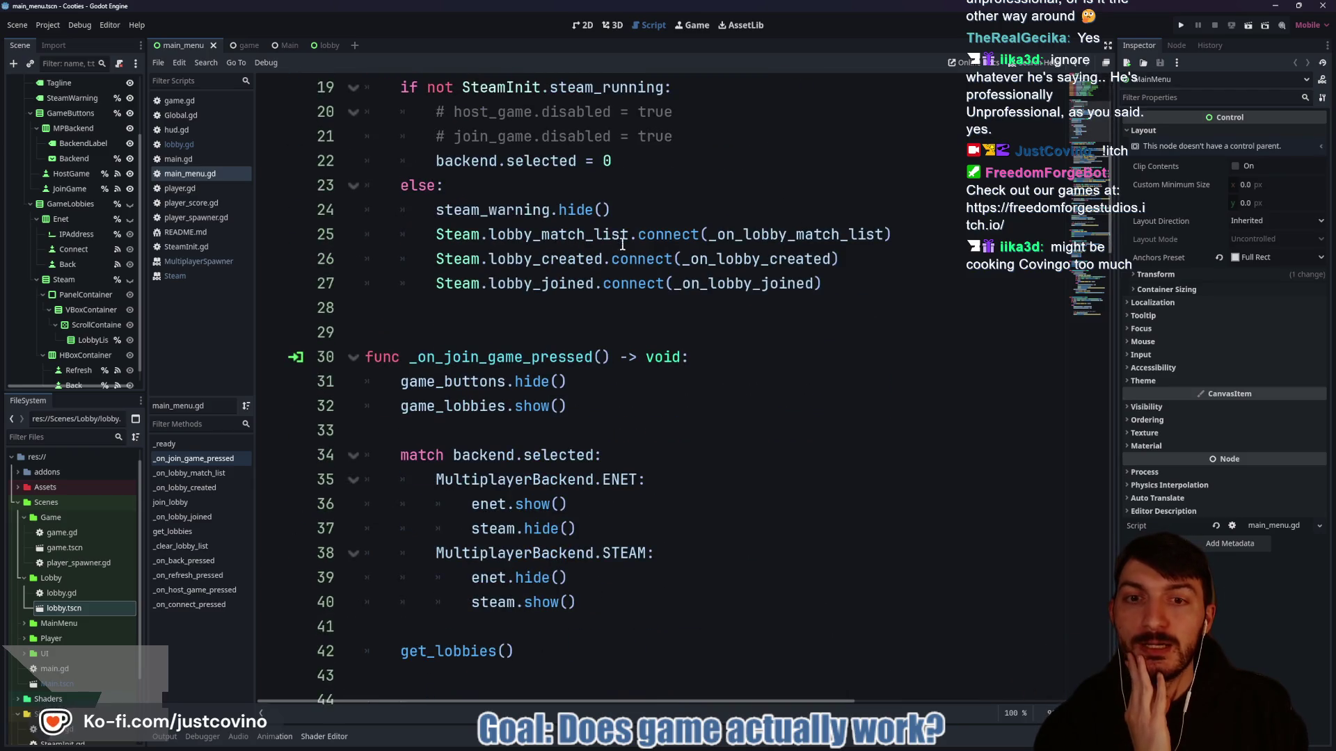
{"action": "scroll", "coordinate": [662, 305], "scroll_direction": "down", "scroll_amount": 3}
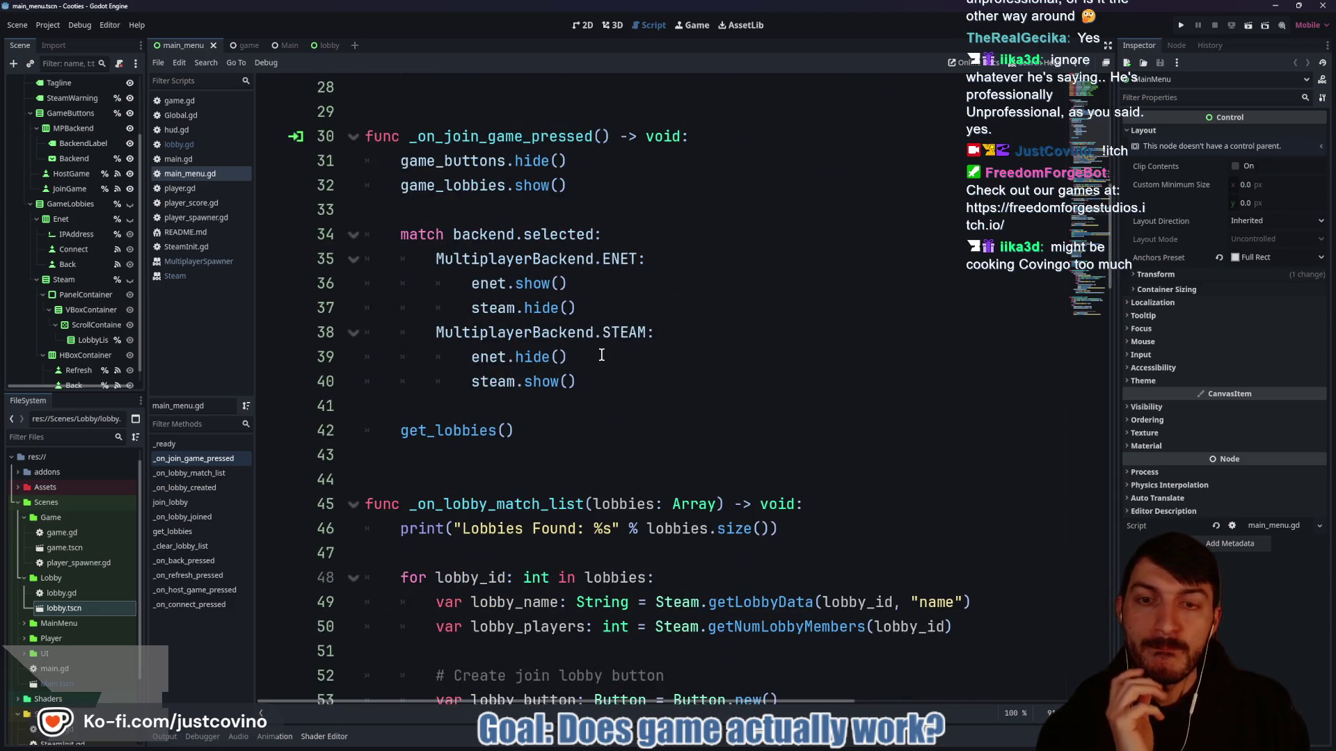
{"action": "scroll", "coordinate": [592, 342], "scroll_direction": "down", "scroll_amount": 2}
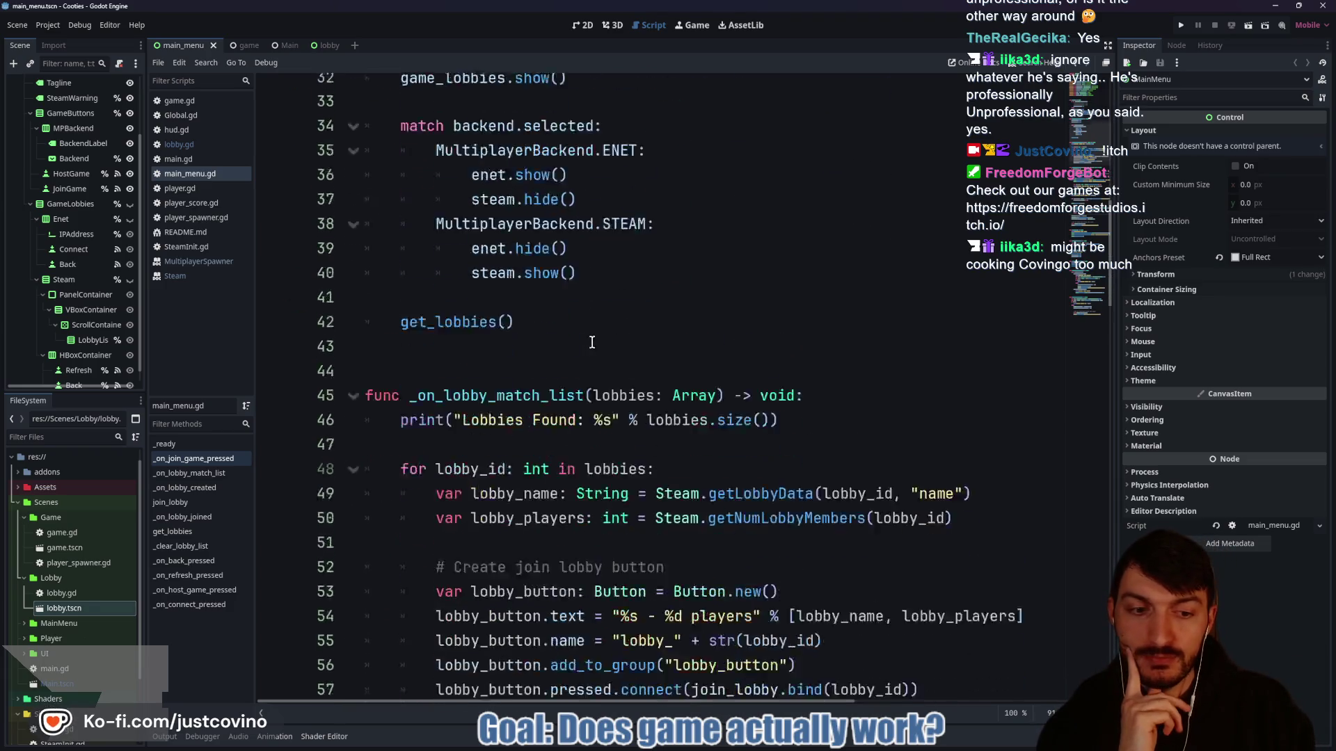
{"action": "scroll", "coordinate": [592, 342], "scroll_direction": "down", "scroll_amount": 3}
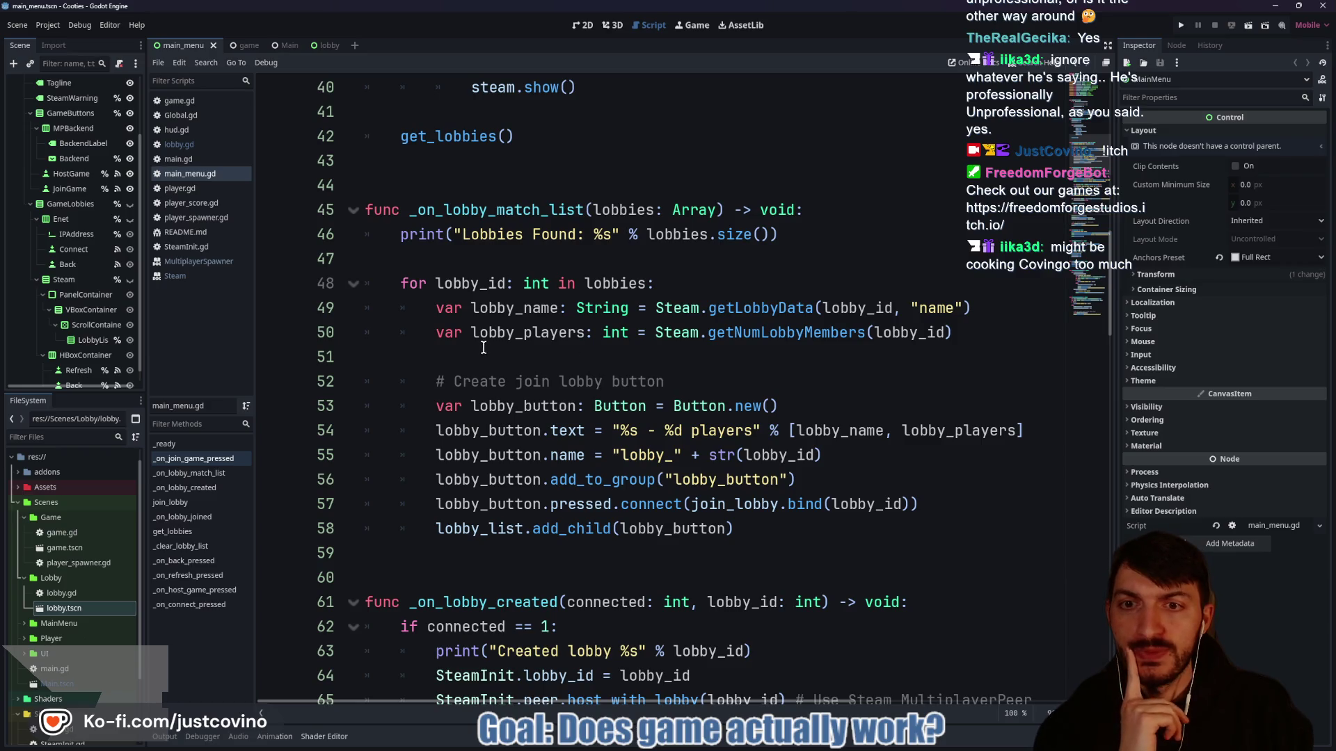
{"action": "scroll", "coordinate": [482, 345], "scroll_direction": "down", "scroll_amount": 2}
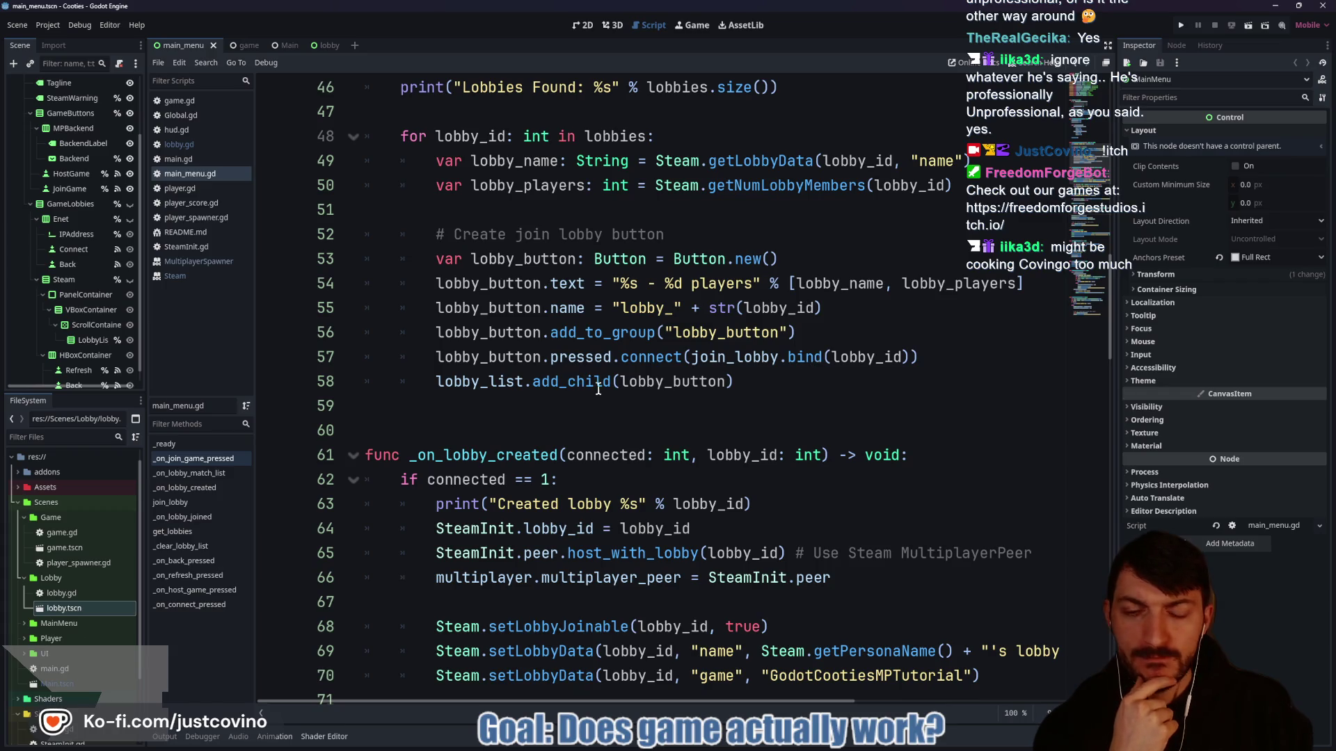
{"action": "scroll", "coordinate": [599, 389], "scroll_direction": "down", "scroll_amount": 4}
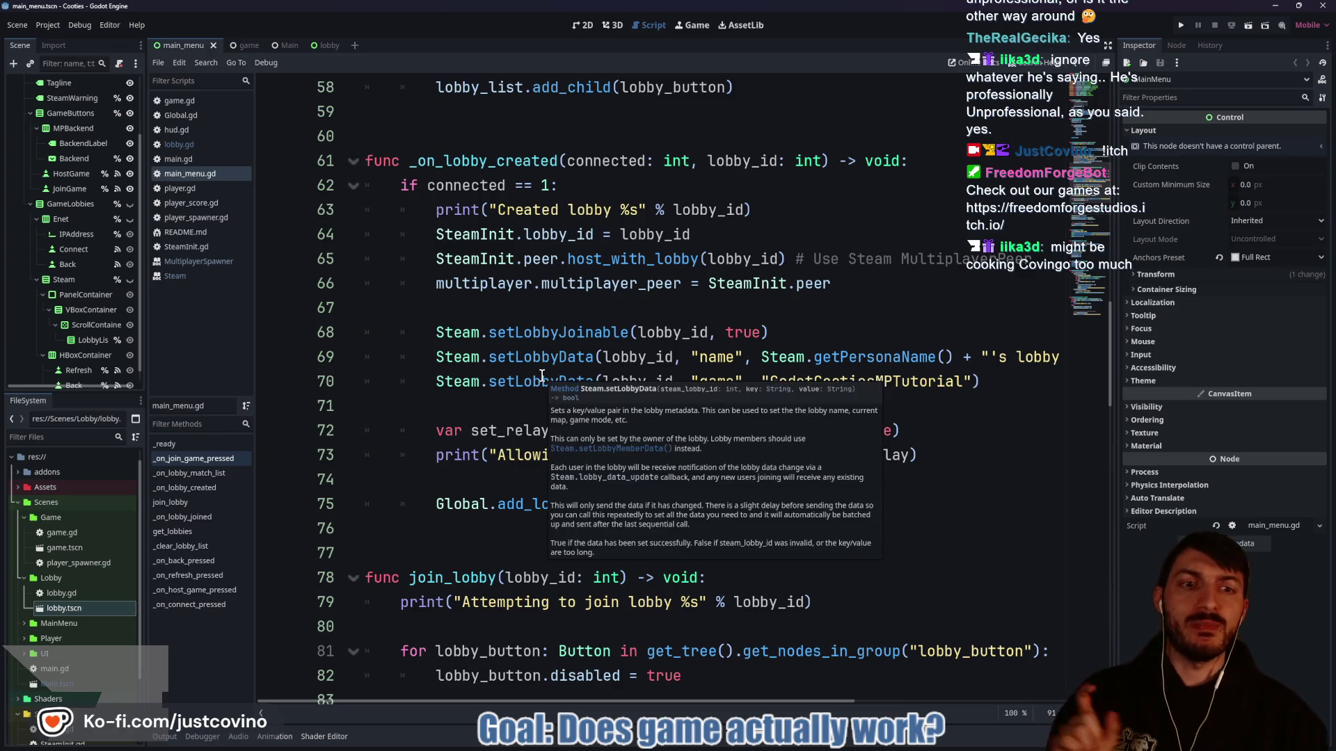
Select and copy Steam.getPersonaName() on line 69, then switch to the space_map window.
{"action": "double_click", "coordinate": [844, 358]}
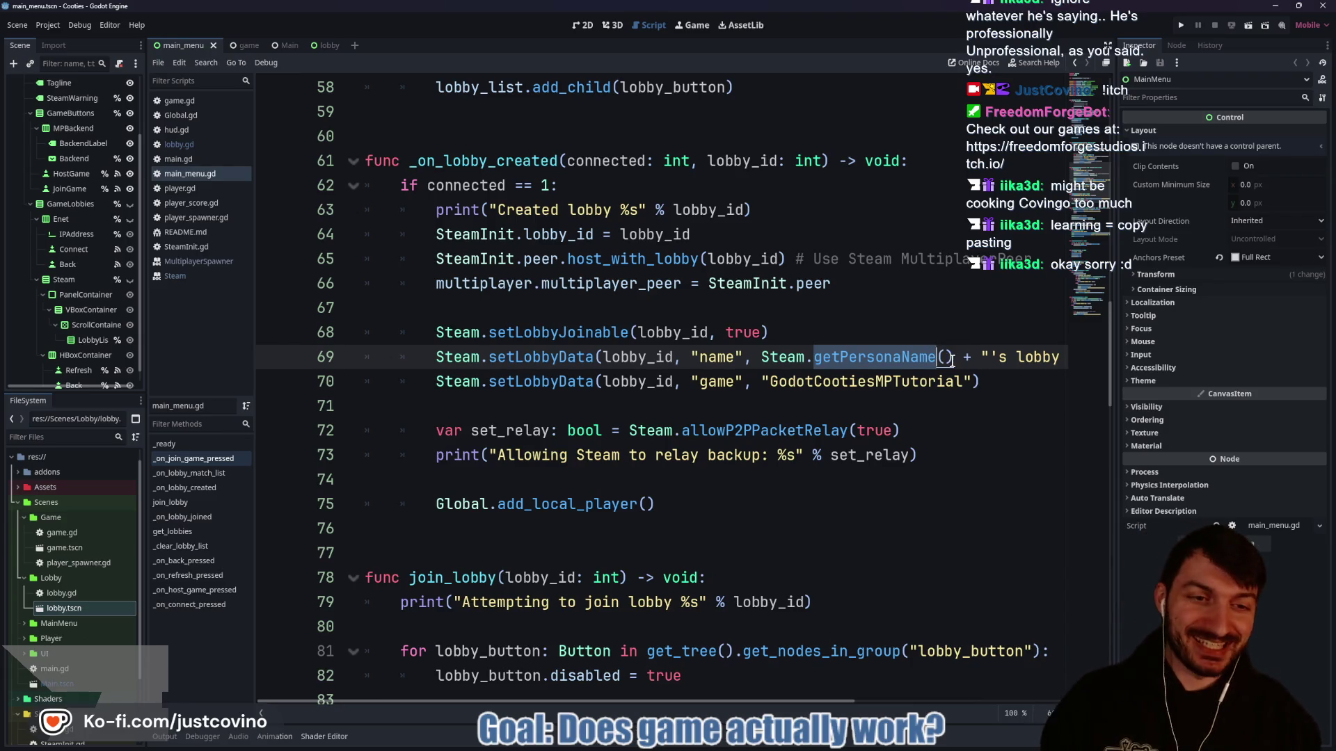
{"action": "left_click_drag", "start_coordinate": [953, 358], "coordinate": [761, 358]}
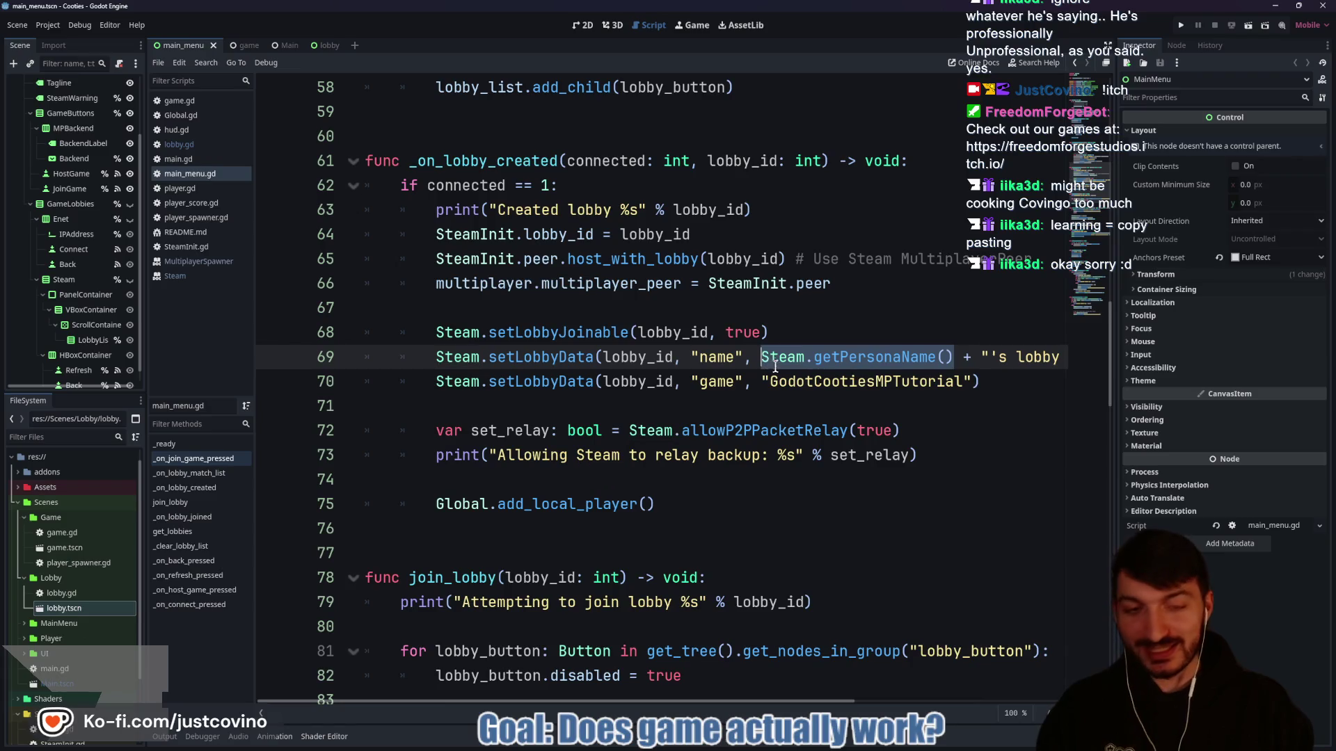
{"action": "mouse_move", "coordinate": [727, 741]}
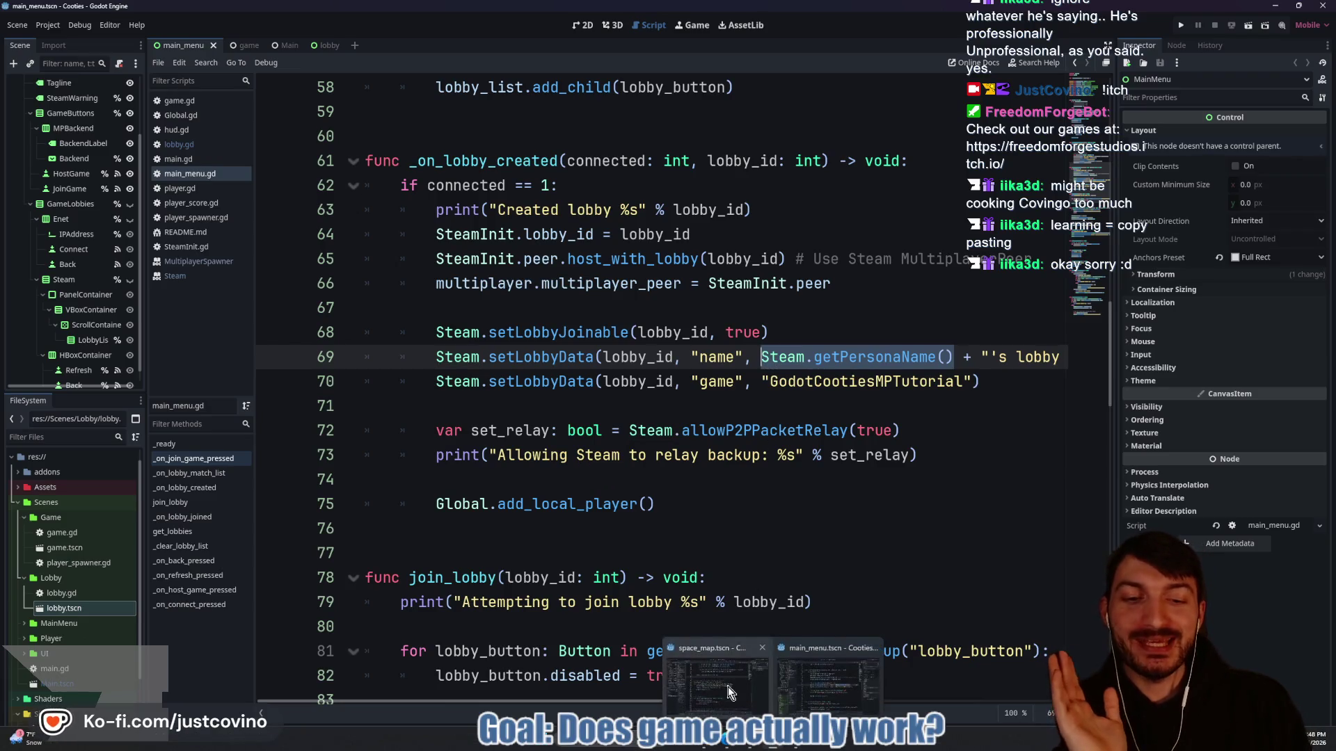
{"action": "left_click", "coordinate": [727, 690]}
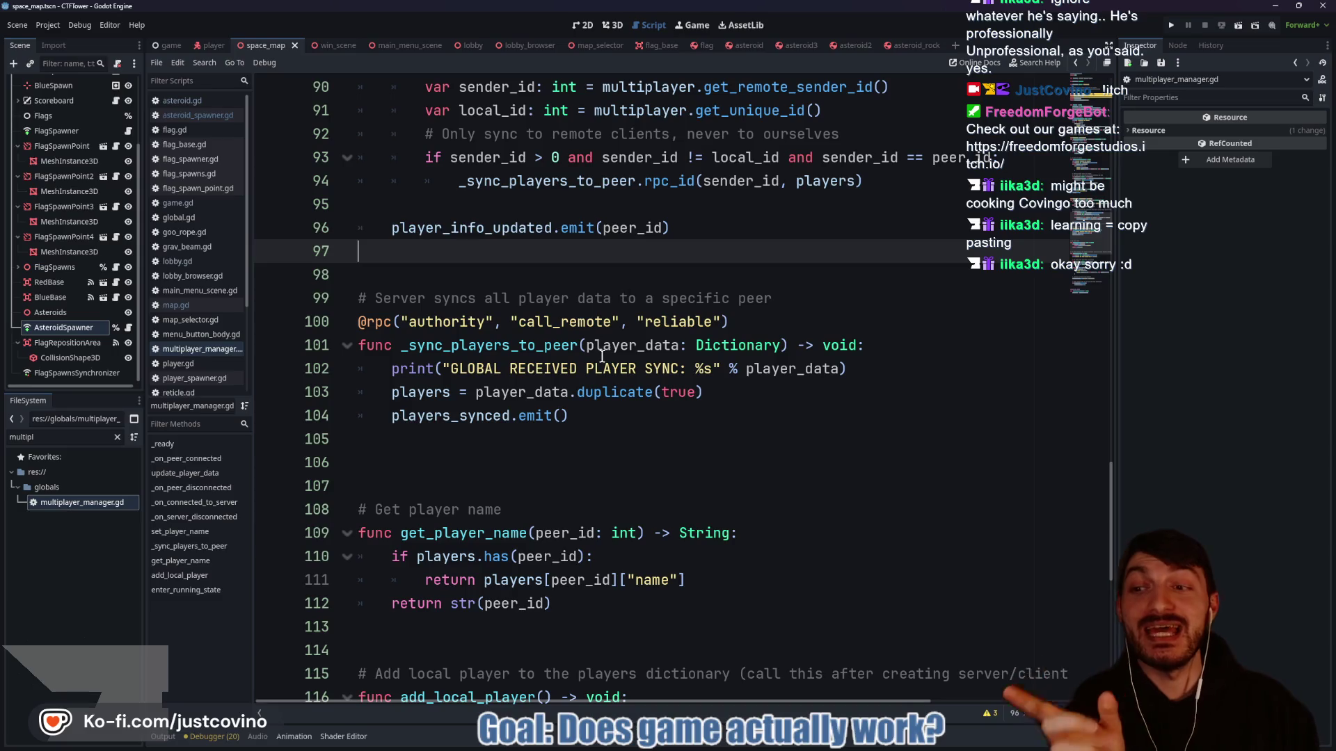
Highlight the name key, player_name, getPersonaName and add_local_player uses in multiplayer_manager.gd.
{"action": "scroll", "coordinate": [512, 313], "scroll_direction": "down", "scroll_amount": 3}
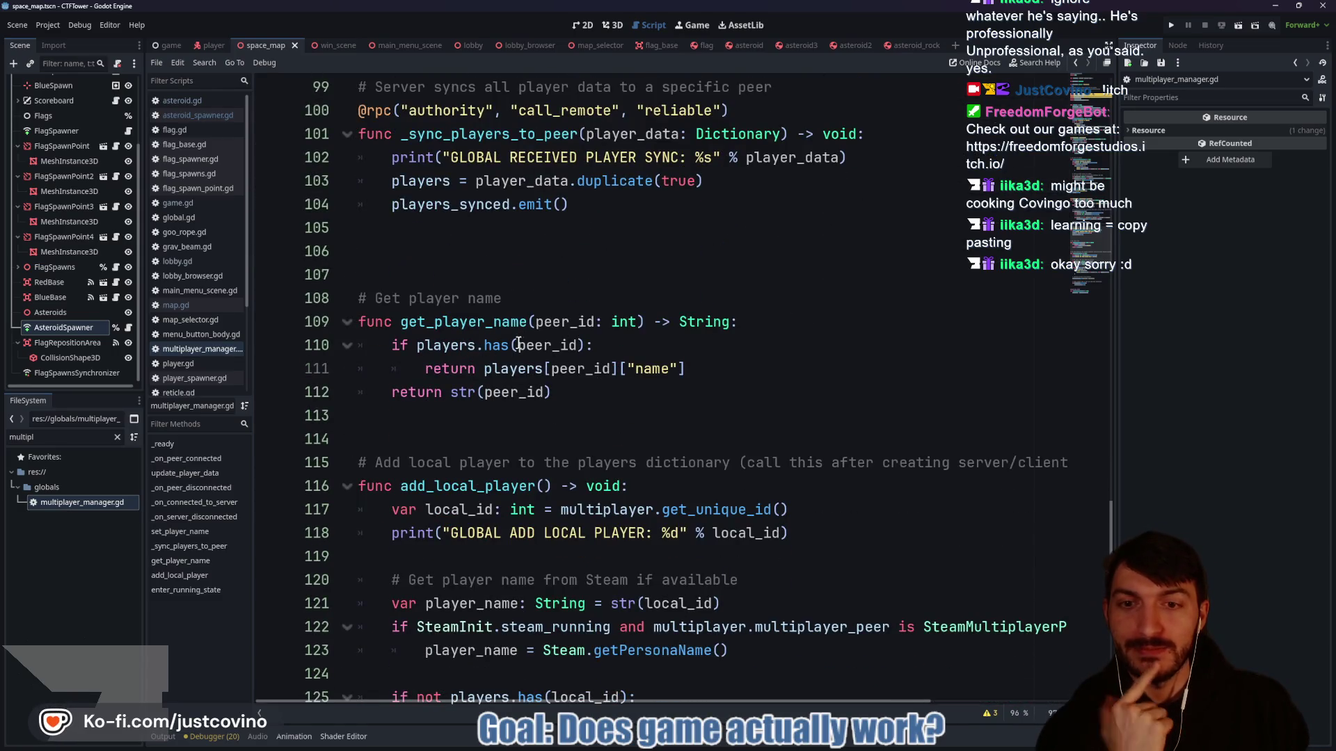
{"action": "double_click", "coordinate": [661, 368]}
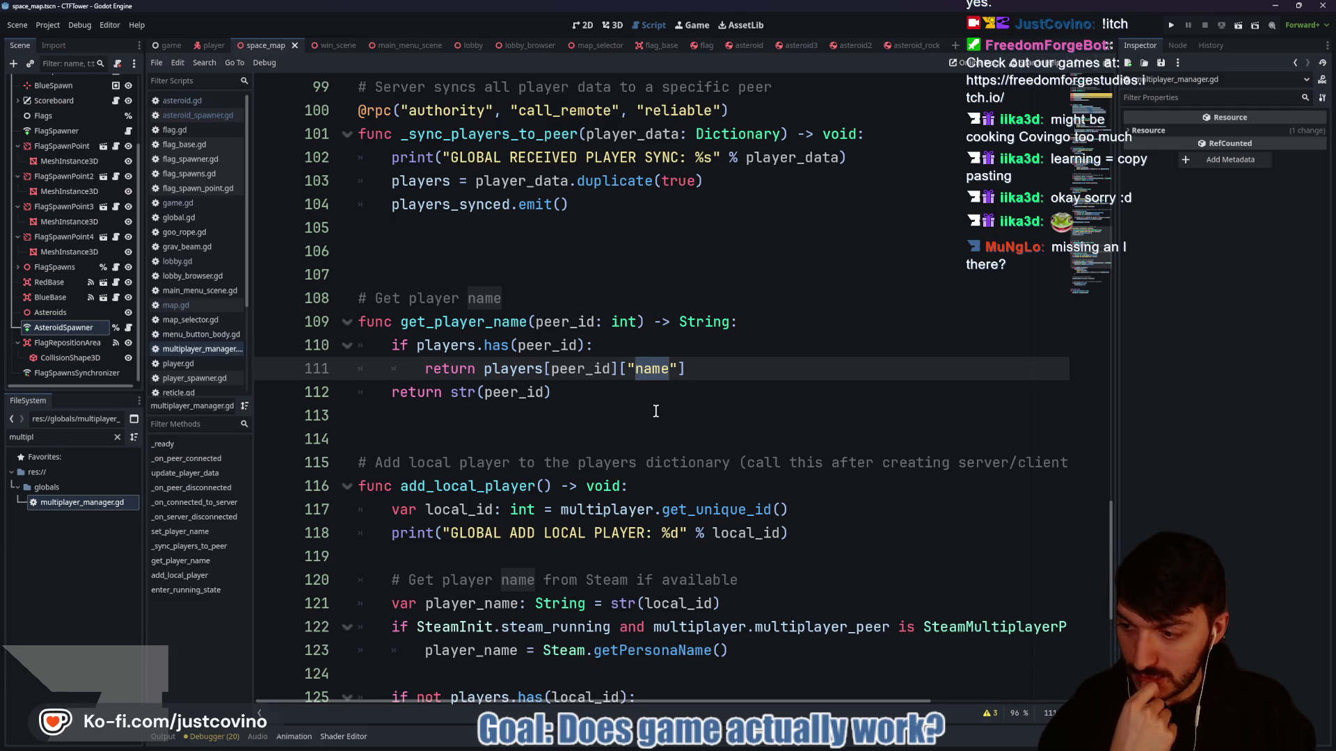
{"action": "scroll", "coordinate": [653, 407], "scroll_direction": "down", "scroll_amount": 1}
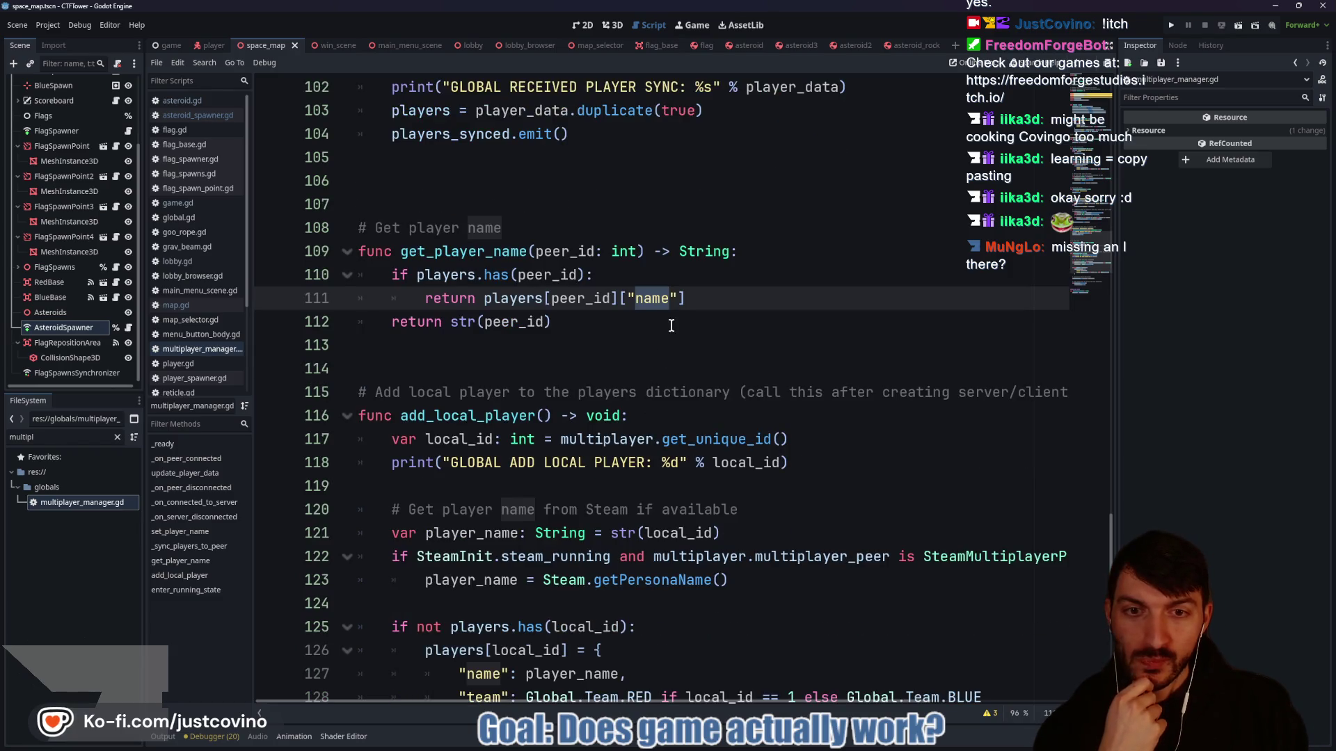
{"action": "scroll", "coordinate": [671, 326], "scroll_direction": "down", "scroll_amount": 4}
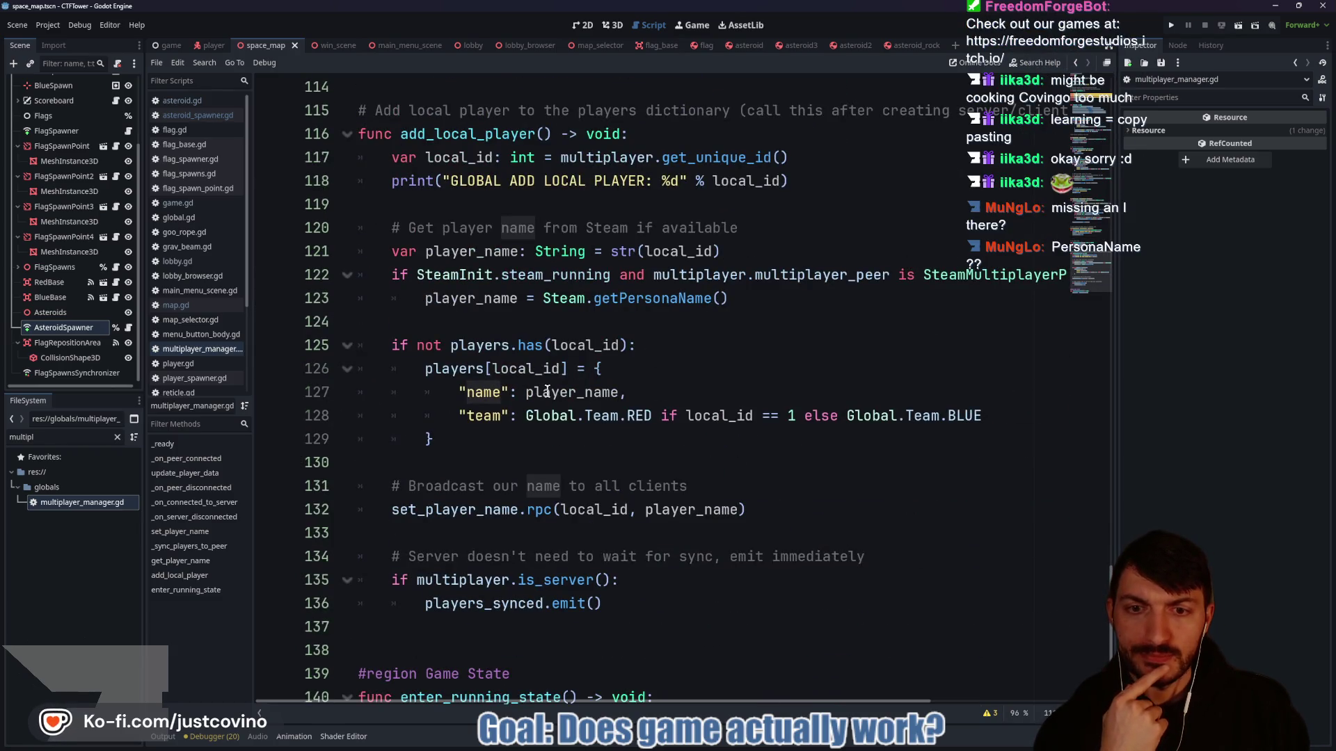
{"action": "double_click", "coordinate": [569, 394]}
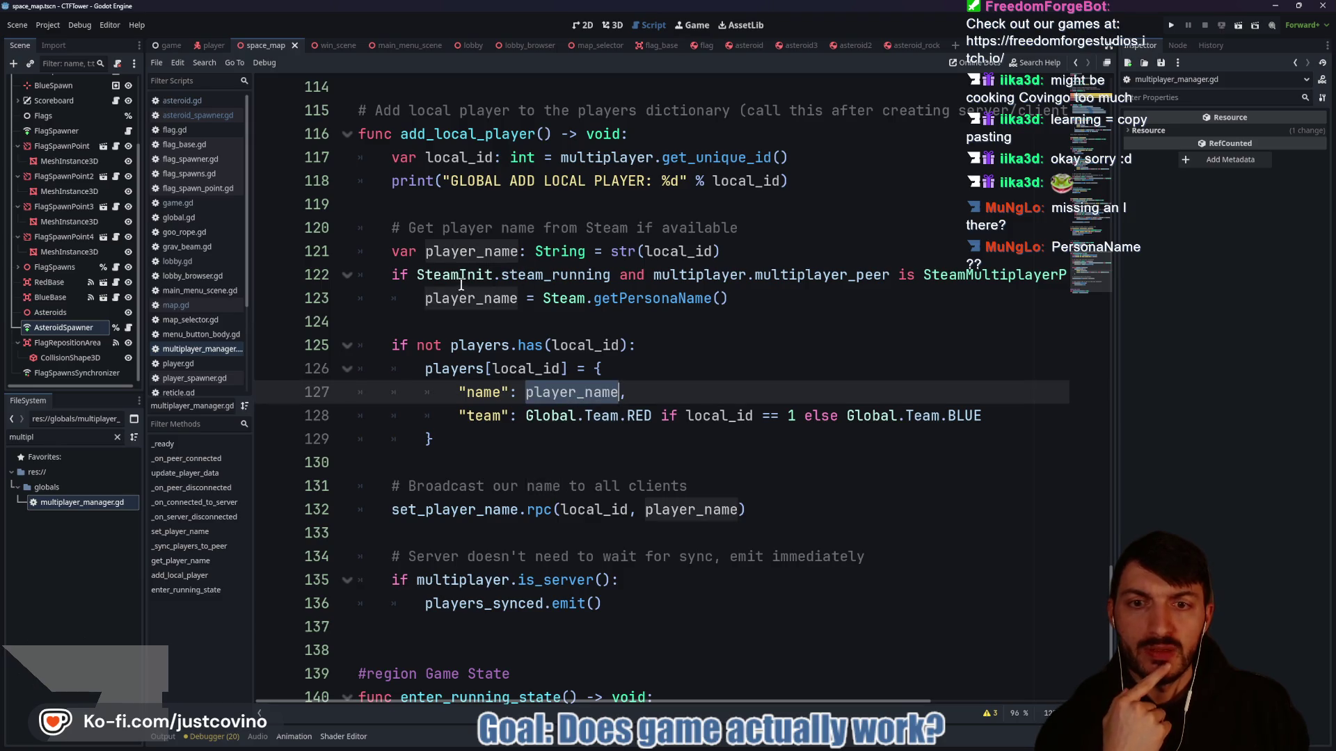
{"action": "double_click", "coordinate": [645, 299]}
{"action": "scroll", "coordinate": [574, 369], "scroll_direction": "up", "scroll_amount": 1}
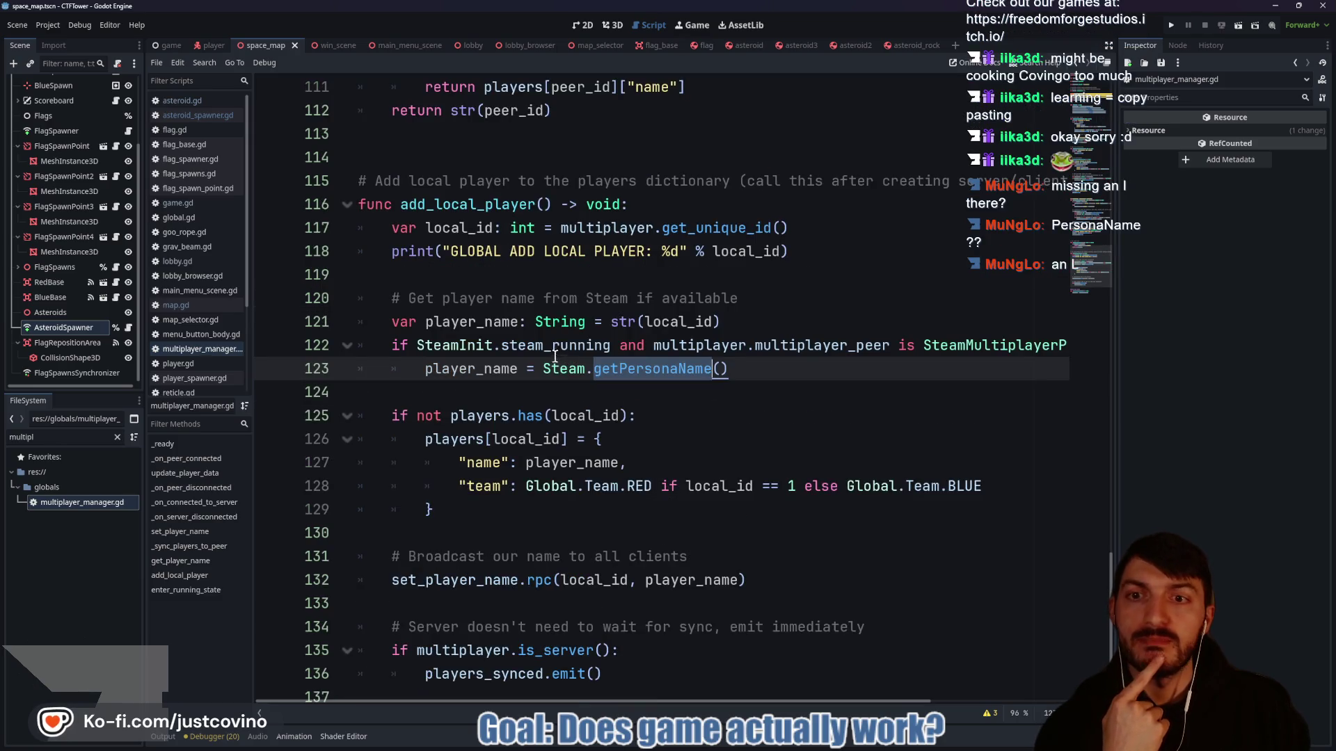
{"action": "double_click", "coordinate": [468, 205]}
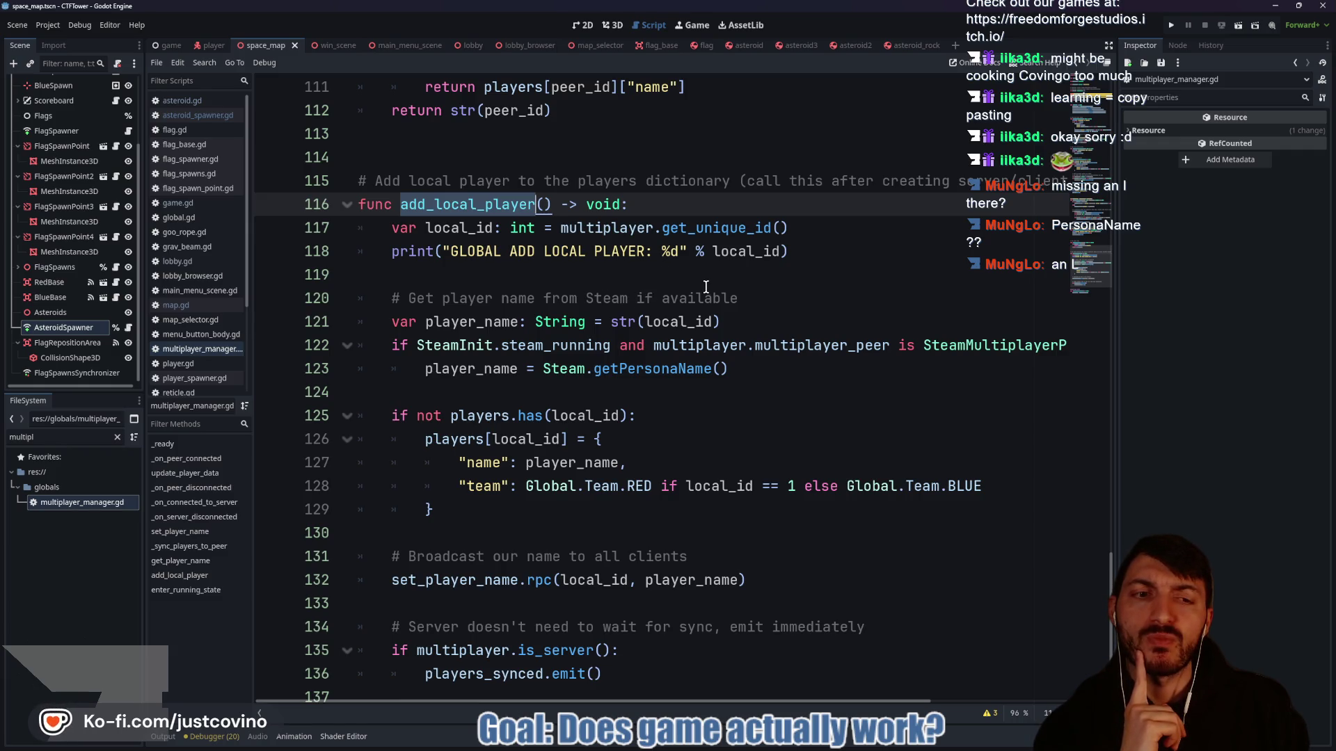
{"action": "scroll", "coordinate": [697, 284], "scroll_direction": "up", "scroll_amount": 4}
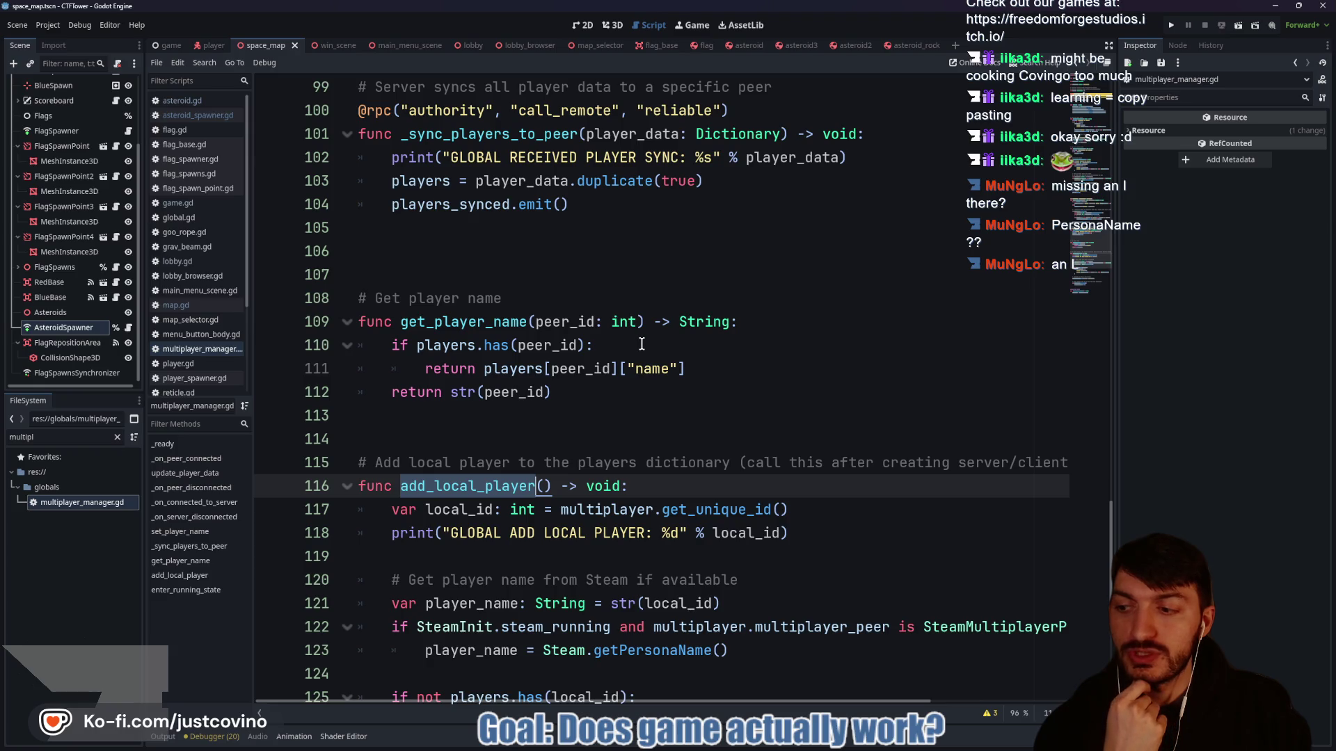
{"action": "scroll", "coordinate": [668, 415], "scroll_direction": "down", "scroll_amount": 5}
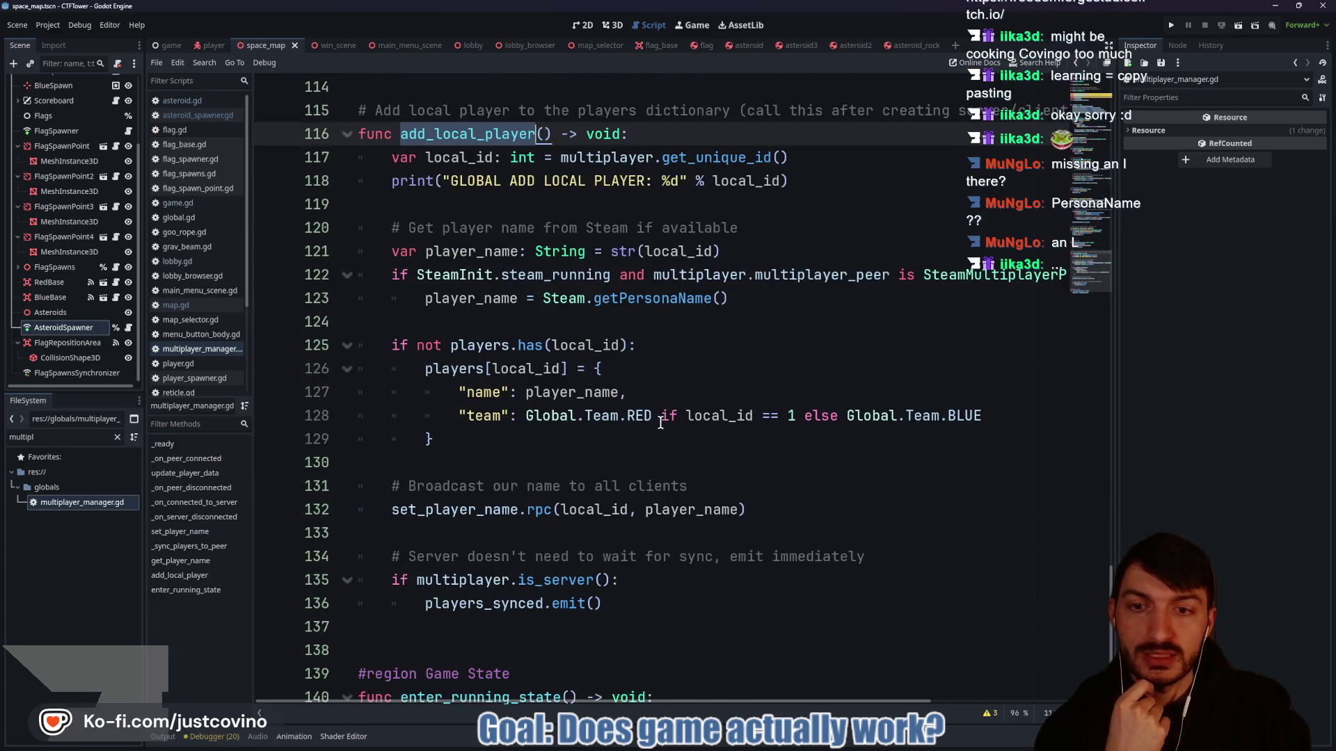
{"action": "scroll", "coordinate": [658, 422], "scroll_direction": "up", "scroll_amount": 3}
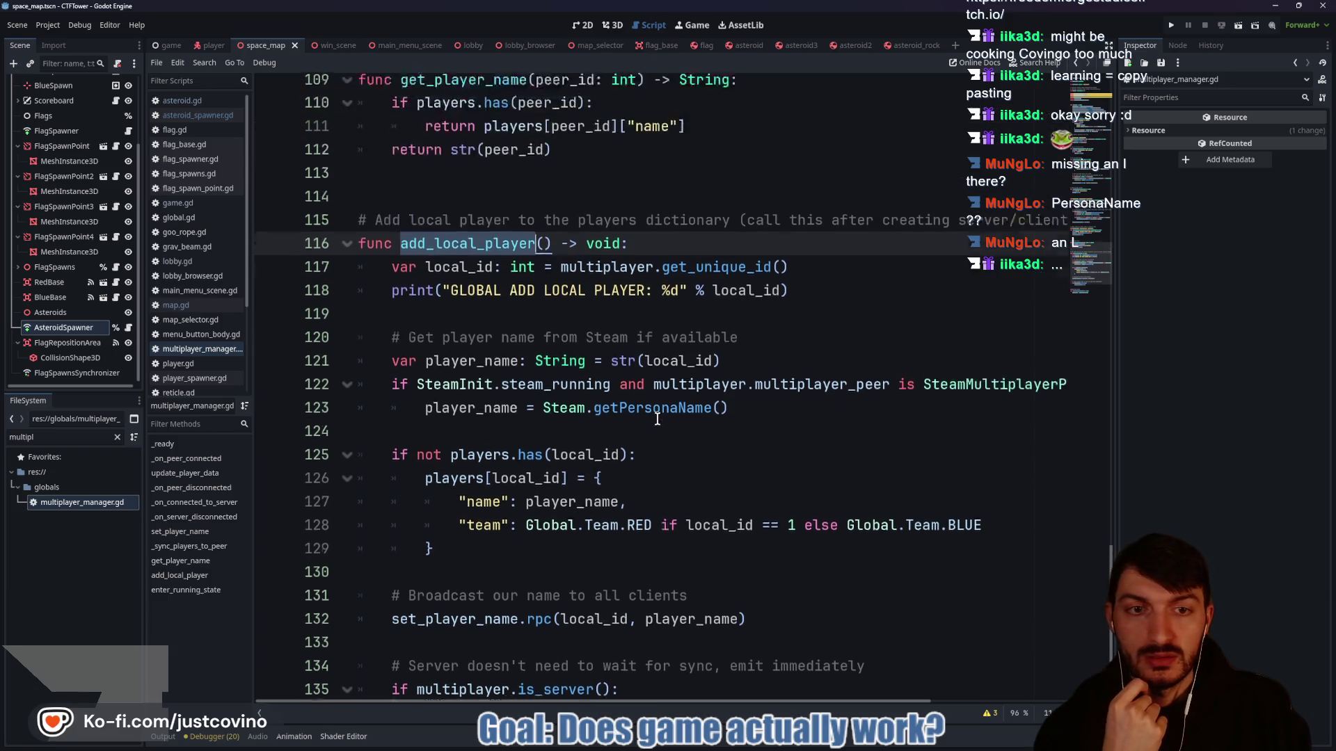
Paste the getPersonaName call on line 114, delete it again, and select add_local_player.
{"action": "left_click", "coordinate": [483, 298]}
{"action": "type", "text": "Steam.getPersonaName()"}
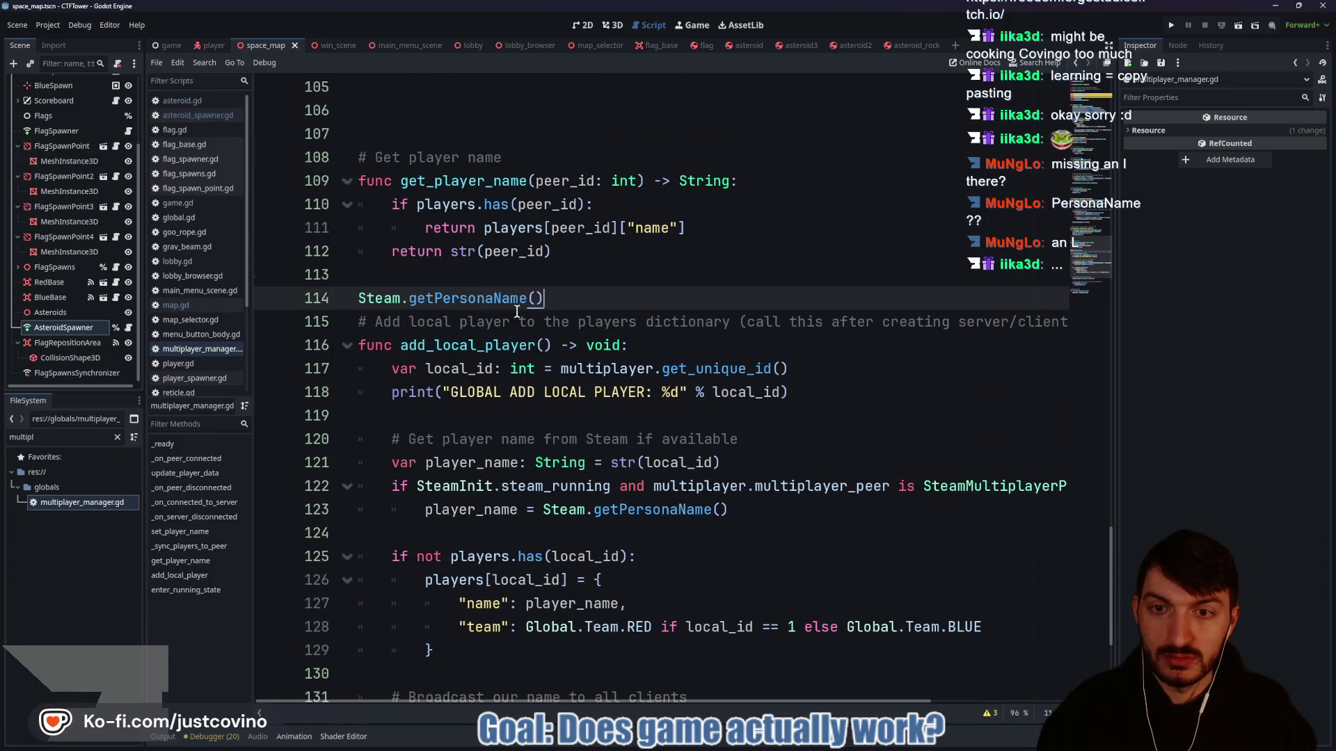
{"action": "left_click_drag", "start_coordinate": [544, 298], "coordinate": [347, 298]}
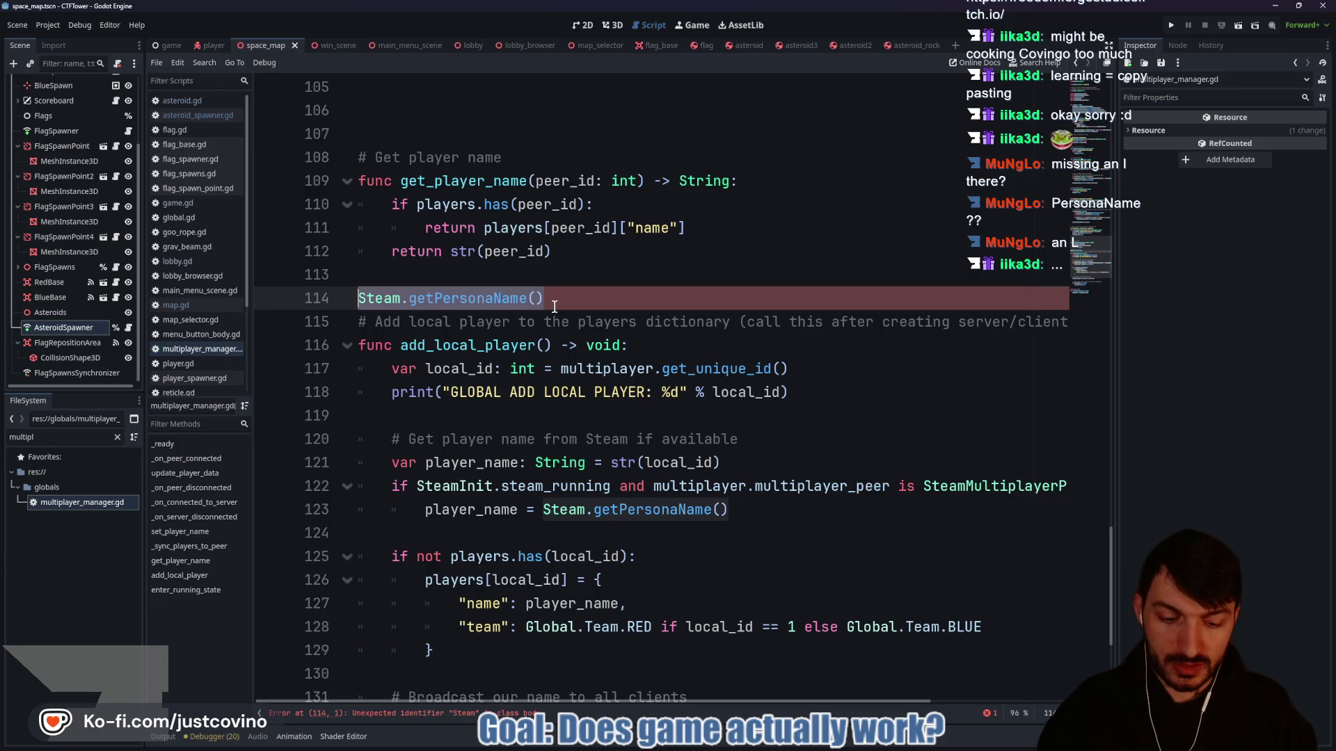
{"action": "key", "text": "BackSpace"}
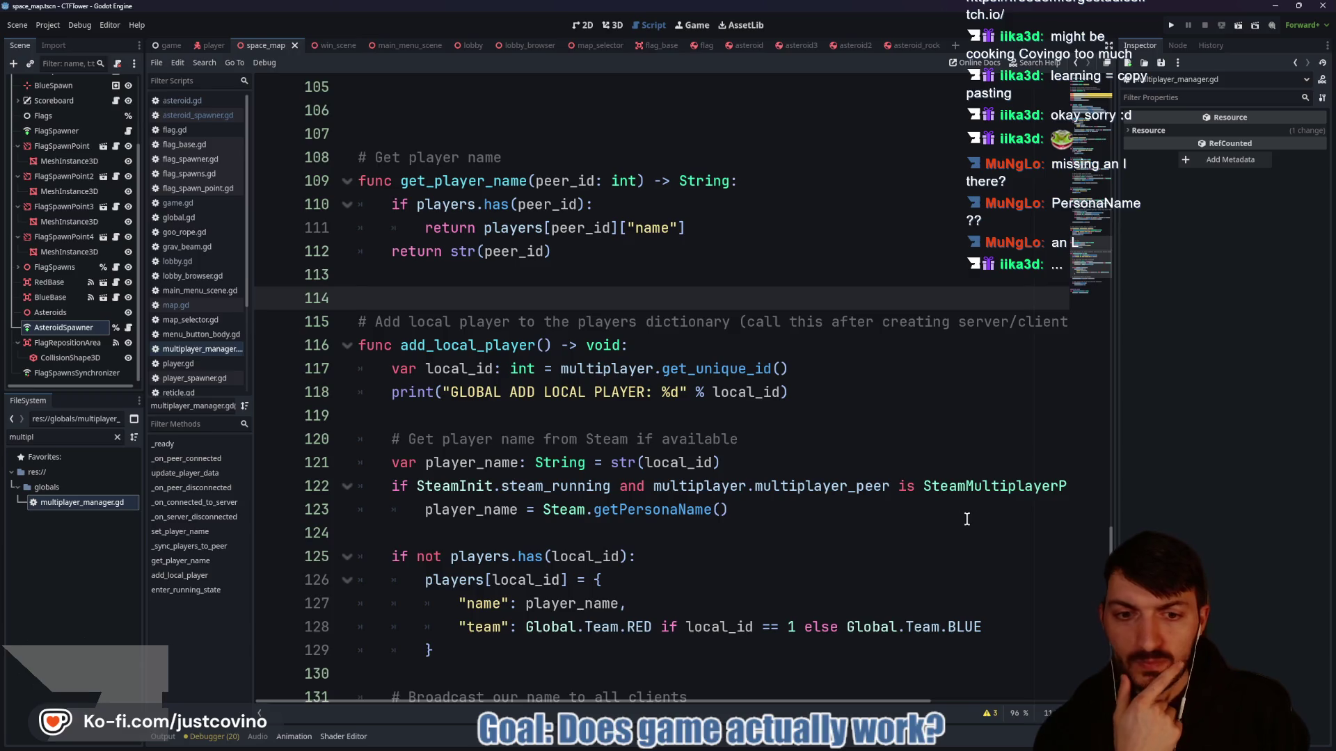
{"action": "double_click", "coordinate": [452, 352]}
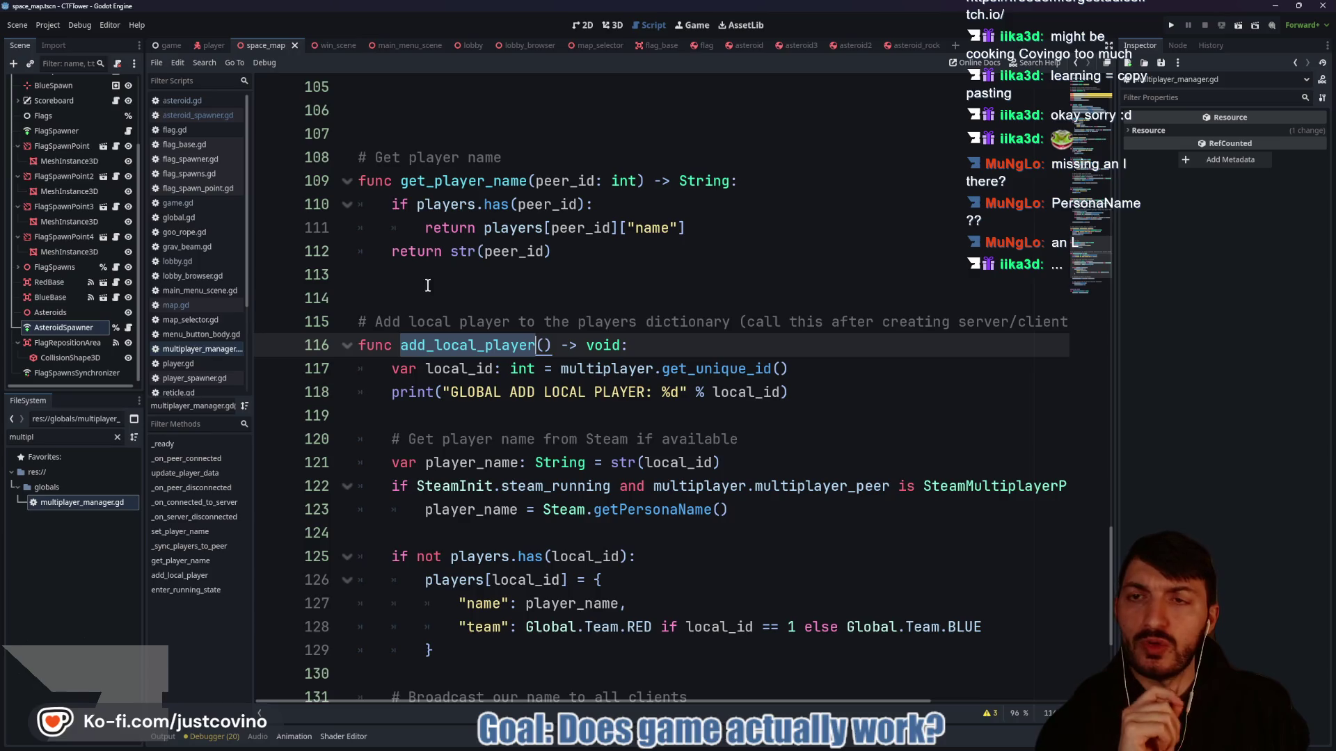
In main_menu_scene.gd, highlight the create_host call in the host rock handler.
{"action": "left_click", "coordinate": [384, 47]}
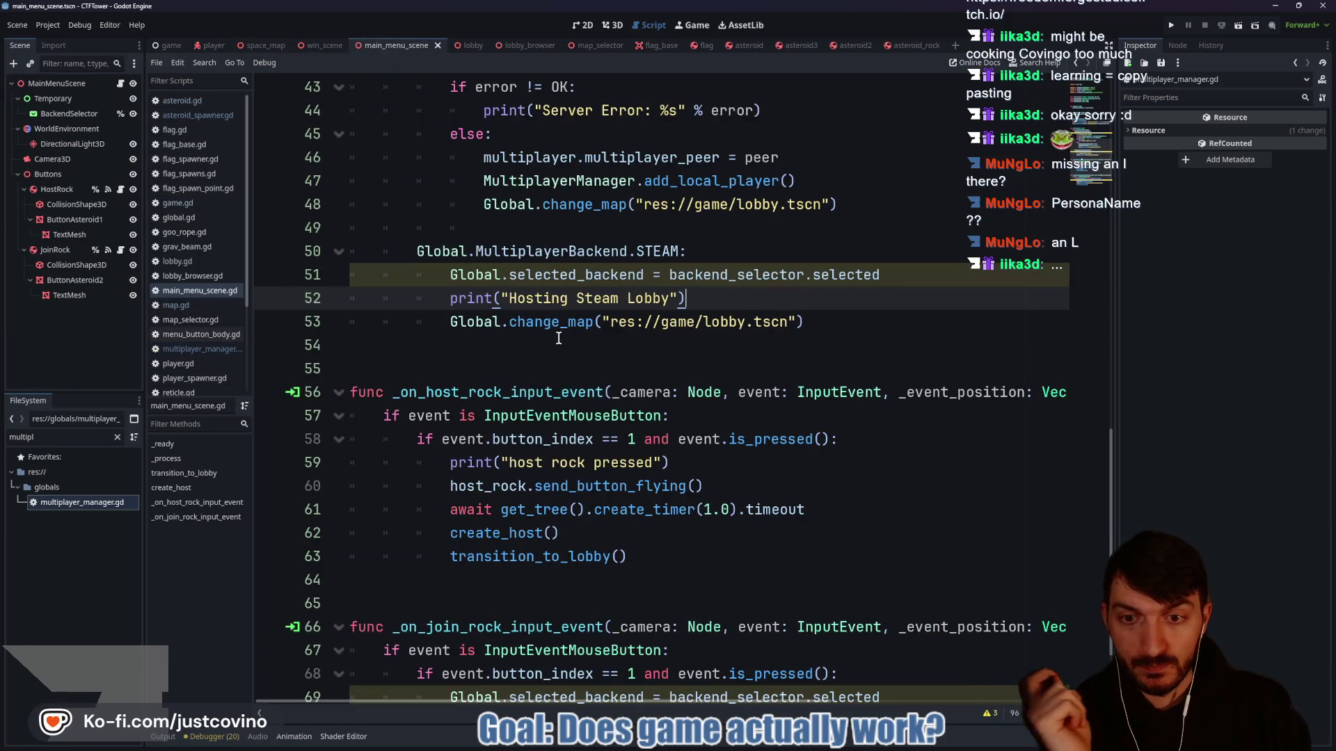
{"action": "scroll", "coordinate": [542, 348], "scroll_direction": "down", "scroll_amount": 1}
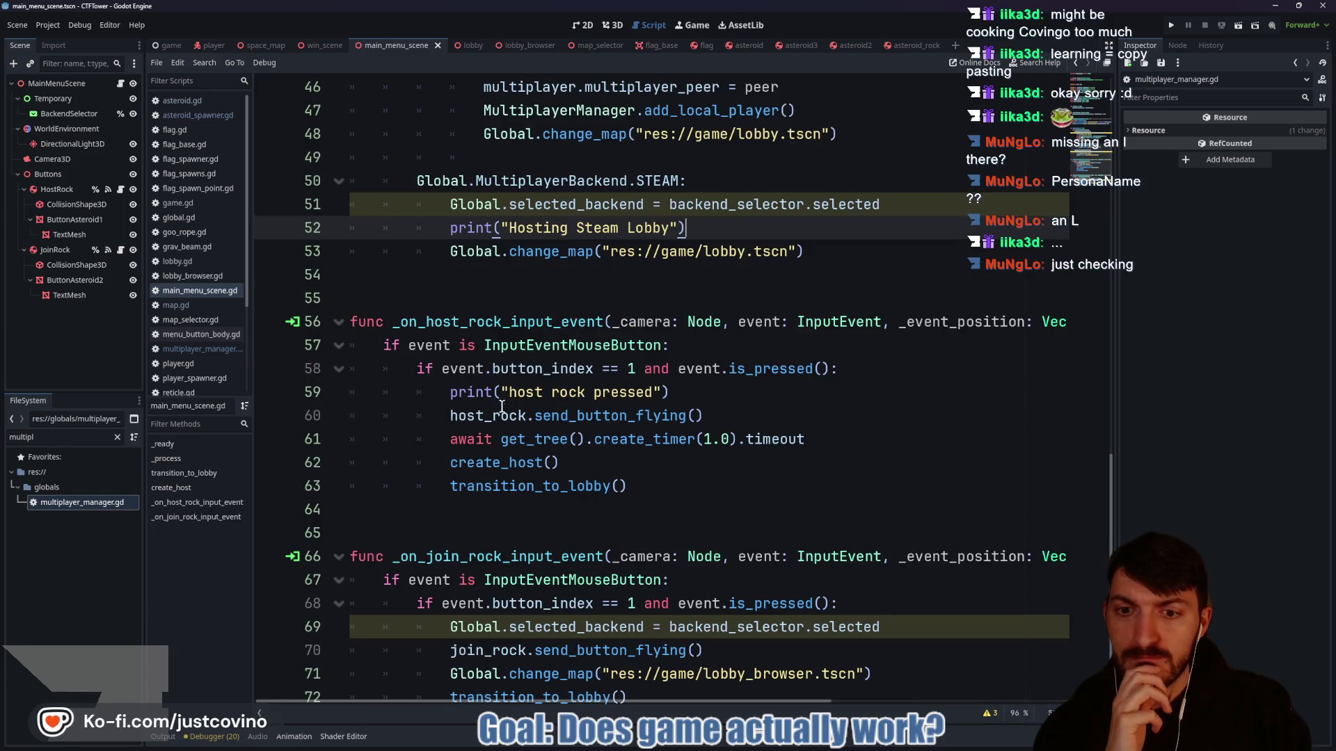
{"action": "double_click", "coordinate": [497, 463]}
{"action": "scroll", "coordinate": [648, 437], "scroll_direction": "down", "scroll_amount": 1}
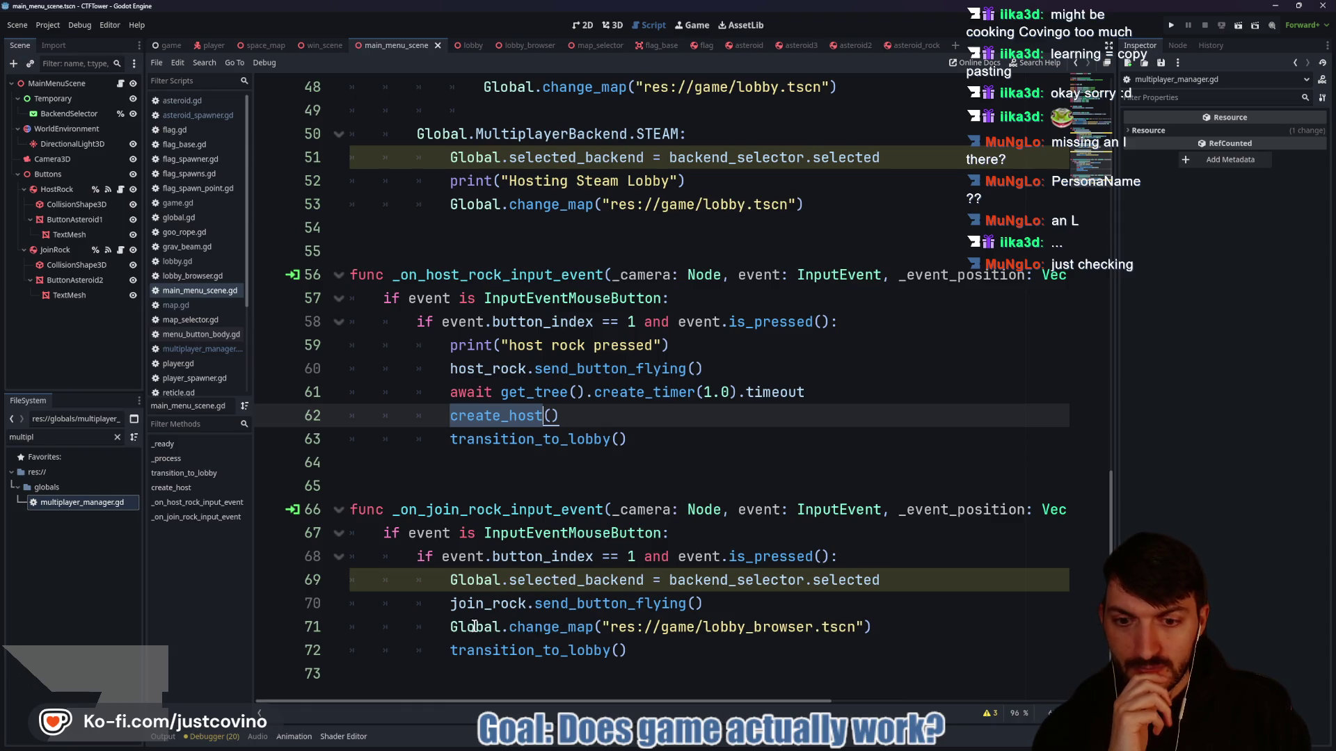
Highlight the change_map uses in create_host, then switch to lobby.gd's start_game function.
{"action": "scroll", "coordinate": [508, 487], "scroll_direction": "up", "scroll_amount": 6}
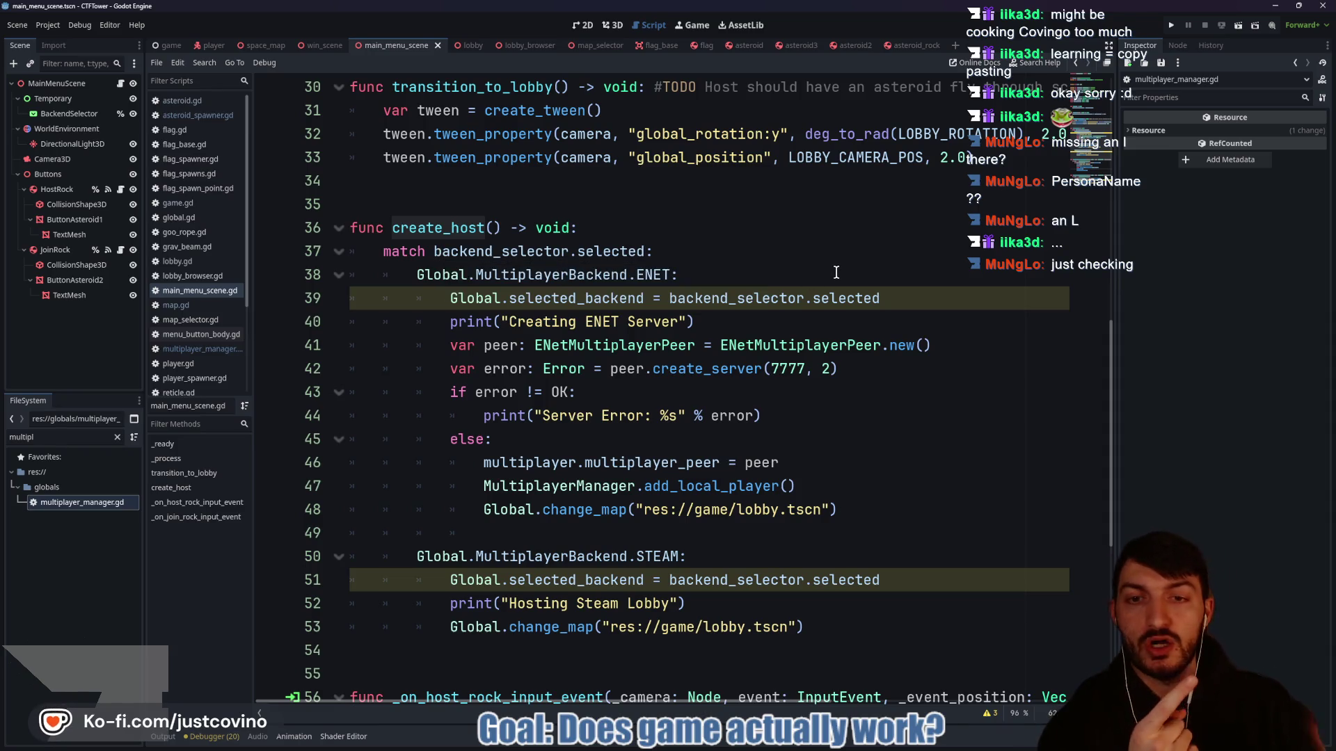
{"action": "scroll", "coordinate": [714, 388], "scroll_direction": "down", "scroll_amount": 2}
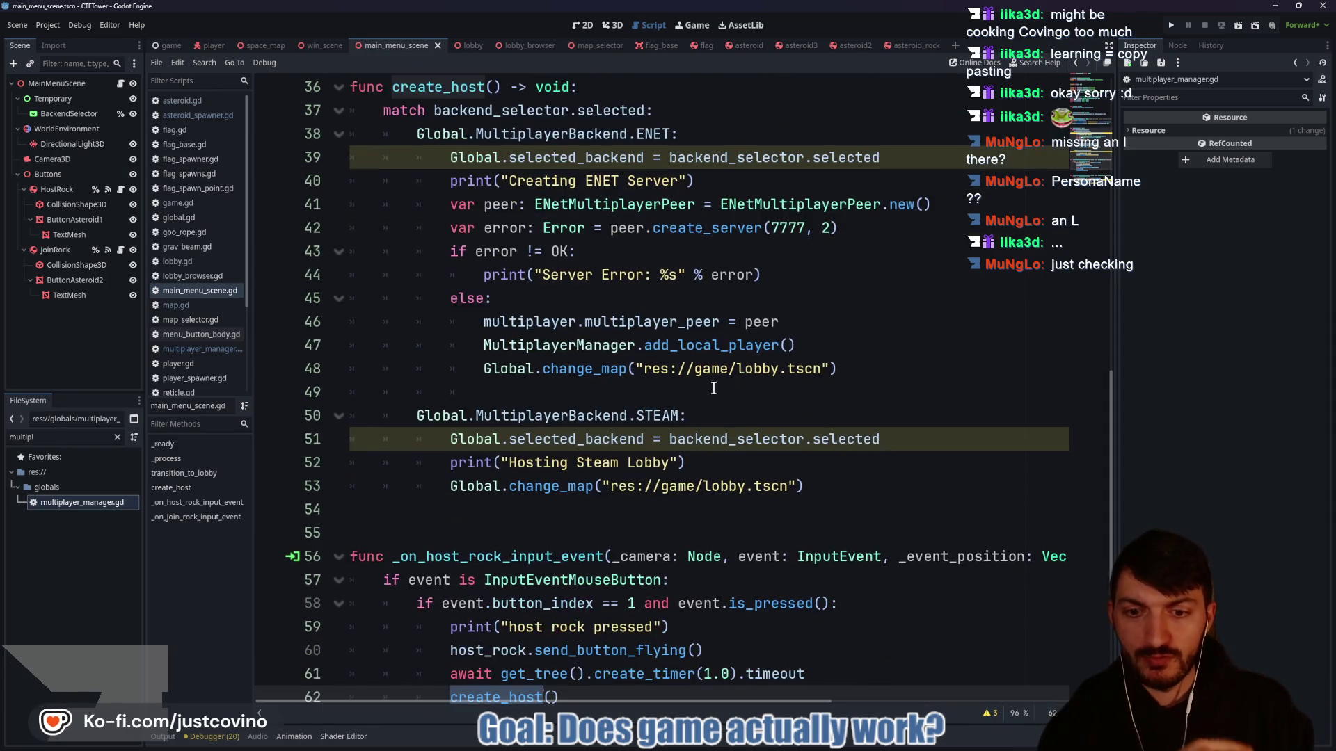
{"action": "double_click", "coordinate": [567, 485]}
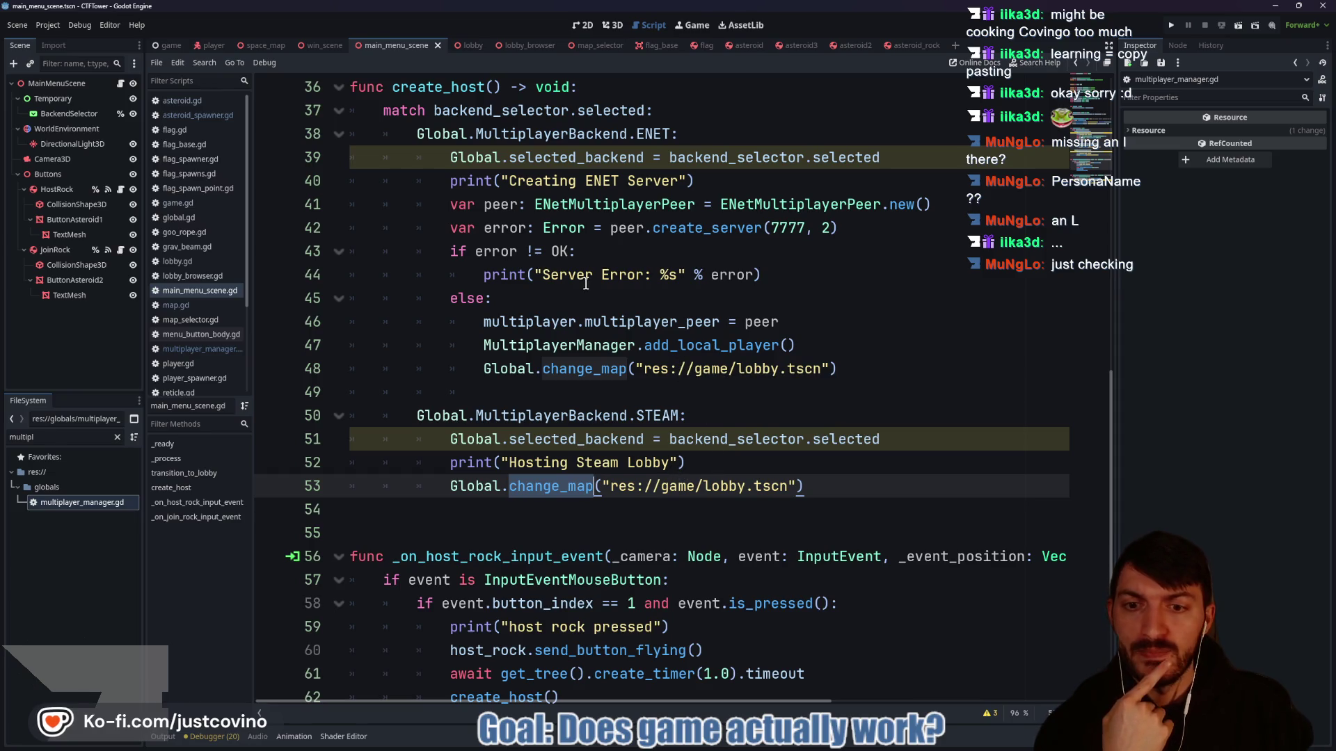
{"action": "left_click", "coordinate": [471, 45]}
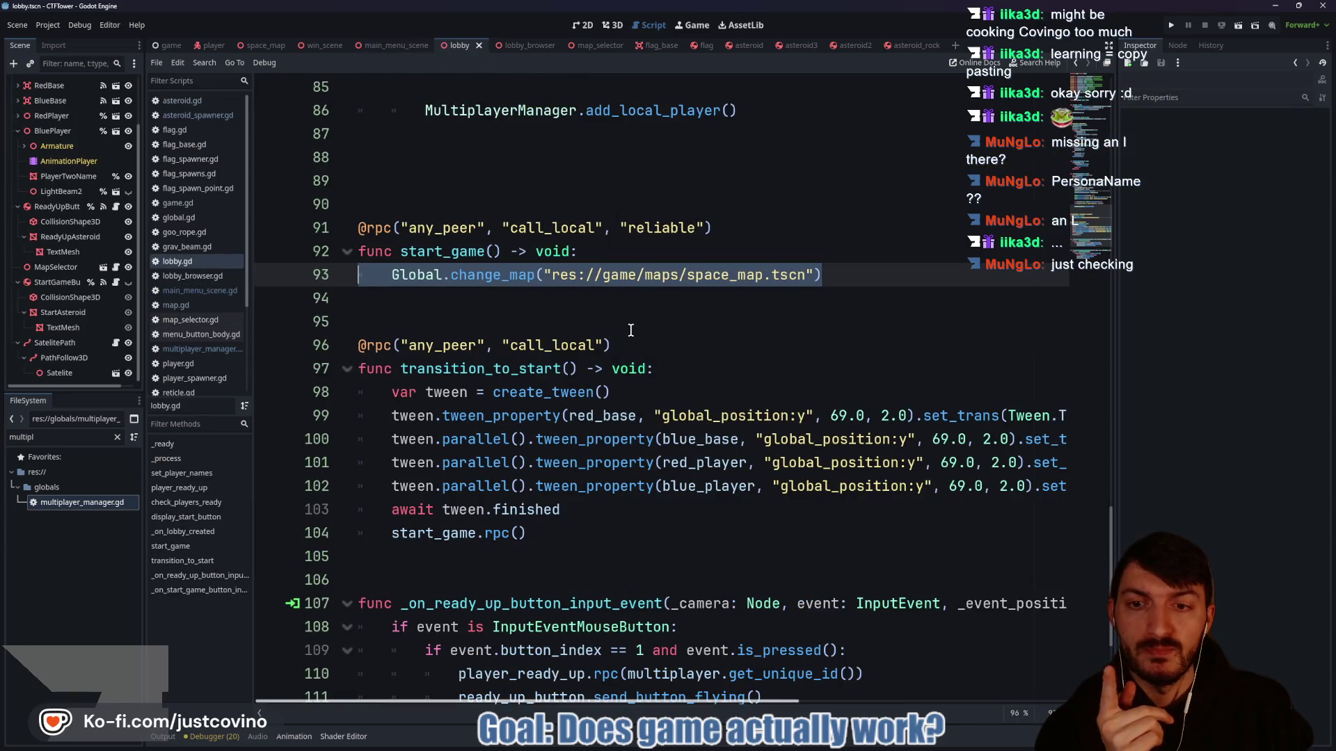
{"action": "scroll", "coordinate": [631, 330], "scroll_direction": "up", "scroll_amount": 9}
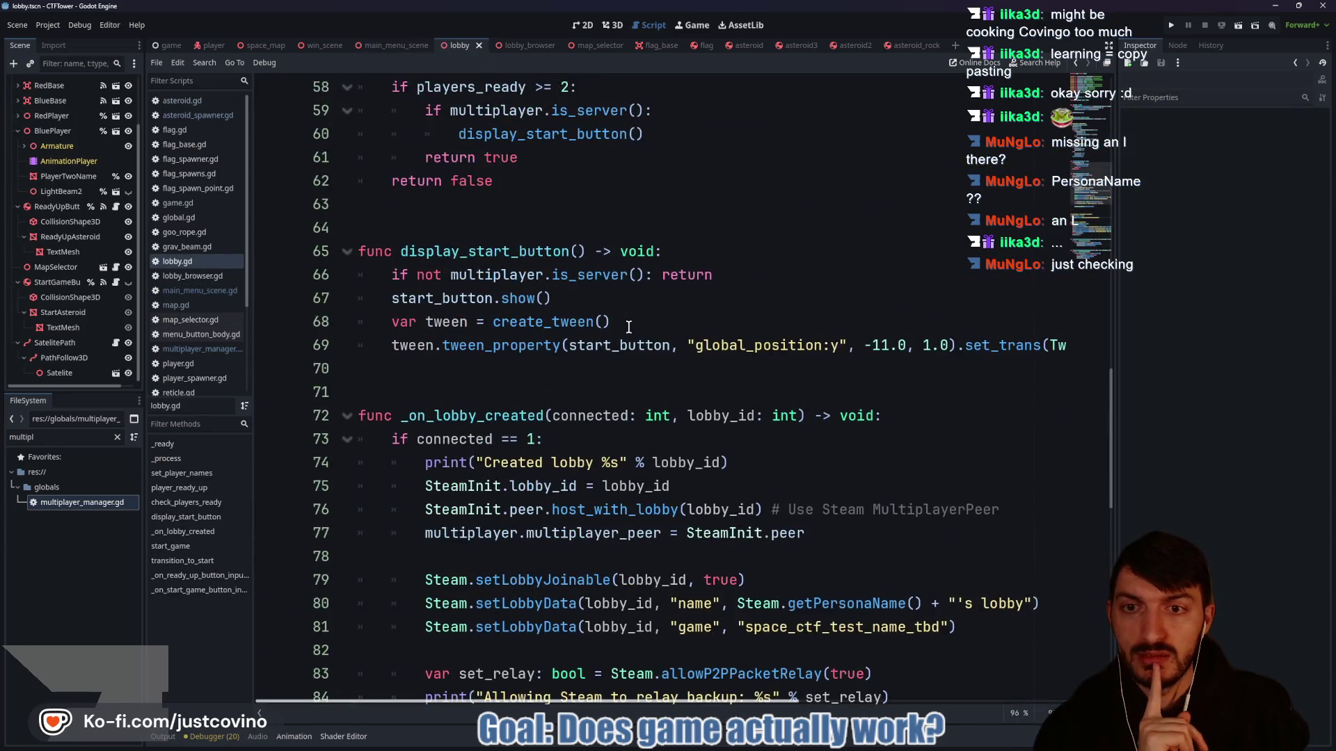
{"action": "scroll", "coordinate": [630, 328], "scroll_direction": "up", "scroll_amount": 4}
{"action": "scroll", "coordinate": [623, 369], "scroll_direction": "down", "scroll_amount": 1}
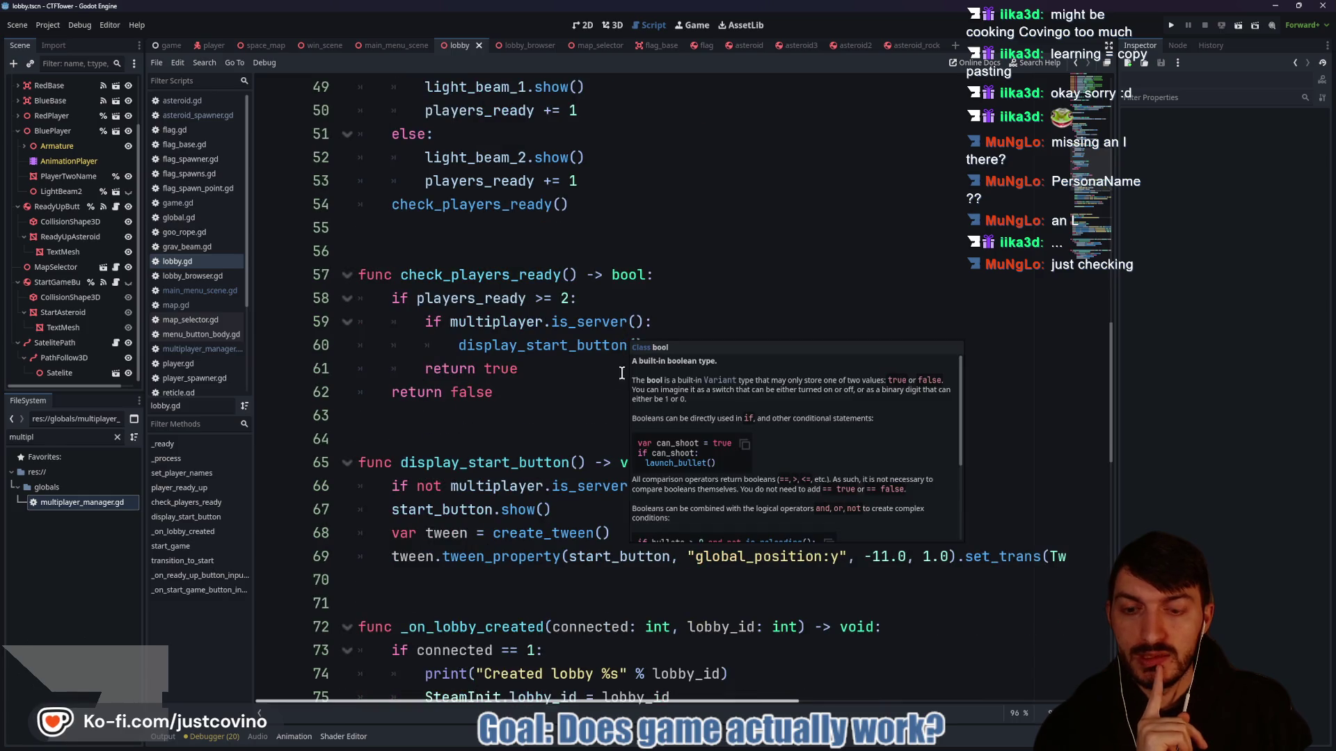
{"action": "scroll", "coordinate": [626, 366], "scroll_direction": "up", "scroll_amount": 4}
{"action": "scroll", "coordinate": [592, 348], "scroll_direction": "up", "scroll_amount": 6}
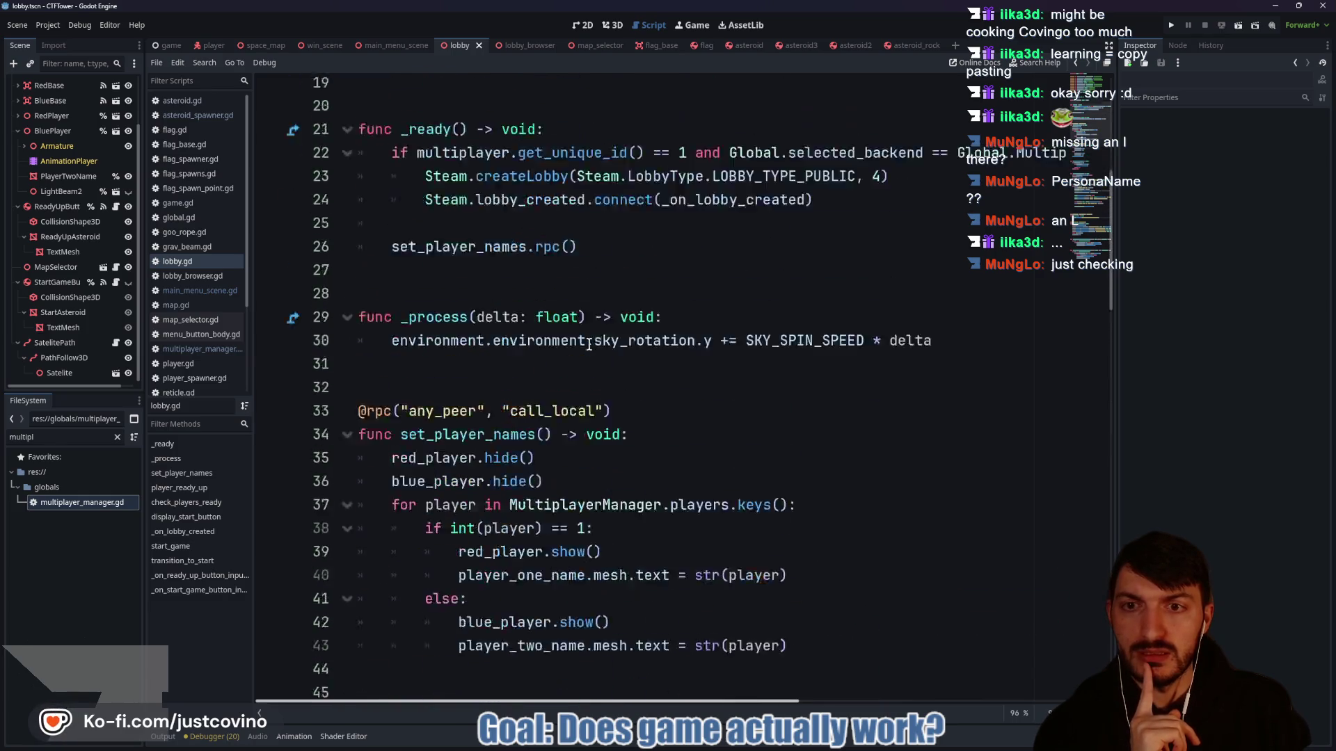
{"action": "scroll", "coordinate": [589, 344], "scroll_direction": "up", "scroll_amount": 4}
{"action": "scroll", "coordinate": [626, 293], "scroll_direction": "down", "scroll_amount": 4}
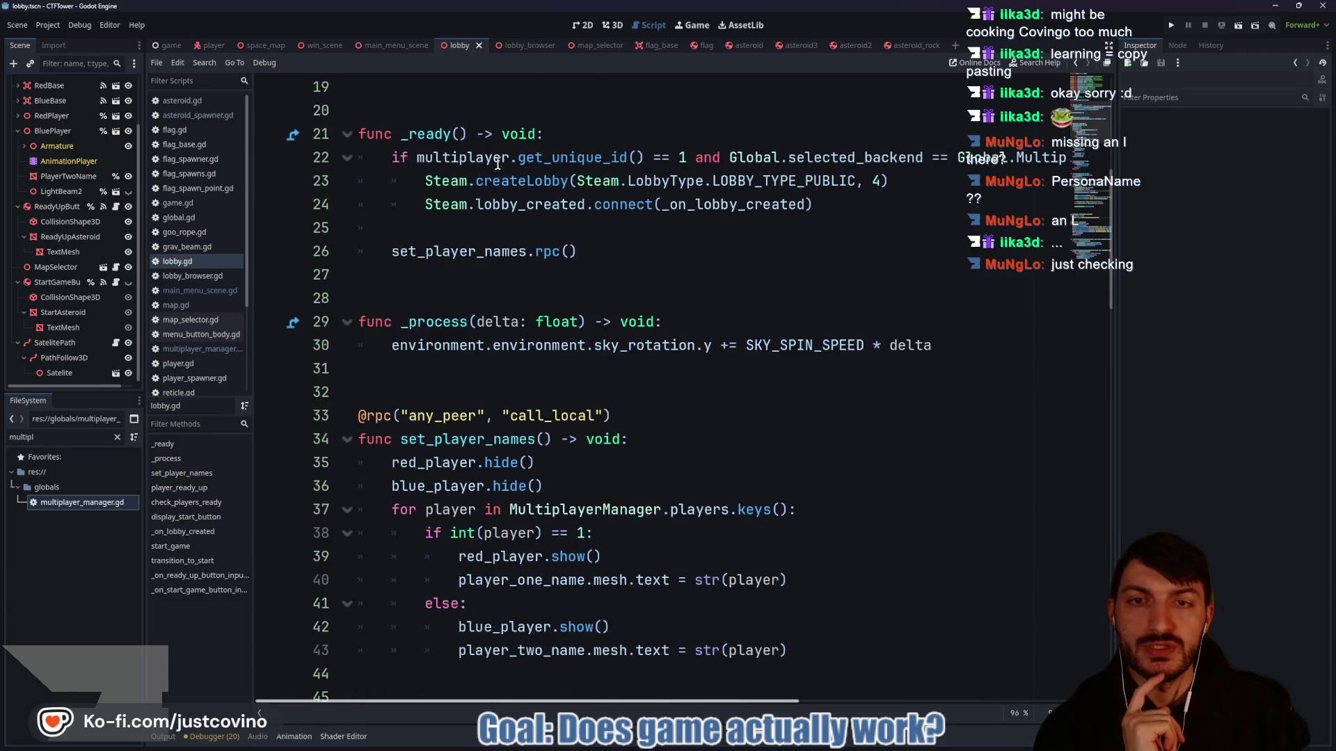
{"action": "left_click_drag", "start_coordinate": [787, 158], "coordinate": [1080, 162]}
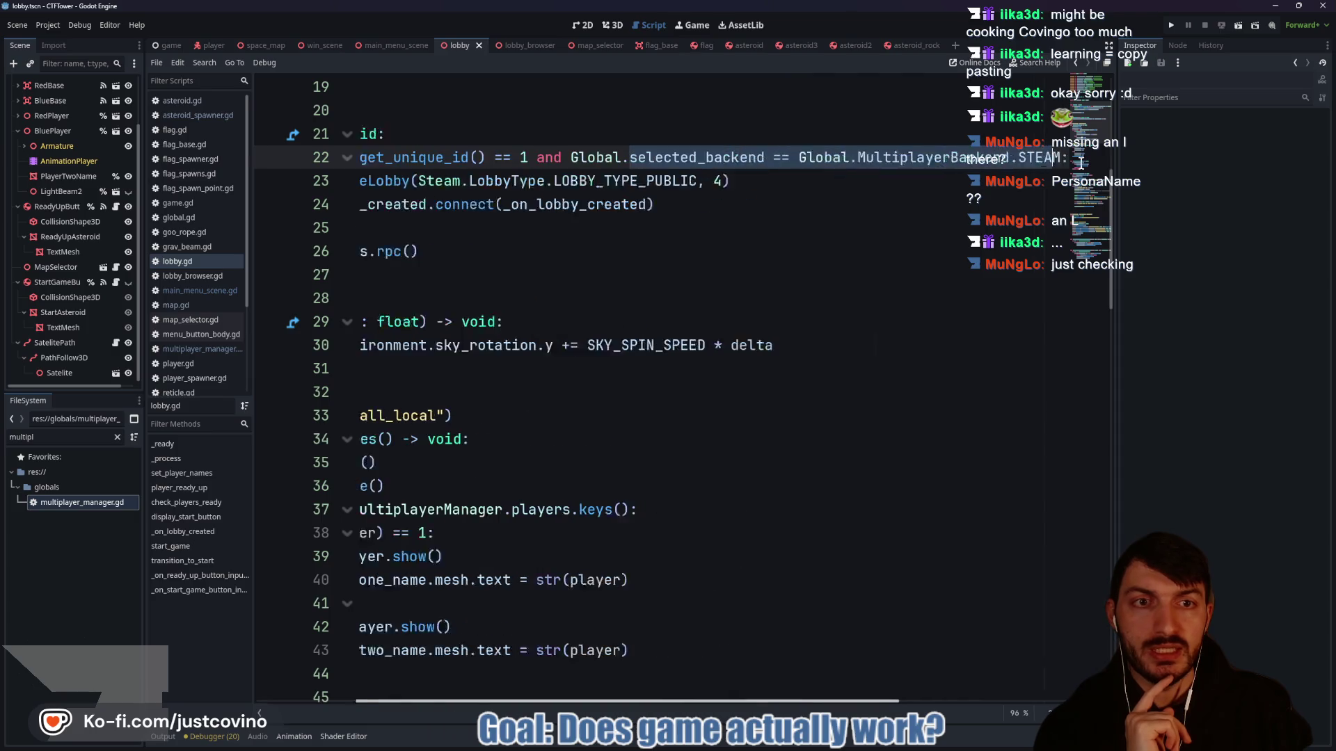
{"action": "left_click", "coordinate": [523, 180]}
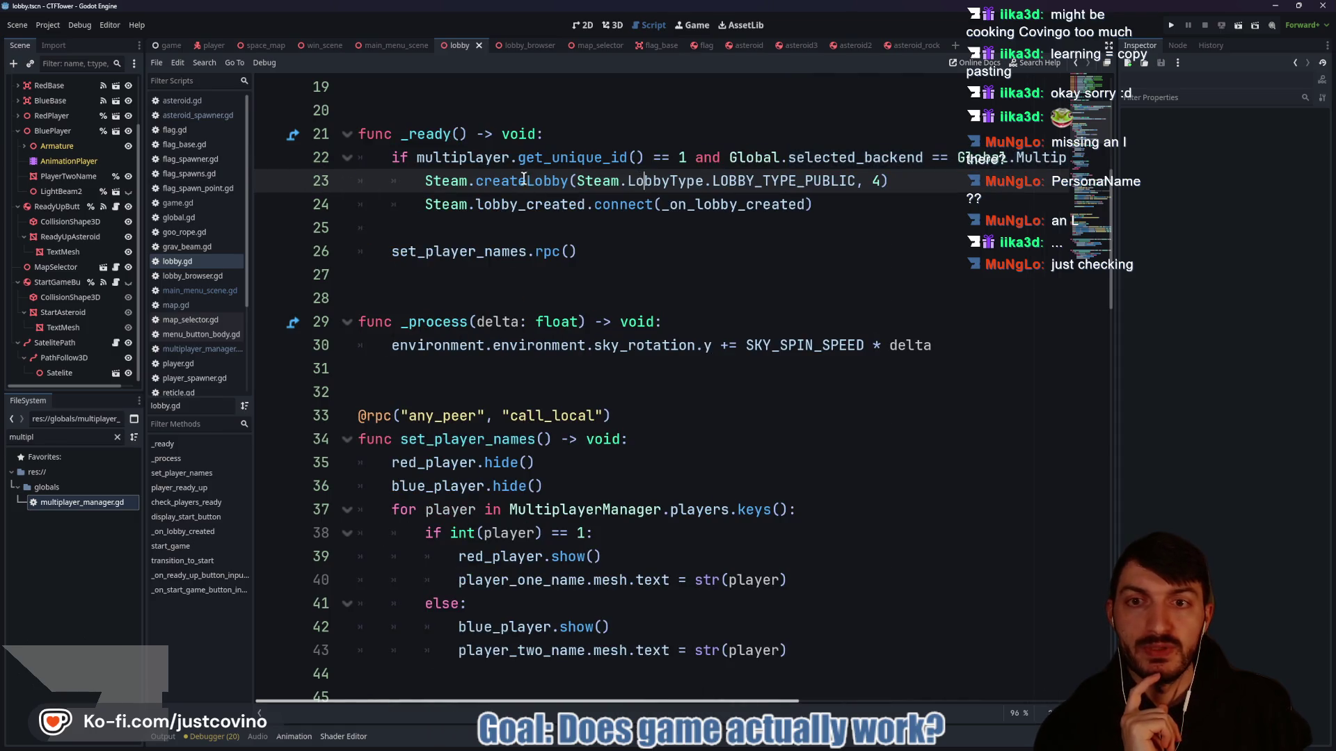
{"action": "left_click_drag", "start_coordinate": [393, 181], "coordinate": [881, 182]}
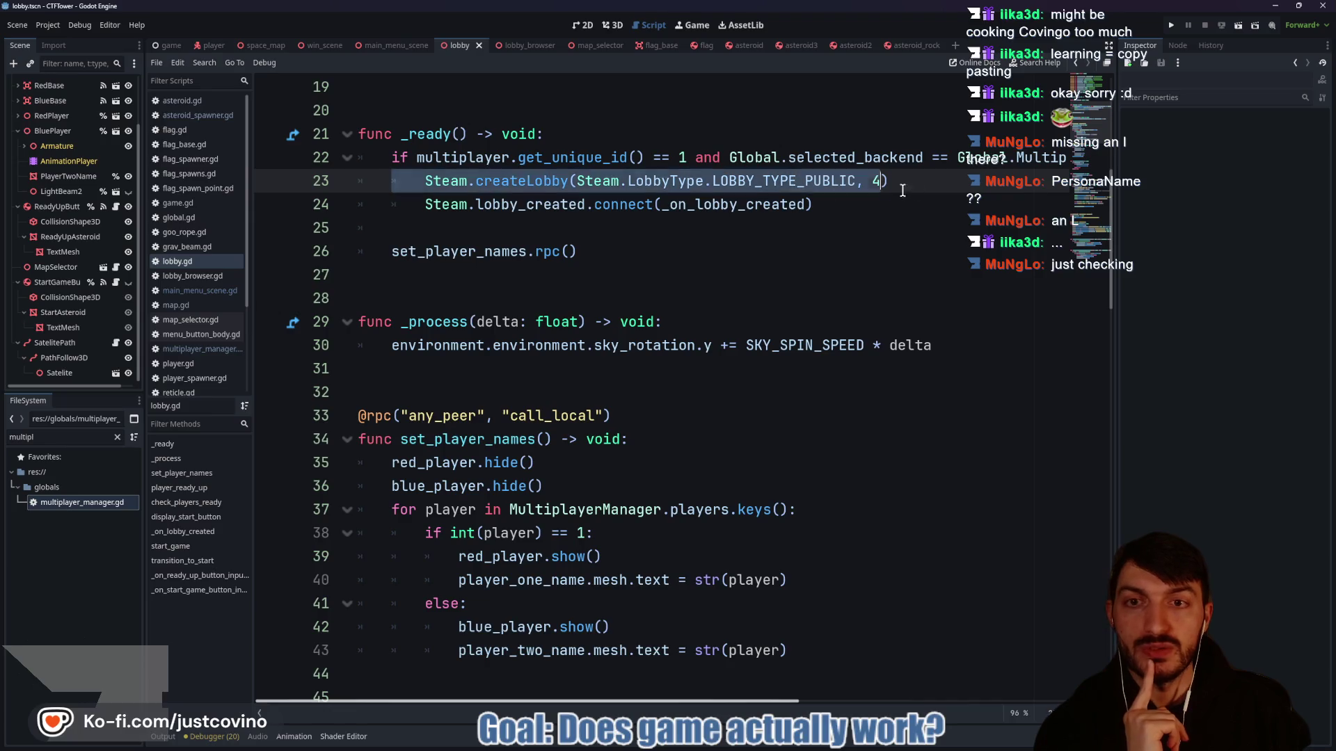
{"action": "key", "text": "shift+Down"}
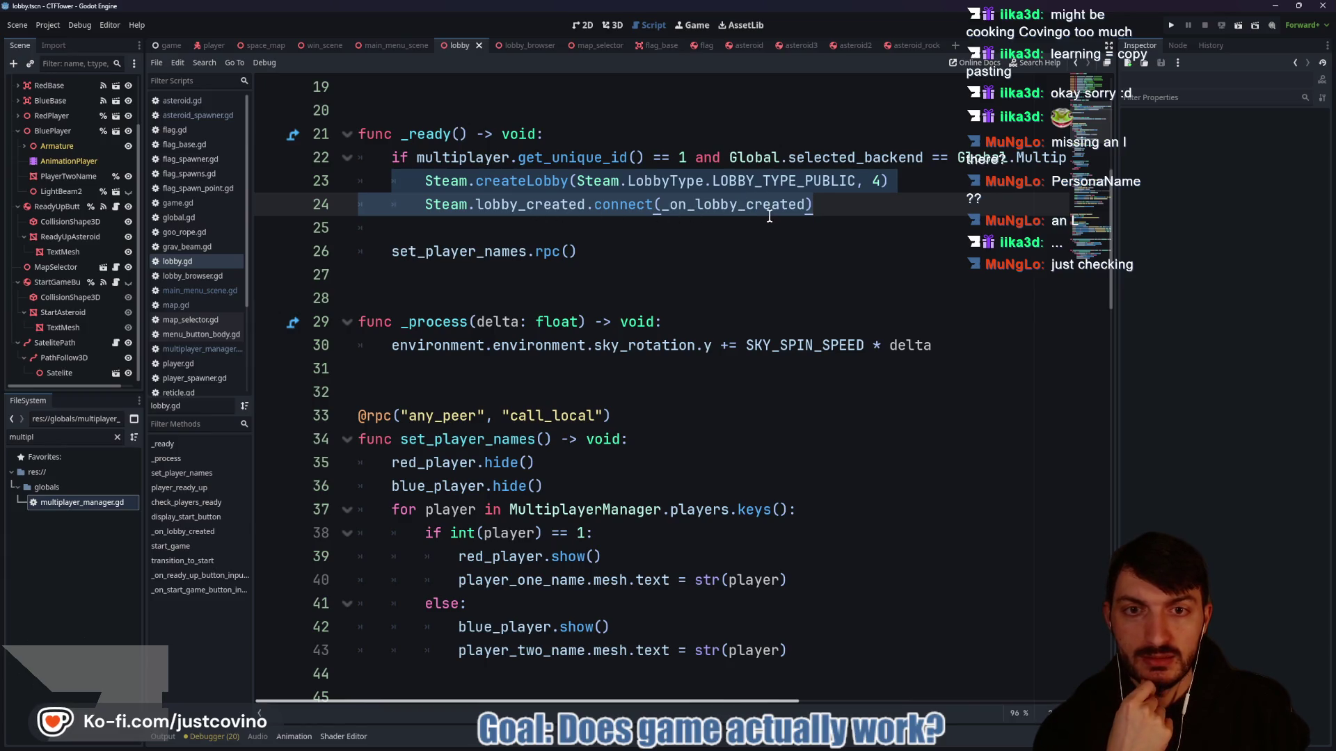
{"action": "left_click", "coordinate": [823, 206]}
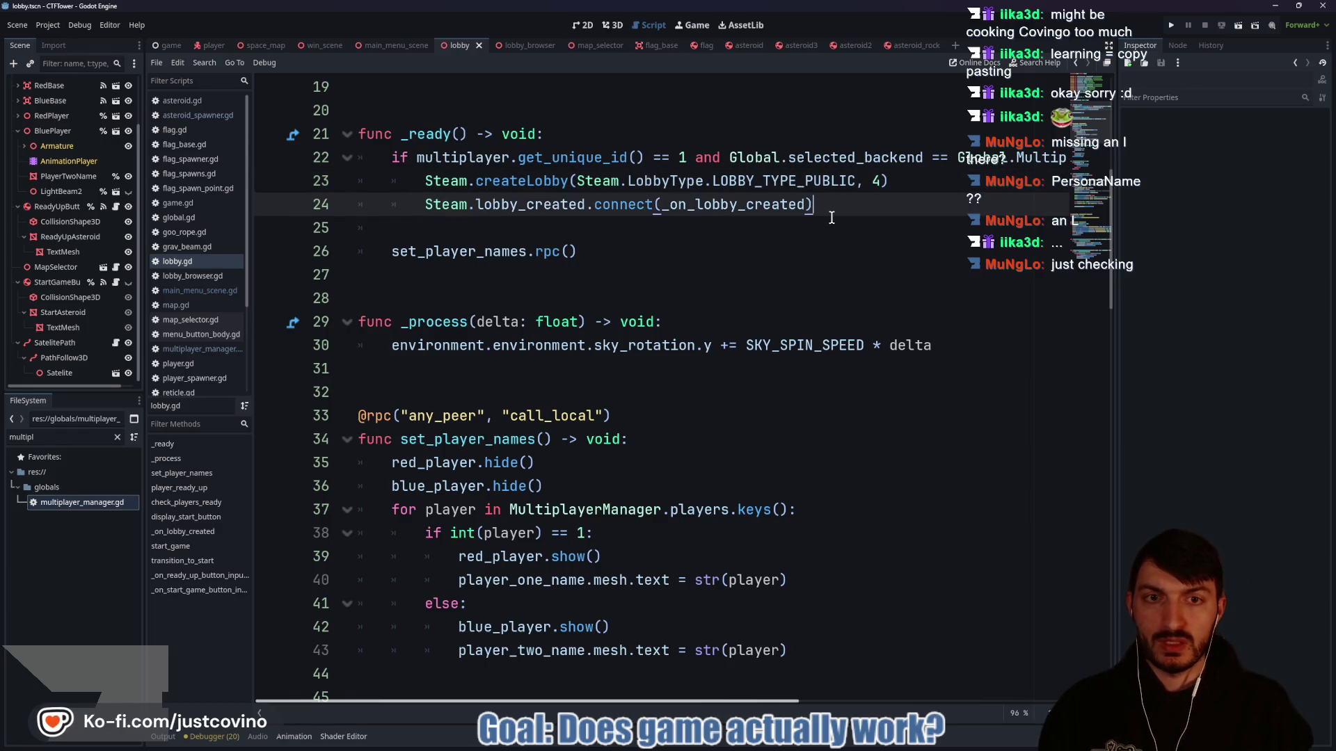
{"action": "double_click", "coordinate": [717, 205]}
{"action": "scroll", "coordinate": [695, 299], "scroll_direction": "down", "scroll_amount": 8}
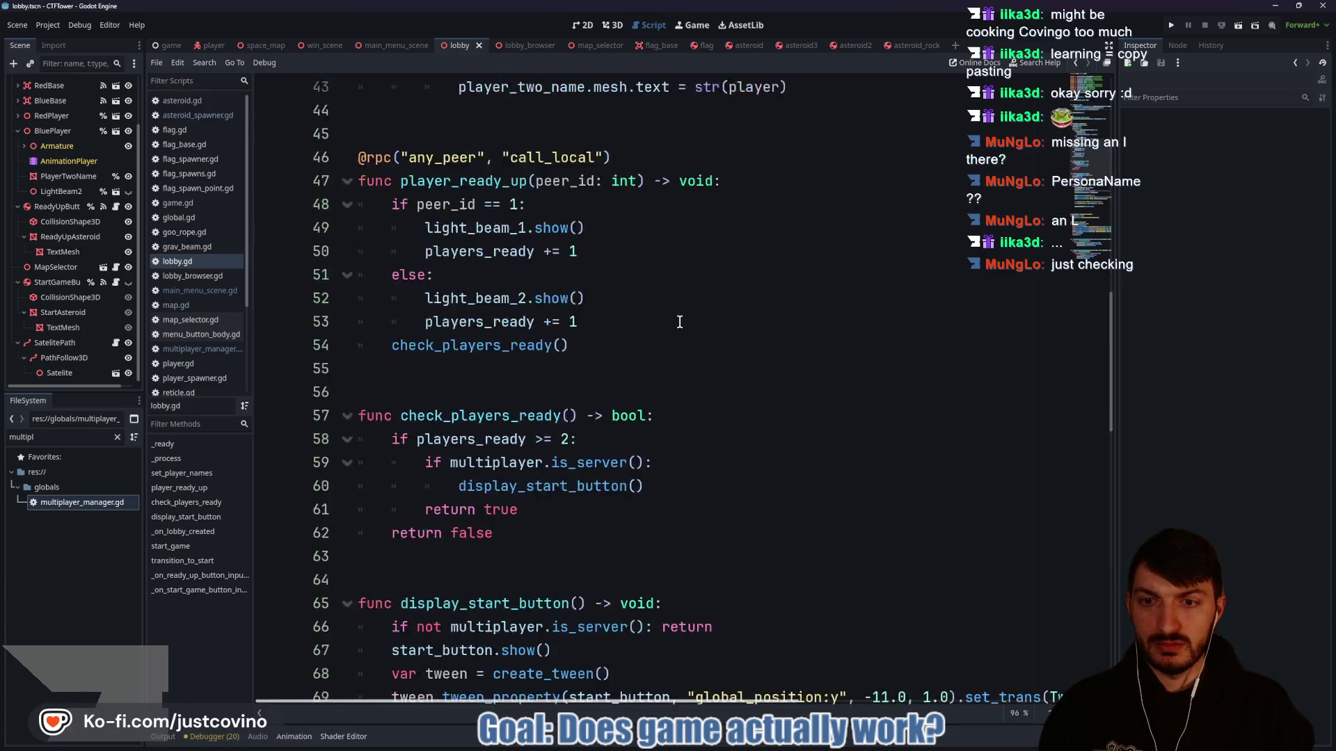
{"action": "scroll", "coordinate": [680, 322], "scroll_direction": "down", "scroll_amount": 6}
{"action": "scroll", "coordinate": [509, 383], "scroll_direction": "down", "scroll_amount": 2}
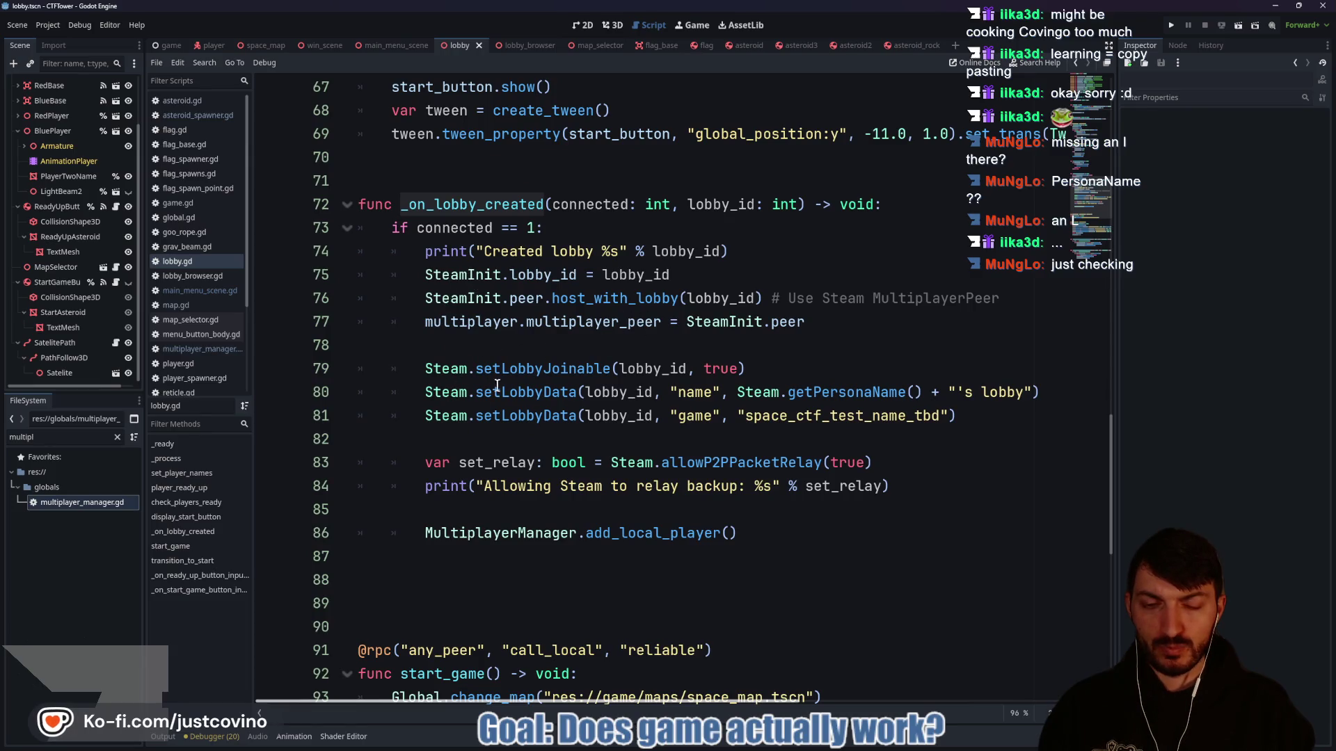
{"action": "double_click", "coordinate": [636, 534]}
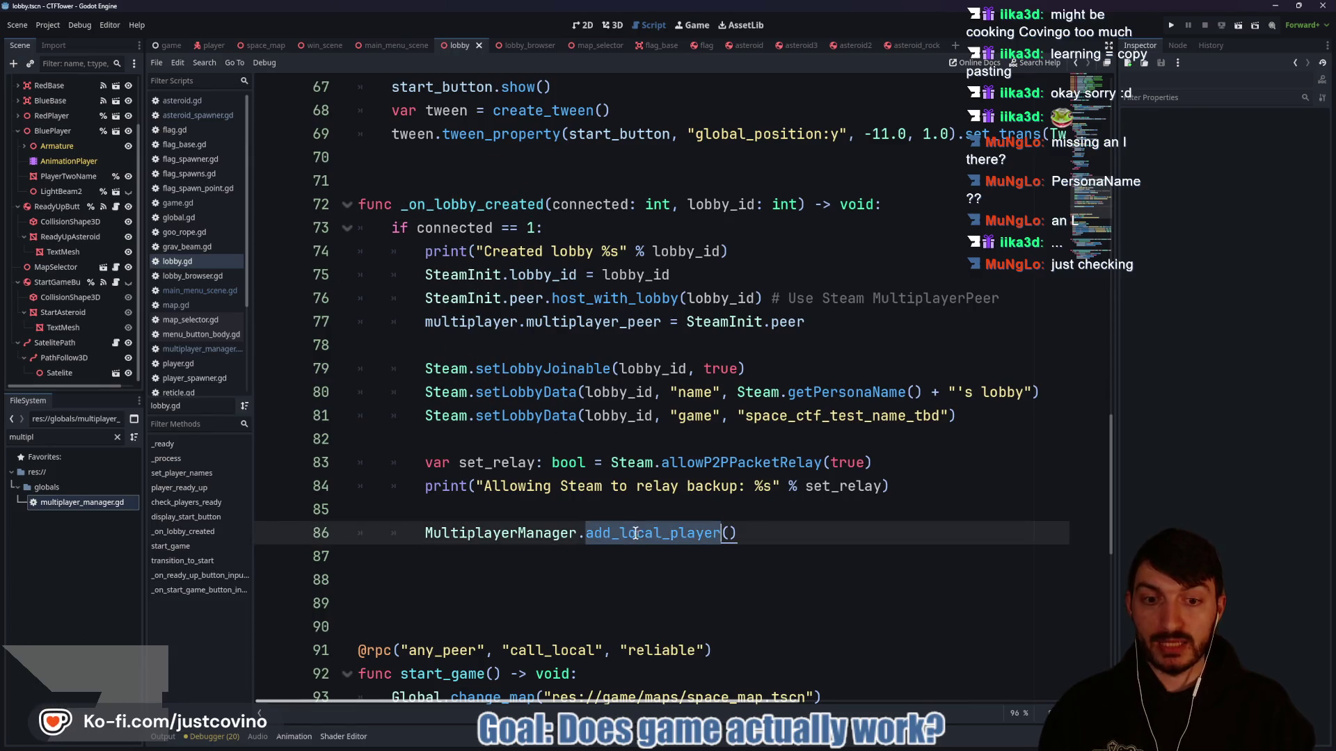
{"action": "scroll", "coordinate": [518, 412], "scroll_direction": "up", "scroll_amount": 18}
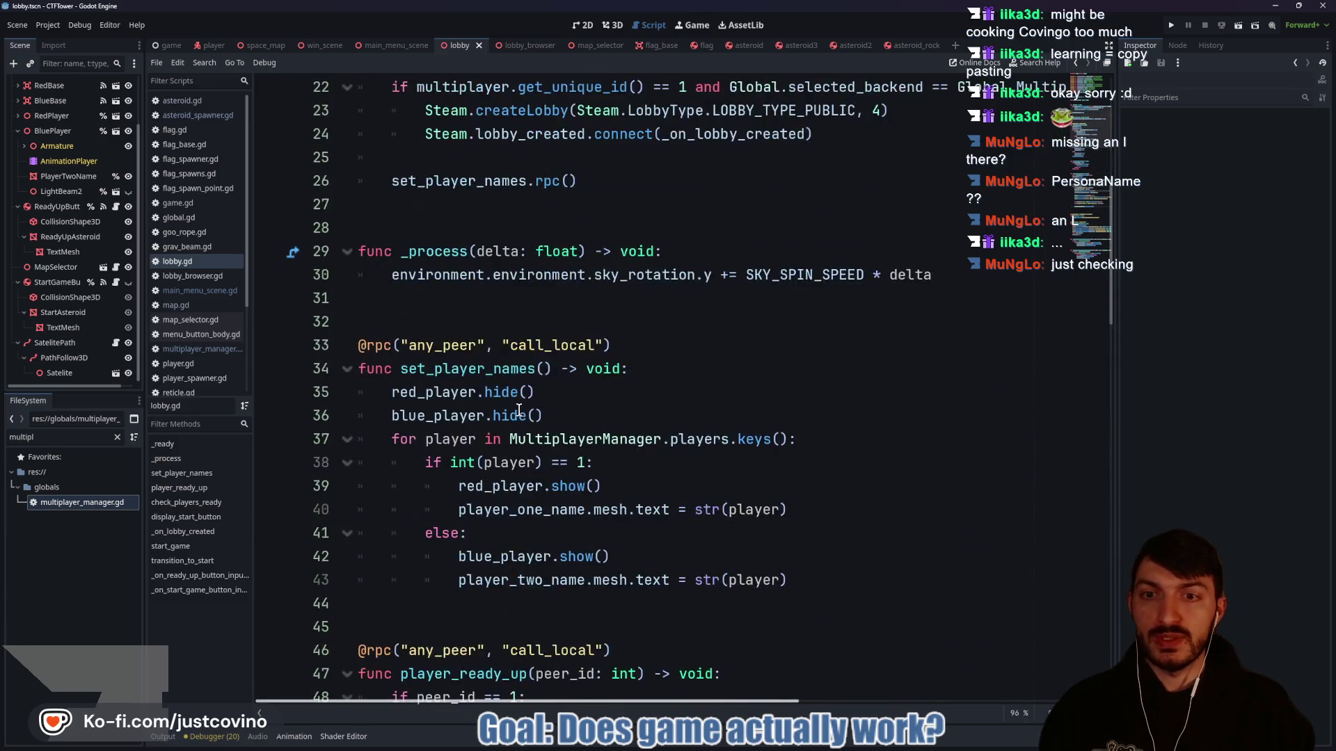
{"action": "left_click", "coordinate": [591, 394]}
{"action": "key", "text": "shift+Home"}
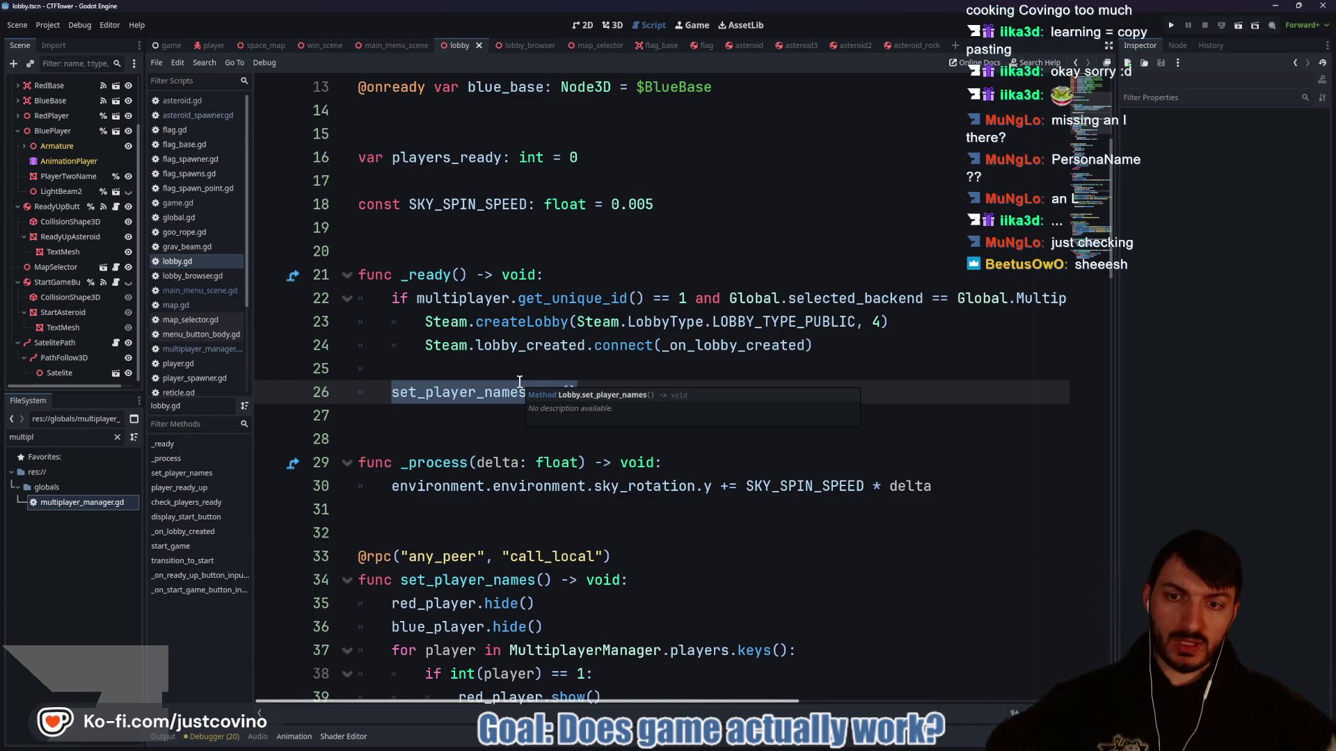
{"action": "scroll", "coordinate": [487, 389], "scroll_direction": "down", "scroll_amount": 2}
{"action": "scroll", "coordinate": [483, 394], "scroll_direction": "down", "scroll_amount": 6}
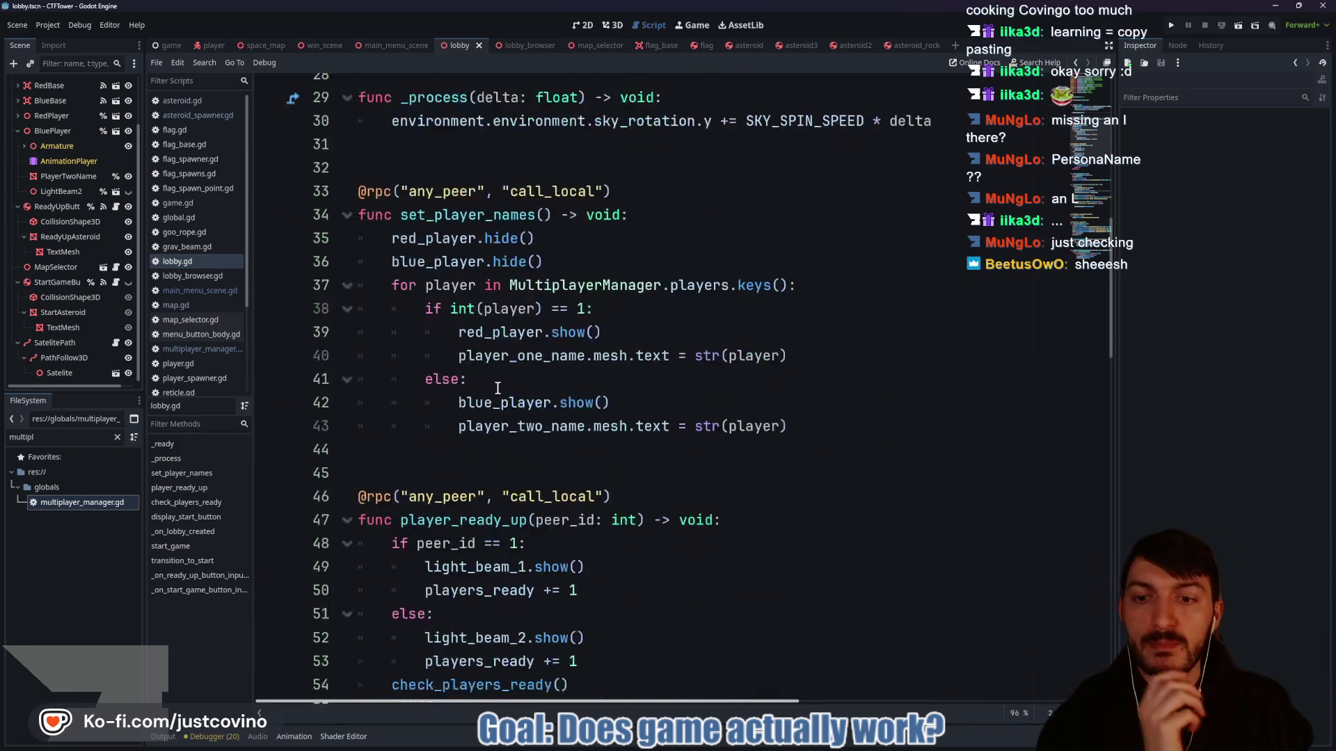
{"action": "scroll", "coordinate": [500, 374], "scroll_direction": "down", "scroll_amount": 9}
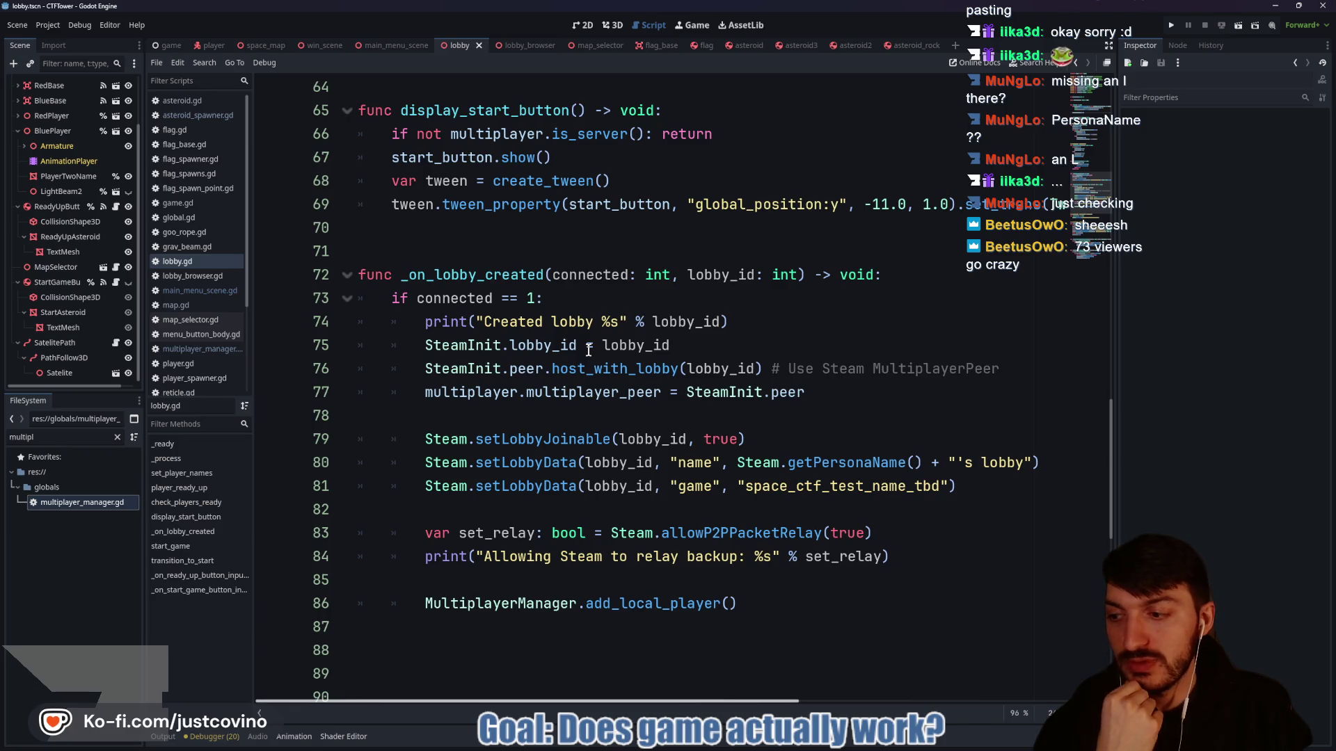
{"action": "scroll", "coordinate": [588, 350], "scroll_direction": "down", "scroll_amount": 2}
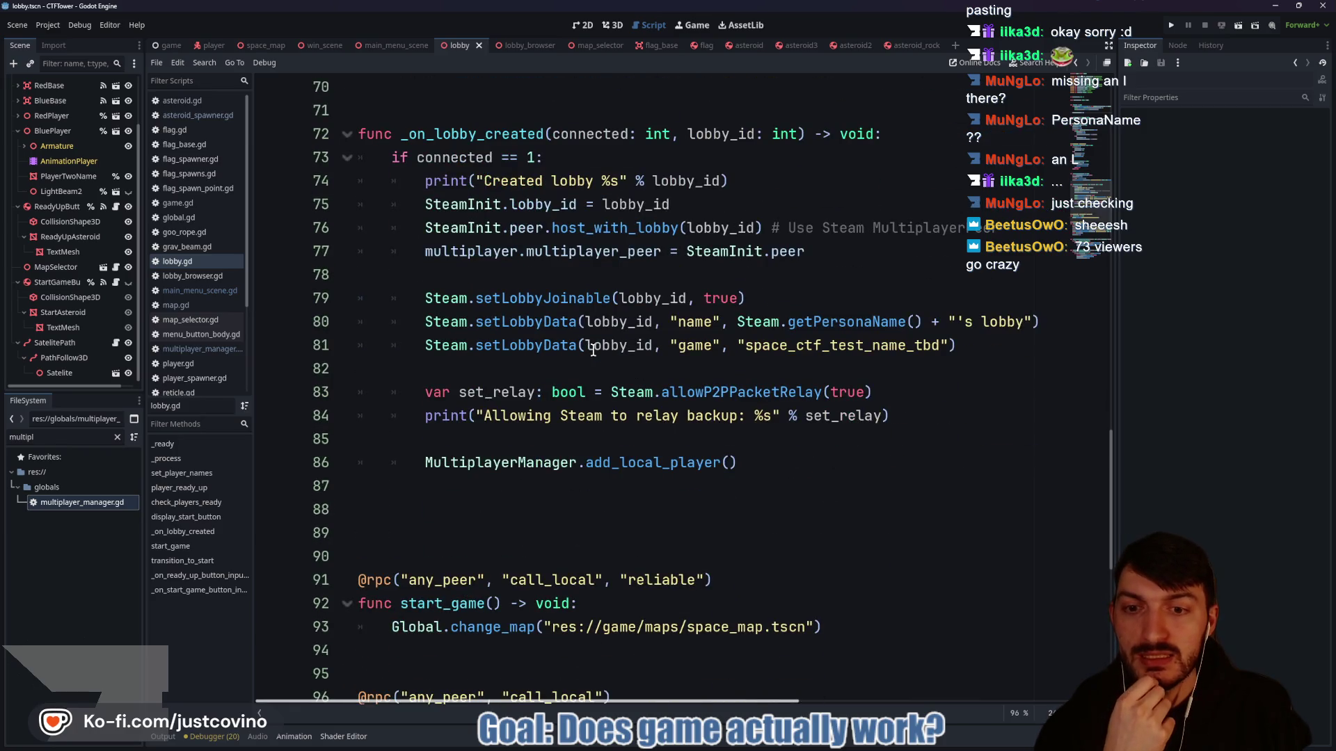
{"action": "scroll", "coordinate": [593, 350], "scroll_direction": "down", "scroll_amount": 4}
{"action": "scroll", "coordinate": [593, 348], "scroll_direction": "up", "scroll_amount": 9}
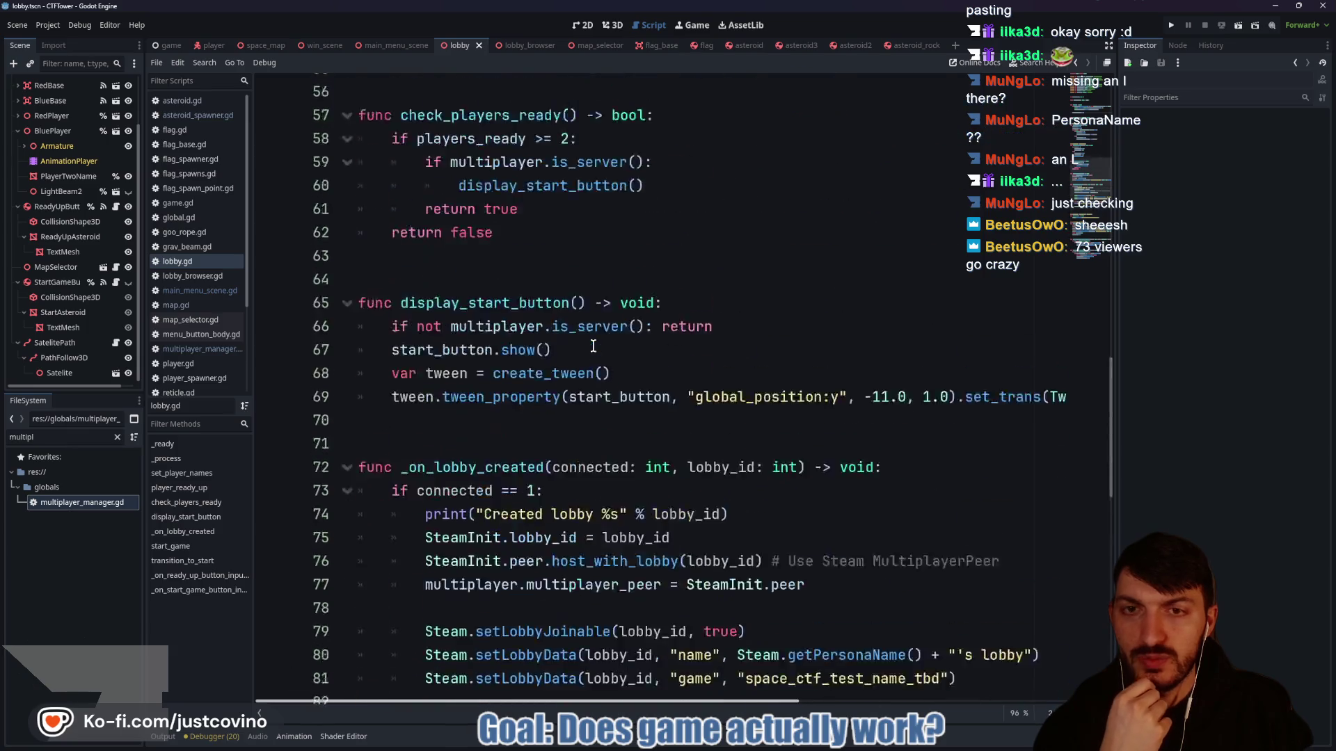
{"action": "scroll", "coordinate": [593, 346], "scroll_direction": "up", "scroll_amount": 13}
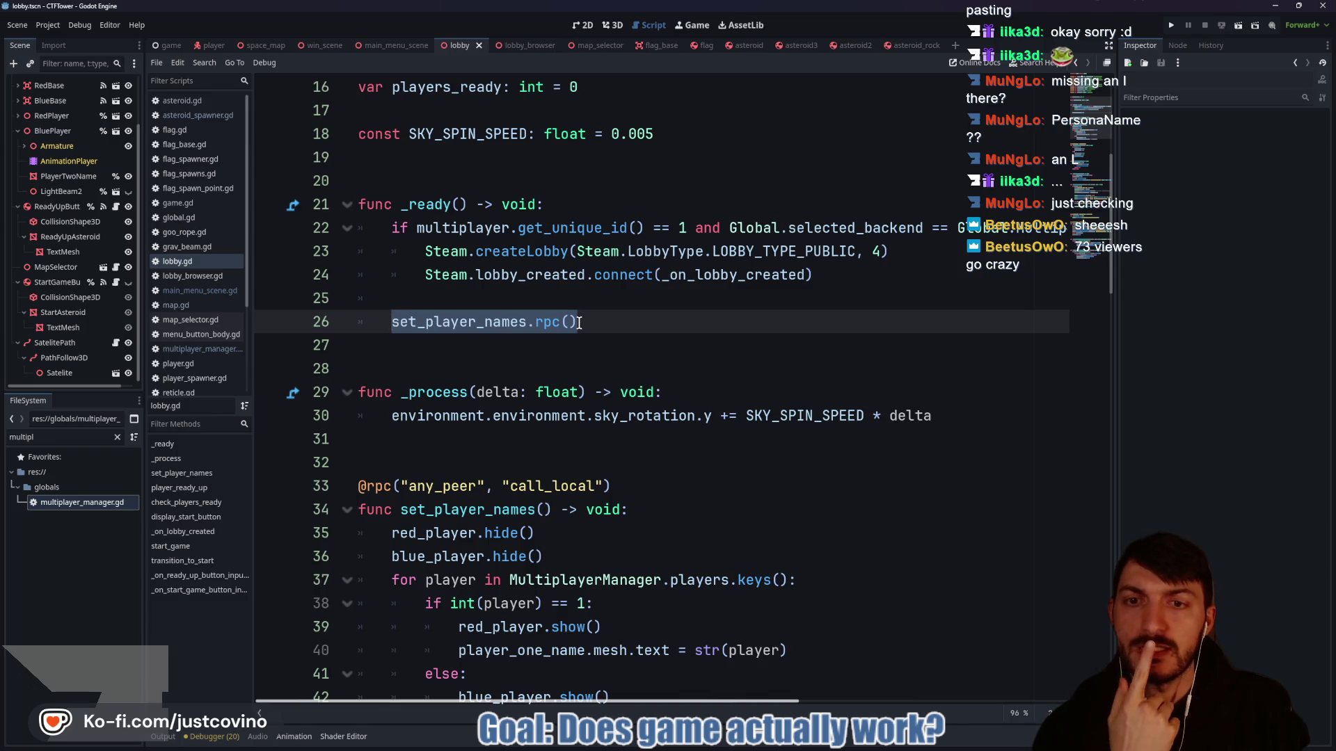
{"action": "scroll", "coordinate": [580, 323], "scroll_direction": "down", "scroll_amount": 18}
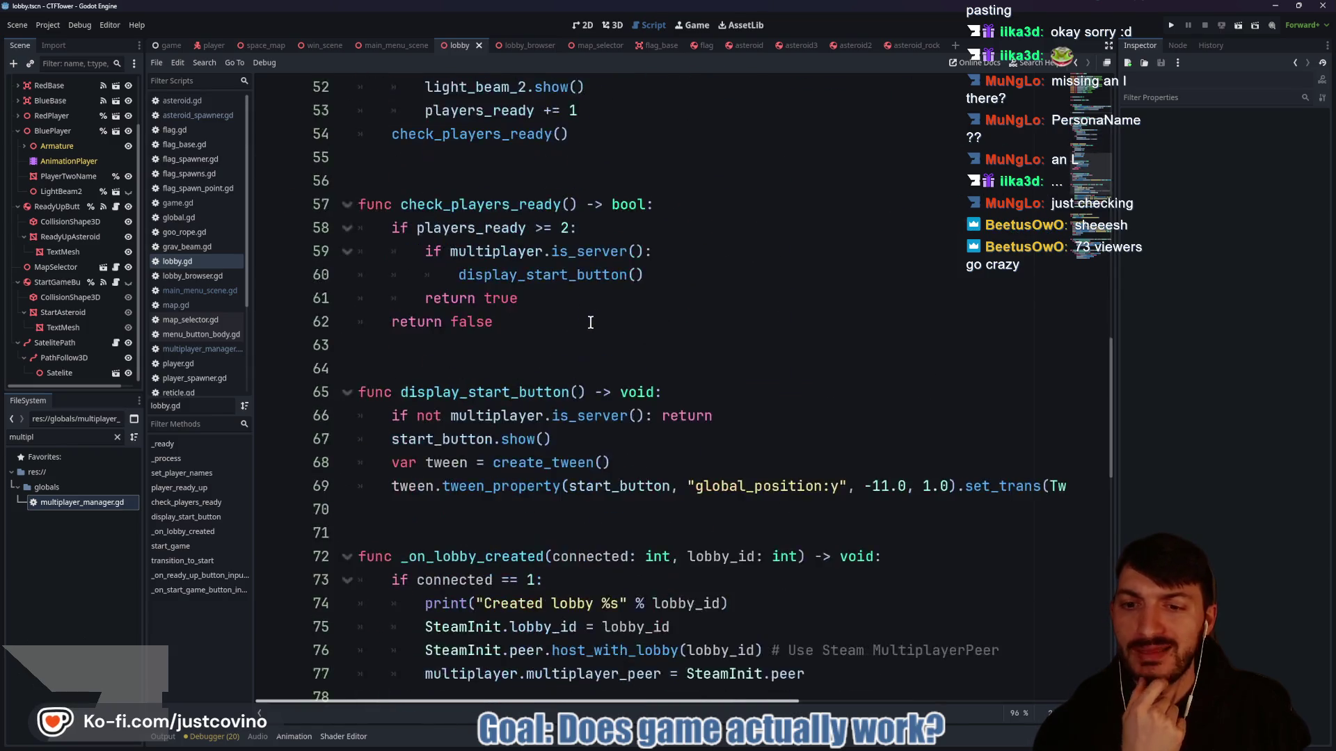
{"action": "left_click", "coordinate": [500, 479]}
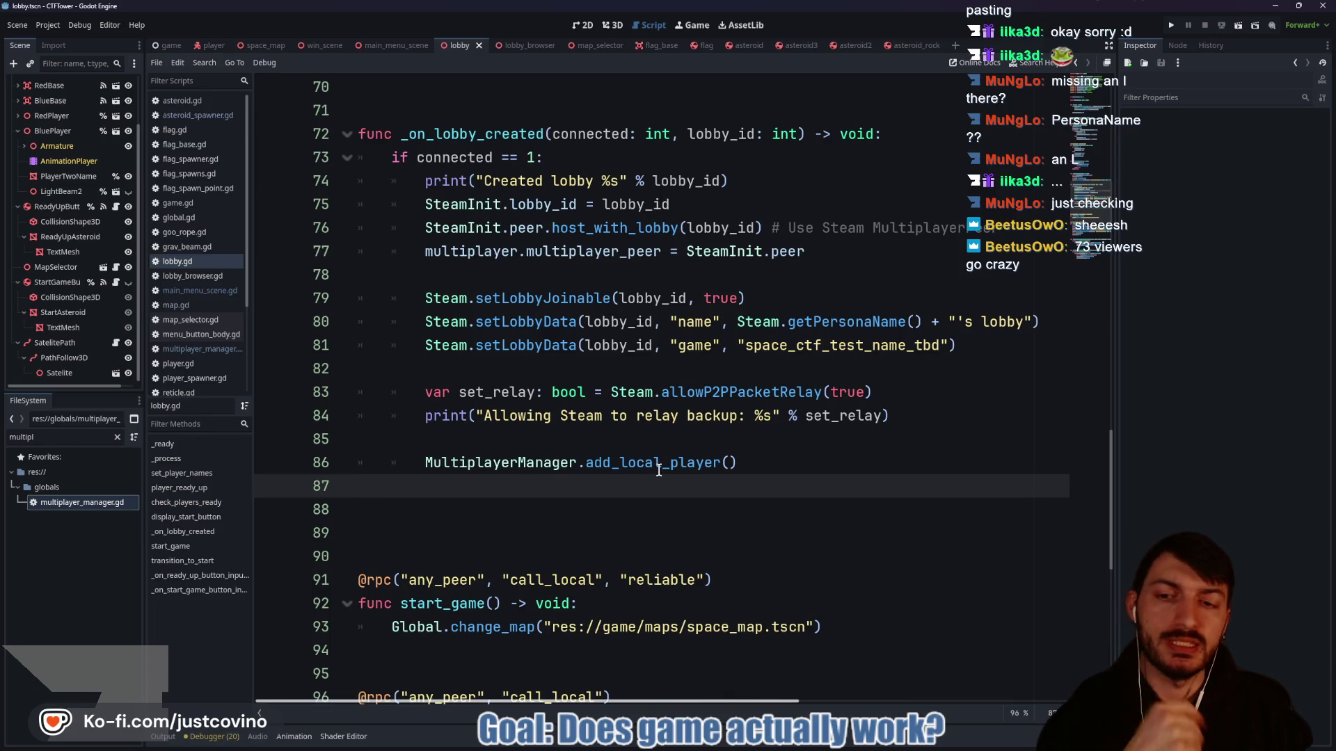
Write set_player_names.rpc() on line 87 after add_local_player() and save lobby.gd.
{"action": "key", "text": "Tab"}
{"action": "key", "text": "Tab"}
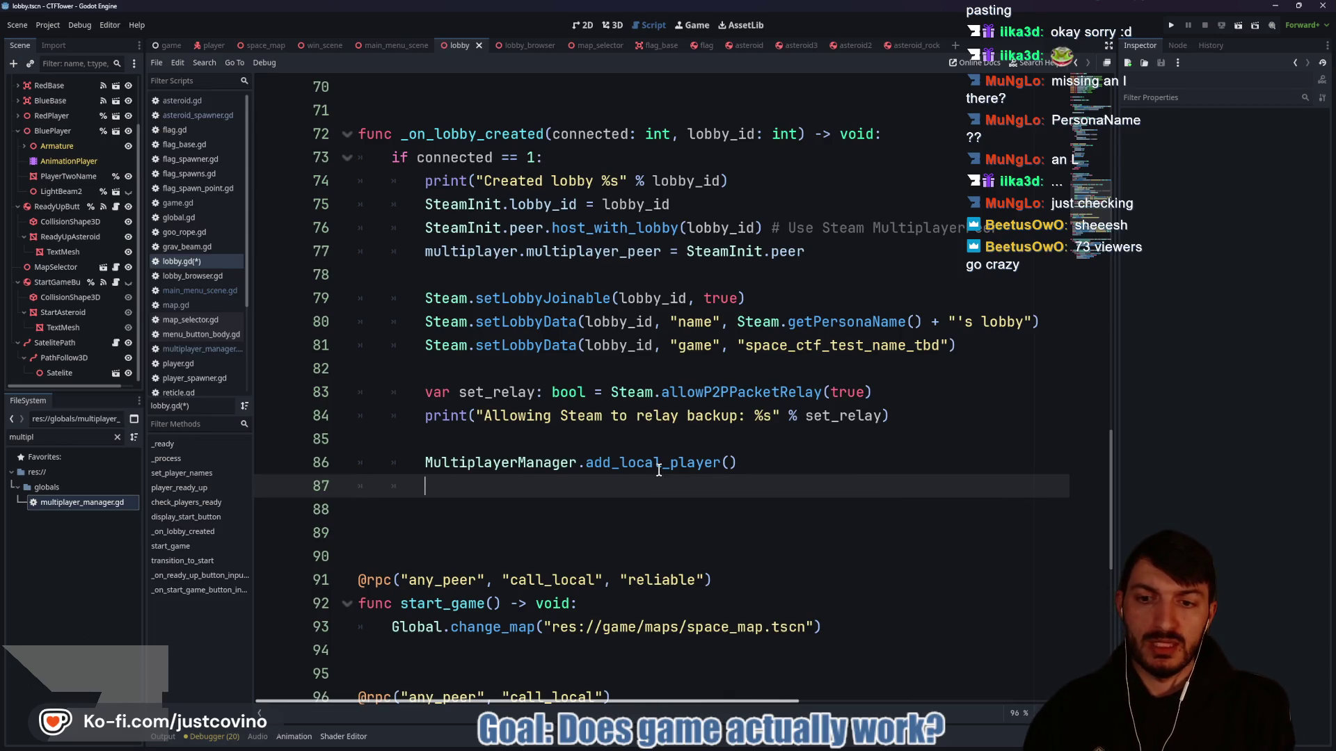
{"action": "key", "text": "Return"}
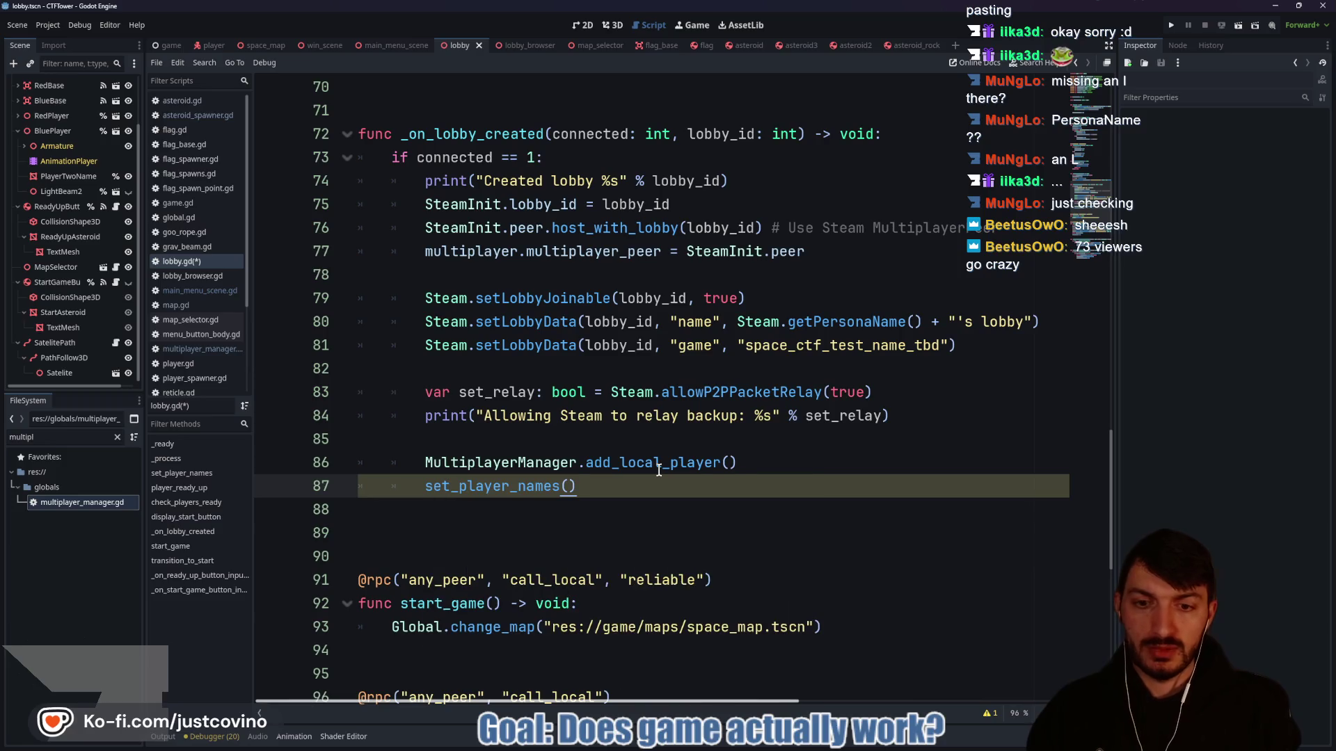
{"action": "key", "text": "Left"}
{"action": "key", "text": "Left"}
{"action": "type", "text": ".rp"}
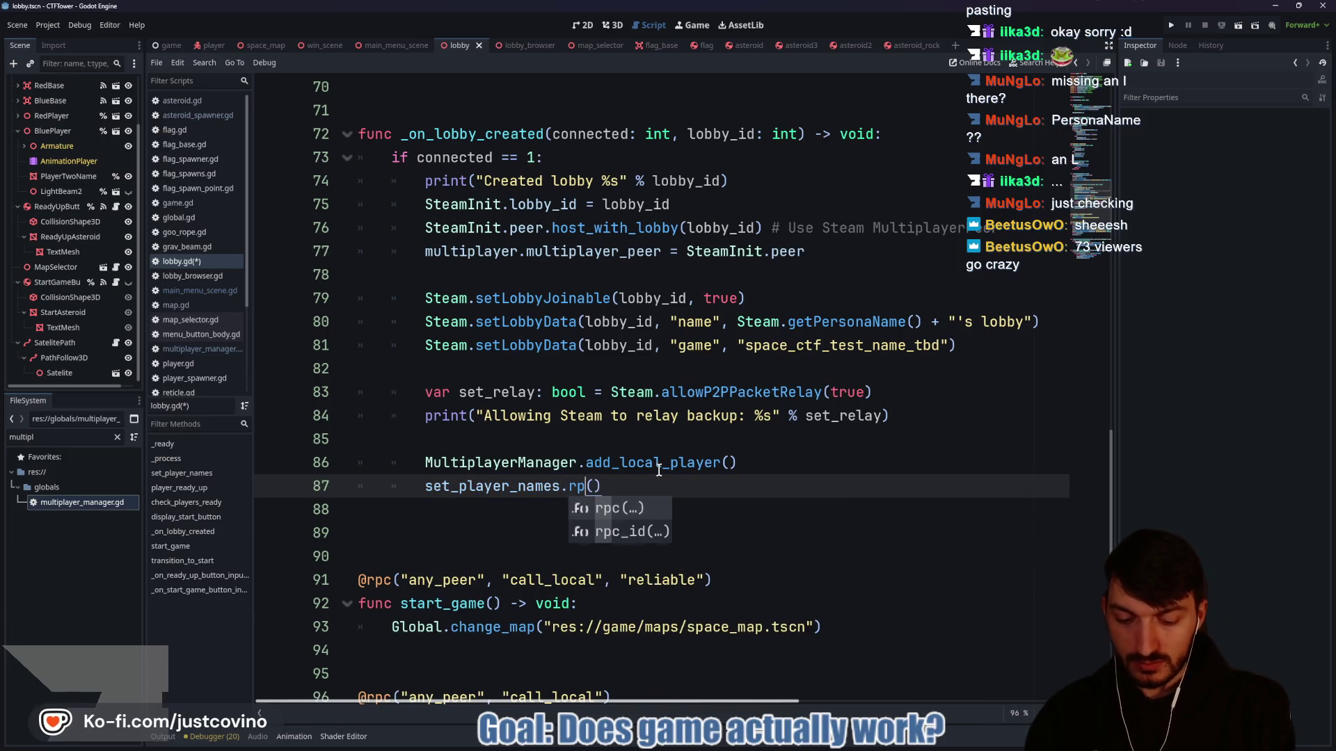
{"action": "left_click", "coordinate": [658, 471]}
{"action": "key", "text": "ctrl+s"}
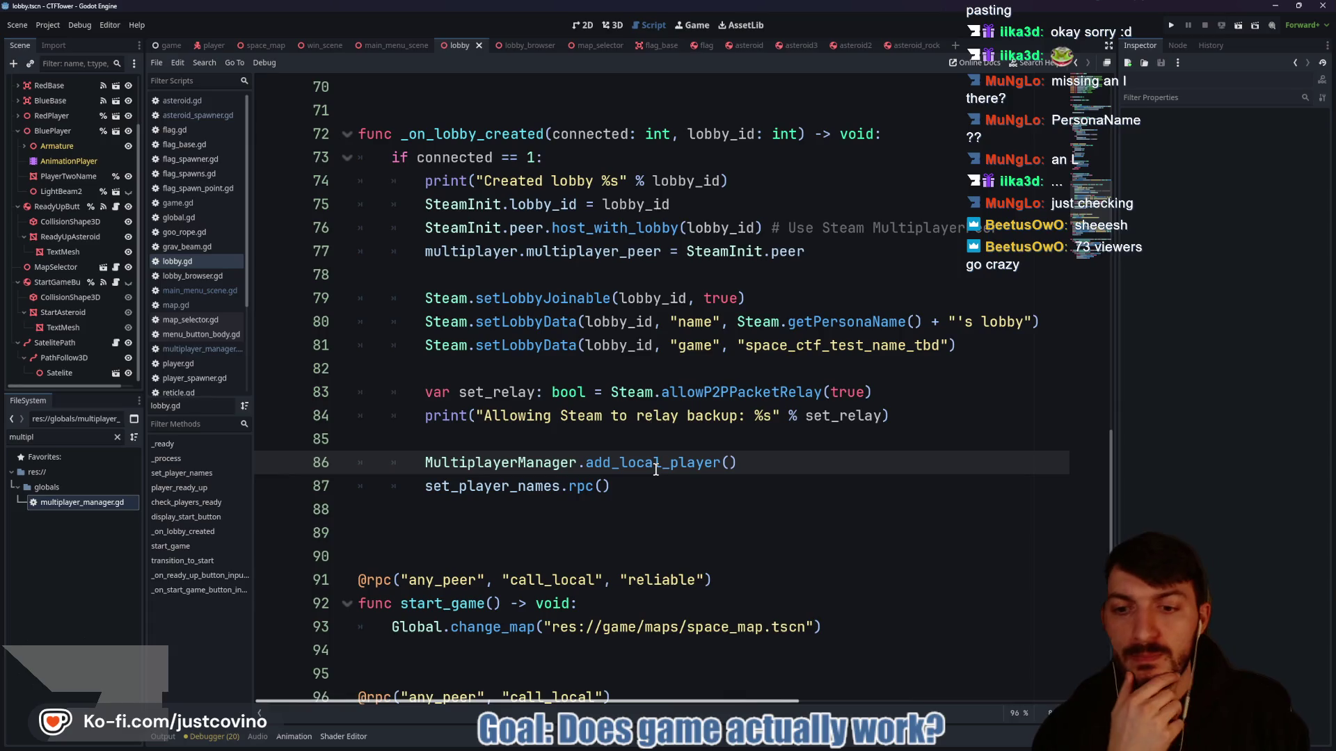
Scroll through lobby.gd to check the new set_player_names.rpc() call on line 87.
{"action": "scroll", "coordinate": [652, 481], "scroll_direction": "down", "scroll_amount": 1}
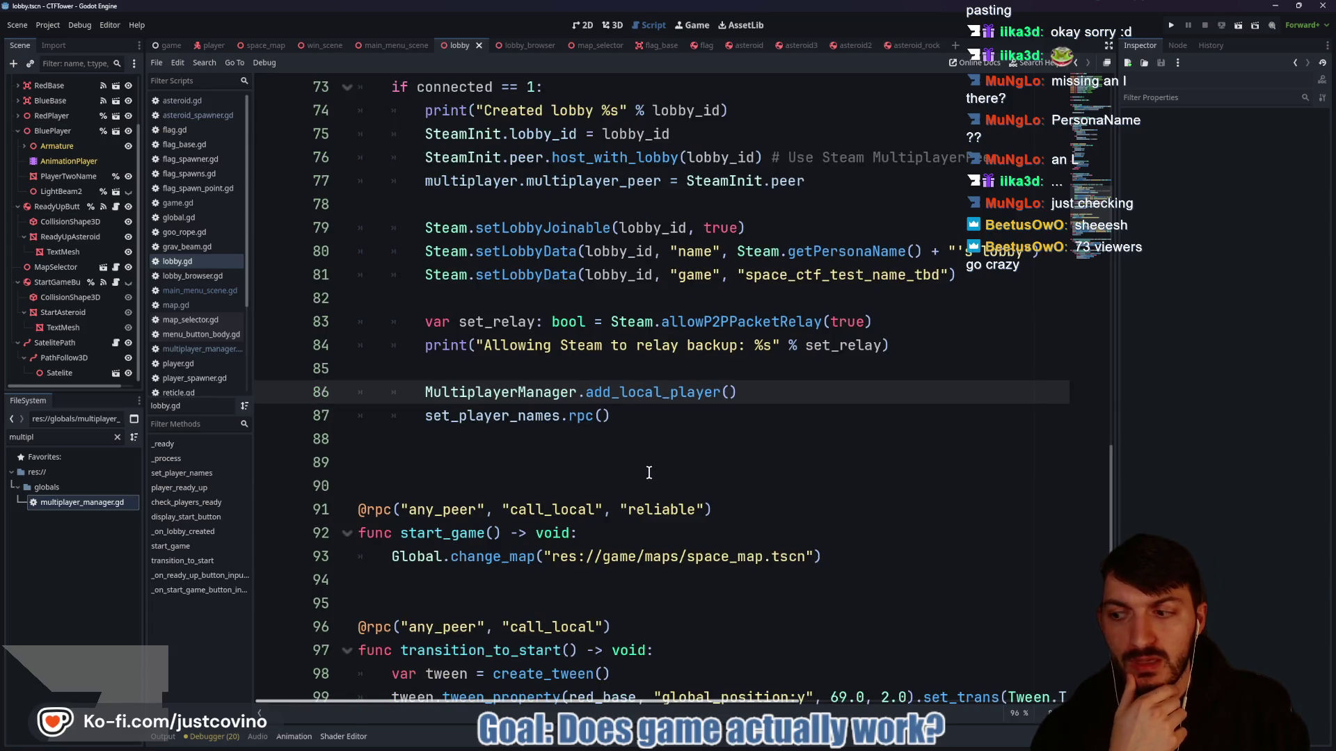
{"action": "scroll", "coordinate": [648, 472], "scroll_direction": "down", "scroll_amount": 2}
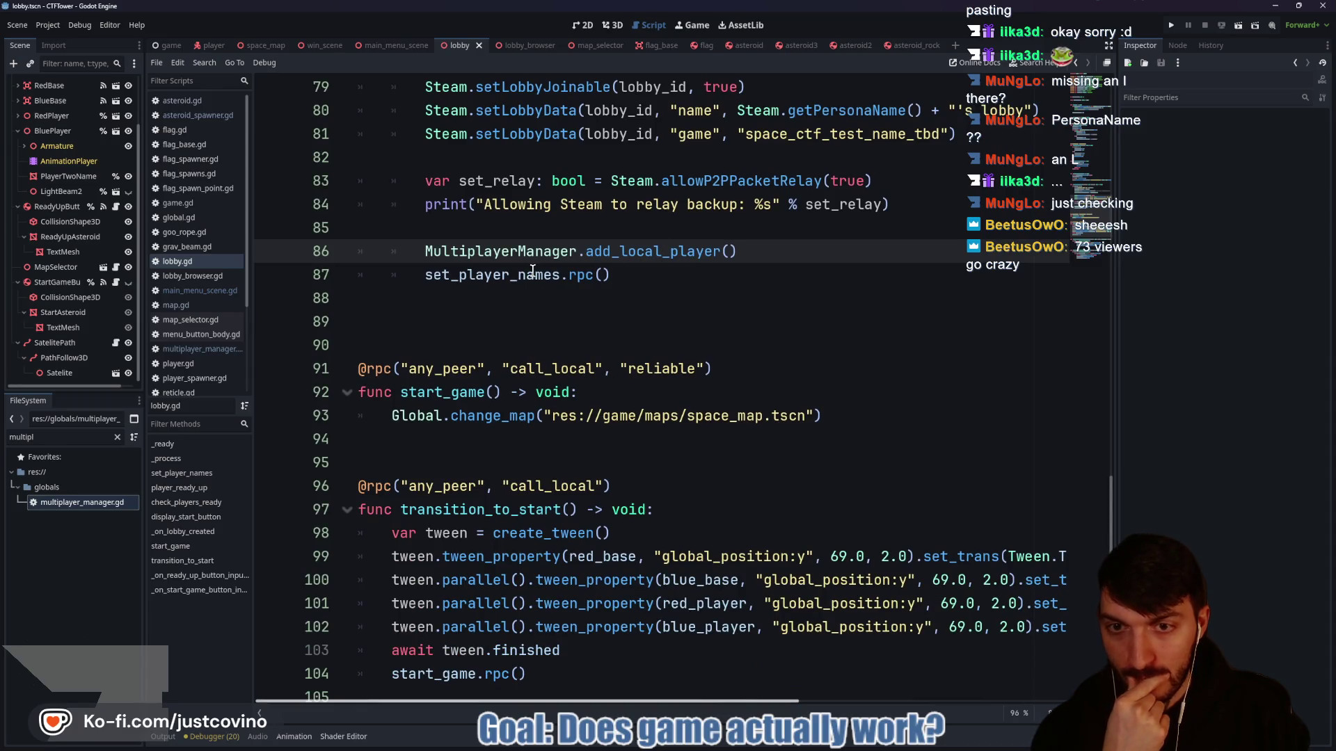
{"action": "double_click", "coordinate": [532, 273]}
{"action": "scroll", "coordinate": [640, 396], "scroll_direction": "up", "scroll_amount": 4}
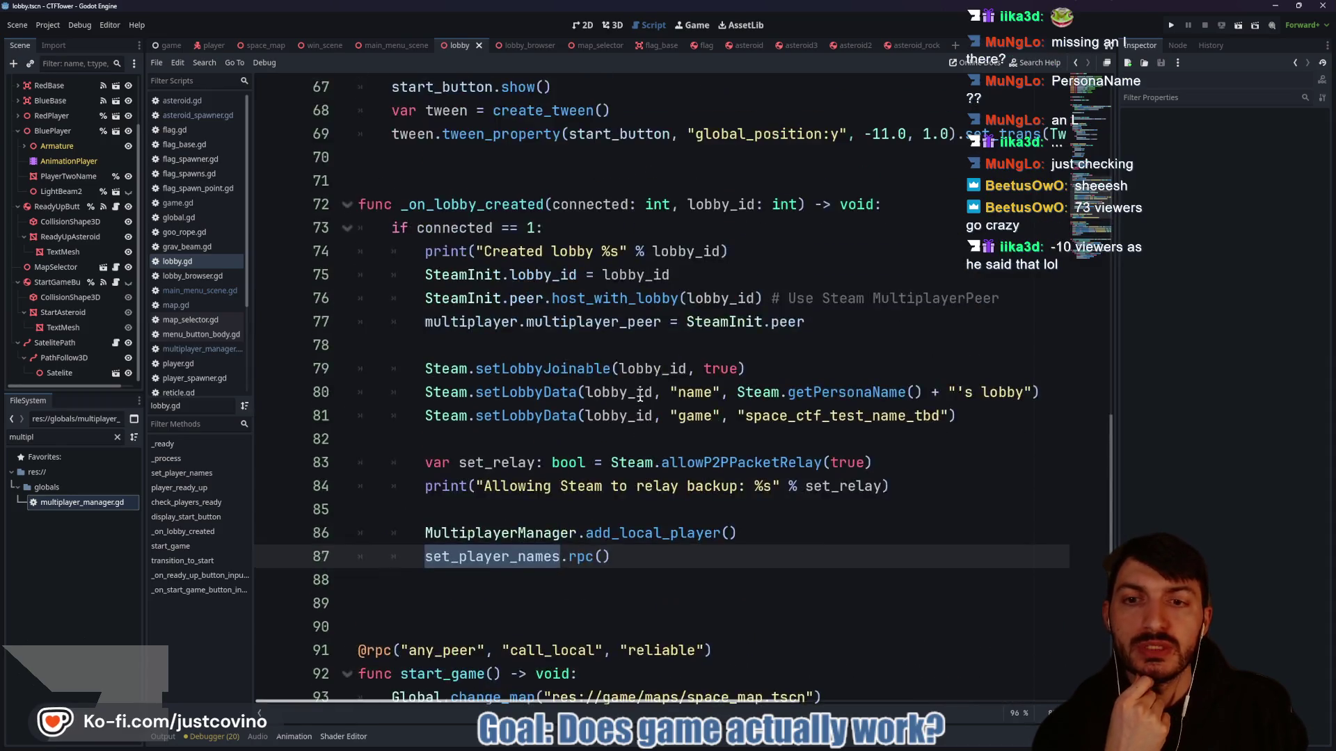
{"action": "scroll", "coordinate": [640, 395], "scroll_direction": "down", "scroll_amount": 3}
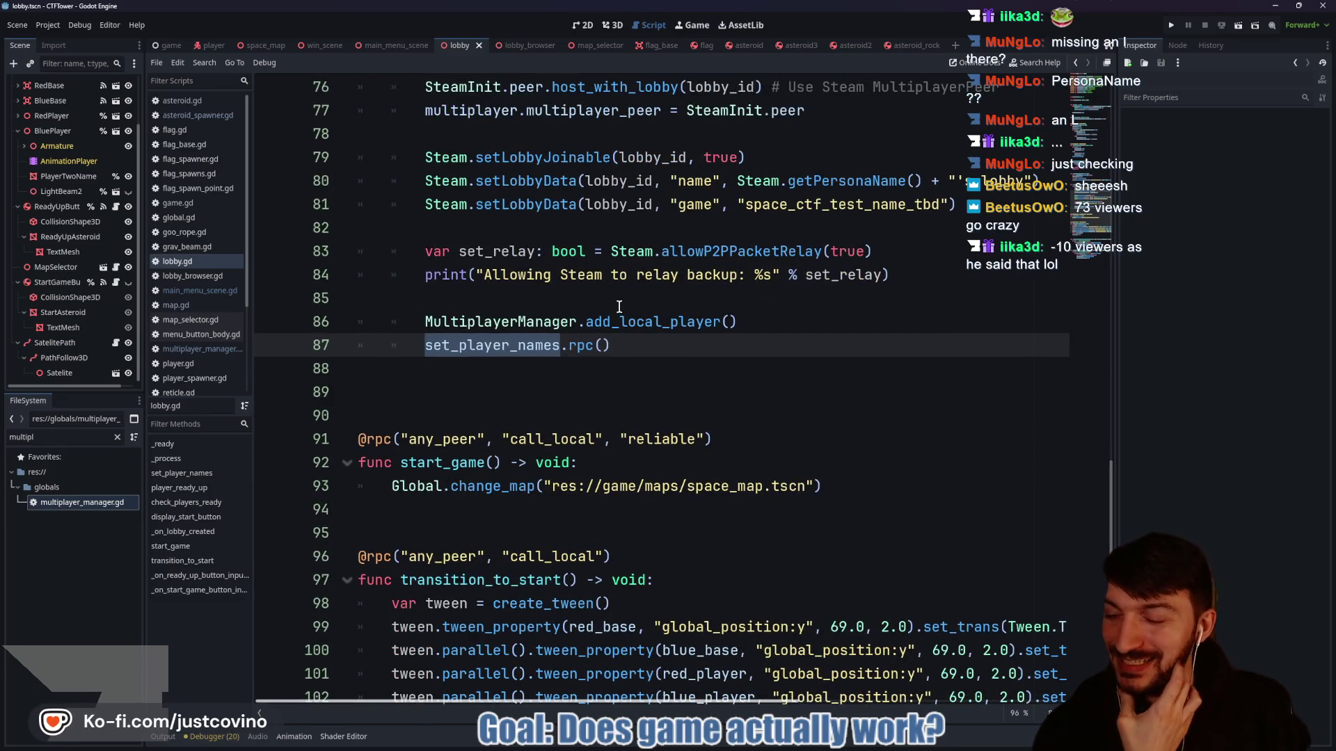
{"action": "left_click", "coordinate": [637, 355]}
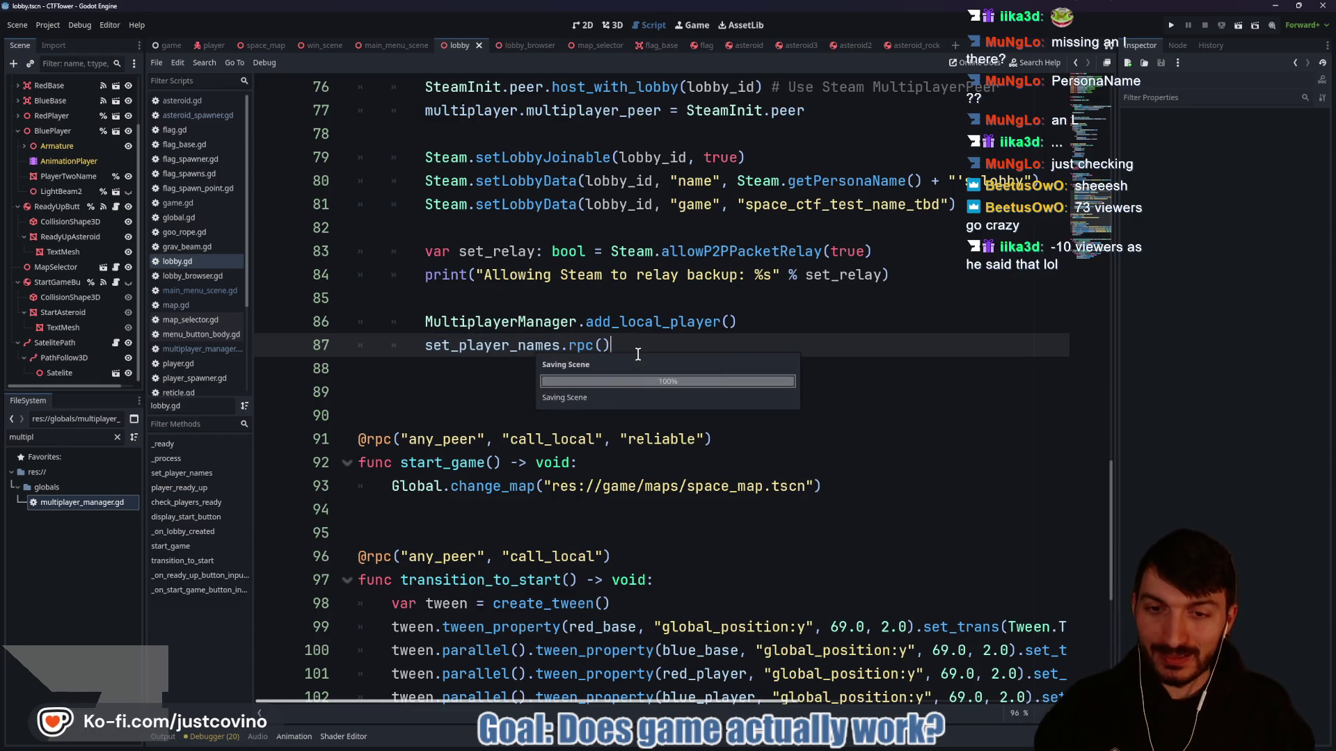
{"action": "scroll", "coordinate": [585, 394], "scroll_direction": "down", "scroll_amount": 2}
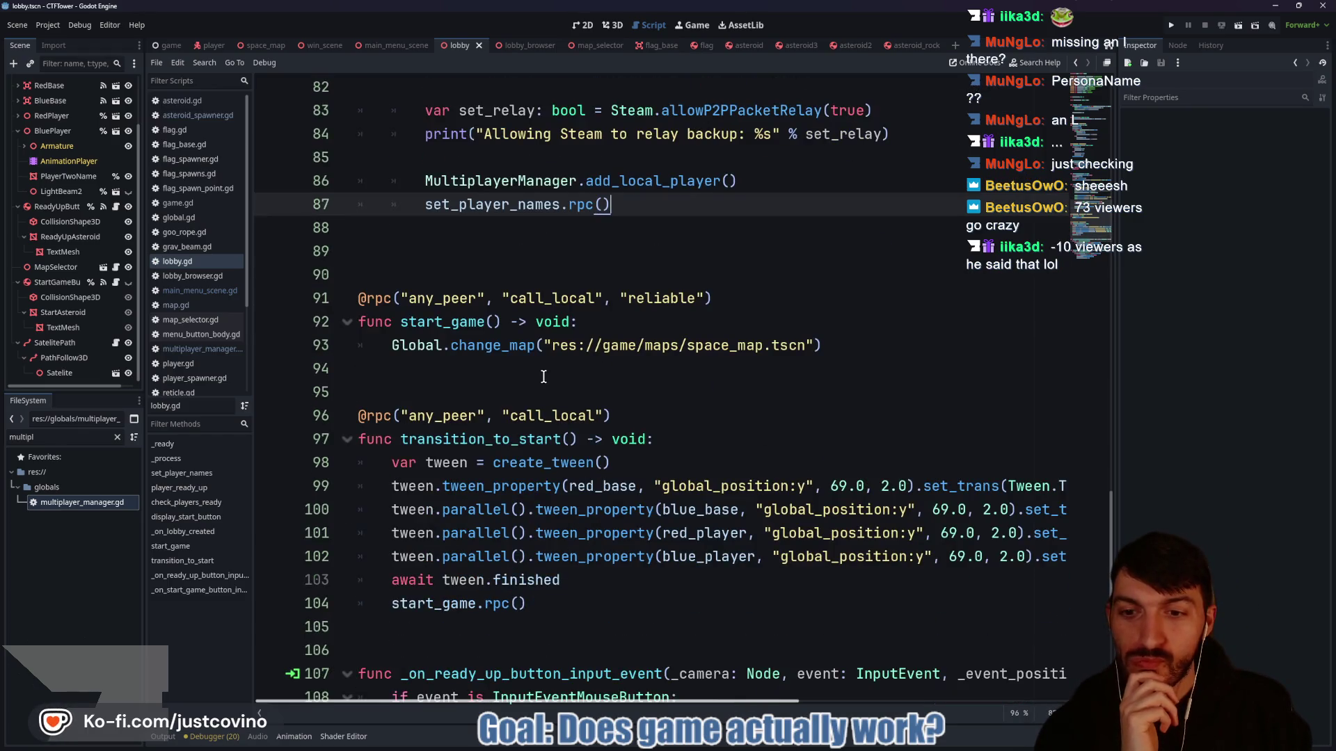
{"action": "scroll", "coordinate": [543, 377], "scroll_direction": "down", "scroll_amount": 4}
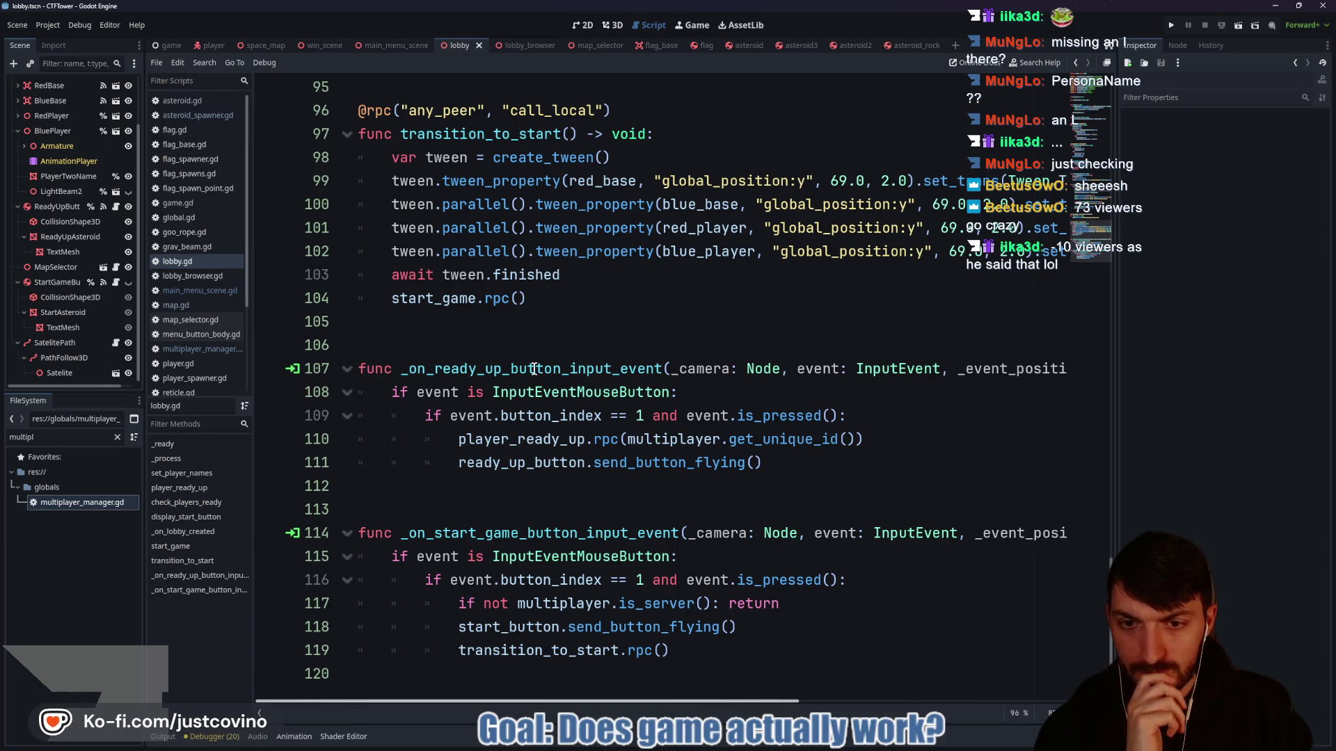
{"action": "scroll", "coordinate": [550, 409], "scroll_direction": "up", "scroll_amount": 8}
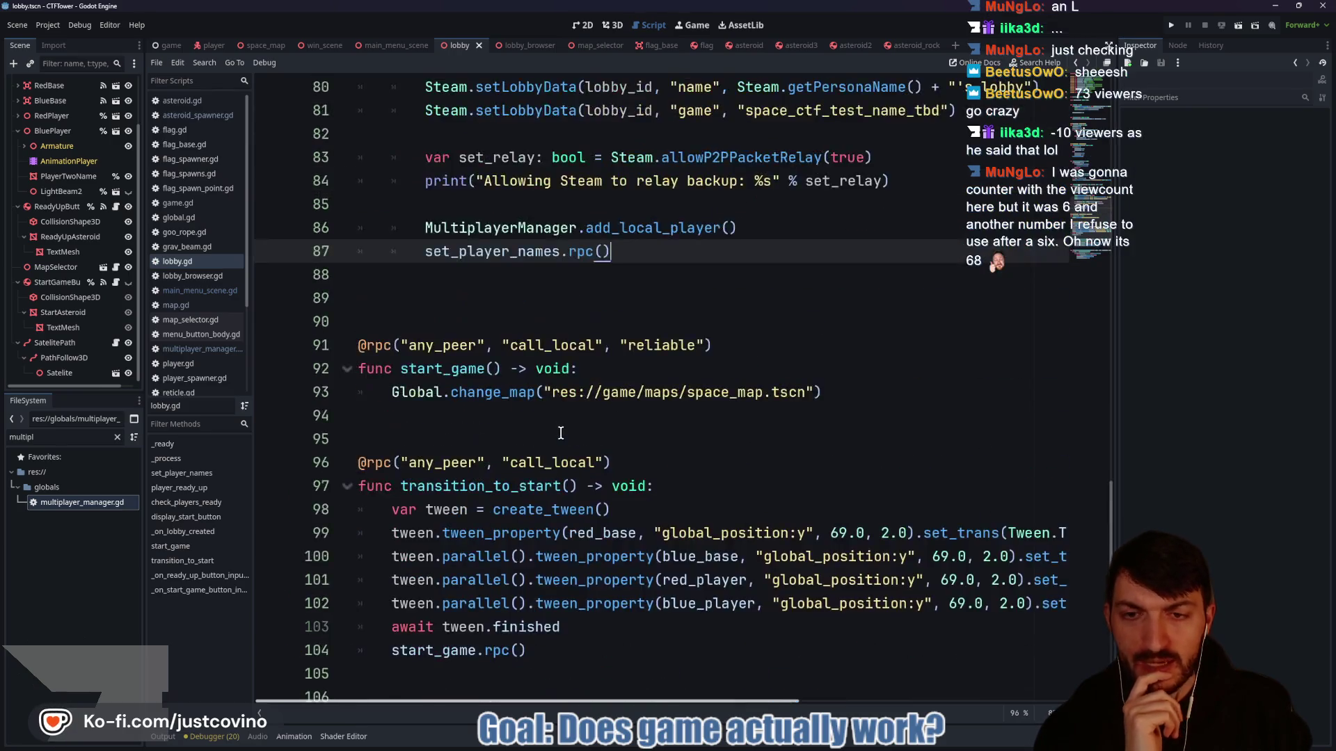
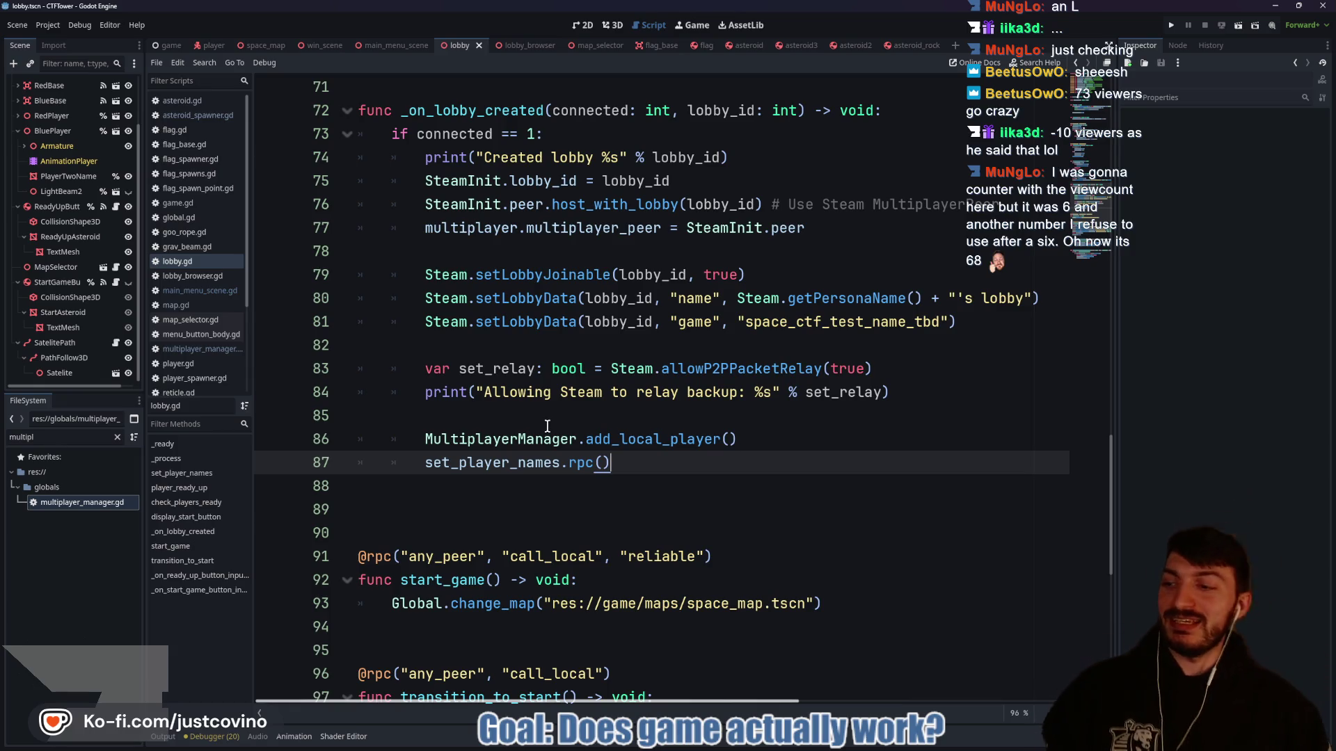
Scroll up through the script, placing the caret from line 82 back up to line 20.
{"action": "left_click", "coordinate": [476, 351]}
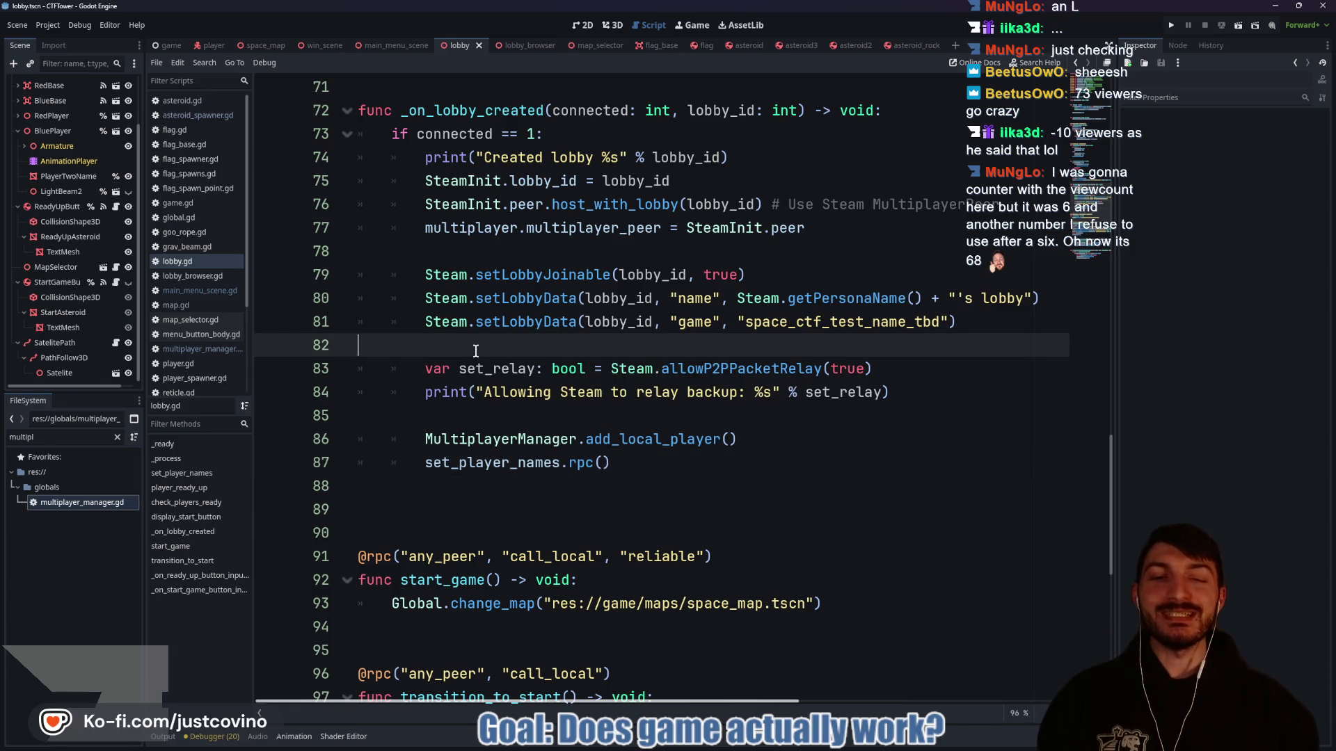
{"action": "key", "text": "Up"}
{"action": "key", "text": "Up"}
{"action": "key", "text": "Up"}
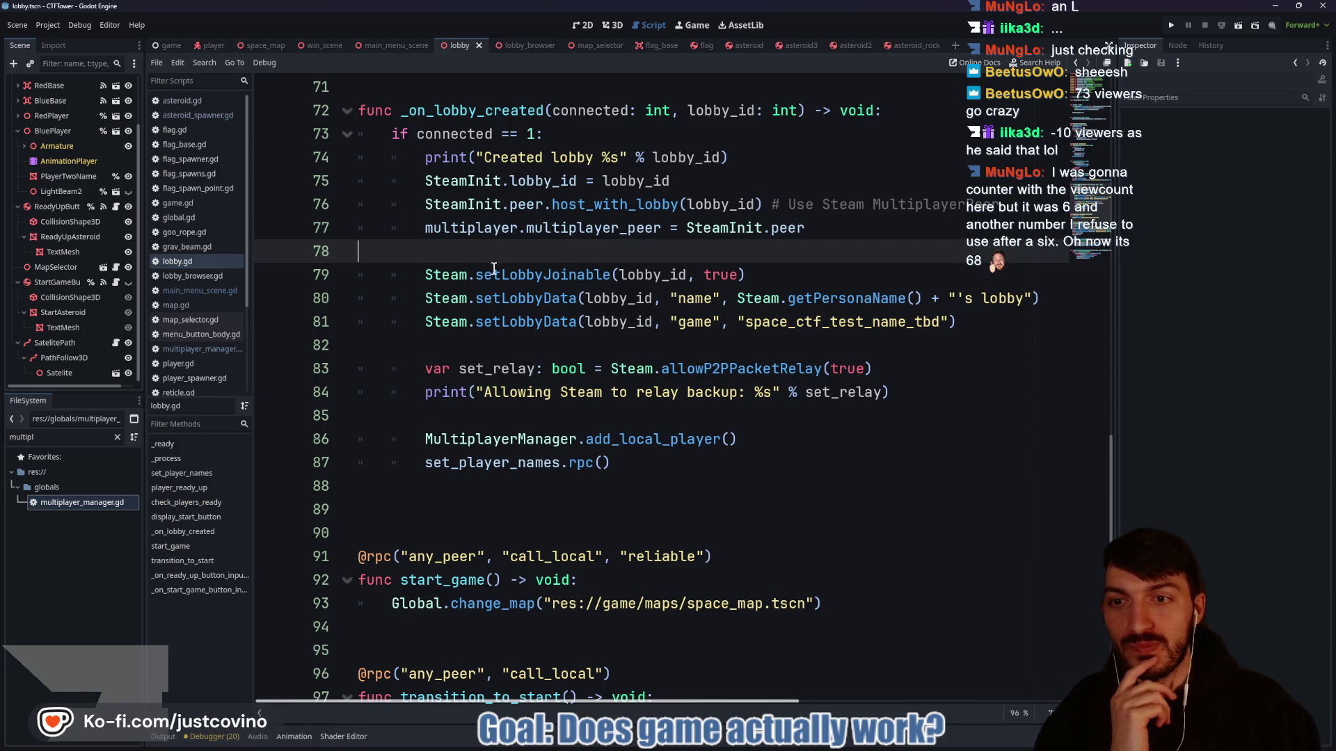
{"action": "scroll", "coordinate": [465, 337], "scroll_direction": "up", "scroll_amount": 1}
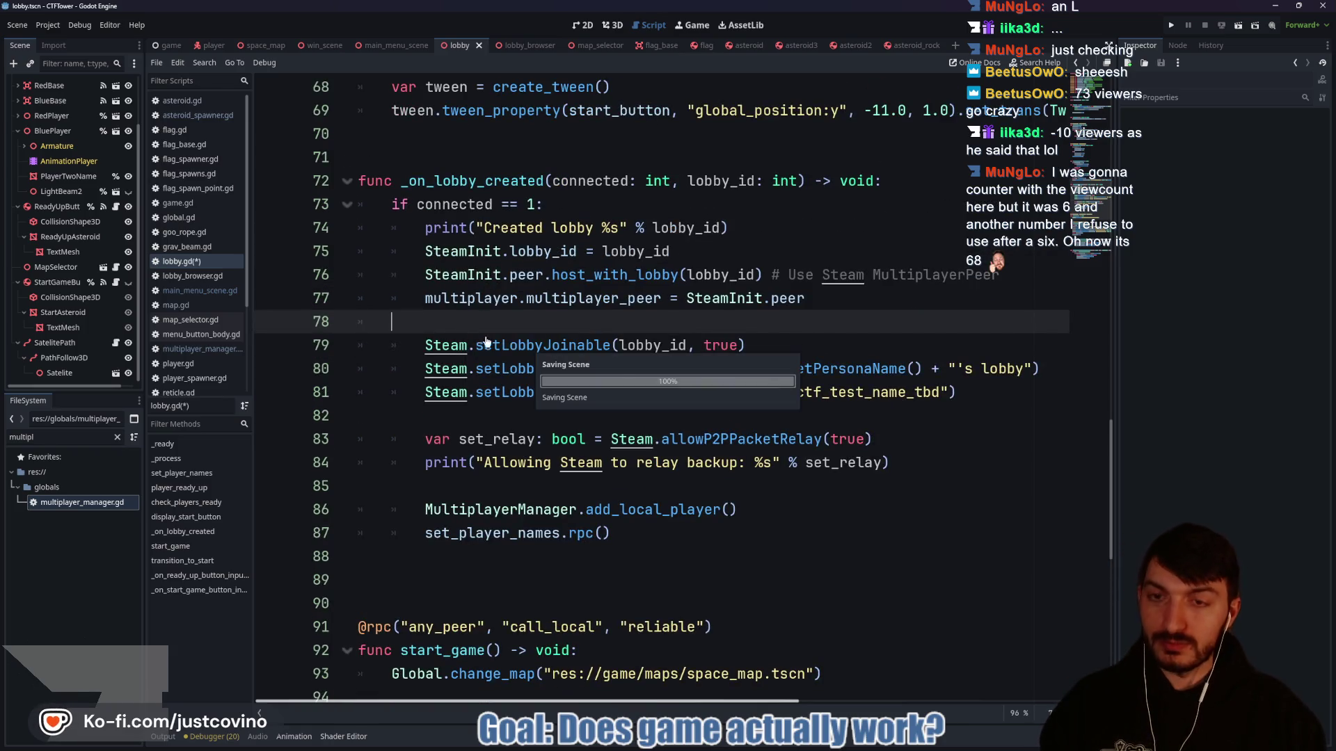
{"action": "scroll", "coordinate": [550, 306], "scroll_direction": "up", "scroll_amount": 3}
{"action": "left_click", "coordinate": [506, 366]}
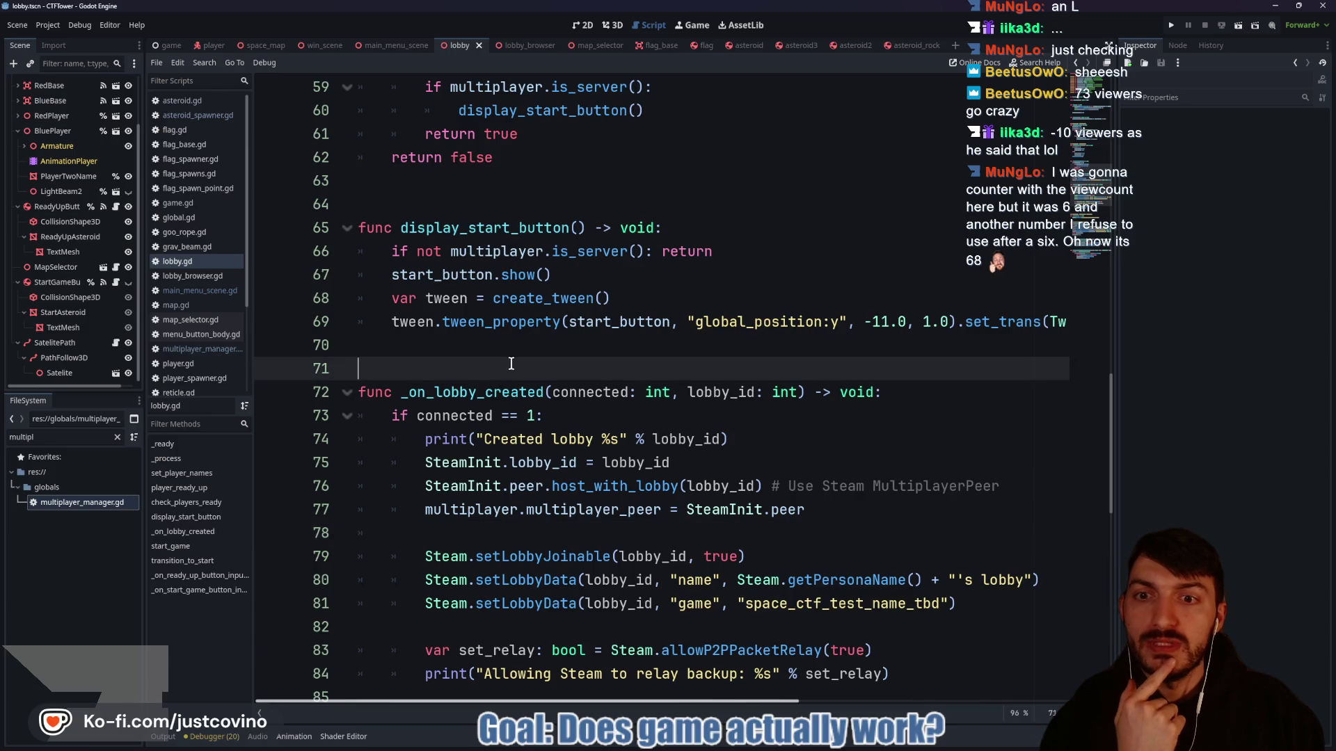
{"action": "scroll", "coordinate": [497, 292], "scroll_direction": "up", "scroll_amount": 4}
{"action": "left_click", "coordinate": [487, 276]}
{"action": "scroll", "coordinate": [488, 299], "scroll_direction": "up", "scroll_amount": 5}
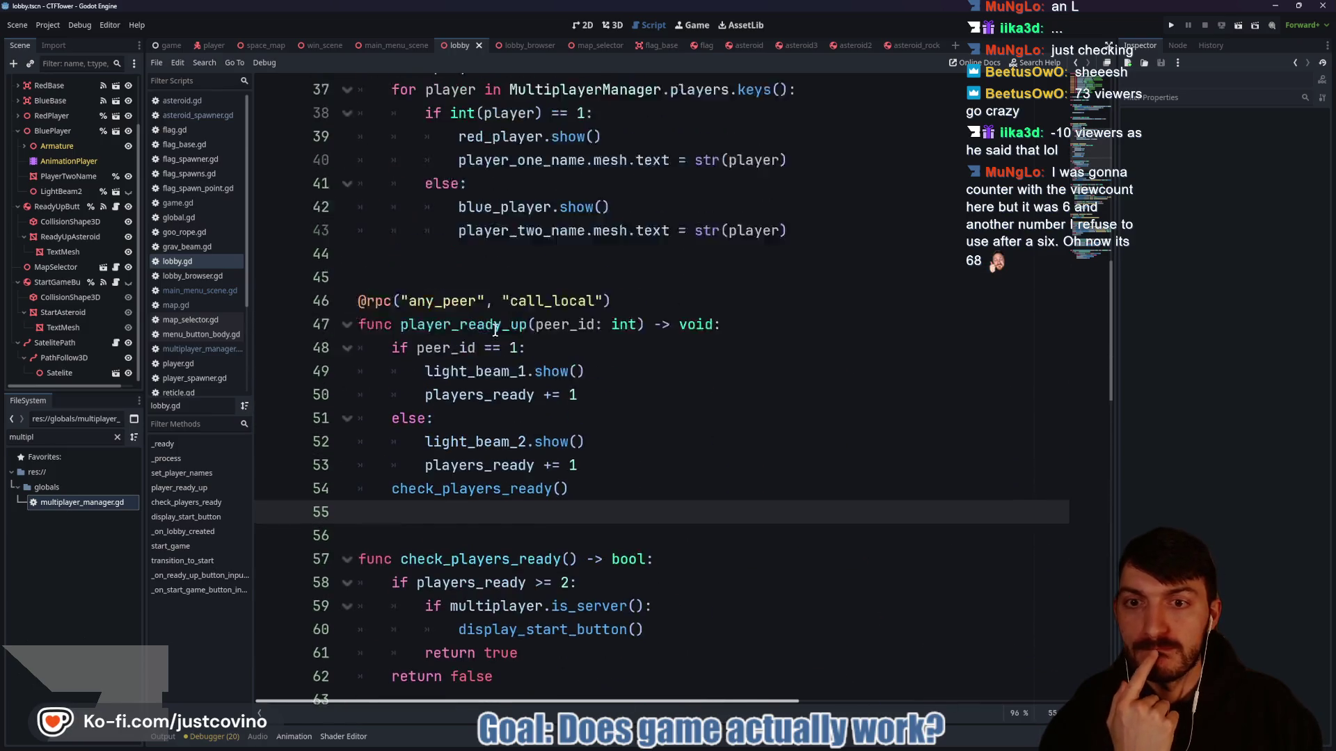
{"action": "left_click", "coordinate": [488, 325]}
{"action": "scroll", "coordinate": [477, 306], "scroll_direction": "up", "scroll_amount": 2}
{"action": "left_click", "coordinate": [447, 229]}
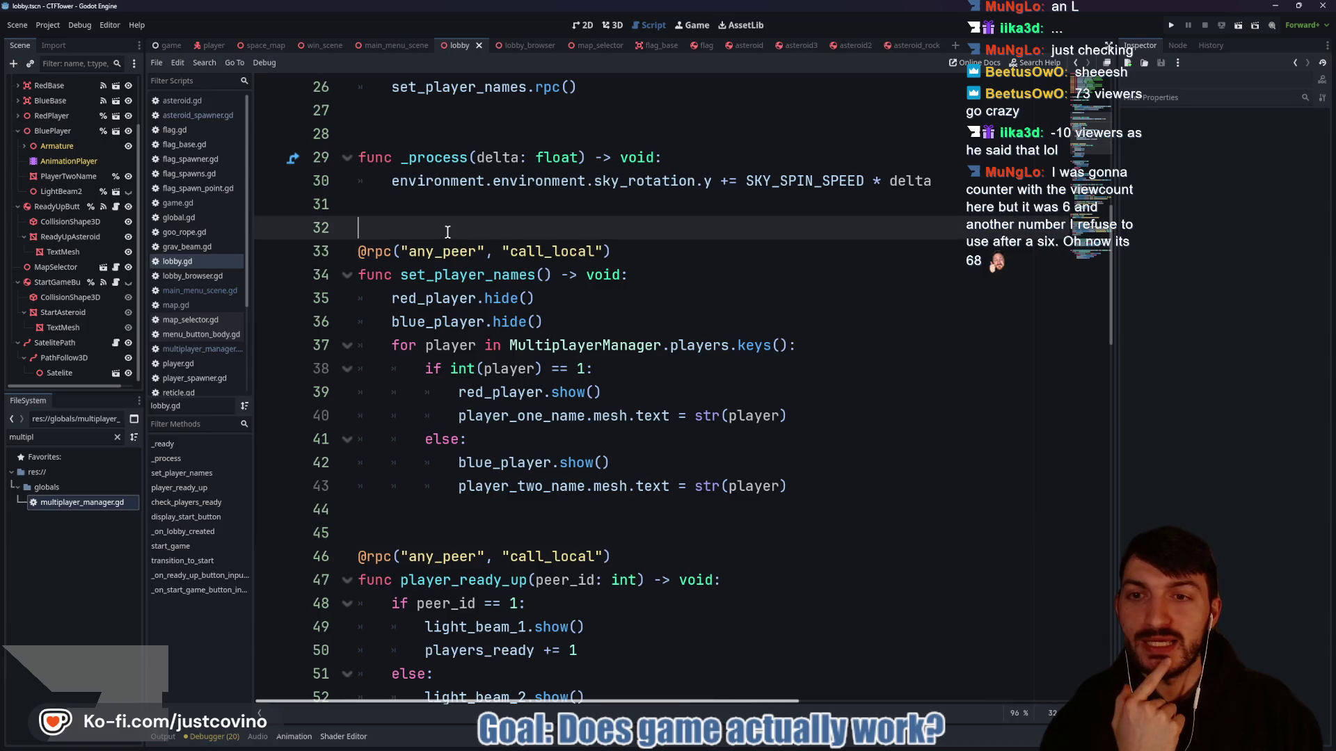
{"action": "scroll", "coordinate": [469, 275], "scroll_direction": "up", "scroll_amount": 2}
{"action": "left_click", "coordinate": [472, 276]}
{"action": "scroll", "coordinate": [459, 293], "scroll_direction": "up", "scroll_amount": 2}
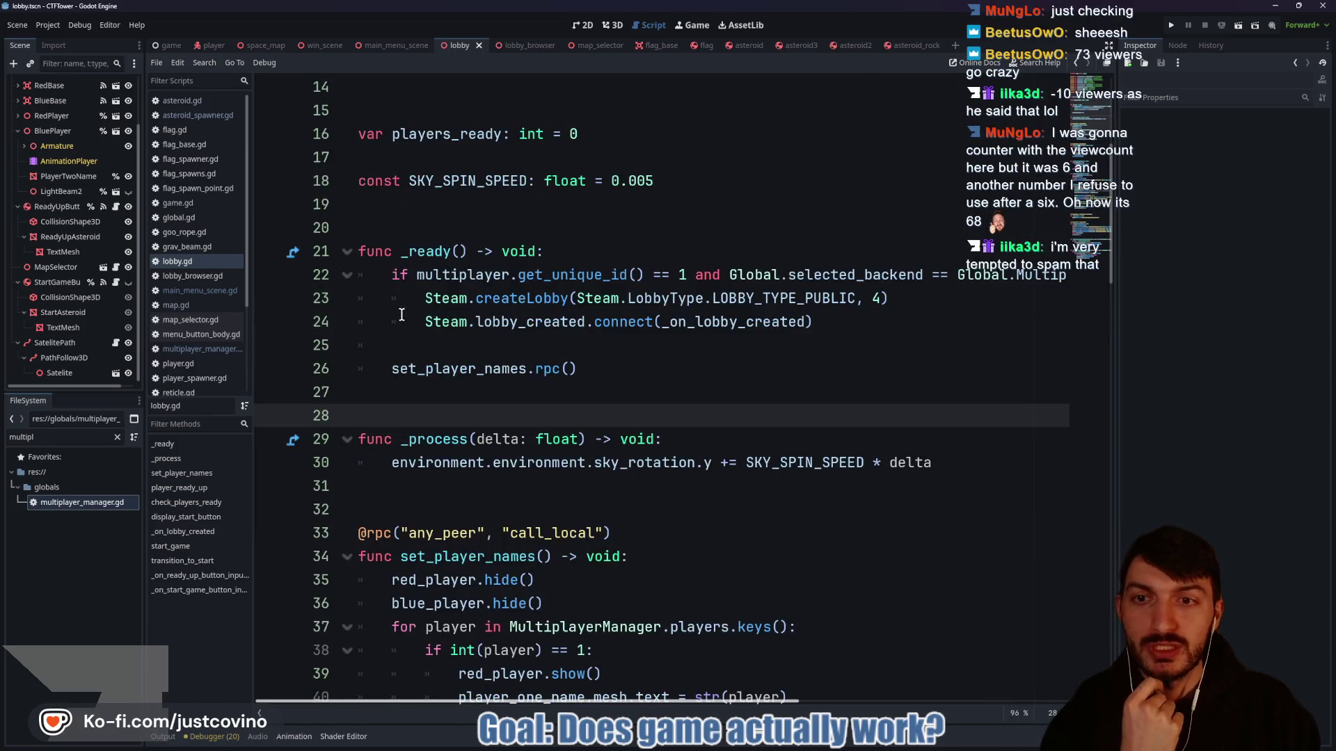
{"action": "left_click", "coordinate": [411, 344]}
{"action": "left_click", "coordinate": [425, 229]}
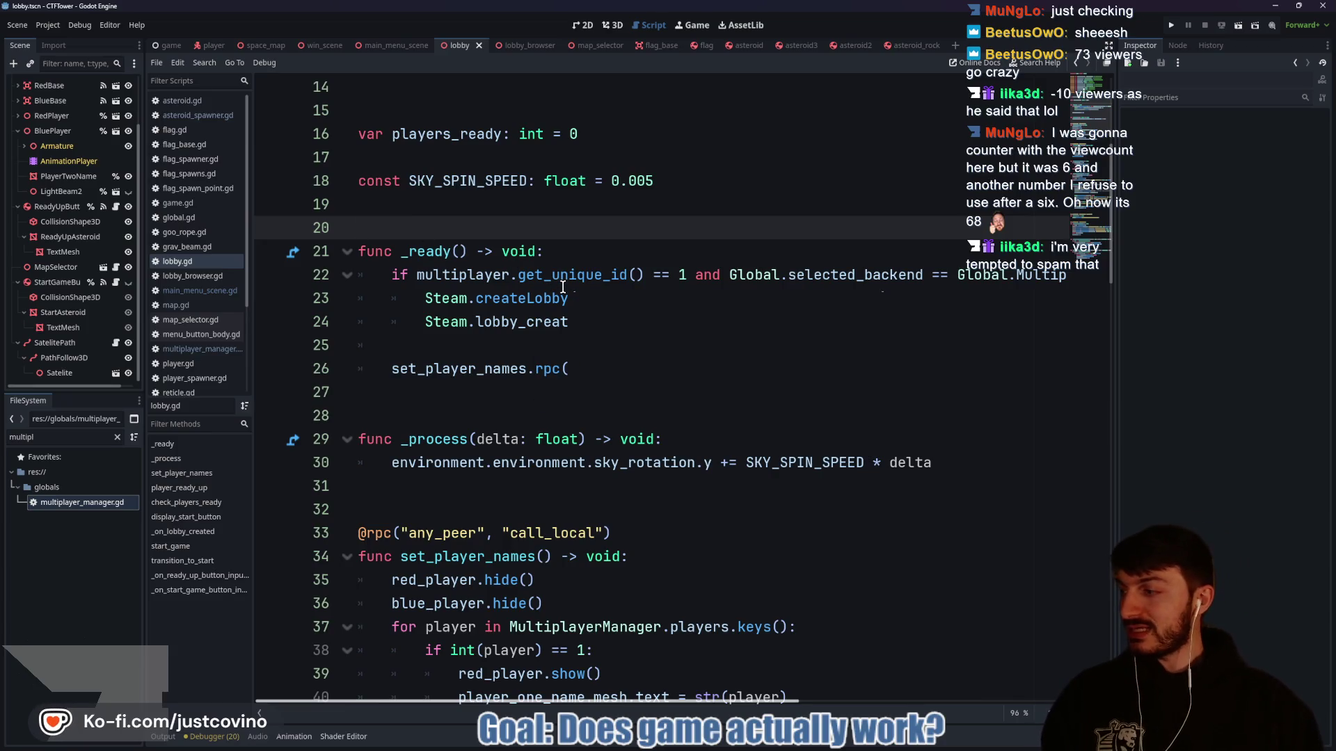
{"action": "scroll", "coordinate": [511, 243], "scroll_direction": "up", "scroll_amount": 1}
{"action": "scroll", "coordinate": [578, 348], "scroll_direction": "down", "scroll_amount": 2}
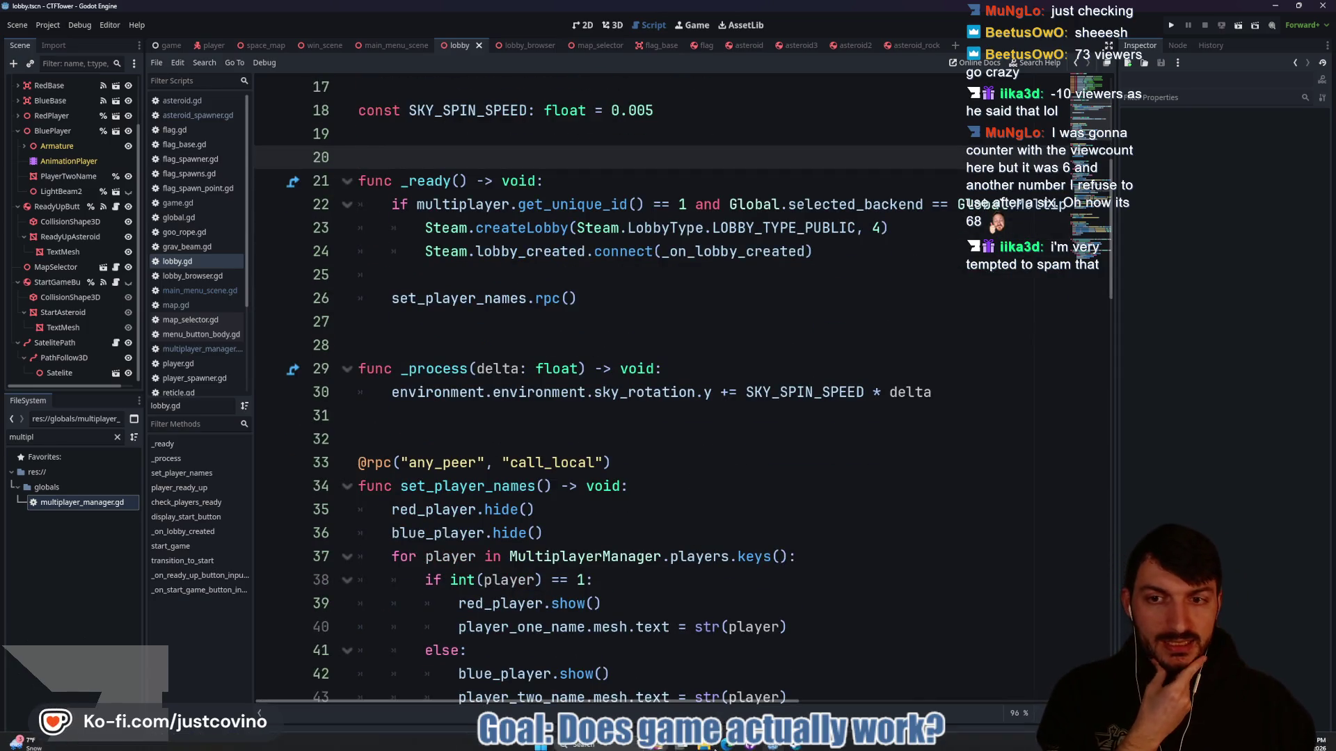
In the browser, go to the Notion Bugs board and open the Player Steam Names card.
{"action": "left_click", "coordinate": [729, 746]}
{"action": "scroll", "coordinate": [394, 207], "scroll_direction": "down", "scroll_amount": 15}
{"action": "scroll", "coordinate": [375, 181], "scroll_direction": "up", "scroll_amount": 9}
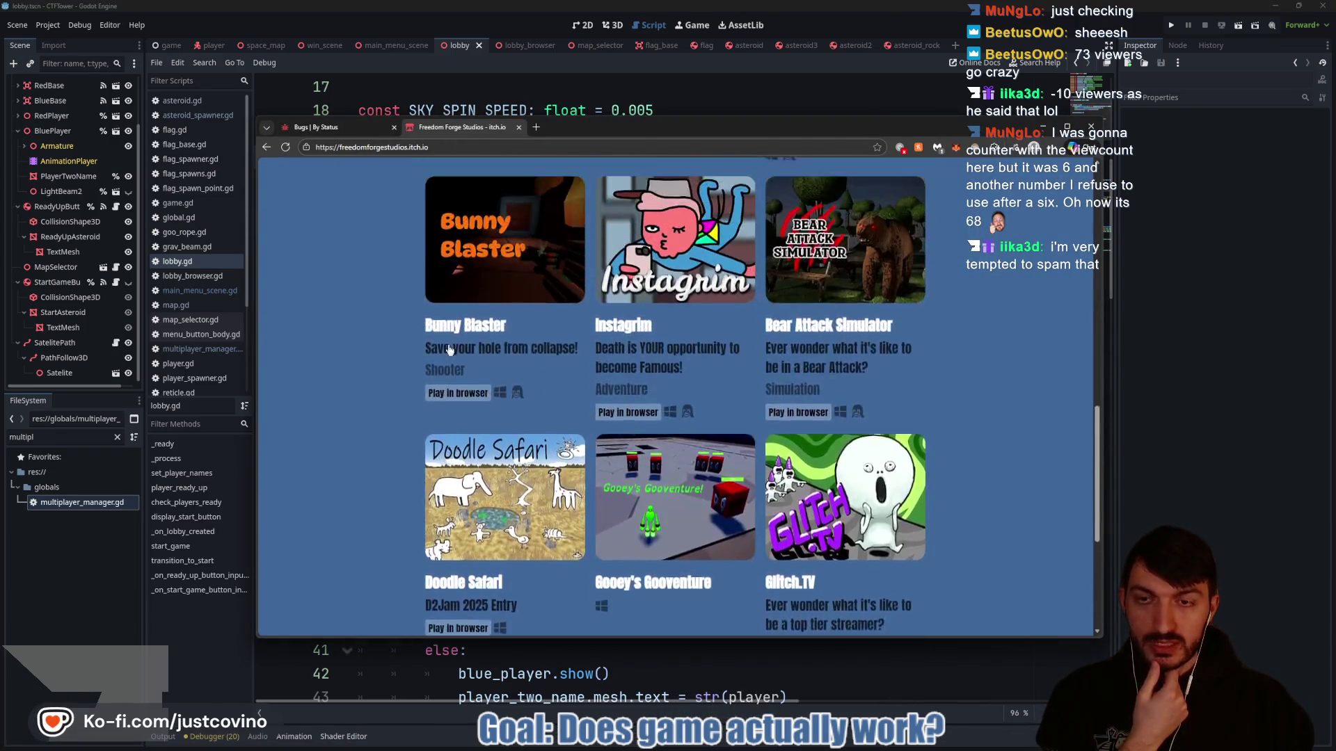
{"action": "left_click", "coordinate": [339, 129]}
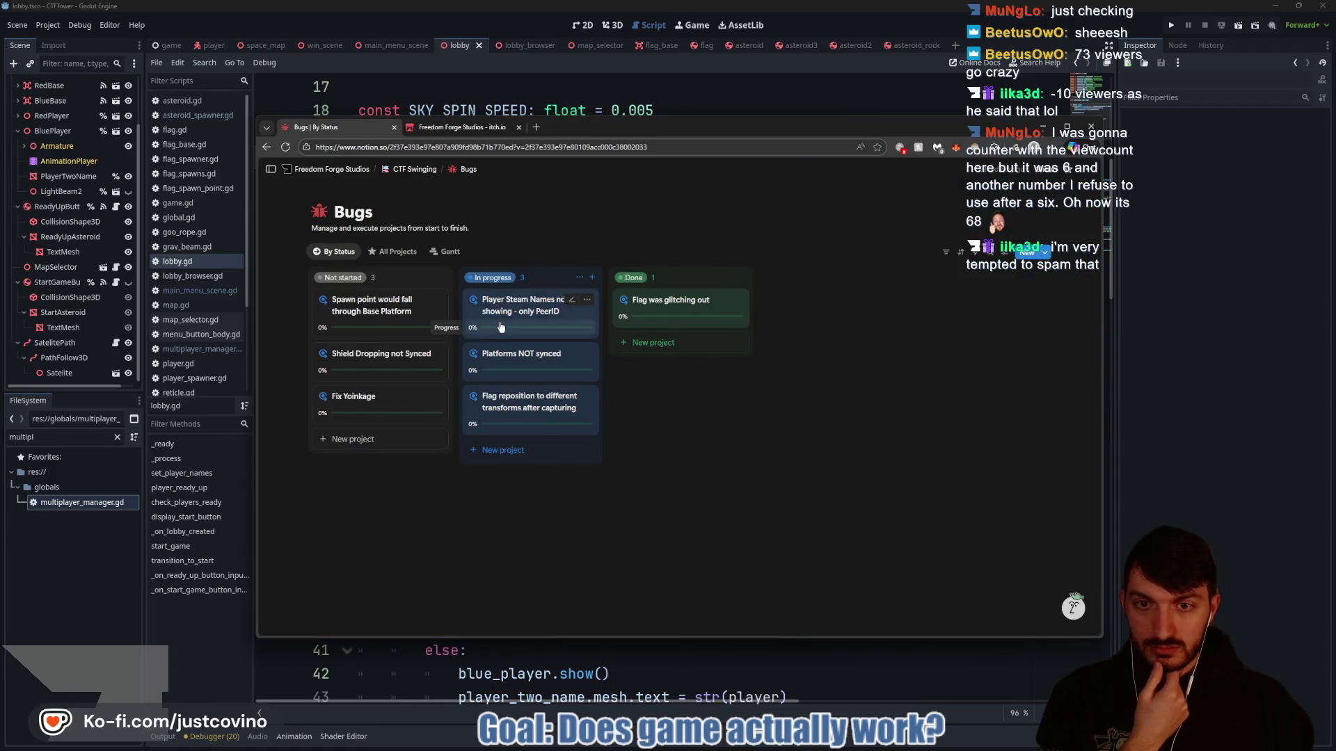
{"action": "left_click", "coordinate": [514, 306]}
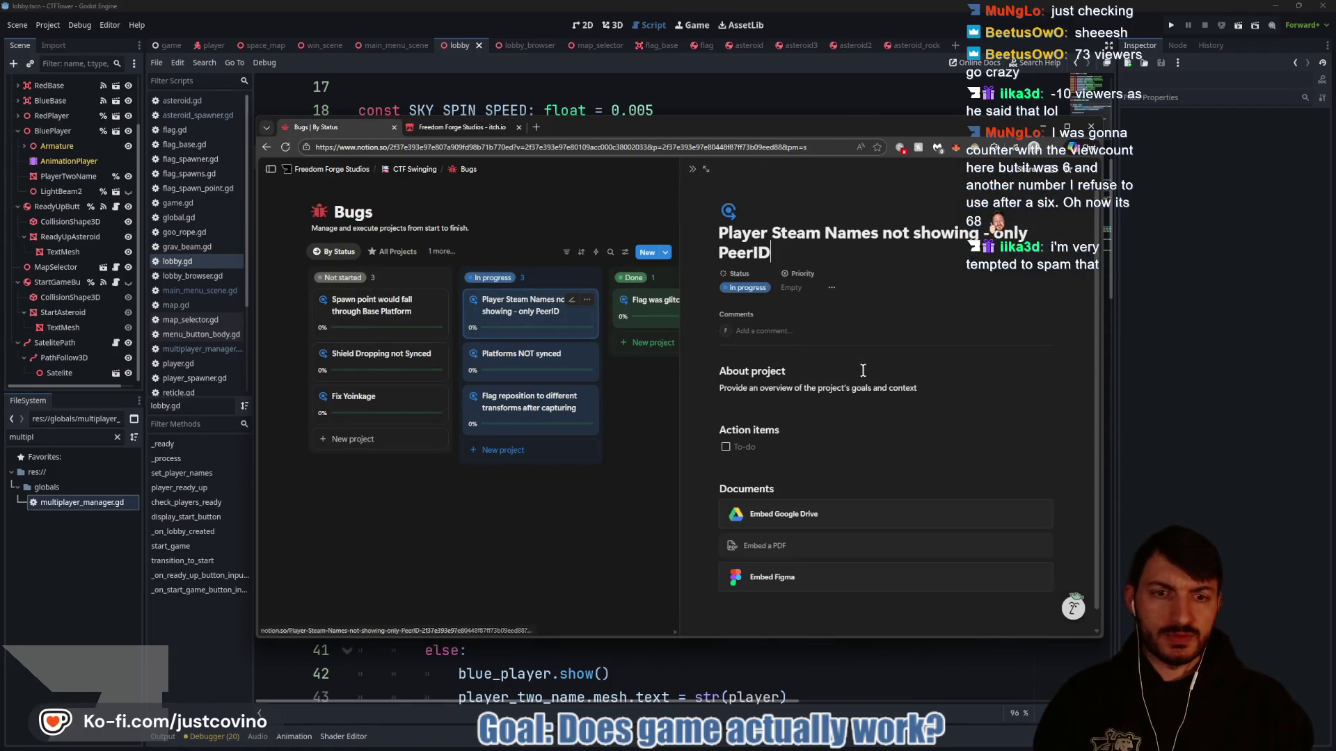
Replace About project with a checked 'Fixed' to-do and an unchecked 'Tested on STEAM' to-do.
{"action": "mouse_move", "coordinate": [951, 390]}
{"action": "left_mouse_down"}
{"action": "mouse_move", "coordinate": [756, 382]}
{"action": "mouse_move", "coordinate": [827, 386]}
{"action": "left_mouse_up"}
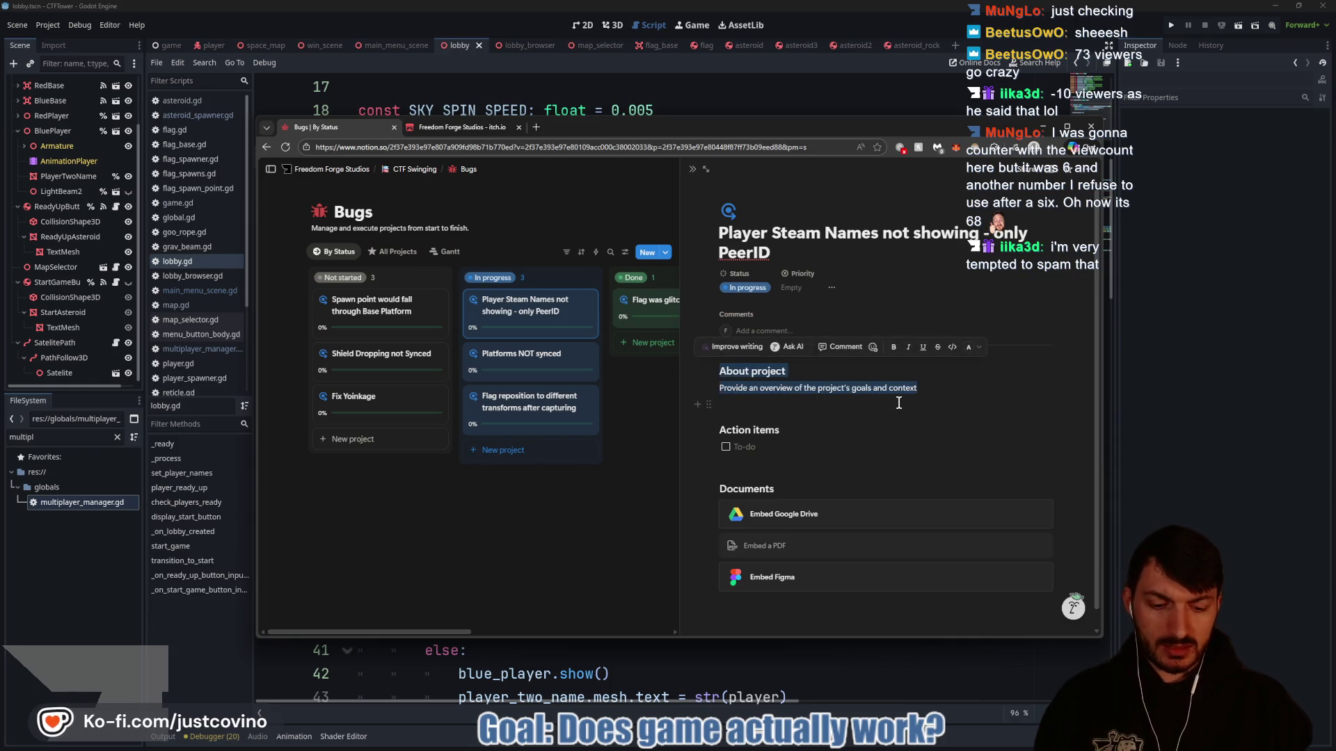
{"action": "key", "text": "BackSpace"}
{"action": "left_click", "coordinate": [783, 363]}
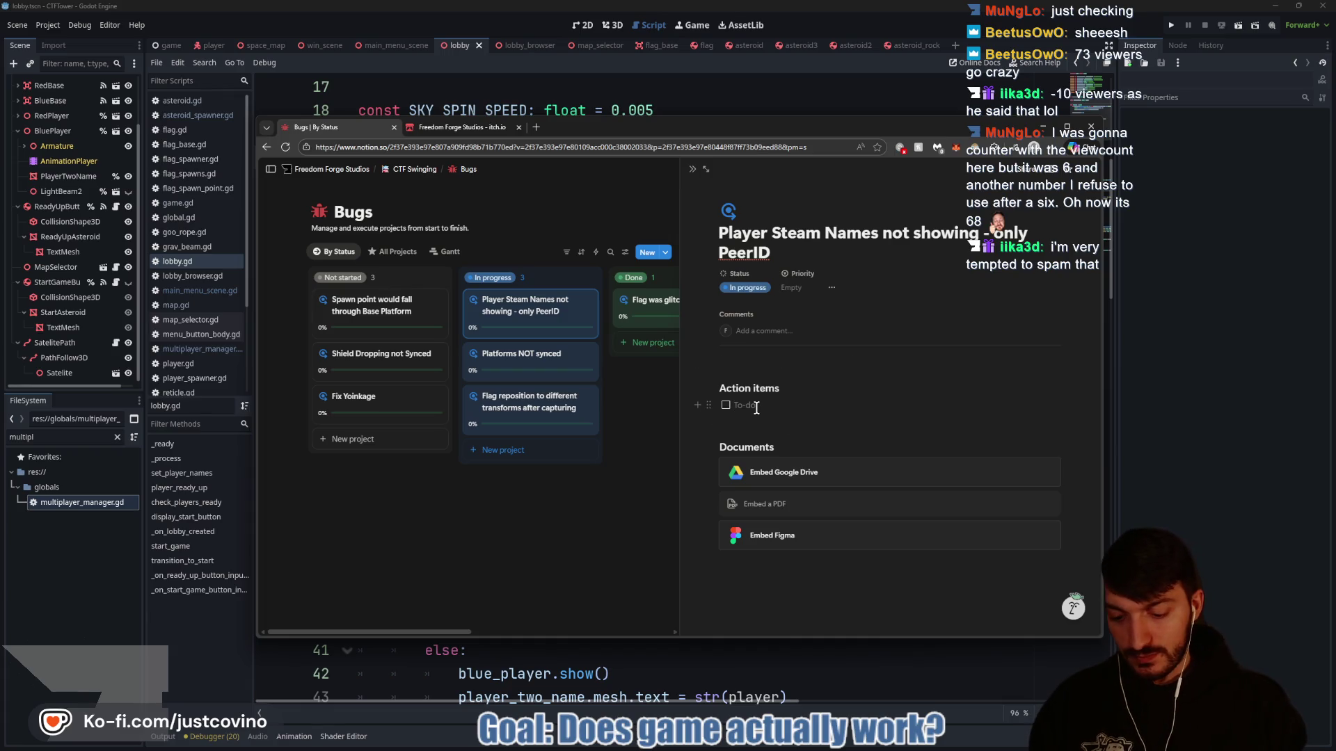
{"action": "key", "text": "Return"}
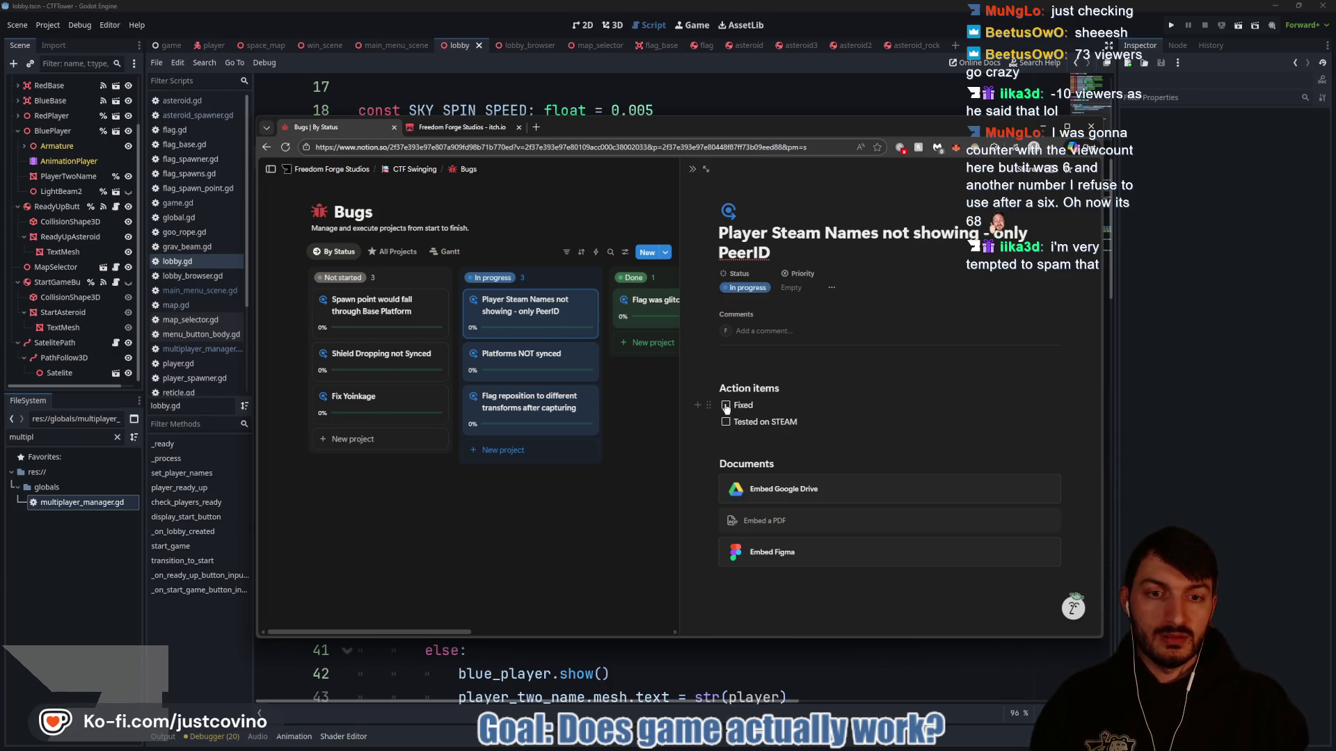
{"action": "left_click", "coordinate": [558, 555]}
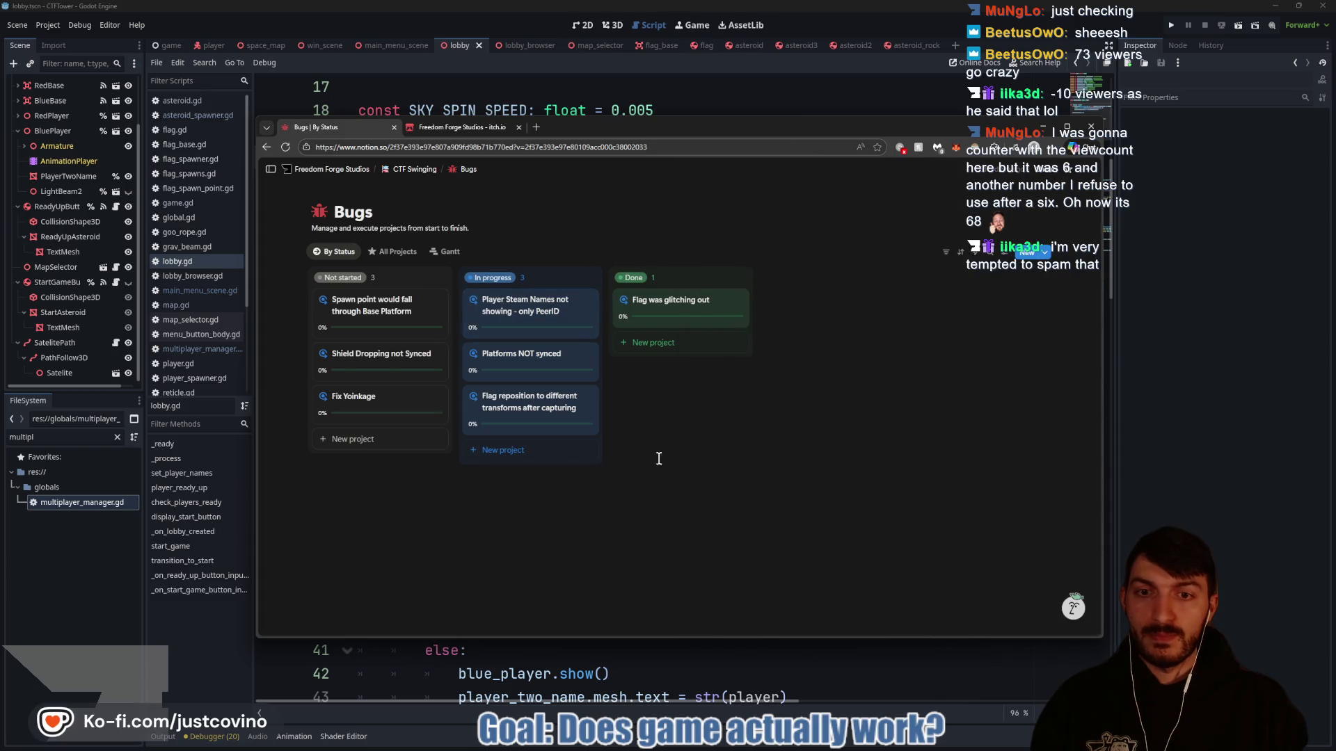
{"action": "left_click", "coordinate": [535, 318]}
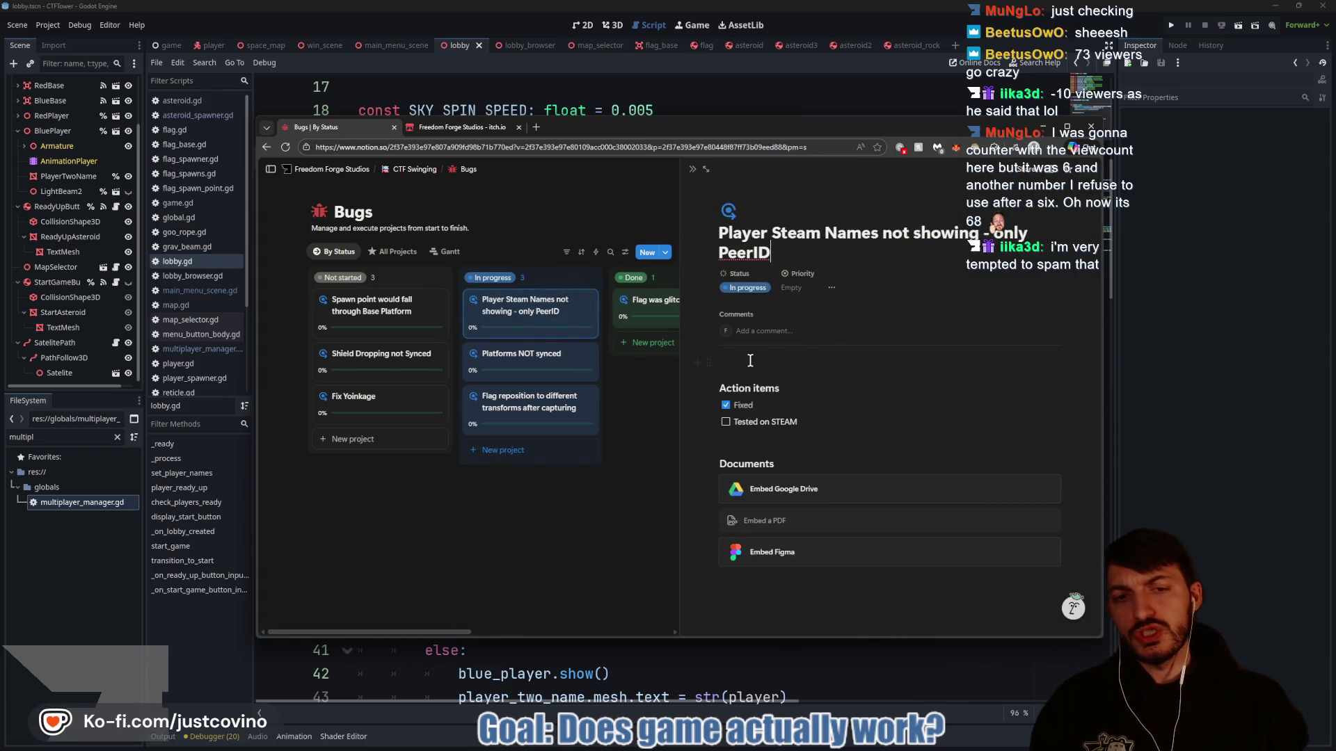
{"action": "key", "text": "BackSpace"}
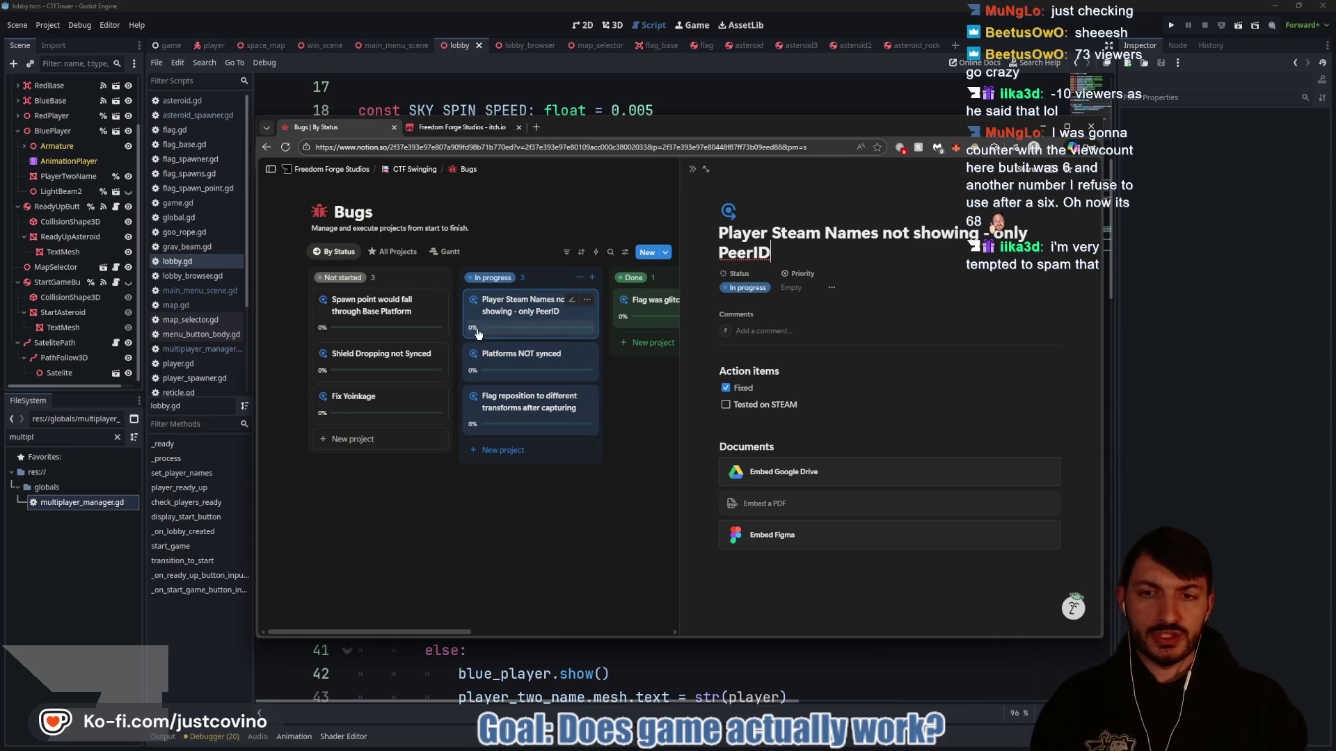
{"action": "left_click", "coordinate": [583, 525]}
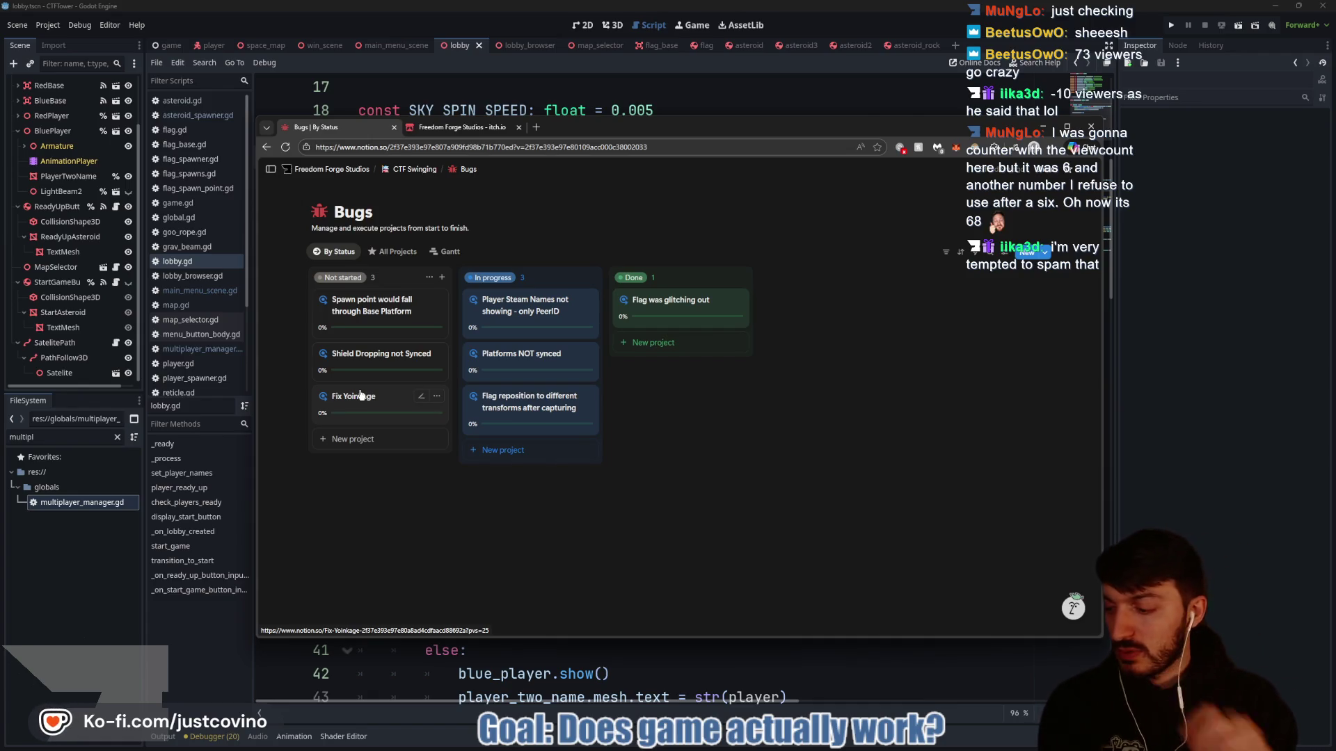
Move the spawn-point bug card into In progress and open its description.
{"action": "mouse_move", "coordinate": [402, 306]}
{"action": "left_mouse_down"}
{"action": "mouse_move", "coordinate": [519, 295]}
{"action": "mouse_move", "coordinate": [516, 311]}
{"action": "left_mouse_up"}
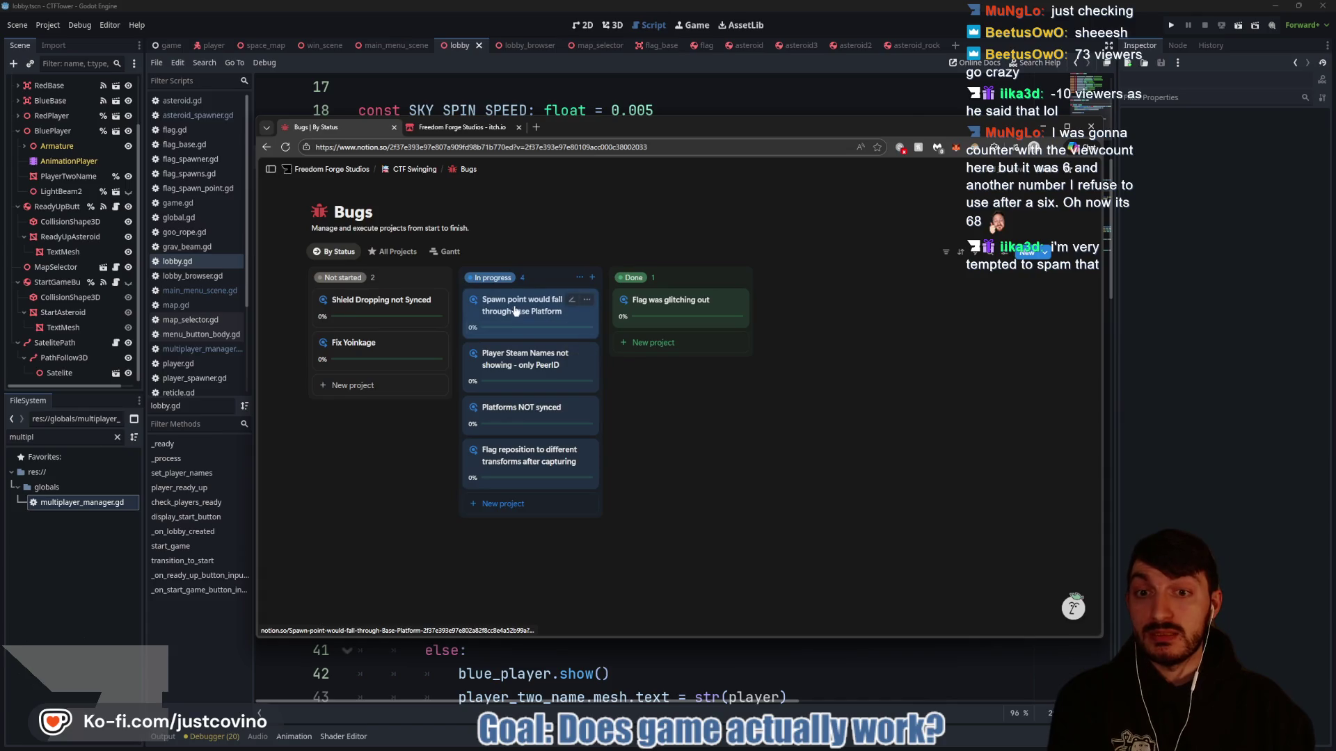
{"action": "left_click", "coordinate": [519, 313]}
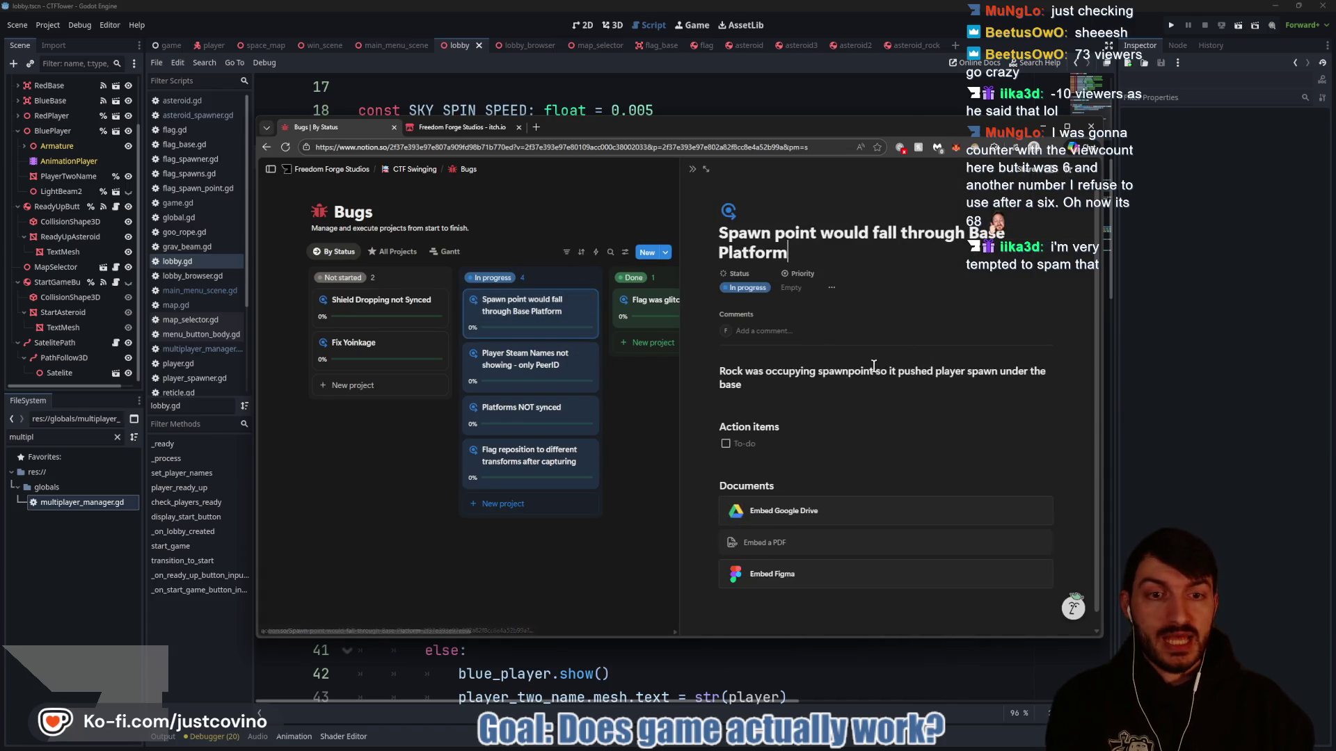
{"action": "triple_click", "coordinate": [721, 376]}
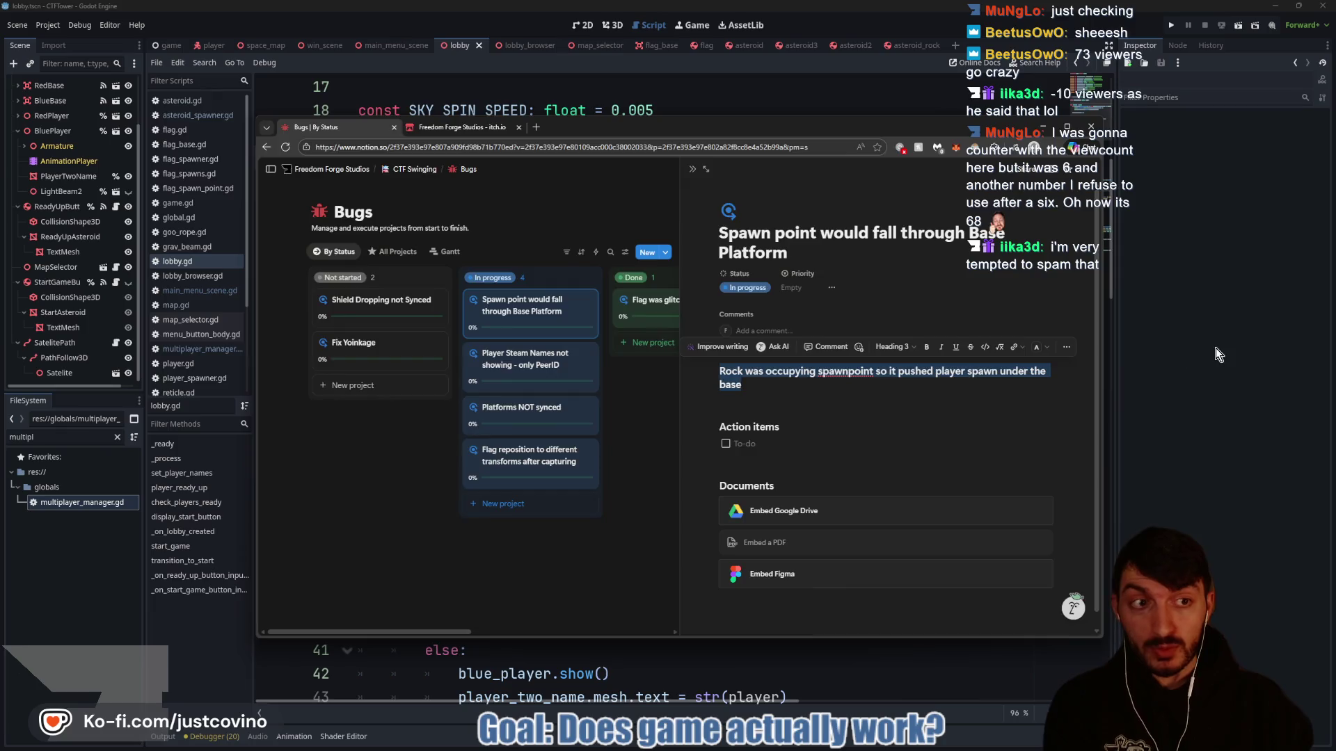
{"action": "left_click", "coordinate": [1216, 348]}
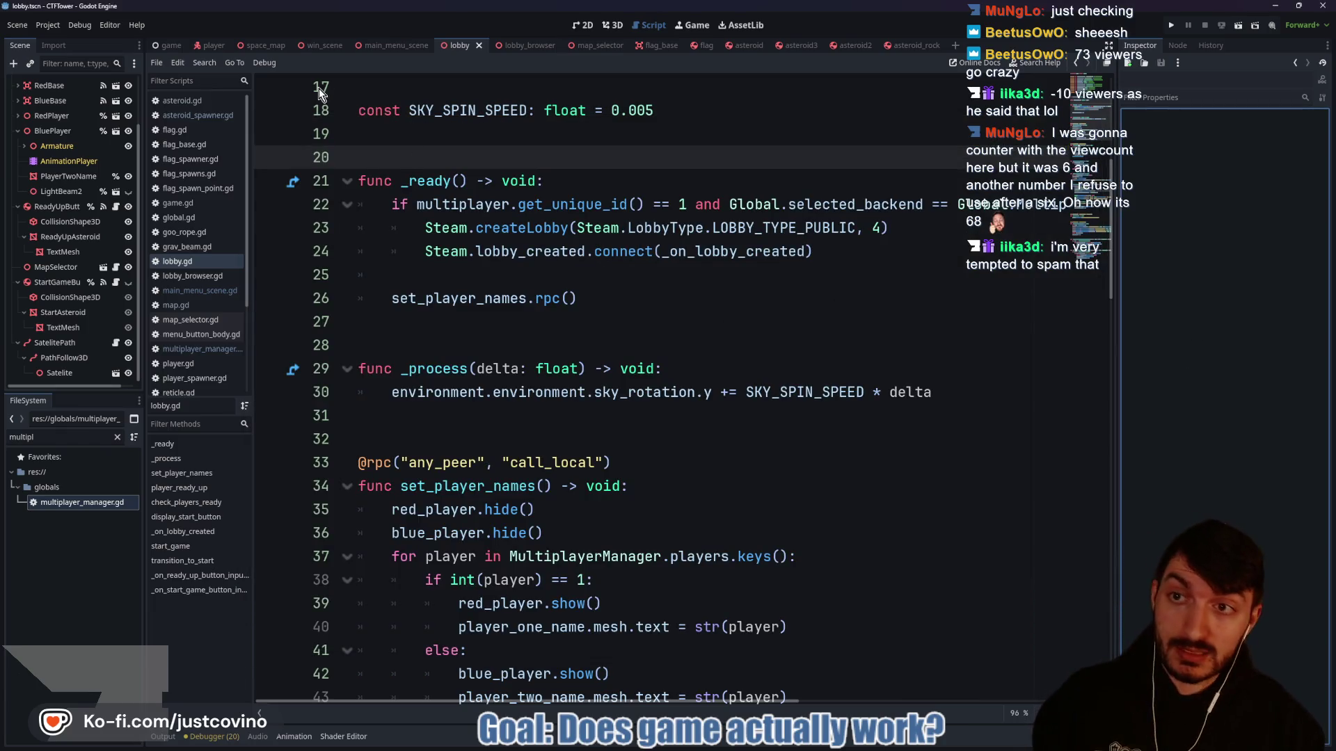
Fly around the red base in space_map's 3D view, then select flag_base.gd's placeholder pass line.
{"action": "left_click", "coordinate": [267, 45]}
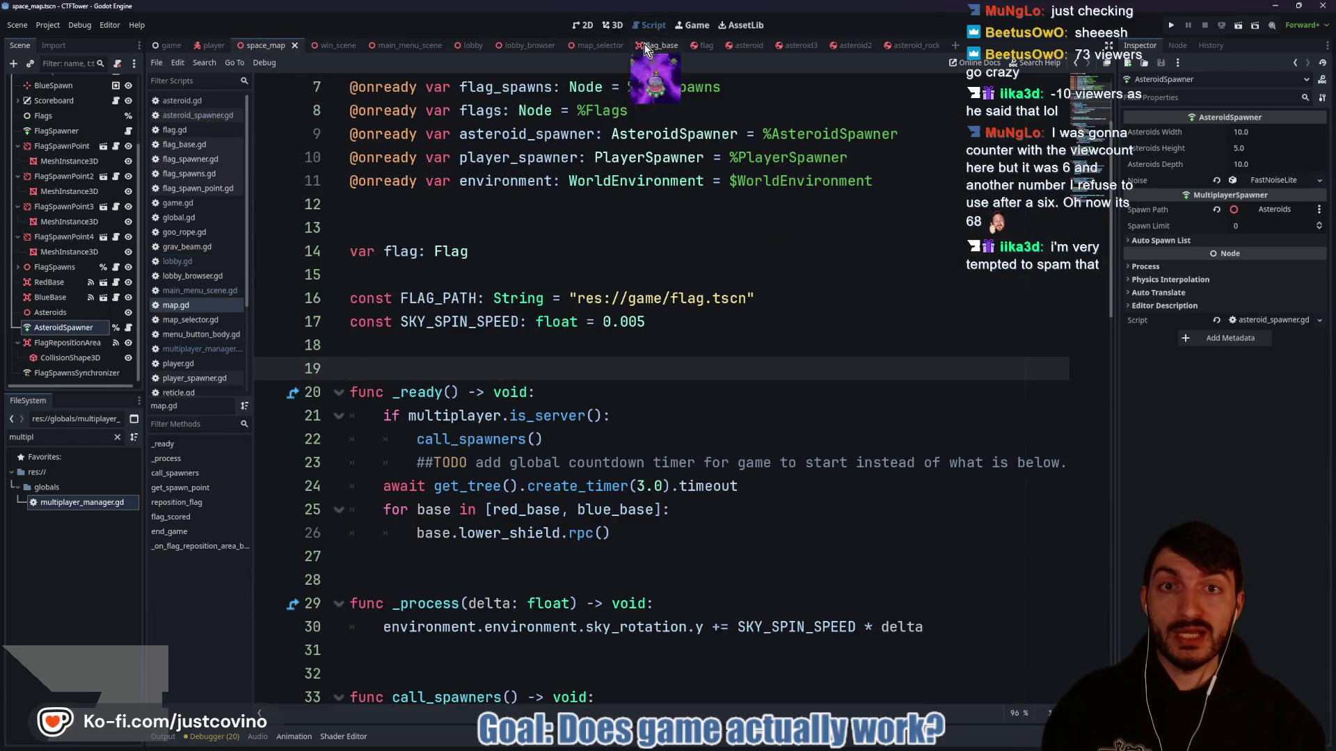
{"action": "left_click", "coordinate": [617, 26]}
{"action": "key", "text": "w"}
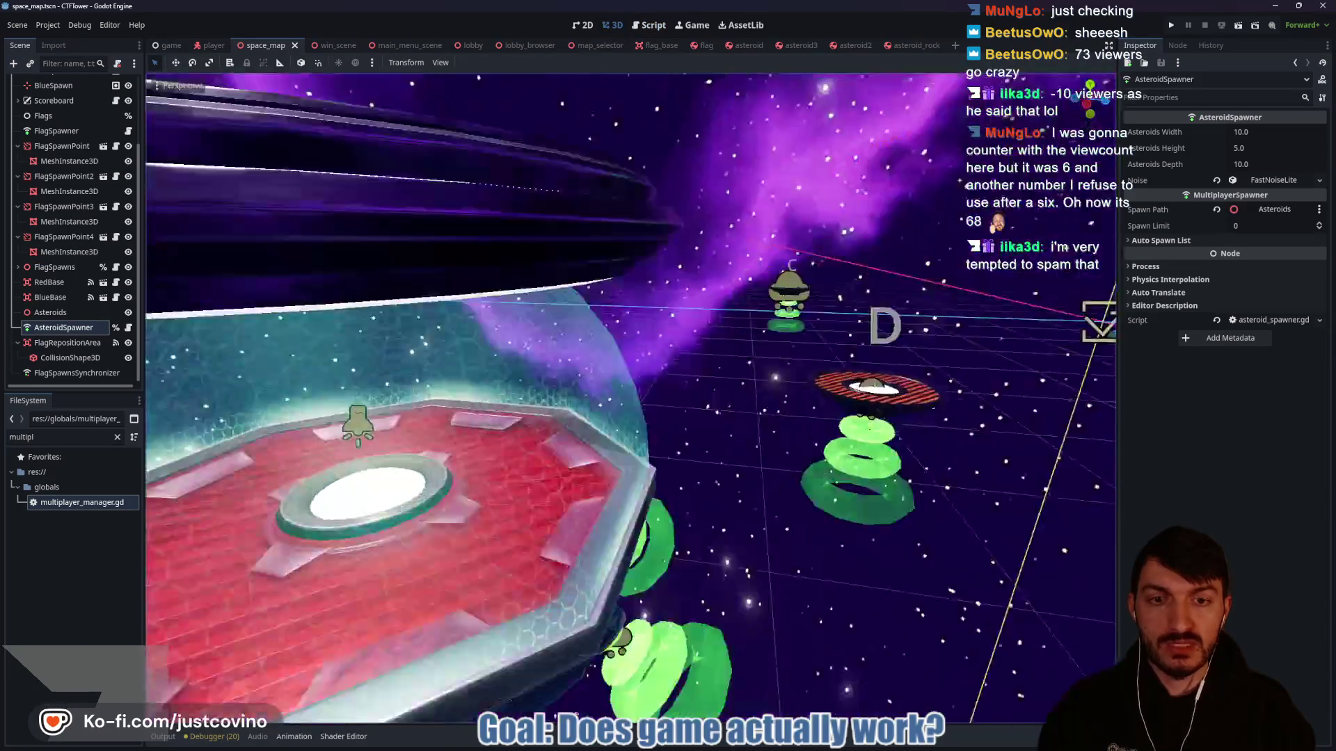
{"action": "key", "text": "s"}
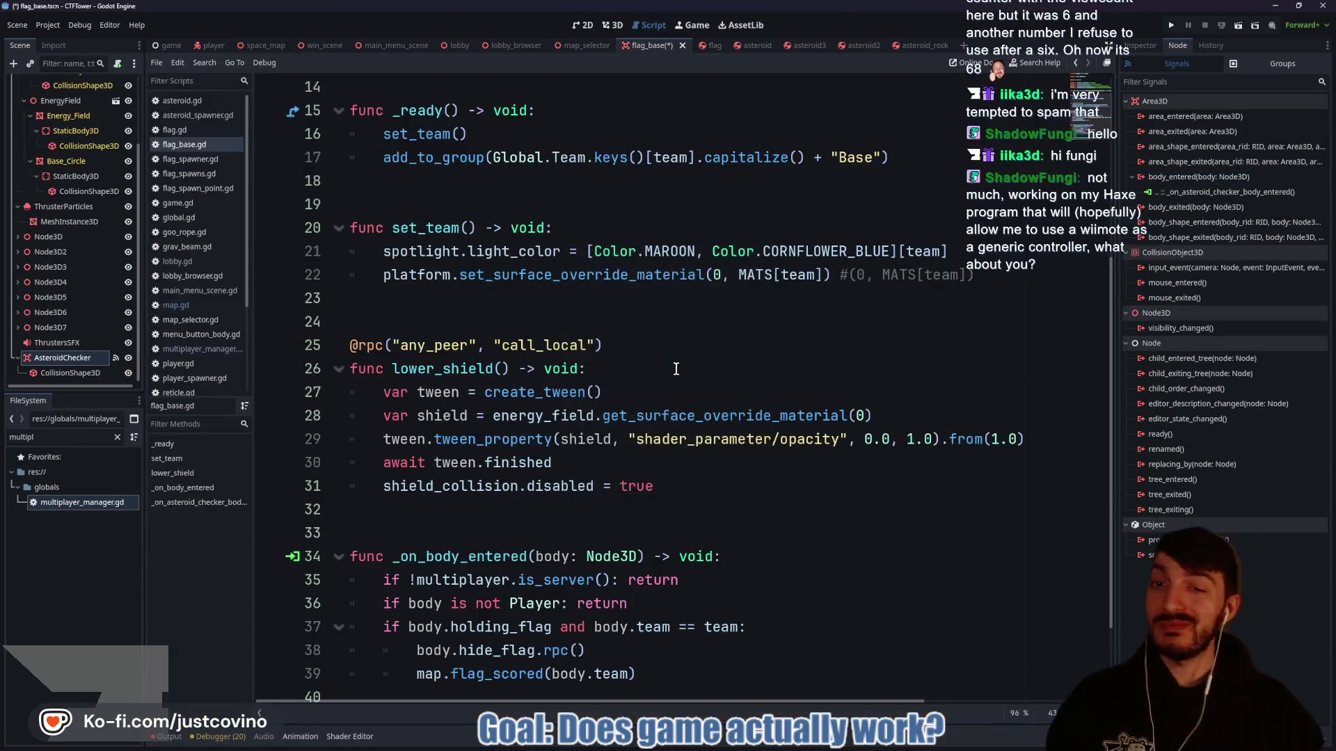
{"action": "left_click_drag", "start_coordinate": [691, 647], "coordinate": [384, 649]}
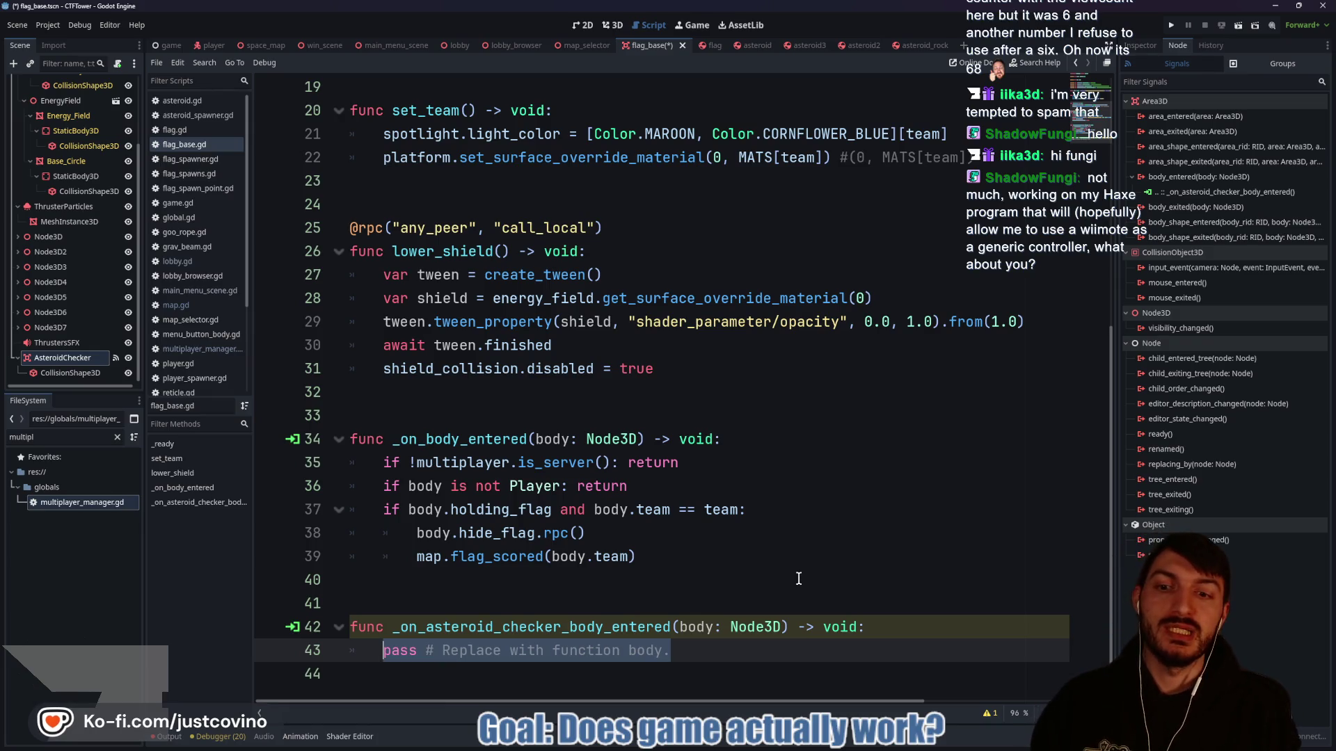
Add an 'if !multiplayer.is_server(): return' guard to the asteroid-checker handler.
{"action": "type", "text": "if !mult"}
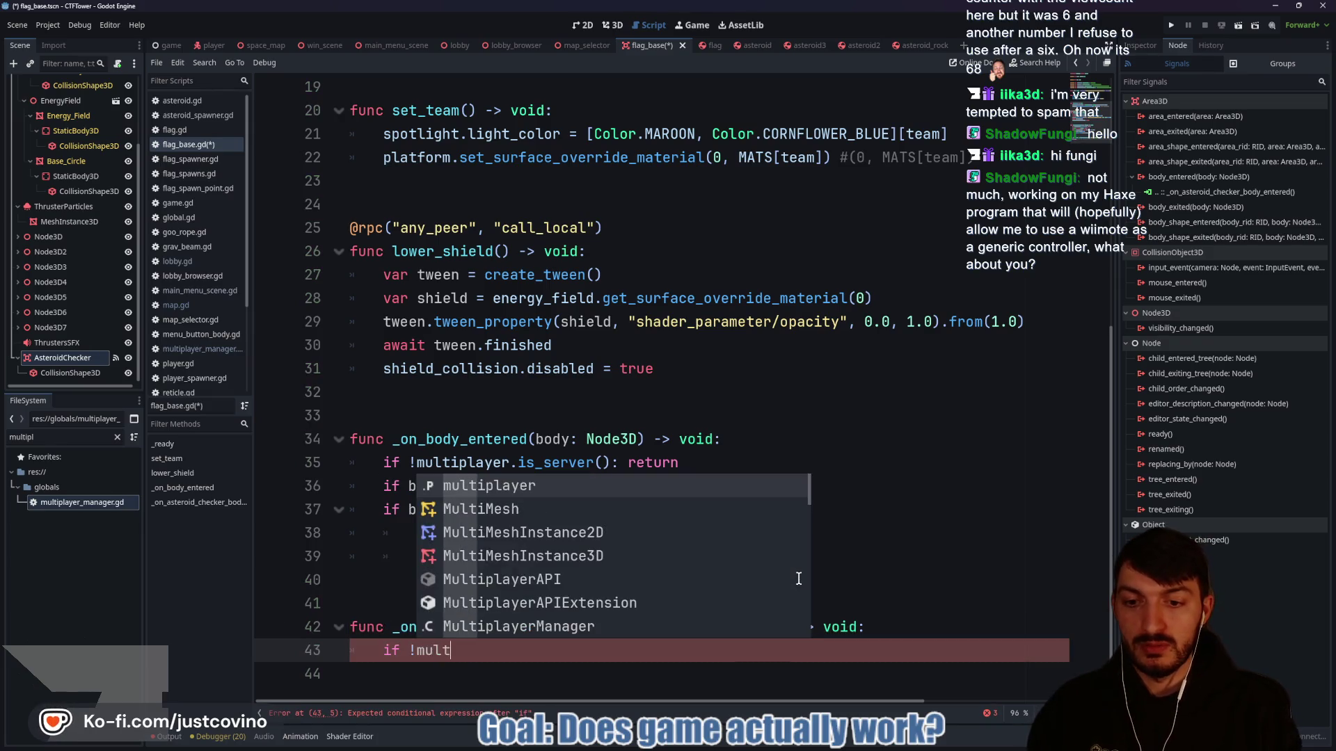
{"action": "type", "text": "iplayer.i"}
{"action": "key", "text": "Return"}
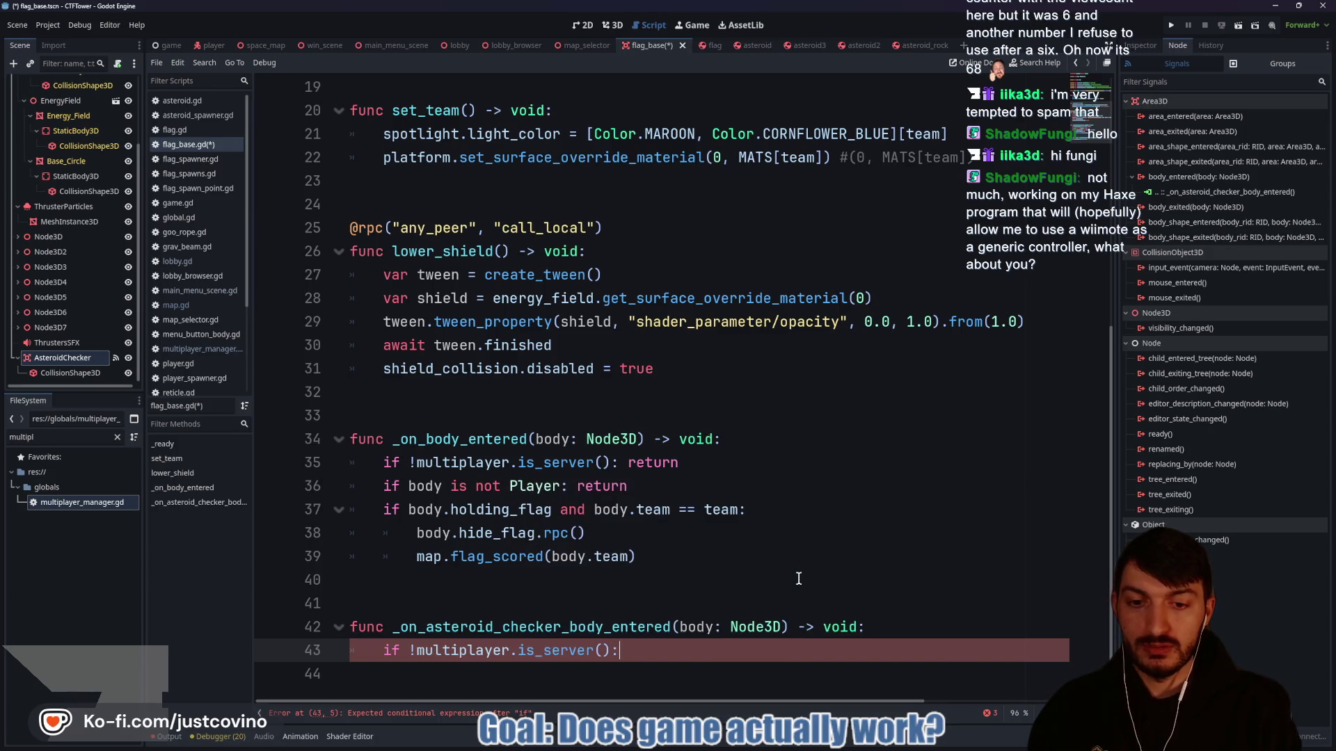
{"action": "type", "text": "urn"}
{"action": "key", "text": "Return"}
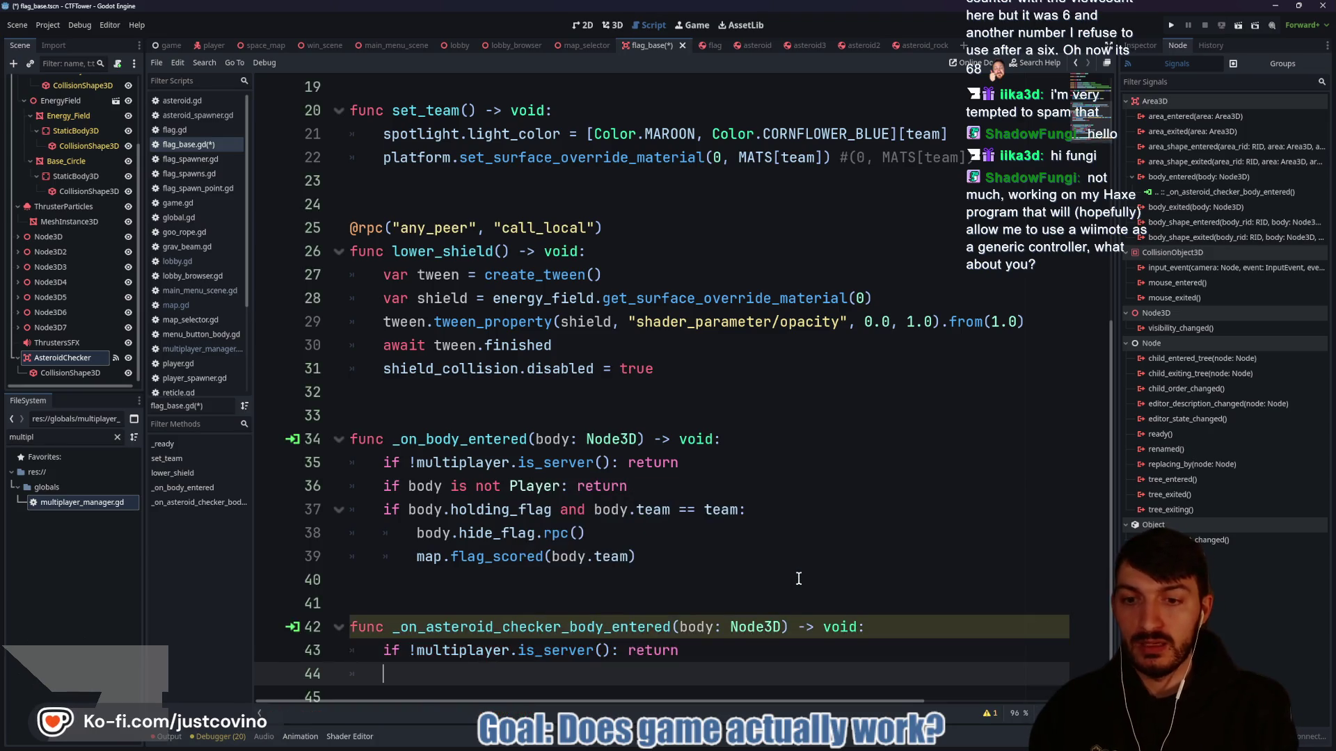
Return unless the body is an Asteroid, call body.queue_free(), save, and run the game.
{"action": "type", "text": "body "}
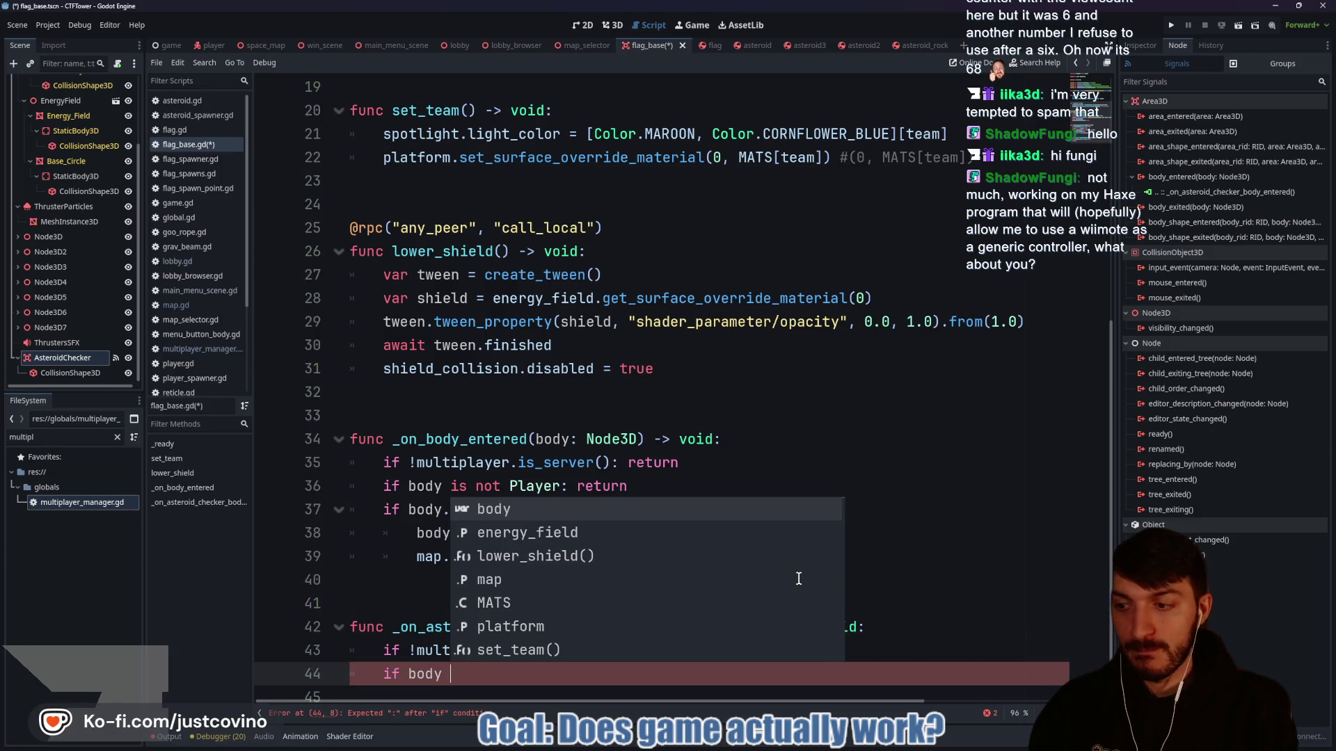
{"action": "type", "text": "is not Aster"}
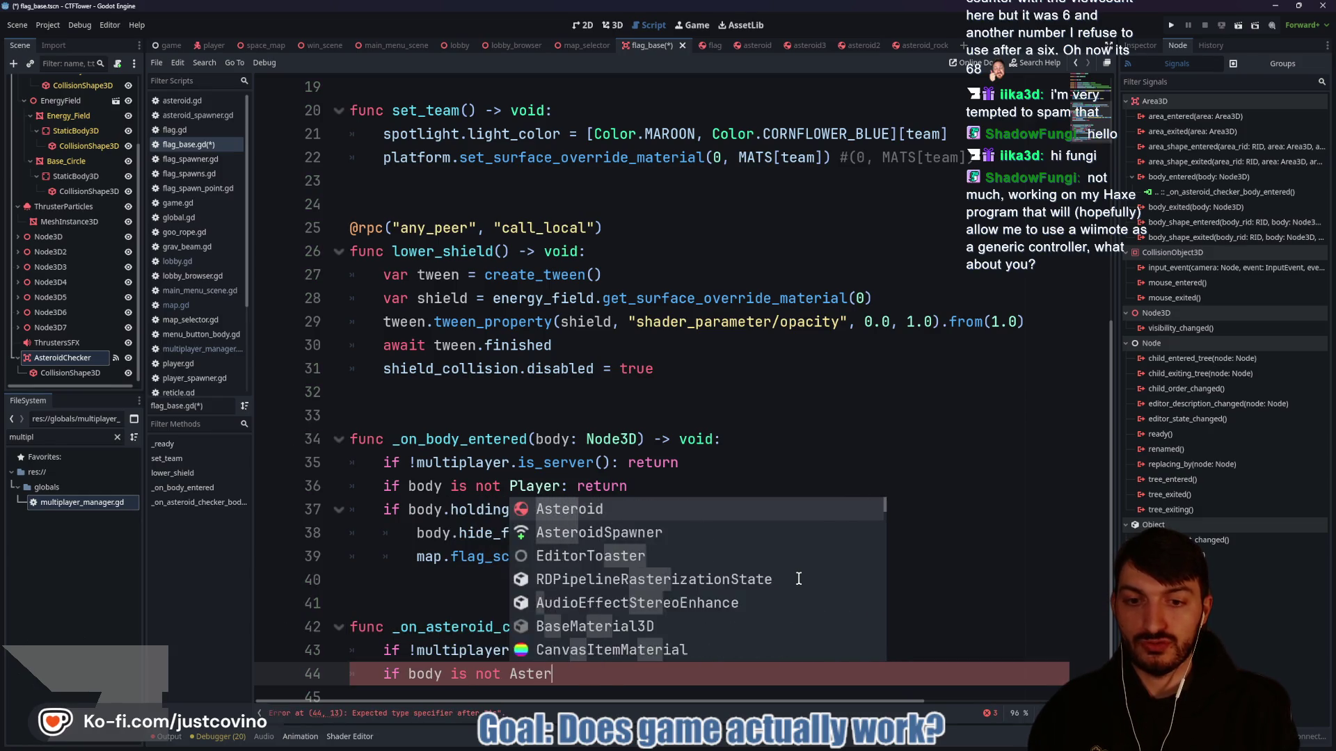
{"action": "key", "text": "Return"}
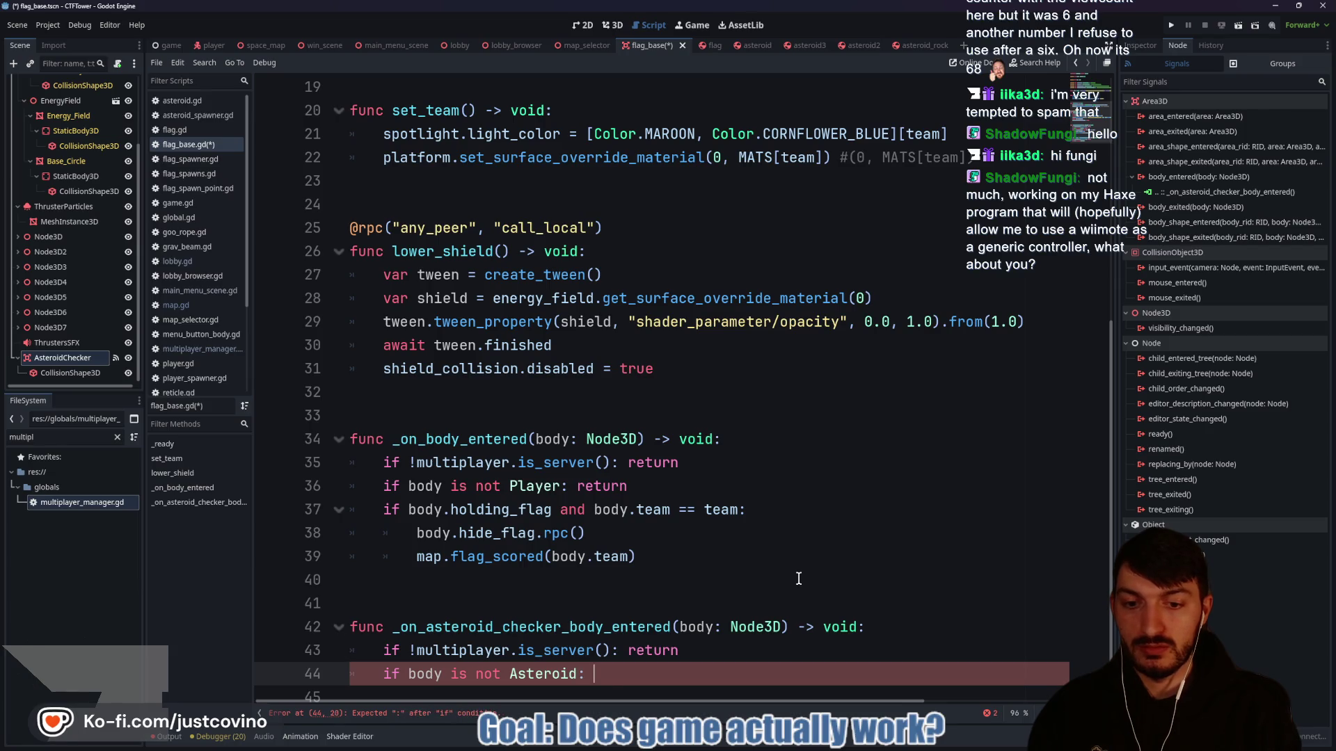
{"action": "type", "text": "return"}
{"action": "key", "text": "Return"}
{"action": "type", "text": "bo"}
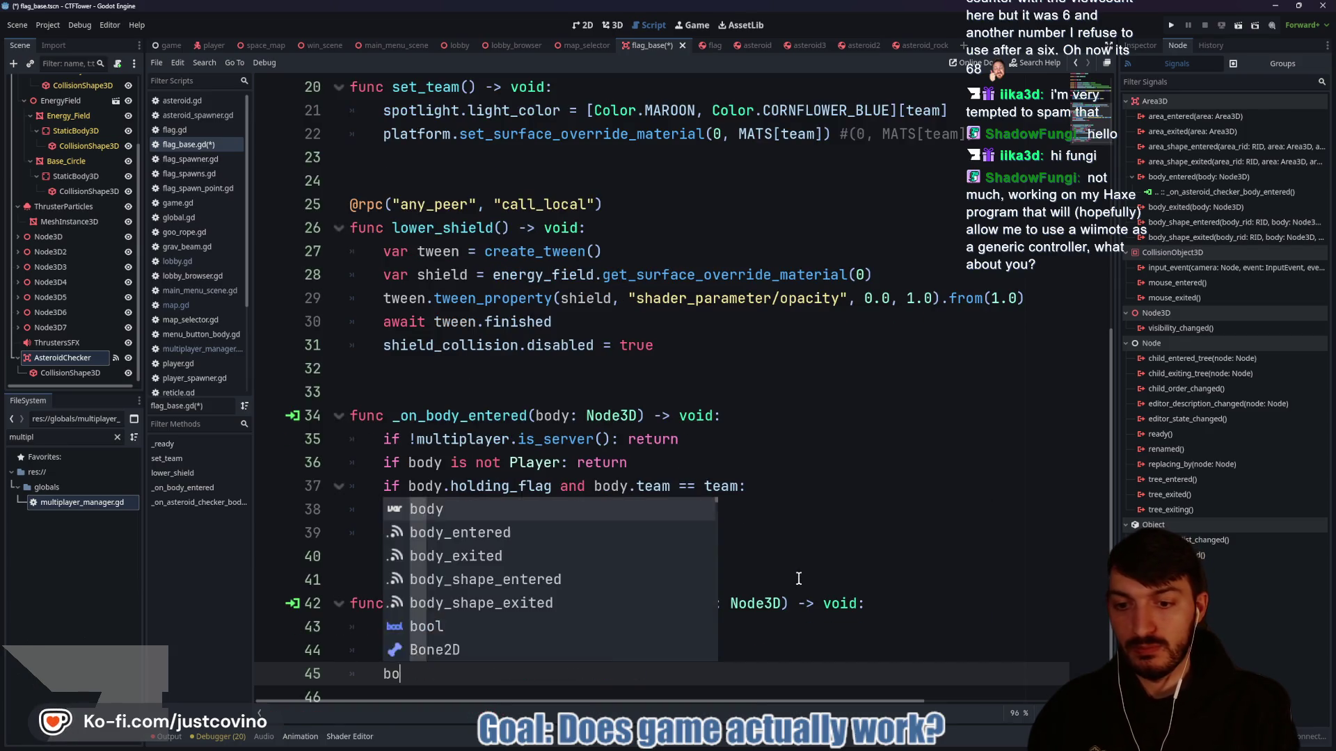
{"action": "type", "text": "dy.queue"}
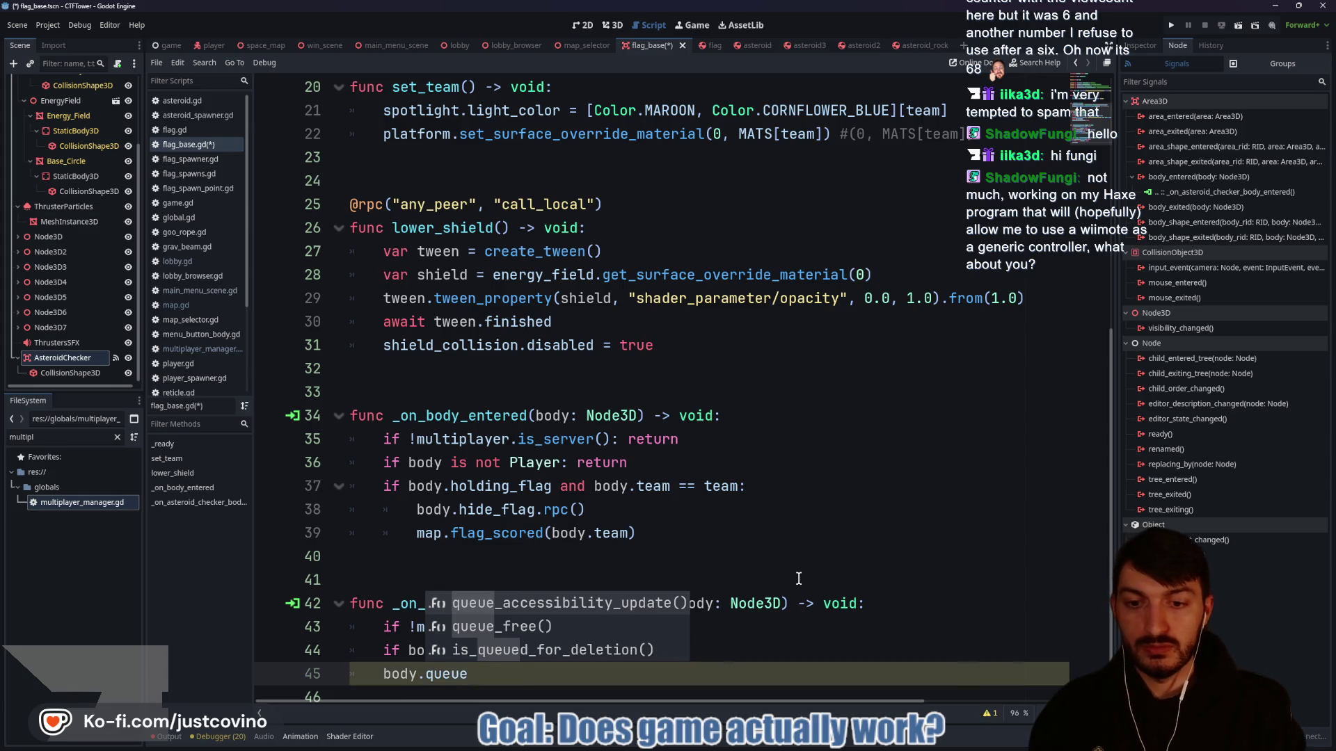
{"action": "type", "text": "_f"}
{"action": "key", "text": "Return"}
{"action": "key", "text": "ctrl+s"}
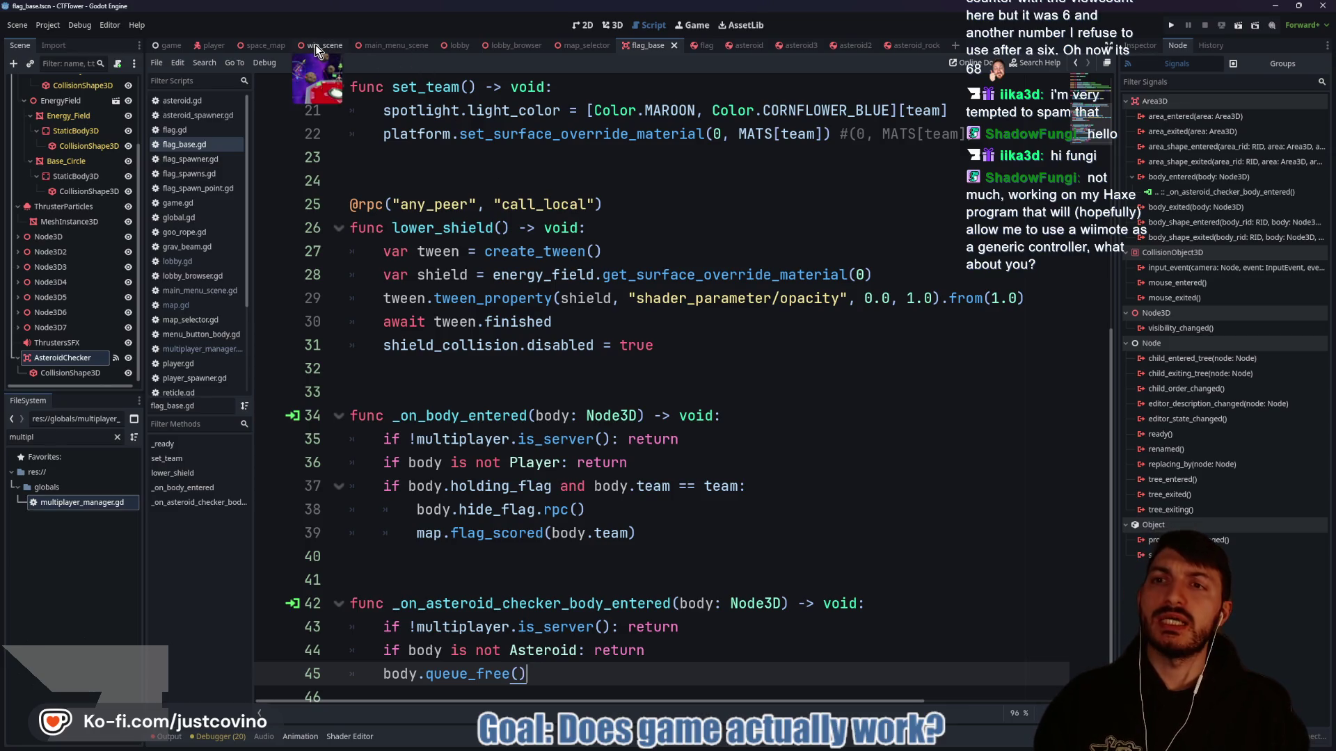
{"action": "left_click", "coordinate": [1174, 22]}
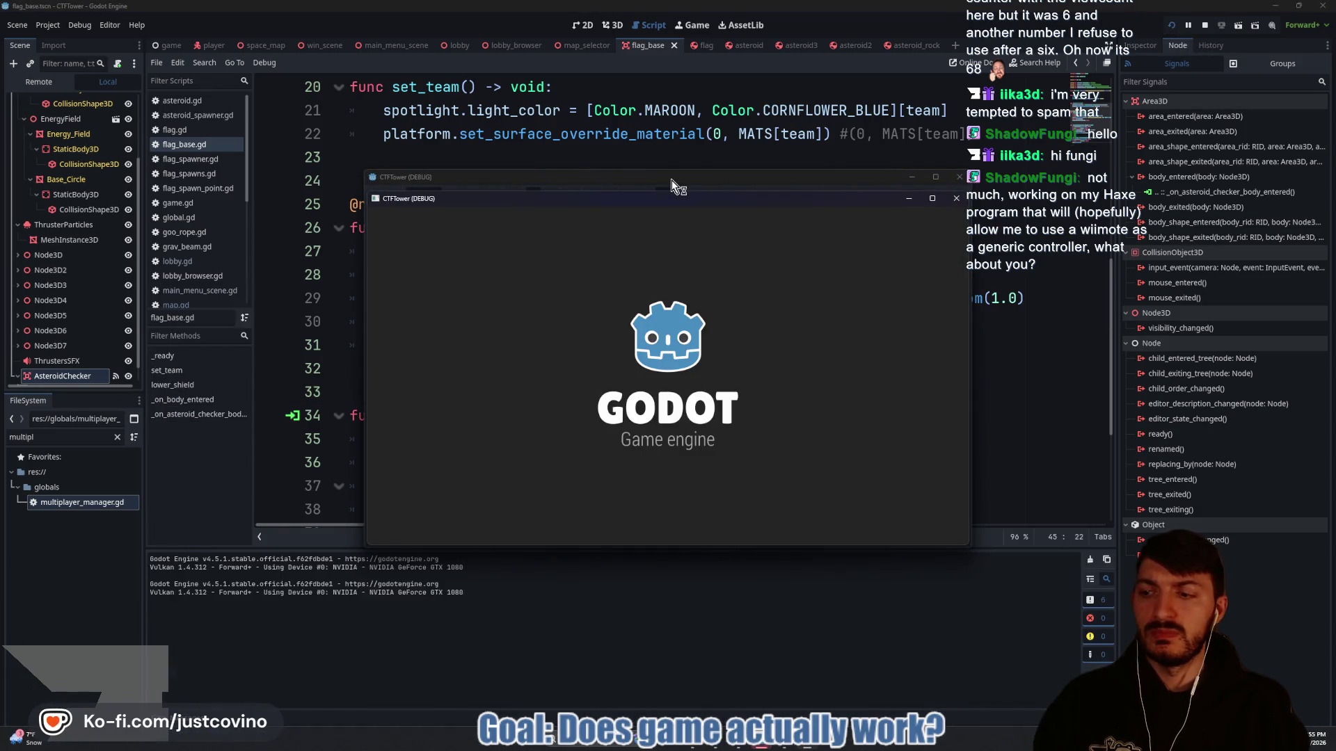
Host in one debug window, join from the other, ready up, then stop the run.
{"action": "left_click_drag", "start_coordinate": [406, 169], "coordinate": [345, 170]}
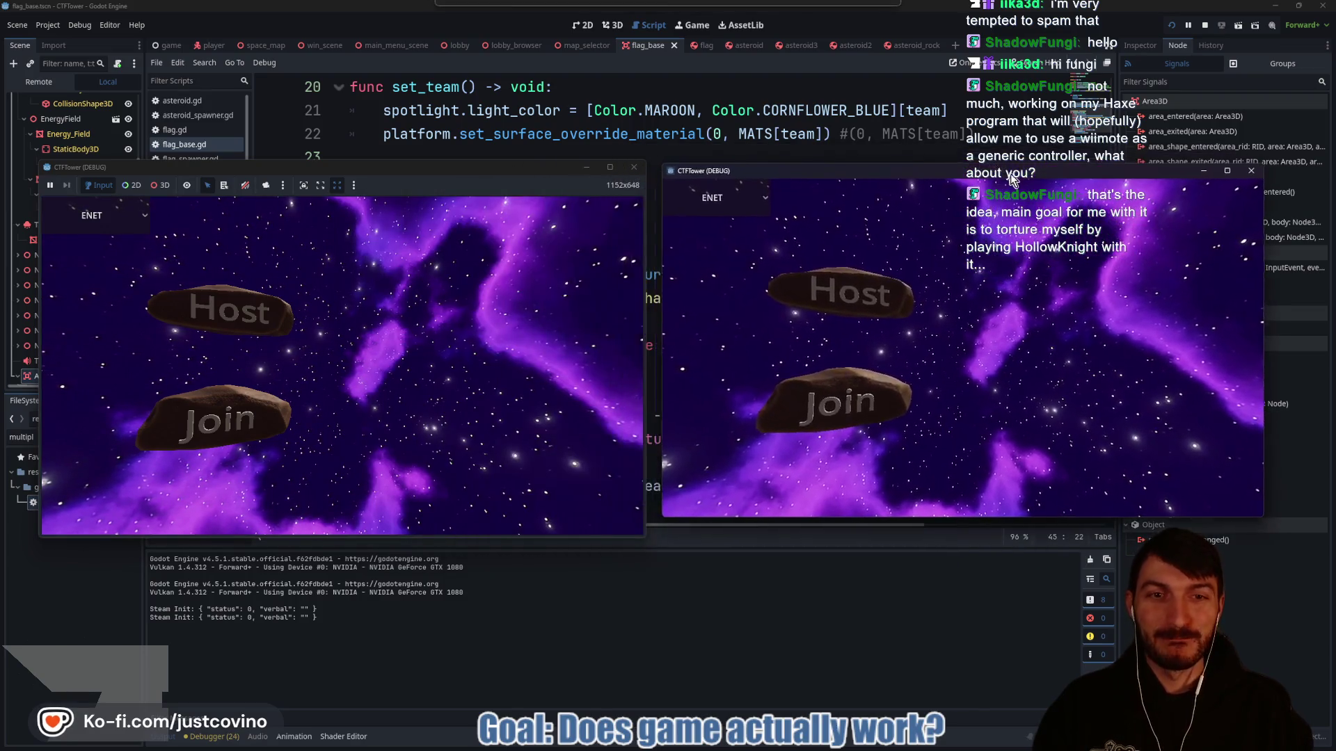
{"action": "left_click", "coordinate": [237, 312]}
{"action": "left_click", "coordinate": [835, 393]}
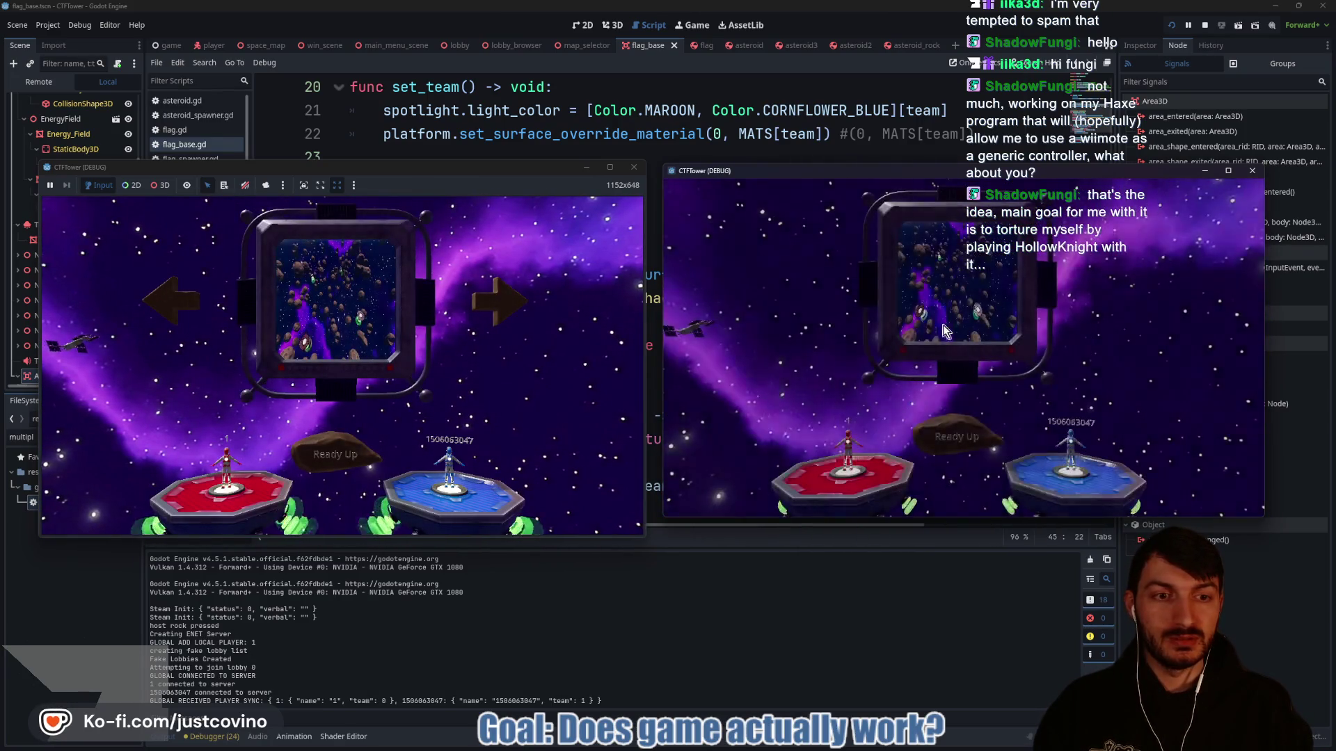
{"action": "left_click", "coordinate": [358, 443]}
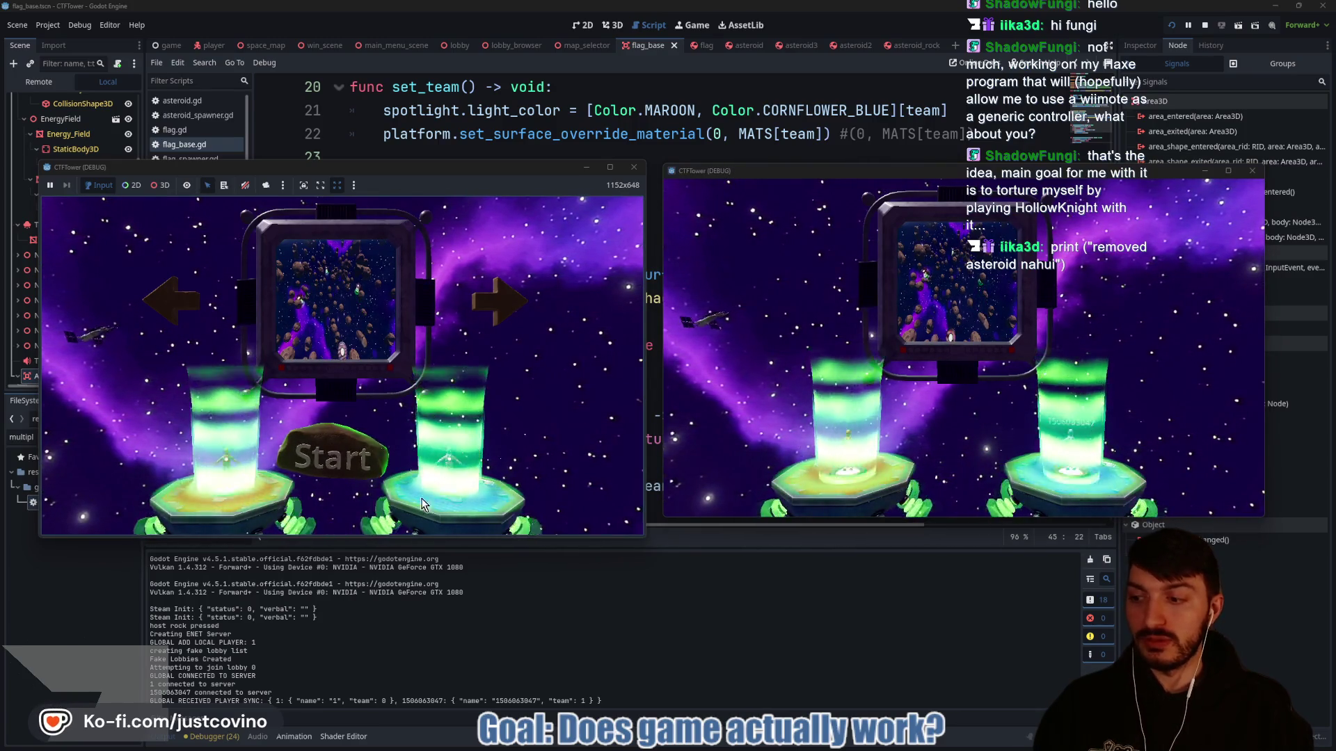
{"action": "left_click", "coordinate": [1205, 26]}
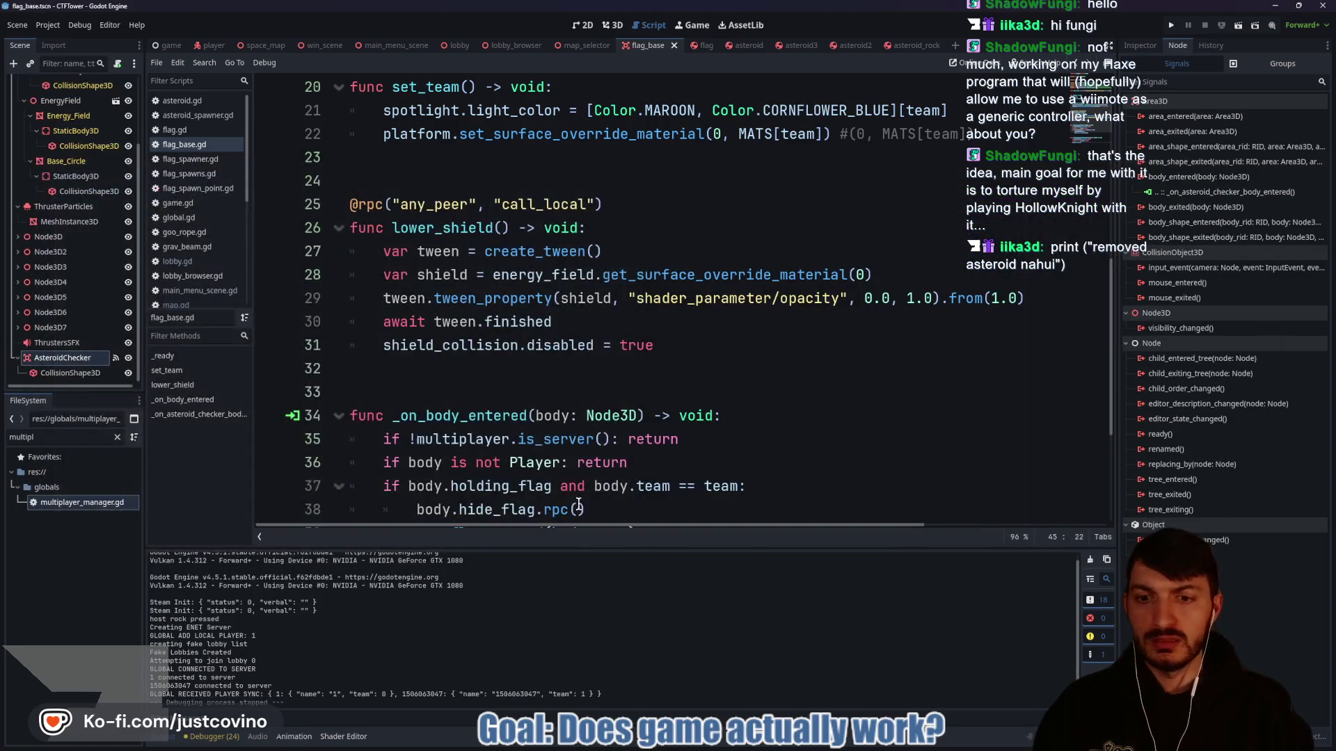
Start a print statement on a new line after queue_free.
{"action": "scroll", "coordinate": [613, 486], "scroll_direction": "down", "scroll_amount": 3}
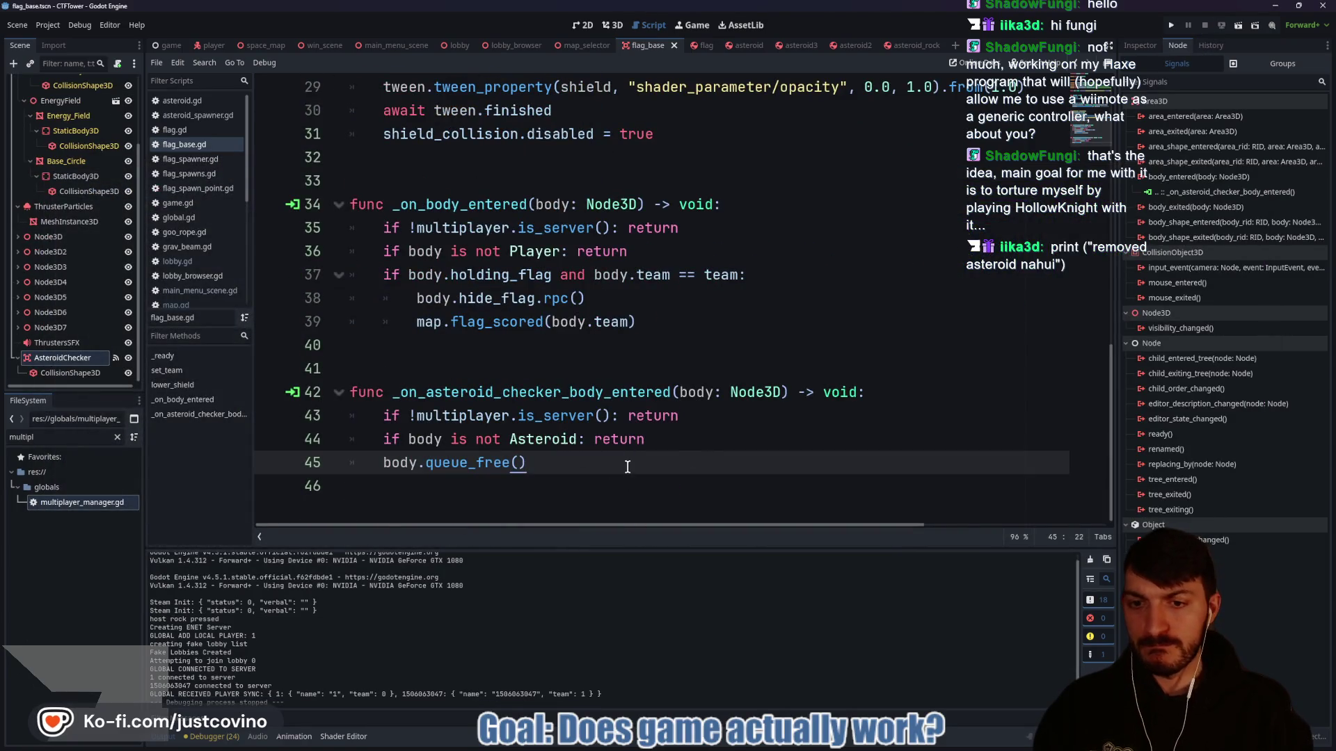
{"action": "key", "text": "Return"}
{"action": "type", "text": "print(\"Asteroid R"}
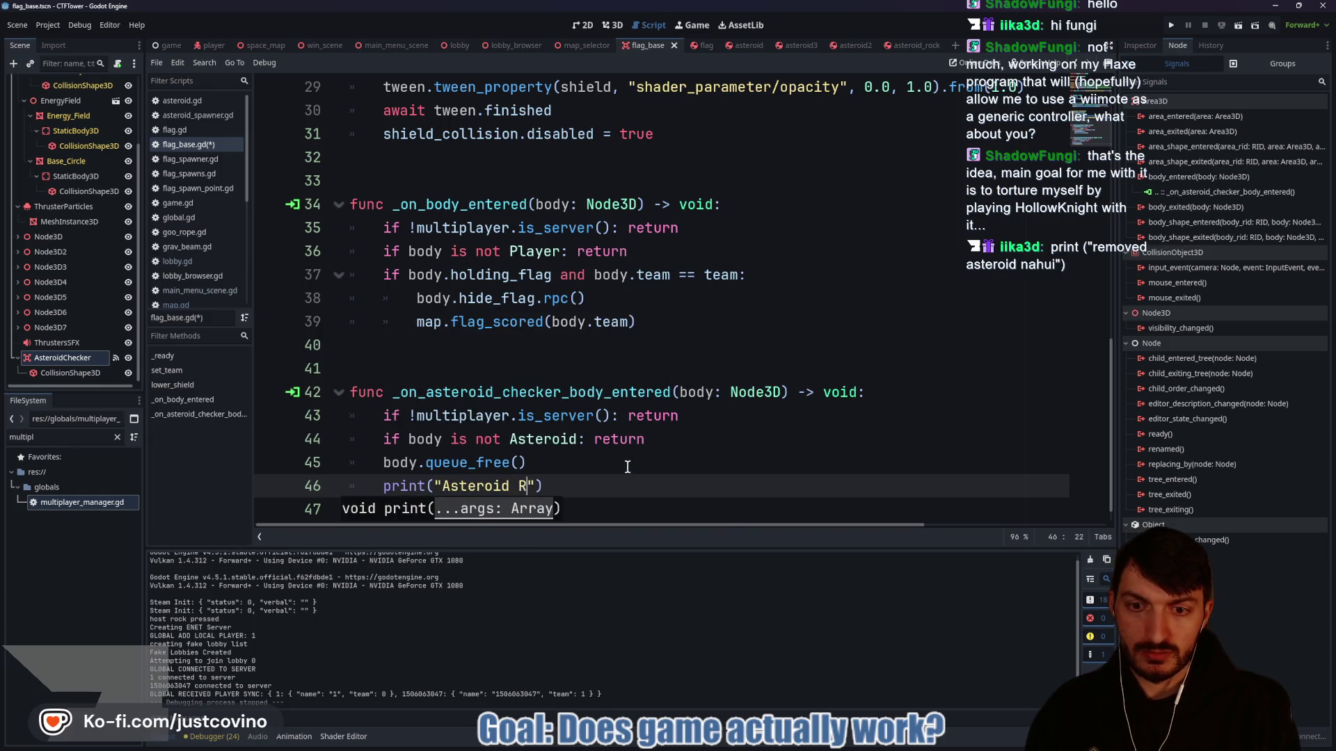
{"action": "type", "text": "!"}
Finish the print("Asteroid Removed!") line, save, and launch the game.
{"action": "key", "text": "End"}
{"action": "key", "text": "ctrl+s"}
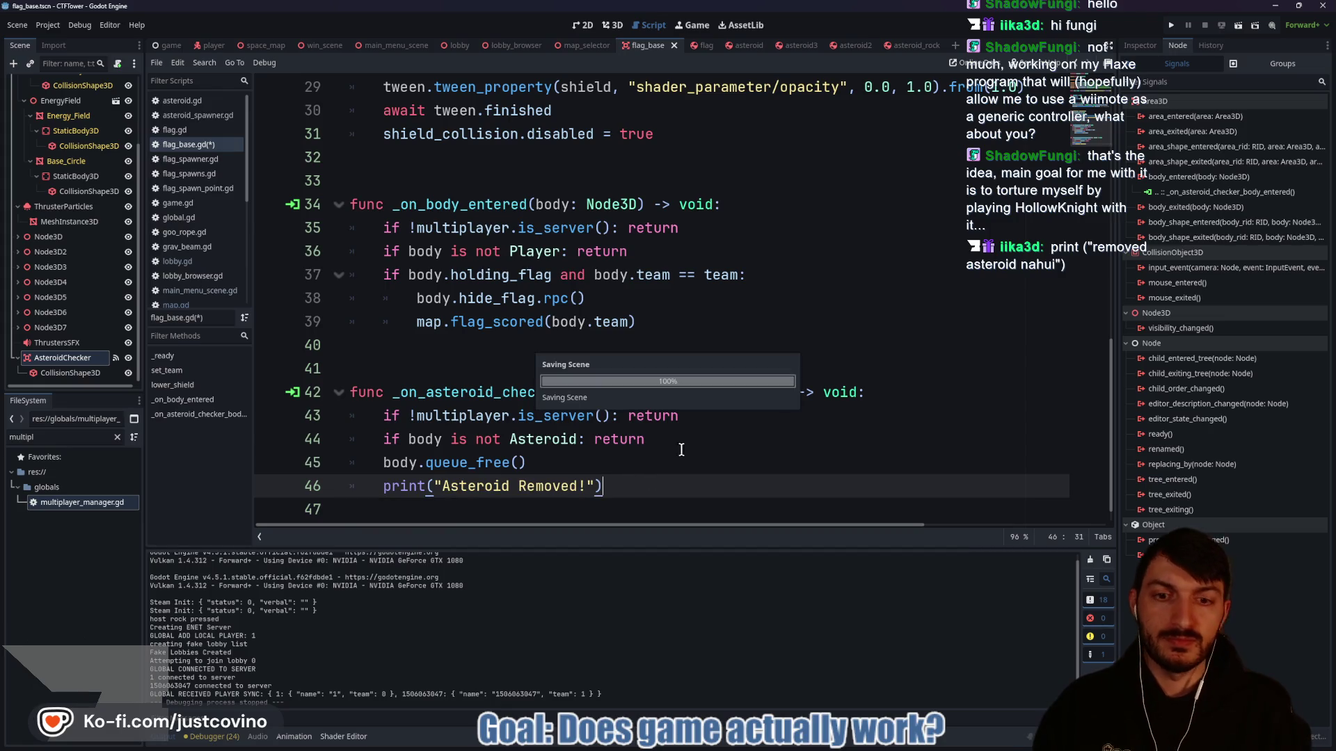
{"action": "left_click", "coordinate": [1175, 21]}
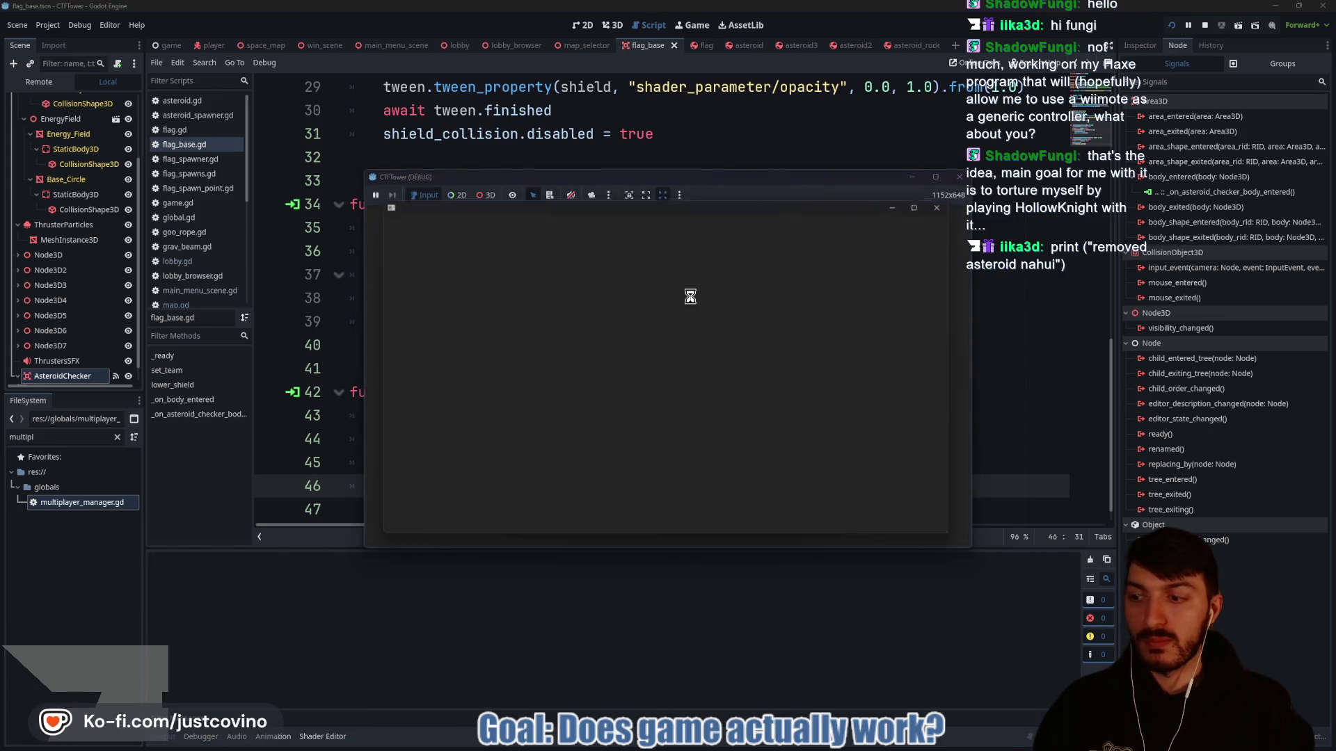
Host in the left window, join the first lobby from the right, ready both players, start.
{"action": "left_click_drag", "start_coordinate": [647, 178], "coordinate": [358, 167]}
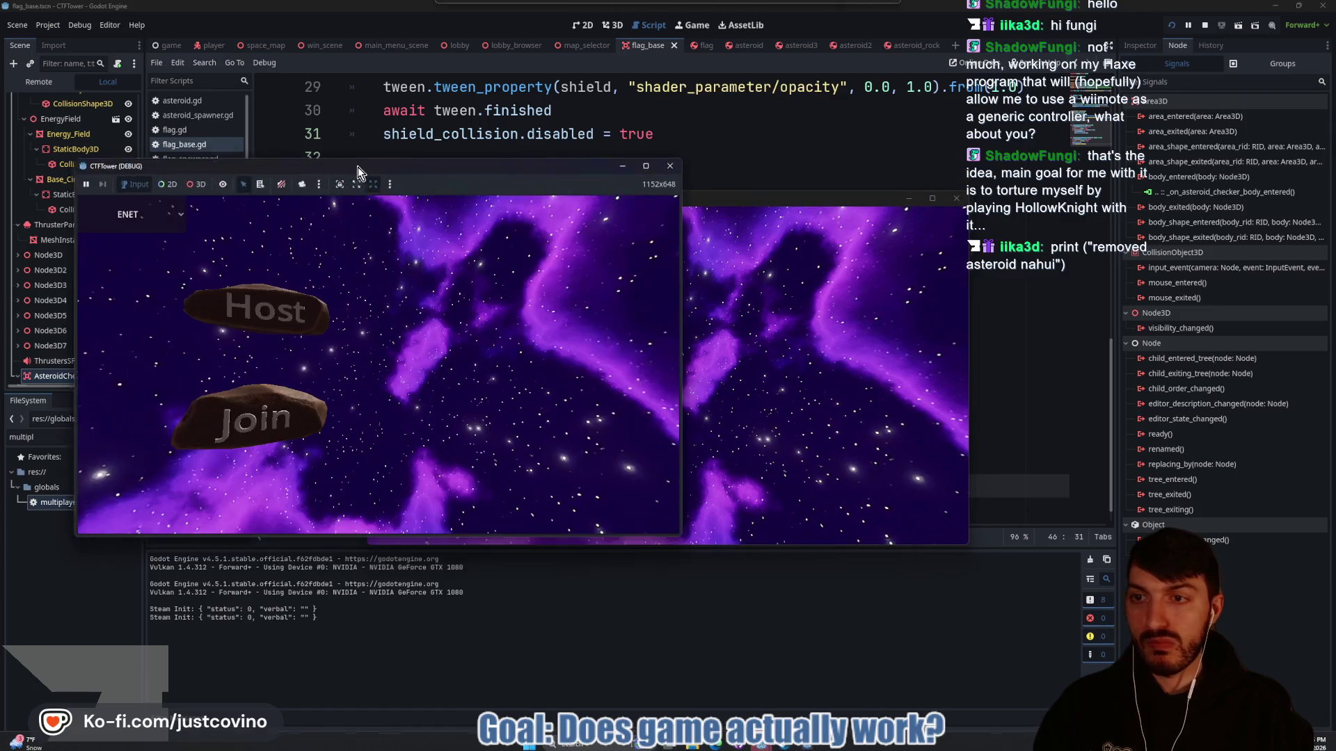
{"action": "left_click_drag", "start_coordinate": [649, 198], "coordinate": [959, 158]}
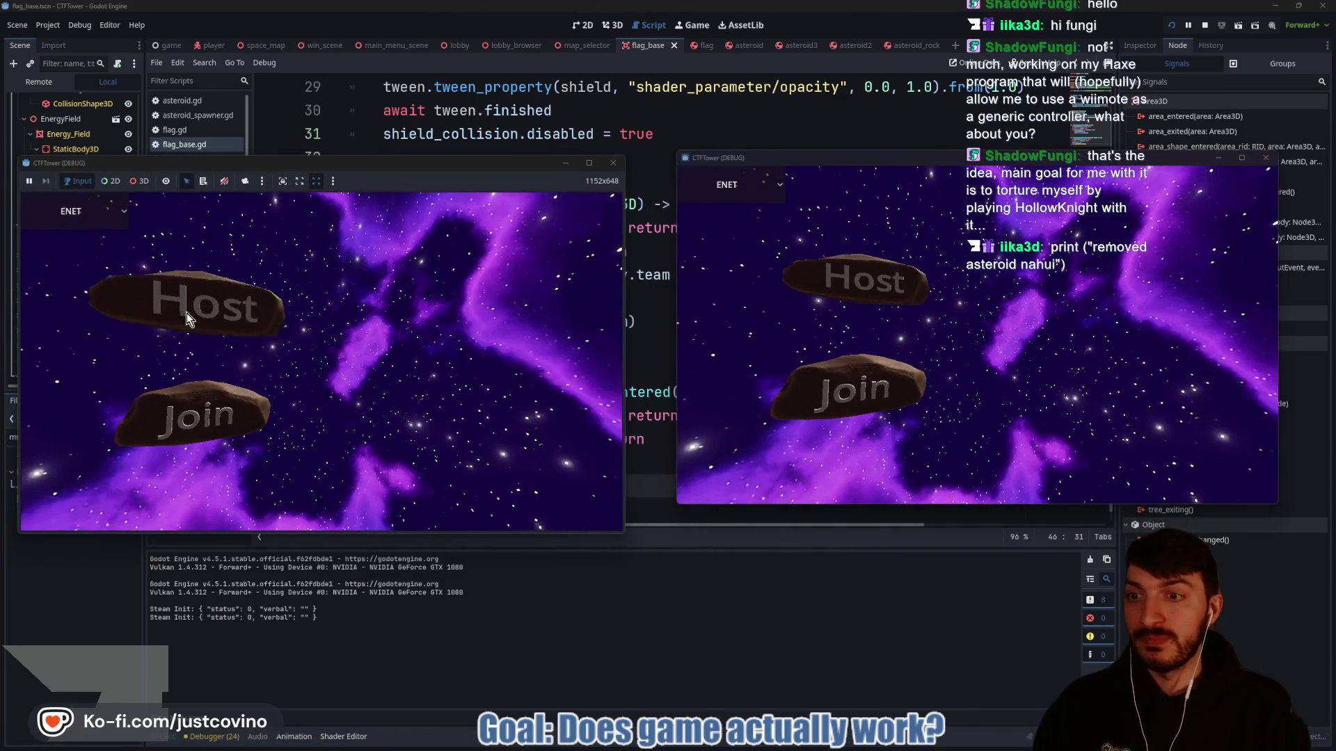
{"action": "left_click", "coordinate": [208, 306]}
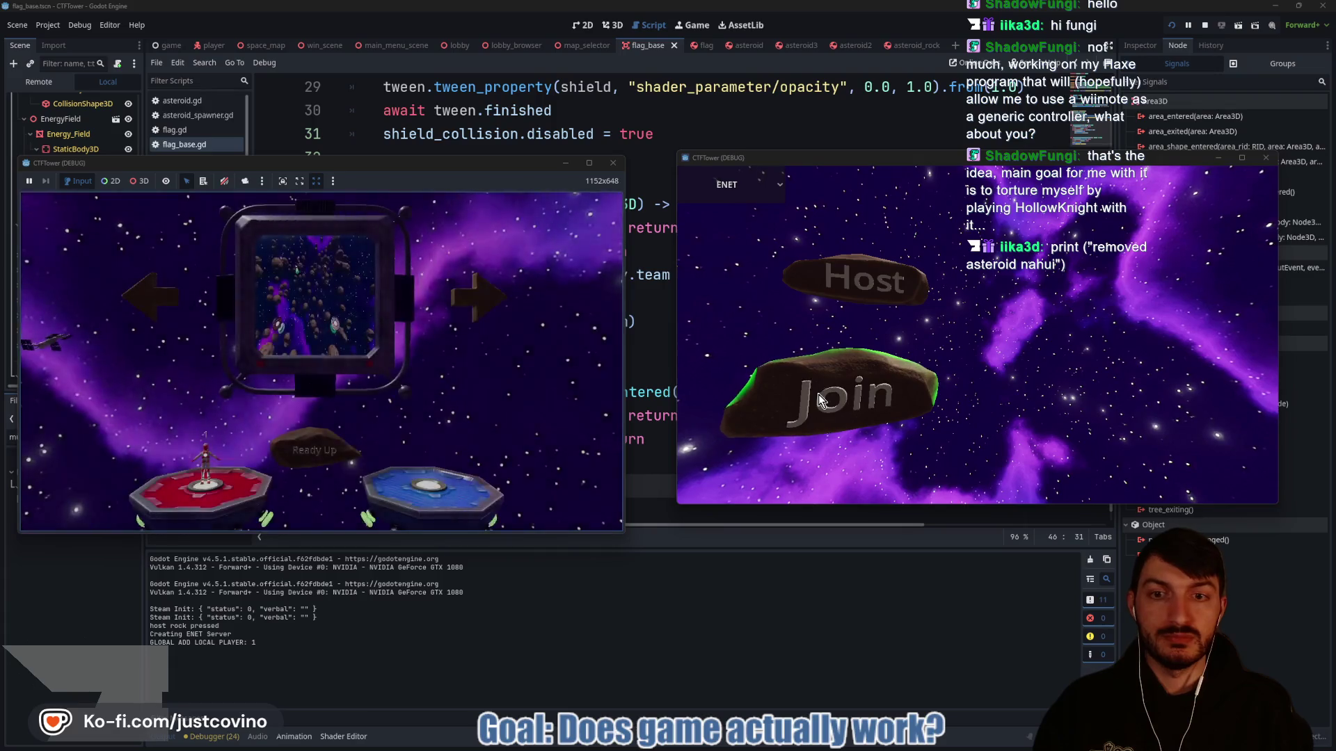
{"action": "left_click", "coordinate": [811, 391]}
{"action": "left_click", "coordinate": [957, 238]}
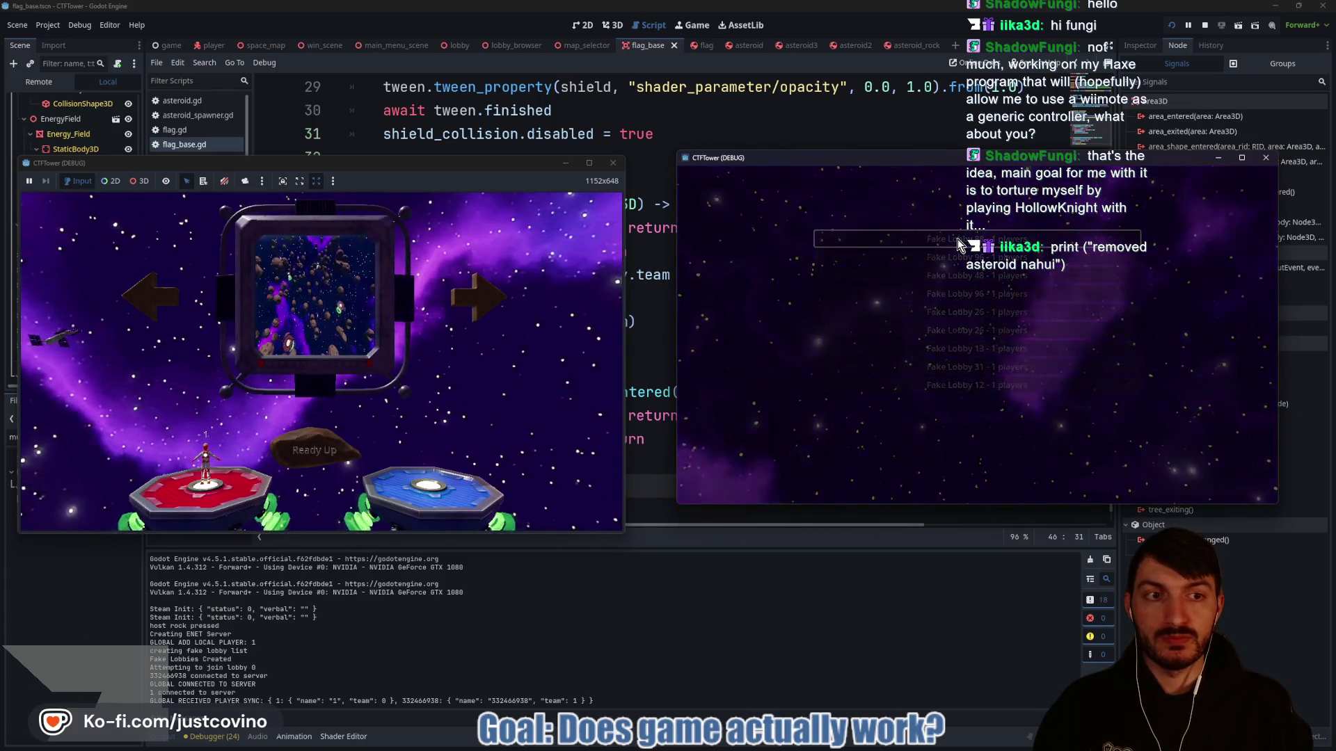
{"action": "left_click", "coordinate": [978, 417]}
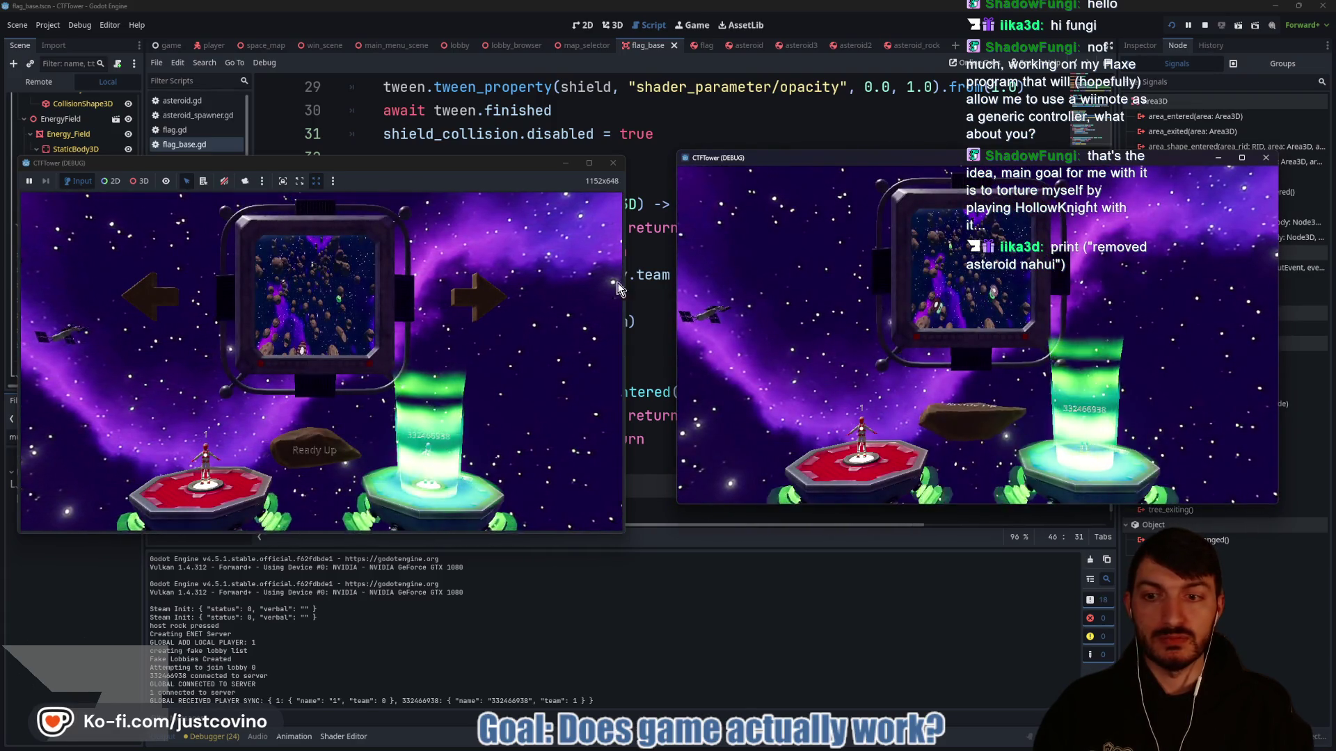
{"action": "left_click", "coordinate": [303, 448]}
{"action": "left_click", "coordinate": [310, 449]}
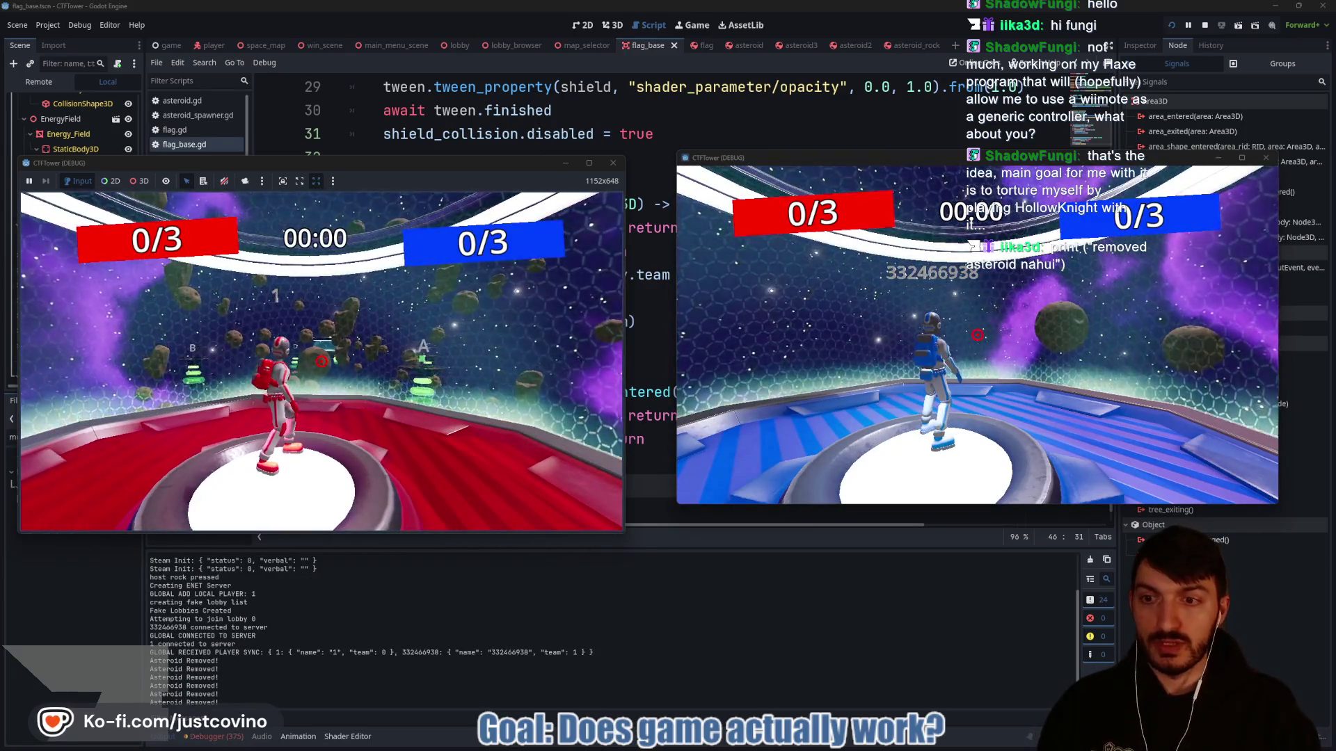
Walk the red player to the edge, grapple onto asteroids, then stop the game.
{"action": "key", "text": "super"}
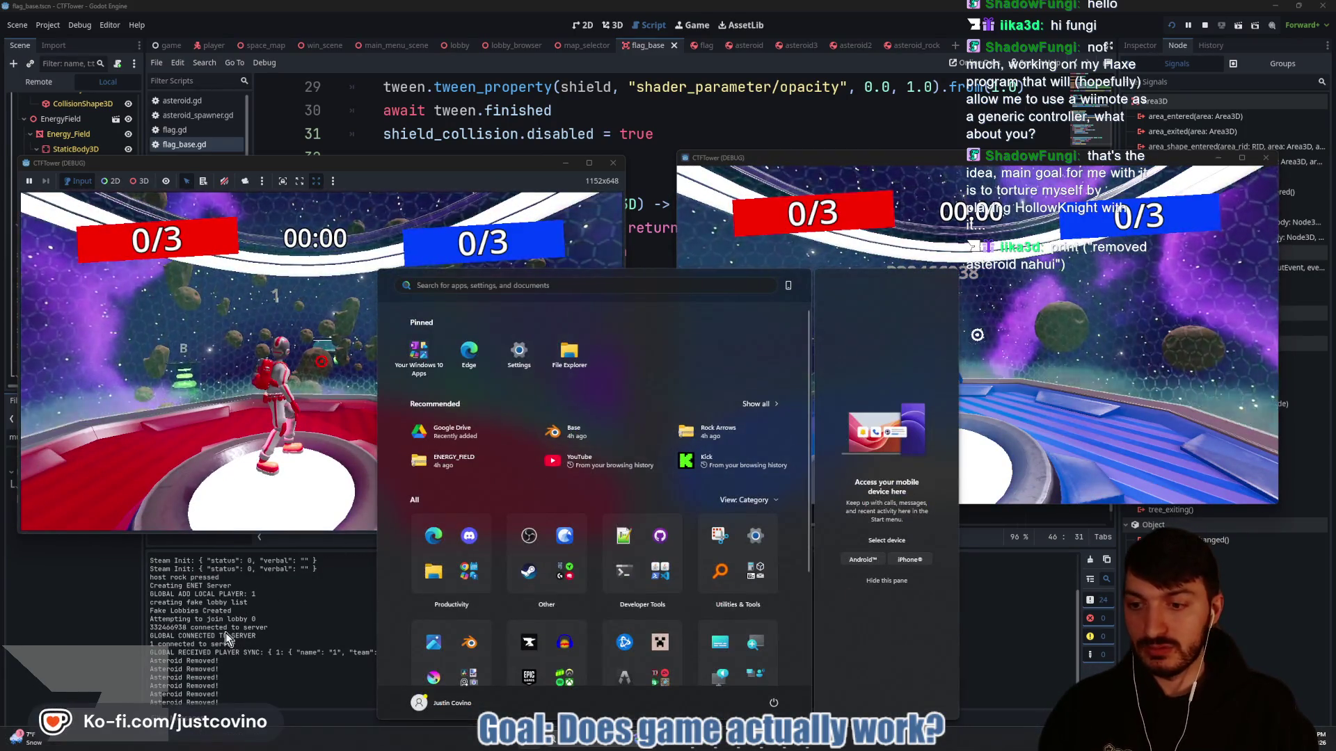
{"action": "left_click", "coordinate": [320, 398]}
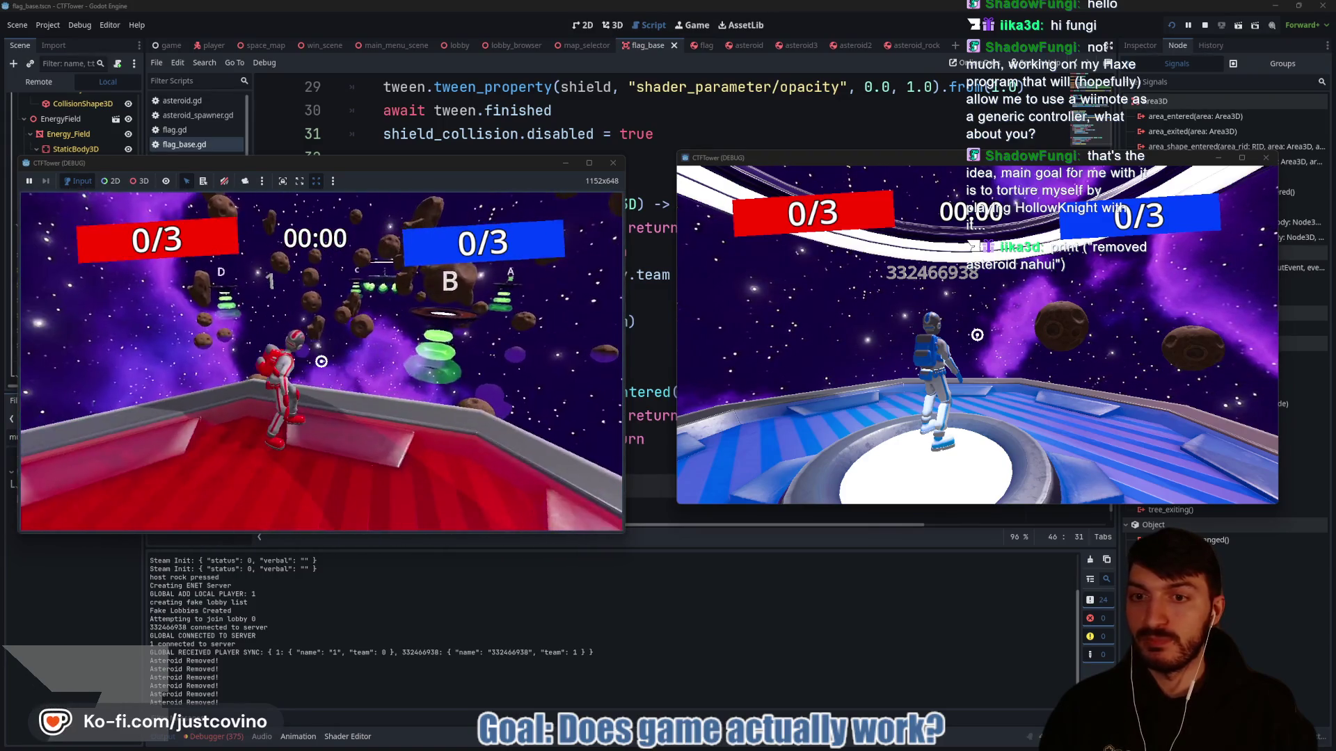
{"action": "key", "text": "w"}
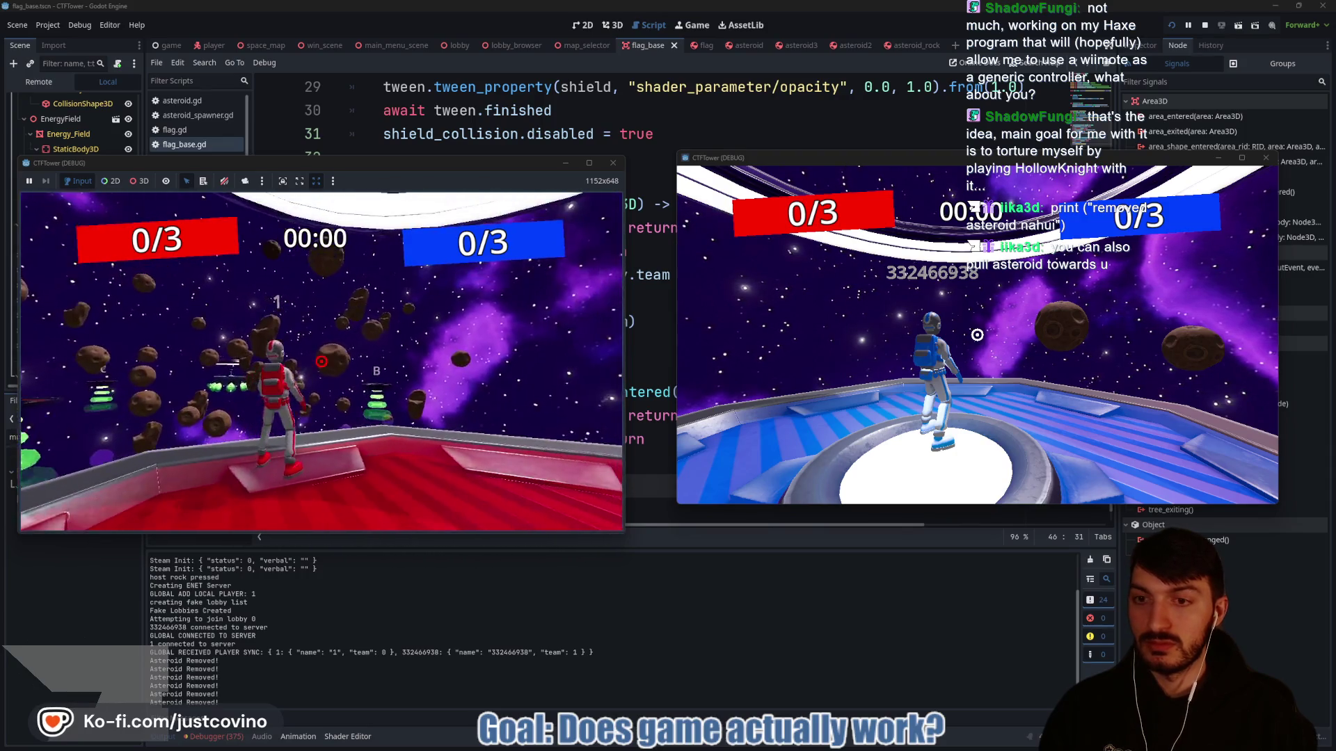
{"action": "left_click", "coordinate": [321, 360]}
{"action": "key", "text": "w"}
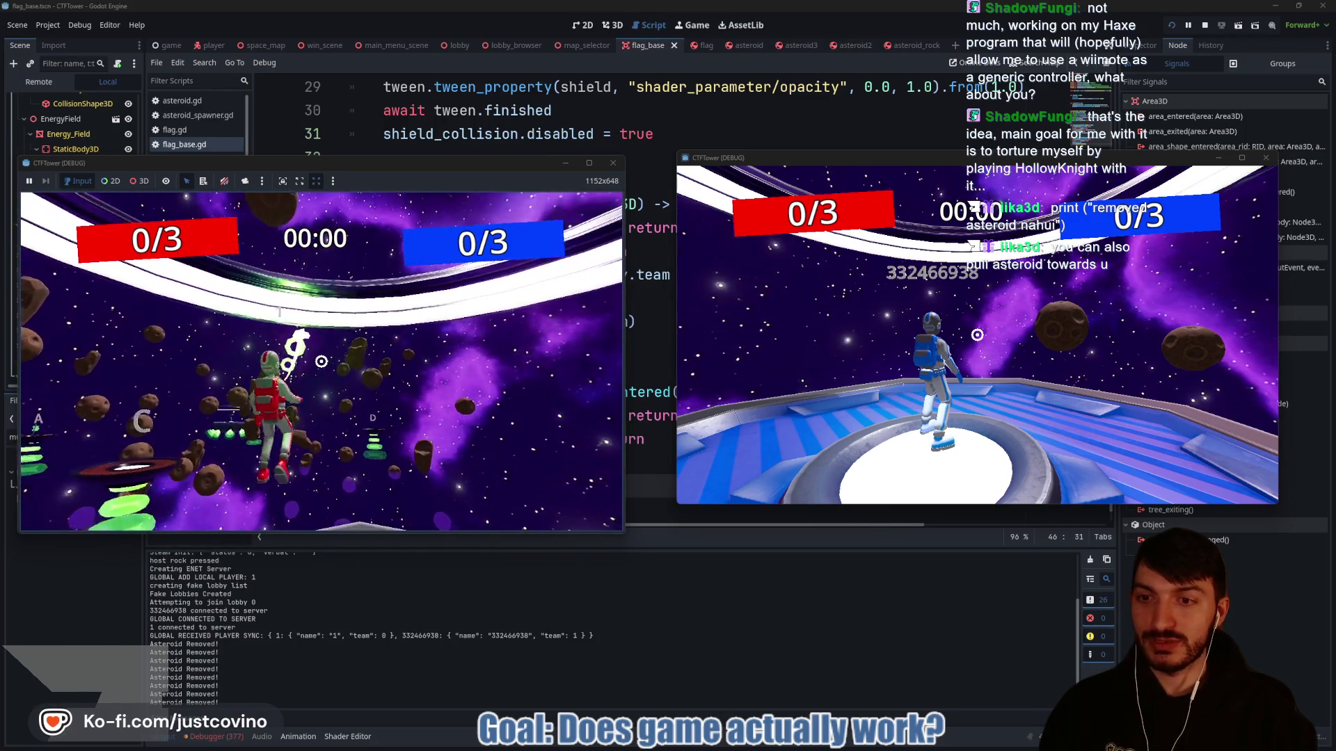
{"action": "left_click", "coordinate": [321, 361]}
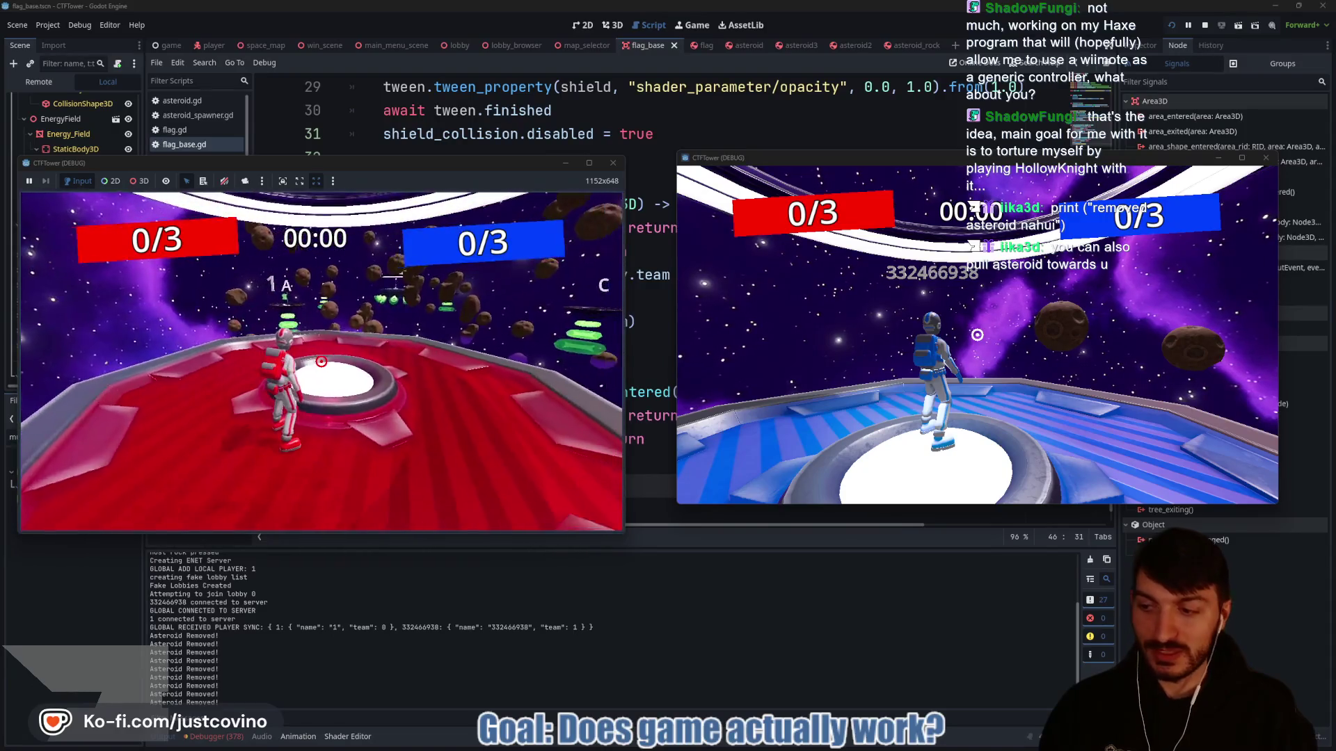
{"action": "key", "text": "F8"}
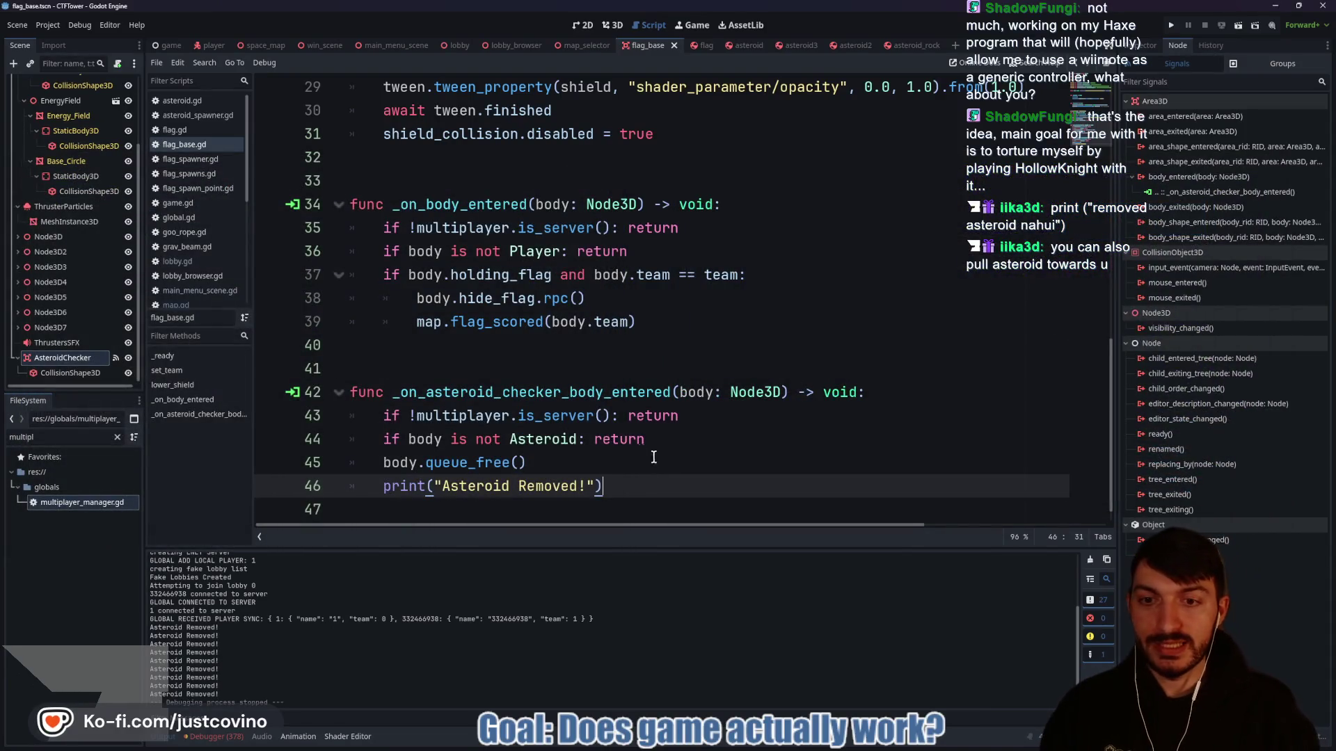
{"action": "left_click", "coordinate": [669, 462]}
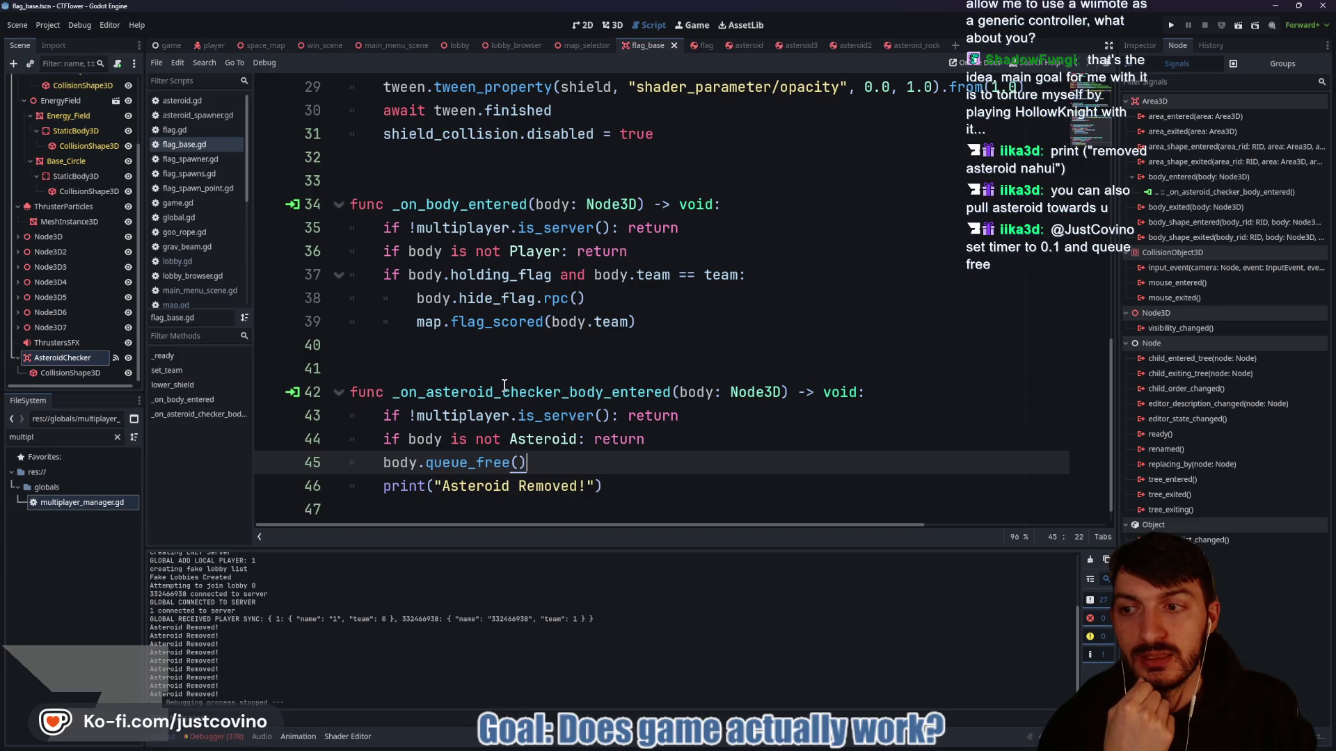
{"action": "left_click", "coordinate": [117, 437]}
{"action": "left_click", "coordinate": [691, 440]}
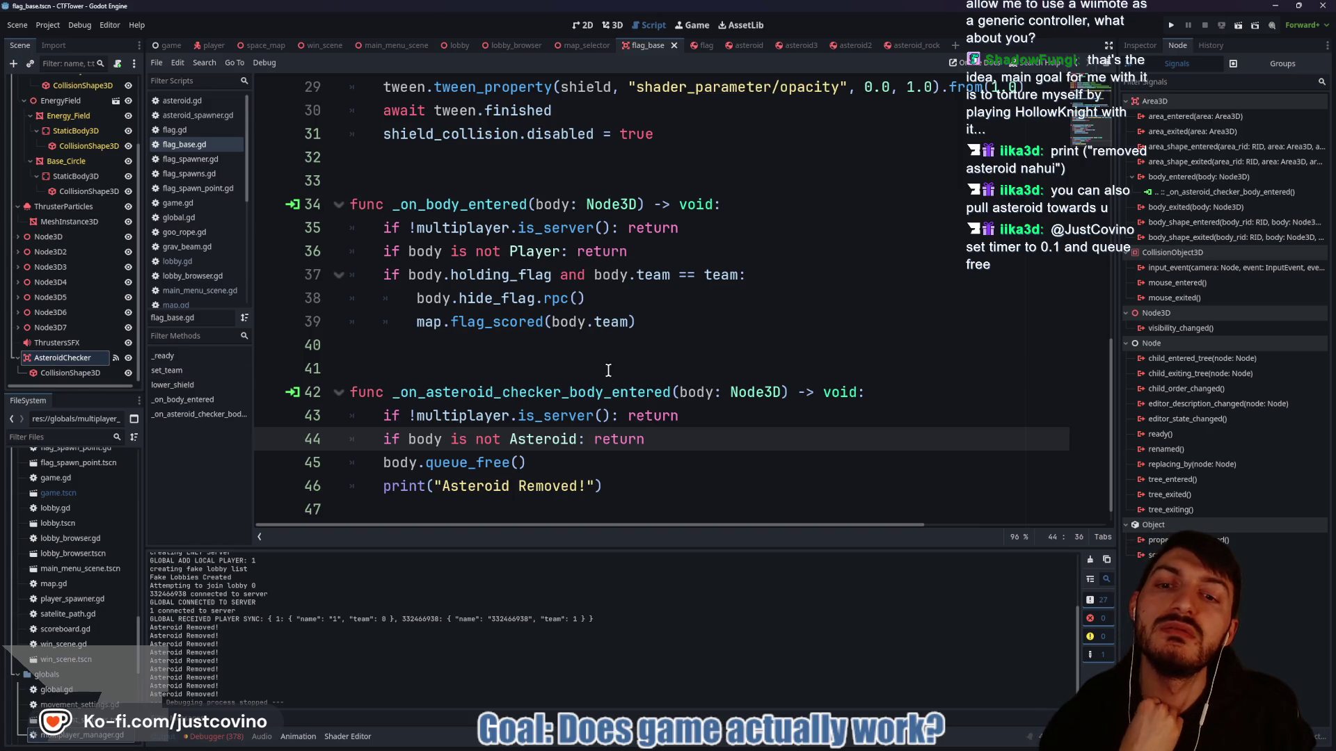
{"action": "scroll", "coordinate": [590, 374], "scroll_direction": "up", "scroll_amount": 10}
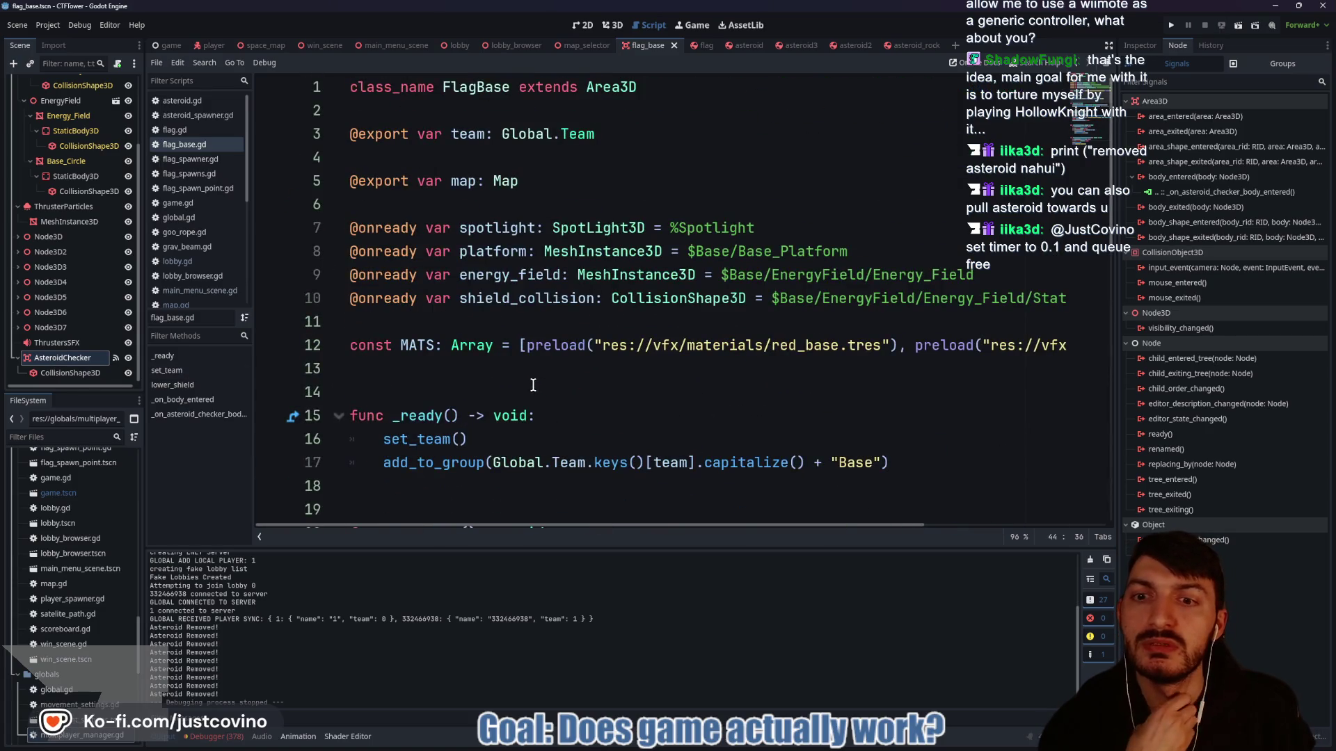
{"action": "scroll", "coordinate": [524, 382], "scroll_direction": "down", "scroll_amount": 3}
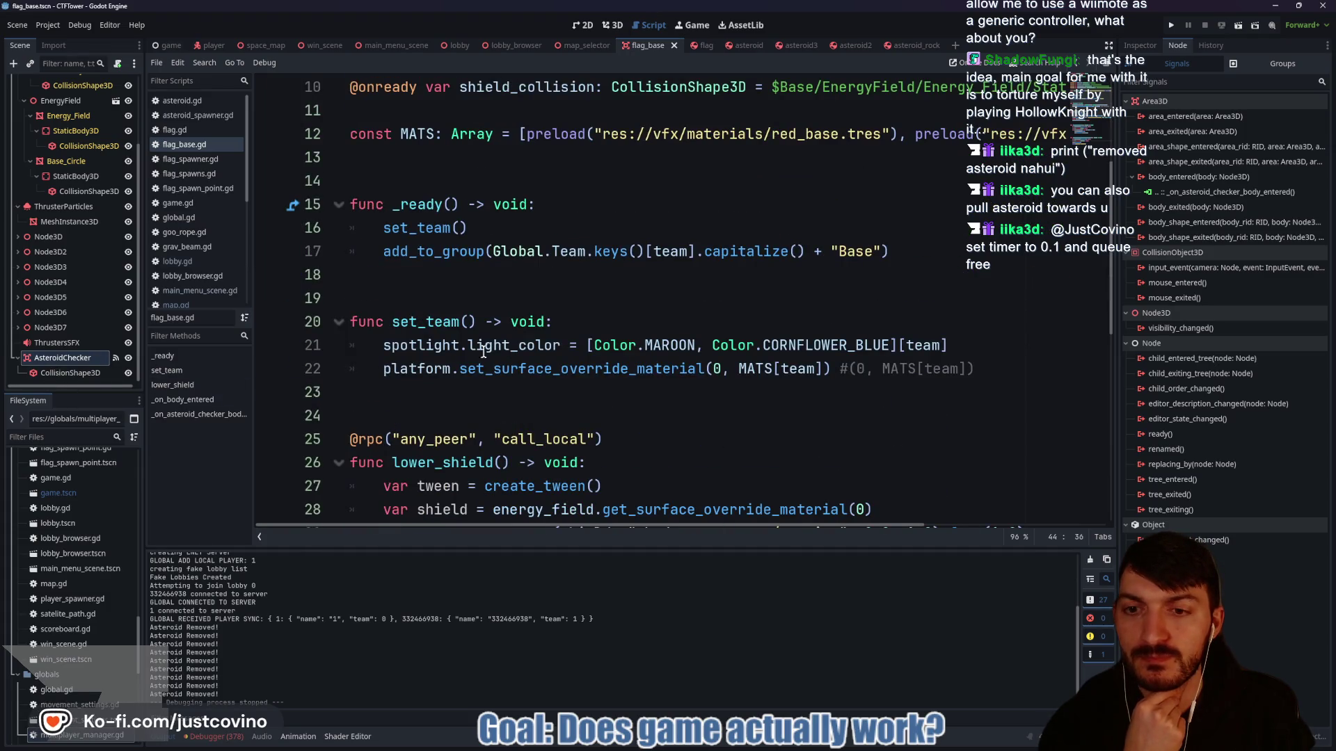
{"action": "scroll", "coordinate": [478, 357], "scroll_direction": "up", "scroll_amount": 3}
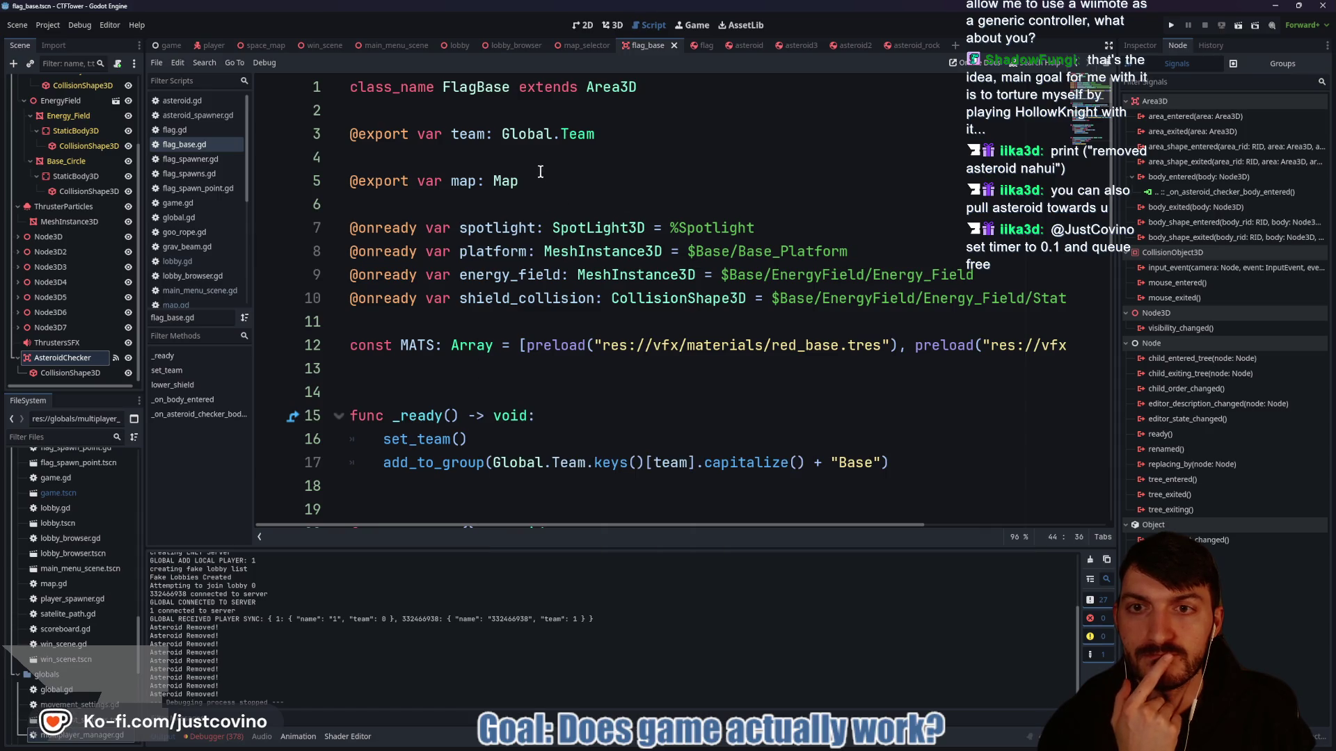
{"action": "left_click", "coordinate": [398, 320]}
{"action": "key", "text": "Return"}
{"action": "left_click", "coordinate": [398, 316]}
{"action": "type", "text": "@onready var asteroid_checker:"}
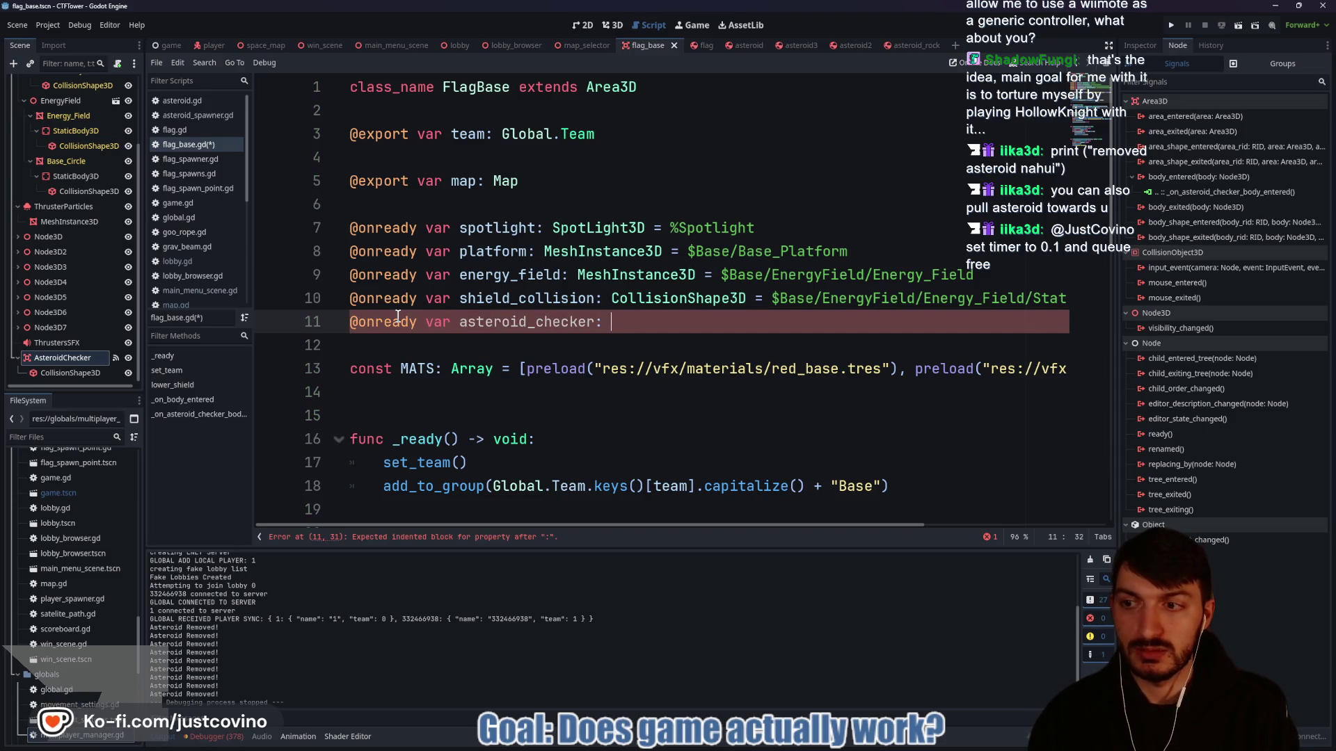
{"action": "type", "text": "Area"}
{"action": "key", "text": "Return"}
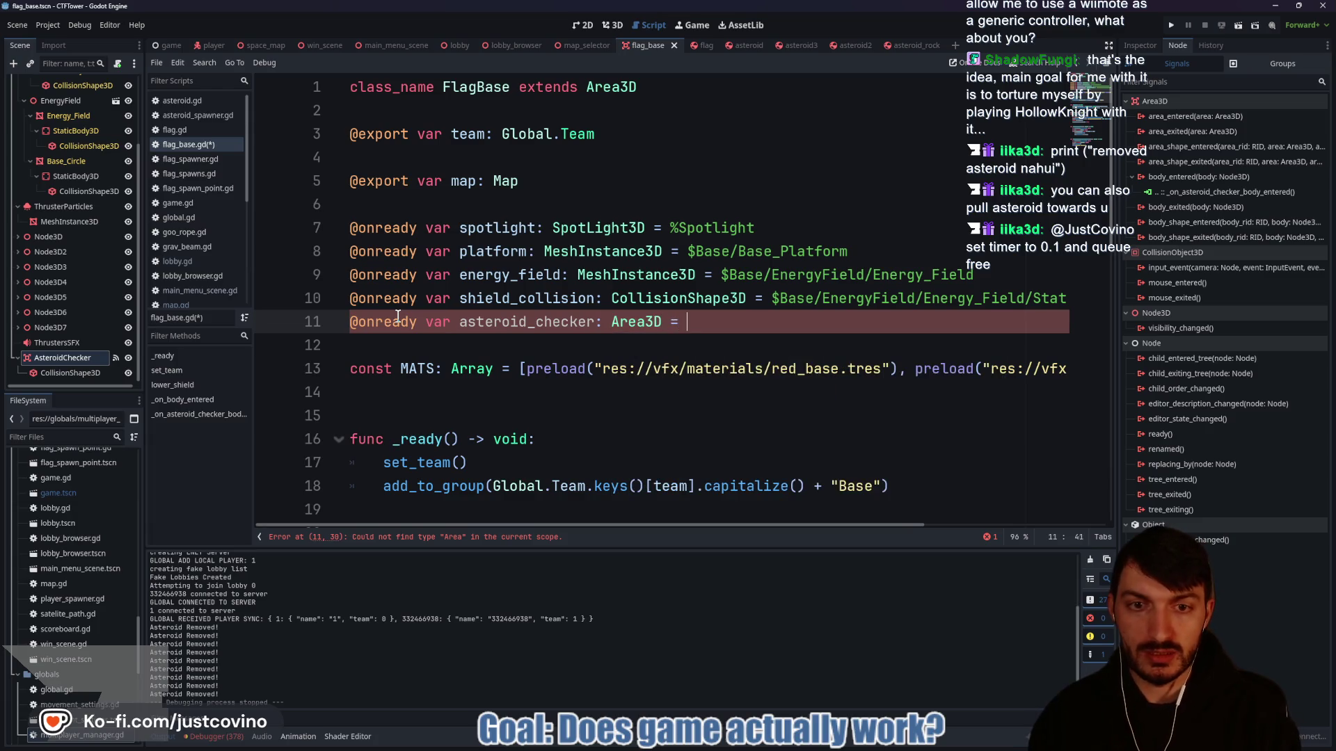
{"action": "type", "text": "$Ast"}
{"action": "key", "text": "Return"}
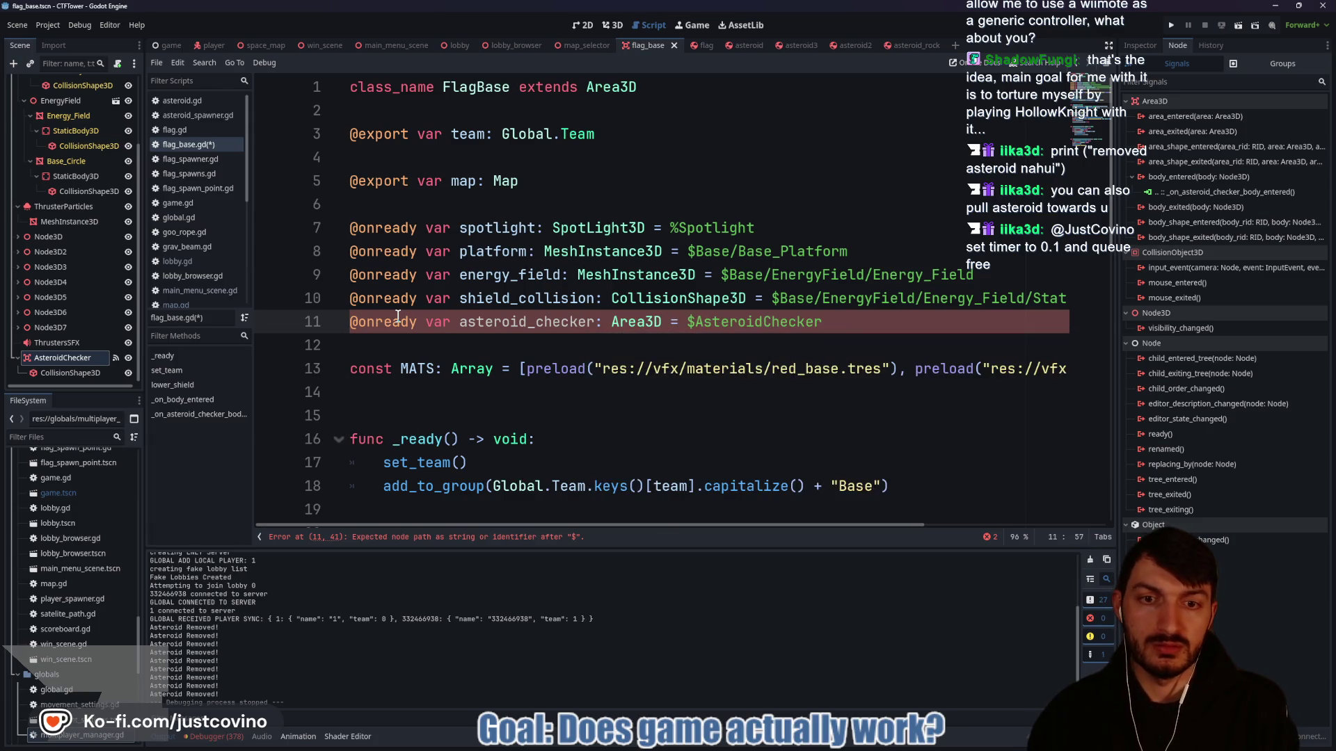
In _ready, start a get_tree().create_timer() call, trying durations 1.0 then 5.0.
{"action": "scroll", "coordinate": [411, 293], "scroll_direction": "down", "scroll_amount": 4}
{"action": "left_click", "coordinate": [439, 227]}
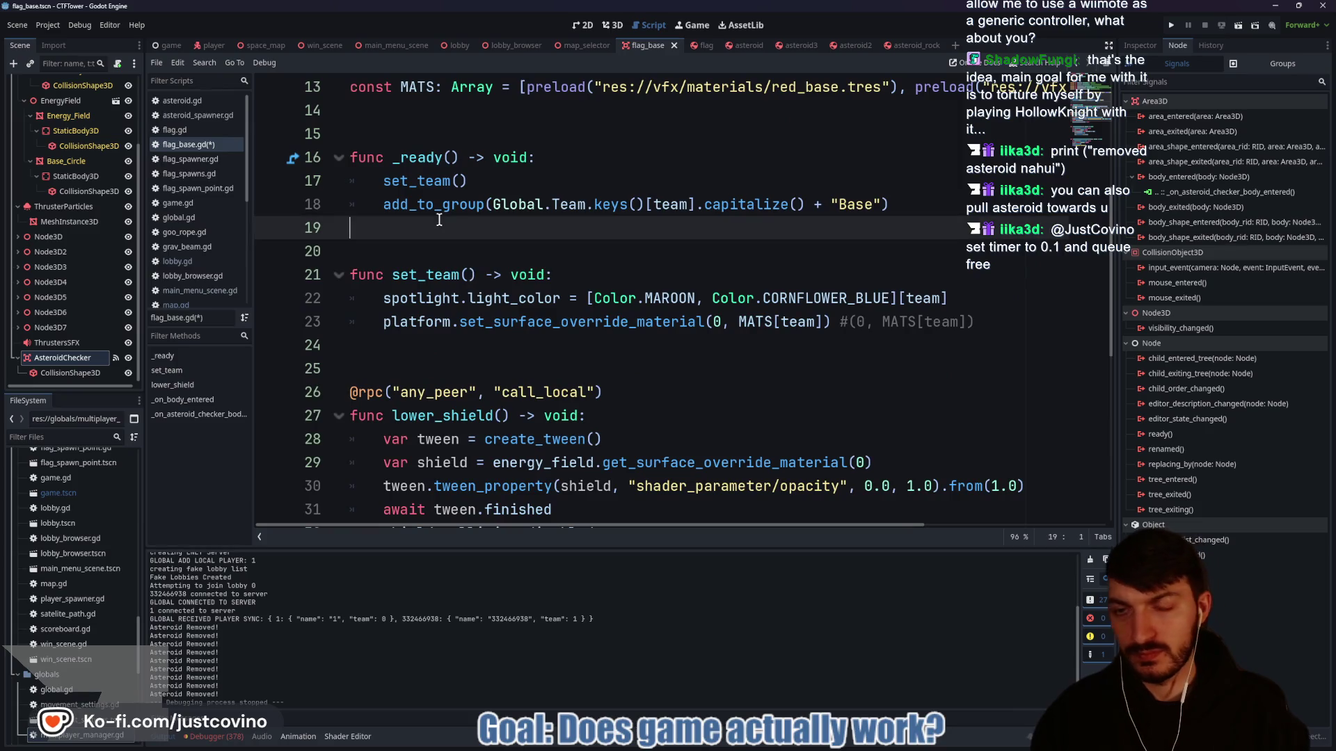
{"action": "key", "text": "Tab"}
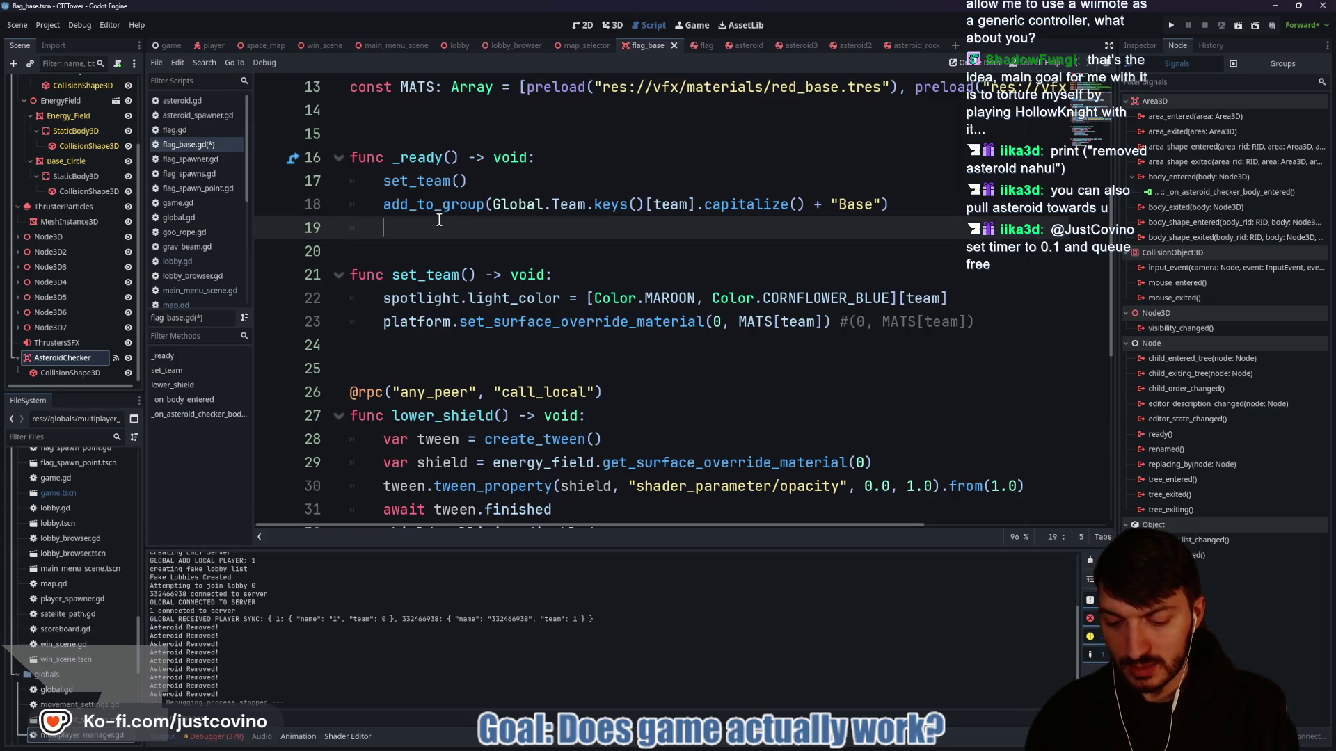
{"action": "type", "text": "t_t"}
{"action": "key", "text": "Return"}
{"action": "type", "text": ".cr"}
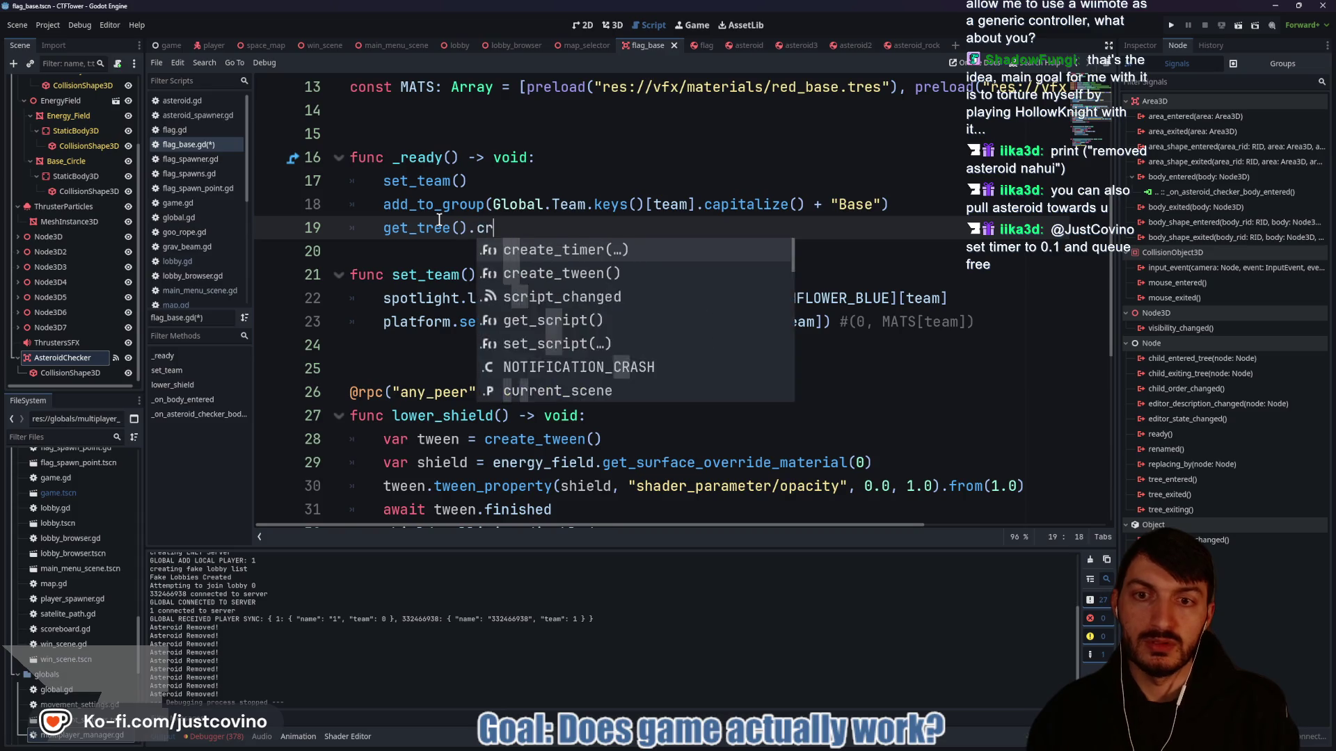
{"action": "key", "text": "Return"}
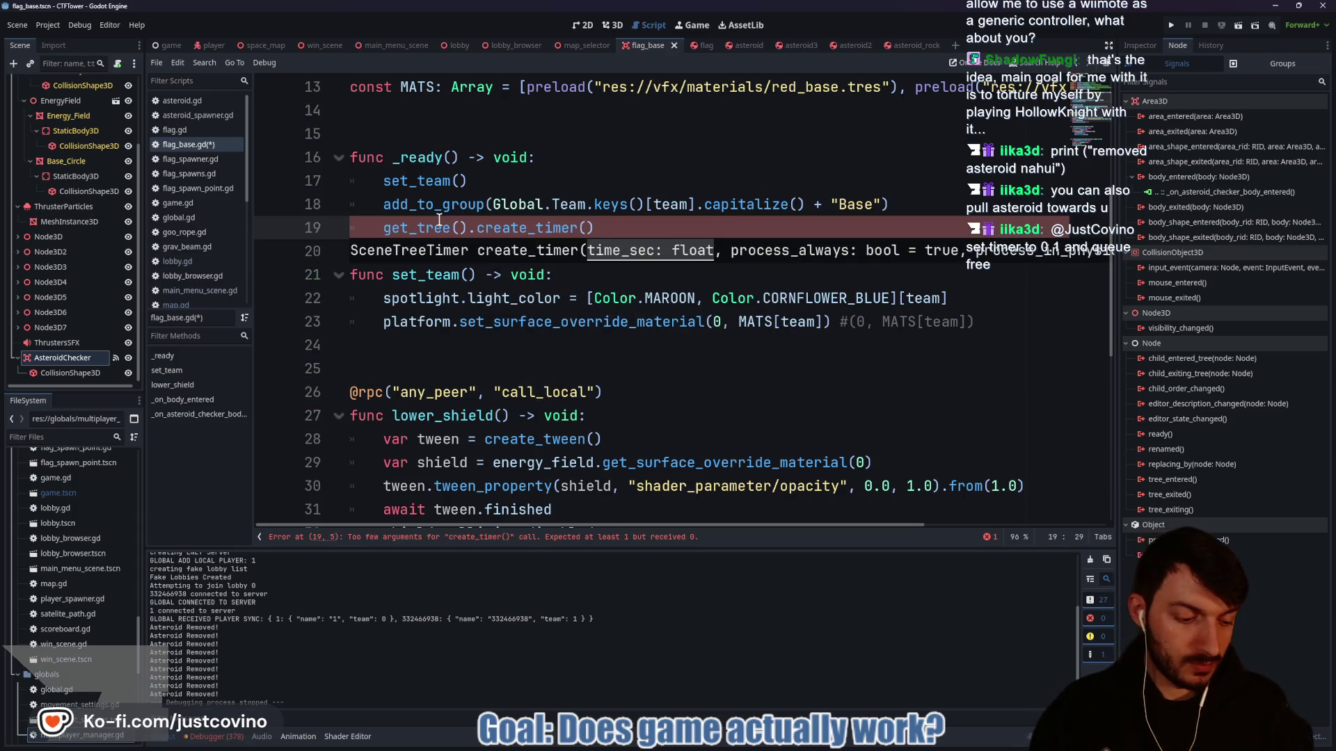
{"action": "type", "text": "1.0"}
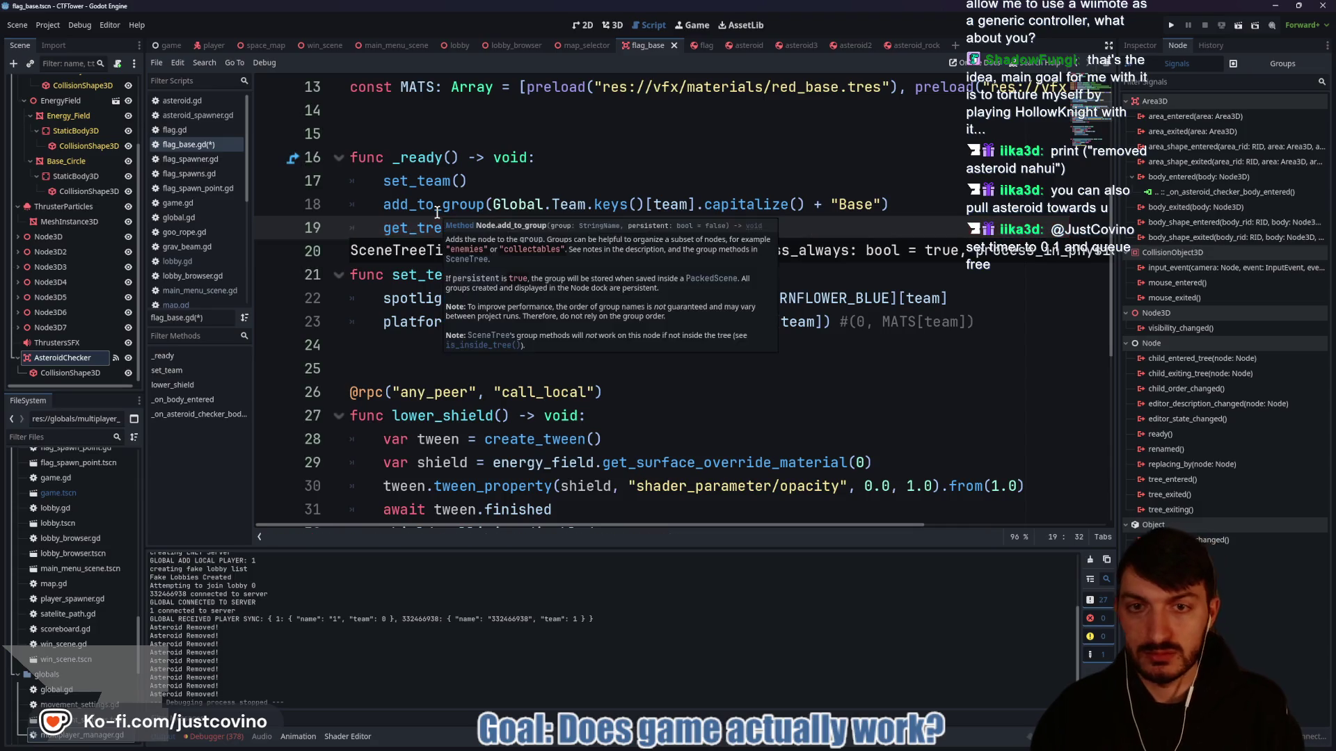
{"action": "key", "text": "BackSpace"}
{"action": "key", "text": "BackSpace"}
{"action": "key", "text": "BackSpace"}
{"action": "type", "text": "5.0"}
Chain .timeout.connect onto the timer and change its duration to 3.
{"action": "key", "text": "End"}
{"action": "type", "text": ".timeout"}
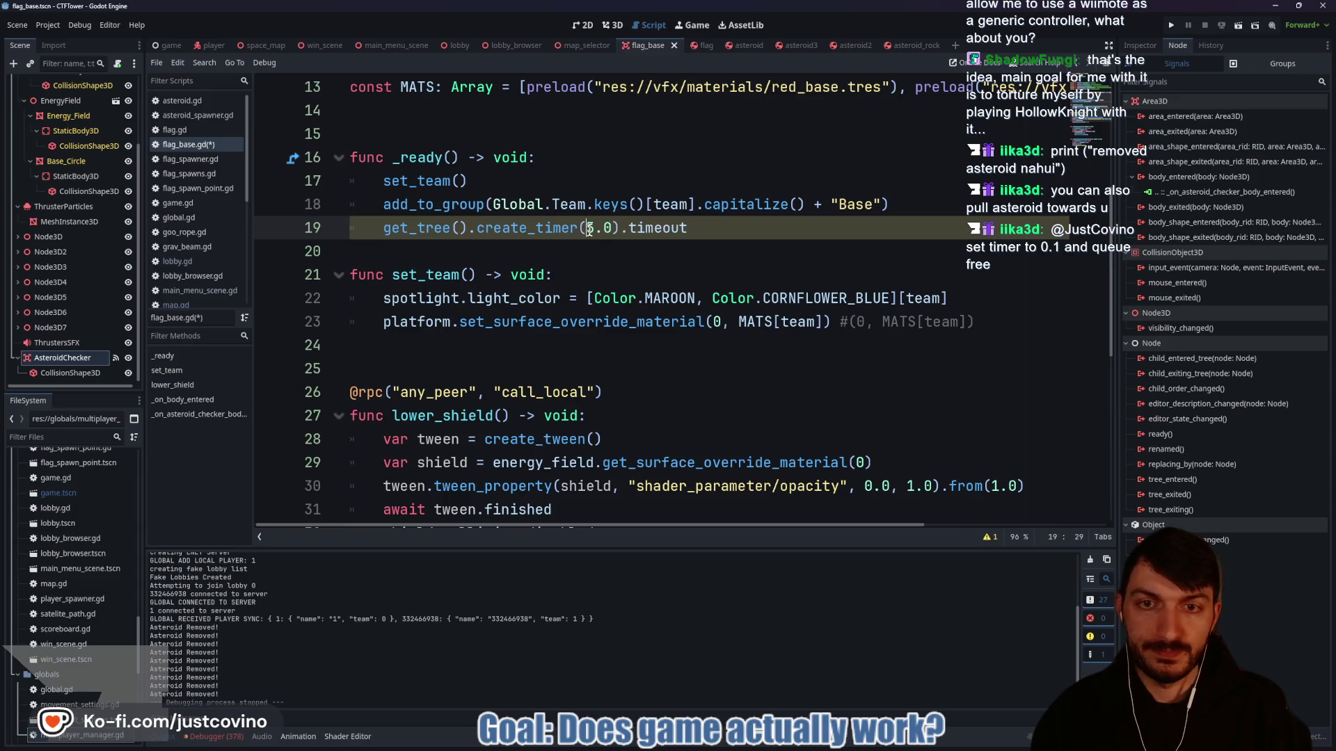
{"action": "key", "text": "Delete"}
{"action": "type", "text": "3"}
{"action": "left_click", "coordinate": [727, 226]}
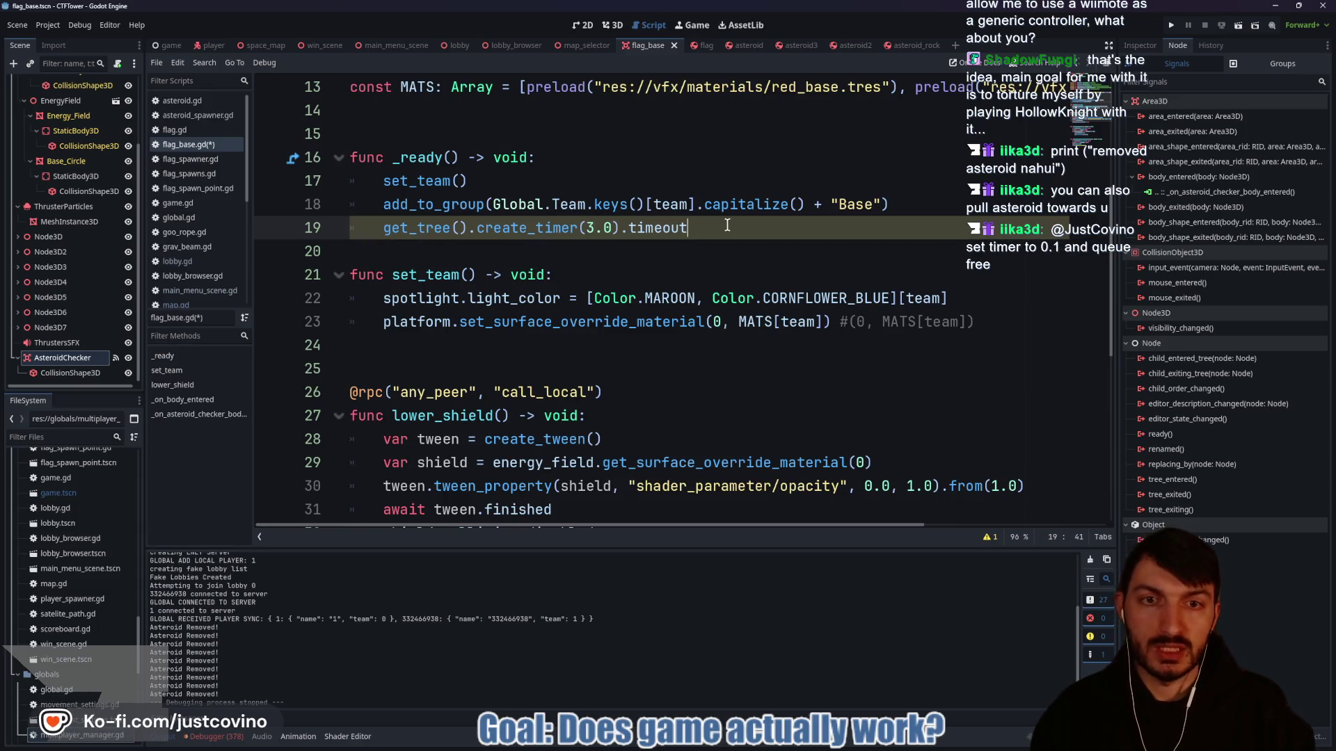
{"action": "type", "text": ".co"}
{"action": "key", "text": "Return"}
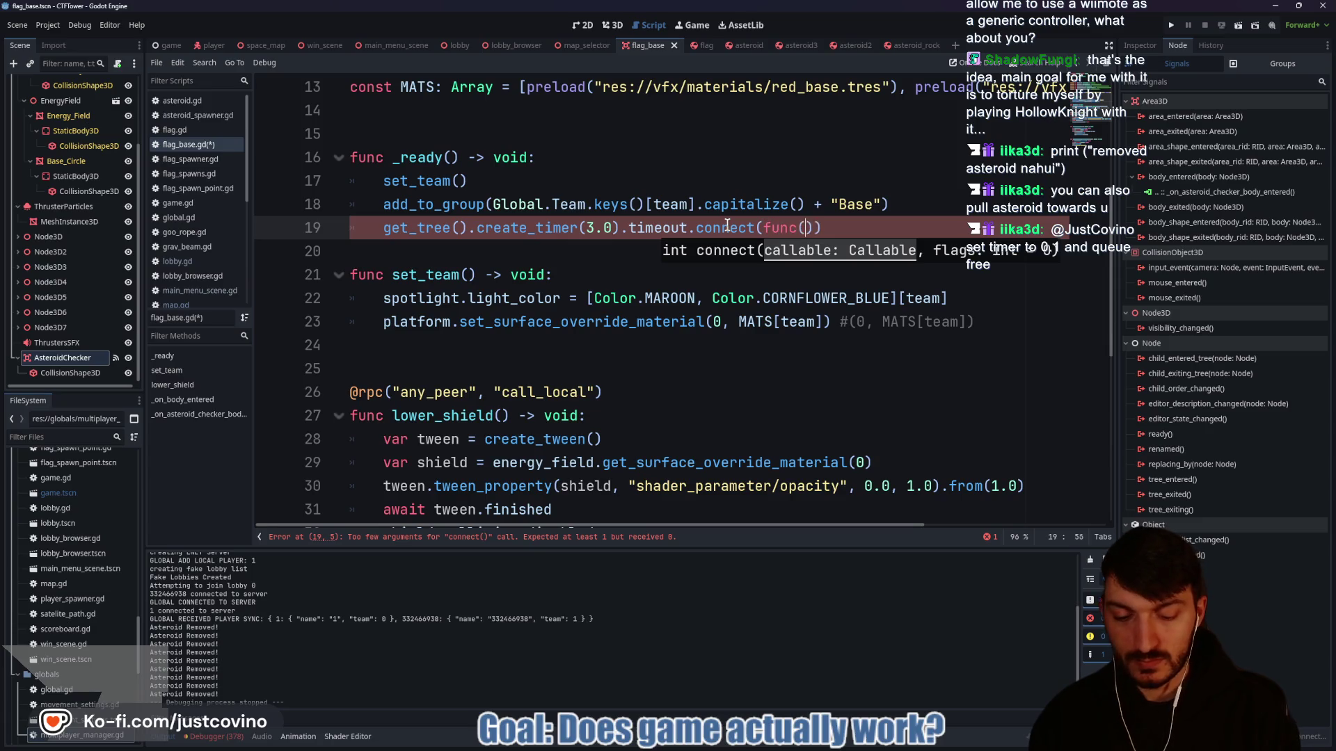
Connect a lambda that calls asteroid_checker.queue_free(), and save.
{"action": "type", "text": "):"}
{"action": "key", "text": "Return"}
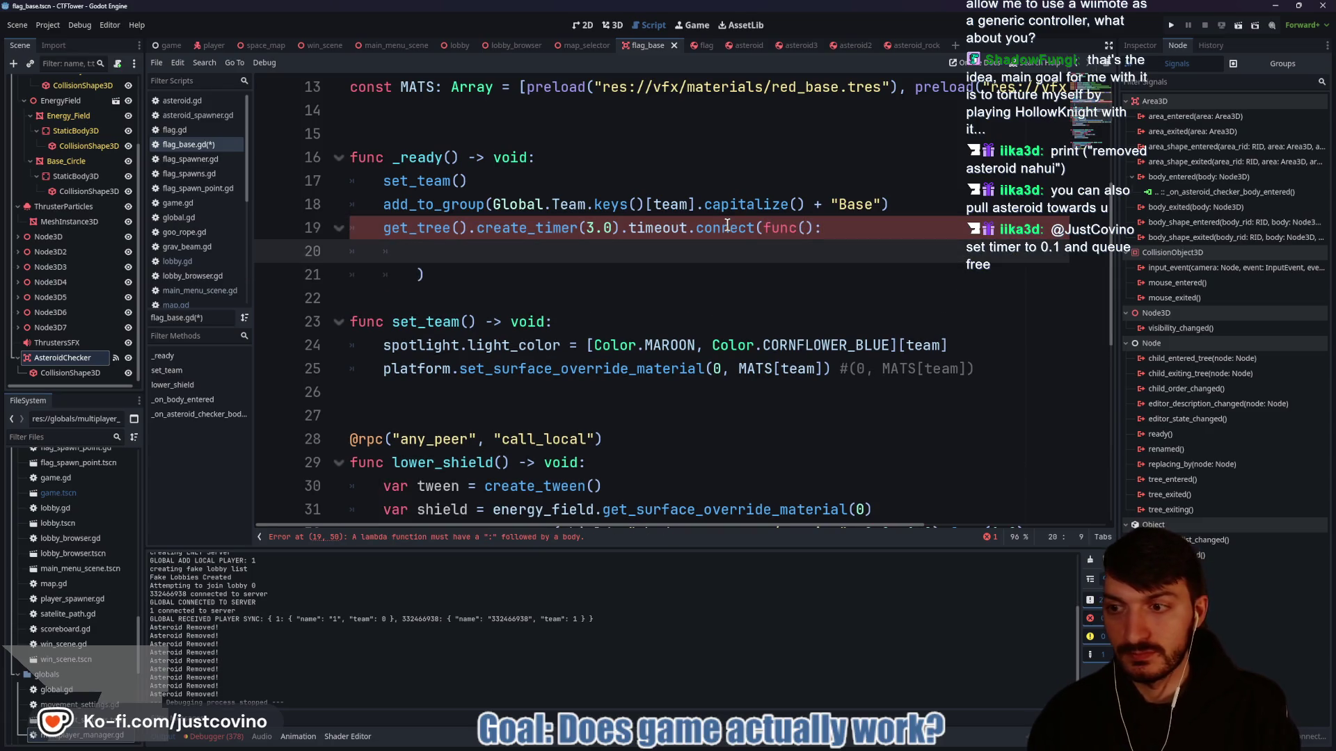
{"action": "type", "text": "ast"}
{"action": "key", "text": "Return"}
{"action": "type", "text": ".que"}
{"action": "key", "text": "Return"}
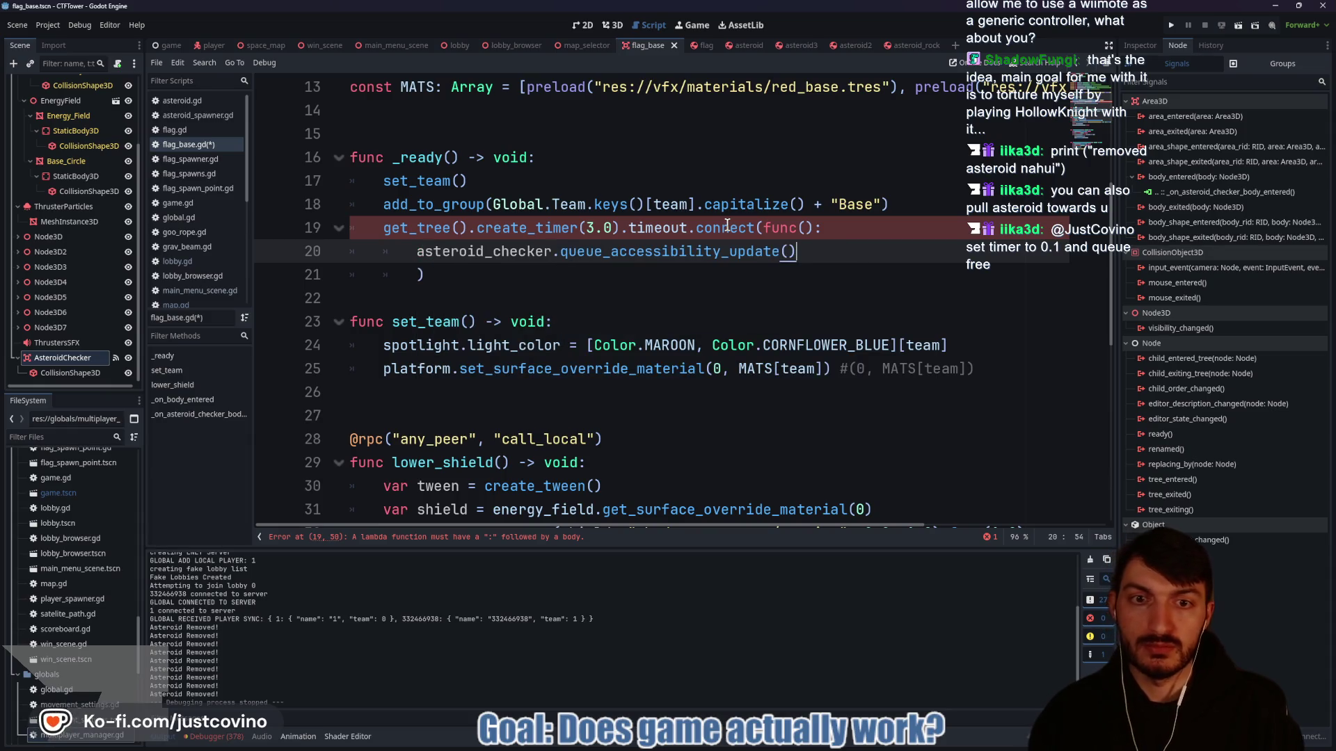
{"action": "key", "text": "BackSpace"}
{"action": "key", "text": "BackSpace"}
{"action": "key", "text": "BackSpace"}
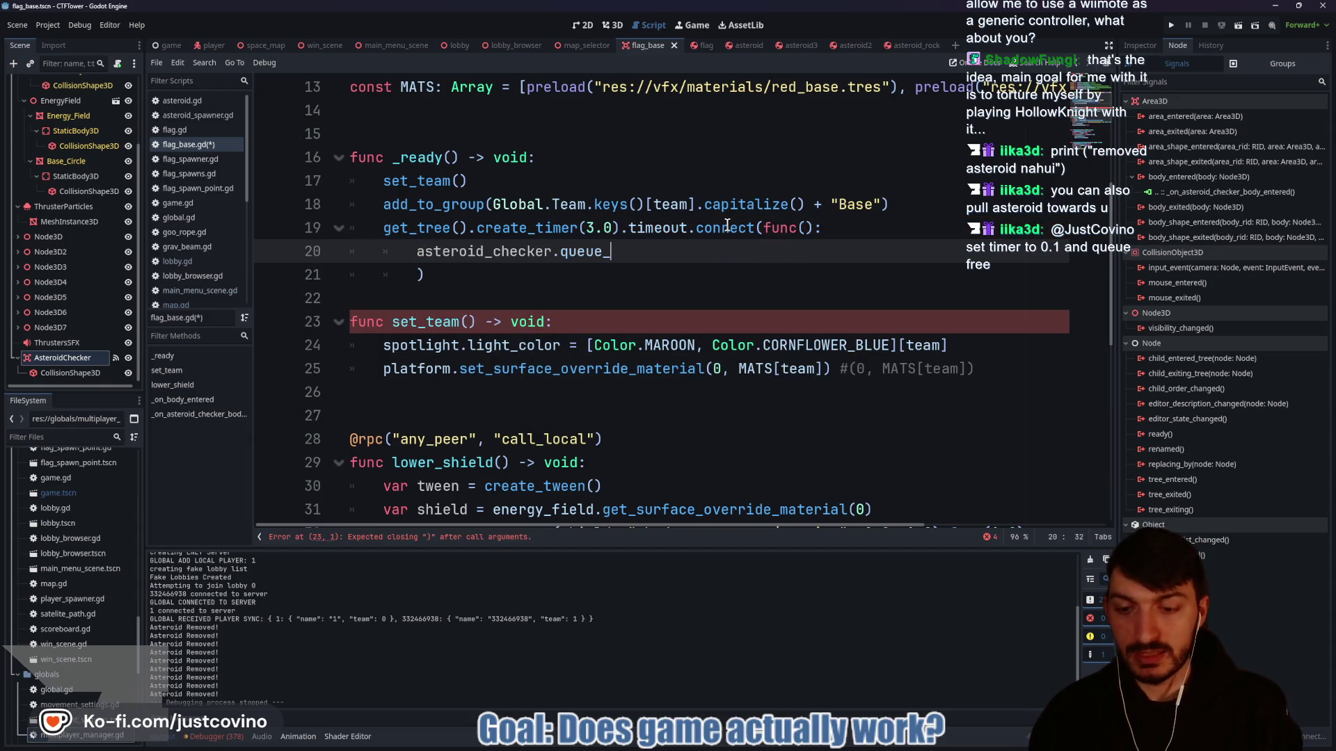
{"action": "key", "text": "Return"}
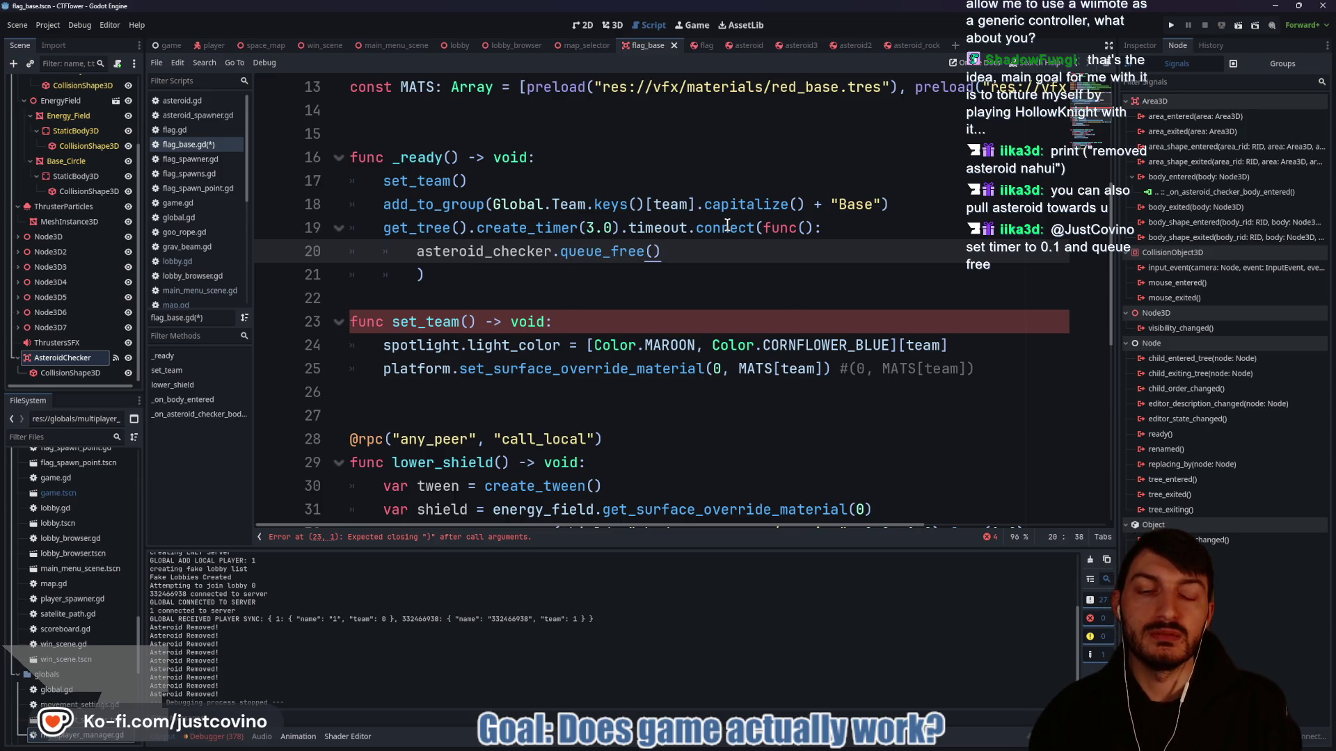
{"action": "key", "text": "ctrl+s"}
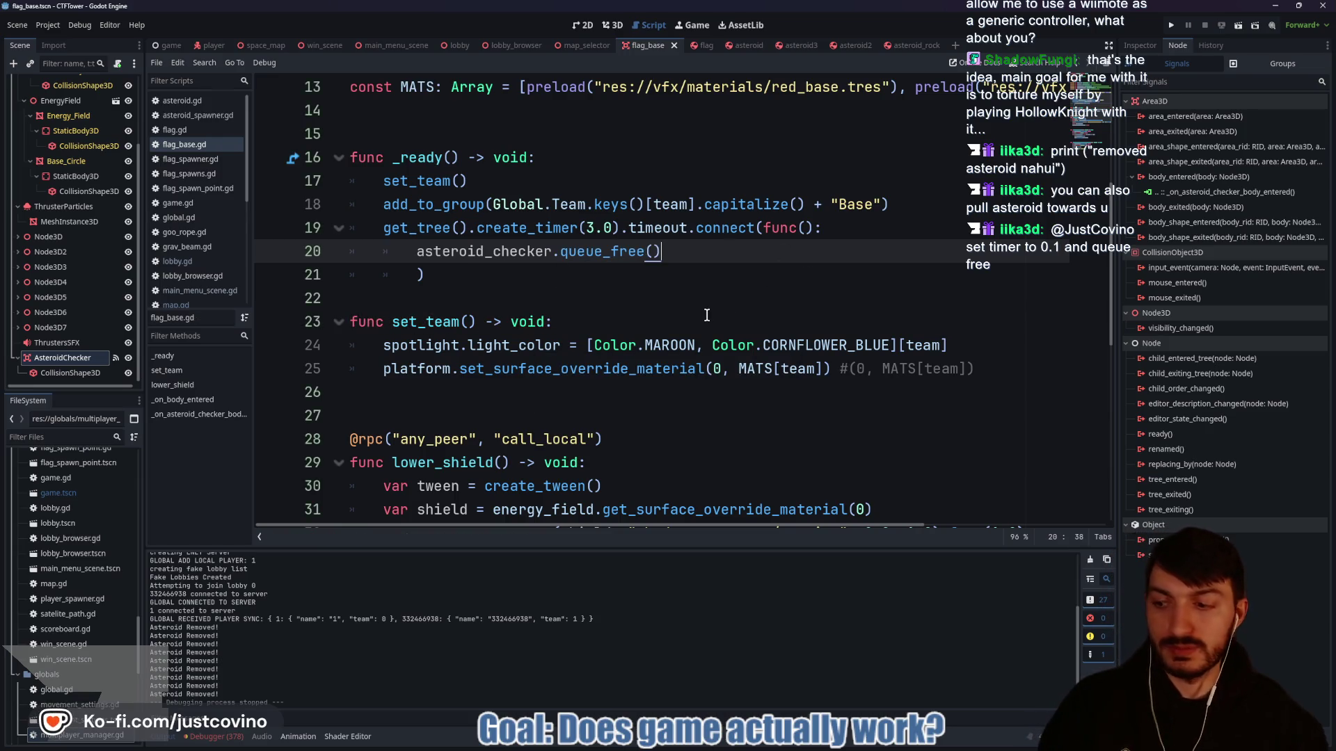
Change the timer duration to 1.0, save, and run the project.
{"action": "key", "text": "Up"}
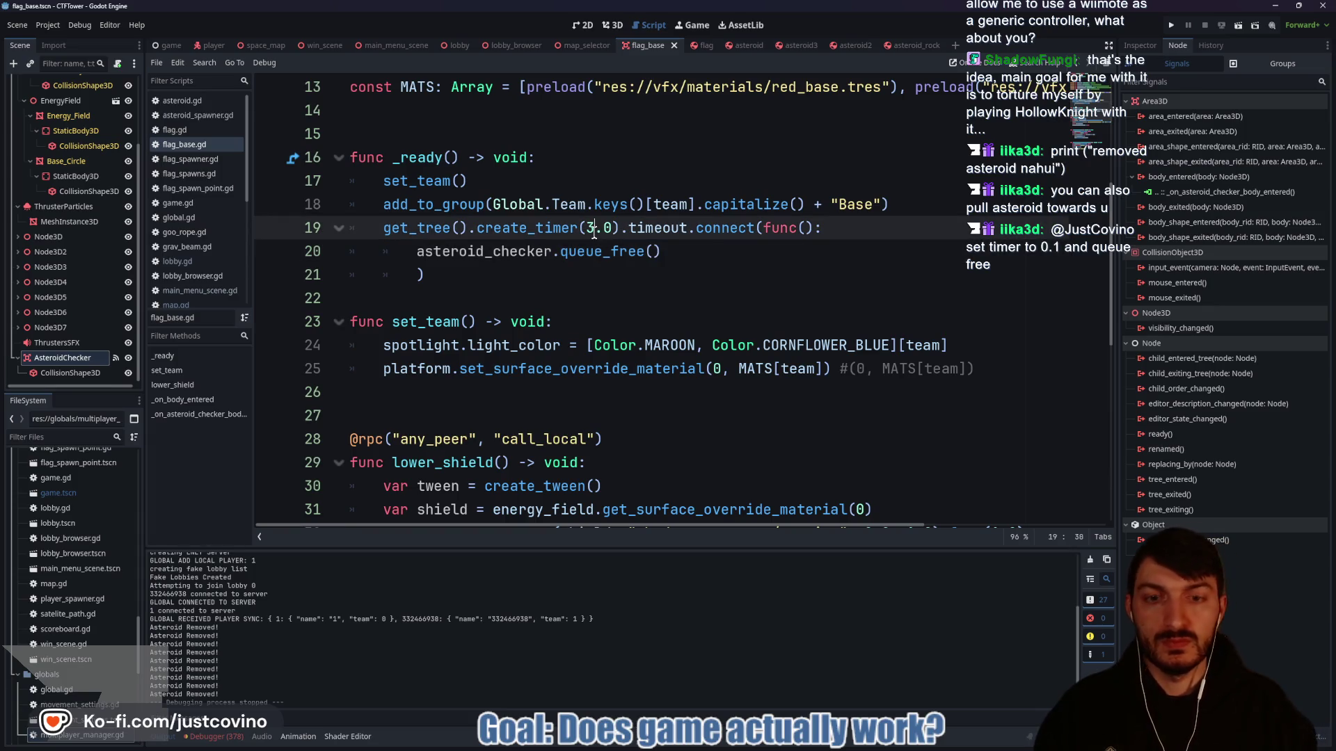
{"action": "left_click", "coordinate": [680, 253]}
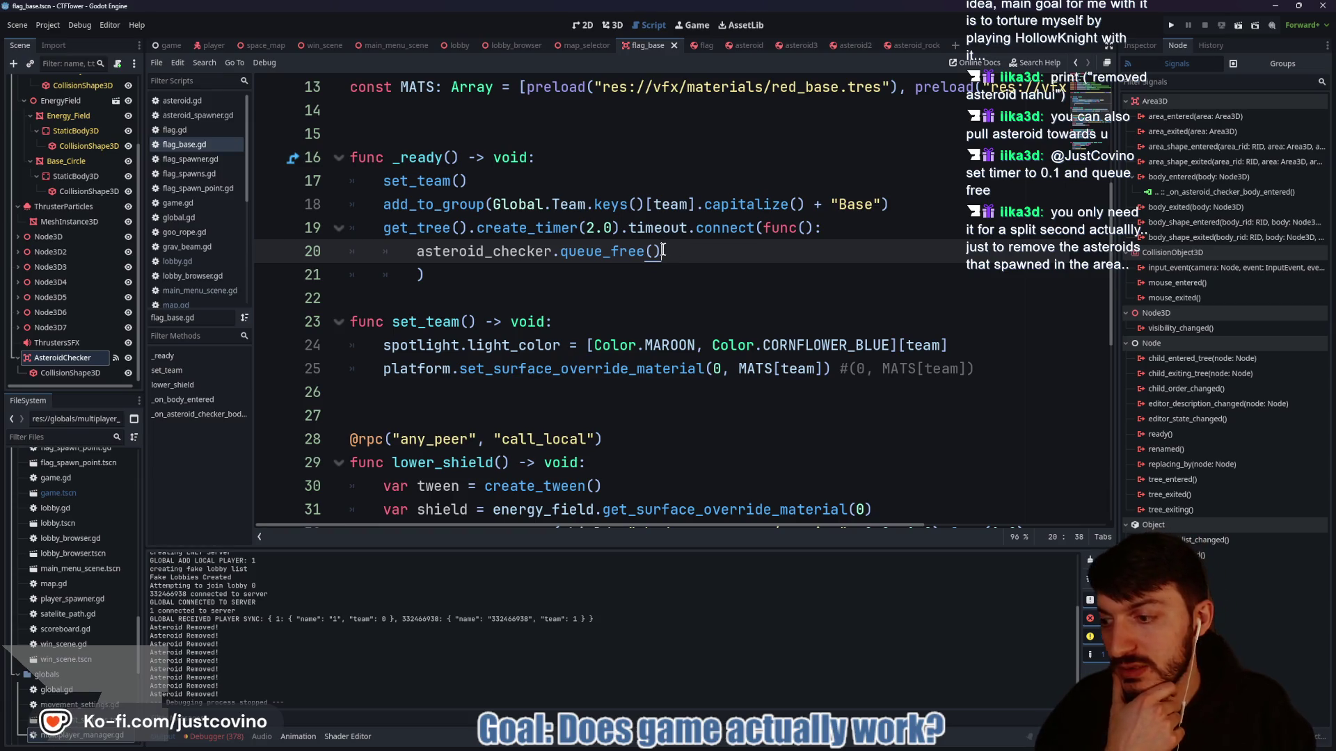
{"action": "left_click", "coordinate": [598, 227]}
{"action": "key", "text": "BackSpace"}
{"action": "type", "text": "1"}
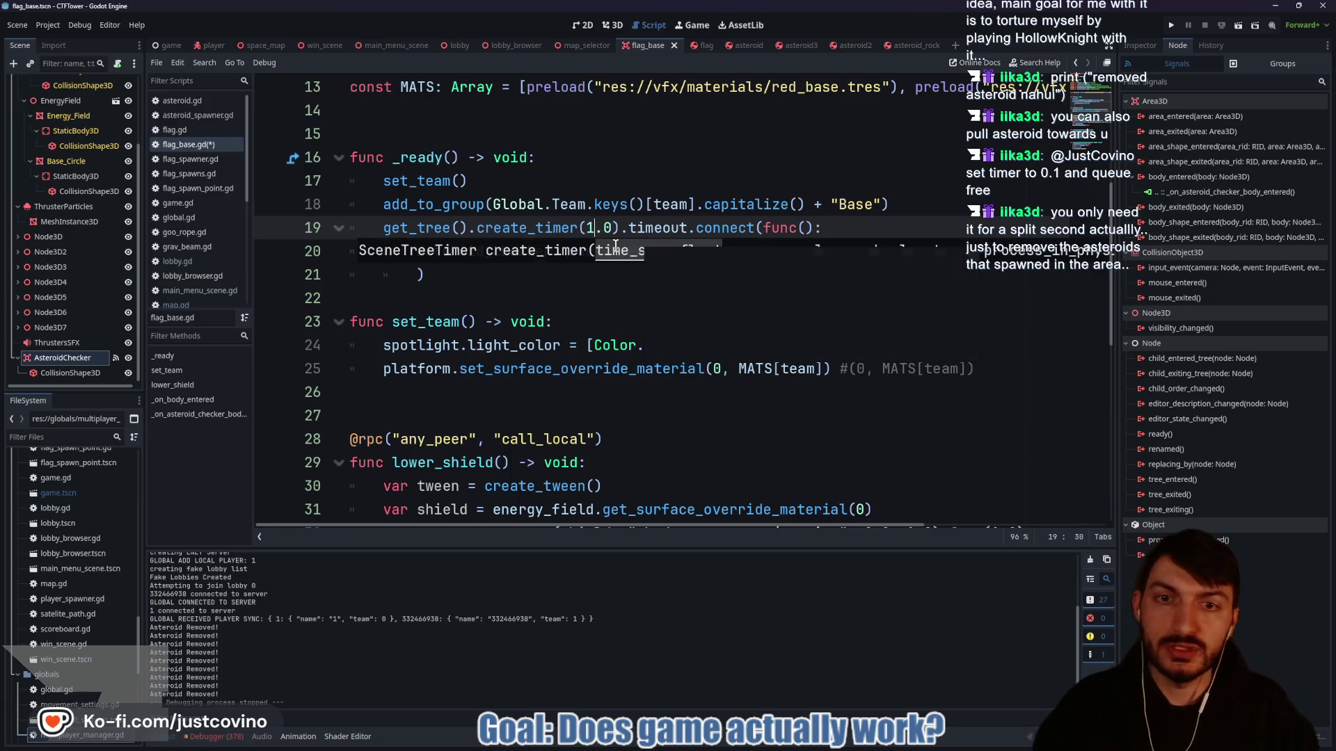
{"action": "left_click", "coordinate": [685, 227]}
{"action": "key", "text": "ctrl+s"}
{"action": "left_click", "coordinate": [1172, 24]}
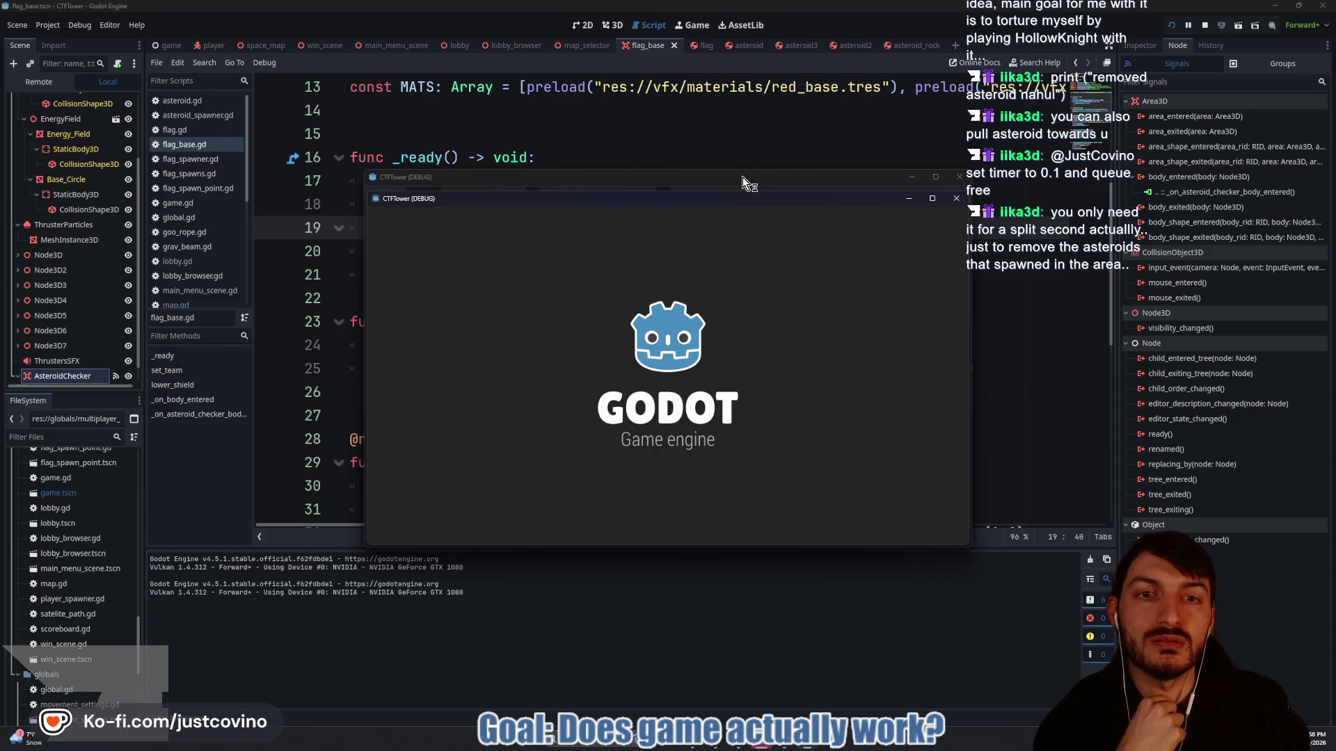
Host in the left window, join the first lobby from the right, ready both, start.
{"action": "left_click_drag", "start_coordinate": [694, 177], "coordinate": [441, 149]}
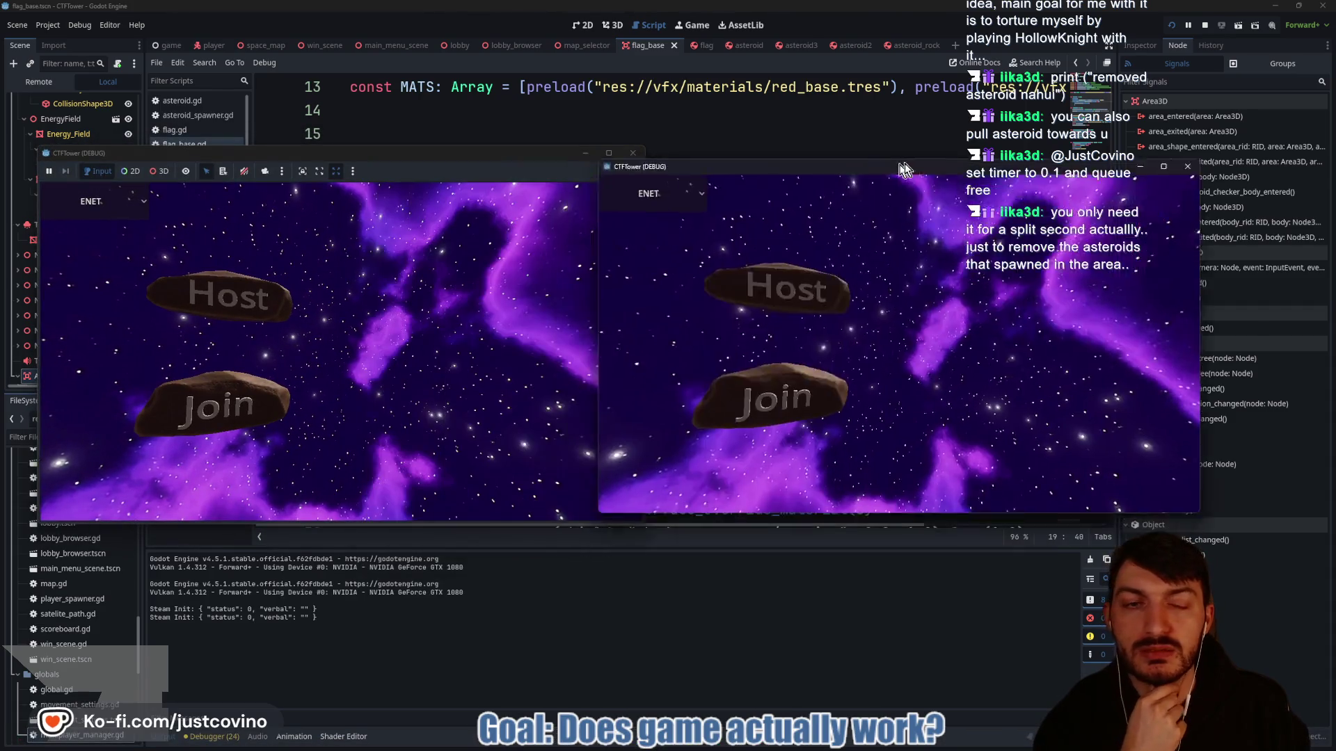
{"action": "left_click", "coordinate": [294, 322]}
{"action": "left_click", "coordinate": [807, 387]}
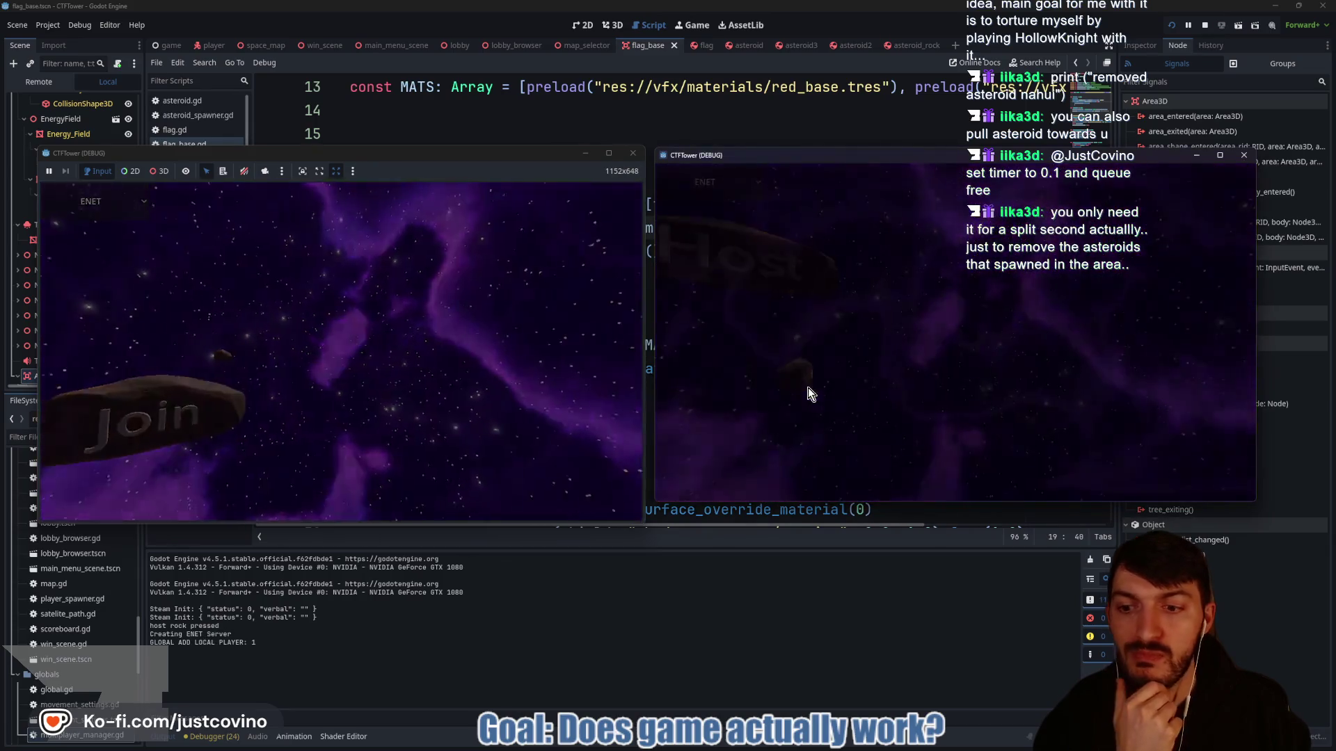
{"action": "left_click", "coordinate": [936, 239]}
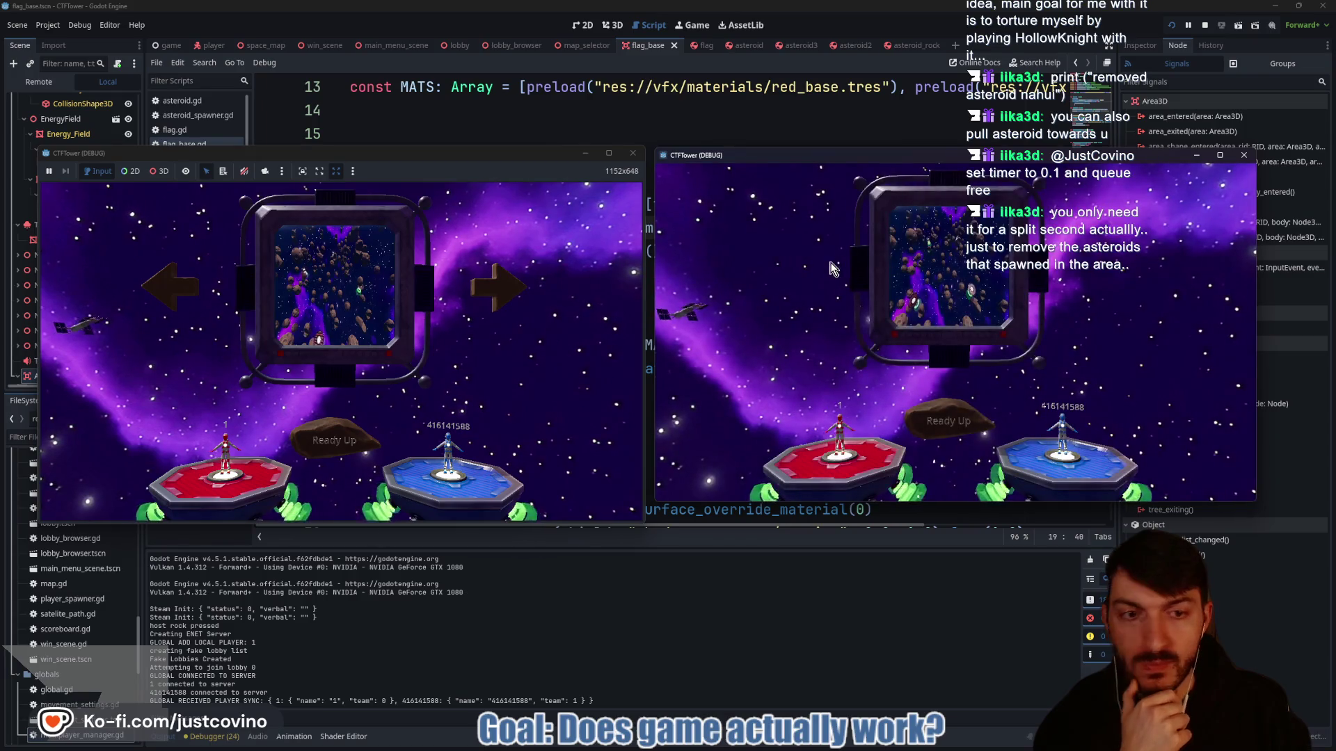
{"action": "left_click", "coordinate": [948, 421]}
{"action": "left_click", "coordinate": [333, 444]}
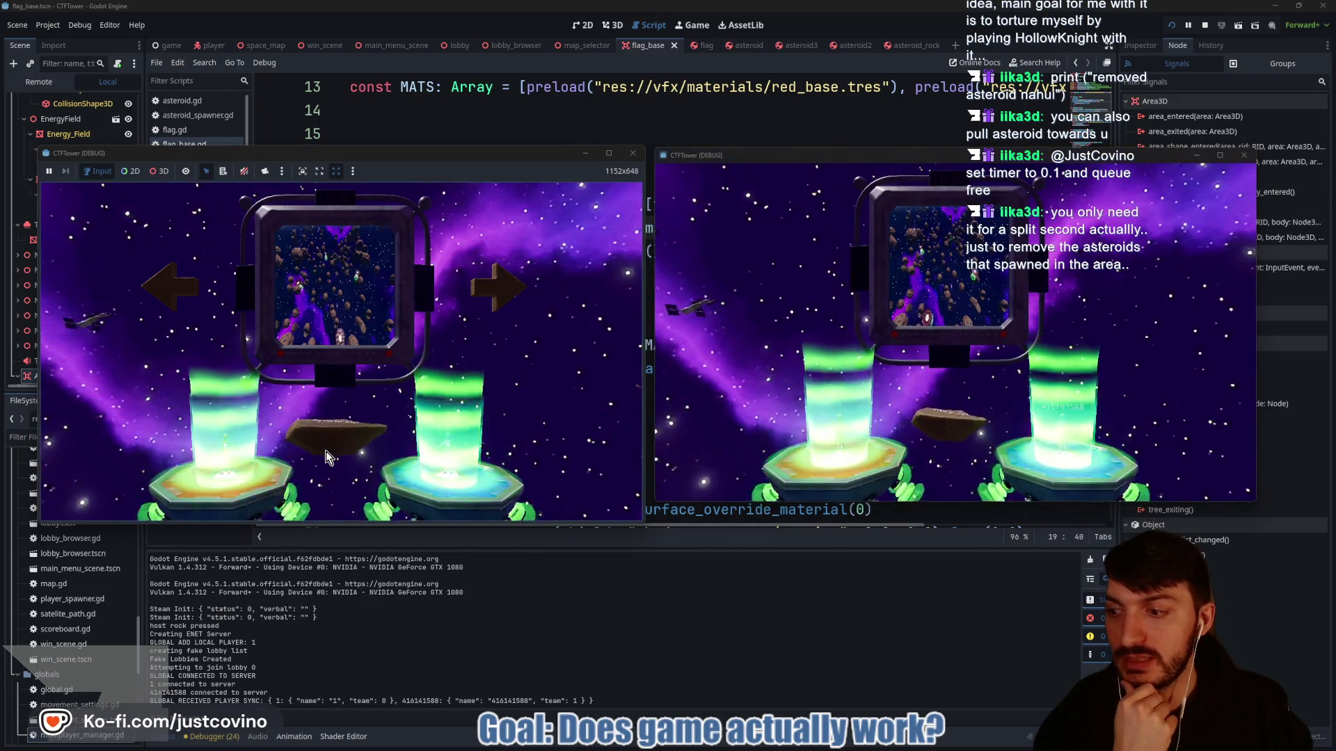
{"action": "left_click", "coordinate": [339, 431]}
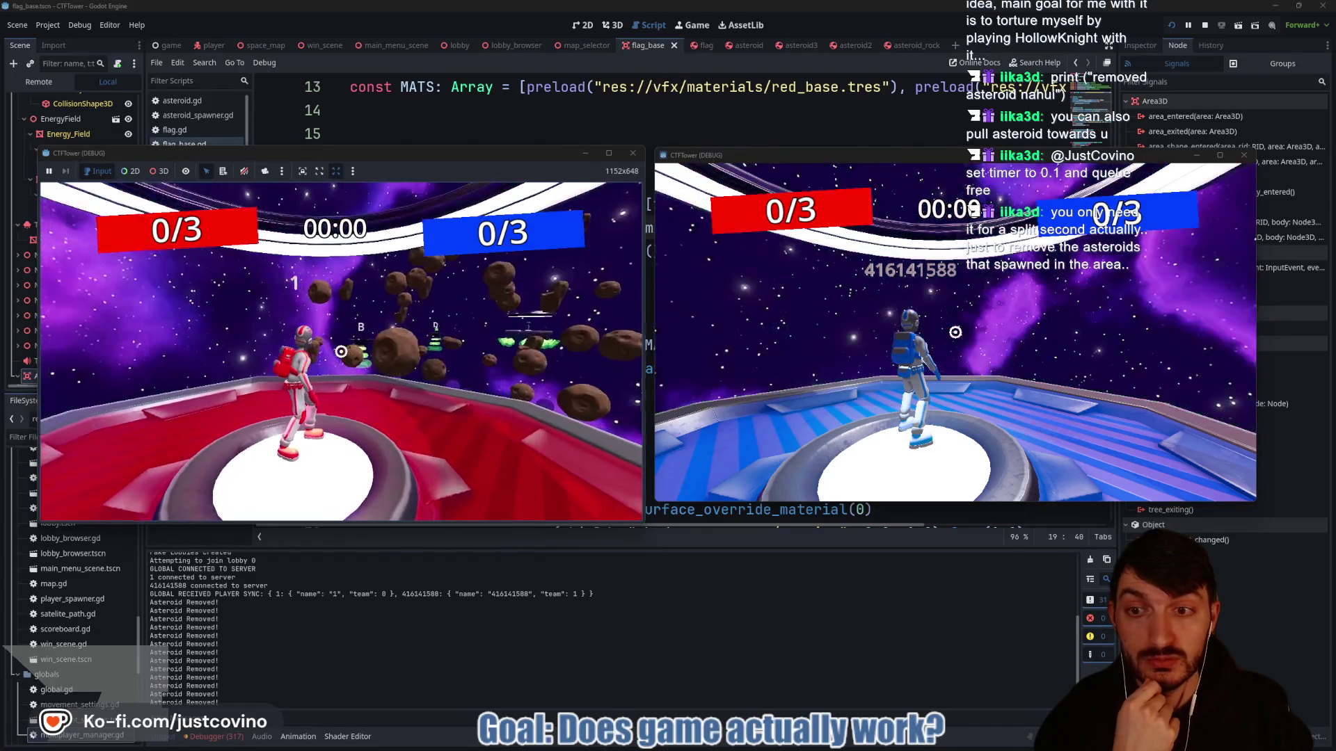
Walk the red player off the platform edge, then stop the game with F8.
{"action": "key", "text": "w"}
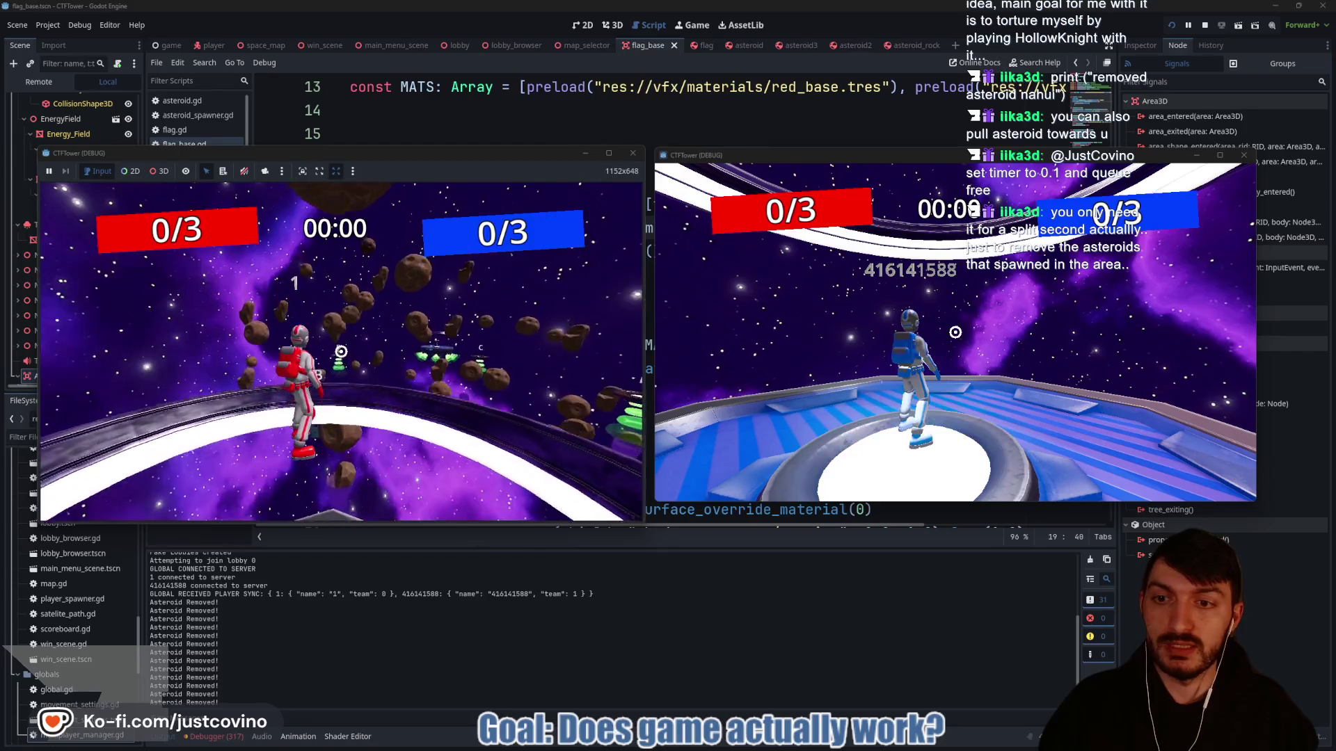
{"action": "key", "text": "super"}
{"action": "key", "text": "super"}
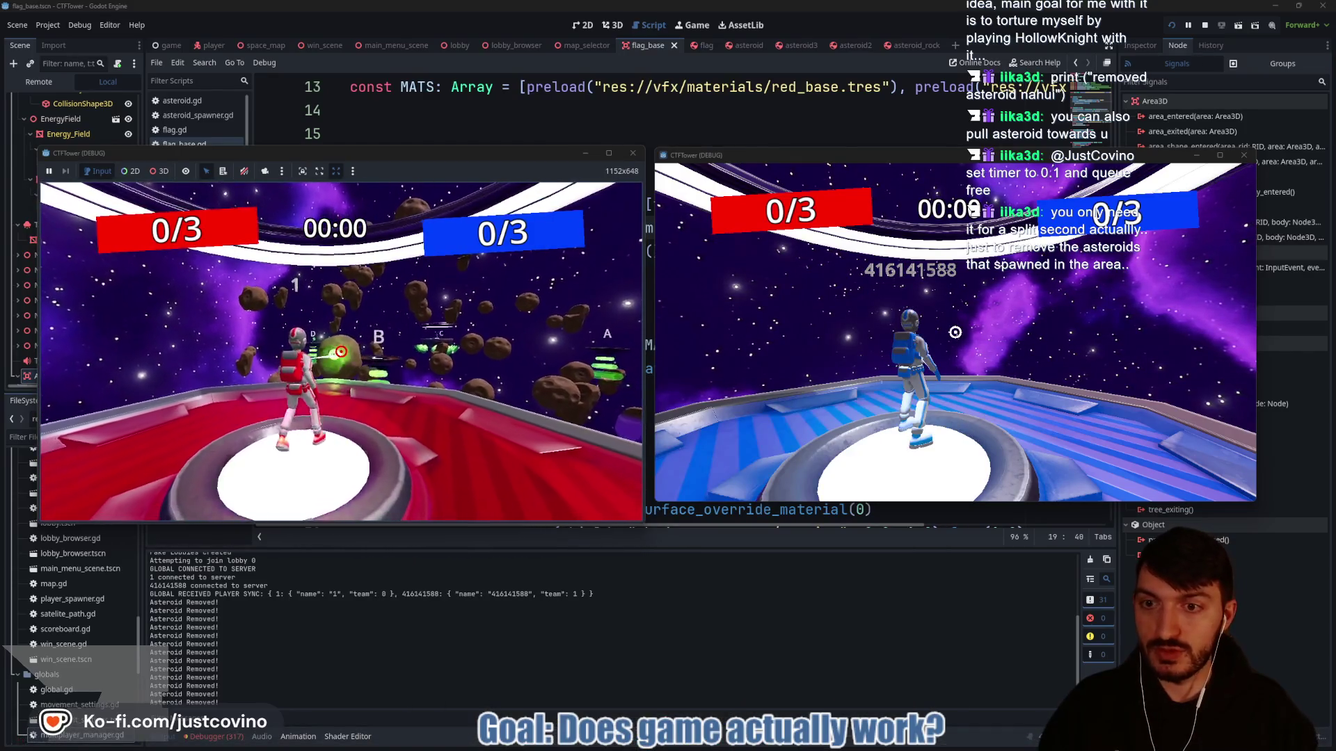
{"action": "key", "text": "w"}
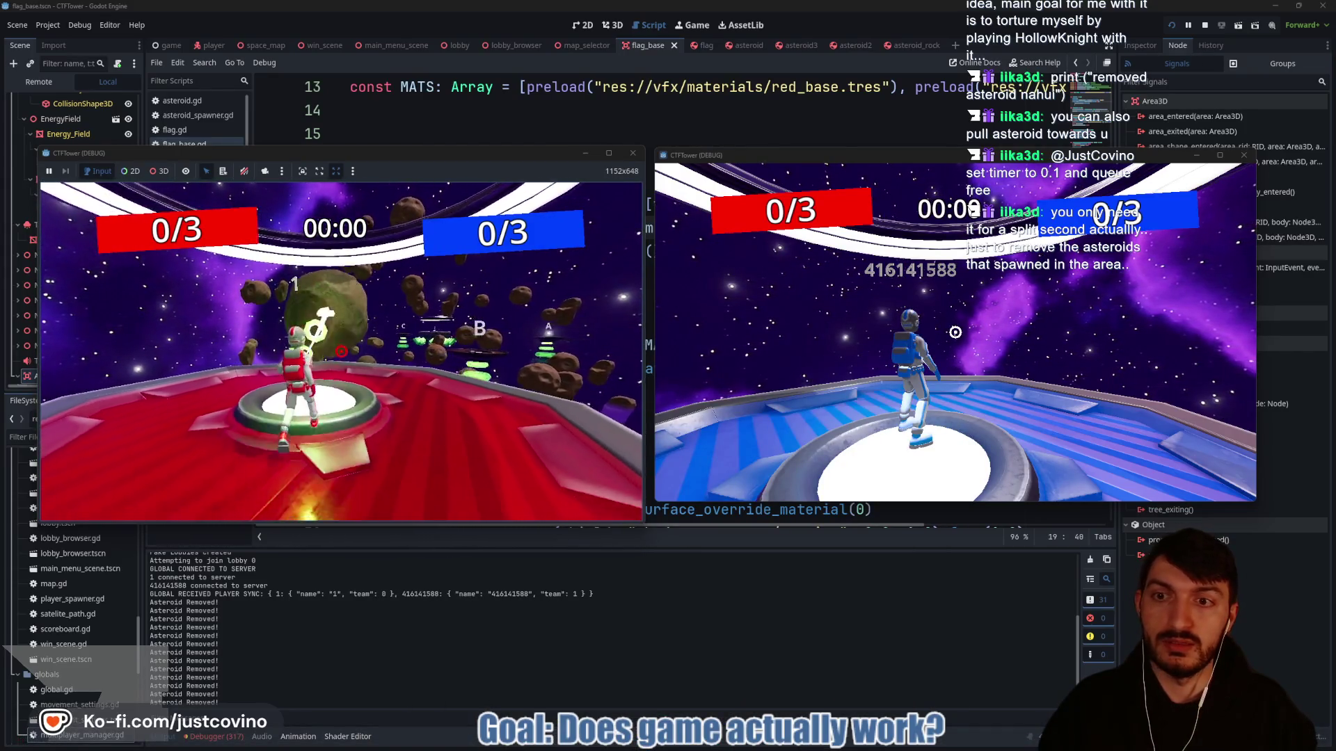
{"action": "key", "text": "F8"}
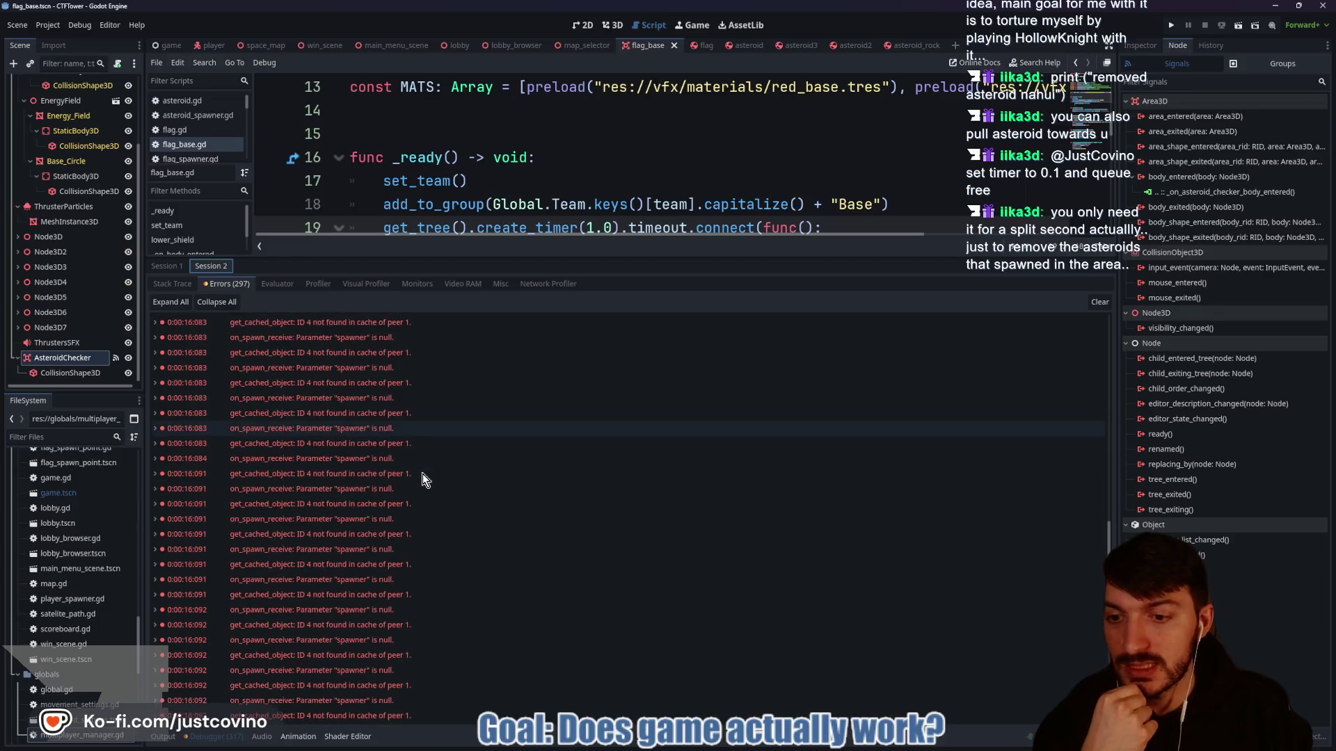
Scroll the Errors list, clear all logged errors, and collapse the Debugger panel.
{"action": "scroll", "coordinate": [423, 479], "scroll_direction": "down", "scroll_amount": 5}
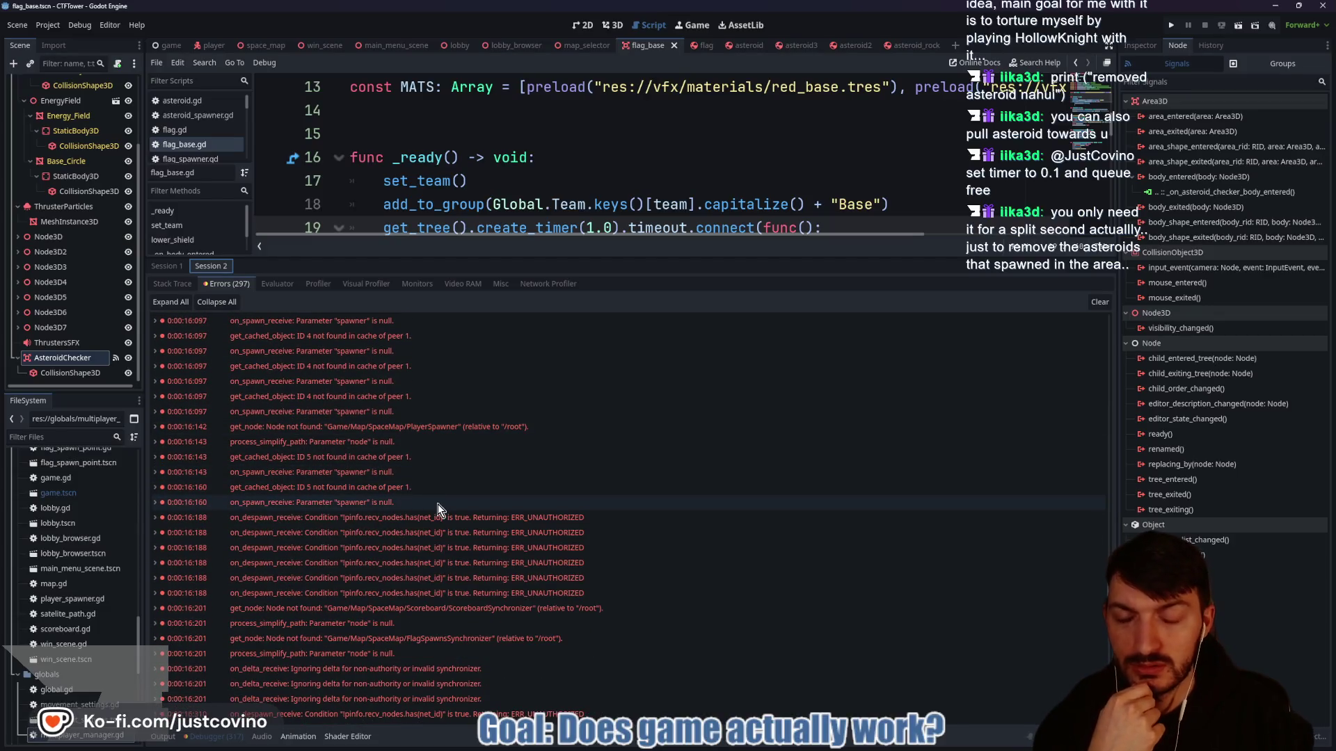
{"action": "mouse_move", "coordinate": [424, 494]}
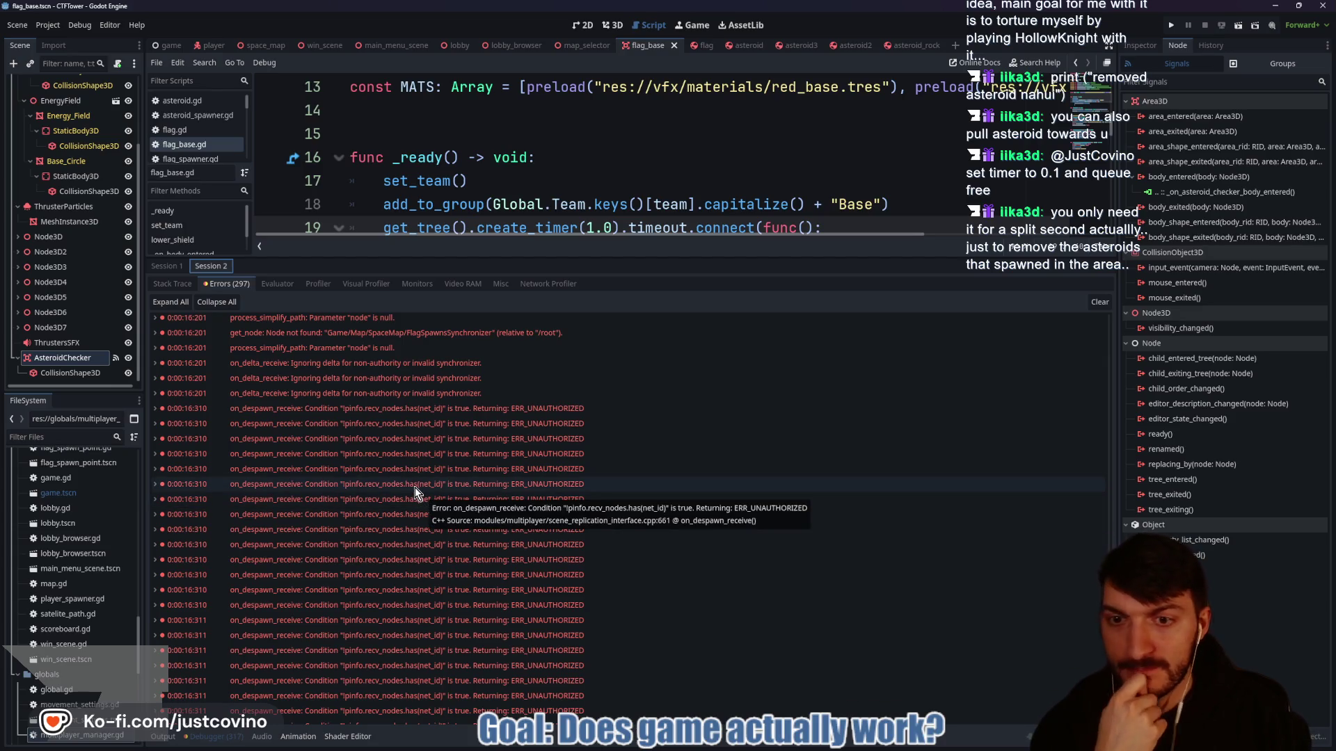
{"action": "scroll", "coordinate": [427, 370], "scroll_direction": "down", "scroll_amount": 5}
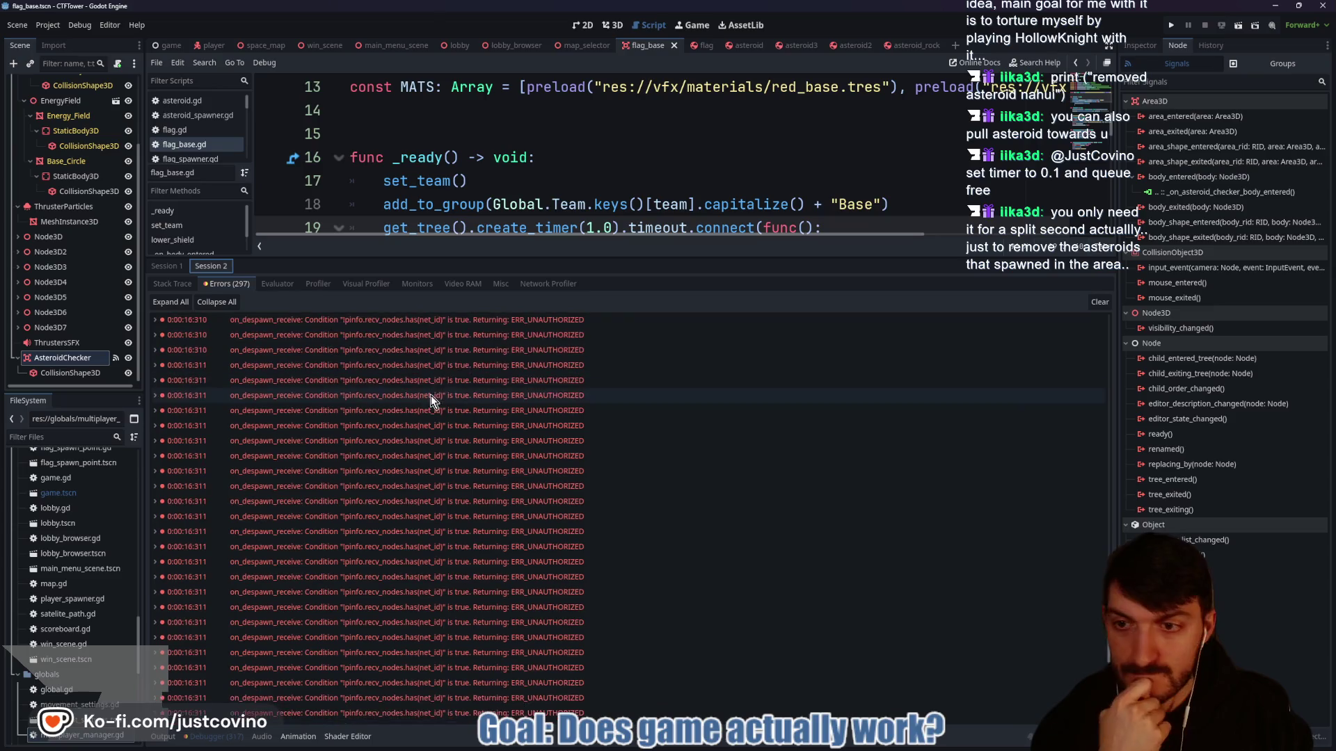
{"action": "scroll", "coordinate": [425, 414], "scroll_direction": "down", "scroll_amount": 5}
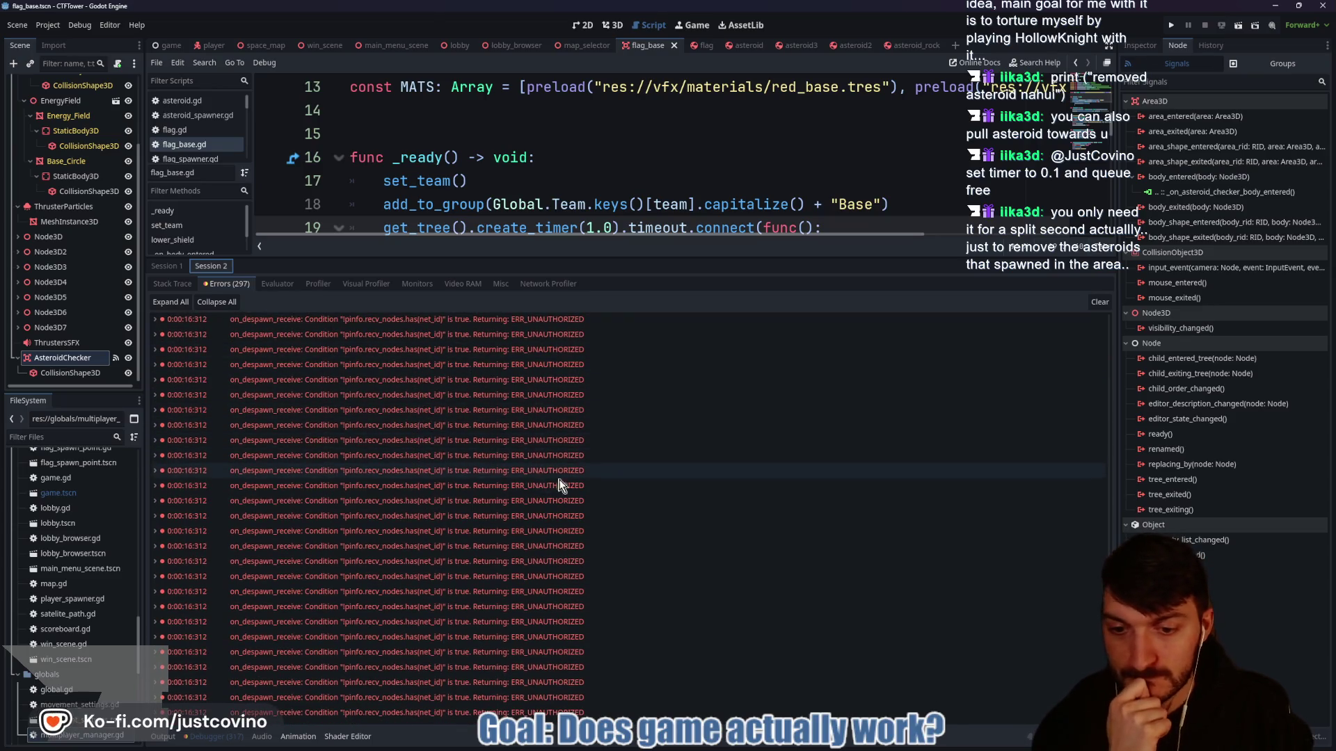
{"action": "left_click", "coordinate": [1099, 302]}
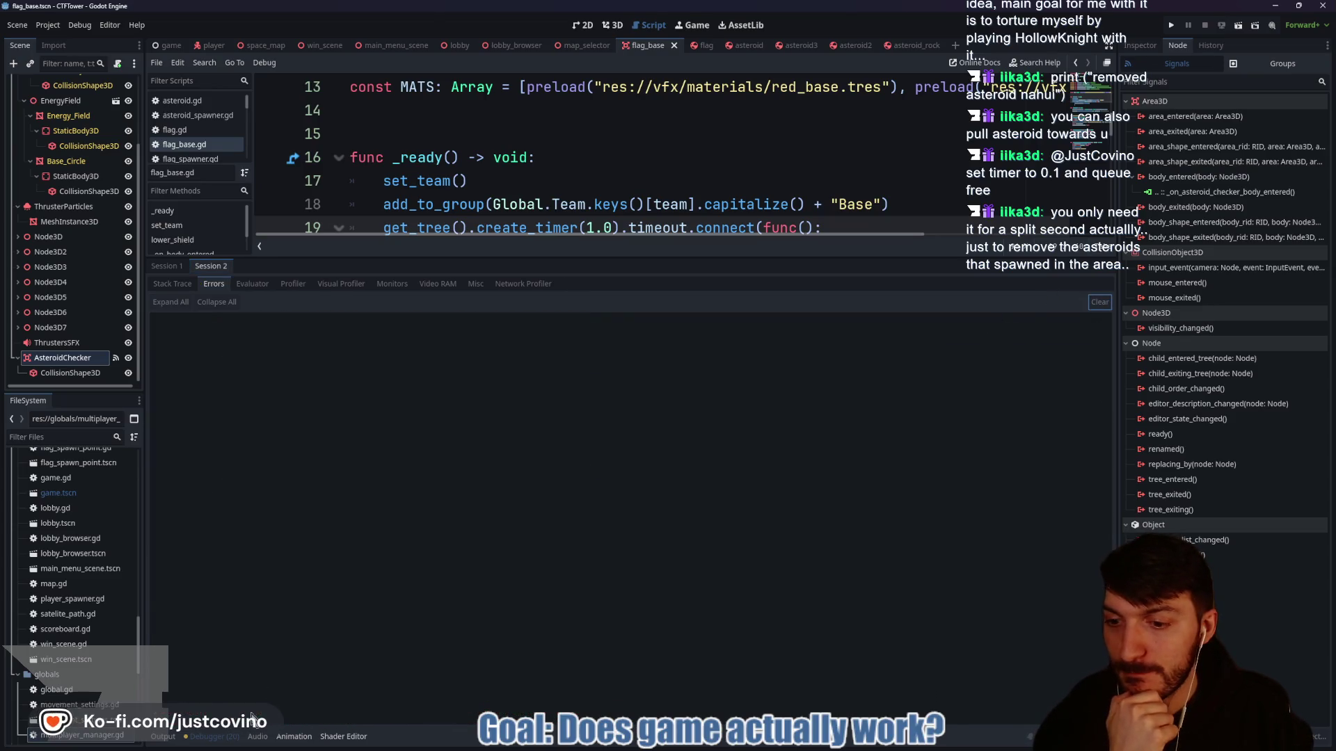
{"action": "left_click", "coordinate": [163, 737]}
{"action": "left_click", "coordinate": [163, 737]}
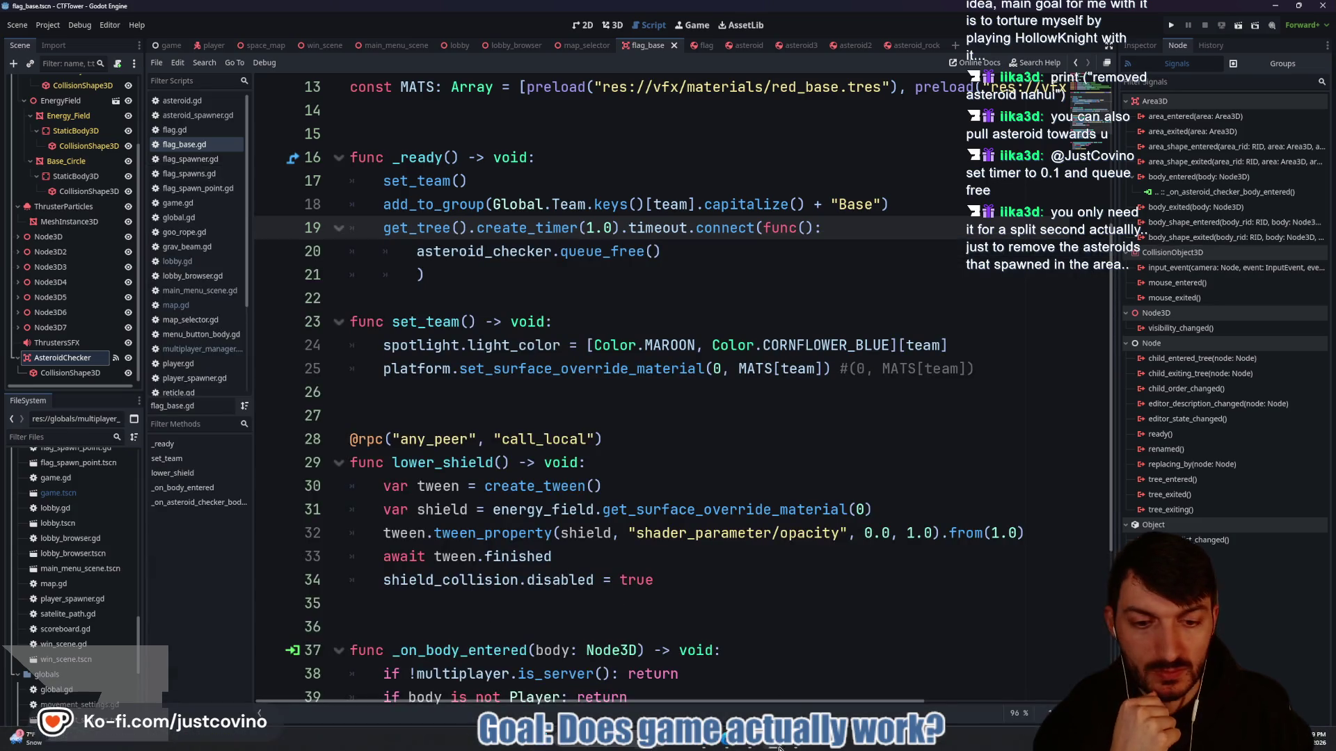
{"action": "left_click", "coordinate": [746, 748]}
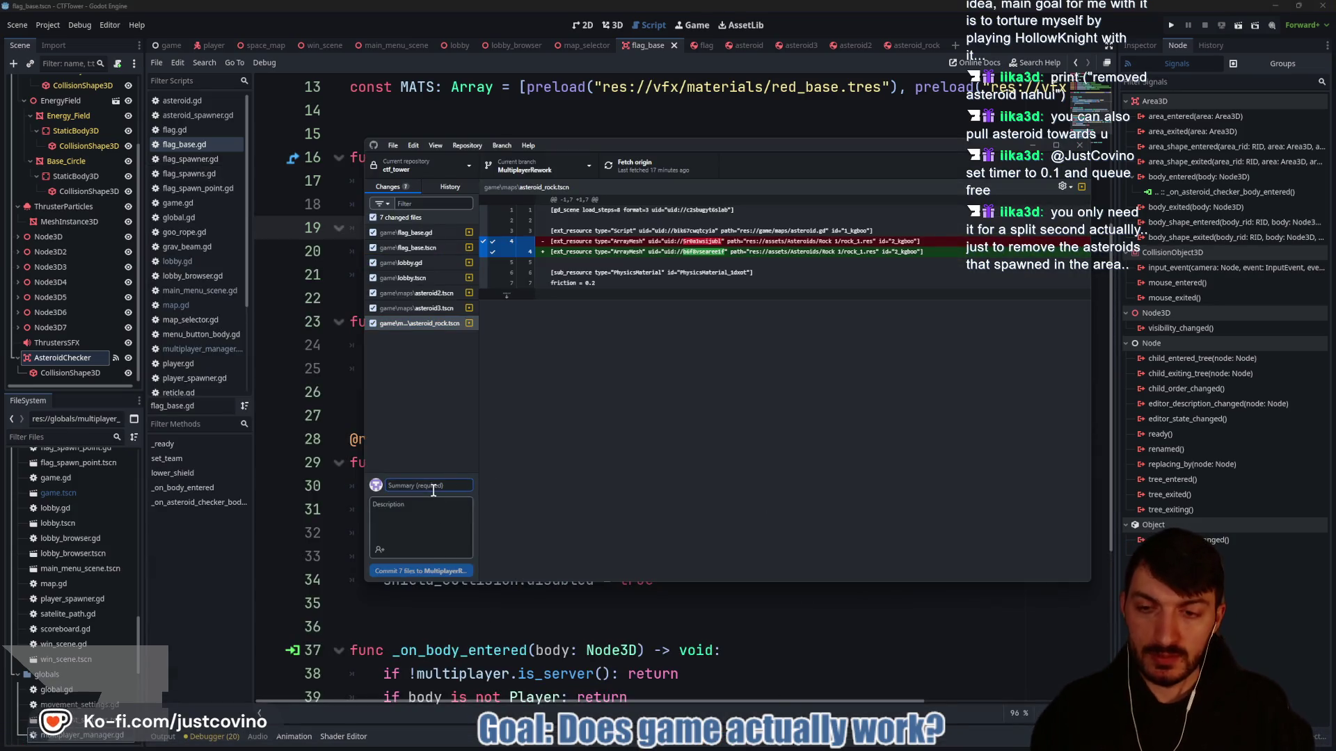
Commit the 7 files with description 'Removes Asteroids in Spawn Area' and push to origin.
{"action": "type", "text": "Asteroid Checker"}
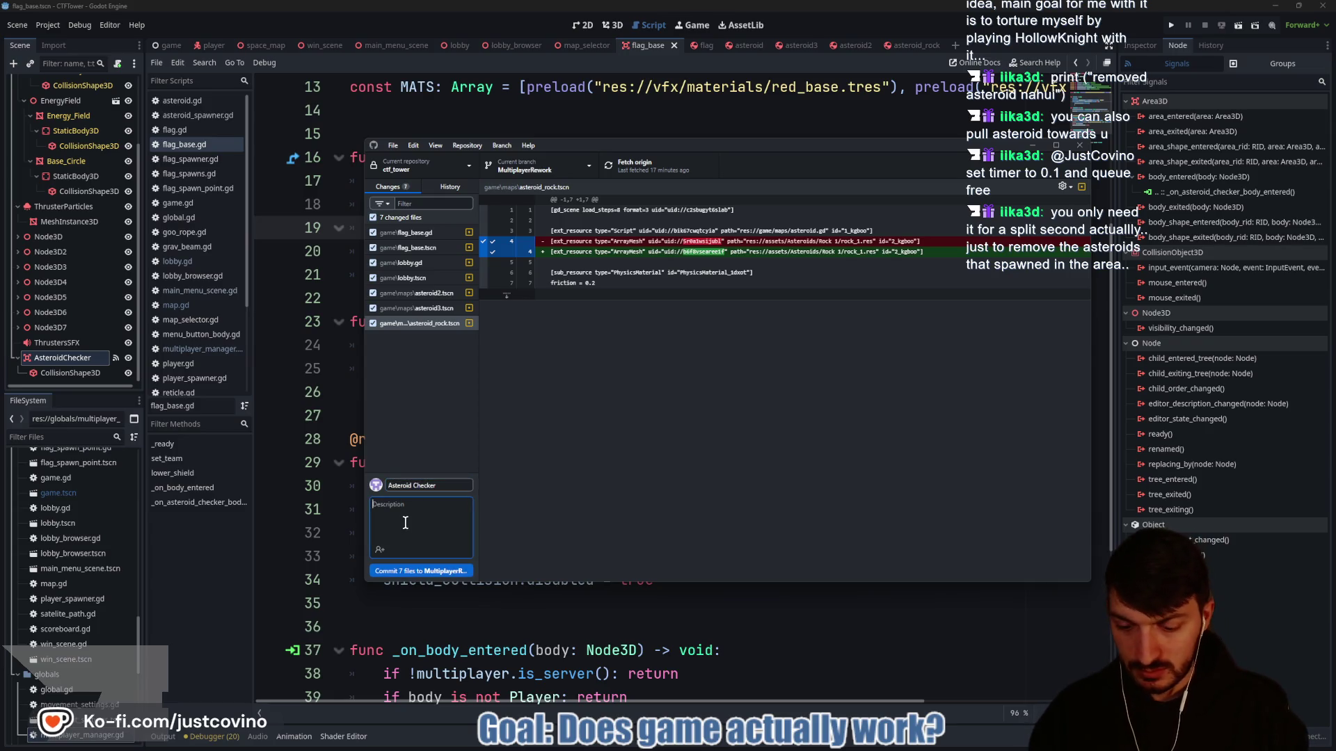
{"action": "type", "text": "Removes Asteroids in Spawn Area"}
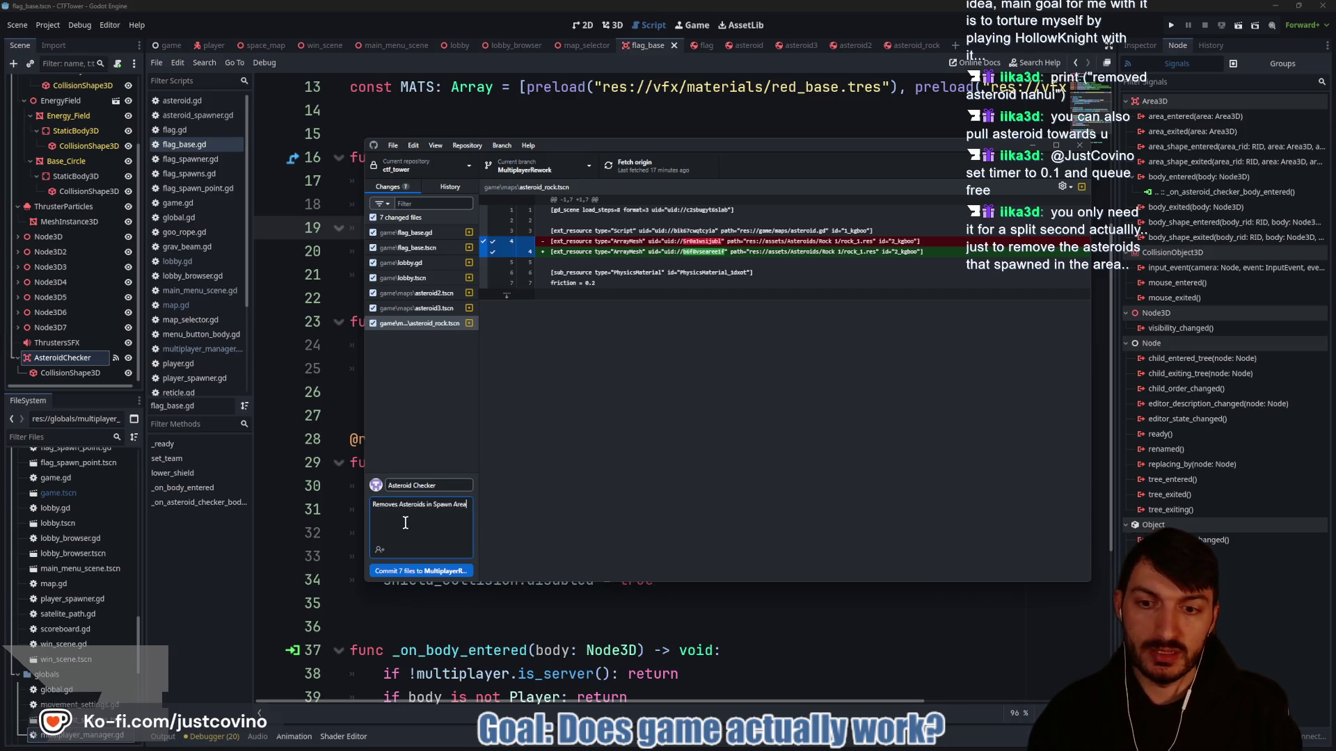
{"action": "left_click", "coordinate": [436, 570]}
{"action": "left_click", "coordinate": [891, 284]}
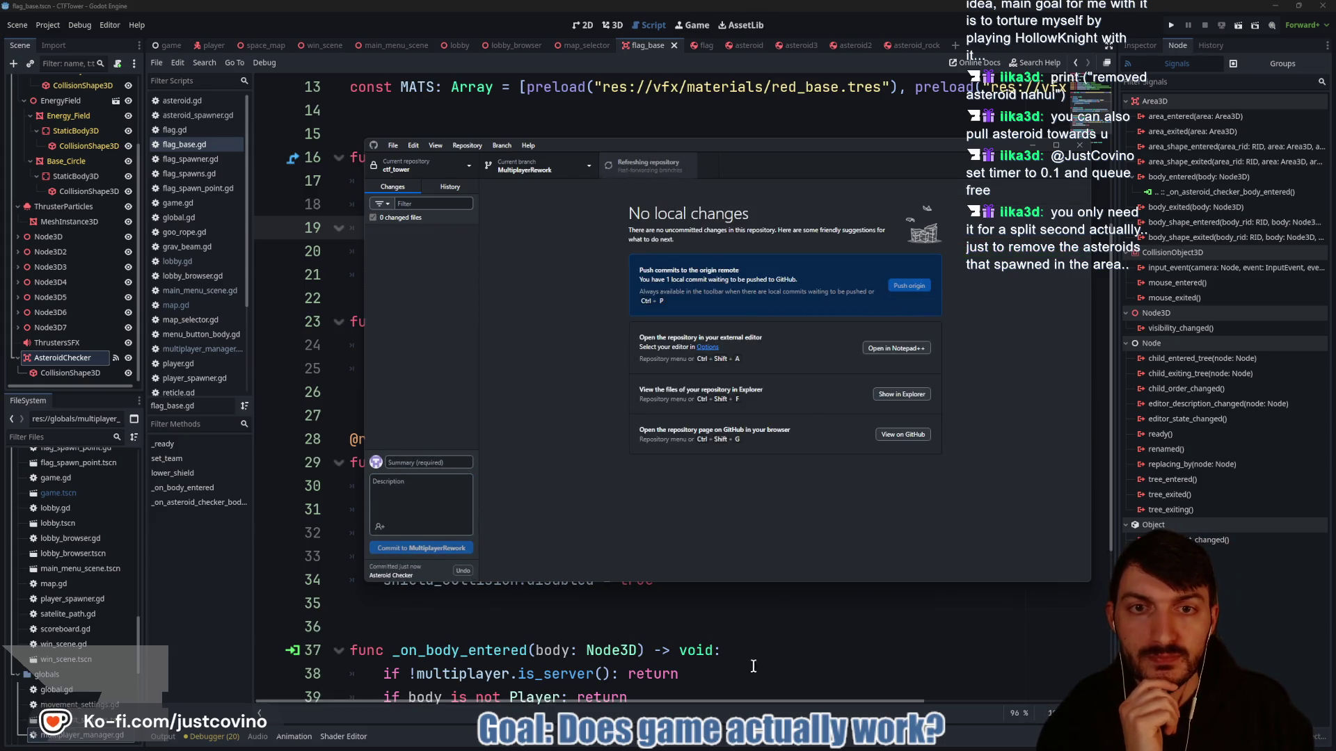
{"action": "left_click", "coordinate": [749, 624]}
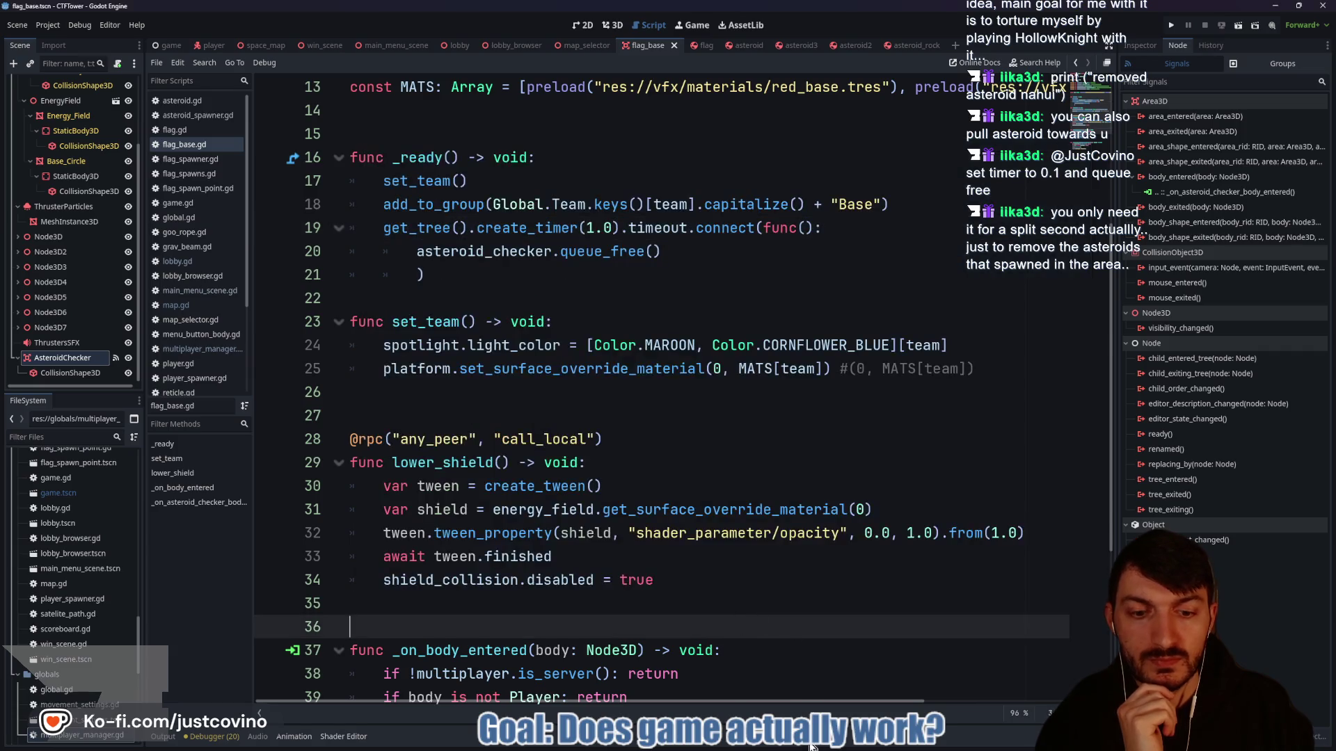
Close the open bug's side peek and drag the Spawn point bug into the Done column.
{"action": "left_click", "coordinate": [724, 749]}
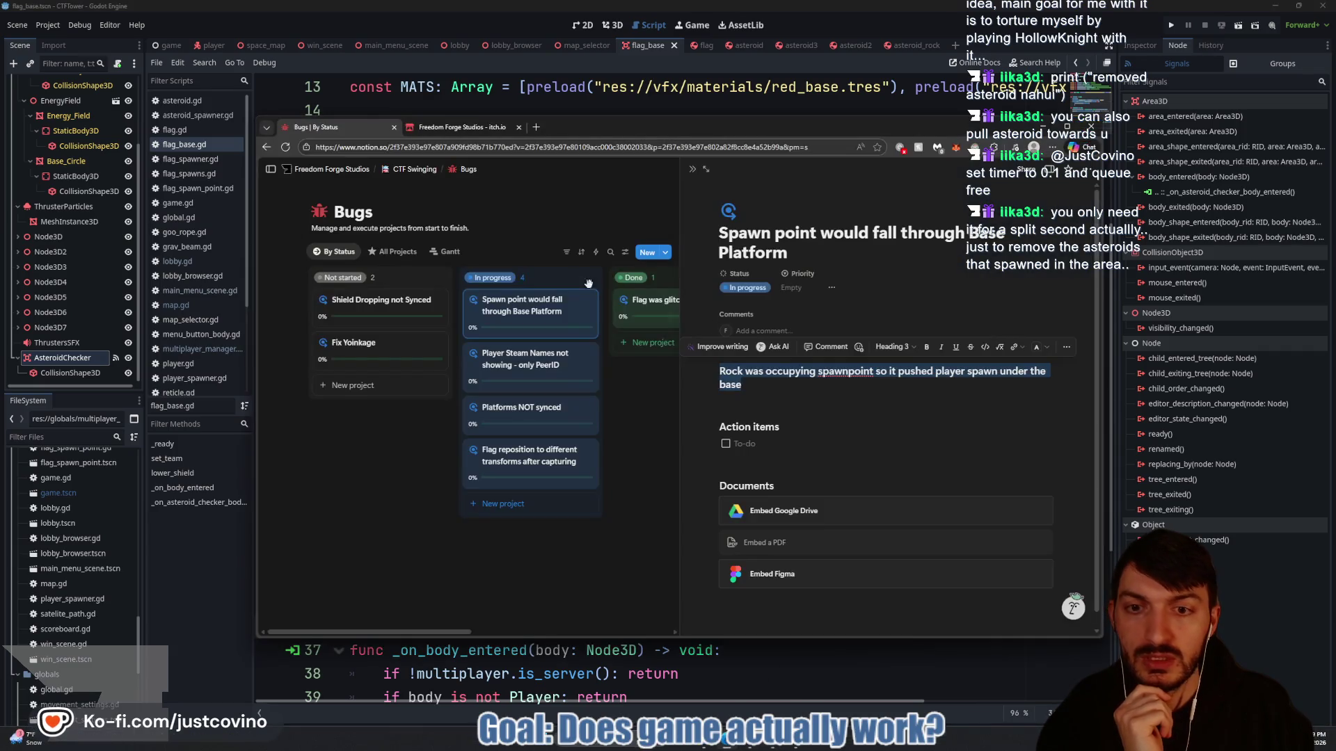
{"action": "left_click", "coordinate": [649, 399]}
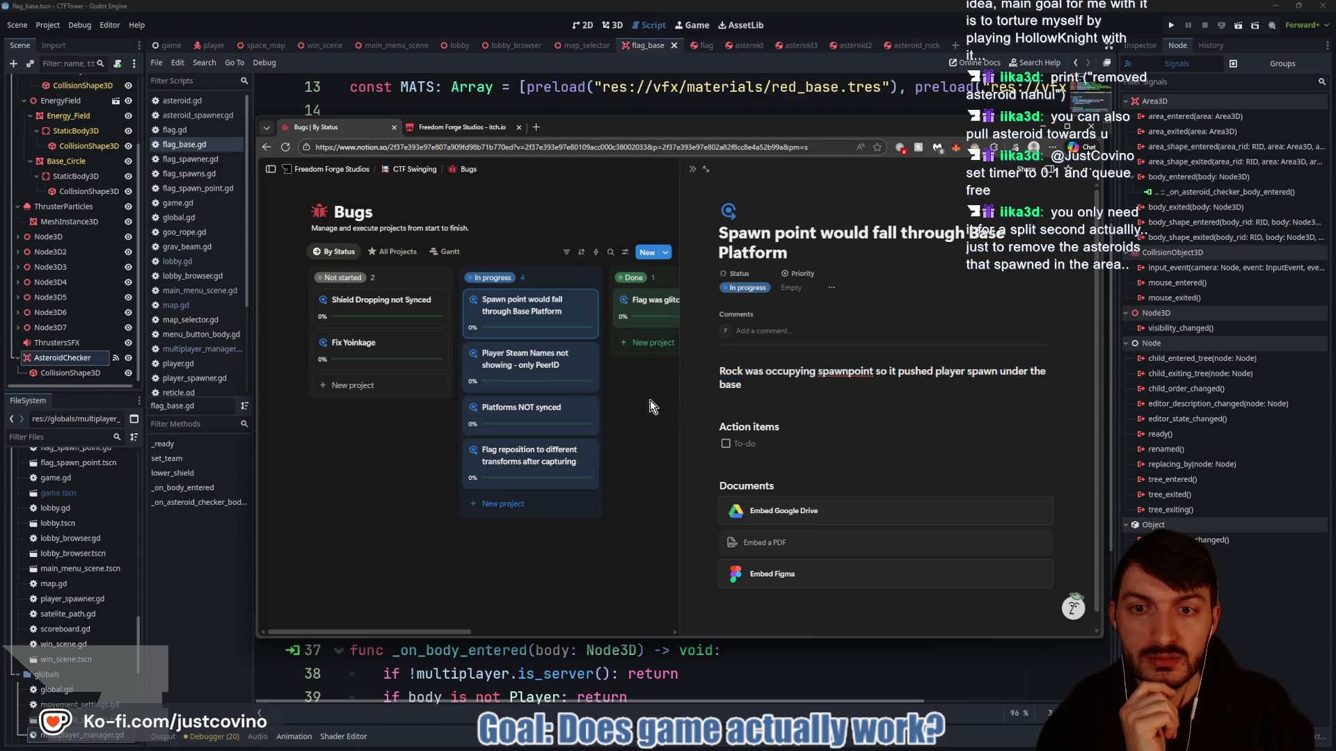
{"action": "left_click_drag", "start_coordinate": [535, 308], "coordinate": [678, 331]}
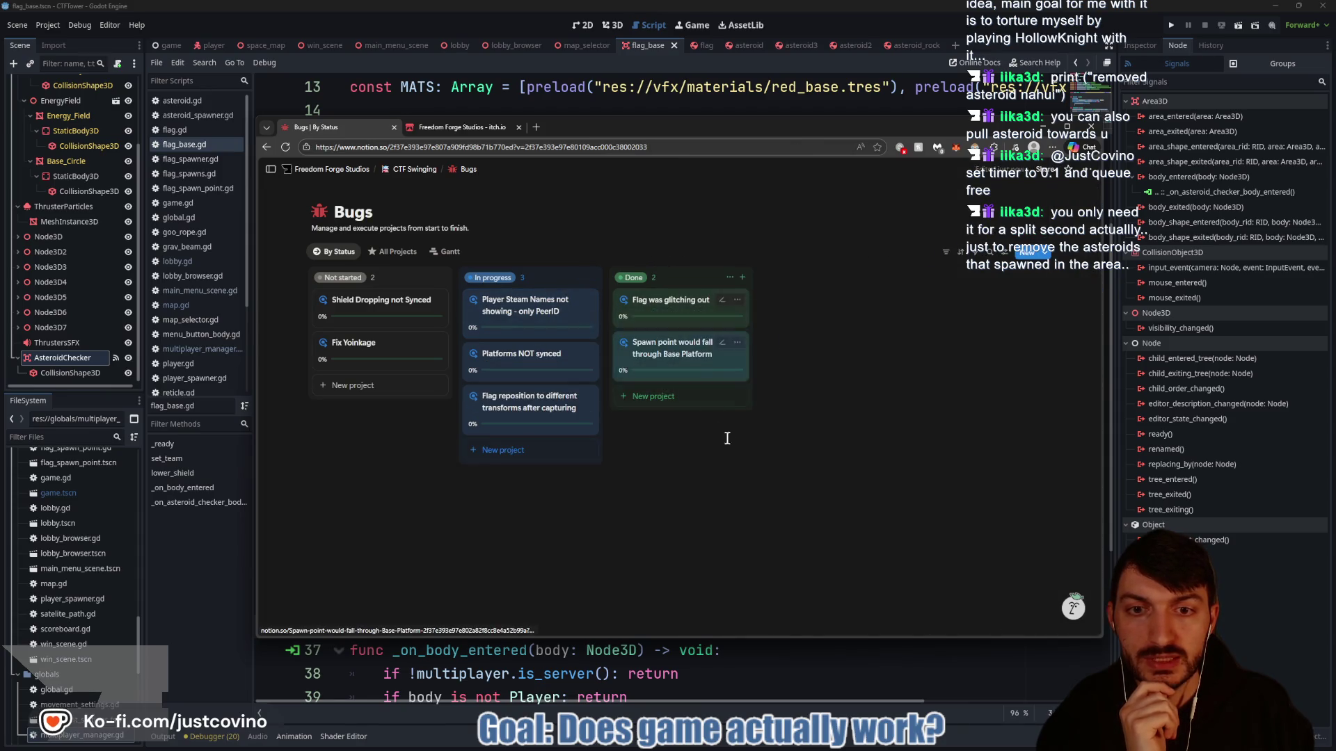
Rename the Done status column to 'Fixed'.
{"action": "left_click", "coordinate": [633, 280]}
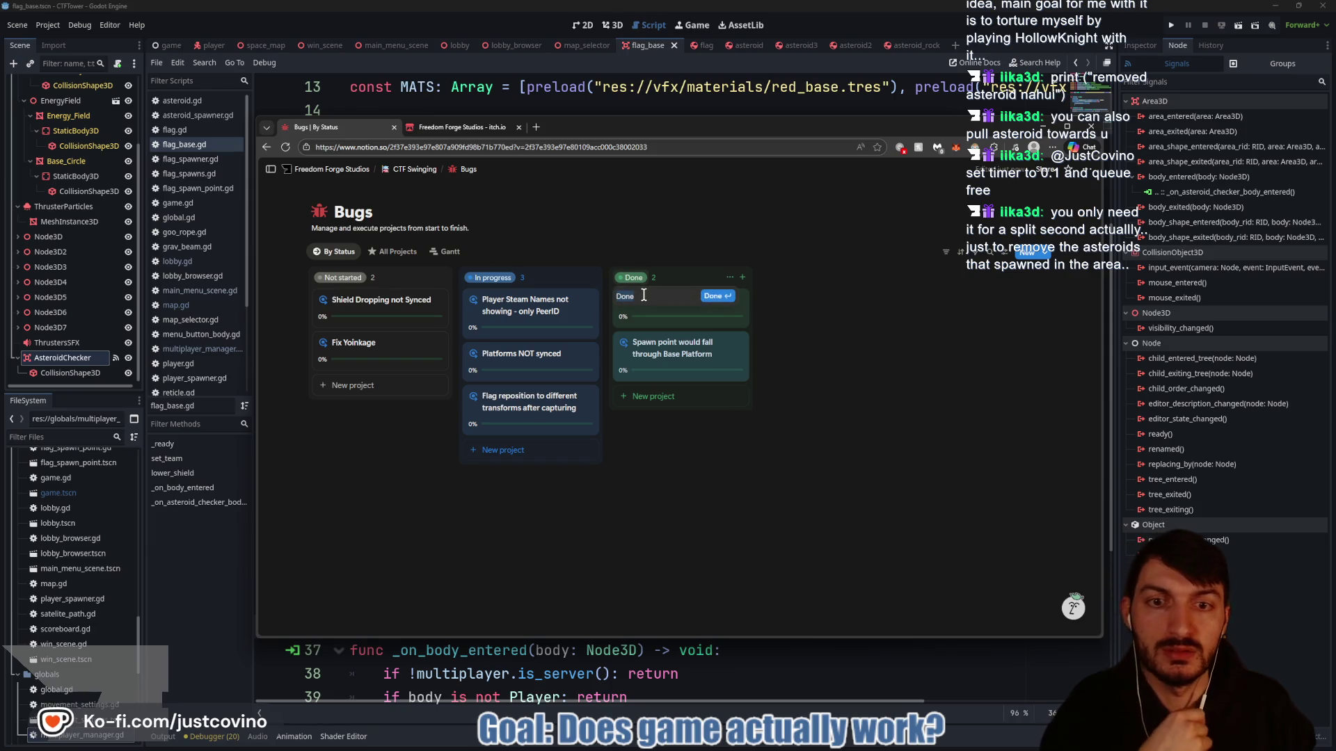
{"action": "type", "text": "Fixed"}
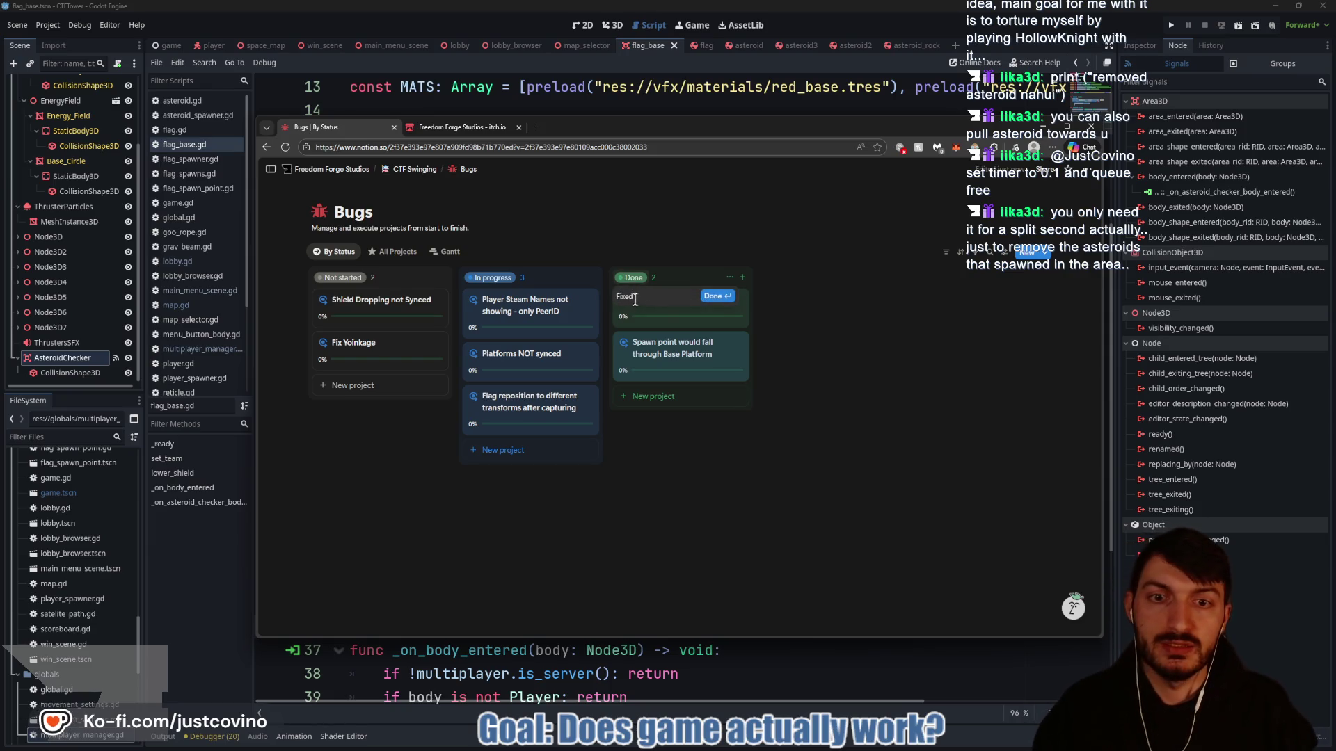
{"action": "key", "text": "Escape"}
{"action": "left_click", "coordinate": [634, 279]}
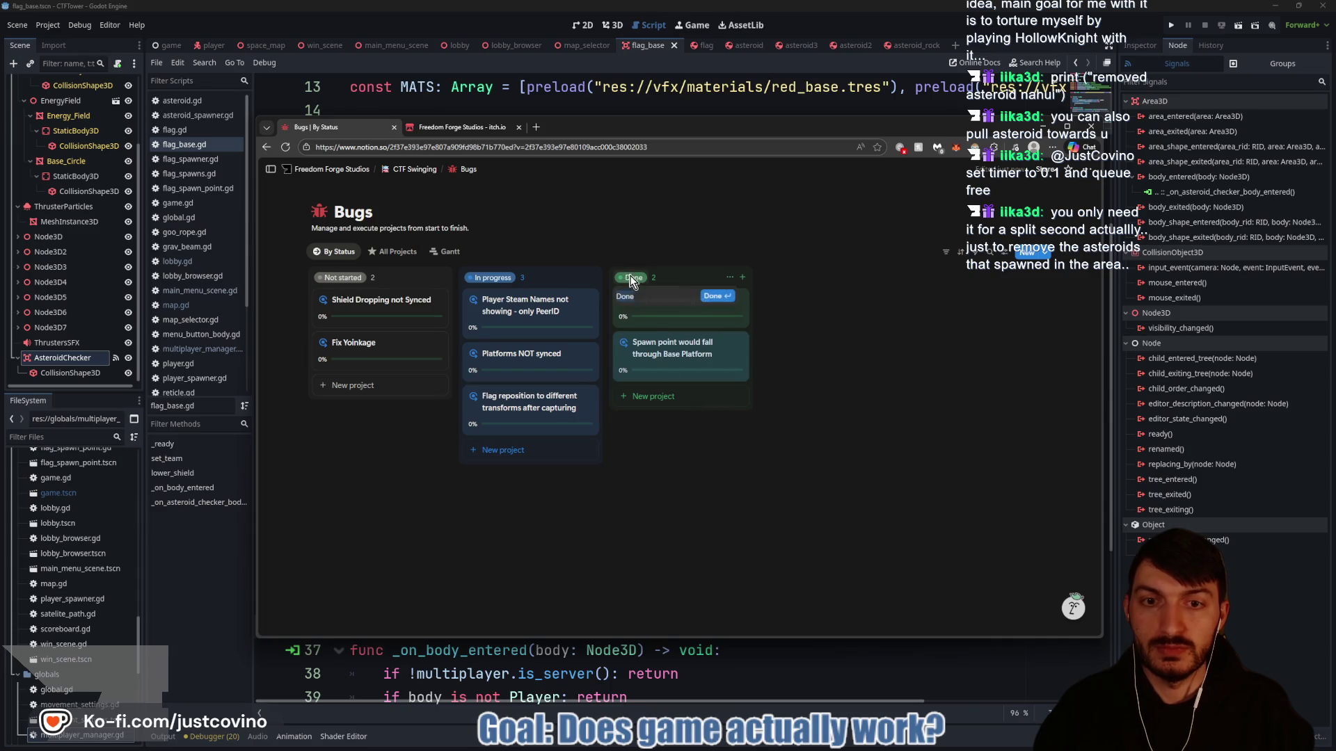
{"action": "type", "text": "Fixed"}
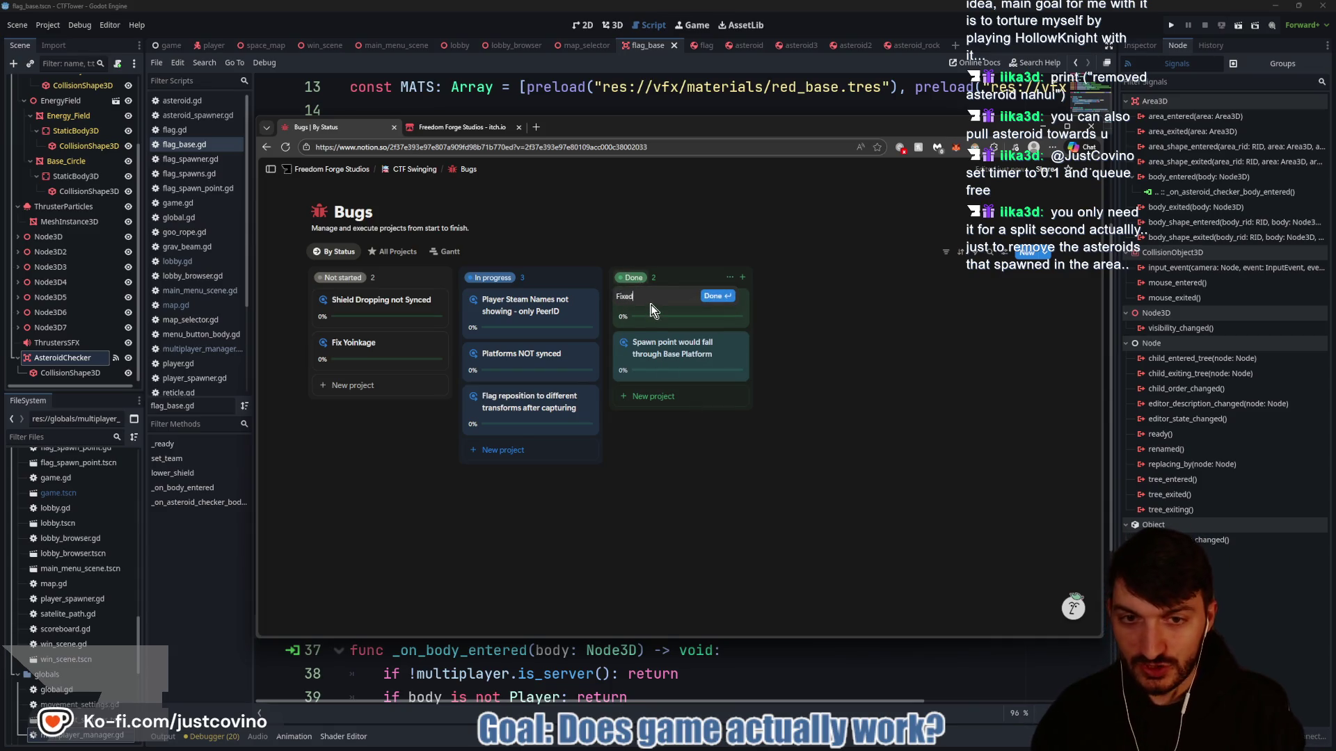
{"action": "key", "text": "Return"}
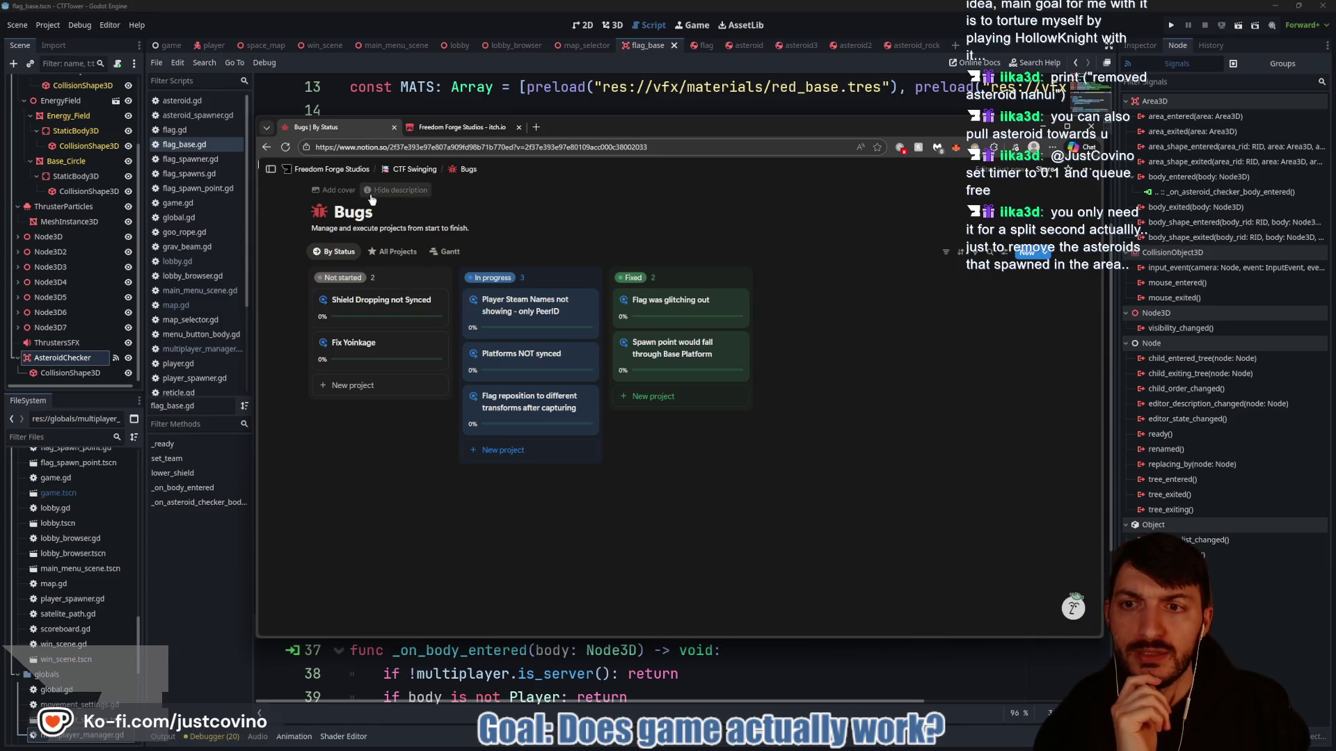
{"action": "left_click", "coordinate": [1005, 253]}
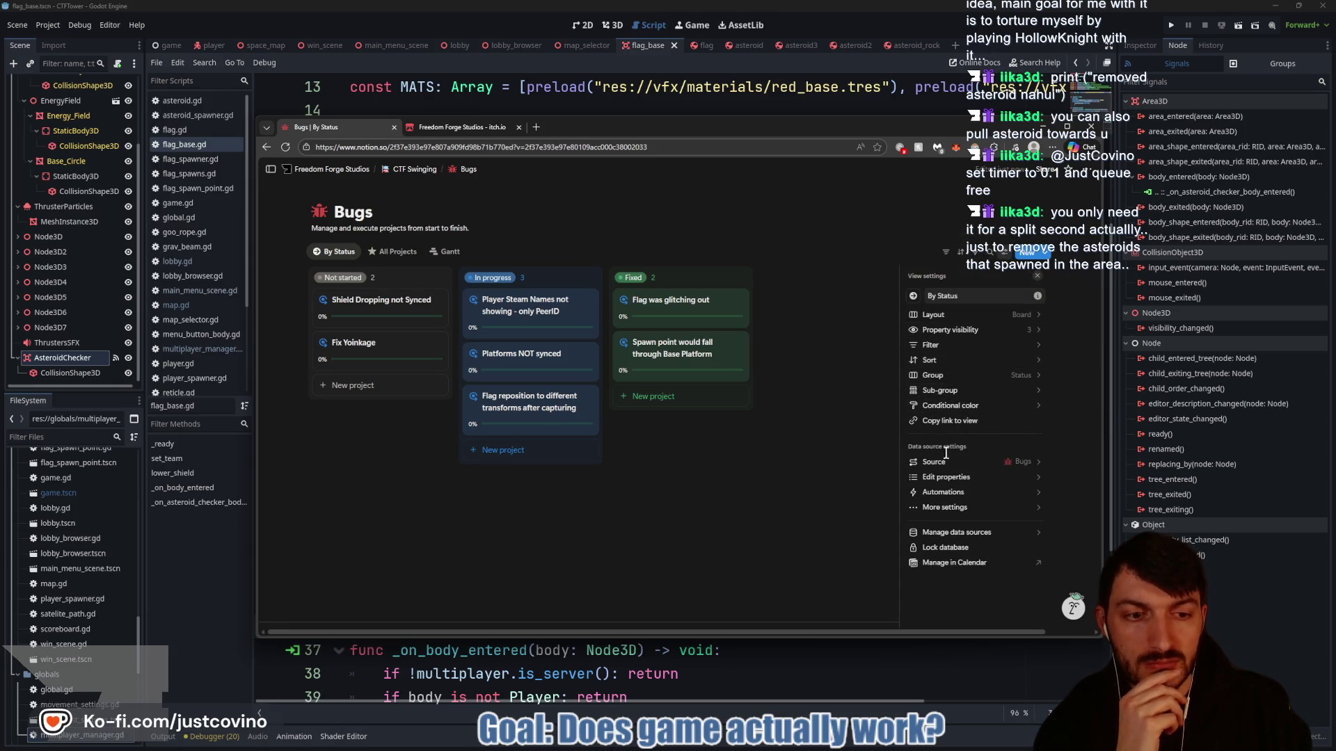
Check the board's Properties list, then open the Fixed column's Edit groups and its 'Learn about grouping' help article.
{"action": "left_click", "coordinate": [965, 483]}
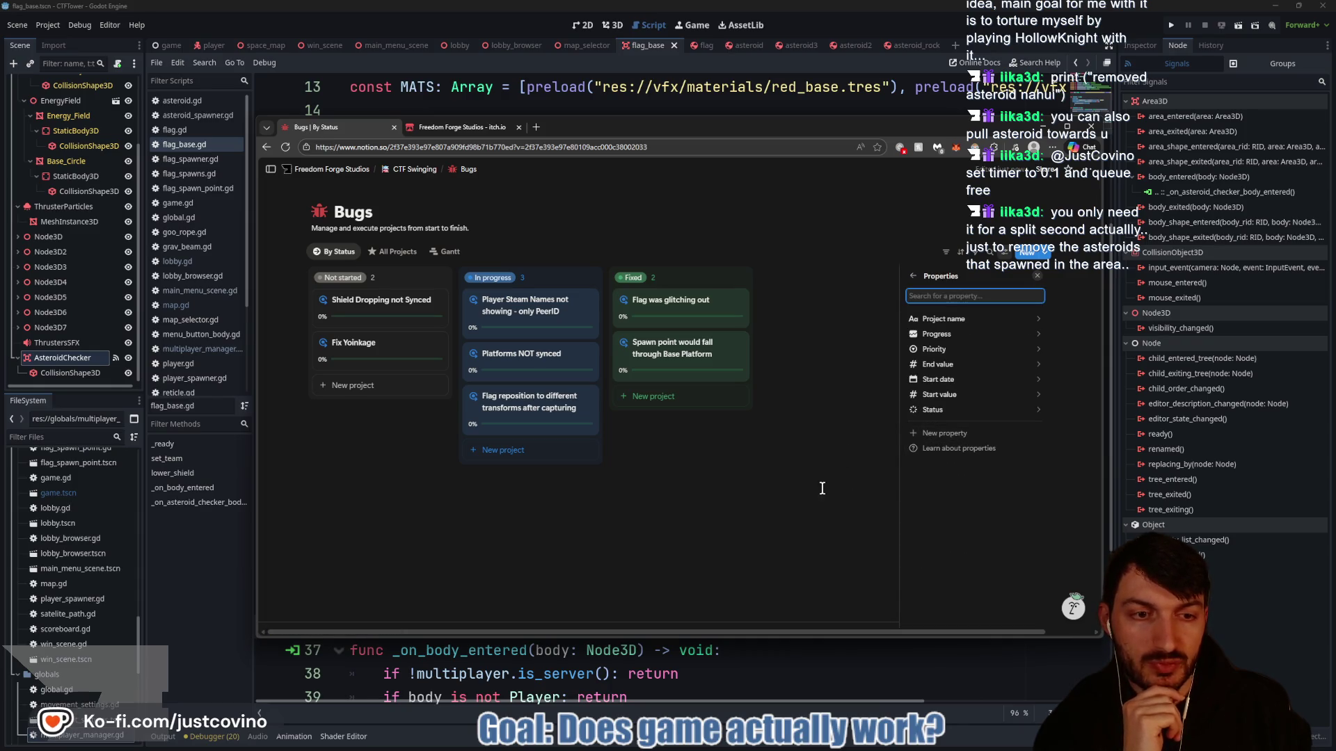
{"action": "left_click", "coordinate": [850, 321]}
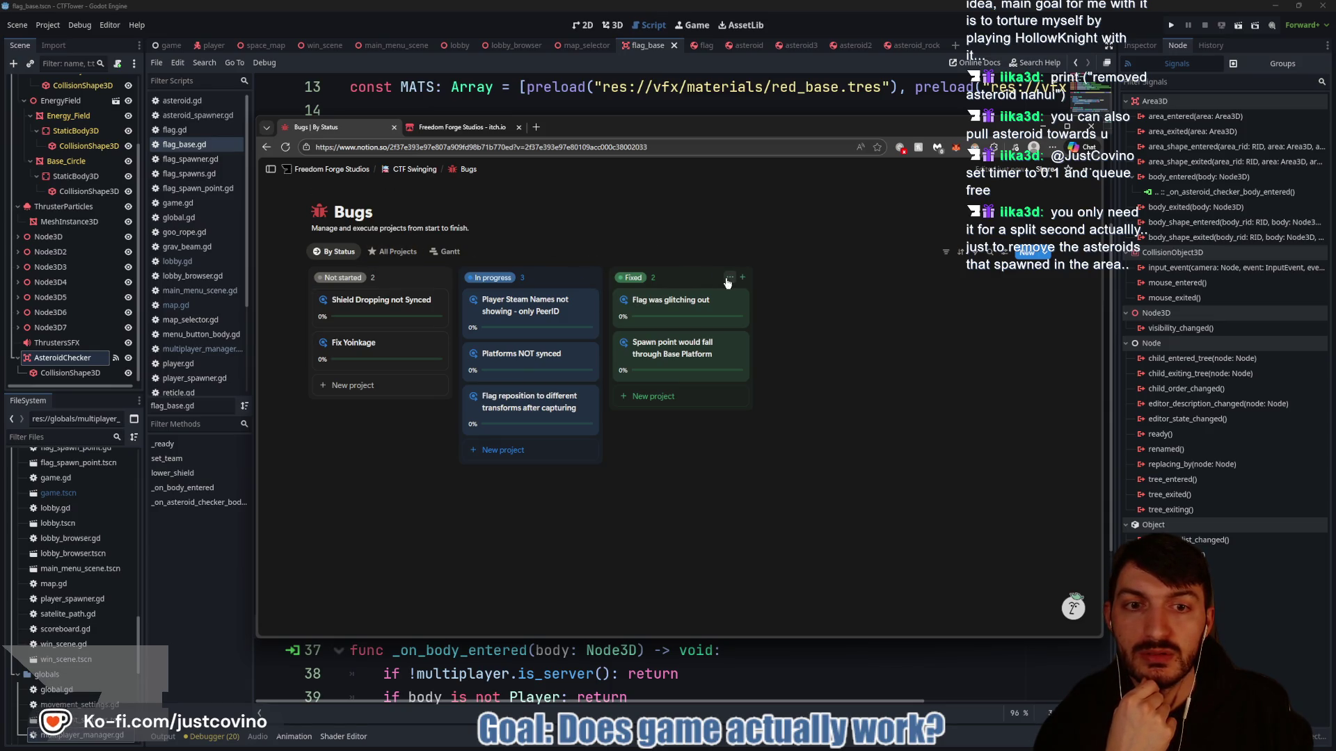
{"action": "left_click", "coordinate": [729, 278]}
{"action": "left_click", "coordinate": [741, 293]}
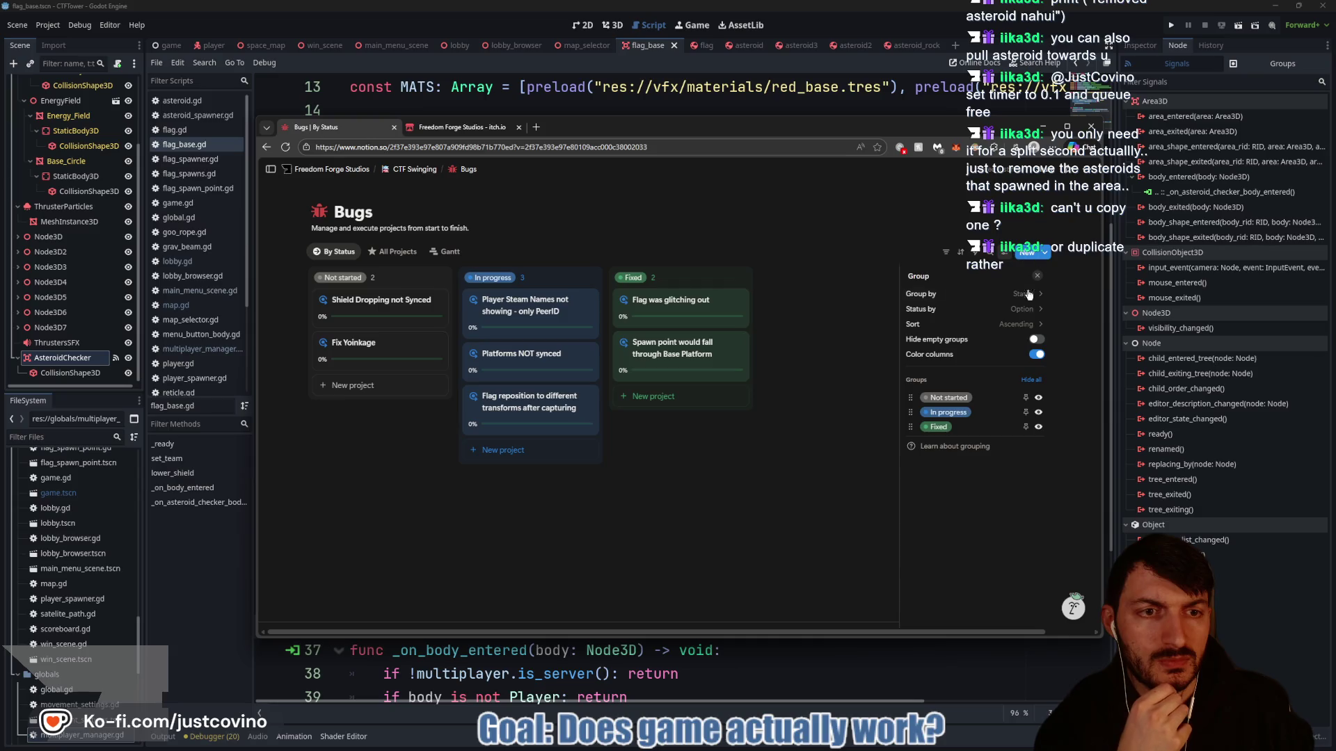
{"action": "left_click", "coordinate": [939, 447]}
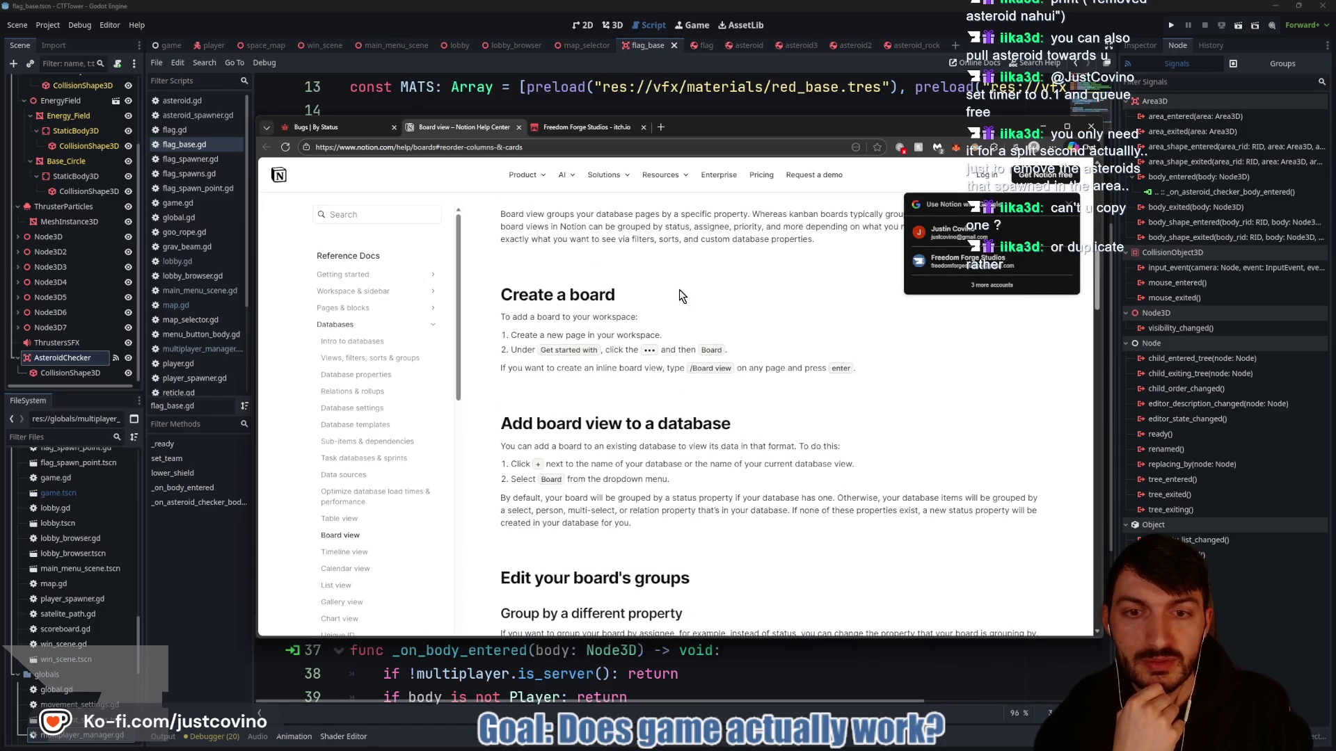
Dismiss the Google sign-in prompt, read through the board view help article, and close its tab.
{"action": "left_click", "coordinate": [1068, 207]}
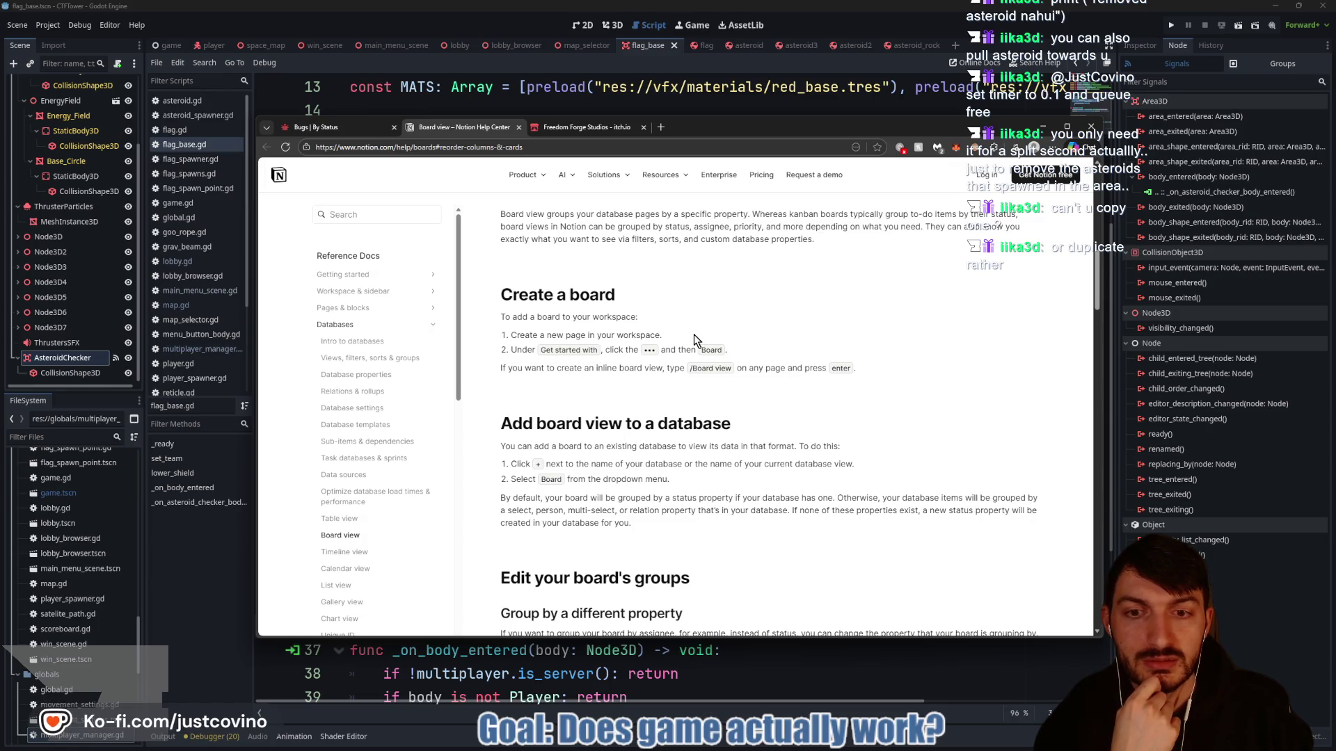
{"action": "scroll", "coordinate": [666, 323], "scroll_direction": "down", "scroll_amount": 3}
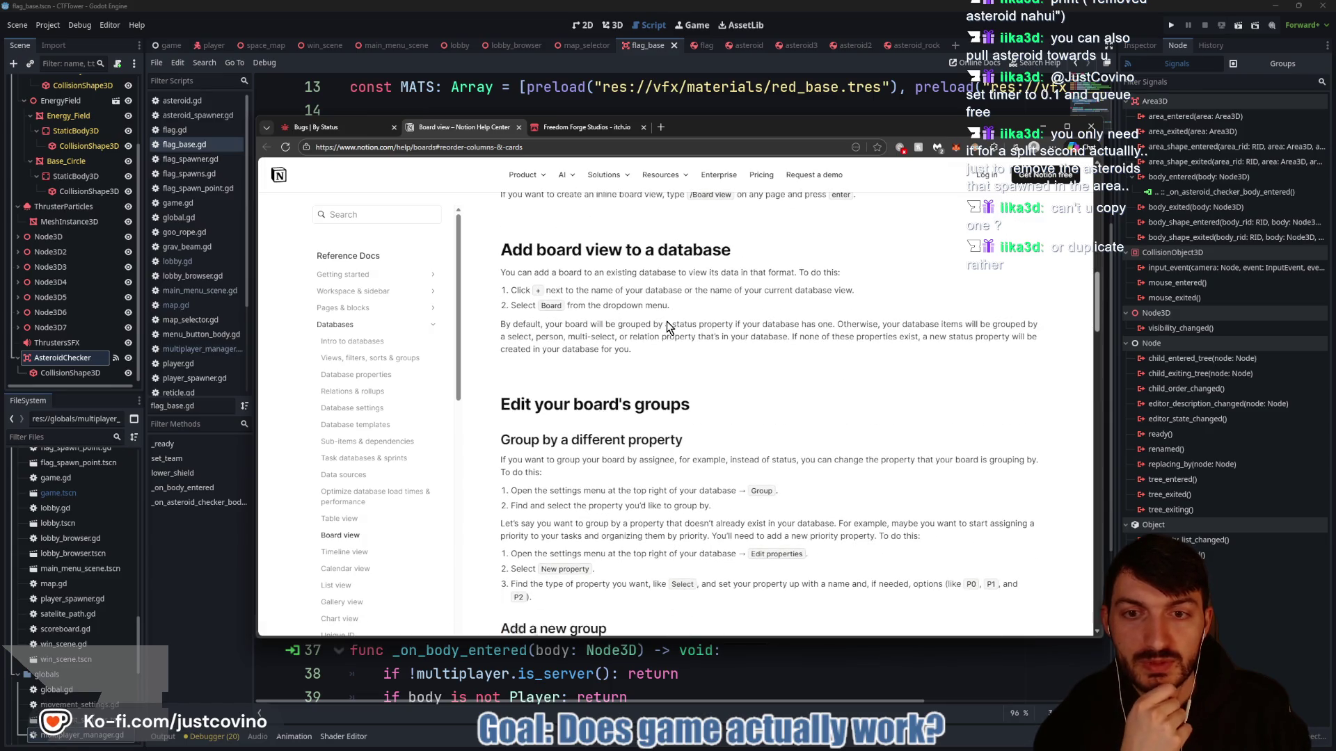
{"action": "scroll", "coordinate": [665, 324], "scroll_direction": "down", "scroll_amount": 3}
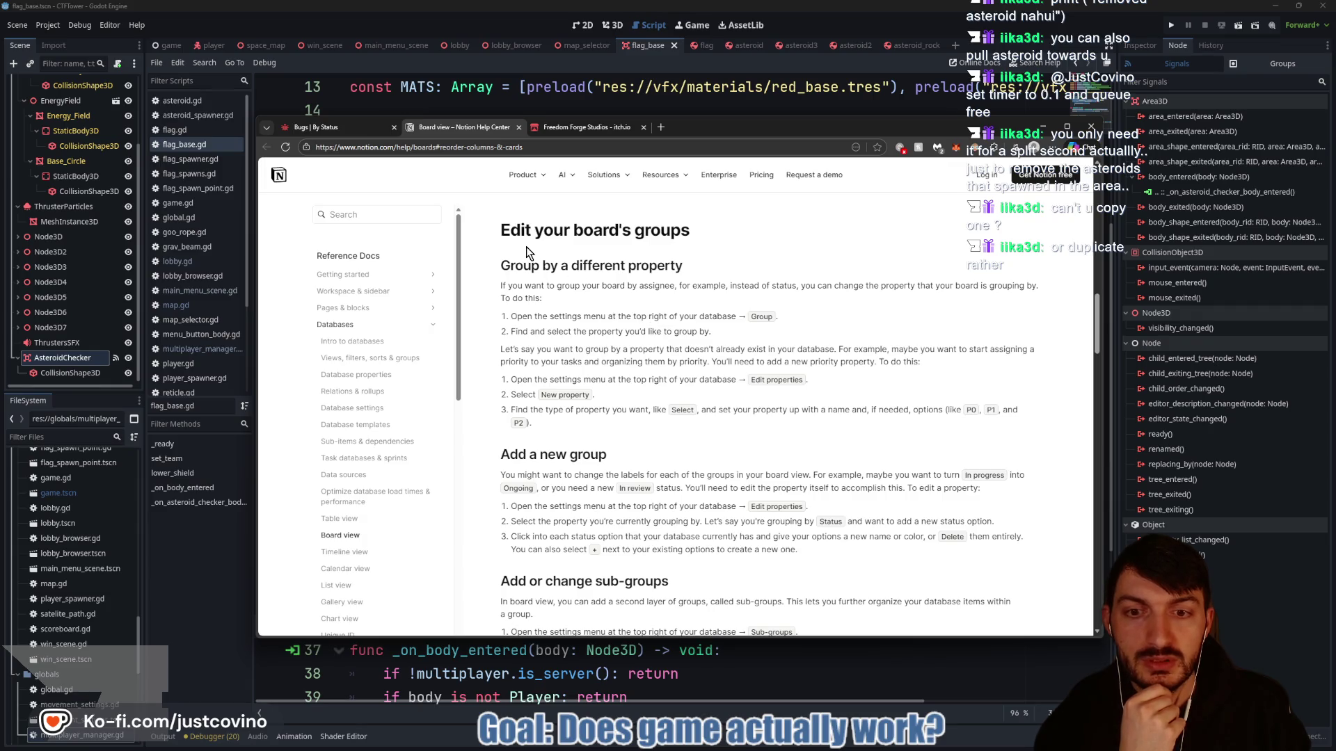
{"action": "scroll", "coordinate": [588, 288], "scroll_direction": "down", "scroll_amount": 1}
{"action": "scroll", "coordinate": [588, 288], "scroll_direction": "down", "scroll_amount": 2}
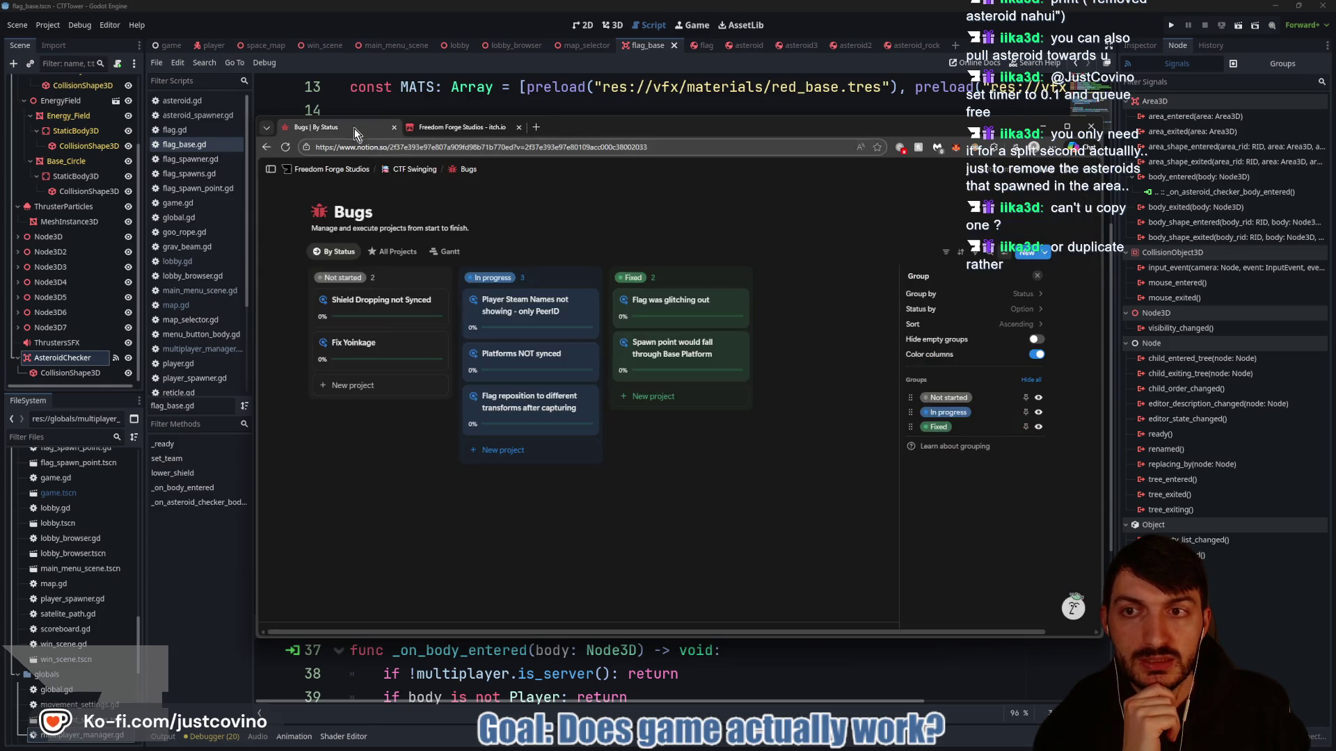
{"action": "left_click", "coordinate": [518, 127]}
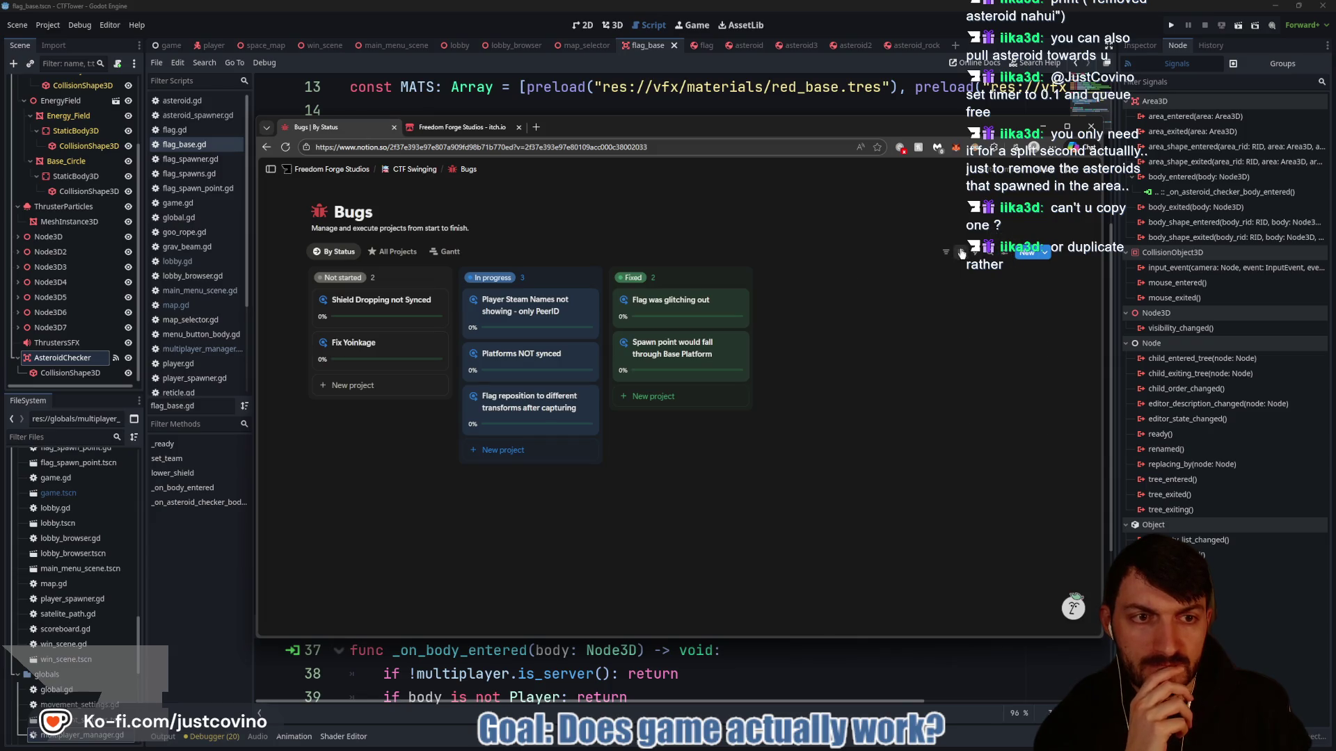
Look at the Bugs page options and layout customization, then return to the board and close the side preview.
{"action": "left_click", "coordinate": [1086, 175]}
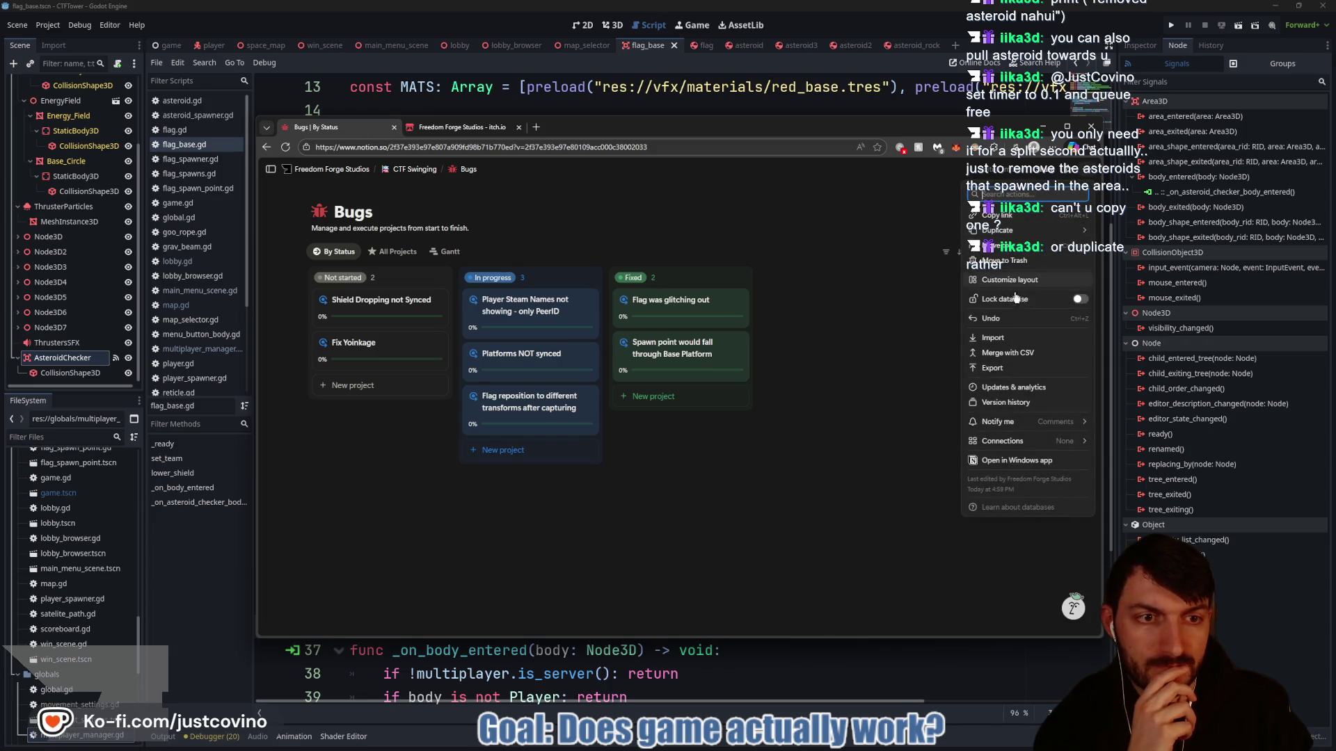
{"action": "left_click", "coordinate": [874, 373]}
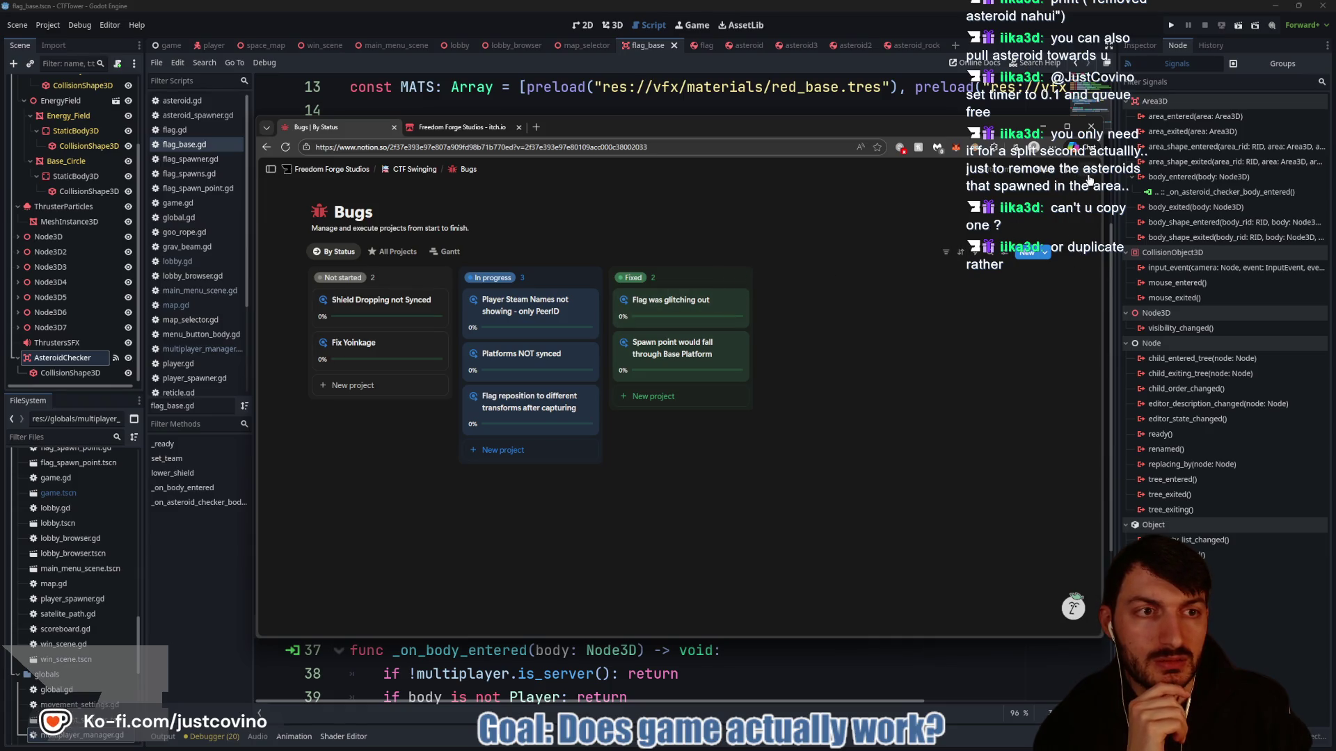
{"action": "left_click", "coordinate": [1089, 169]}
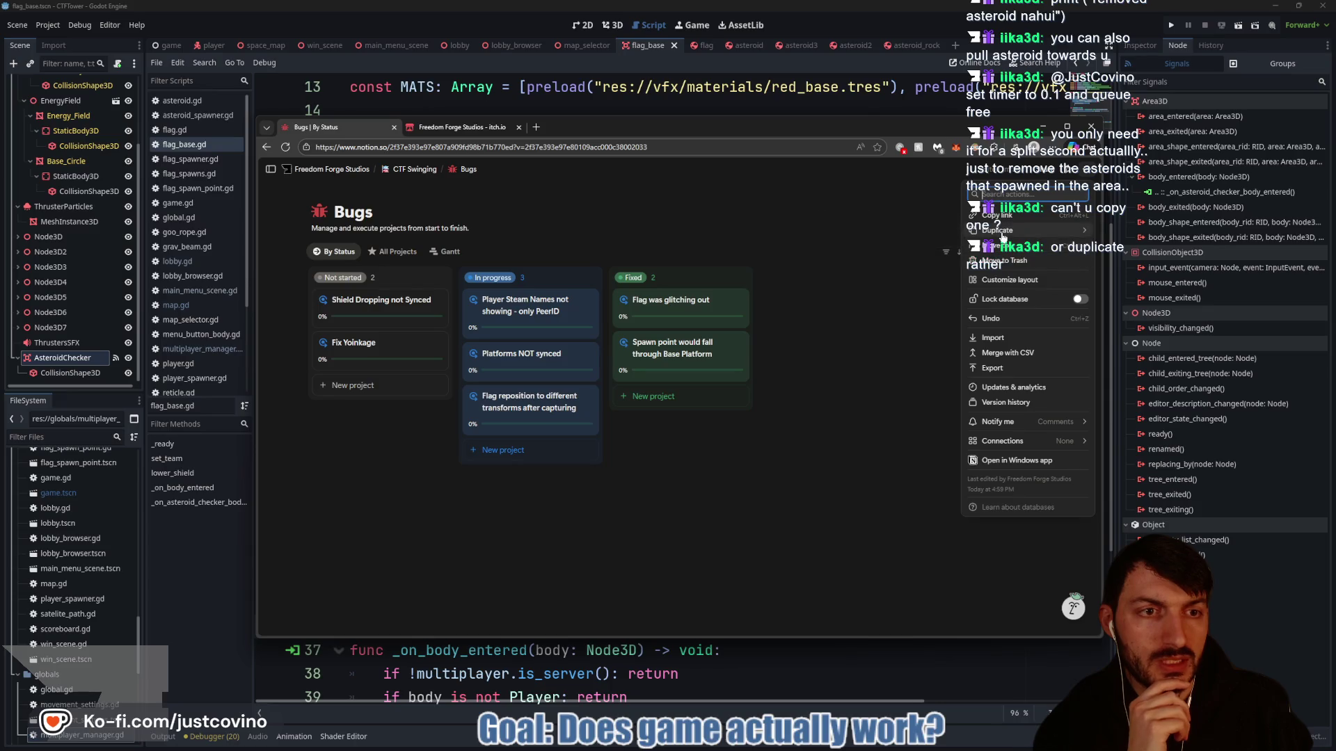
{"action": "mouse_move", "coordinate": [1003, 238]}
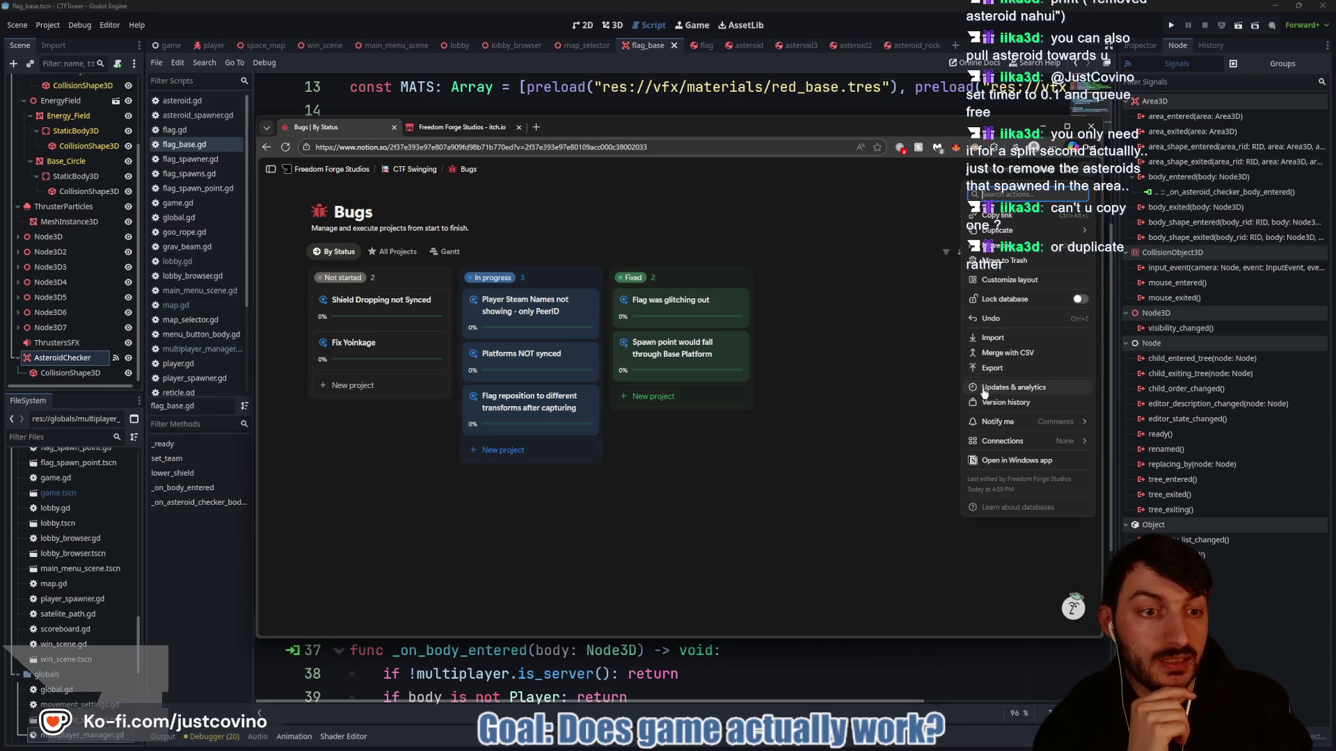
{"action": "left_click", "coordinate": [1005, 279]}
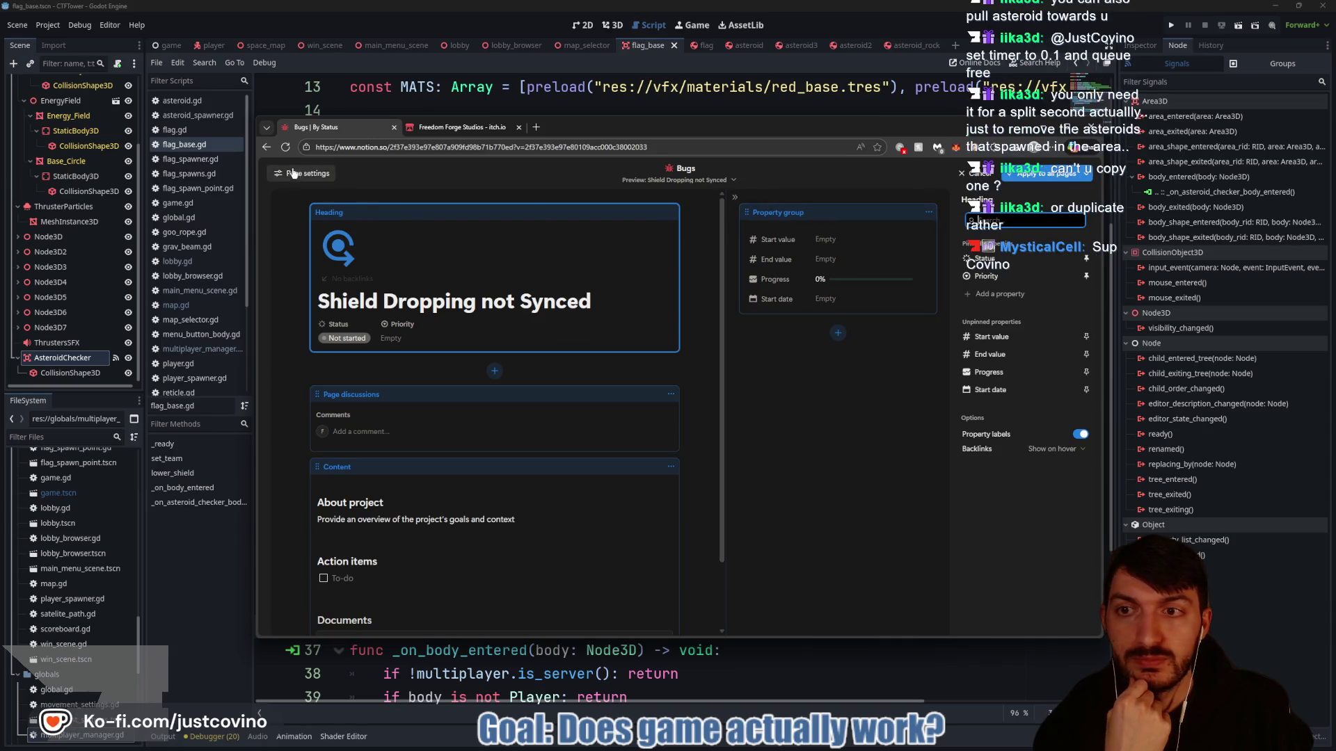
{"action": "left_click", "coordinate": [266, 148]}
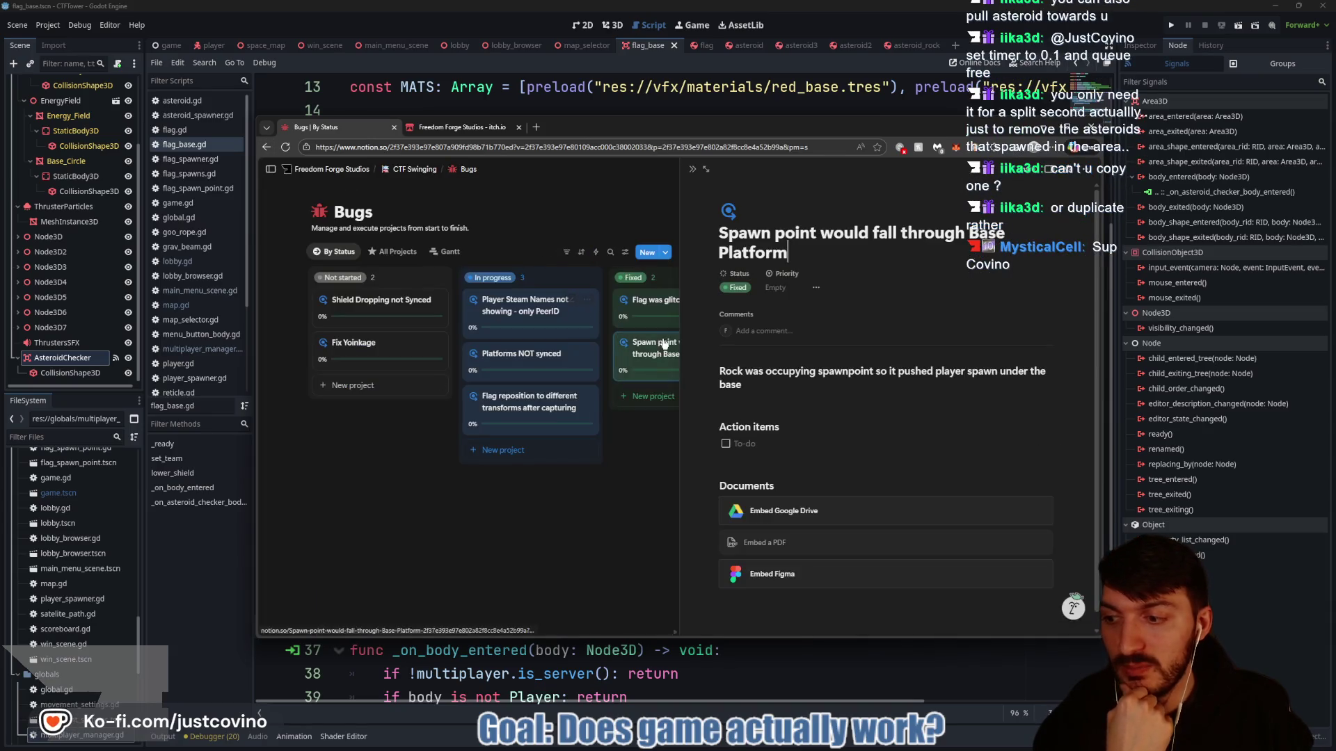
{"action": "left_click", "coordinate": [618, 547]}
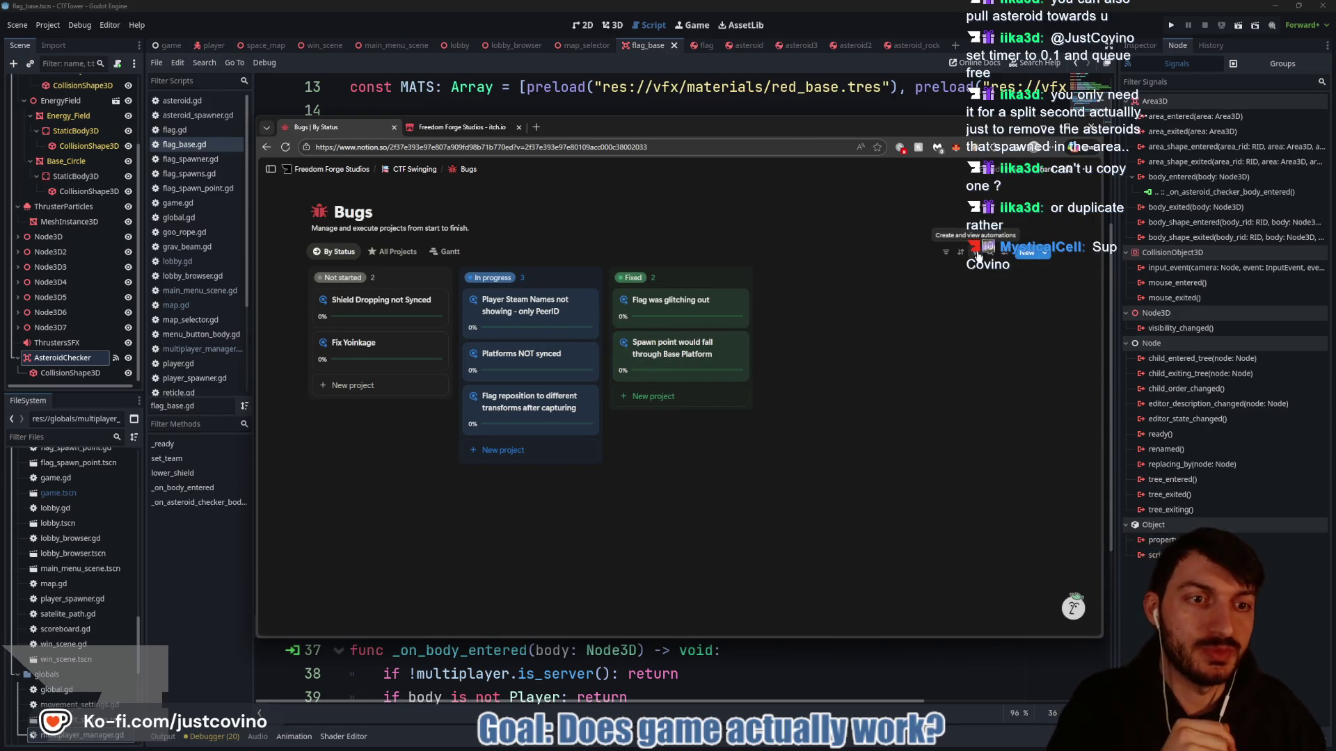
Try hiding and showing all status columns in the board's grouping settings, leaving them all visible.
{"action": "left_click", "coordinate": [1005, 259]}
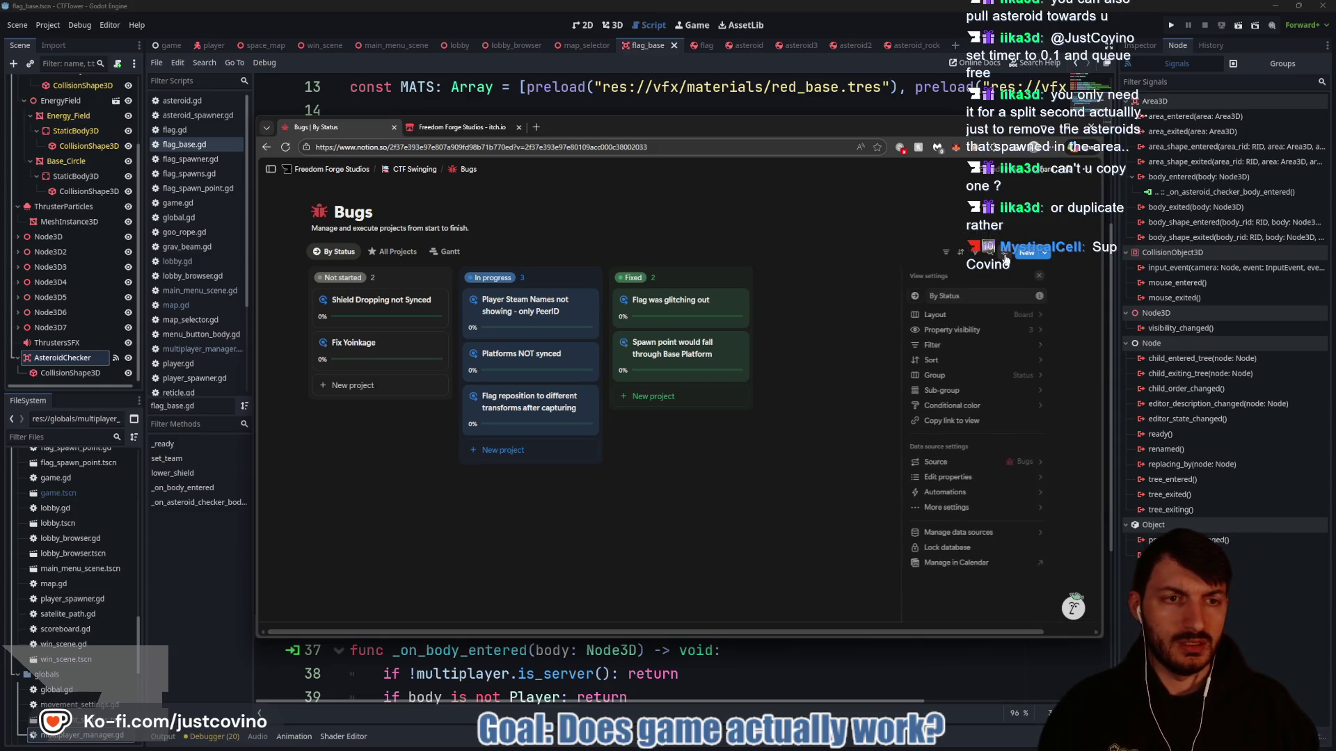
{"action": "left_click", "coordinate": [933, 376]}
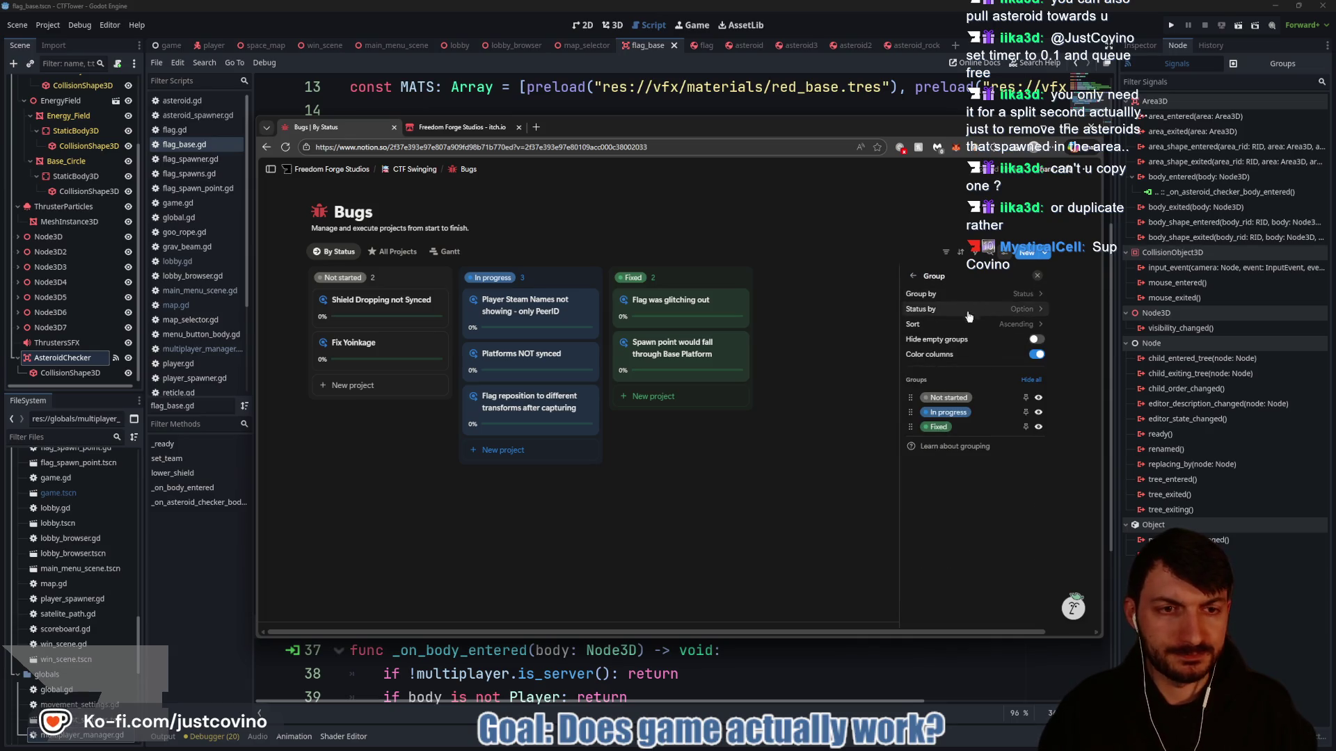
{"action": "right_click", "coordinate": [919, 381]}
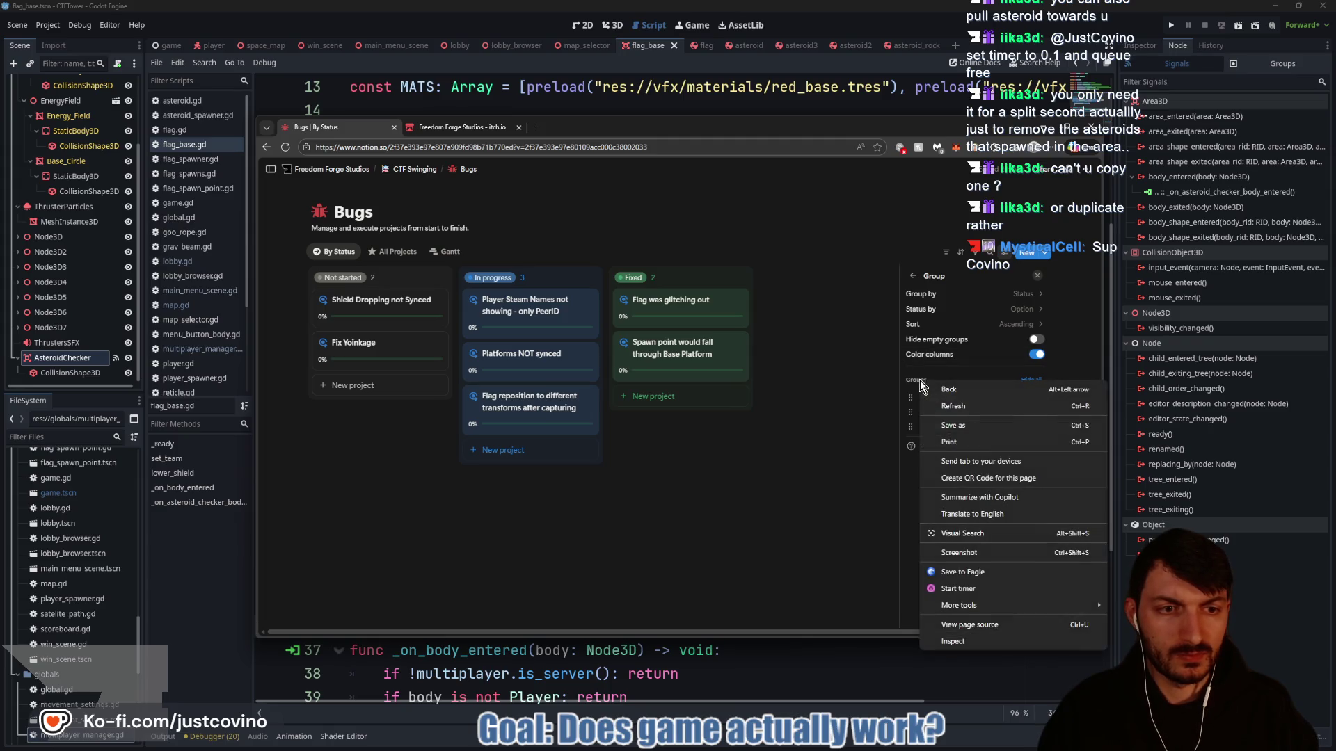
{"action": "key", "text": "Escape"}
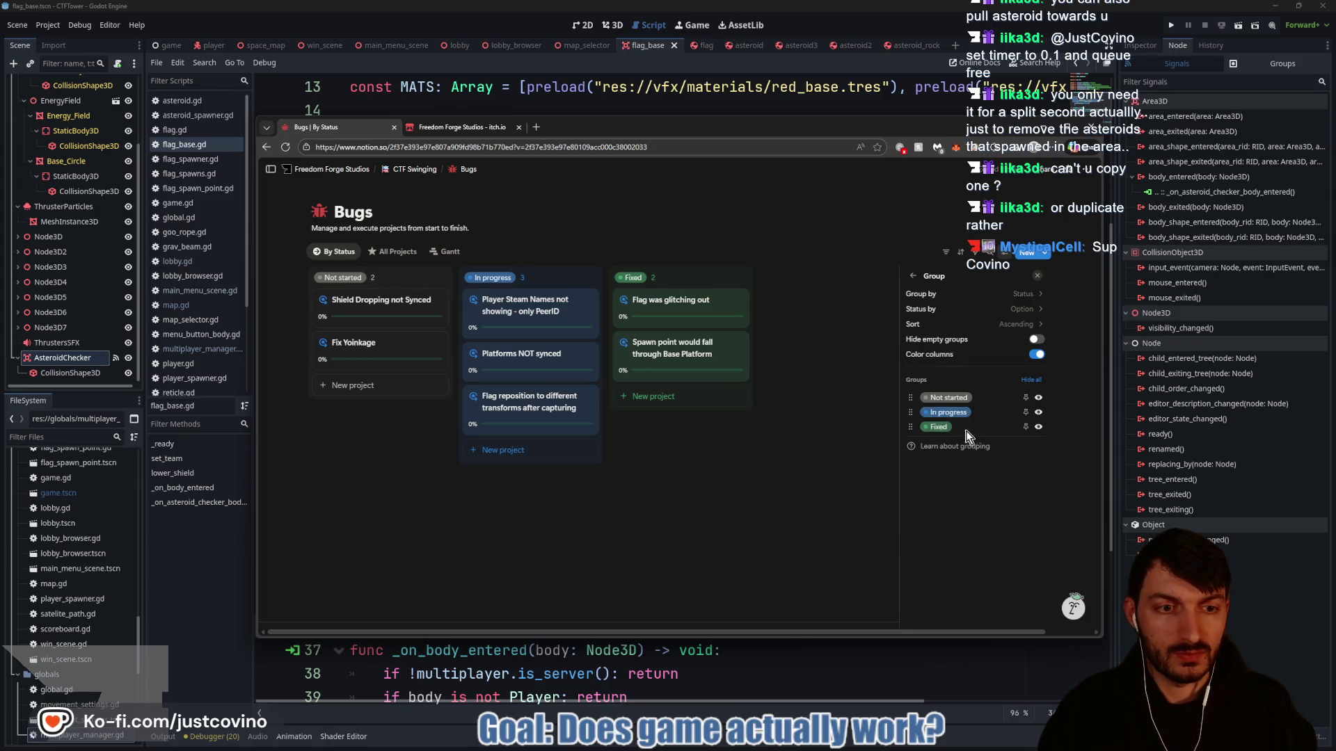
{"action": "left_click", "coordinate": [1037, 381]}
{"action": "left_click", "coordinate": [1038, 383]}
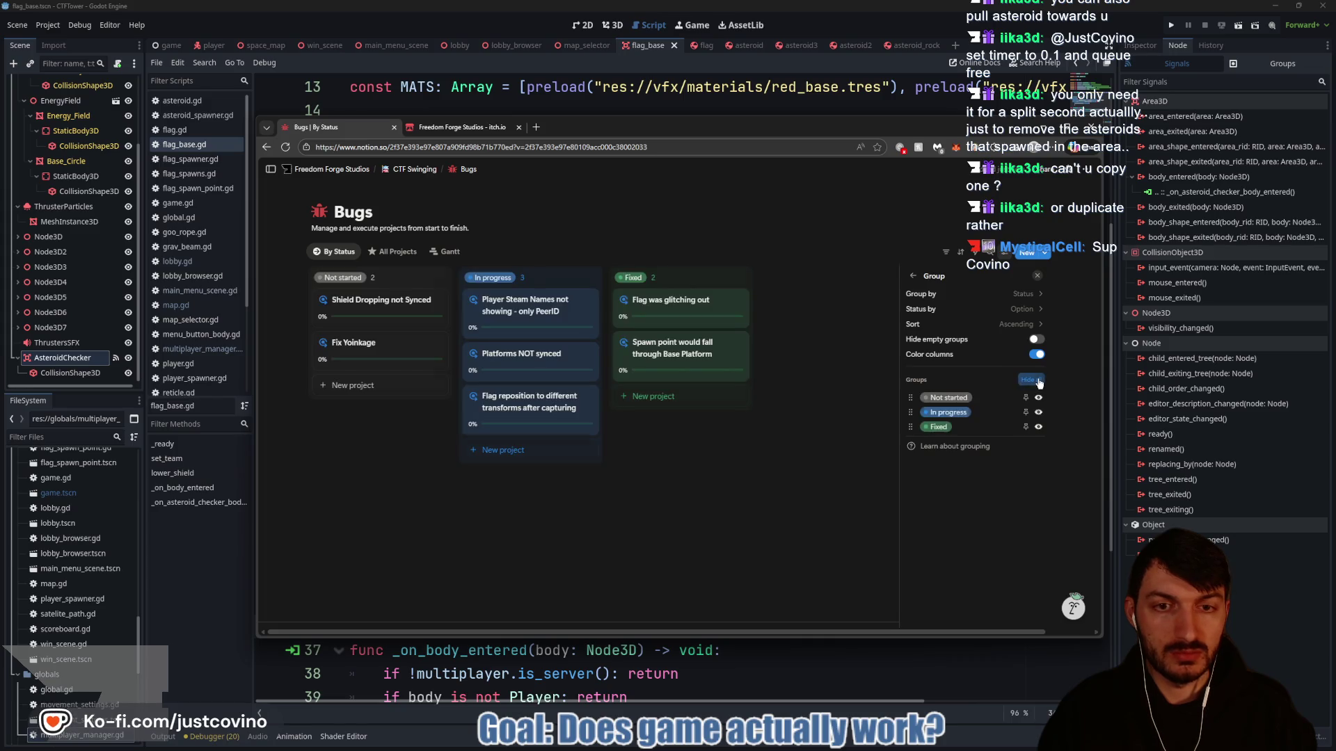
{"action": "left_click", "coordinate": [1039, 381]}
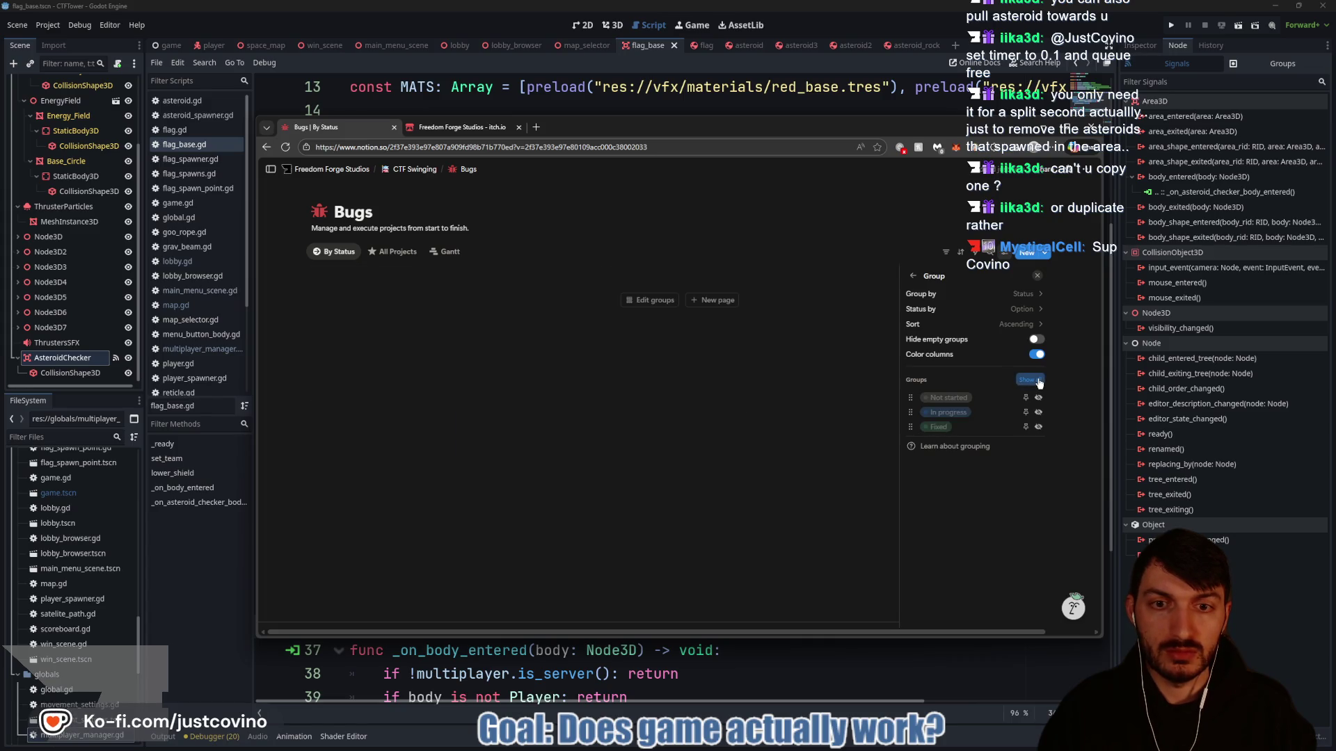
{"action": "left_click", "coordinate": [1039, 382]}
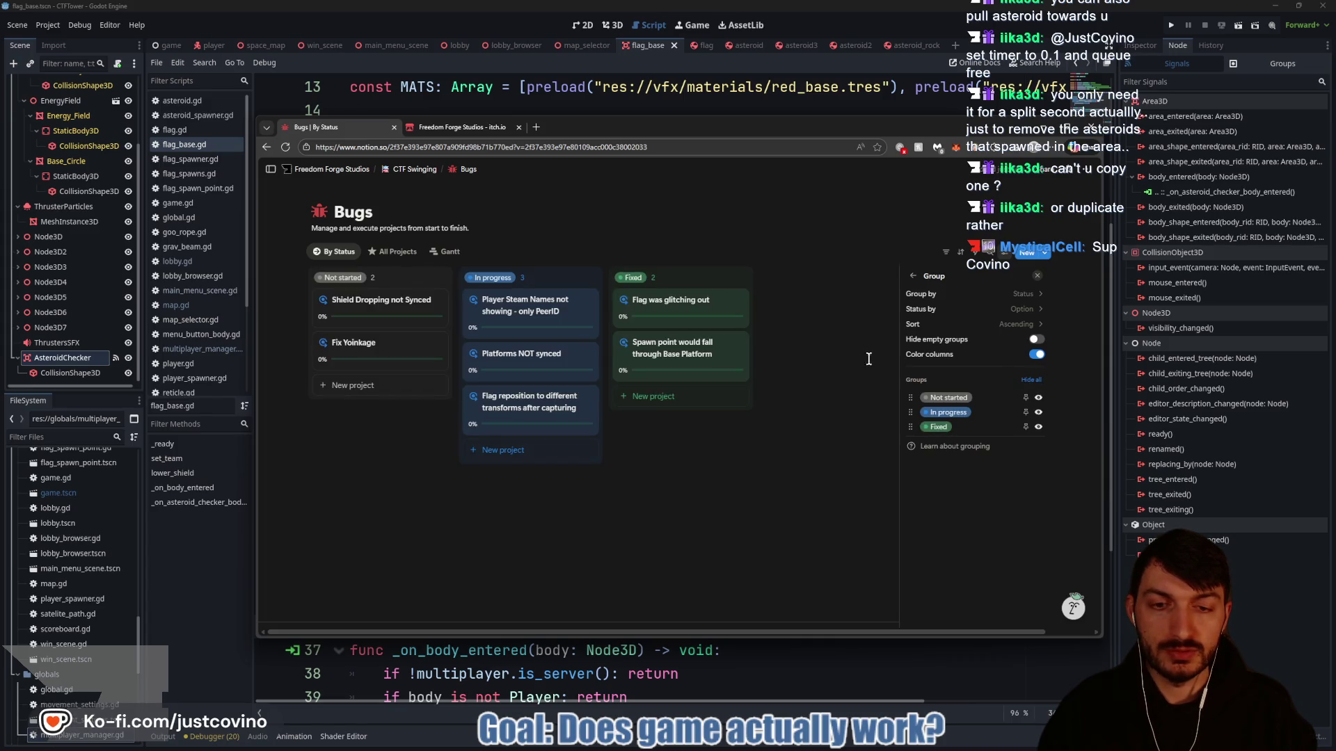
{"action": "left_click", "coordinate": [1031, 380]}
{"action": "left_click", "coordinate": [654, 300]}
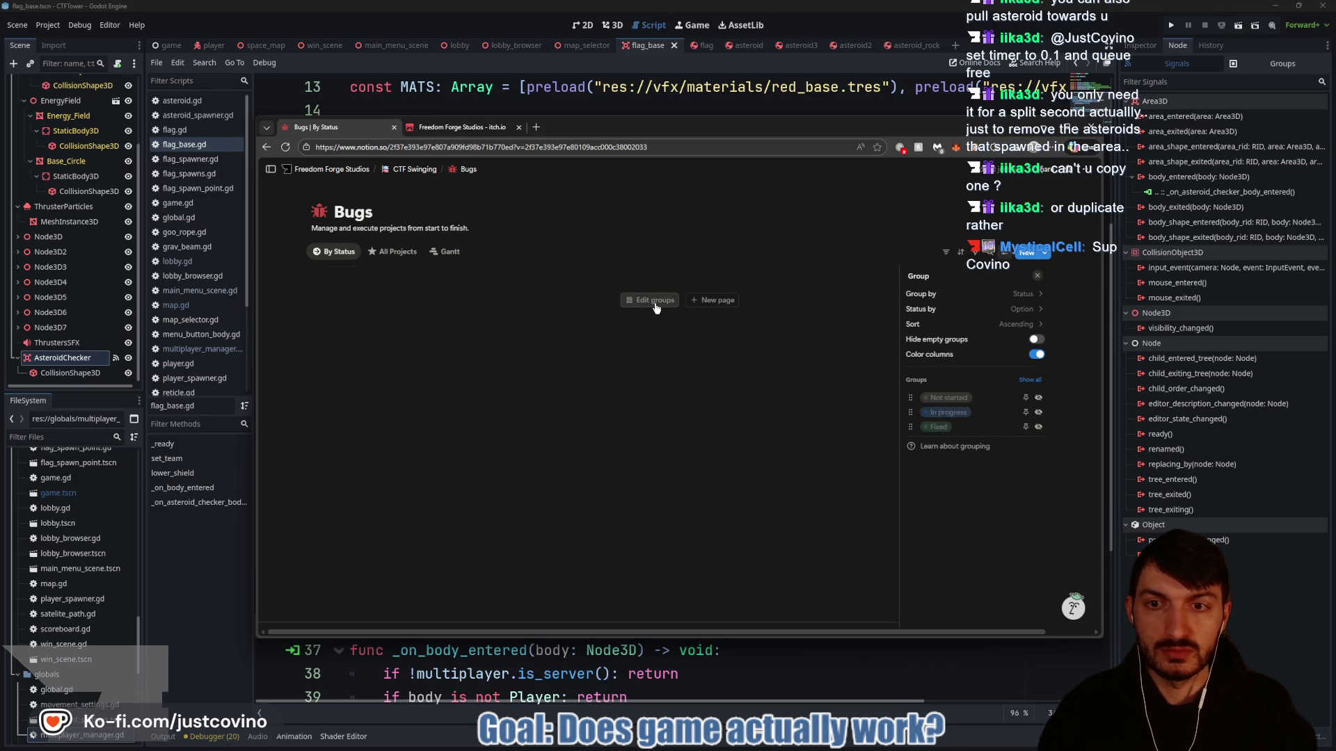
{"action": "left_click", "coordinate": [1029, 381]}
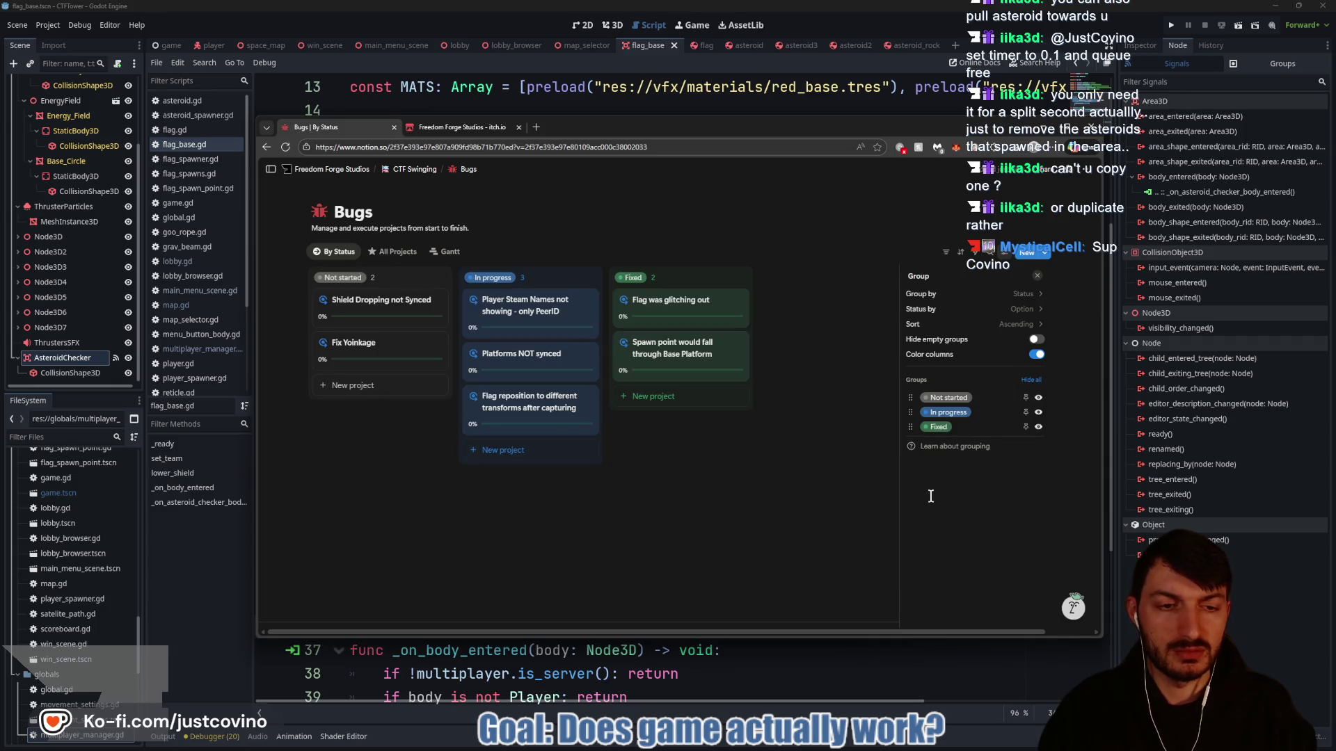
{"action": "left_click", "coordinate": [757, 472]}
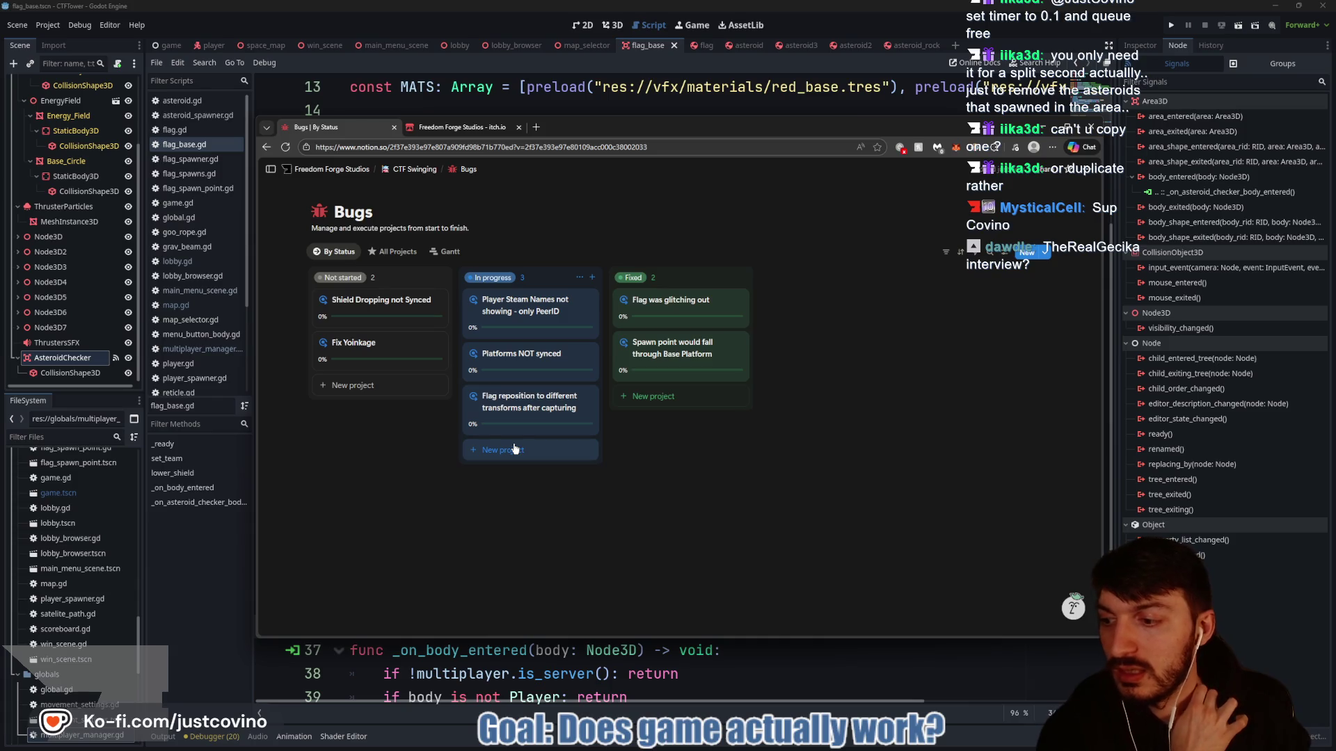
Delete the About project section from Shield Dropping not Synced and drag it into In progress.
{"action": "left_click", "coordinate": [379, 306]}
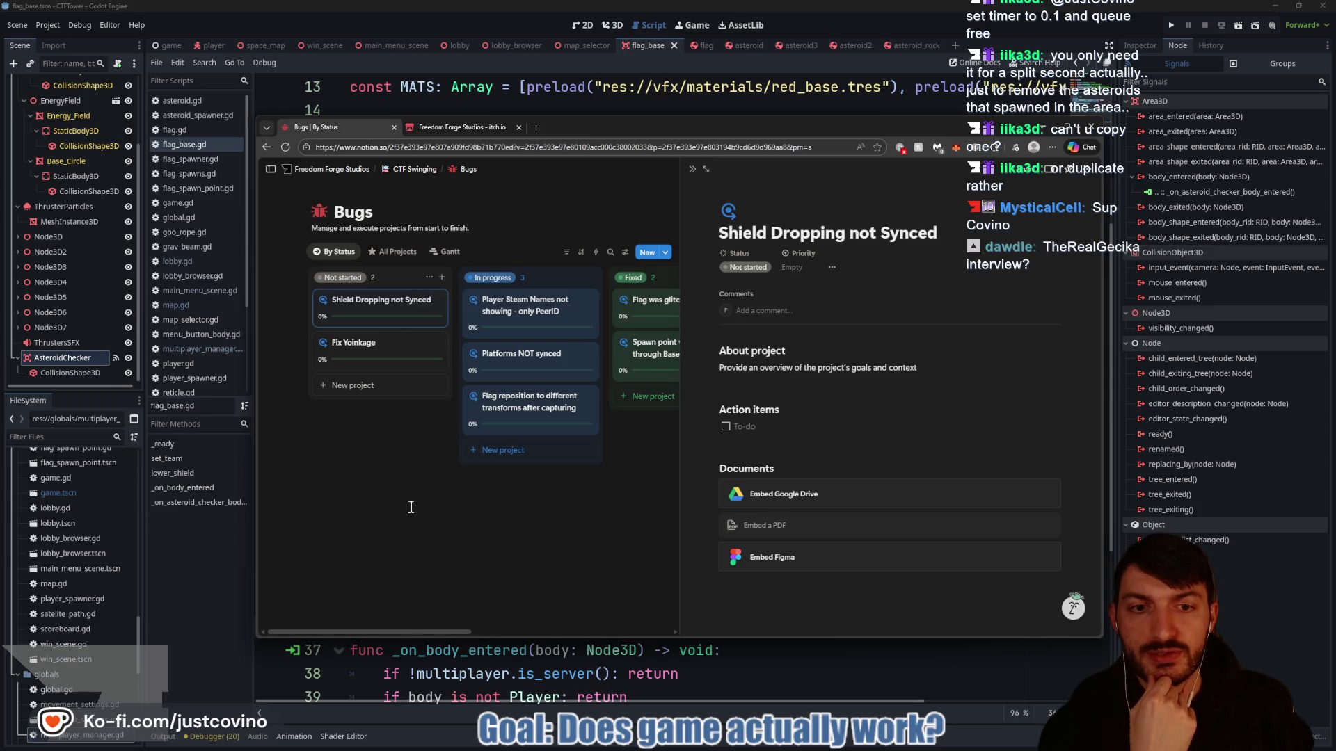
{"action": "left_click_drag", "start_coordinate": [720, 351], "coordinate": [919, 367]}
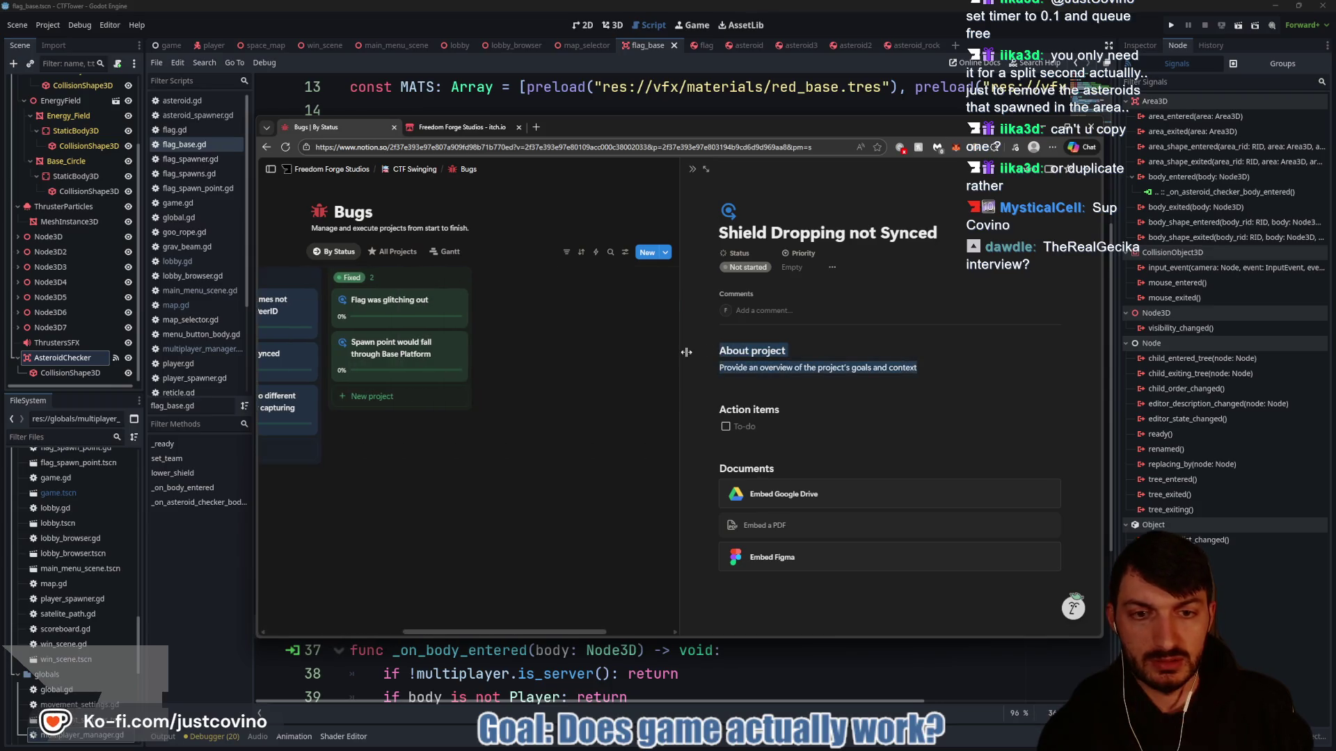
{"action": "key", "text": "BackSpace"}
{"action": "left_click", "coordinate": [576, 501]}
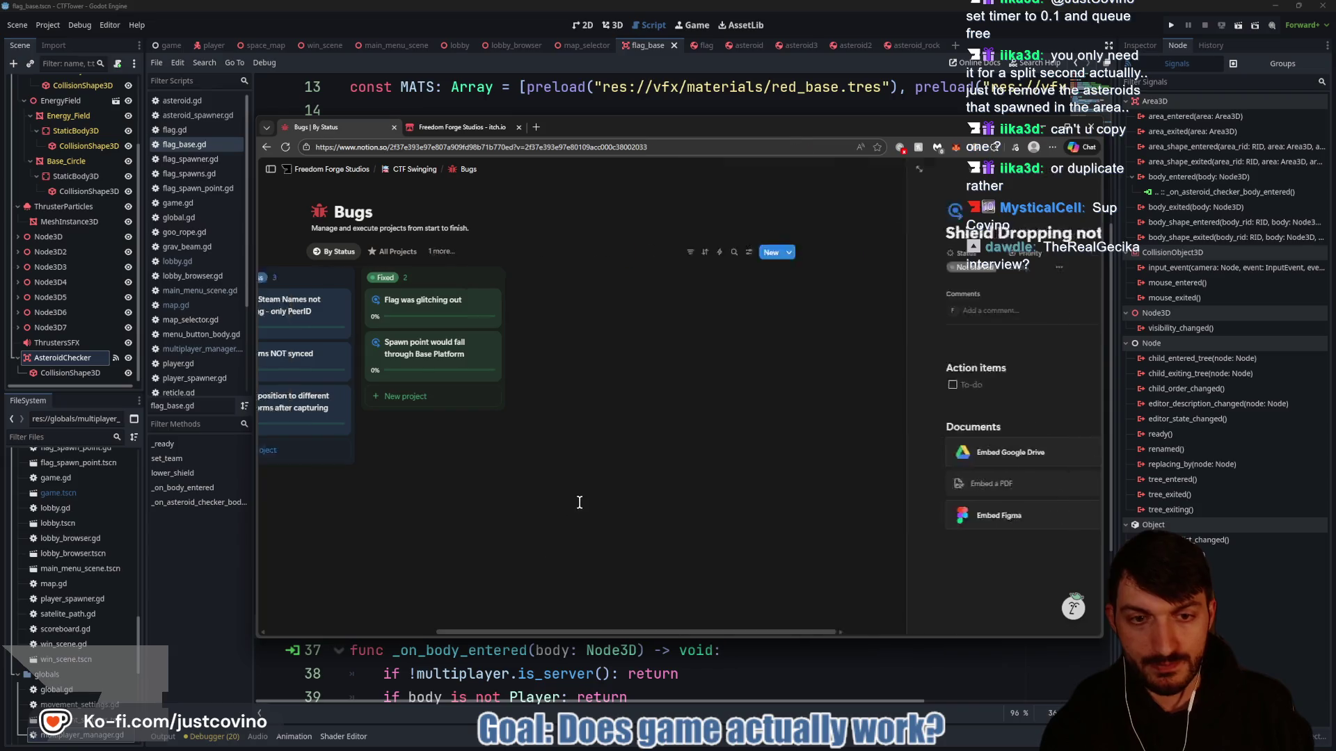
{"action": "left_click_drag", "start_coordinate": [356, 305], "coordinate": [515, 306]}
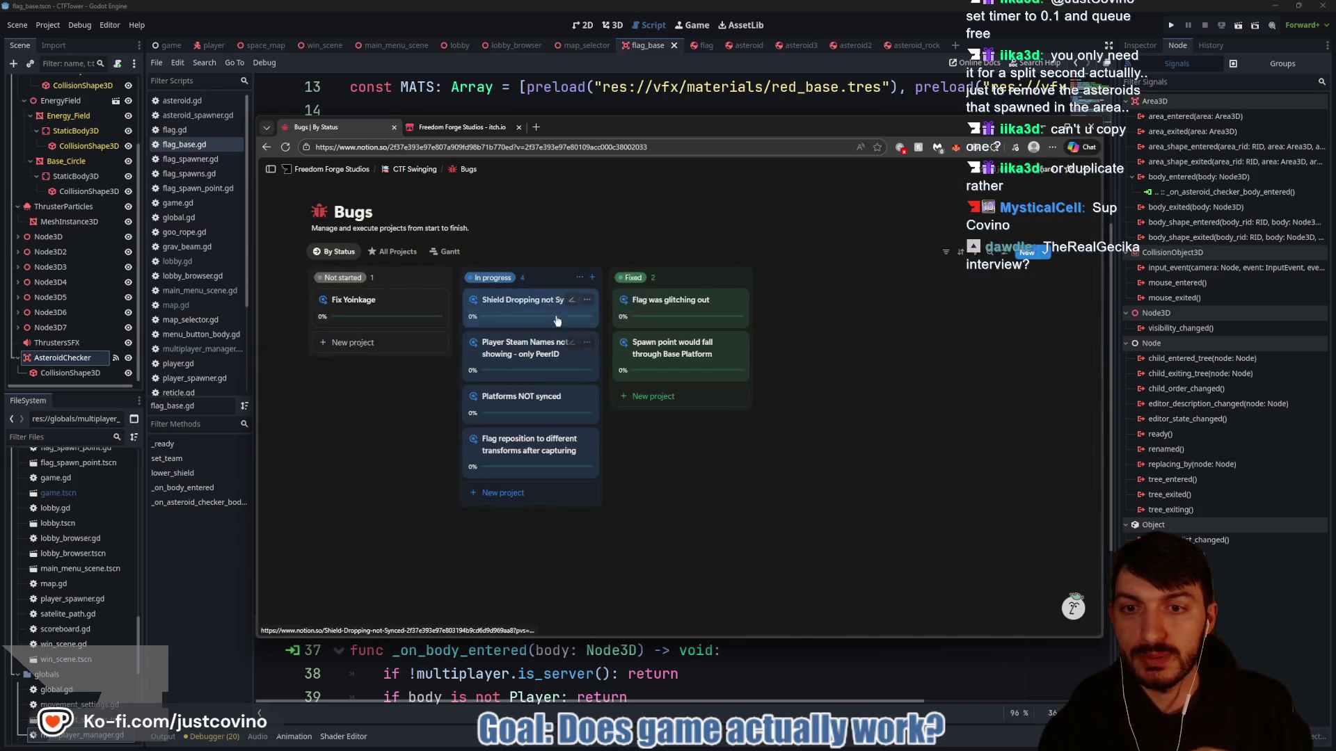
{"action": "left_click", "coordinate": [1247, 612]}
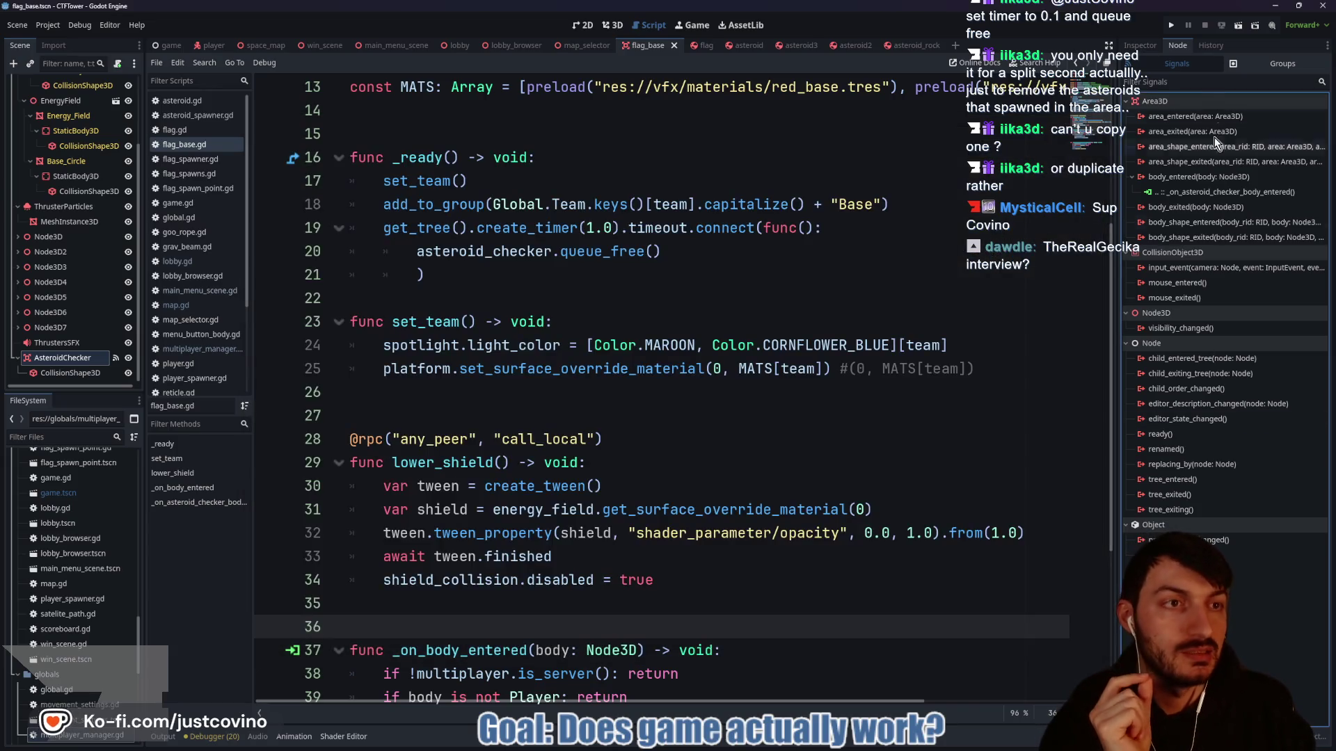
Run a Find in Files search for lower_shield, finding matches in map.gd and flag_base.gd.
{"action": "left_click", "coordinate": [1140, 45]}
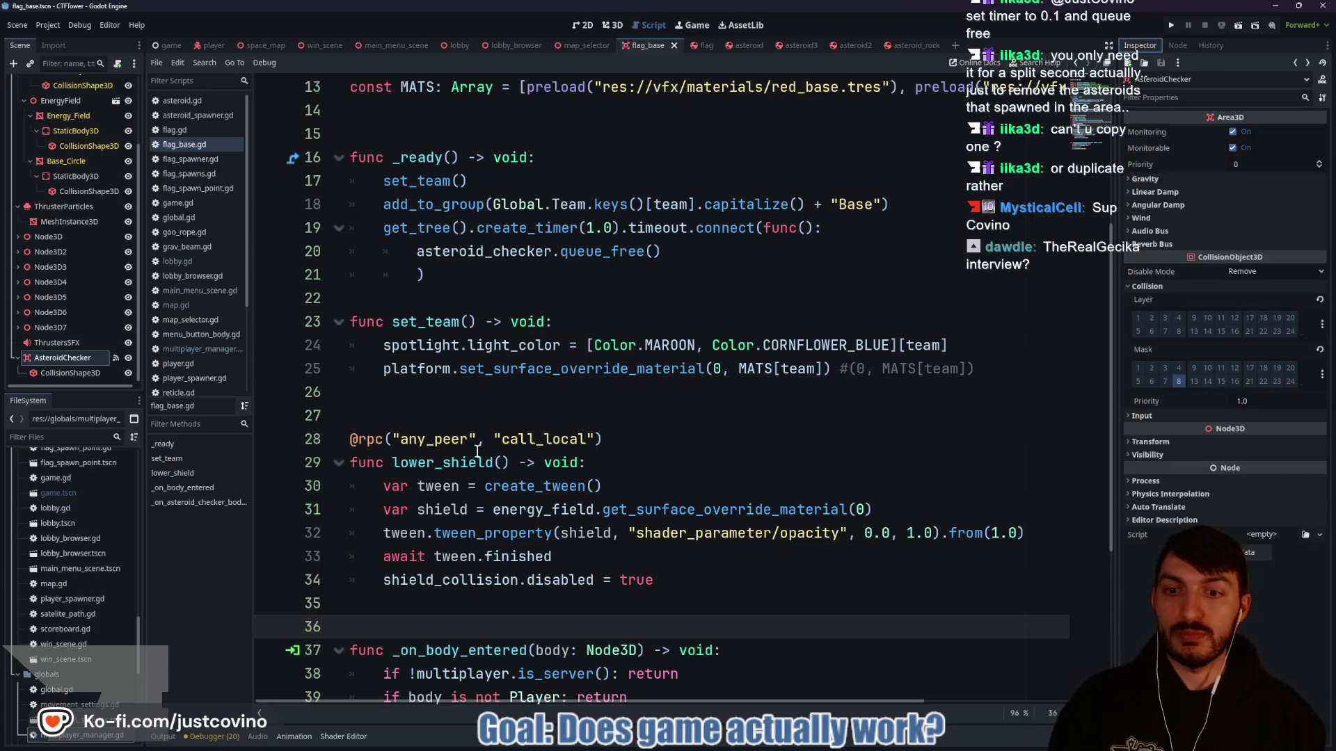
{"action": "double_click", "coordinate": [443, 463]}
{"action": "mouse_move", "coordinate": [647, 375]}
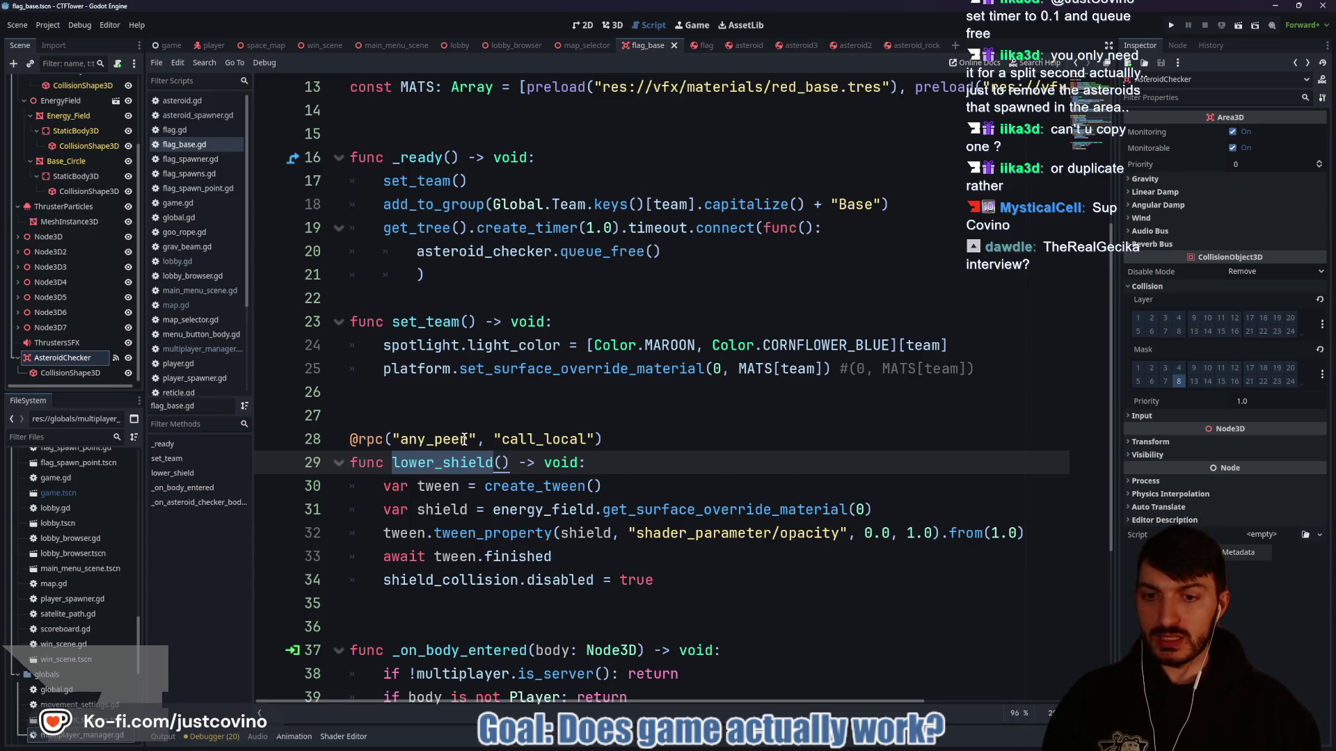
{"action": "scroll", "coordinate": [457, 494], "scroll_direction": "down", "scroll_amount": 1}
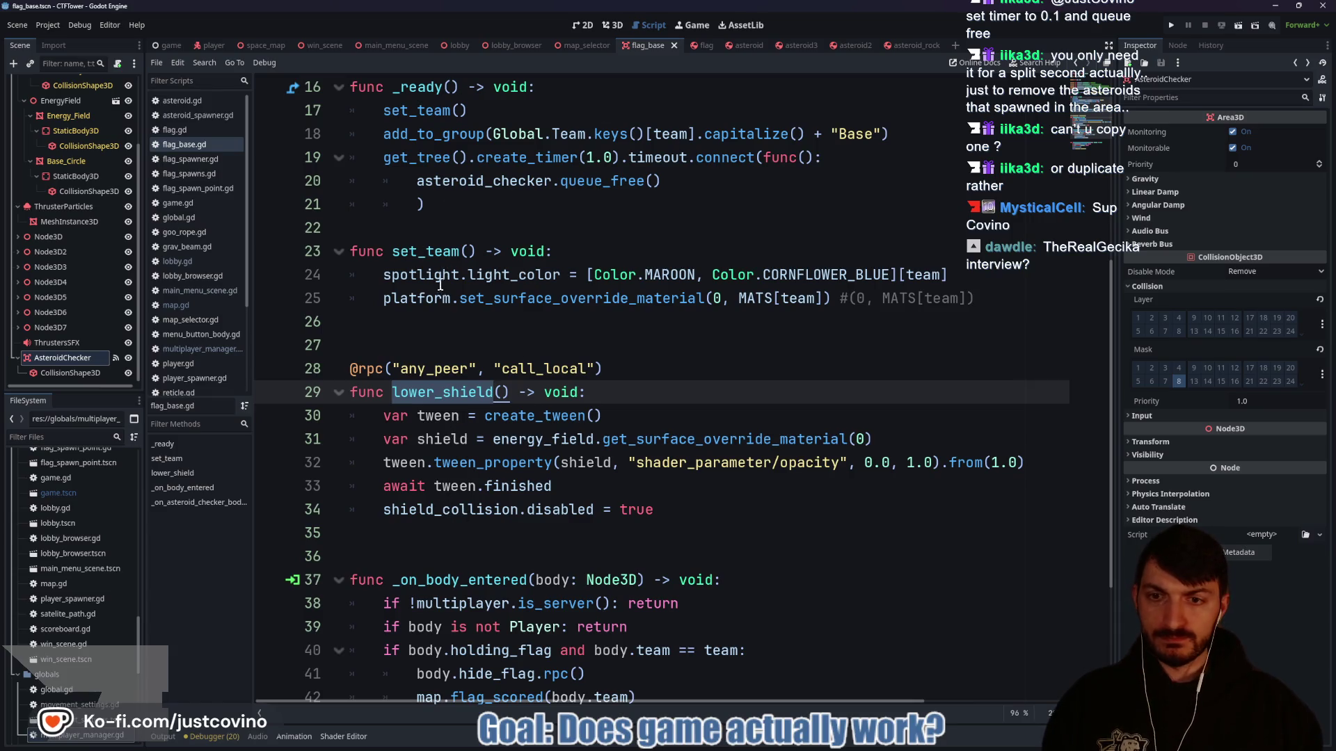
{"action": "scroll", "coordinate": [505, 365], "scroll_direction": "down", "scroll_amount": 3}
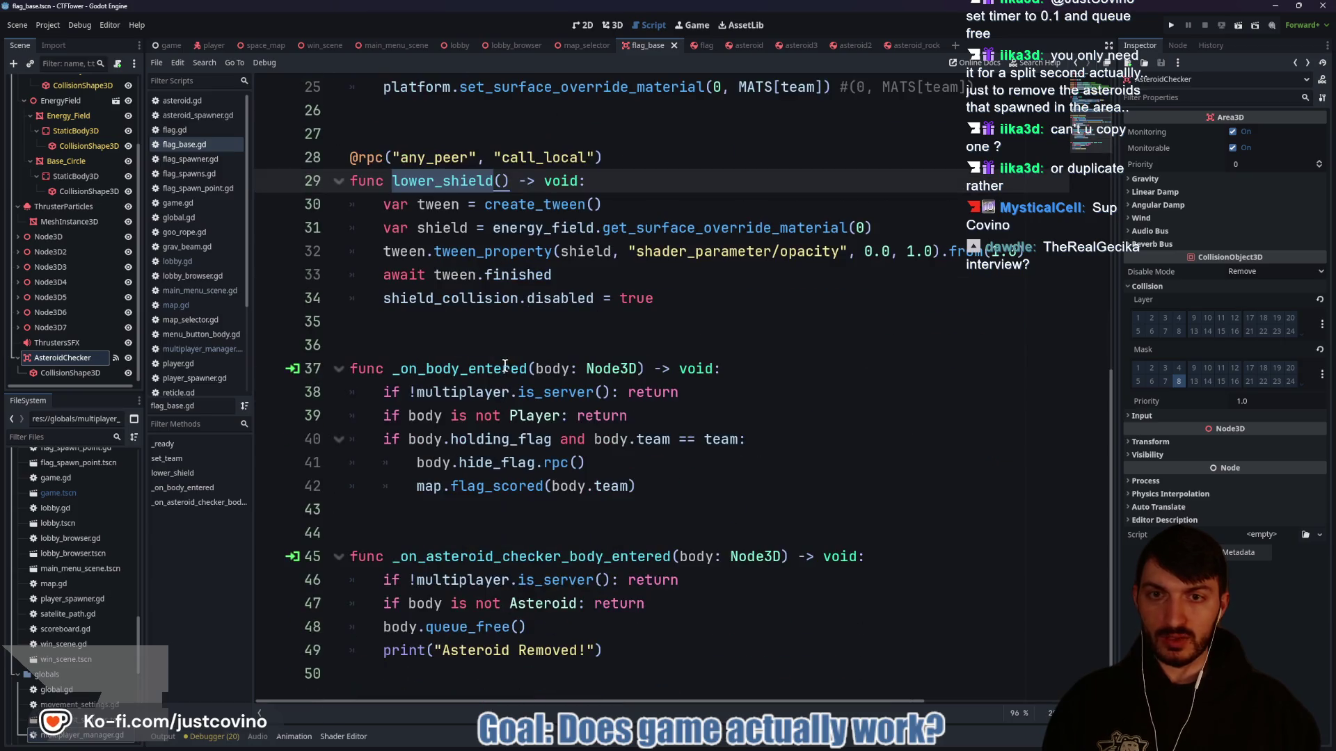
{"action": "scroll", "coordinate": [502, 364], "scroll_direction": "up", "scroll_amount": 8}
{"action": "scroll", "coordinate": [512, 405], "scroll_direction": "down", "scroll_amount": 4}
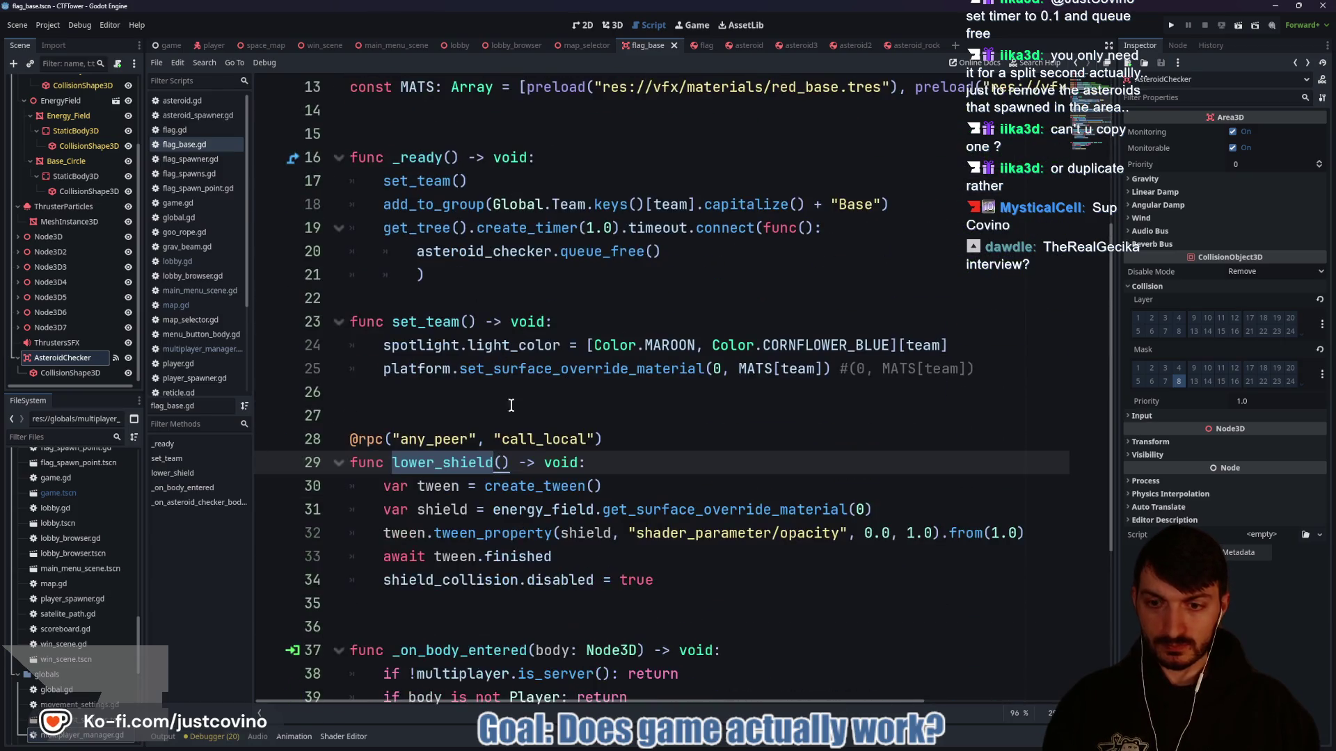
{"action": "key", "text": "ctrl+shift+f"}
{"action": "left_click", "coordinate": [675, 424]}
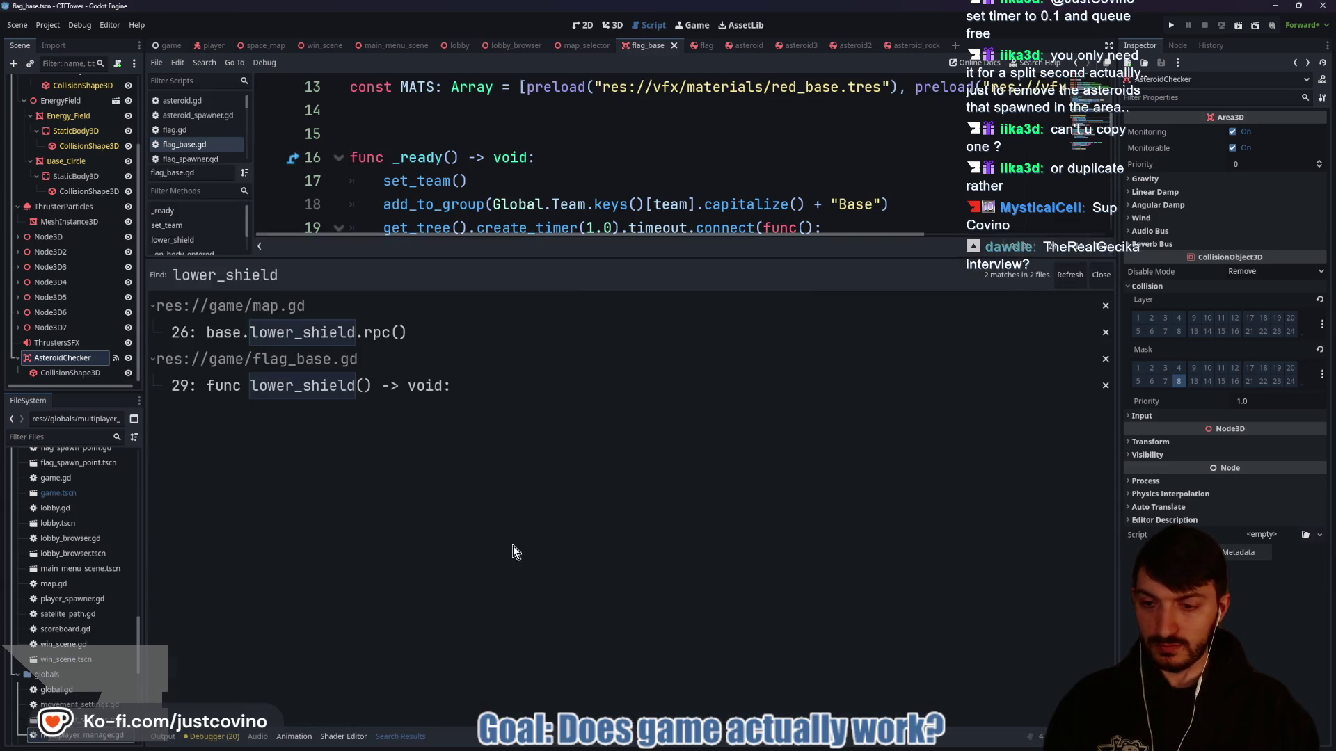
Jump to the base.lower_shield.rpc() call on line 26 of map.gd and enlarge the code editor.
{"action": "left_click", "coordinate": [402, 333]}
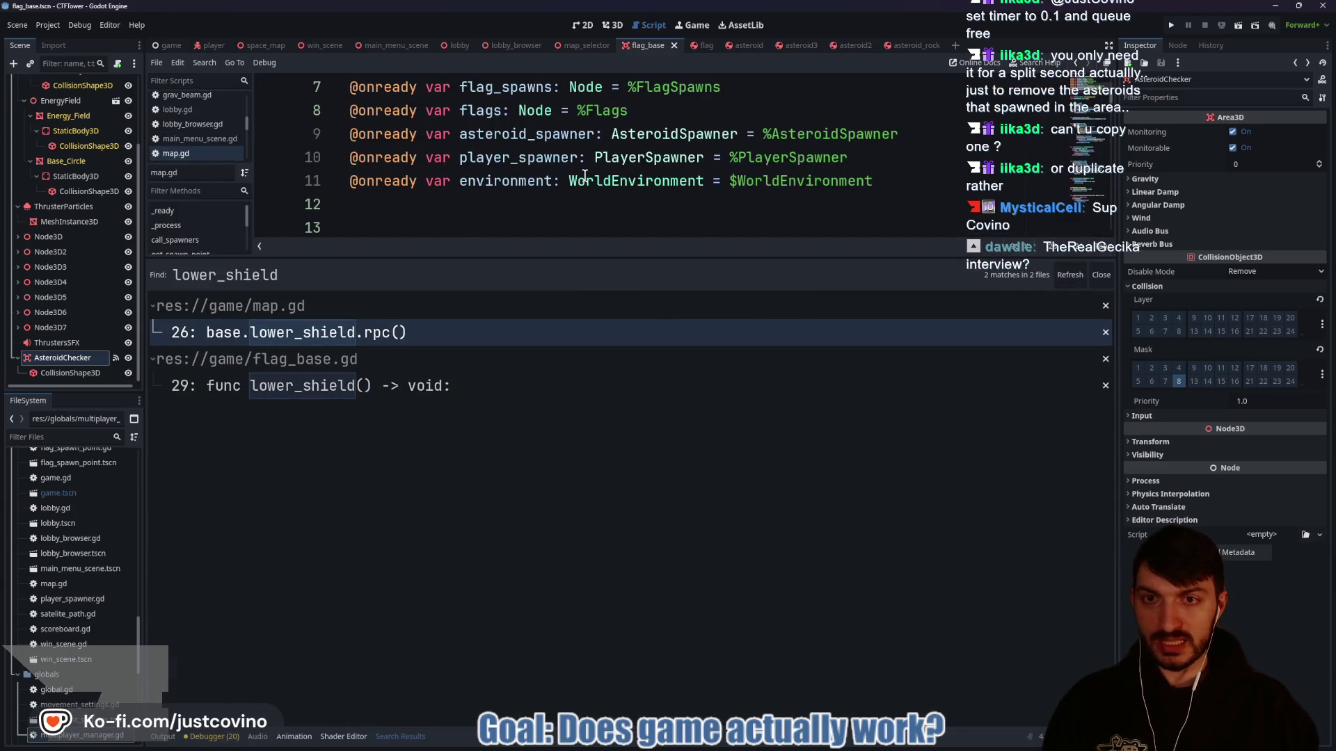
{"action": "scroll", "coordinate": [584, 181], "scroll_direction": "down", "scroll_amount": 10}
{"action": "mouse_move", "coordinate": [589, 258]}
{"action": "left_mouse_down"}
{"action": "mouse_move", "coordinate": [590, 618]}
{"action": "mouse_move", "coordinate": [590, 581]}
{"action": "left_mouse_up"}
{"action": "scroll", "coordinate": [603, 353], "scroll_direction": "down", "scroll_amount": 8}
{"action": "scroll", "coordinate": [603, 353], "scroll_direction": "up", "scroll_amount": 17}
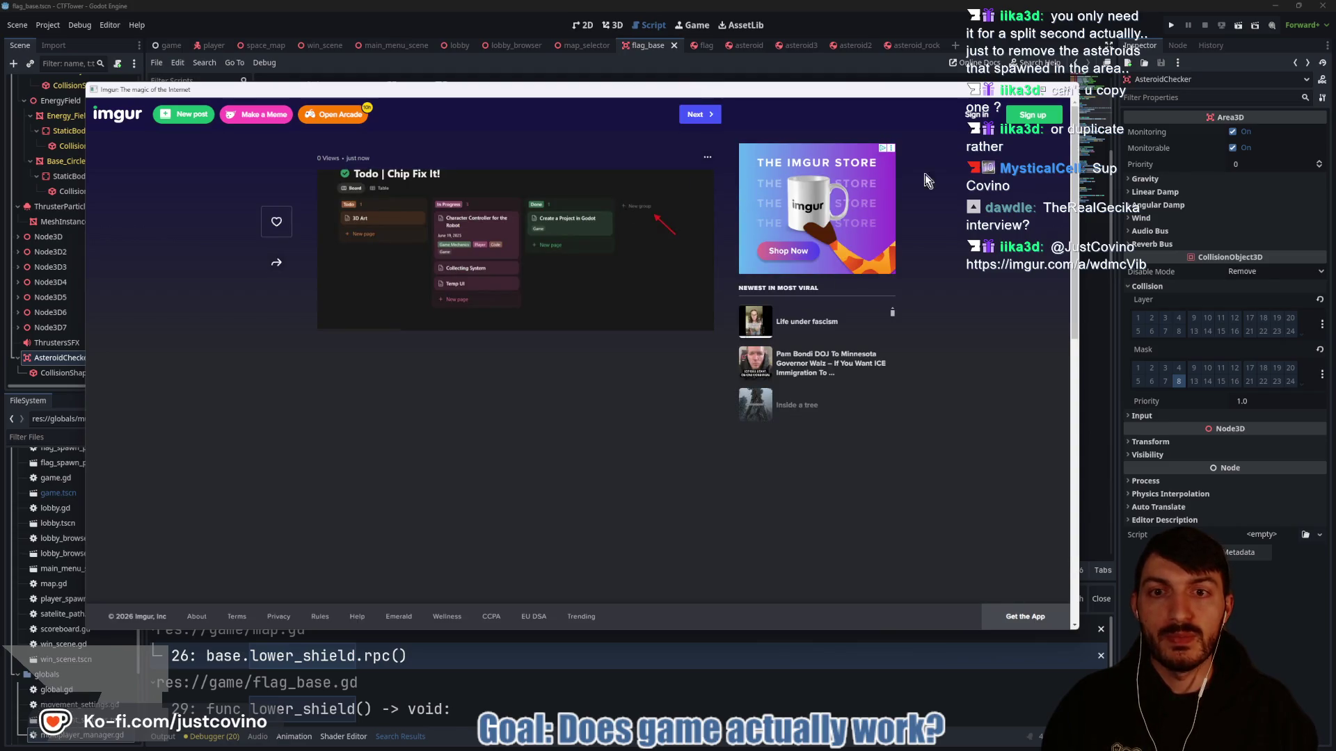
Close the Imgur image, view the Bugs tracker as All Projects and By Status, then close the browser.
{"action": "left_click", "coordinate": [1068, 90]}
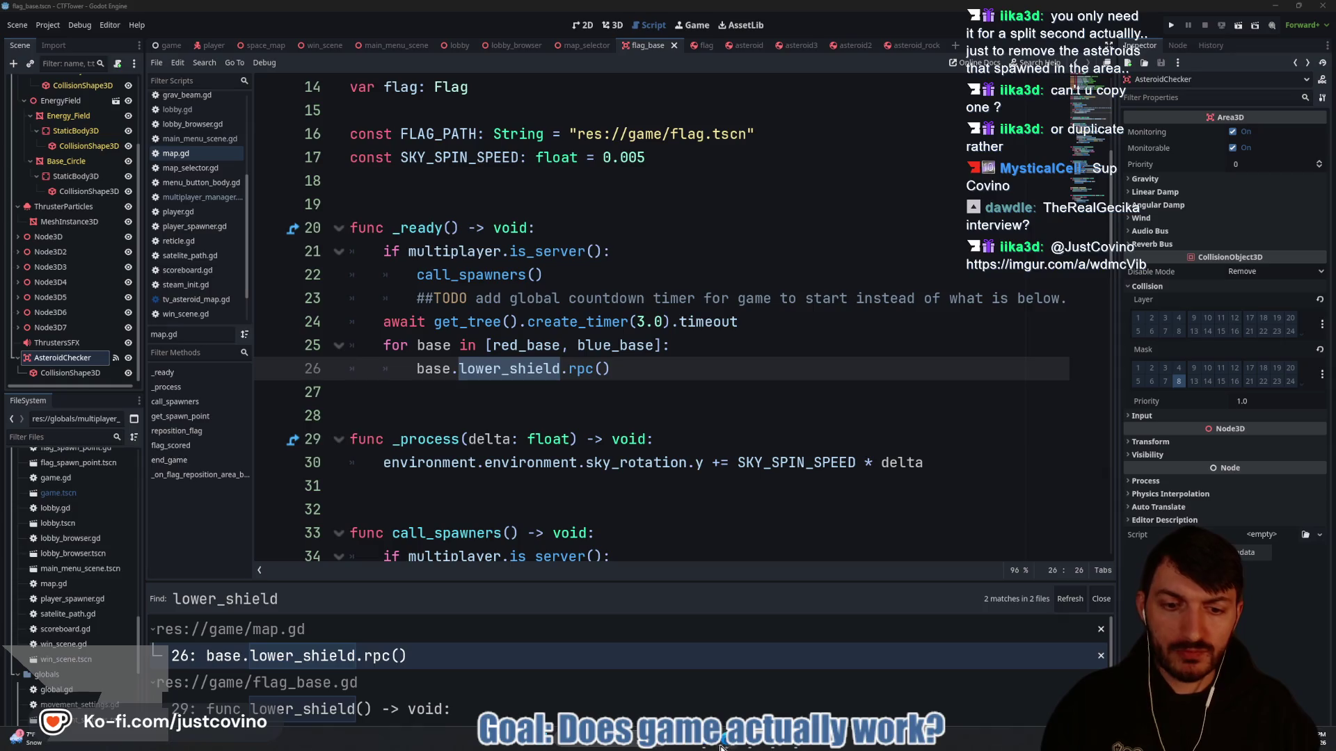
{"action": "left_click", "coordinate": [724, 740]}
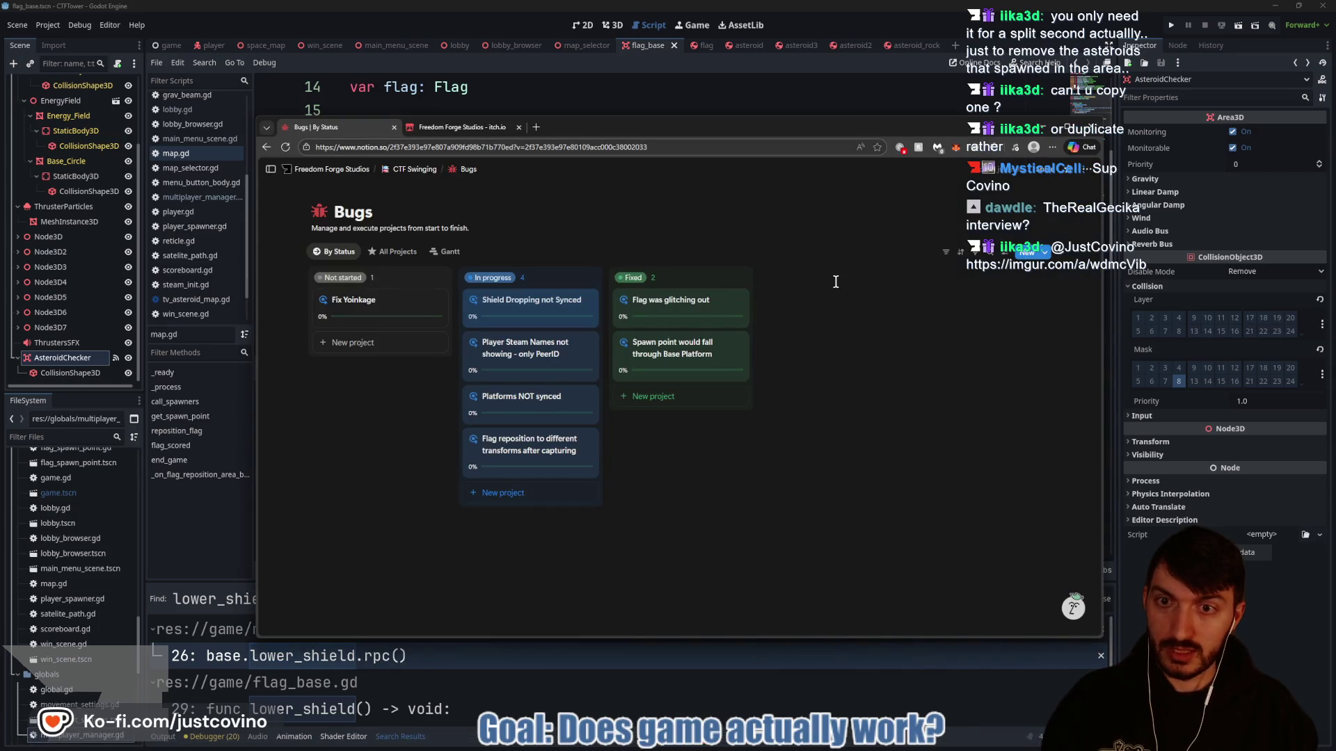
{"action": "left_click", "coordinate": [473, 252]}
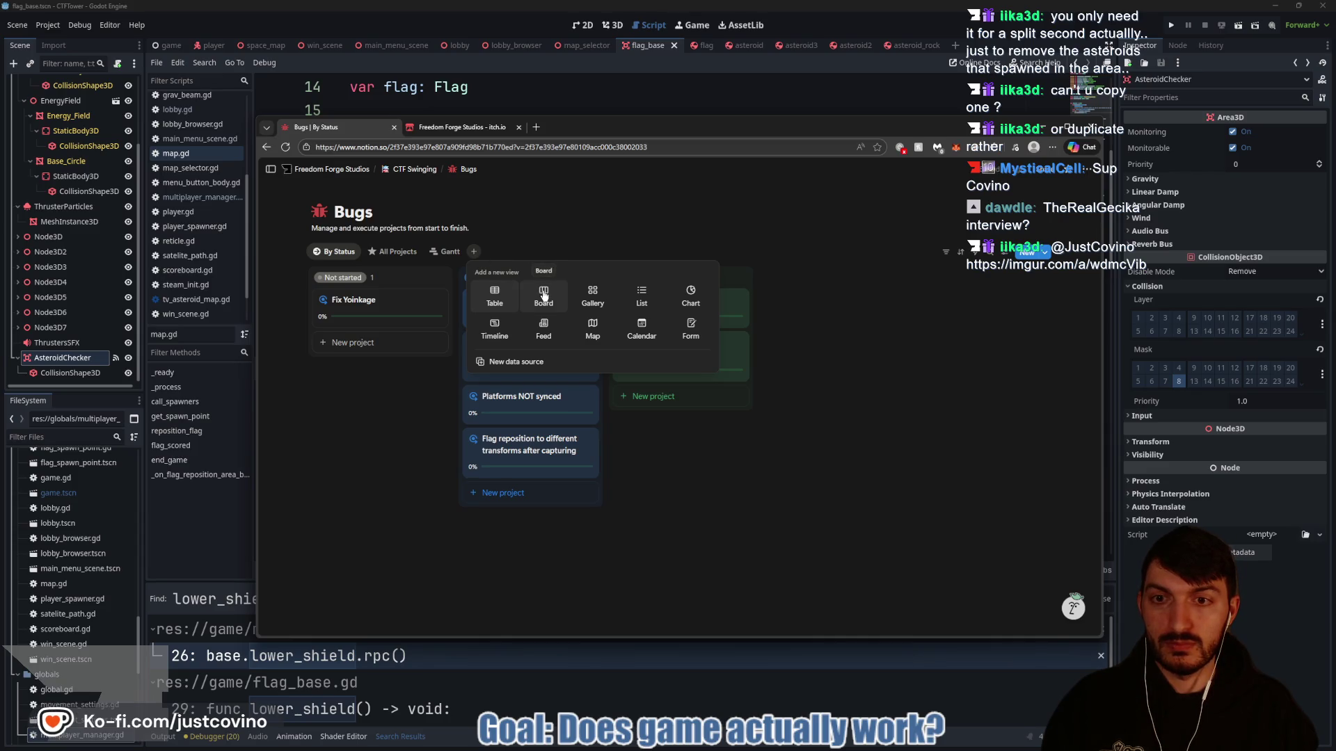
{"action": "left_click", "coordinate": [528, 238]}
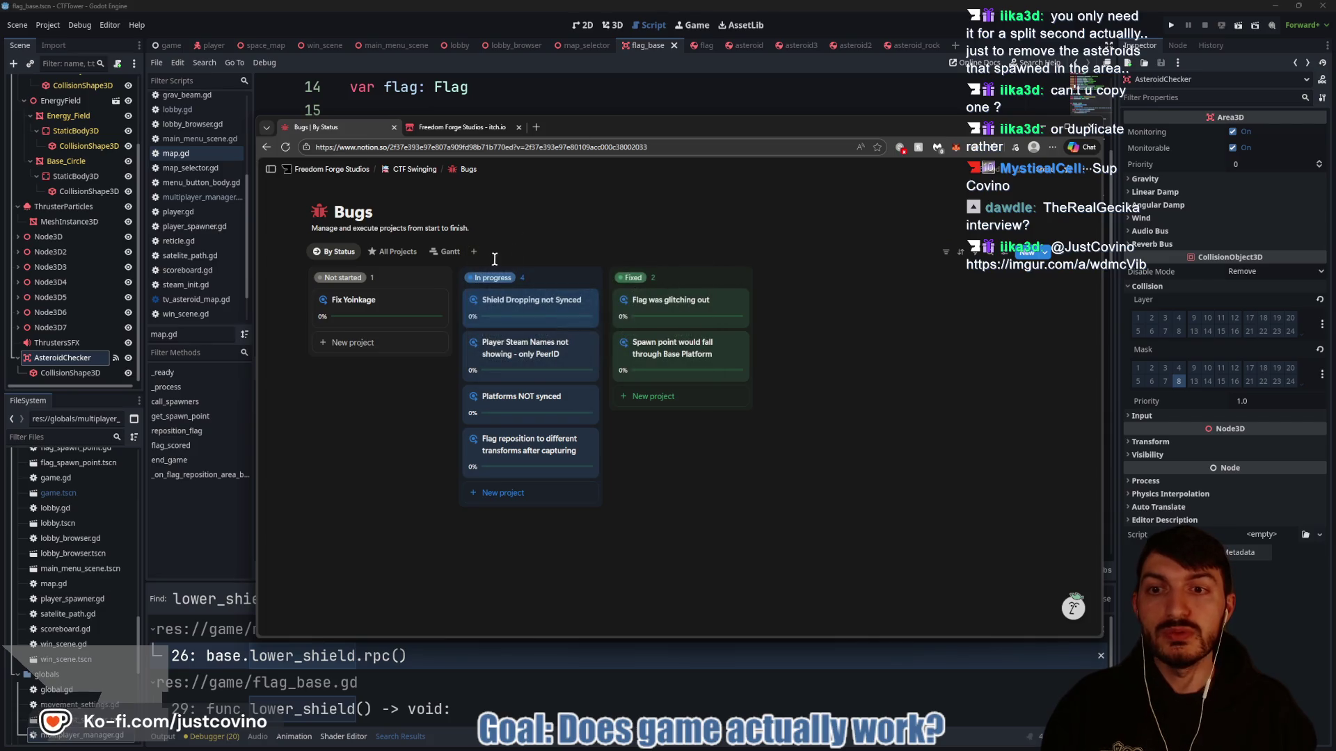
{"action": "left_click", "coordinate": [409, 253]}
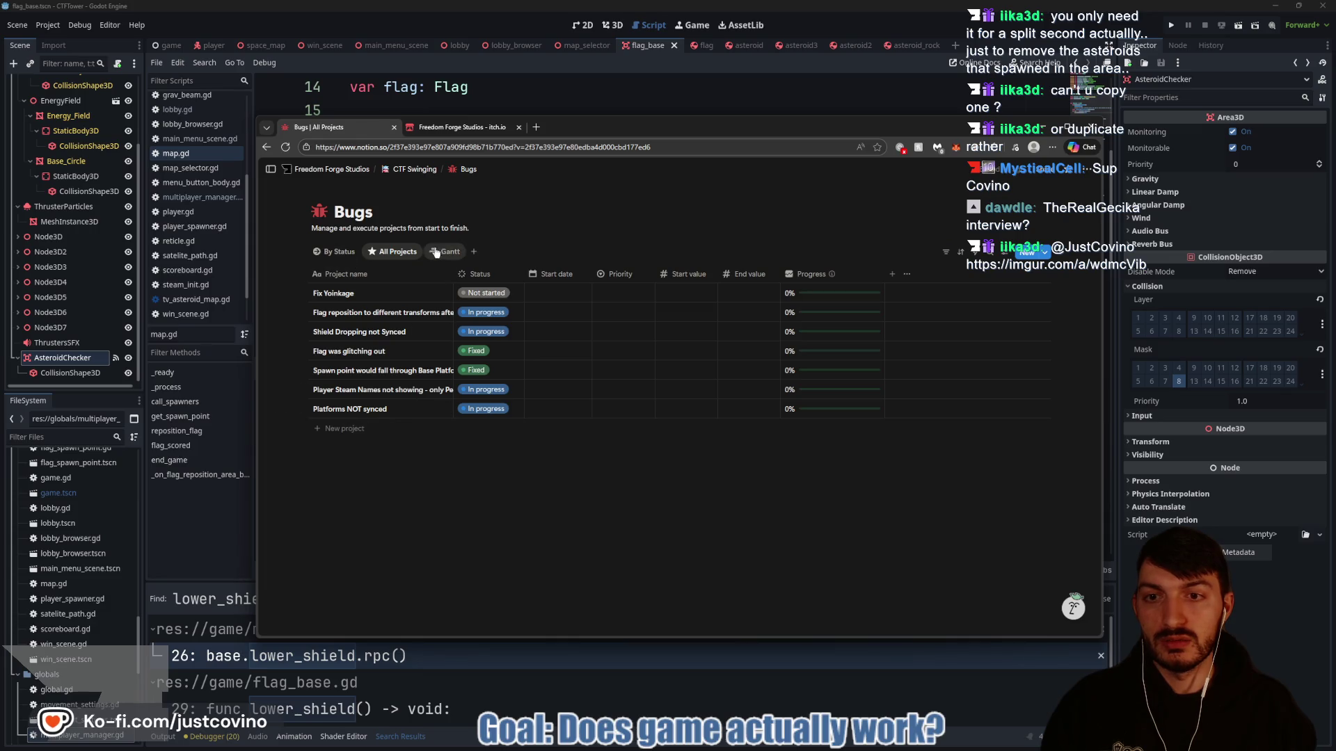
{"action": "left_click", "coordinate": [337, 253]}
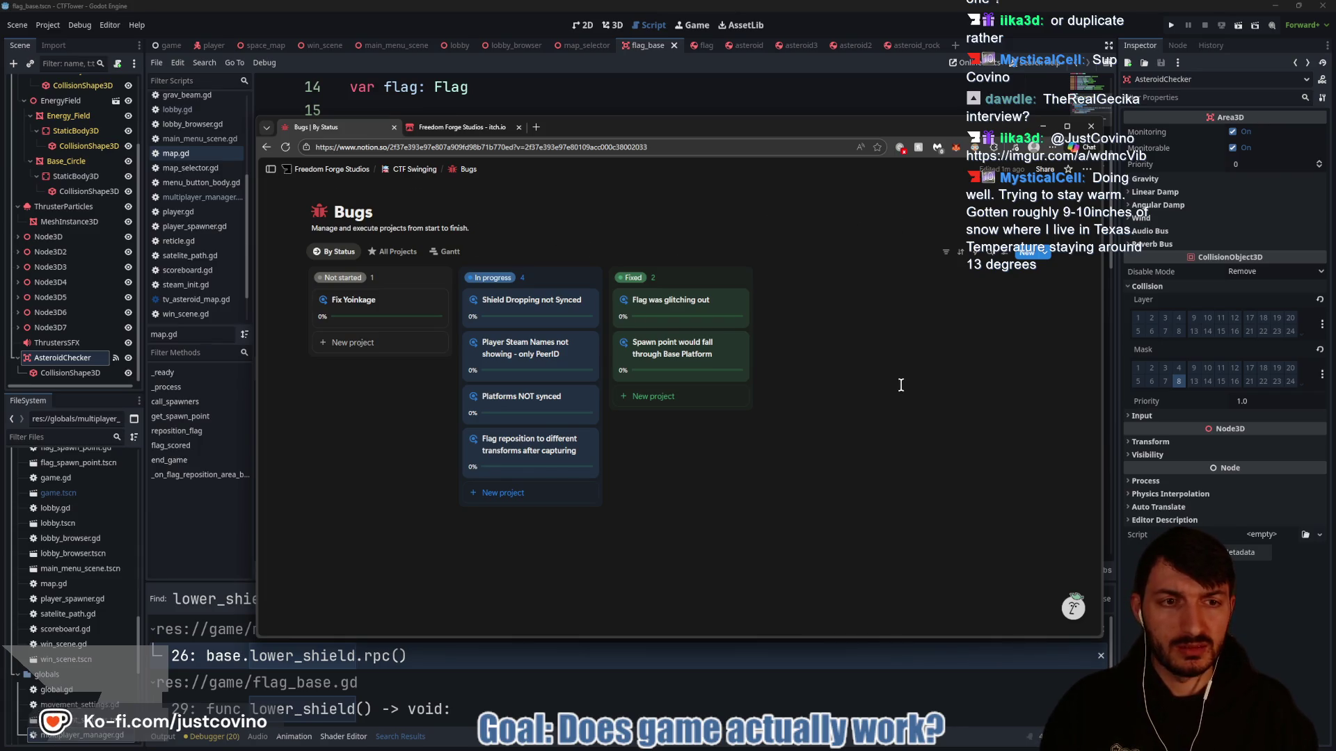
{"action": "left_click", "coordinate": [697, 96]}
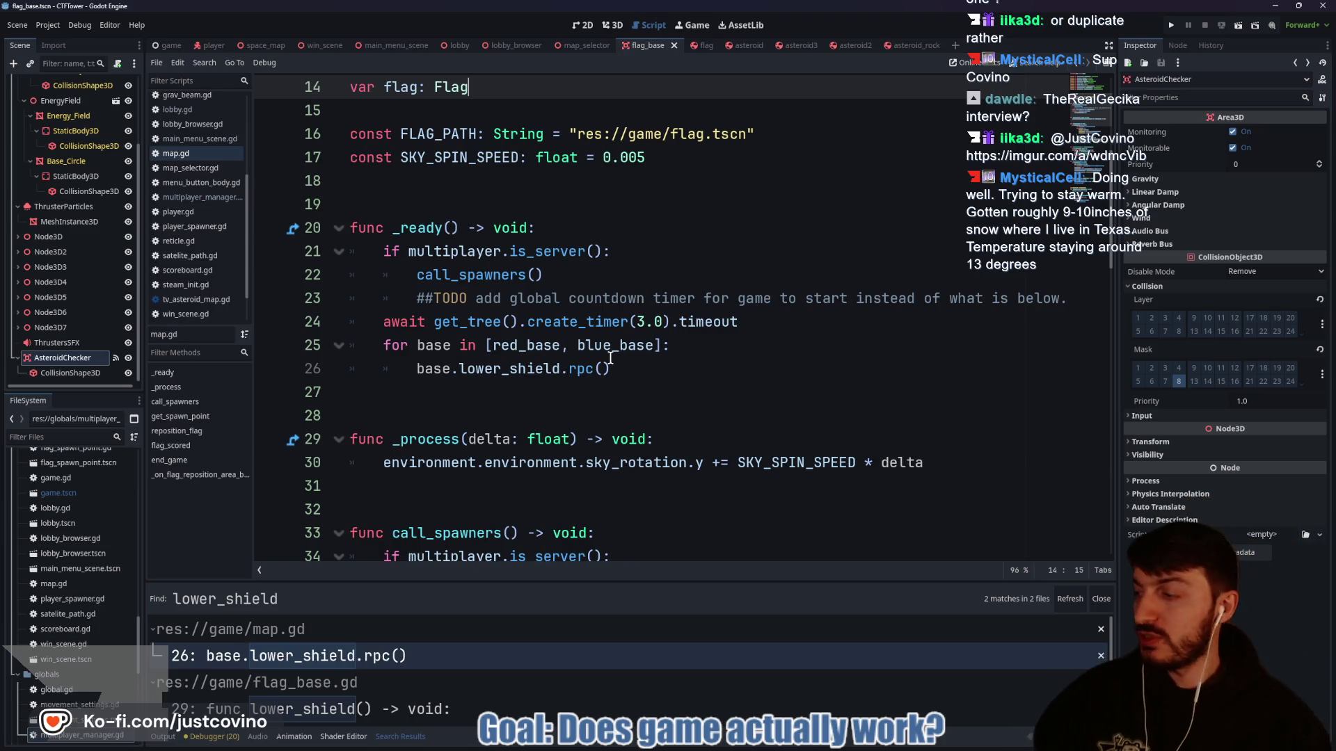
Click into map.gd around the lower_shield call, then select the FlagBase root node in the Scene dock.
{"action": "left_click", "coordinate": [544, 391]}
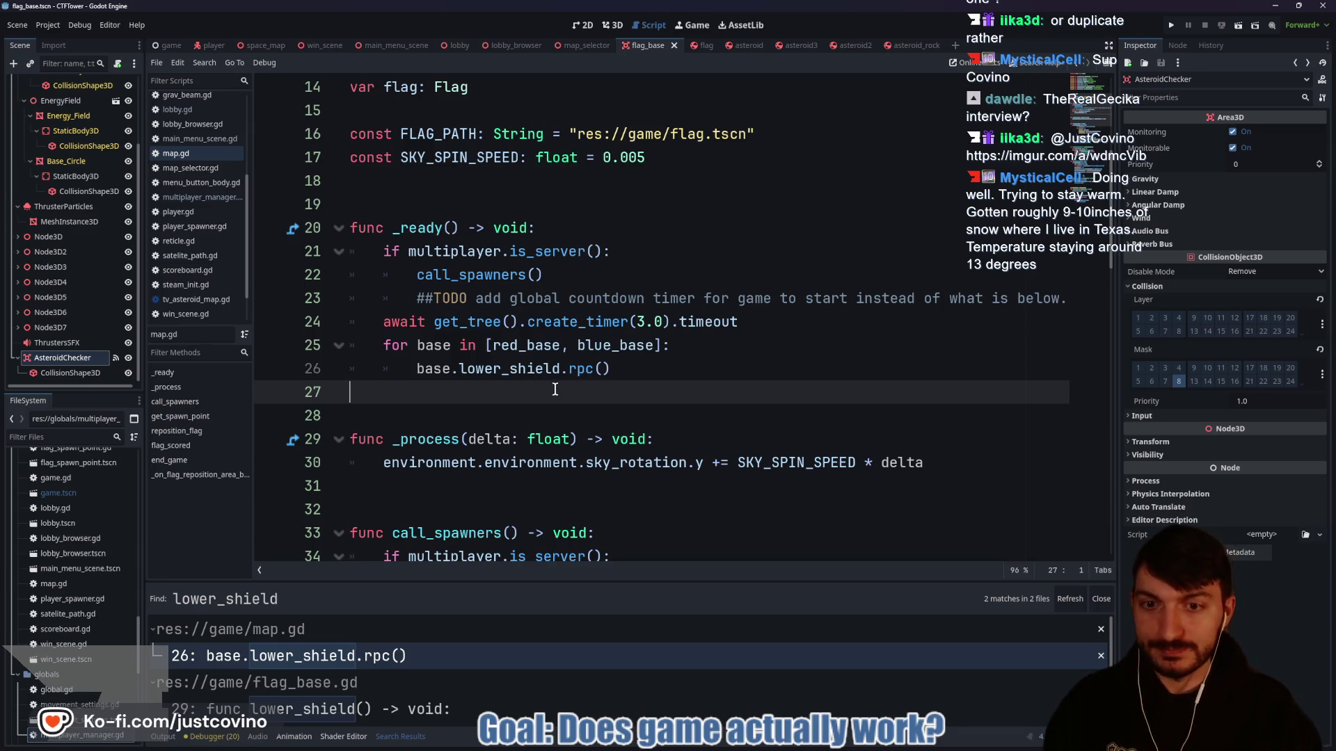
{"action": "left_click", "coordinate": [571, 374]}
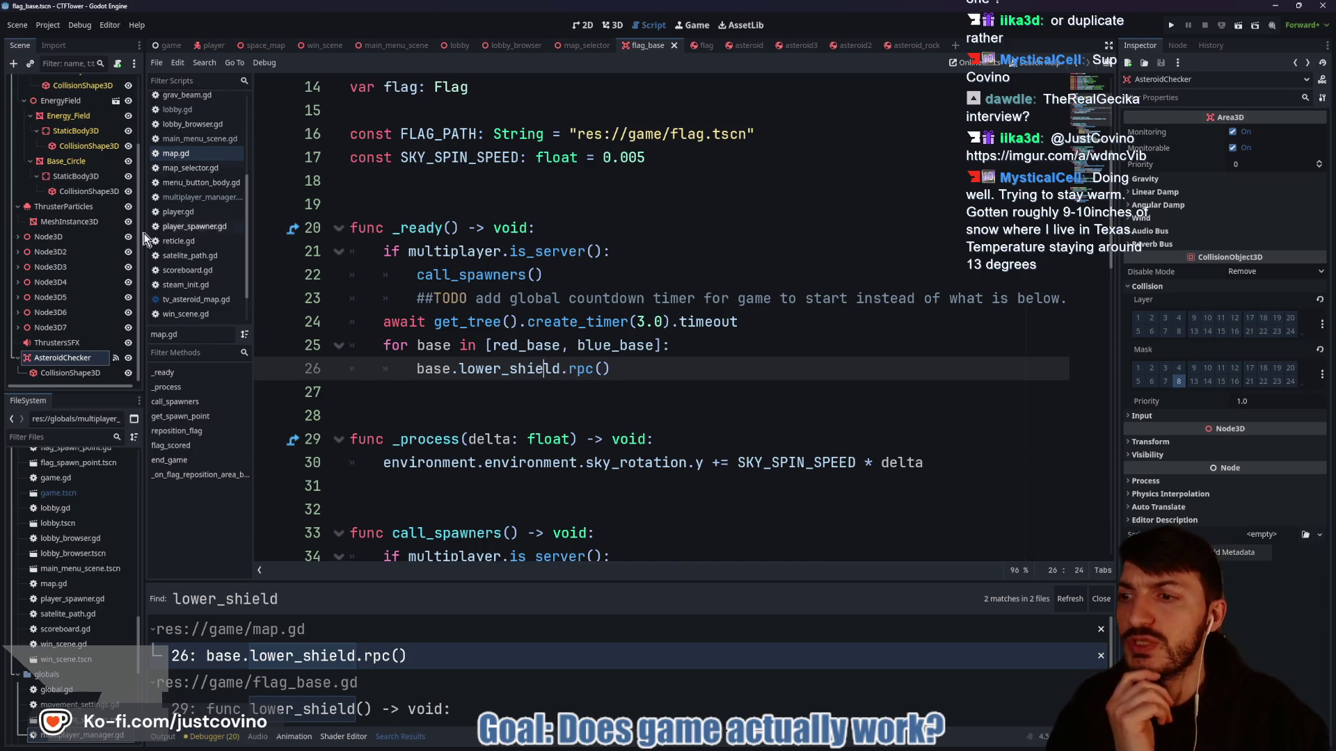
{"action": "scroll", "coordinate": [95, 302], "scroll_direction": "up", "scroll_amount": 3}
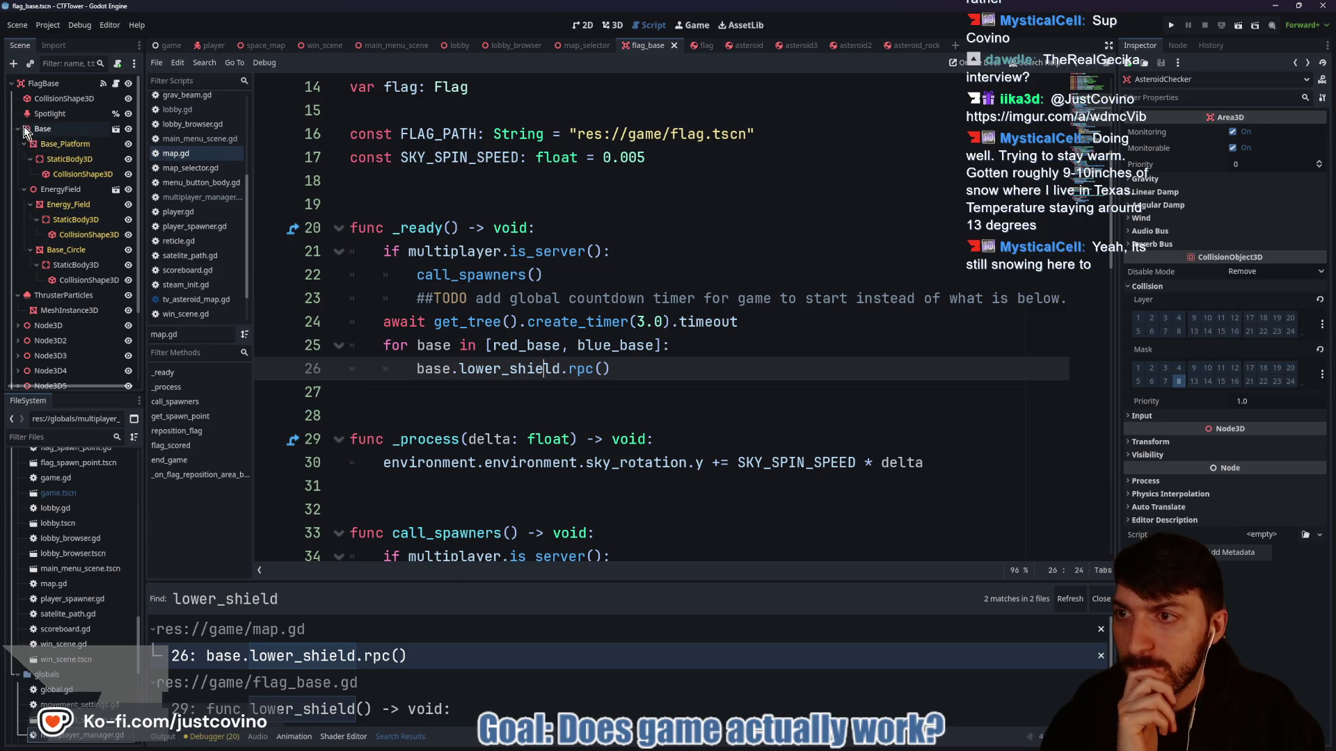
{"action": "left_click", "coordinate": [43, 84]}
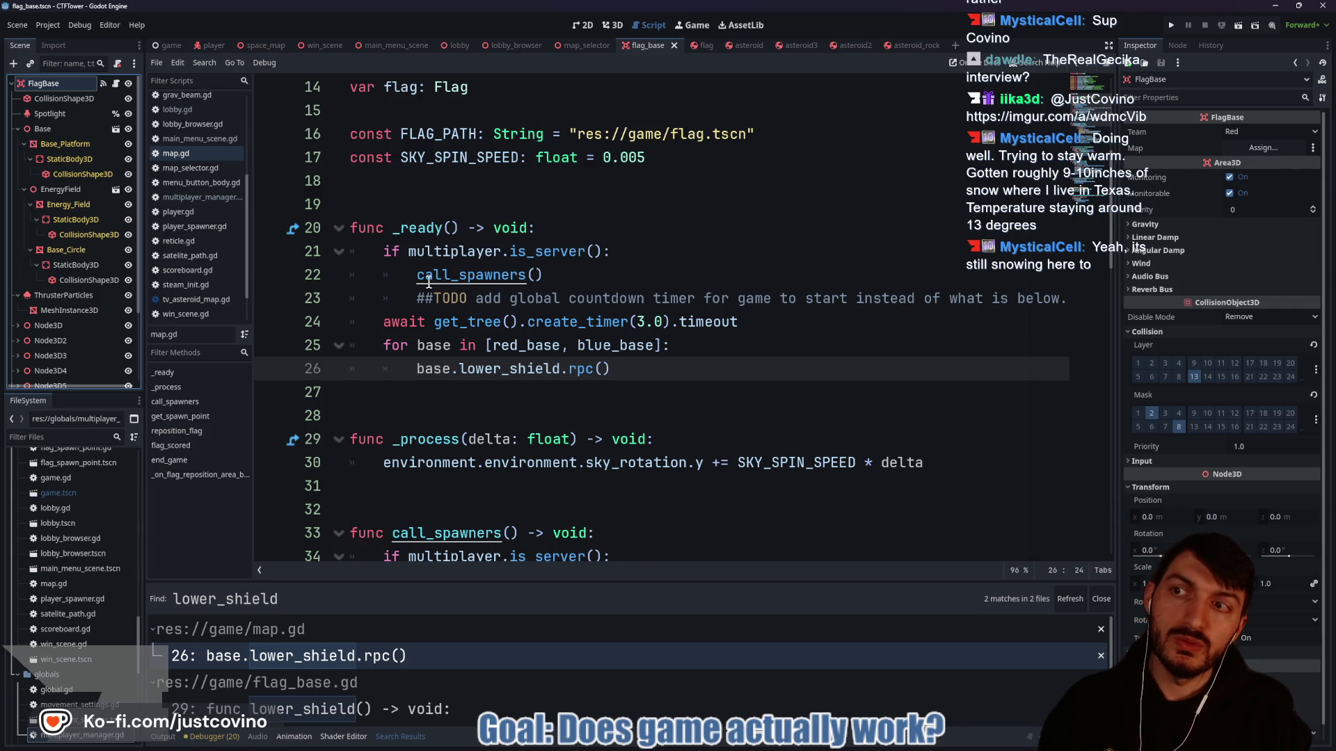
Add a MultiplayerSynchronizer to FlagBase that replicates CollisionShape3D:disabled.
{"action": "key", "text": "ctrl+a"}
{"action": "type", "text": "sync"}
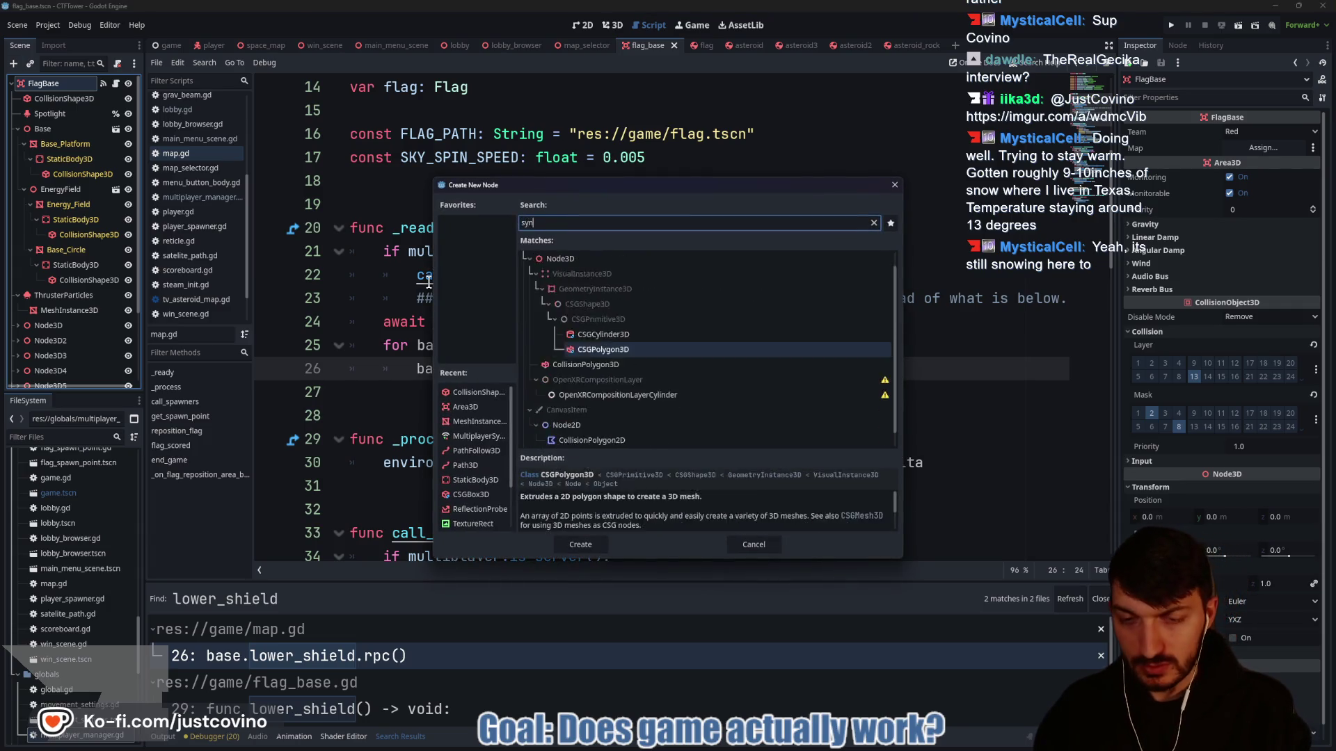
{"action": "key", "text": "Return"}
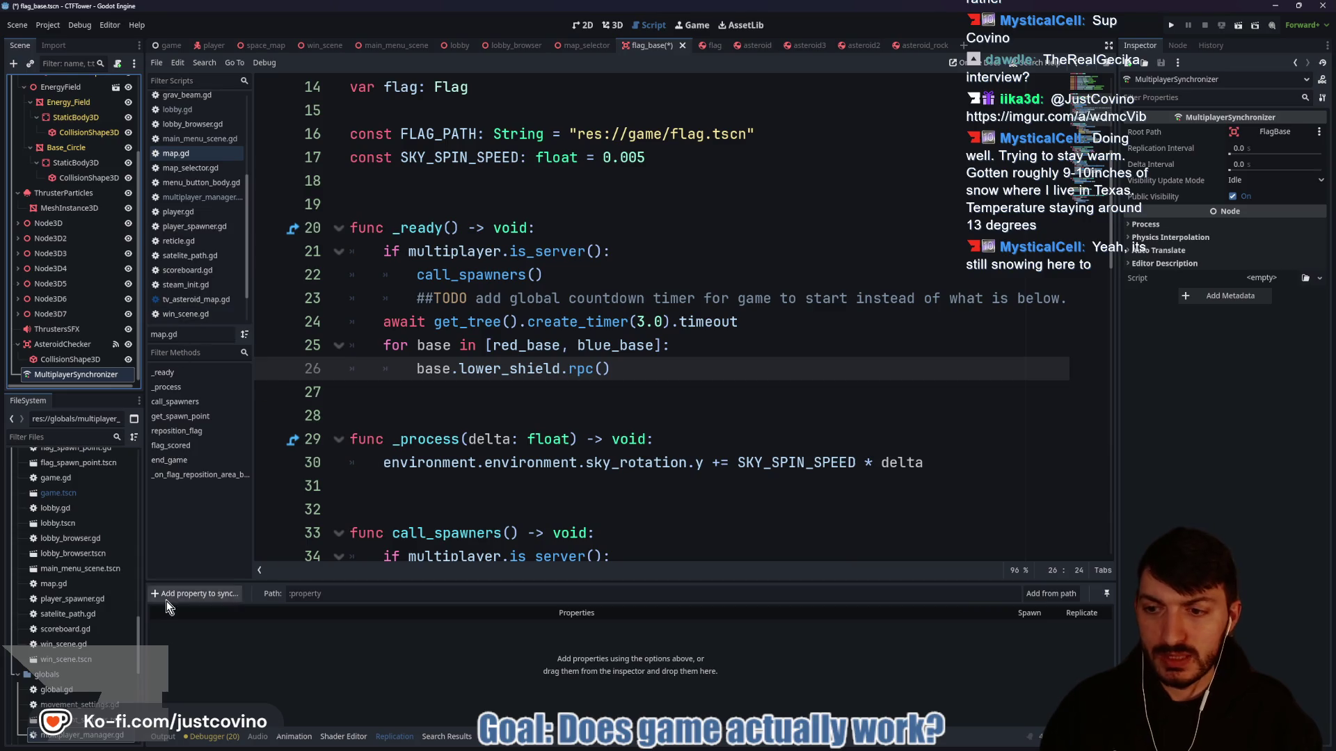
{"action": "left_click", "coordinate": [165, 596]}
{"action": "scroll", "coordinate": [679, 334], "scroll_direction": "up", "scroll_amount": 4}
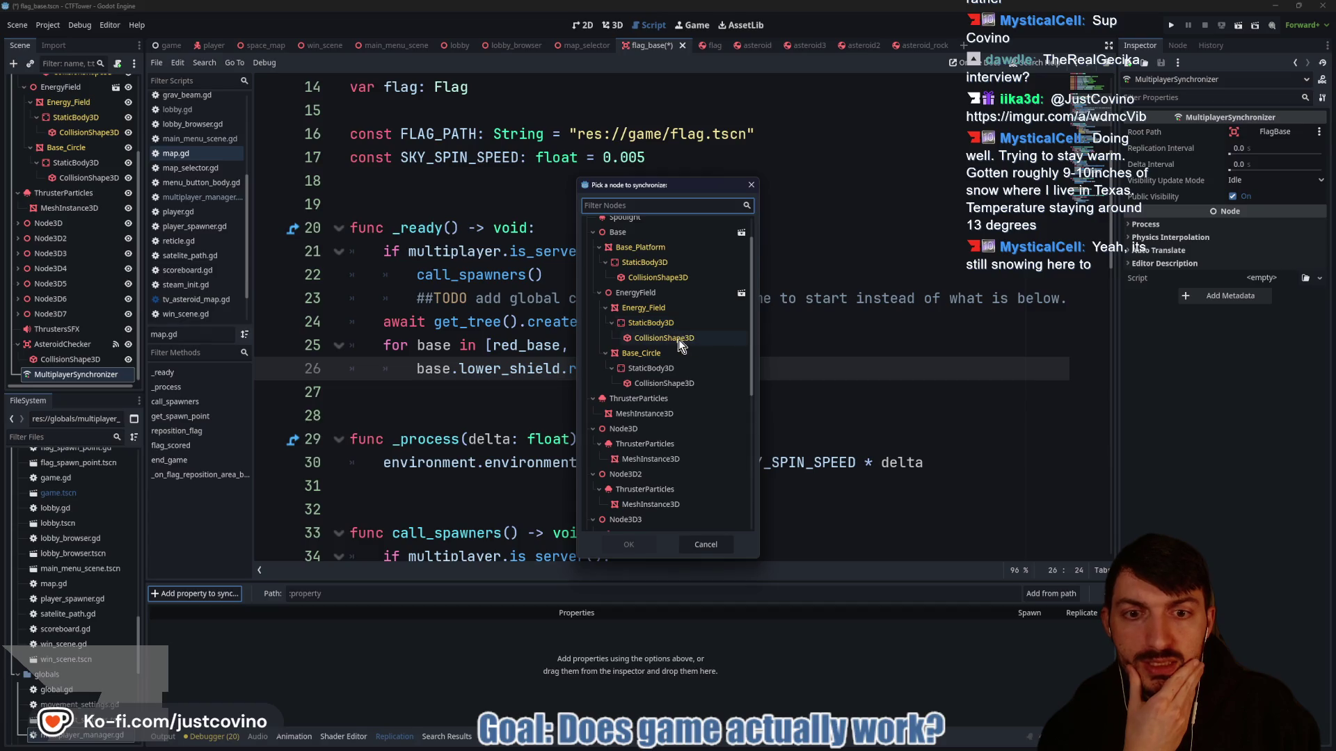
{"action": "left_click", "coordinate": [672, 337]}
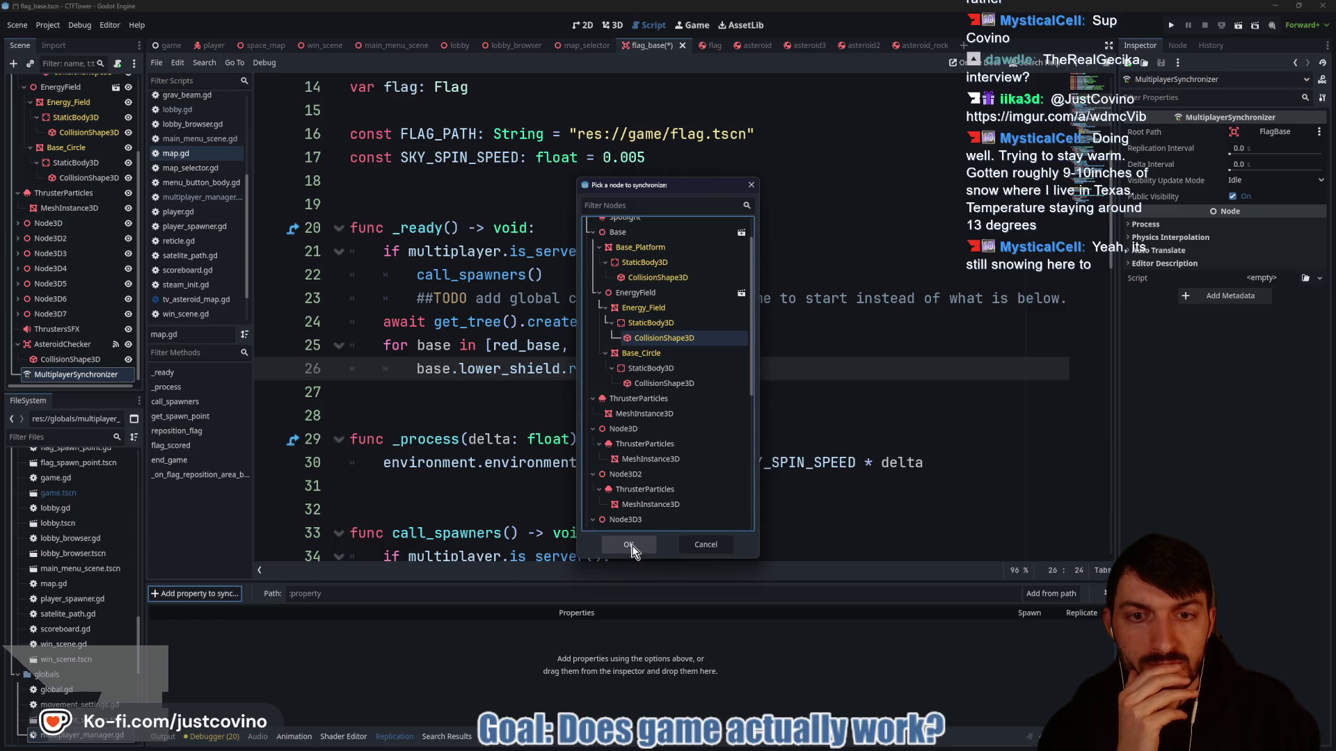
{"action": "left_click", "coordinate": [630, 546]}
{"action": "left_click", "coordinate": [369, 232]}
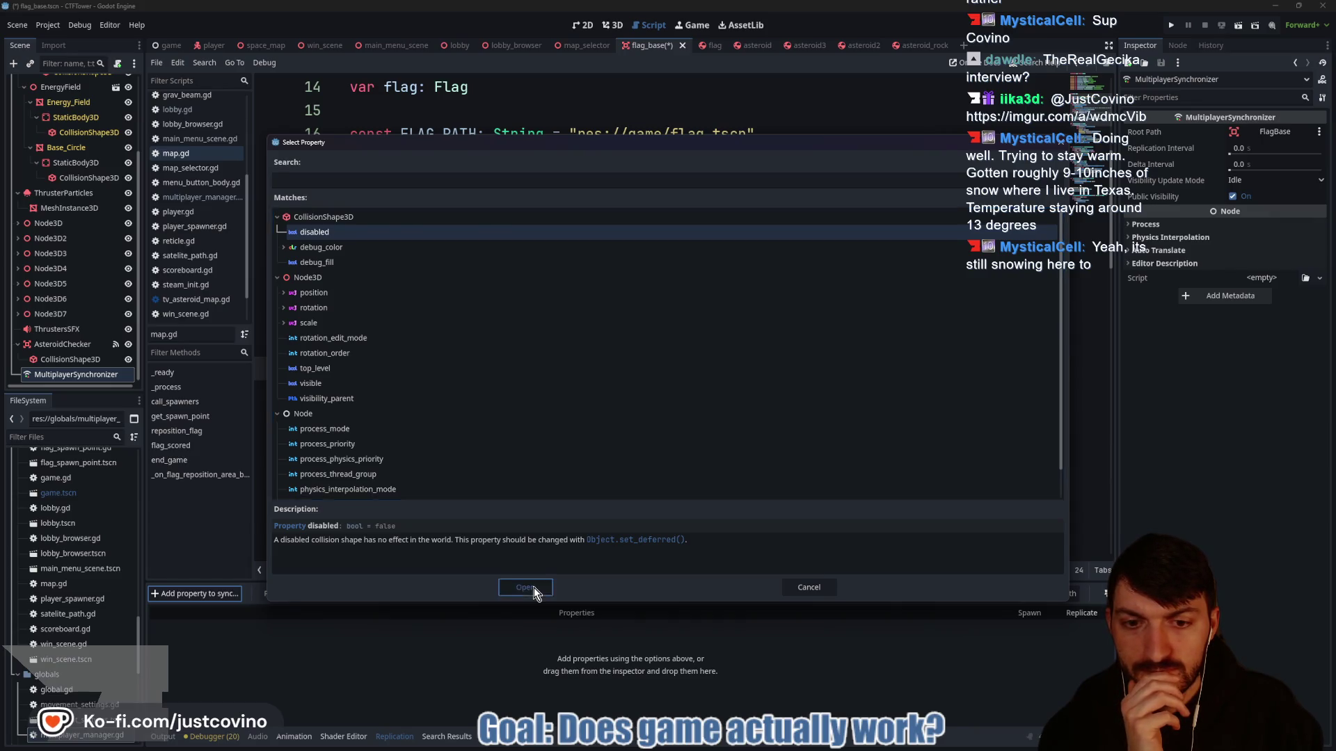
{"action": "left_click", "coordinate": [533, 587]}
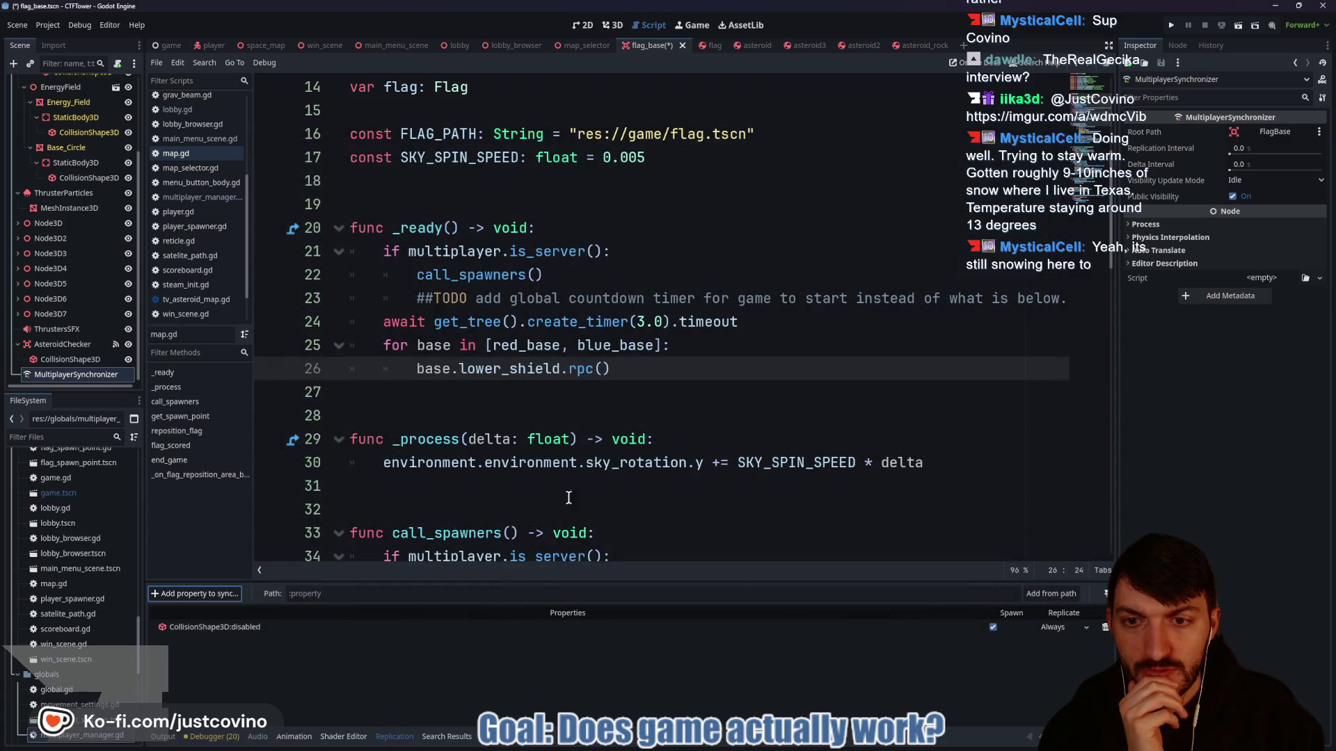
Add Energy_Field:transparency as a second synchronized property.
{"action": "left_click", "coordinate": [220, 595]}
{"action": "left_click", "coordinate": [647, 311]}
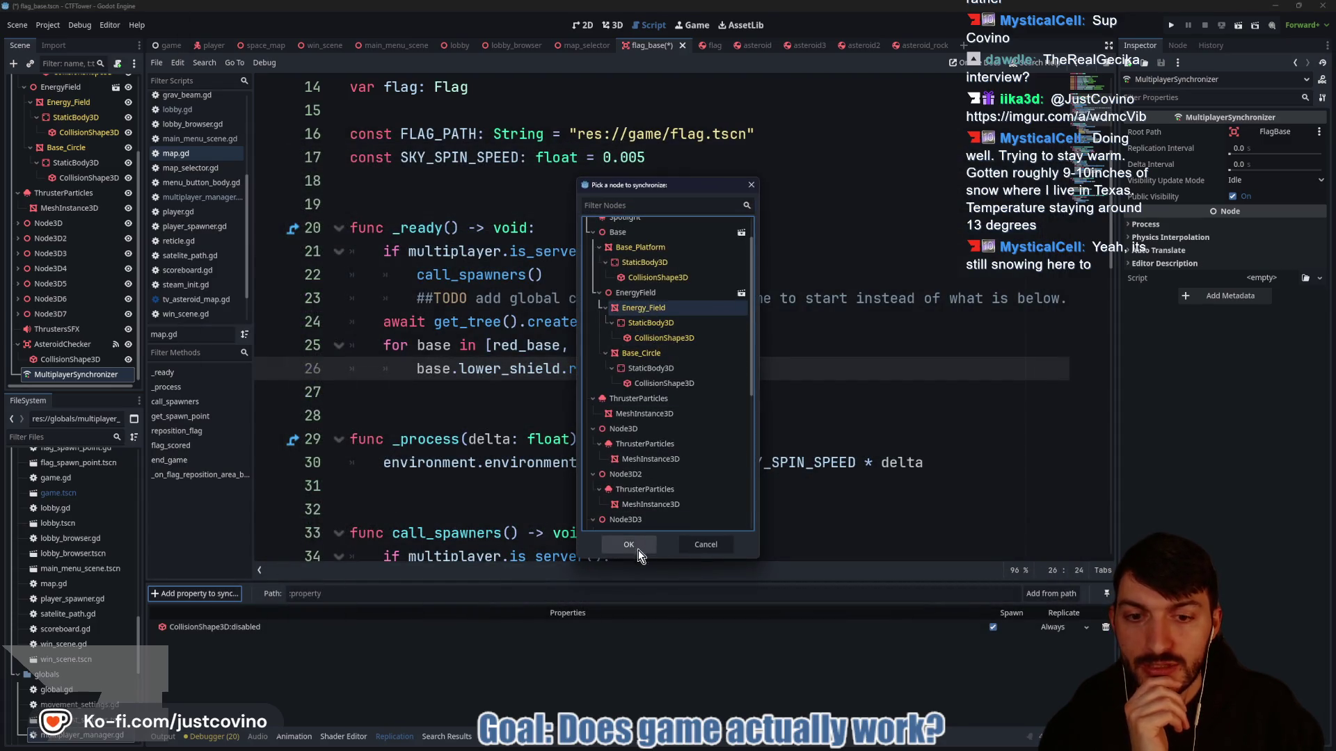
{"action": "left_click", "coordinate": [637, 550]}
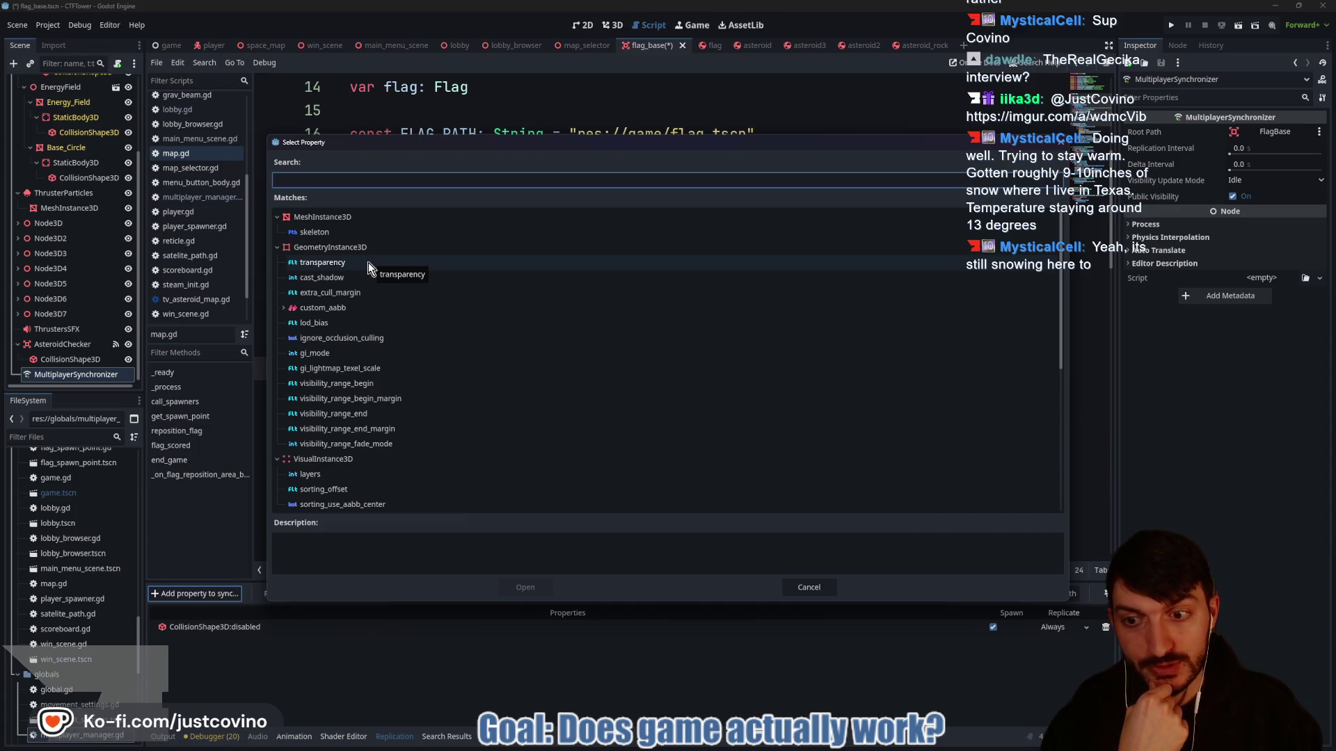
{"action": "scroll", "coordinate": [411, 323], "scroll_direction": "down", "scroll_amount": 5}
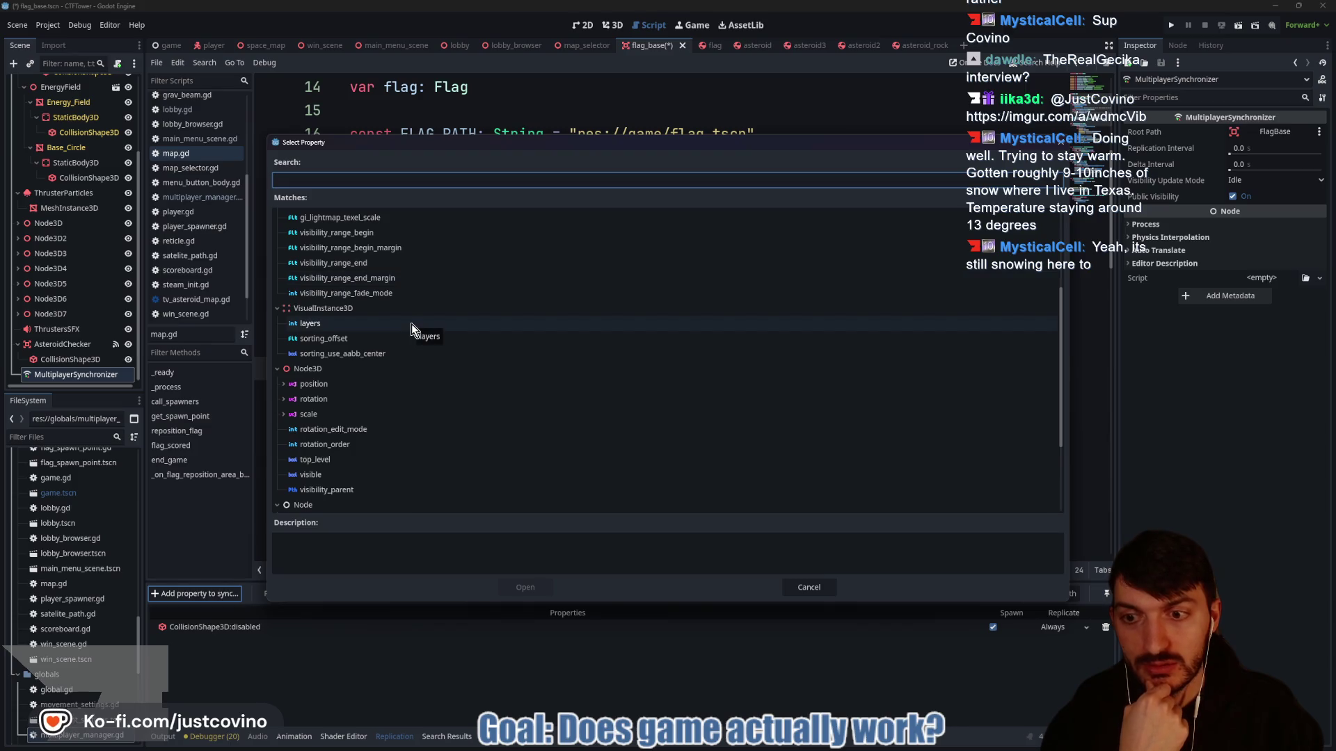
{"action": "scroll", "coordinate": [412, 324], "scroll_direction": "up", "scroll_amount": 5}
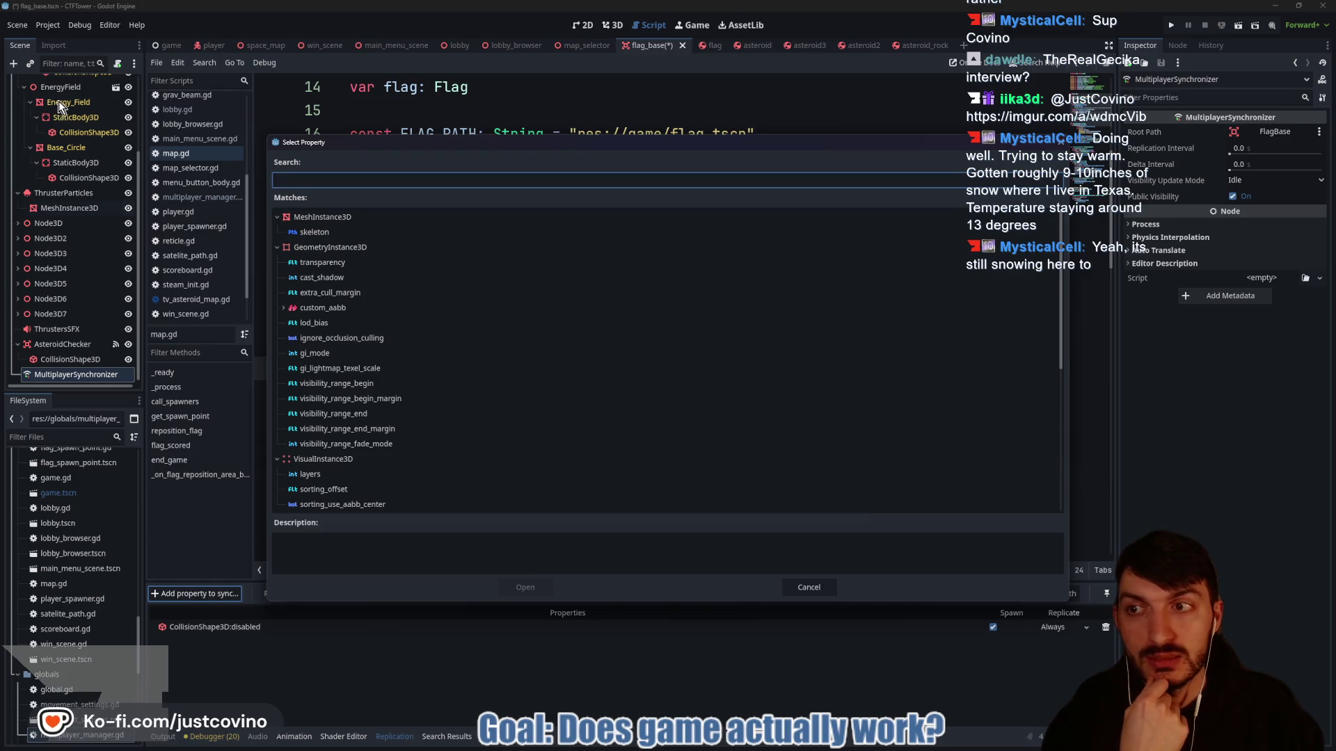
{"action": "left_click", "coordinate": [347, 263]}
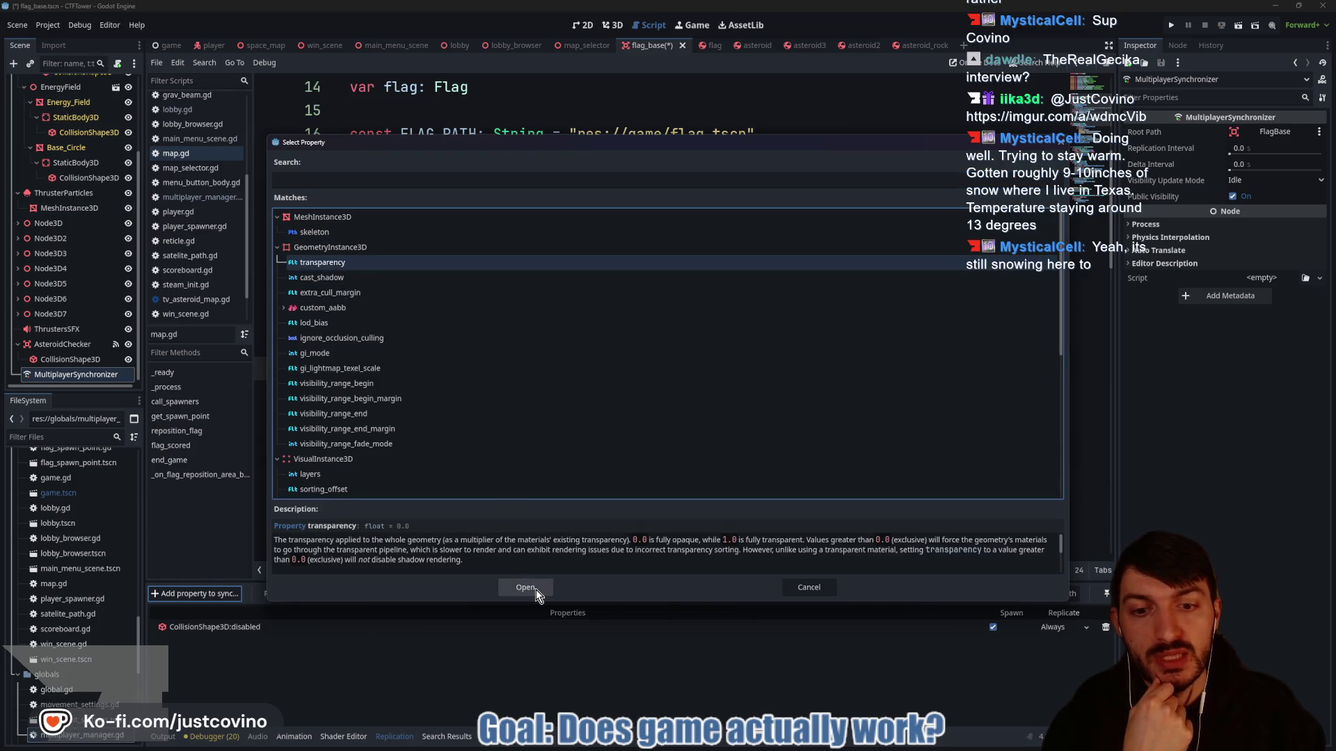
{"action": "left_click", "coordinate": [526, 588]}
Lower Energy_Field's Geometry transparency from 0.75 to 0, then reselect the MultiplayerSynchronizer.
{"action": "left_click", "coordinate": [78, 105]}
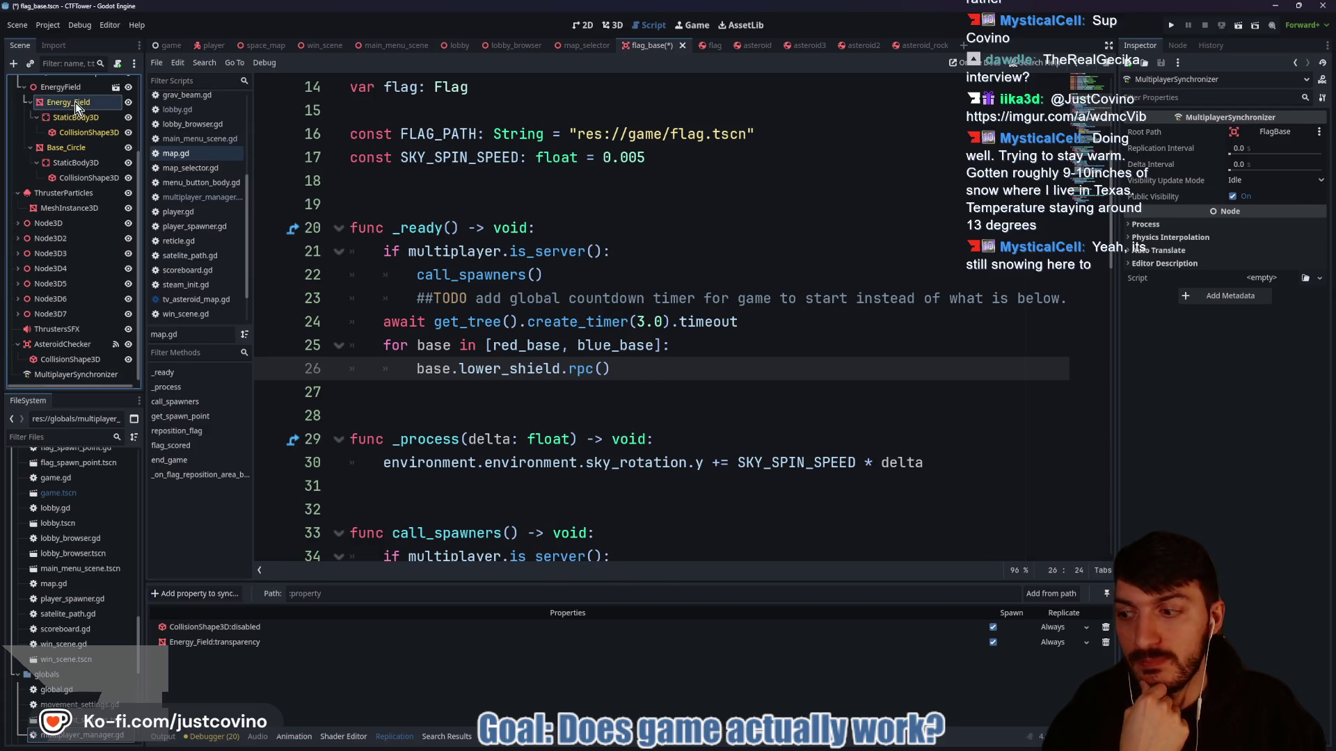
{"action": "left_click", "coordinate": [611, 25]}
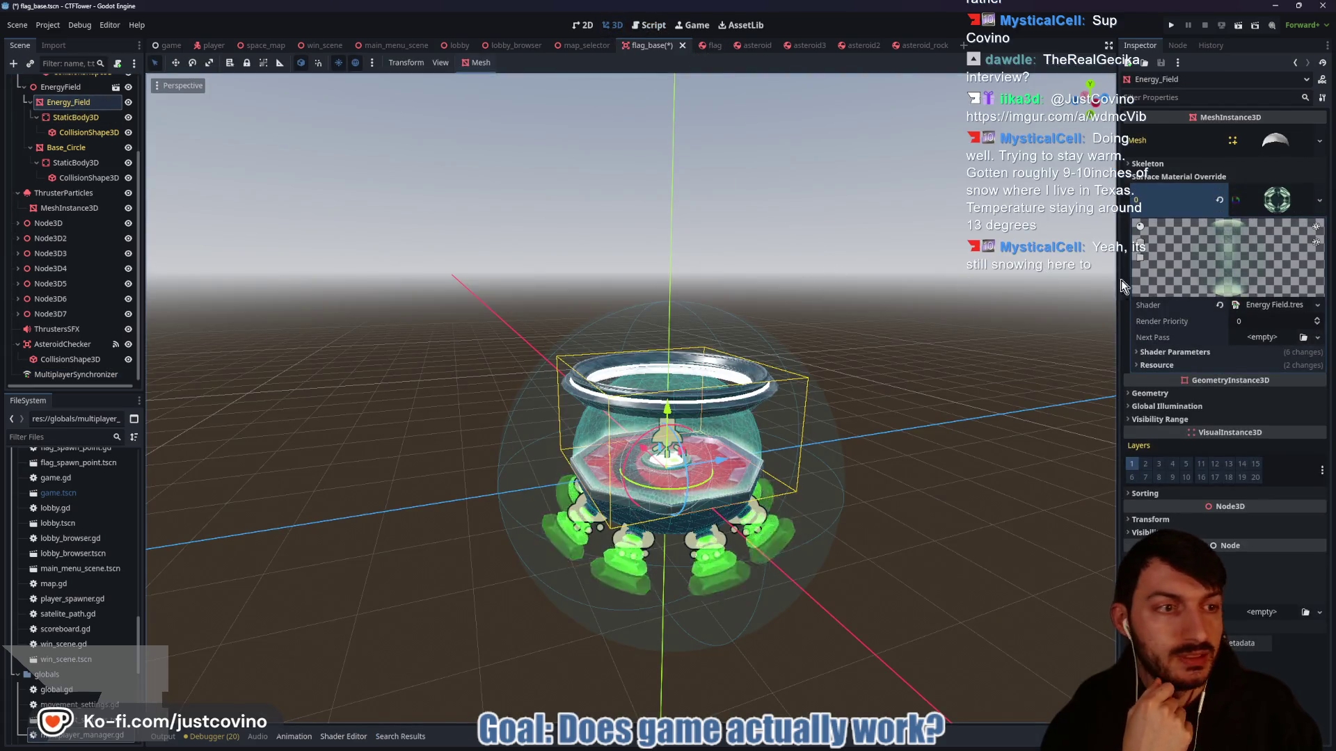
{"action": "left_click", "coordinate": [1168, 395]}
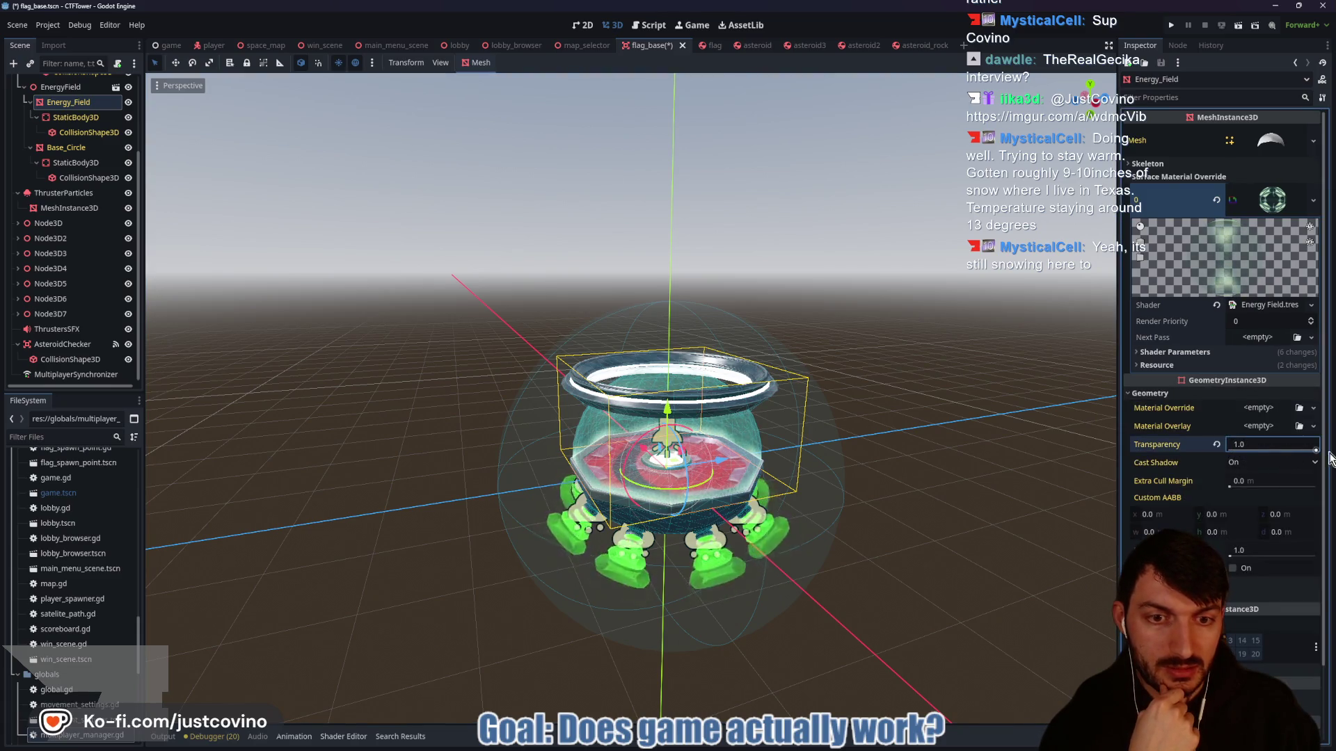
{"action": "left_click_drag", "start_coordinate": [1294, 450], "coordinate": [1219, 451]}
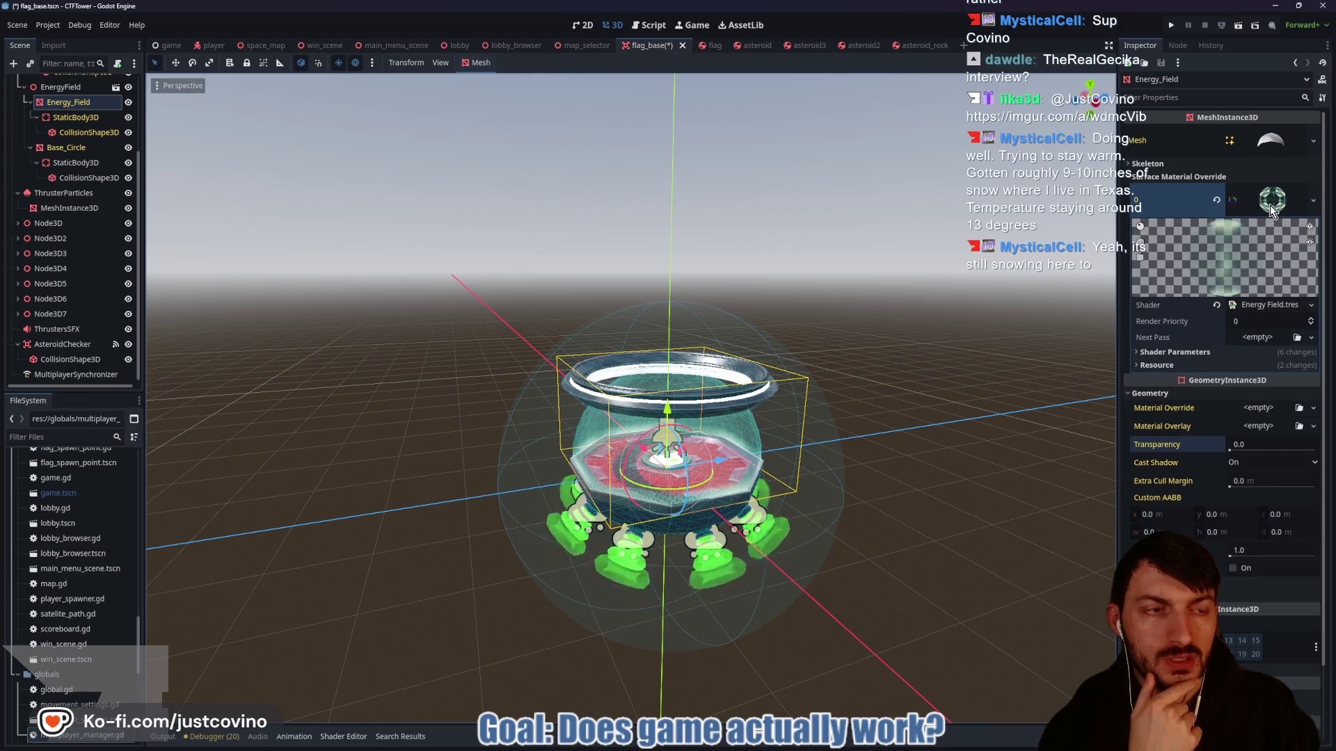
{"action": "left_click", "coordinate": [69, 376]}
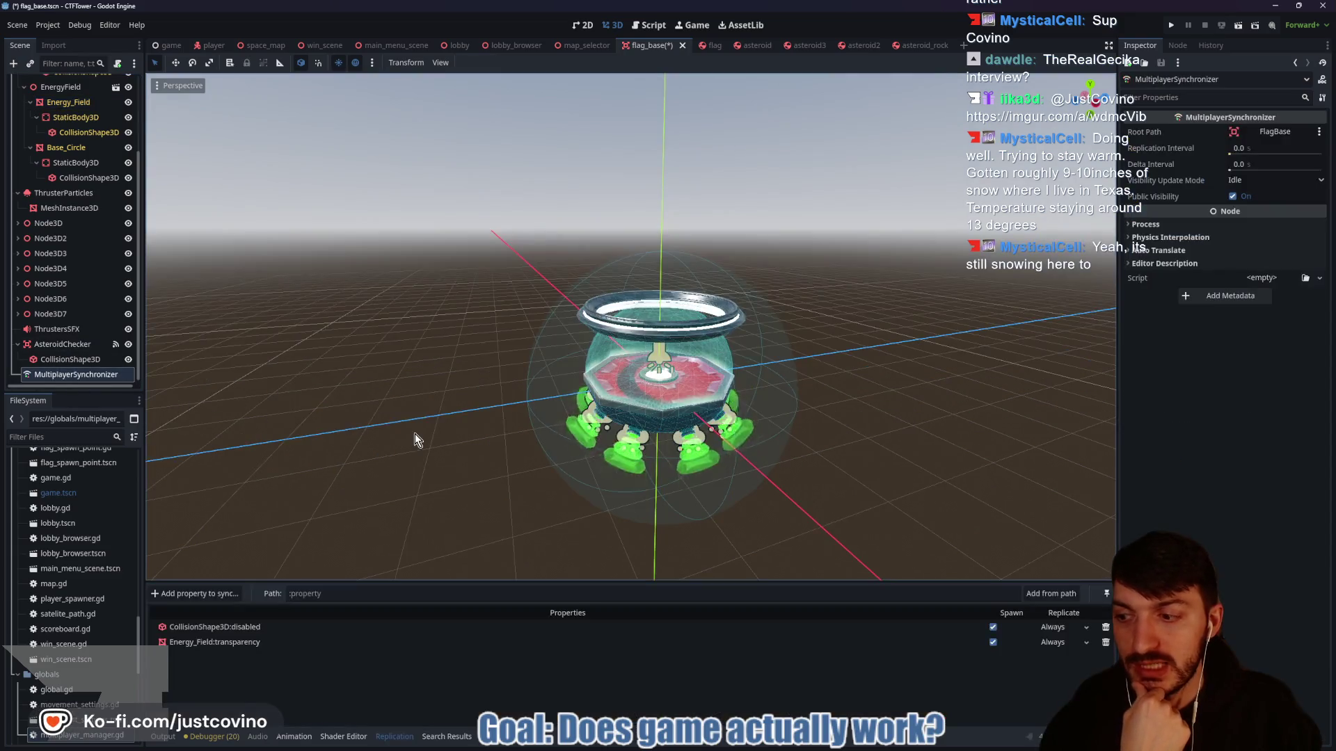
Replace the Energy_Field transparency sync entry with Energy_Field:metadata/extras.
{"action": "left_click", "coordinate": [1105, 642]}
{"action": "left_click", "coordinate": [647, 395]}
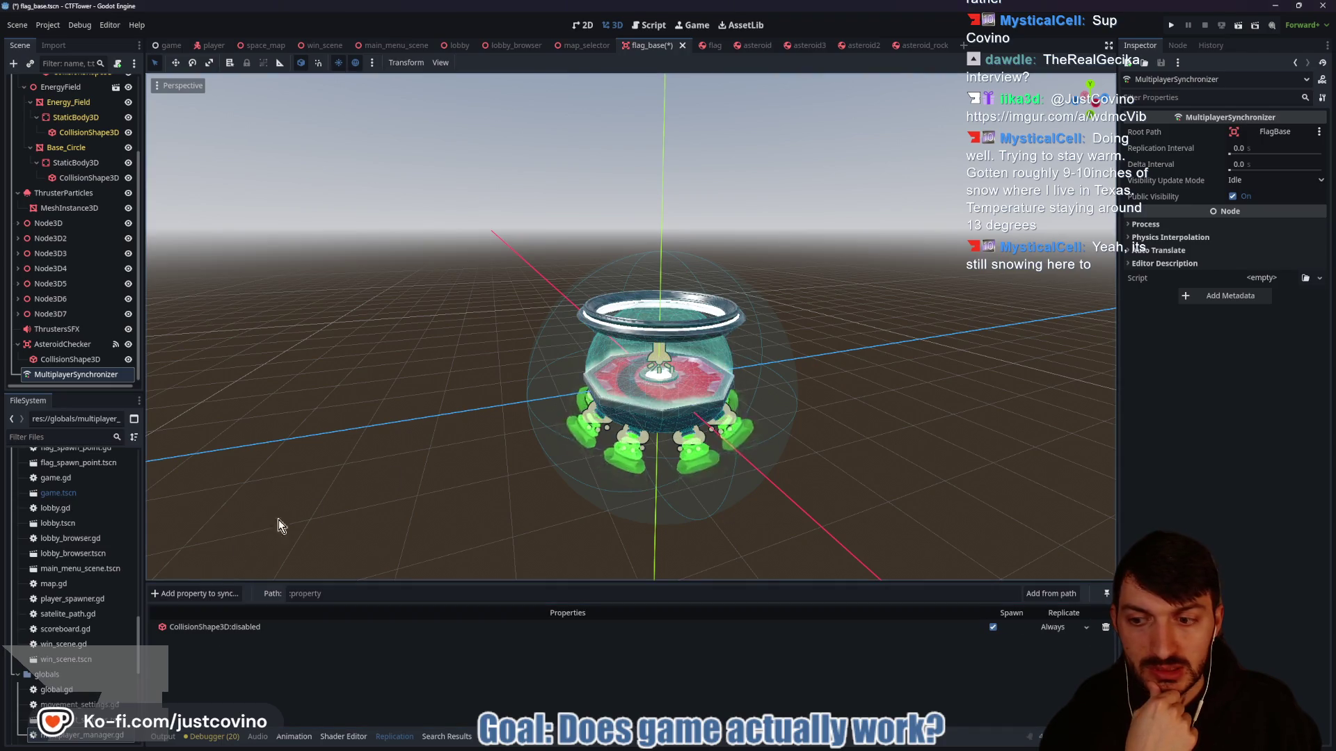
{"action": "left_click", "coordinate": [196, 593]}
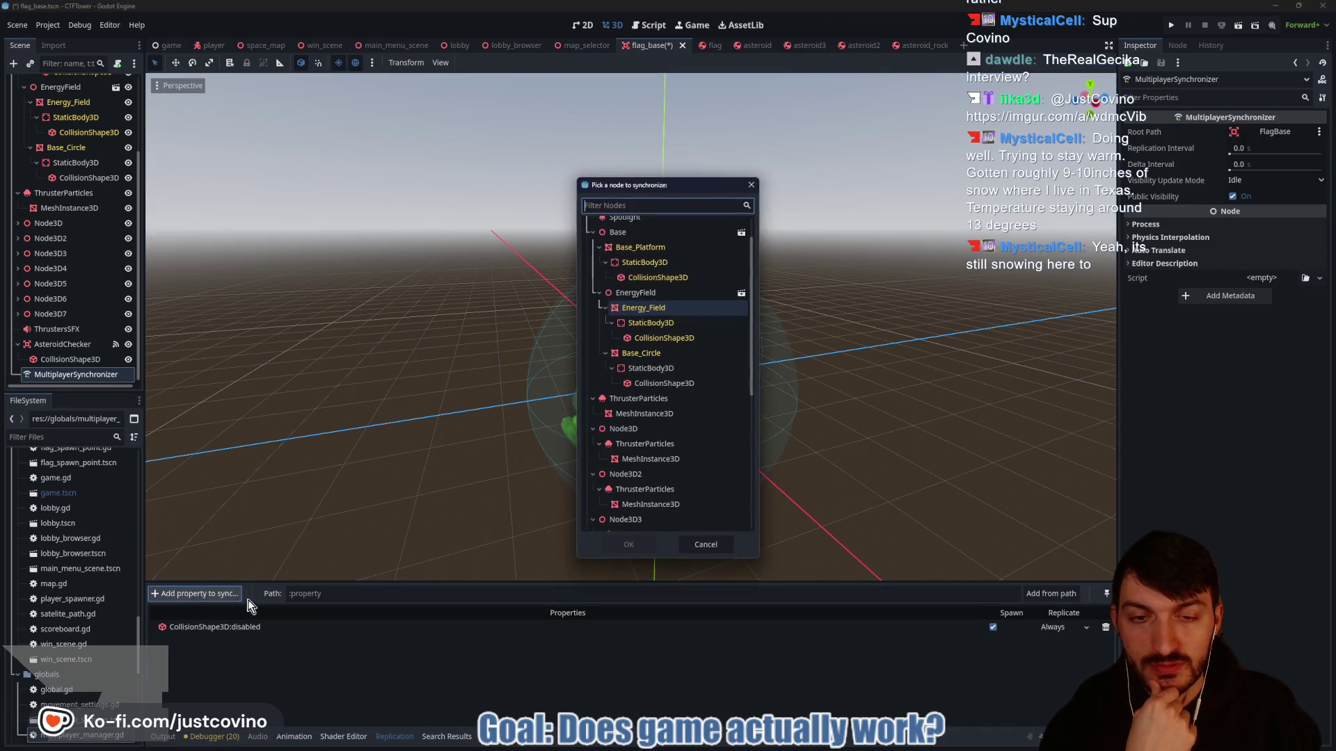
{"action": "left_click", "coordinate": [635, 296]}
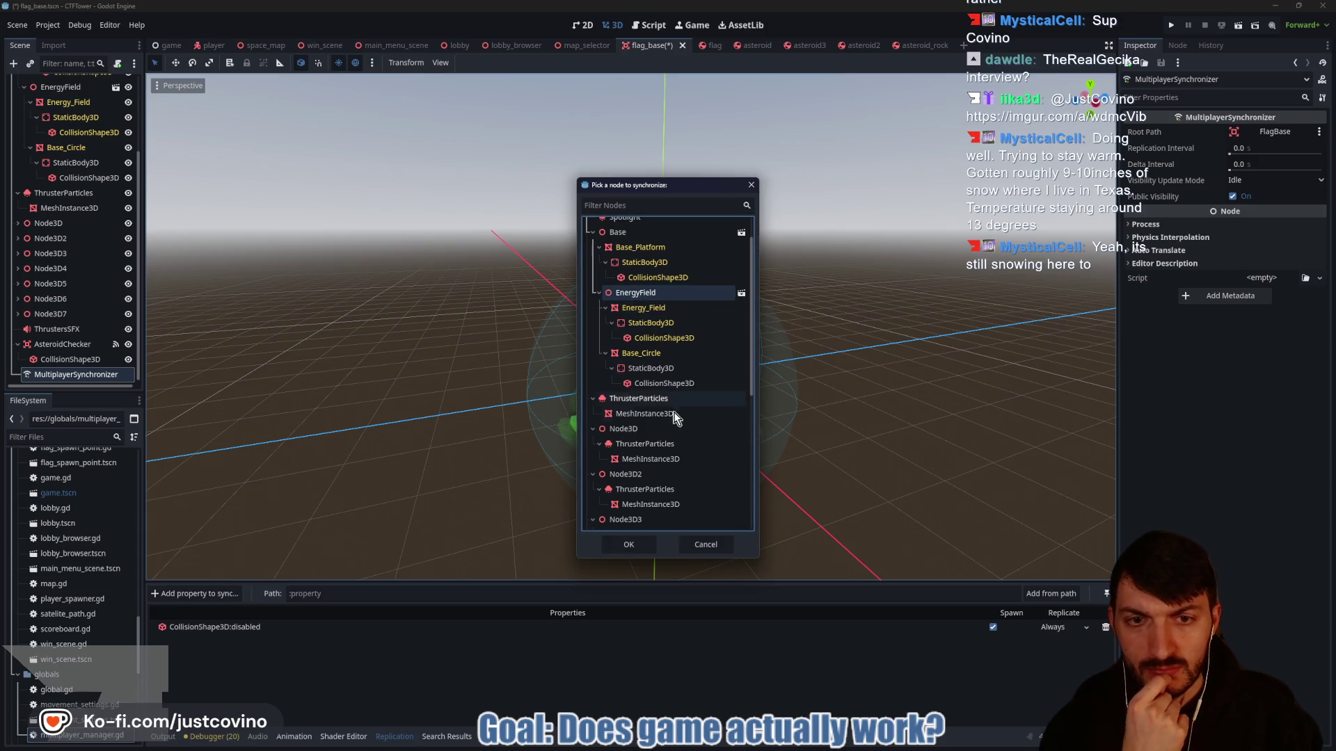
{"action": "left_click", "coordinate": [654, 308]}
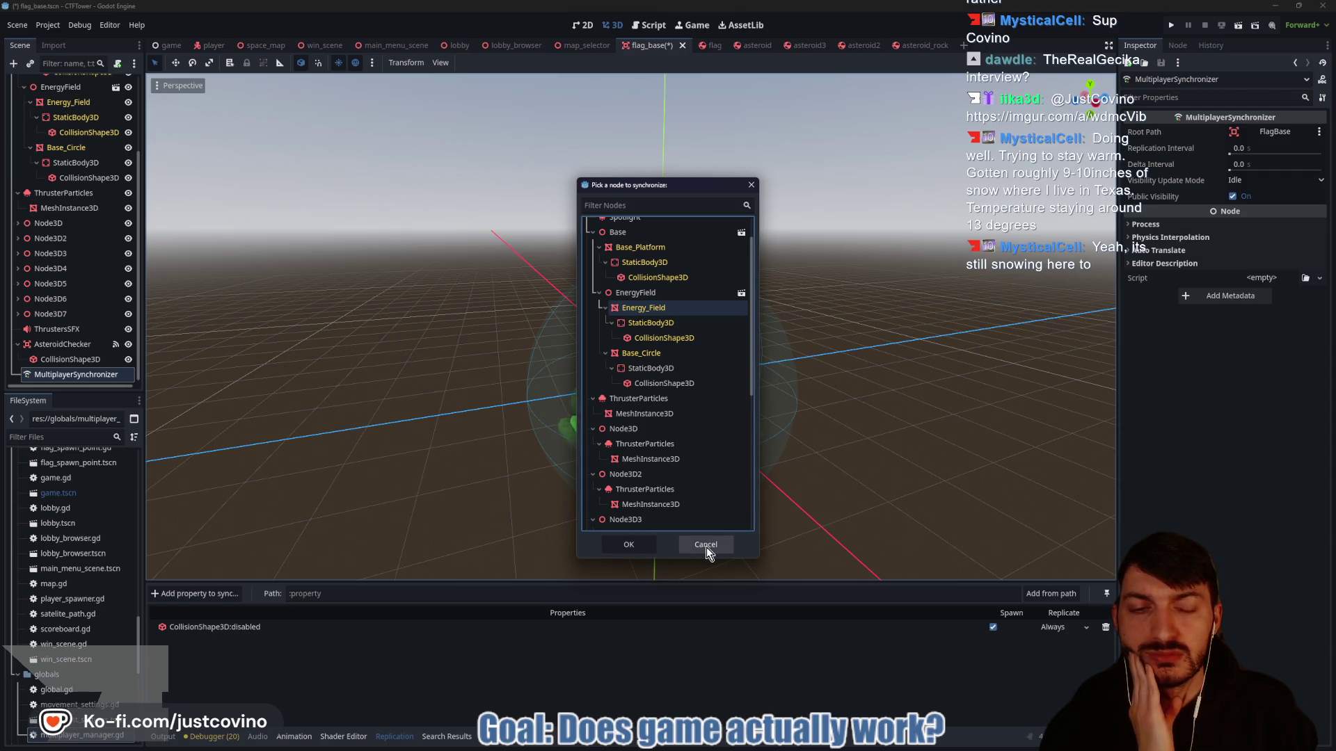
{"action": "left_click", "coordinate": [649, 548]}
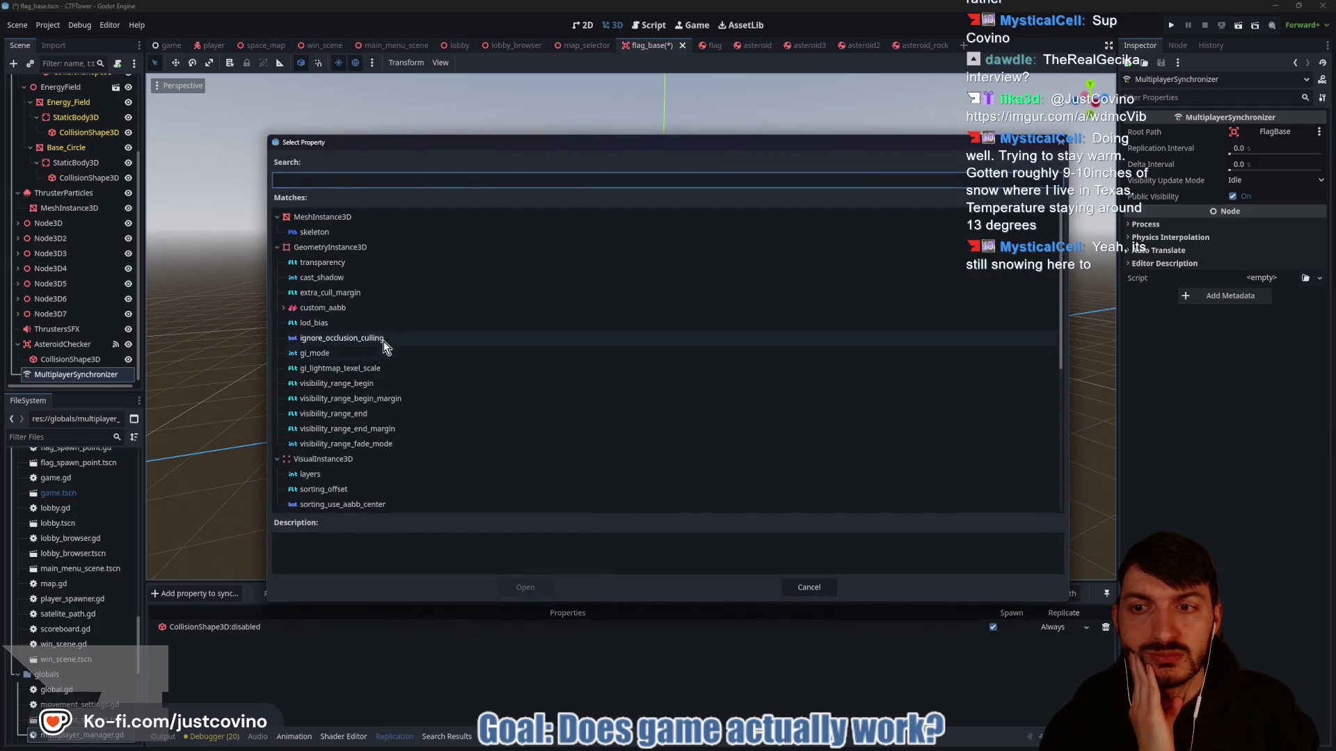
{"action": "scroll", "coordinate": [394, 355], "scroll_direction": "down", "scroll_amount": 5}
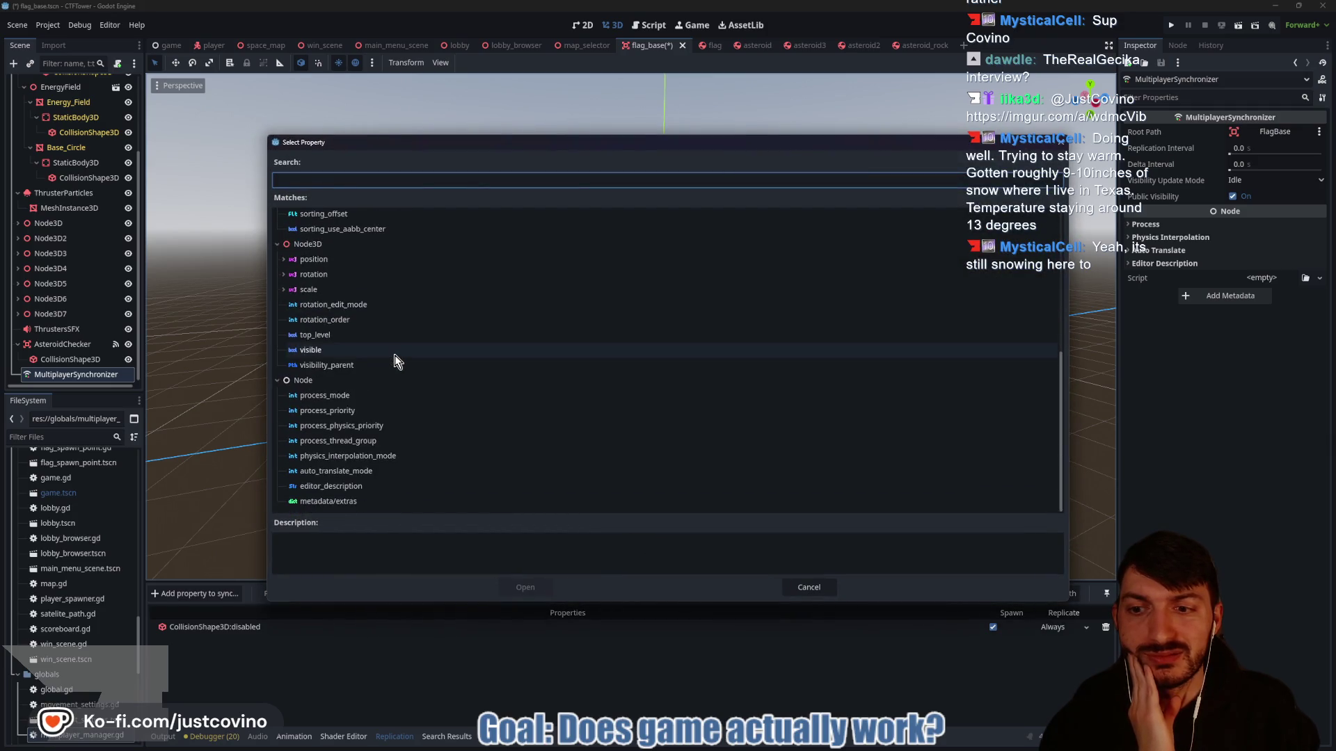
{"action": "left_click", "coordinate": [381, 503]}
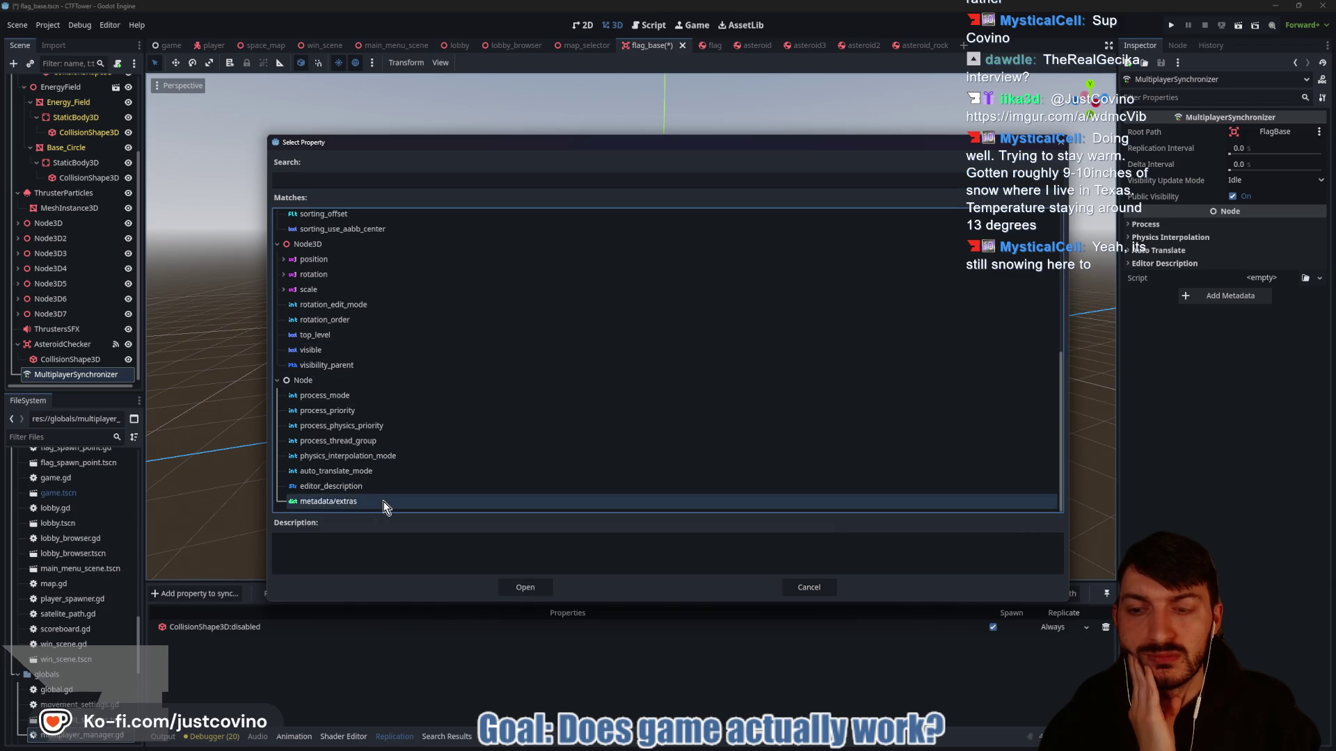
{"action": "left_click", "coordinate": [526, 587]}
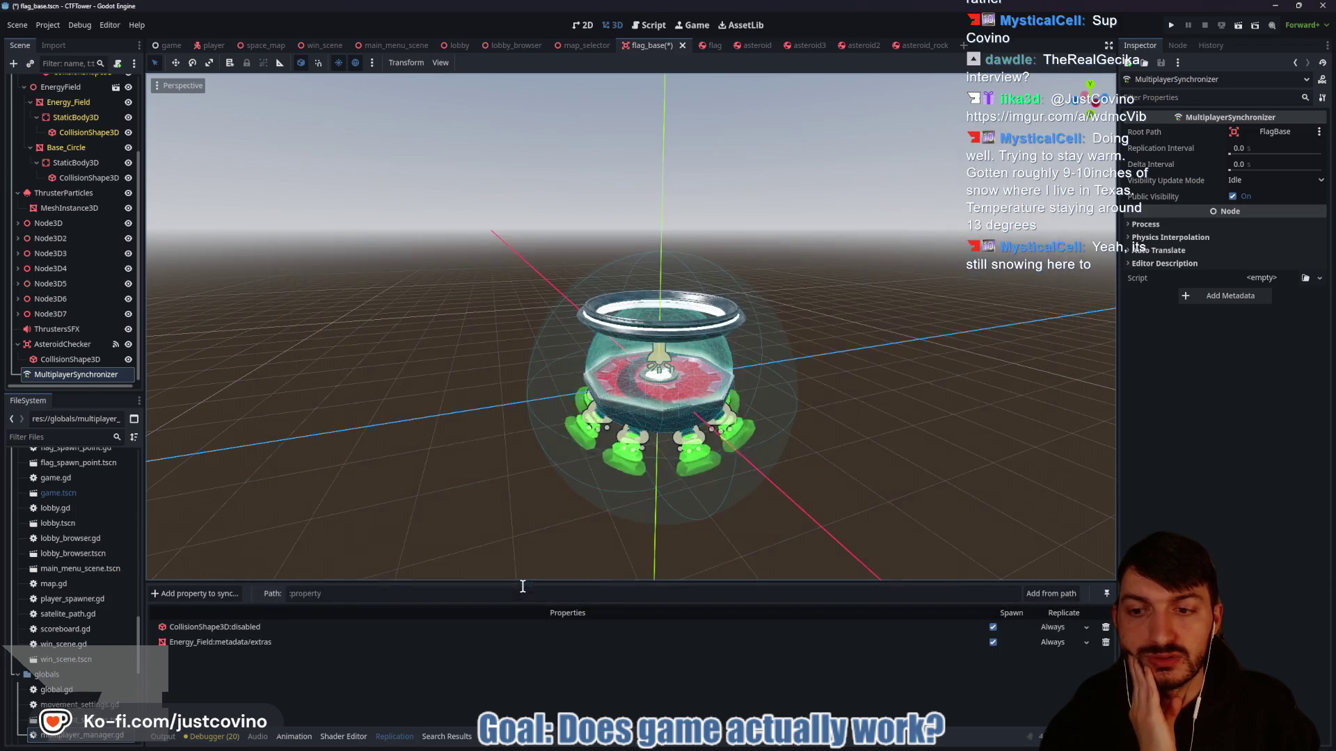
Delete the metadata/extras sync entry and rename the synchronizer to ShieldSynchronizer.
{"action": "left_click", "coordinate": [1104, 643]}
{"action": "left_click", "coordinate": [638, 394]}
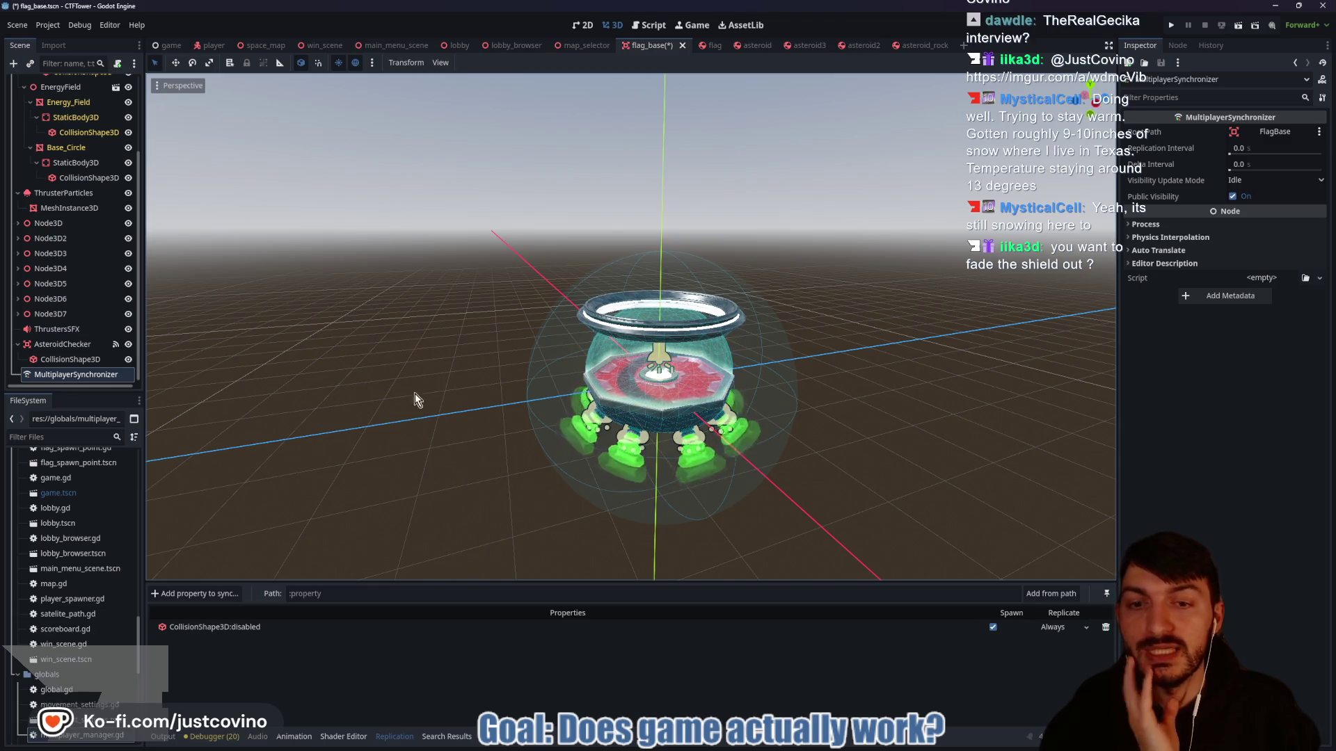
{"action": "double_click", "coordinate": [80, 375]}
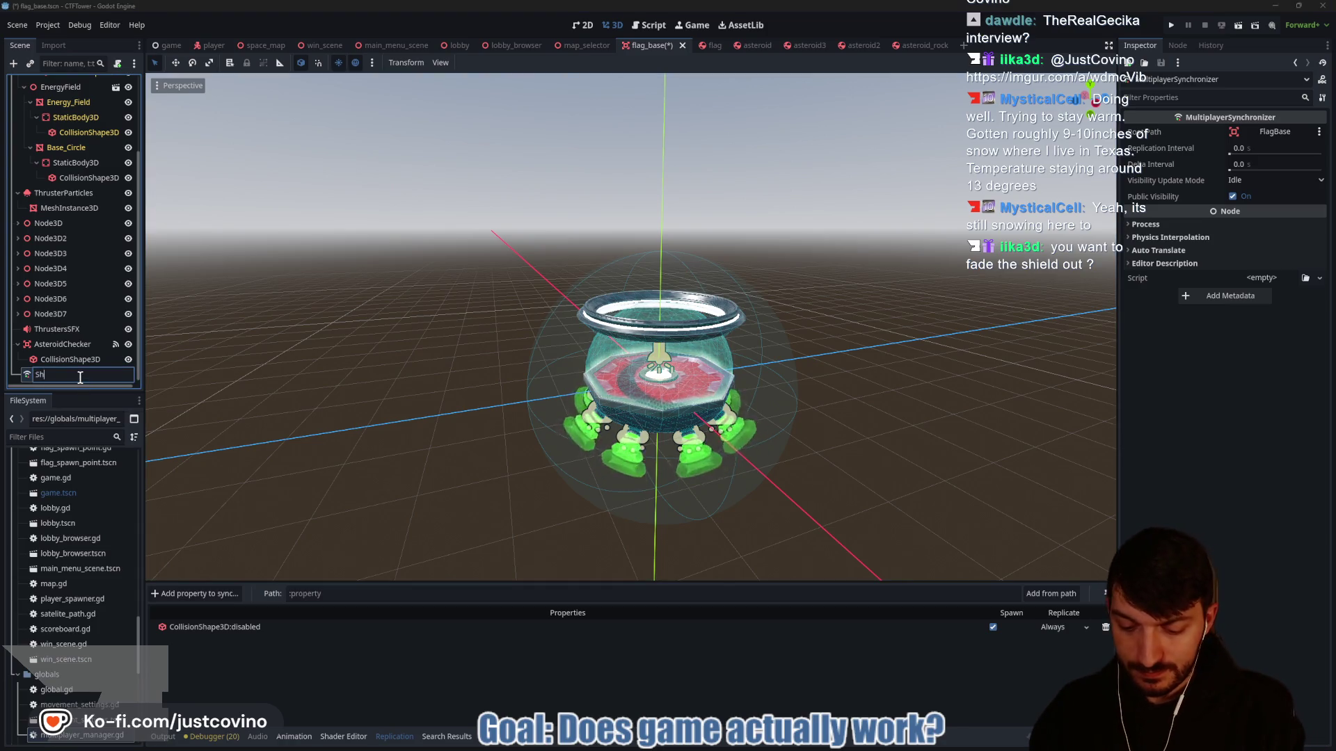
{"action": "type", "text": "ShieldSynchron"}
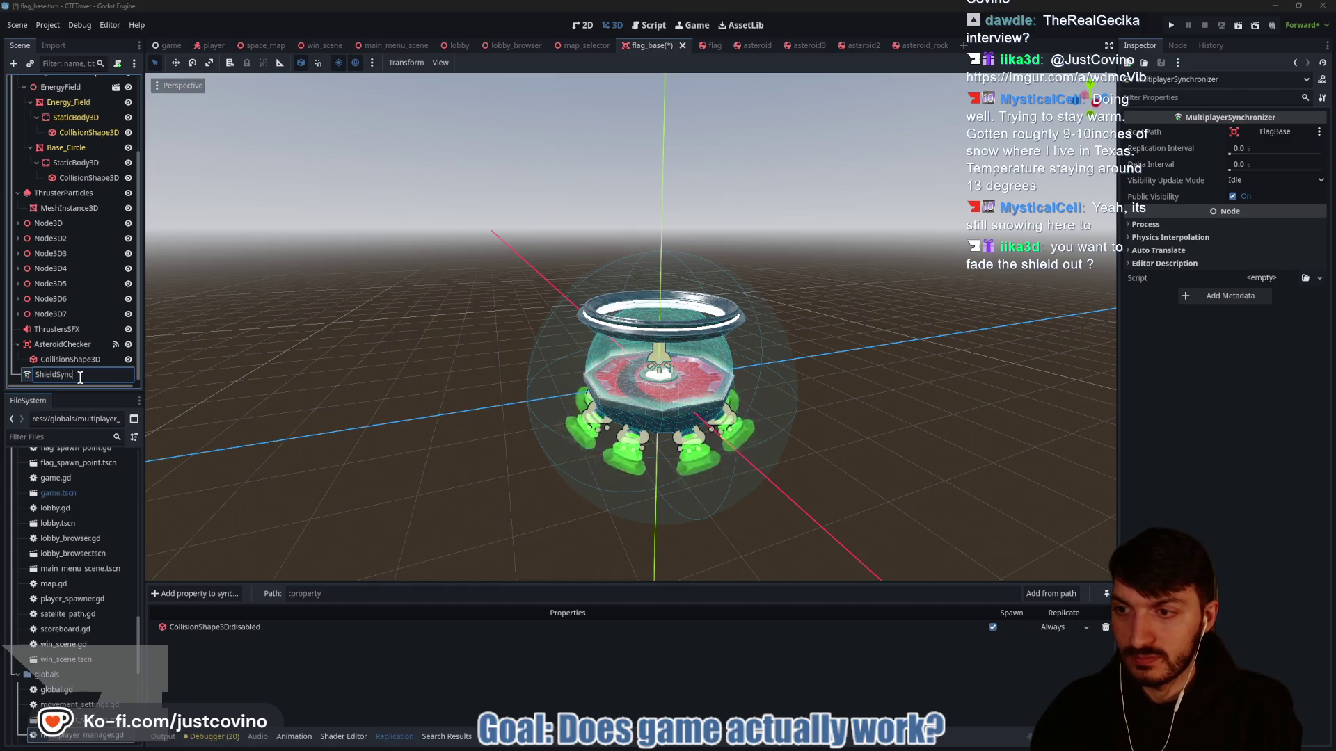
{"action": "type", "text": "izer"}
{"action": "key", "text": "Return"}
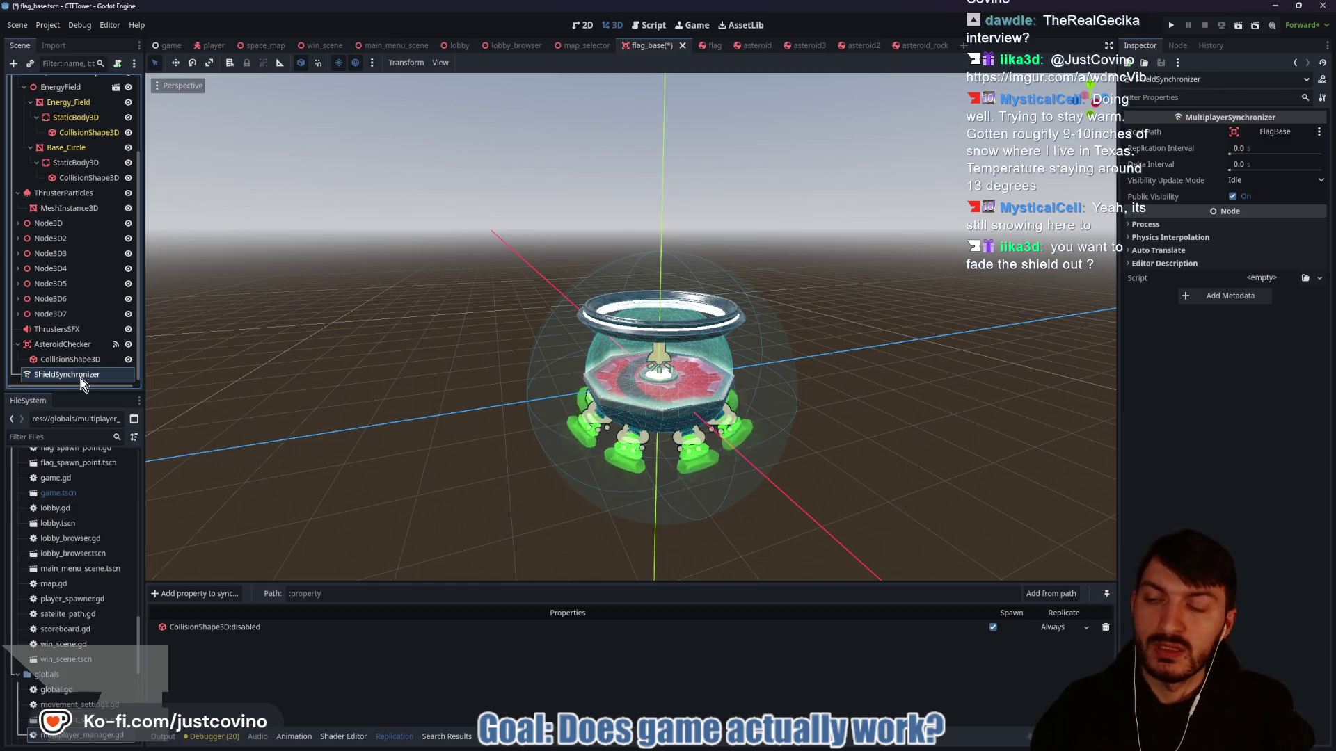
Set CollisionShape3D:disabled to replicate On Change, viewing the flag base from a lower side angle.
{"action": "left_click", "coordinate": [1061, 627]}
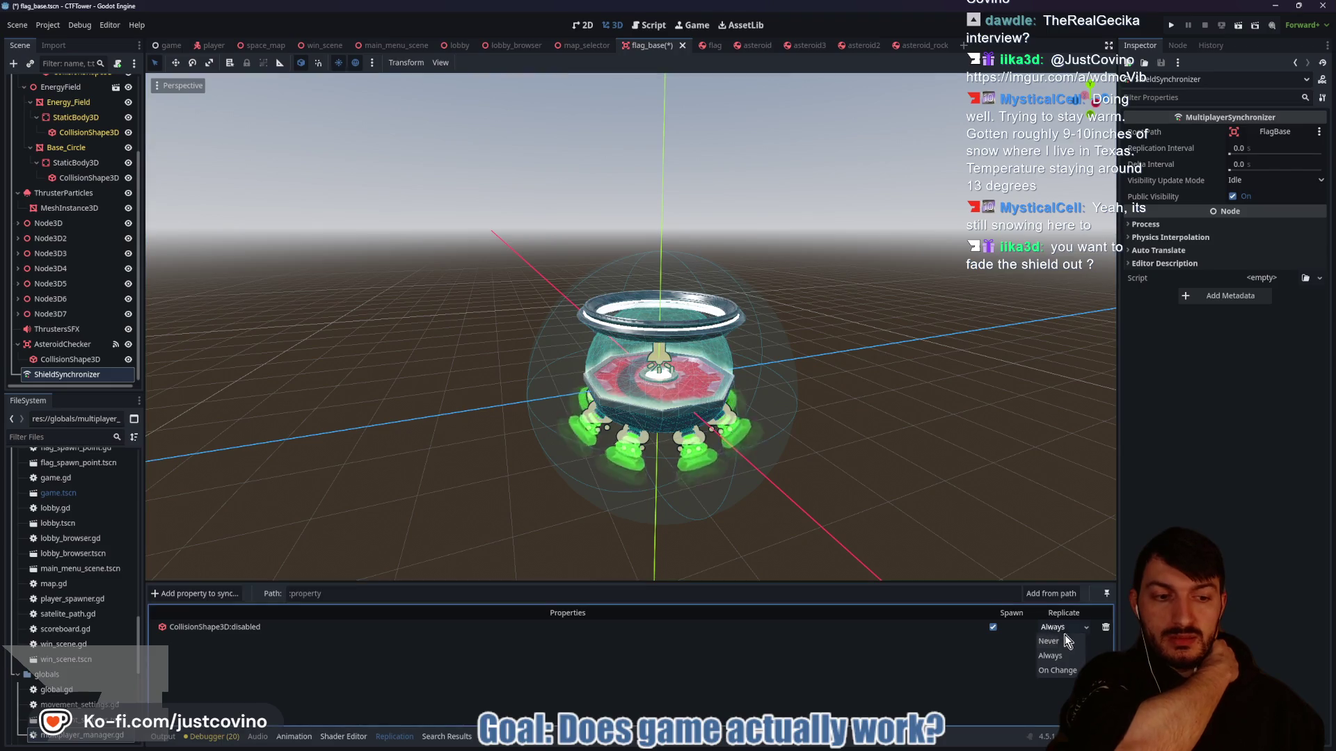
{"action": "left_click", "coordinate": [1054, 670]}
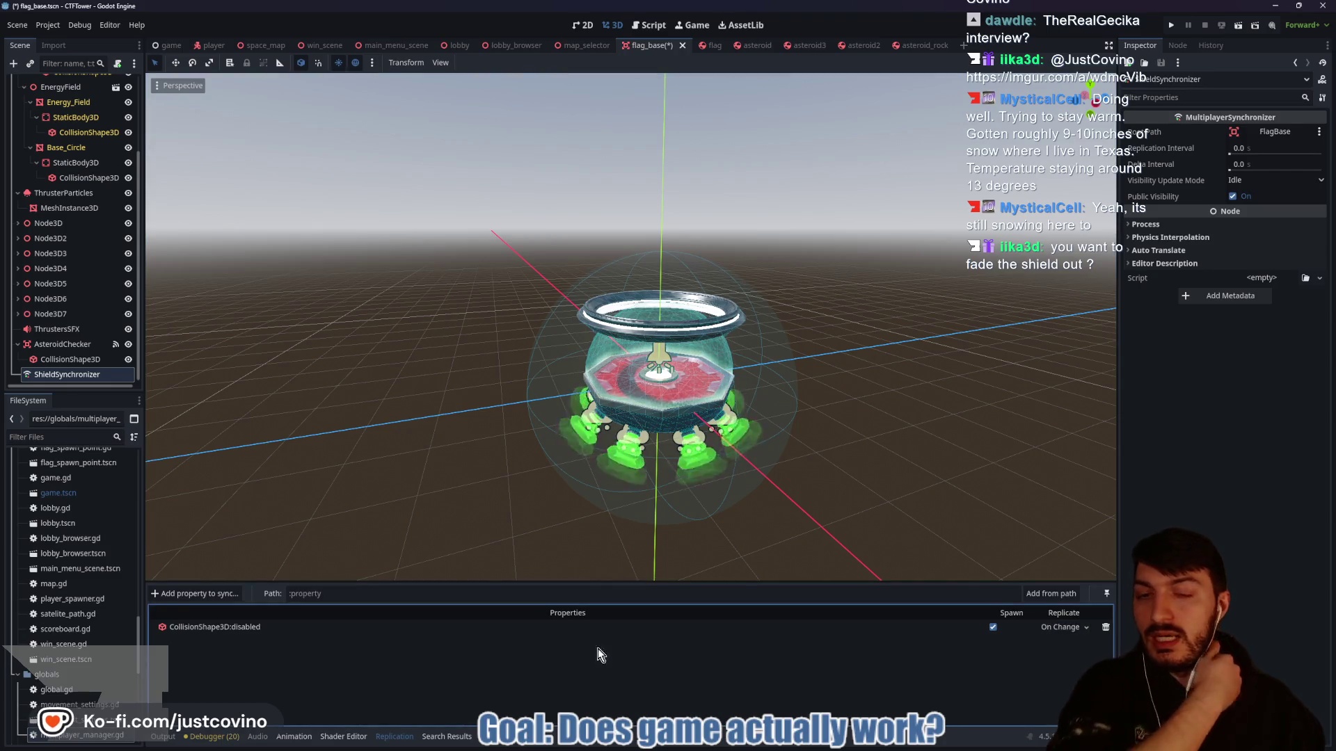
{"action": "scroll", "coordinate": [724, 407], "scroll_direction": "up", "scroll_amount": 5}
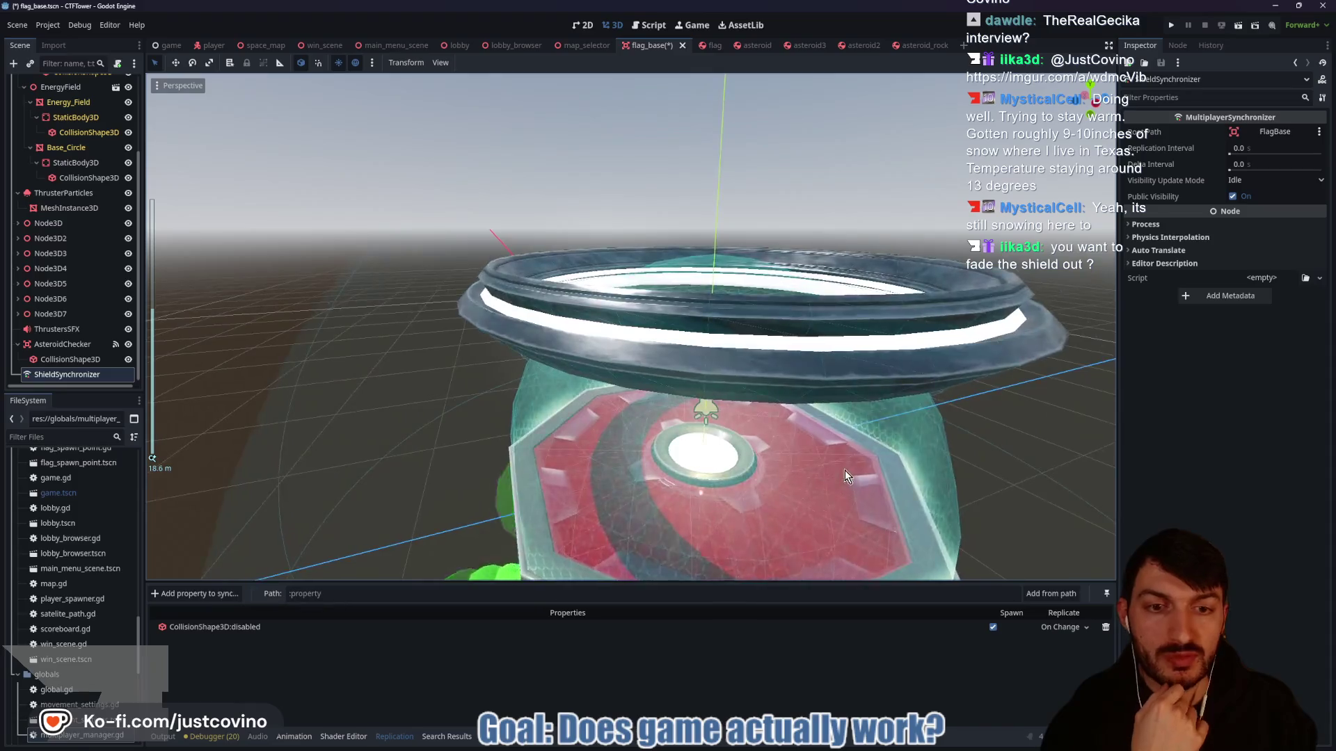
{"action": "scroll", "coordinate": [845, 471], "scroll_direction": "down", "scroll_amount": 2}
{"action": "scroll", "coordinate": [733, 473], "scroll_direction": "up", "scroll_amount": 2}
{"action": "left_click_drag", "start_coordinate": [791, 450], "coordinate": [605, 327]}
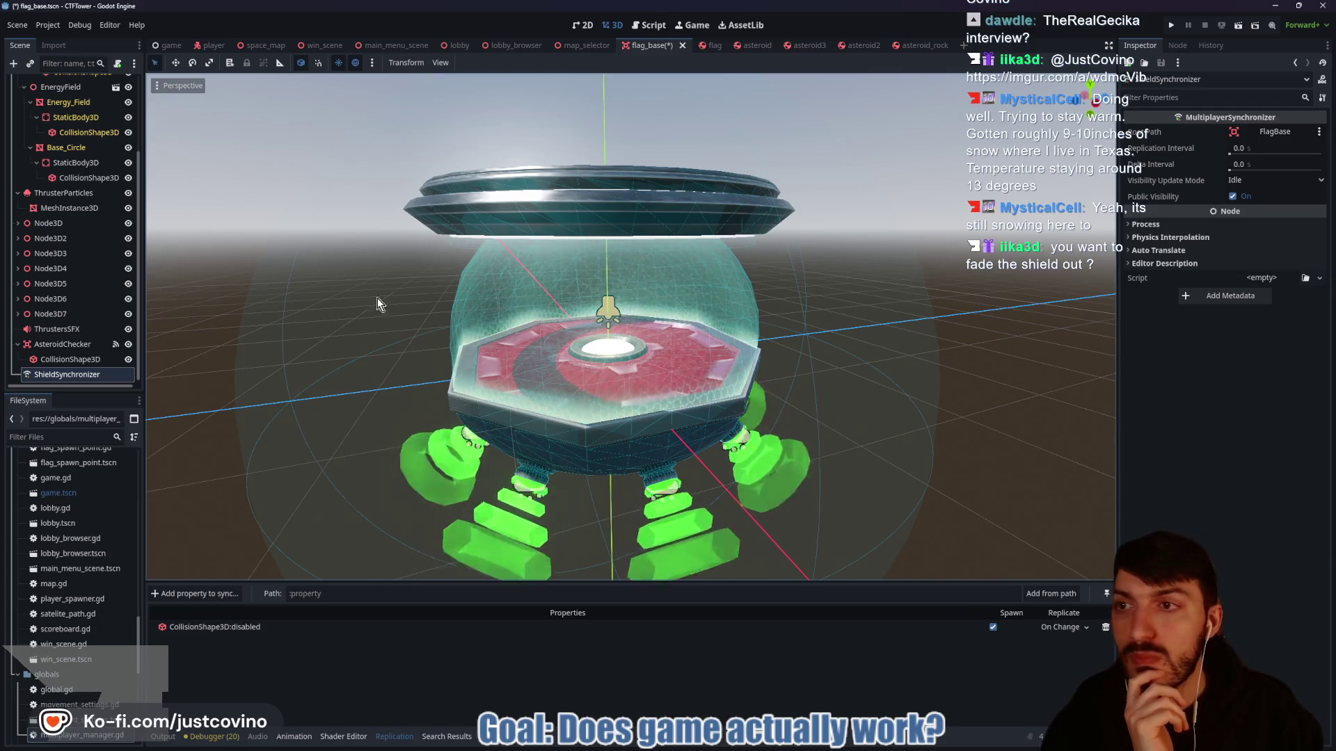
{"action": "scroll", "coordinate": [70, 256], "scroll_direction": "up", "scroll_amount": 3}
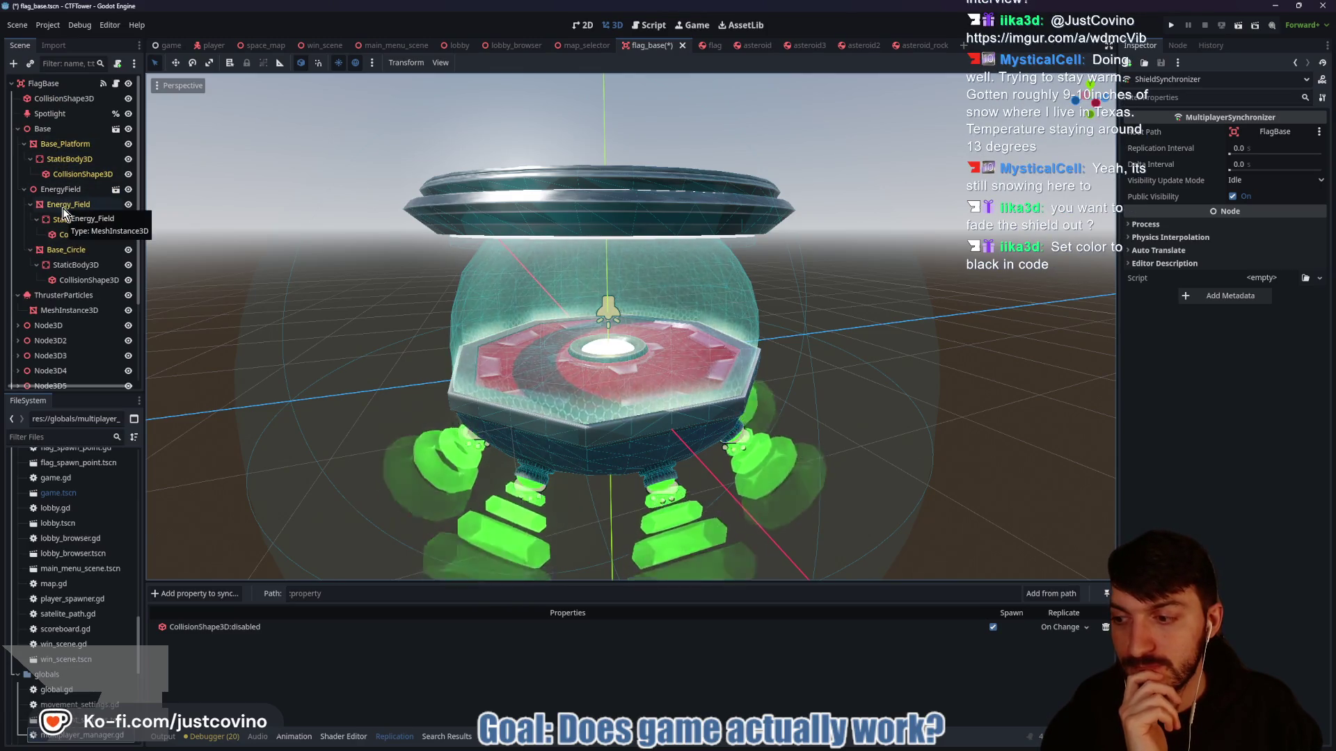
Select and focus the Energy_Field mesh, browsing its material and transform properties.
{"action": "double_click", "coordinate": [63, 207]}
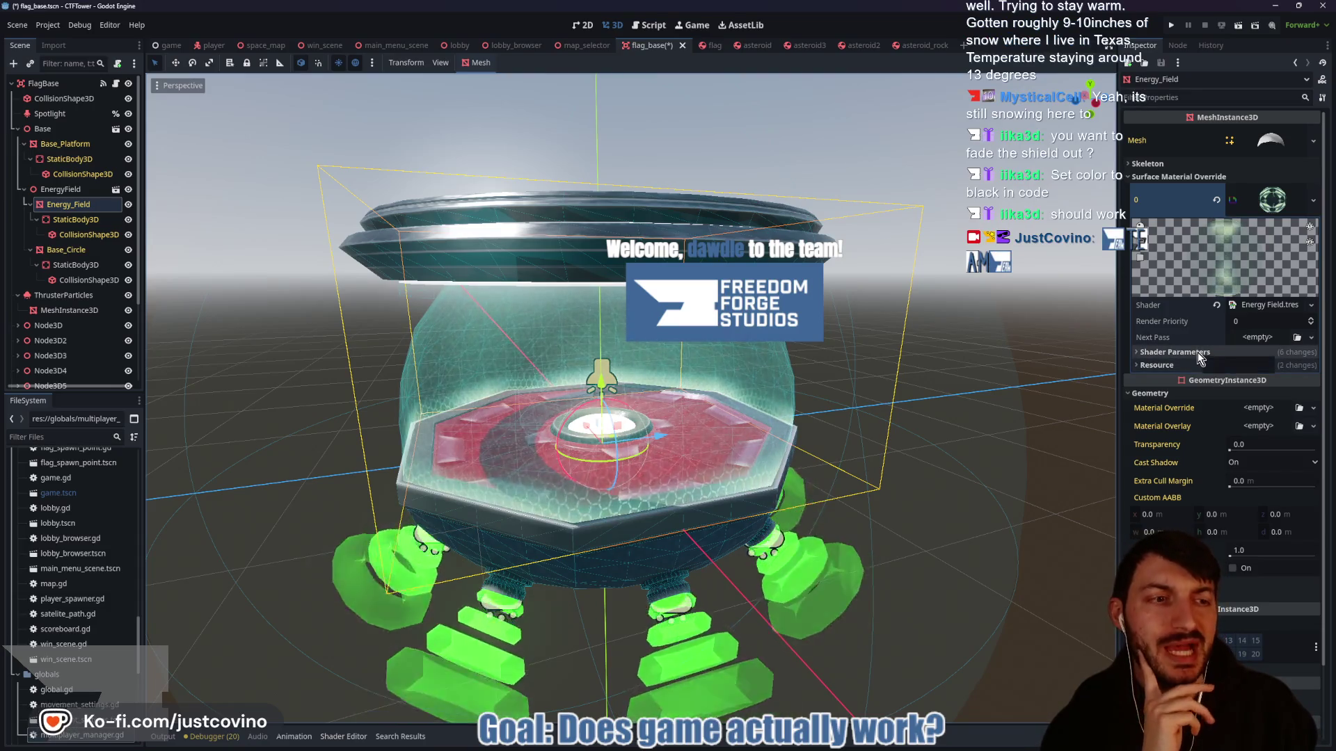
{"action": "left_click", "coordinate": [1260, 199]}
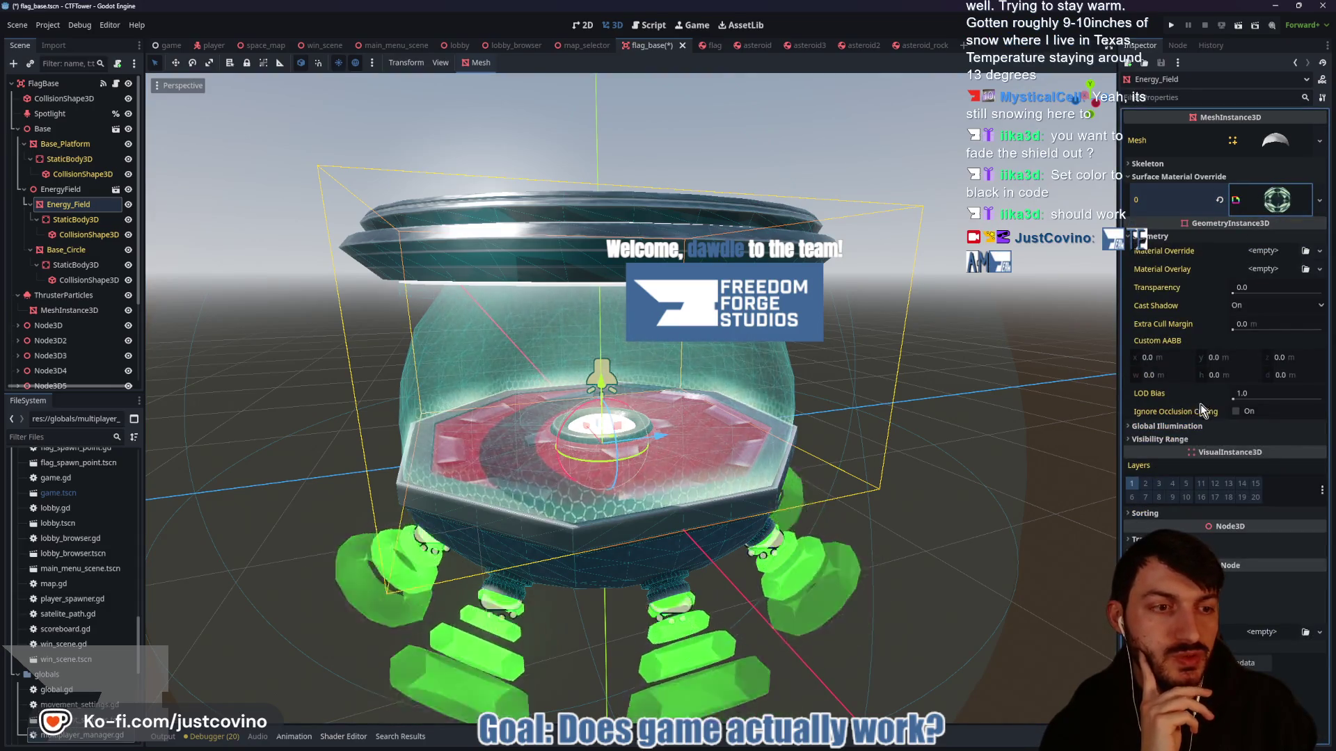
{"action": "left_click", "coordinate": [1140, 539]}
{"action": "left_click", "coordinate": [1141, 539]}
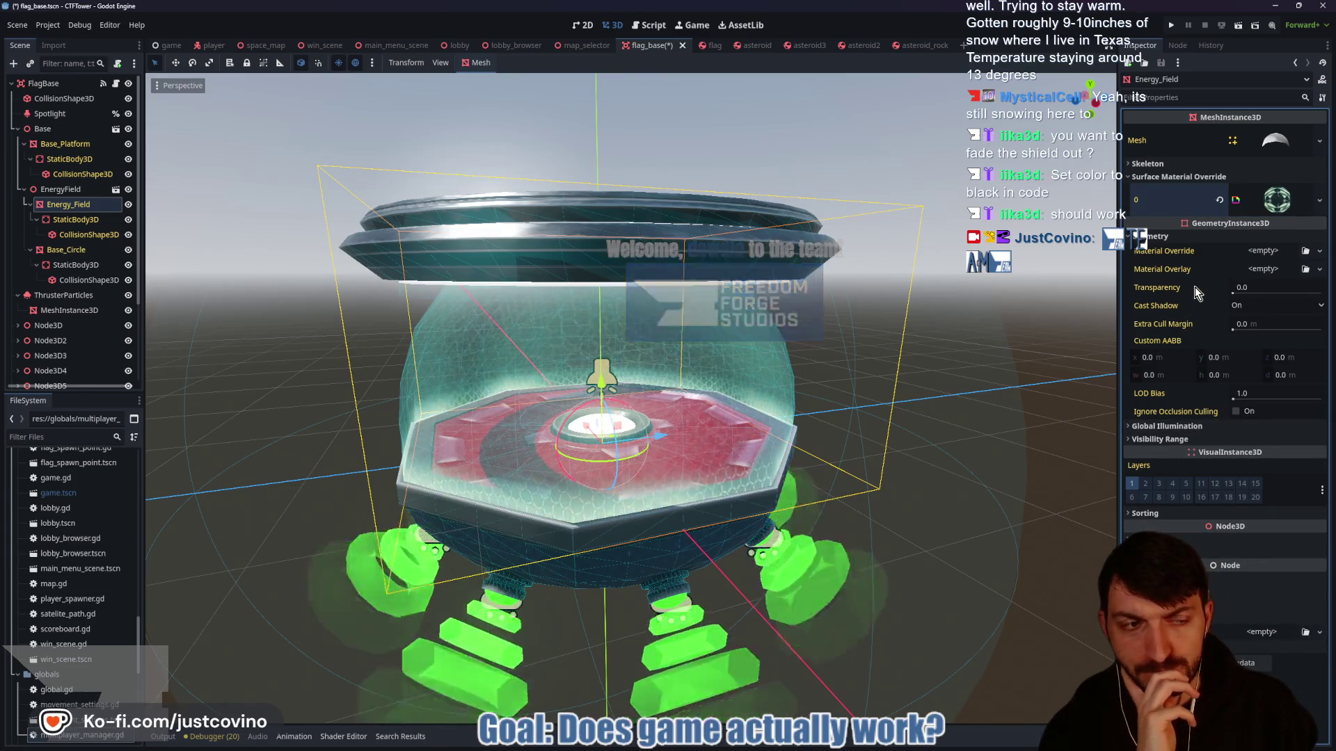
{"action": "mouse_move", "coordinate": [1196, 286]}
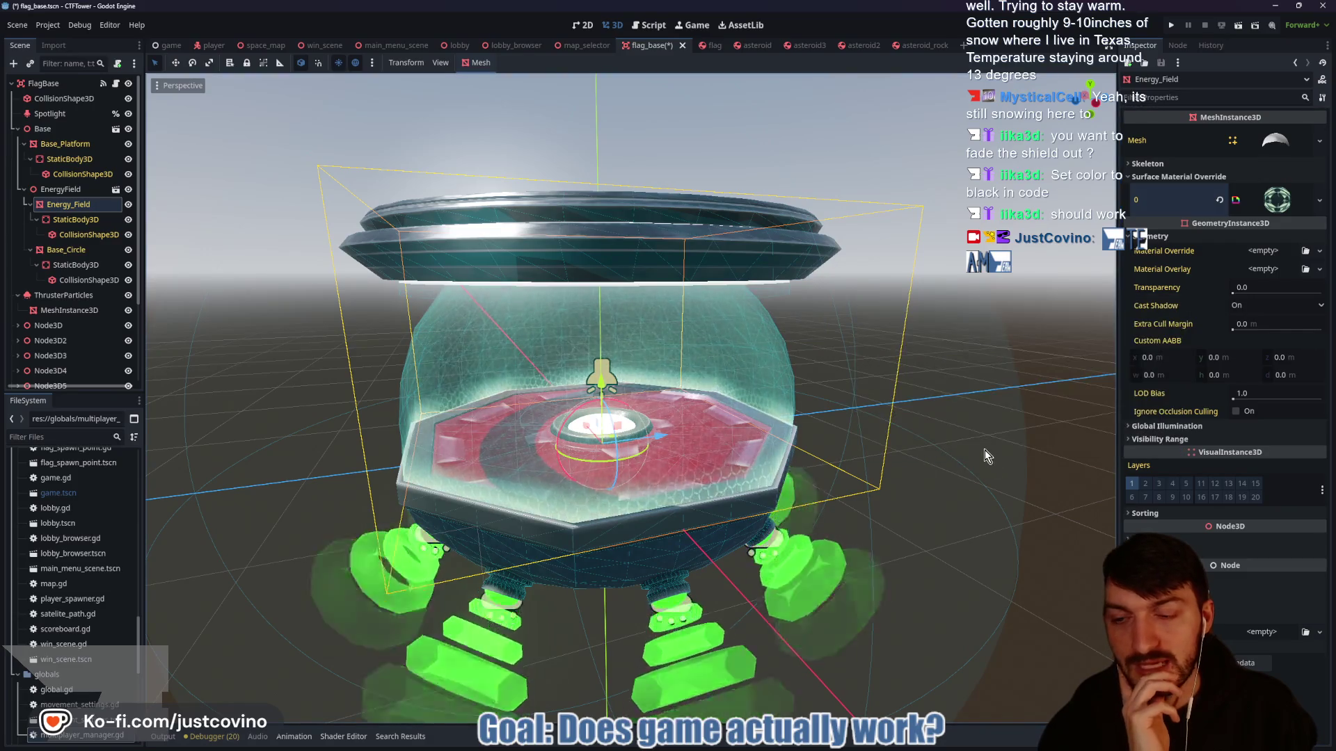
{"action": "scroll", "coordinate": [935, 459], "scroll_direction": "down", "scroll_amount": 3}
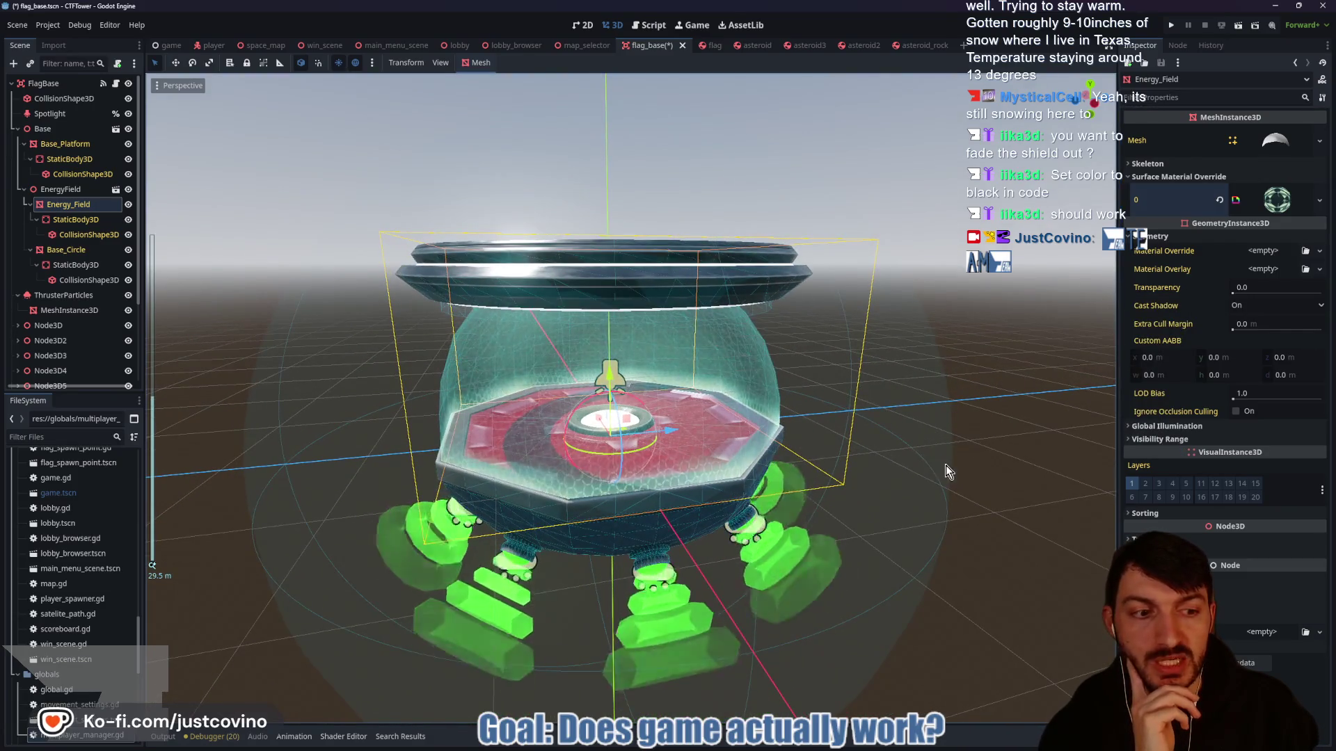
{"action": "left_click", "coordinate": [1141, 539]}
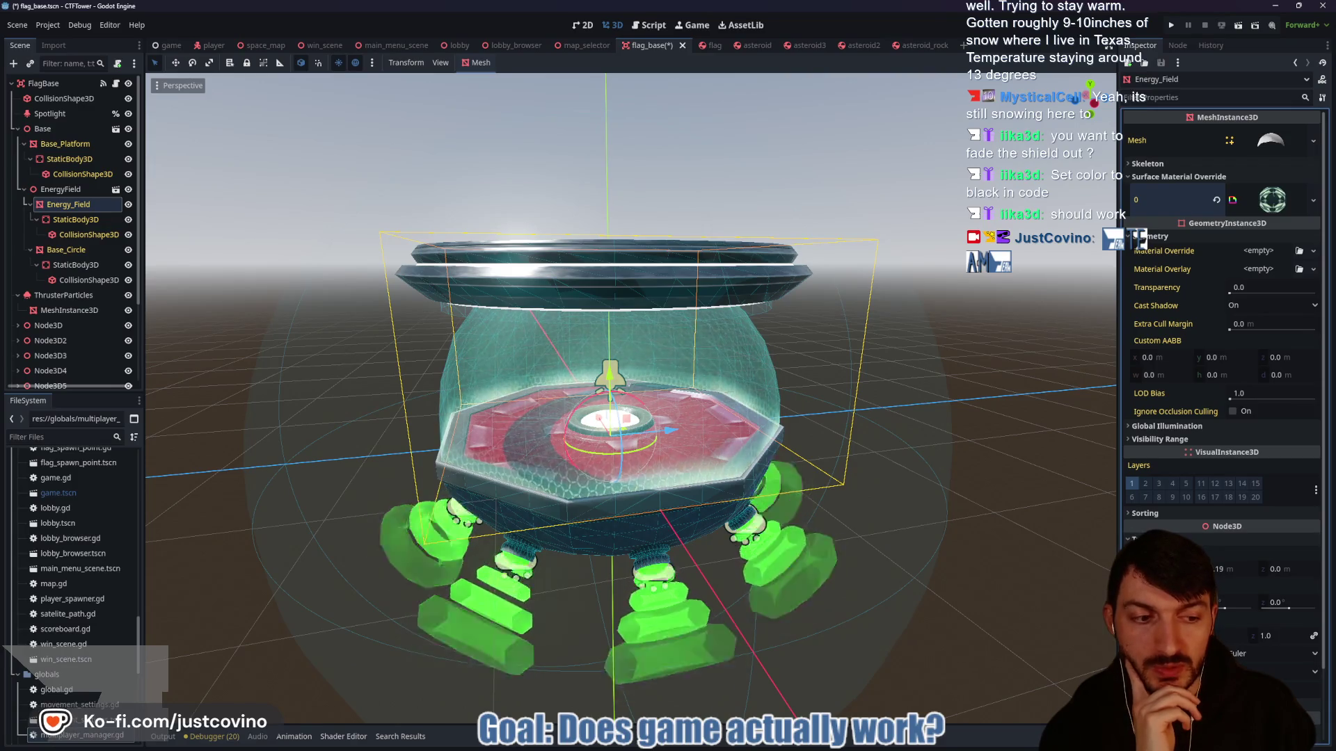
{"action": "left_click", "coordinate": [1141, 539]}
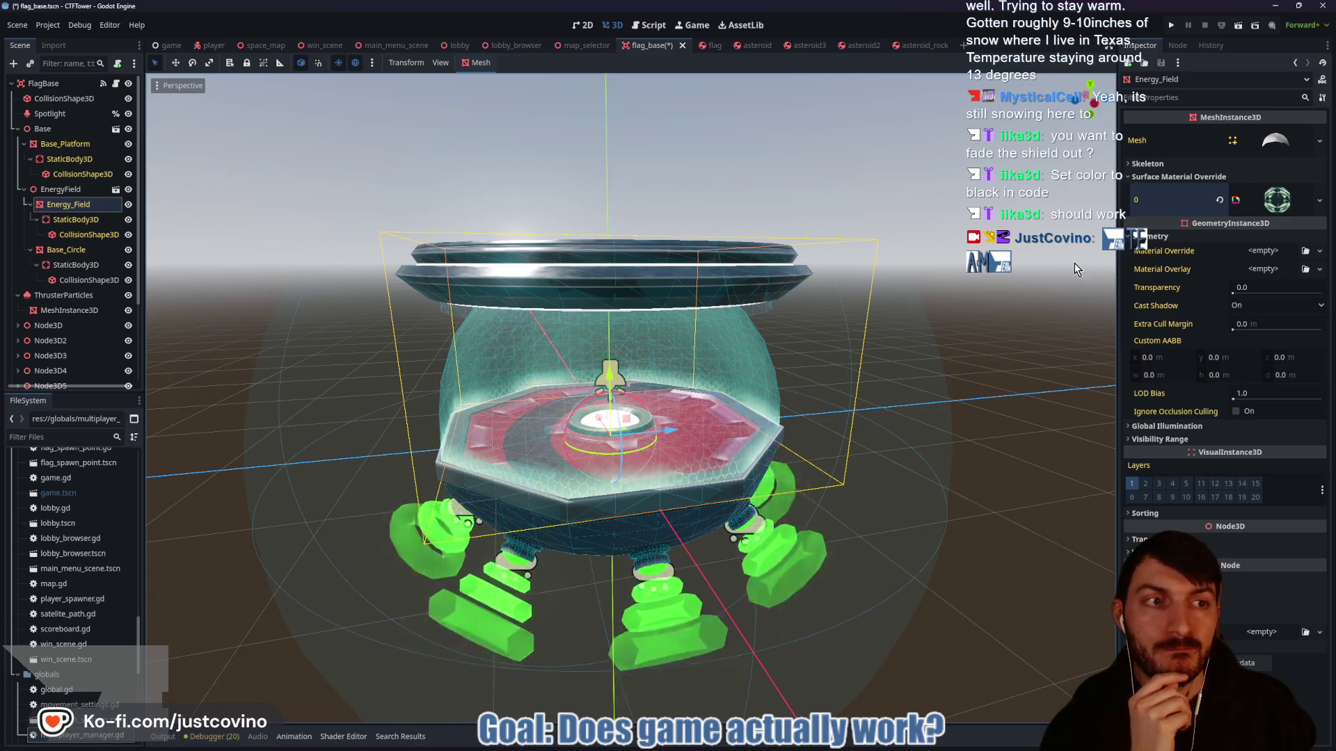
Set the shield's shader Opacity to 0, restore it to 1.0, then return to flag_base.gd.
{"action": "left_click", "coordinate": [1275, 199]}
{"action": "left_click", "coordinate": [1169, 352]}
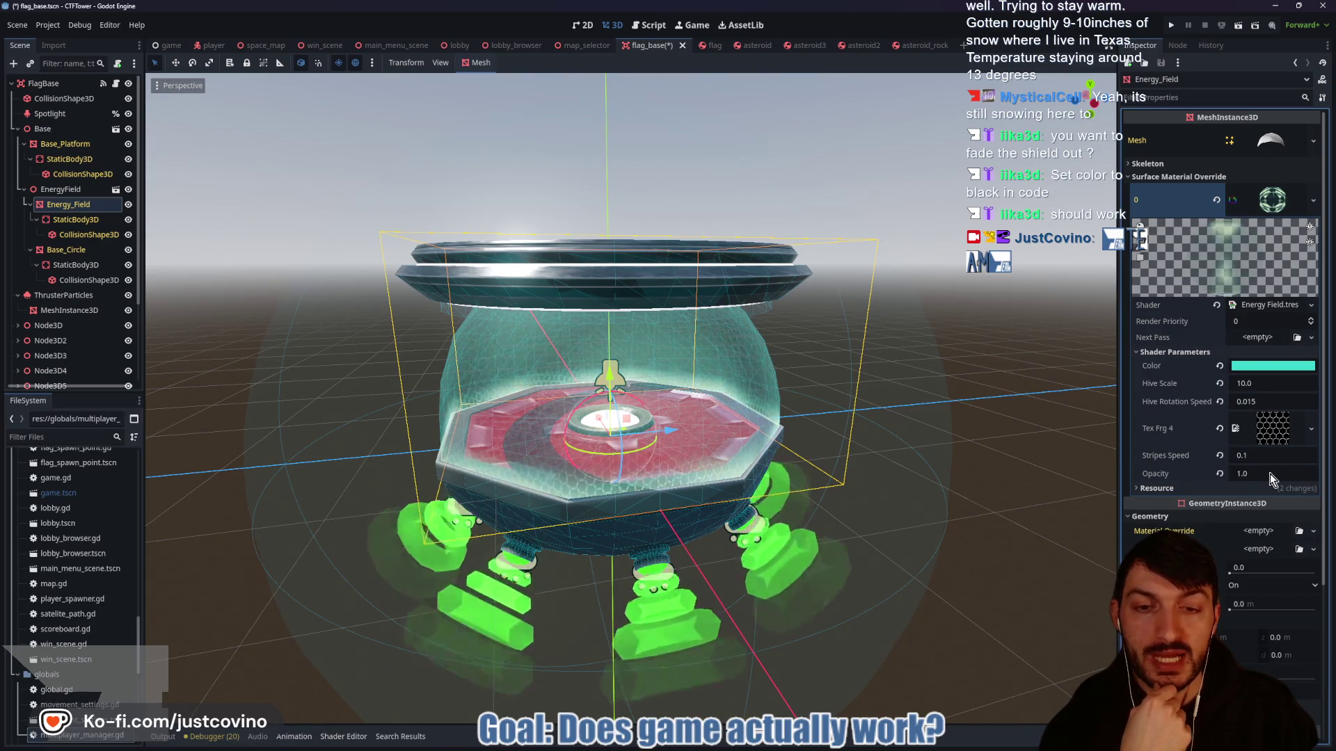
{"action": "mouse_move", "coordinate": [1270, 474]}
{"action": "left_mouse_down"}
{"action": "mouse_move", "coordinate": [1197, 473]}
{"action": "mouse_move", "coordinate": [1259, 476]}
{"action": "left_mouse_up"}
{"action": "type", "text": "0"}
{"action": "key", "text": "Return"}
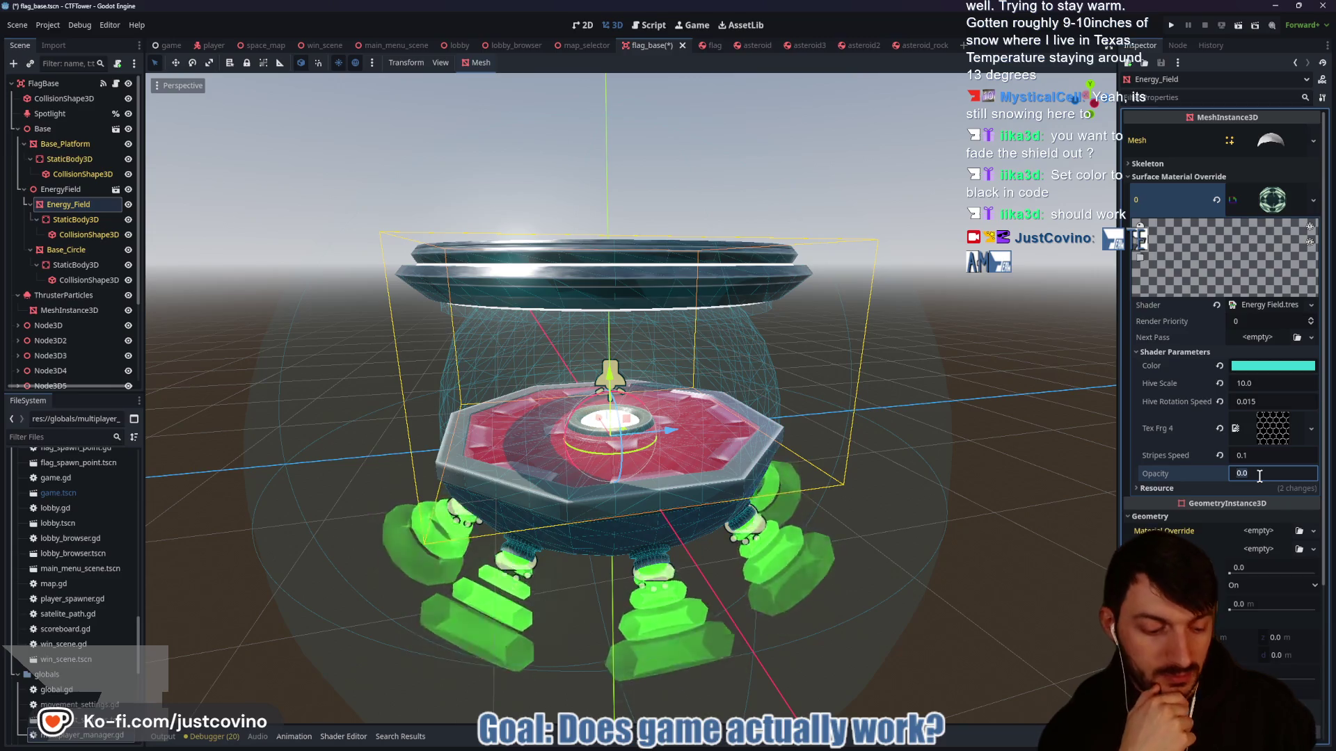
{"action": "type", "text": "1"}
{"action": "key", "text": "Return"}
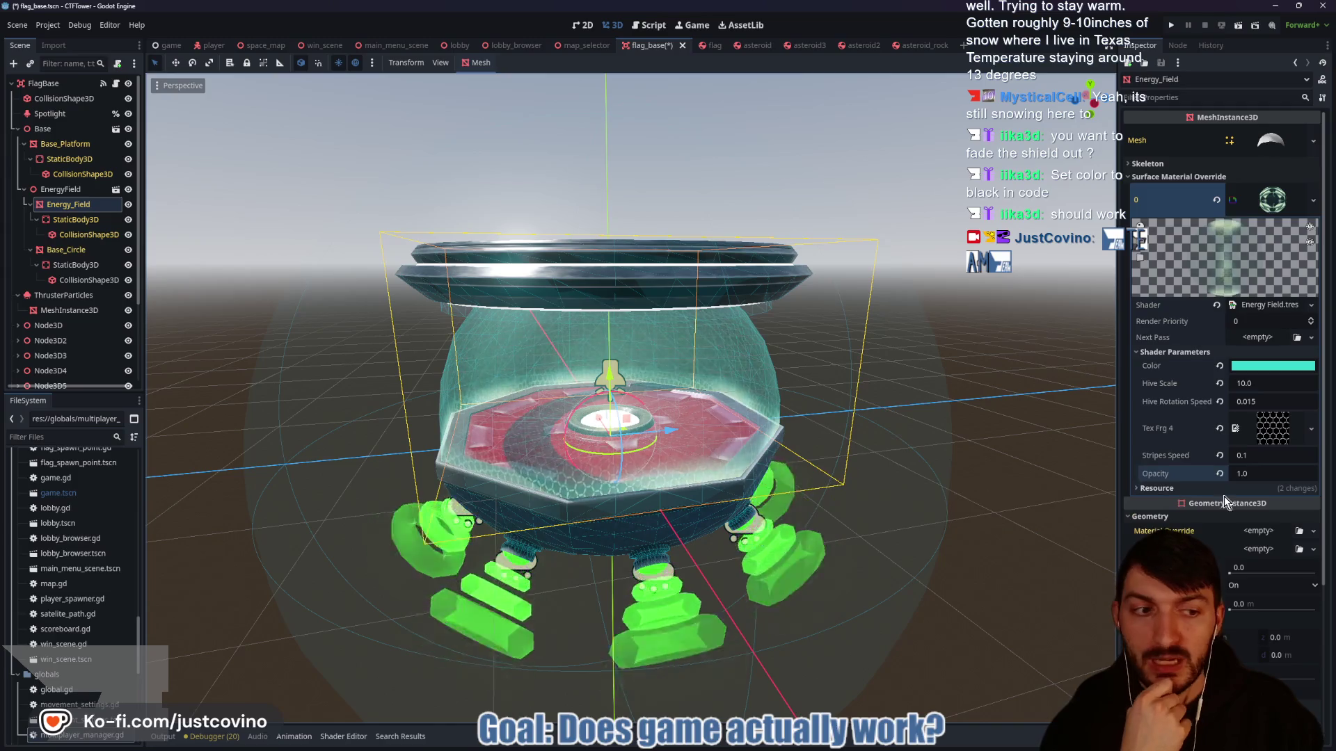
{"action": "left_click", "coordinate": [1192, 491]}
{"action": "left_click", "coordinate": [1179, 489]}
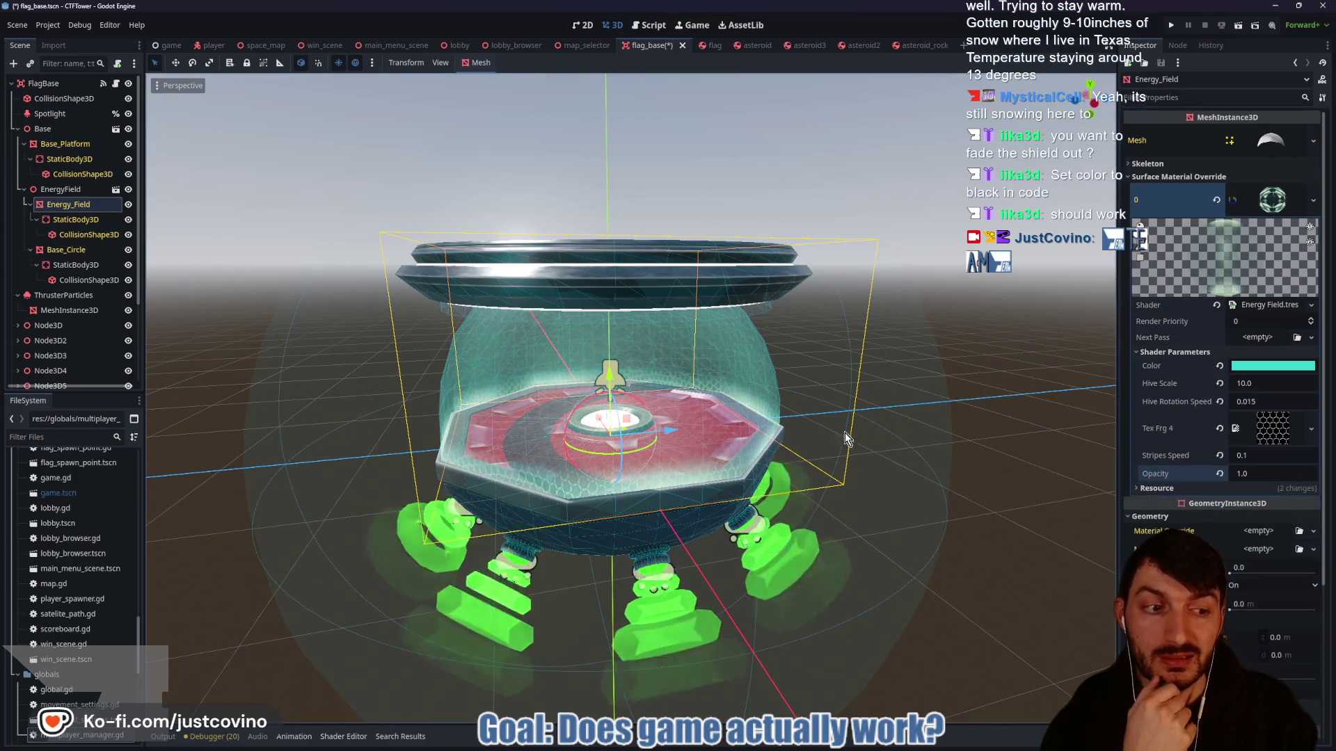
{"action": "key", "text": "ctrl+F3"}
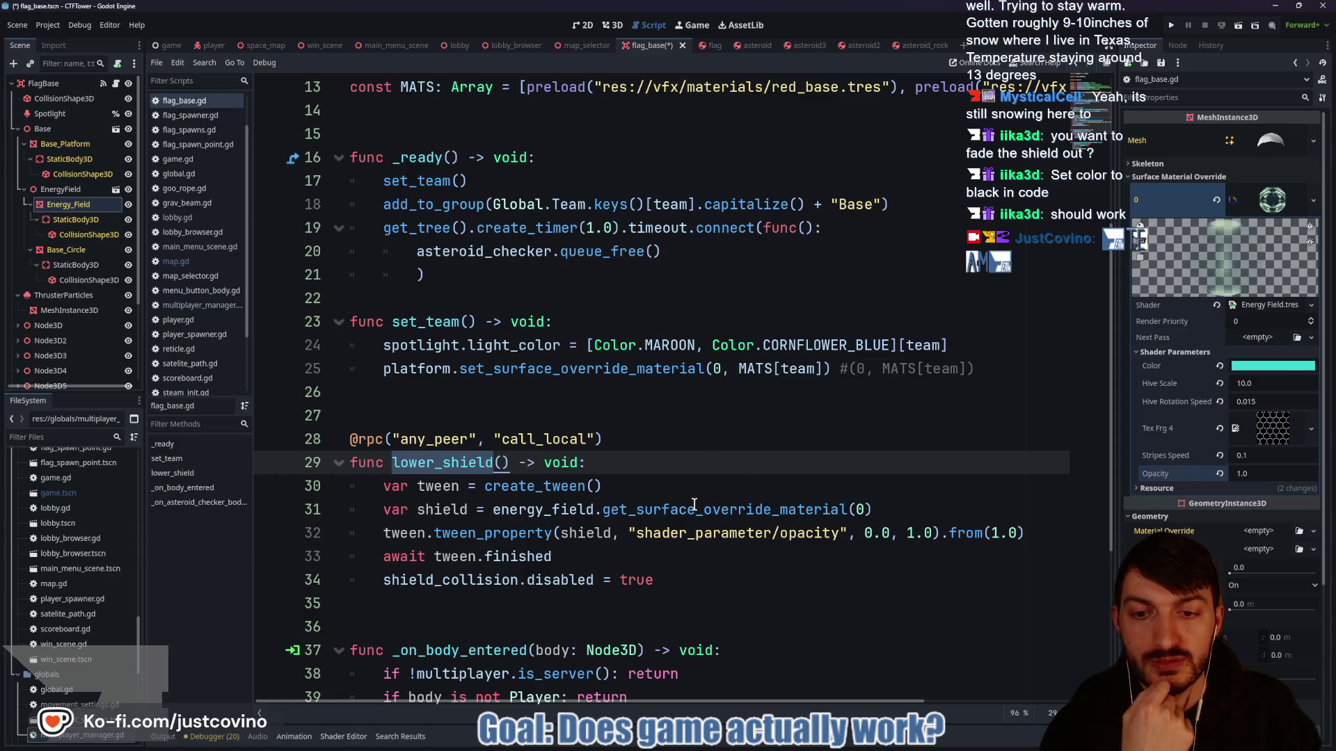
{"action": "mouse_move", "coordinate": [692, 504]}
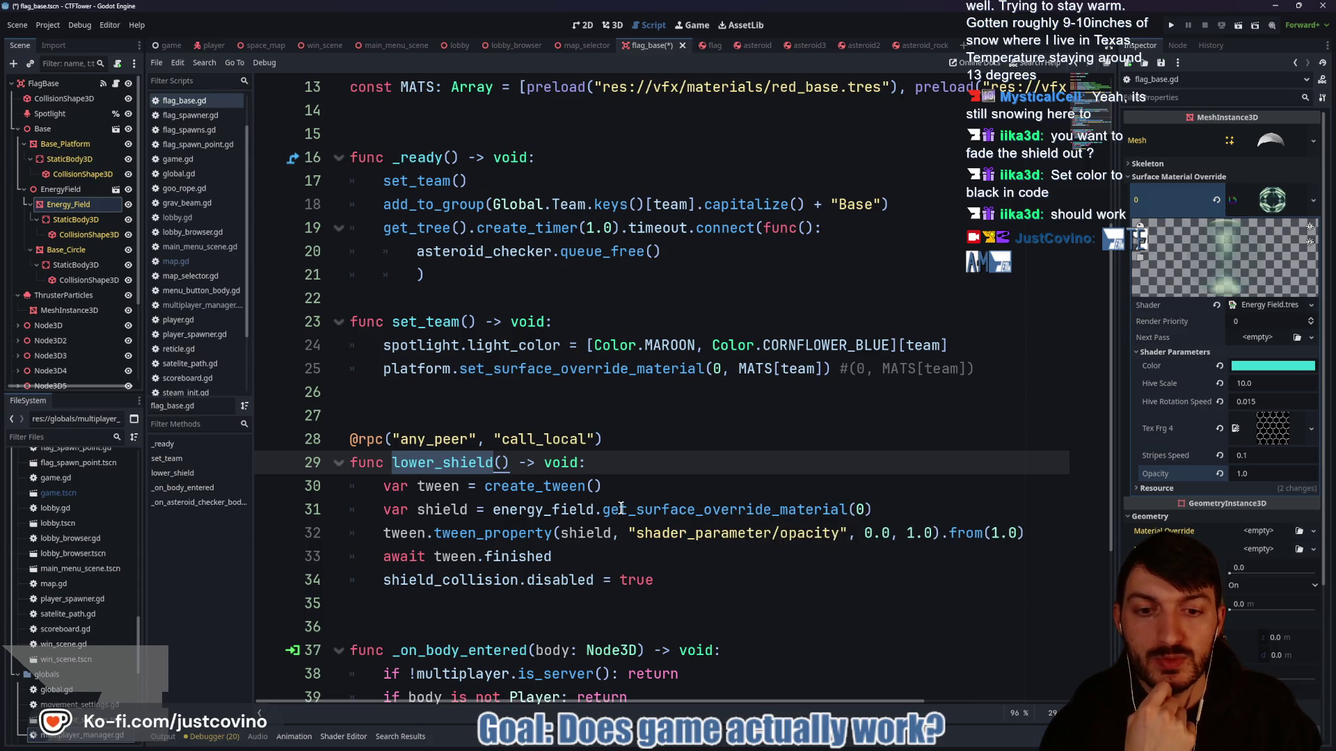
{"action": "scroll", "coordinate": [557, 509], "scroll_direction": "up", "scroll_amount": 4}
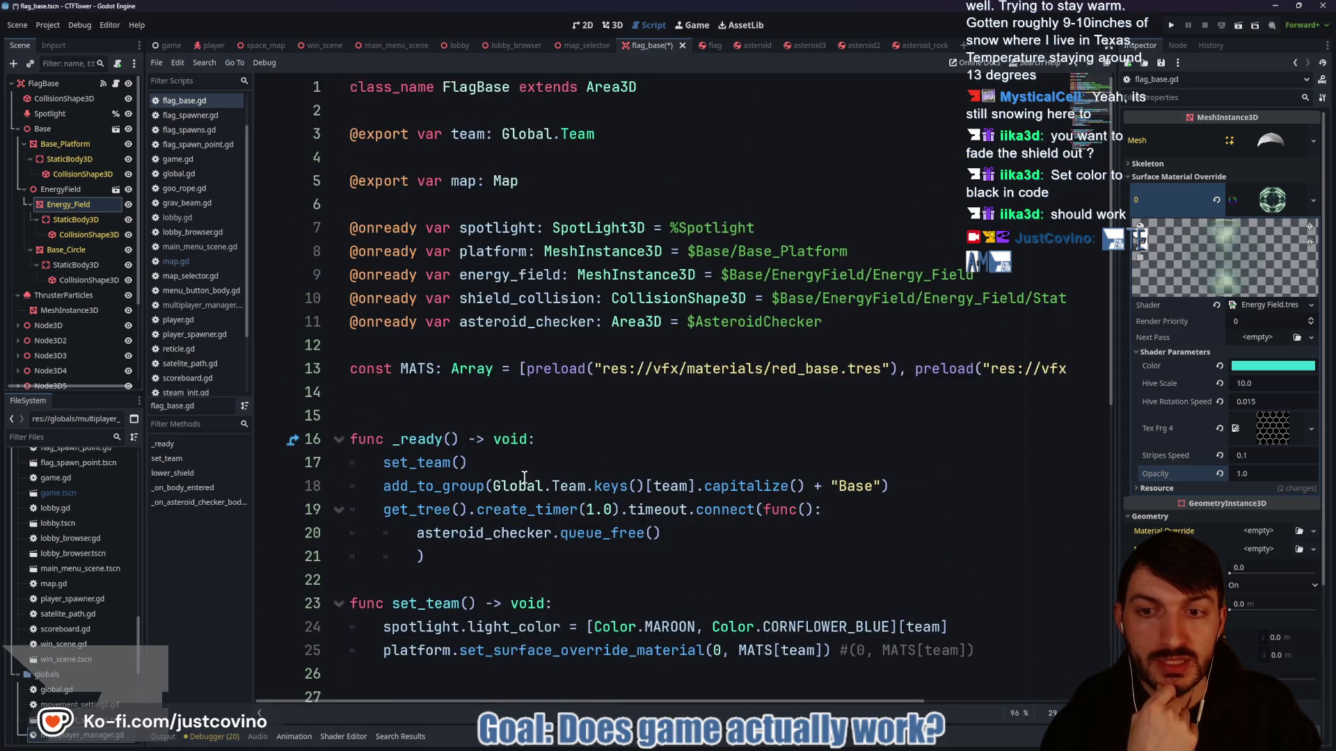
{"action": "left_click", "coordinate": [440, 198]}
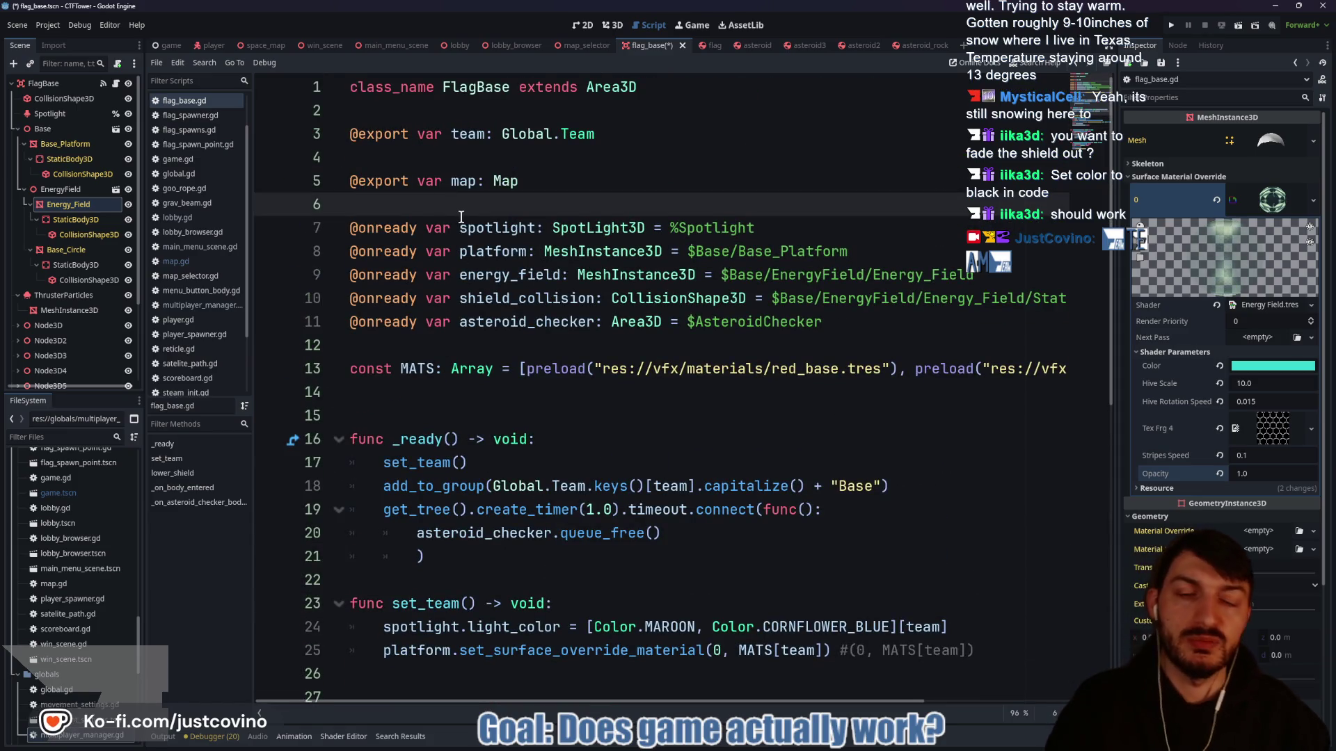
{"action": "key", "text": "Return"}
{"action": "key", "text": "Return"}
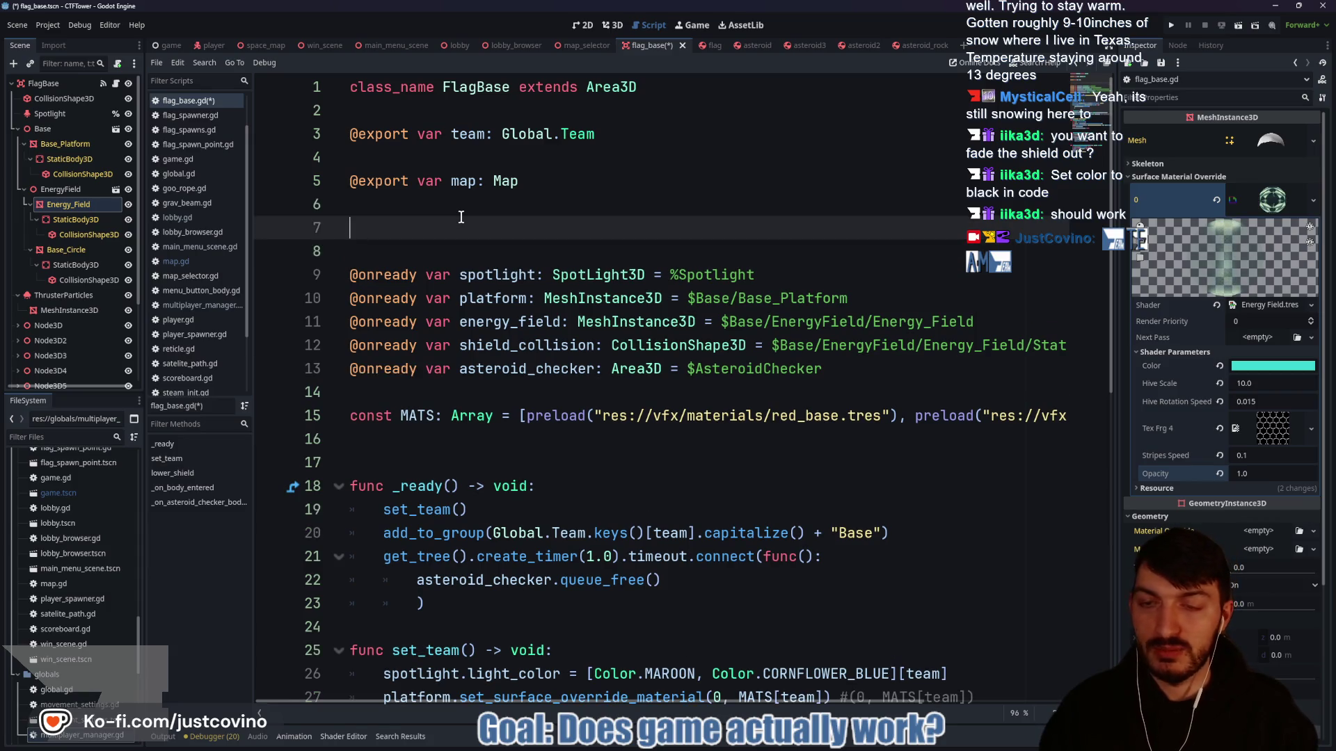
{"action": "type", "text": "@export v"}
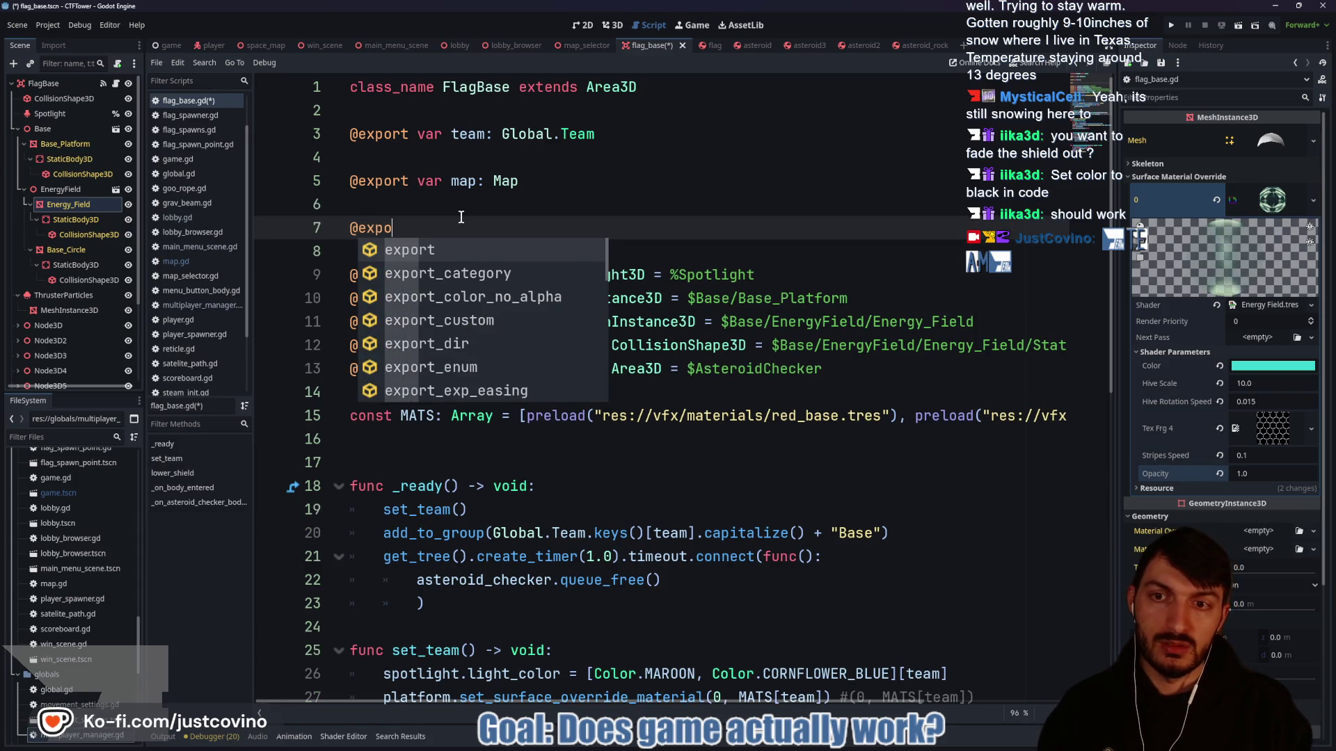
{"action": "type", "text": "ar su"}
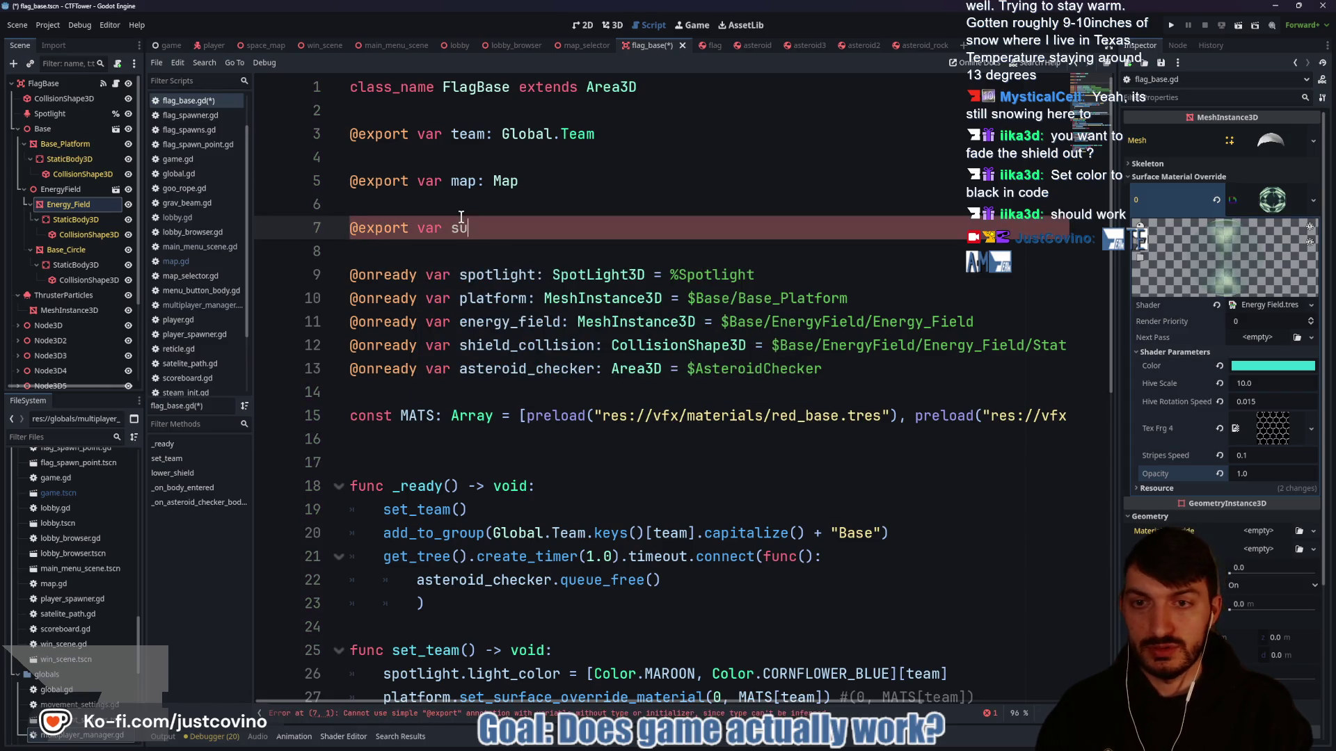
{"action": "type", "text": " SurfaceO"}
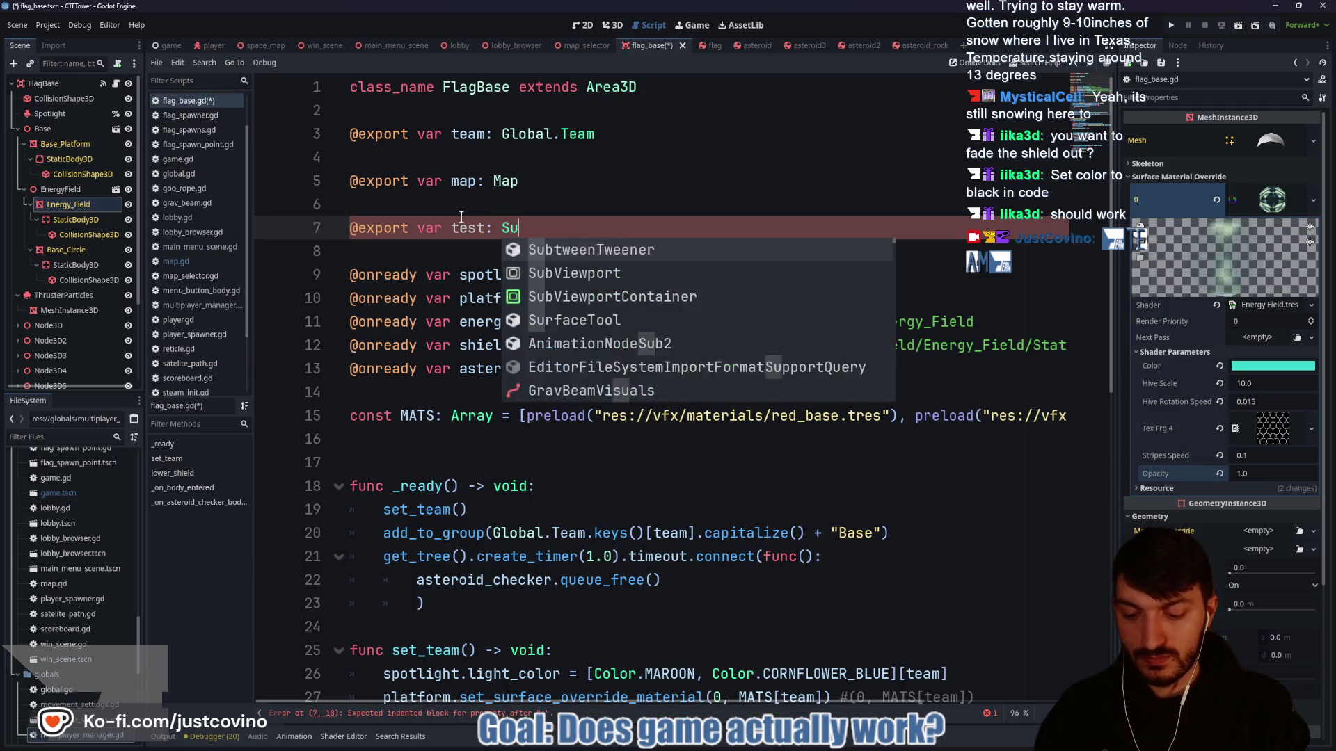
{"action": "key", "text": "BackSpace"}
{"action": "key", "text": "BackSpace"}
{"action": "key", "text": "BackSpace"}
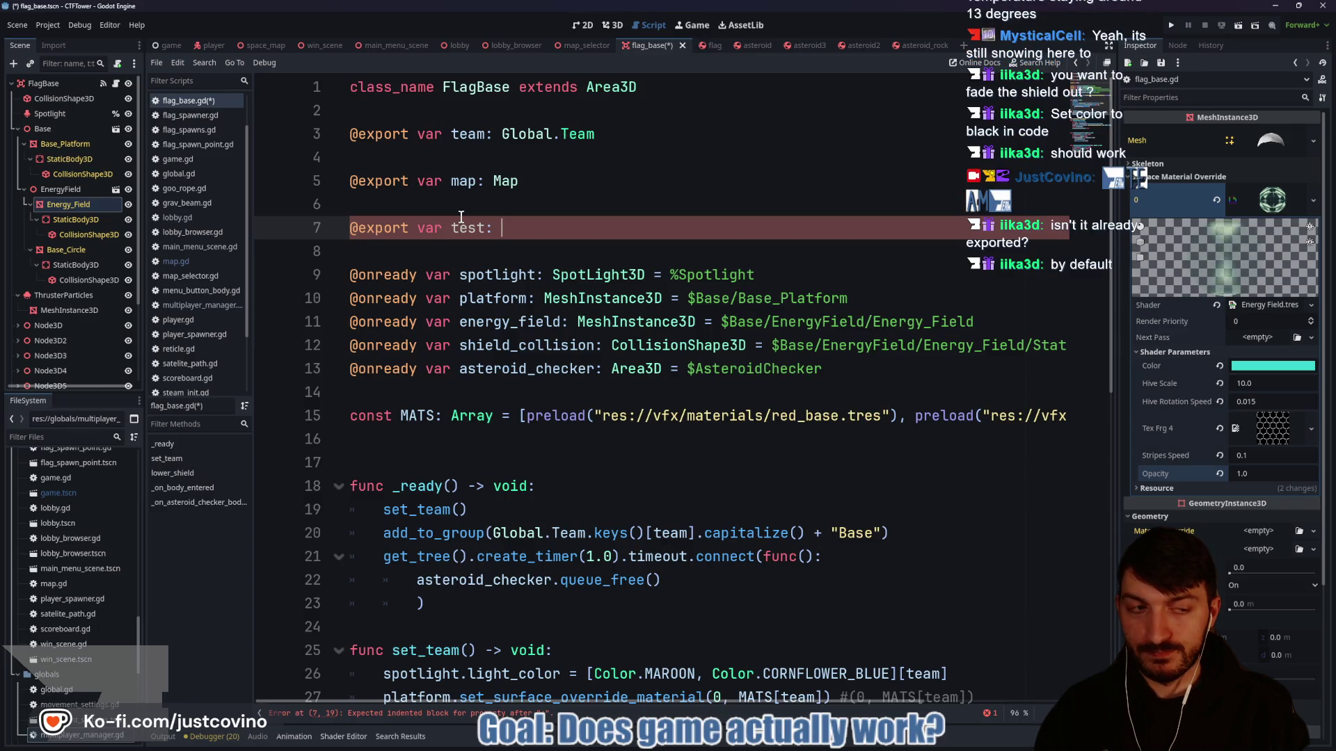
{"action": "type", "text": "Shader"}
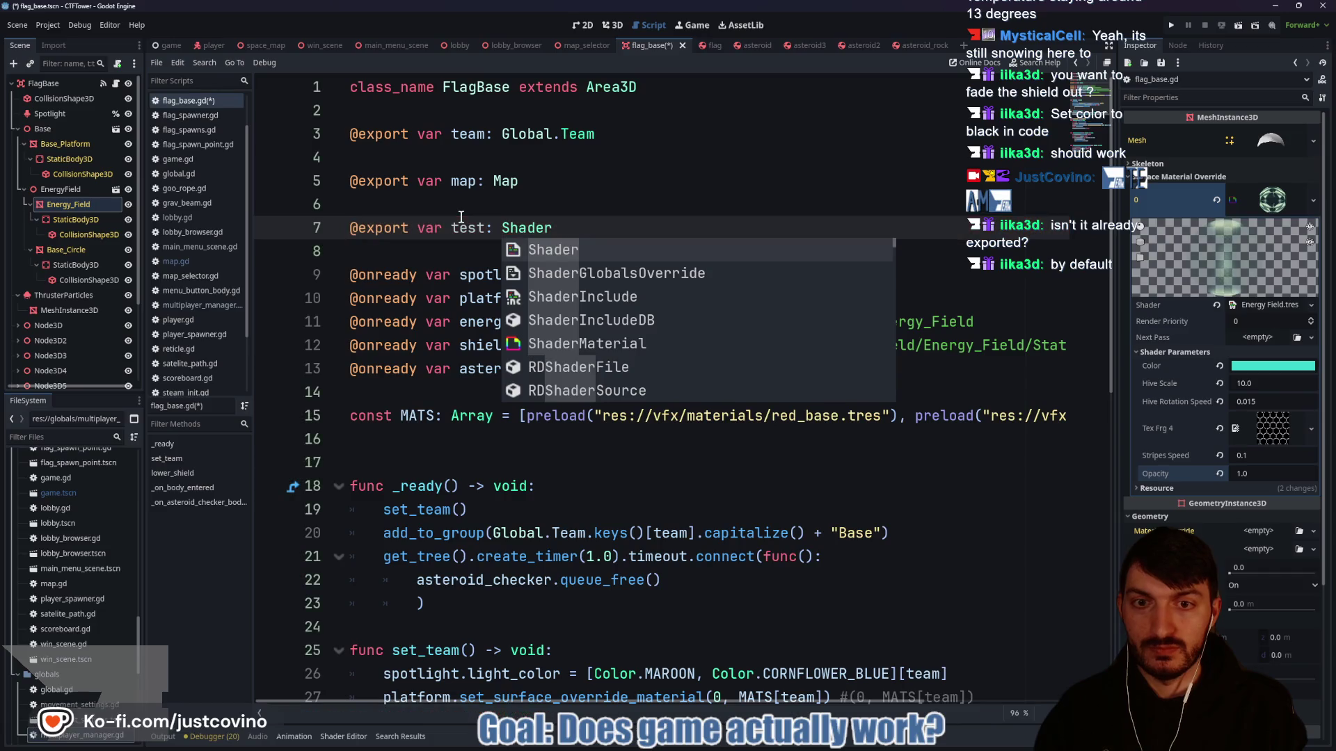
{"action": "key", "text": "Down"}
{"action": "key", "text": "Down"}
{"action": "key", "text": "Down"}
{"action": "key", "text": "Down"}
{"action": "key", "text": "Return"}
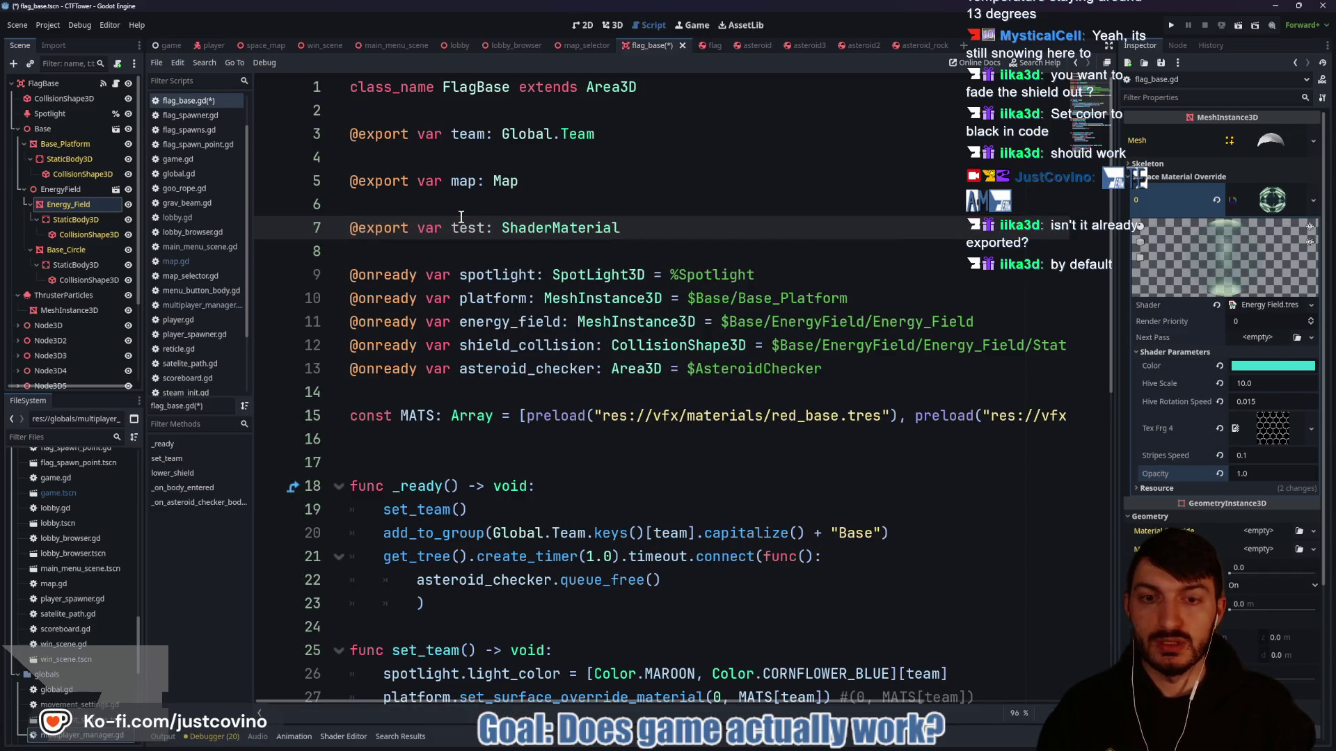
{"action": "key", "text": "Down"}
{"action": "key", "text": "ctrl+s"}
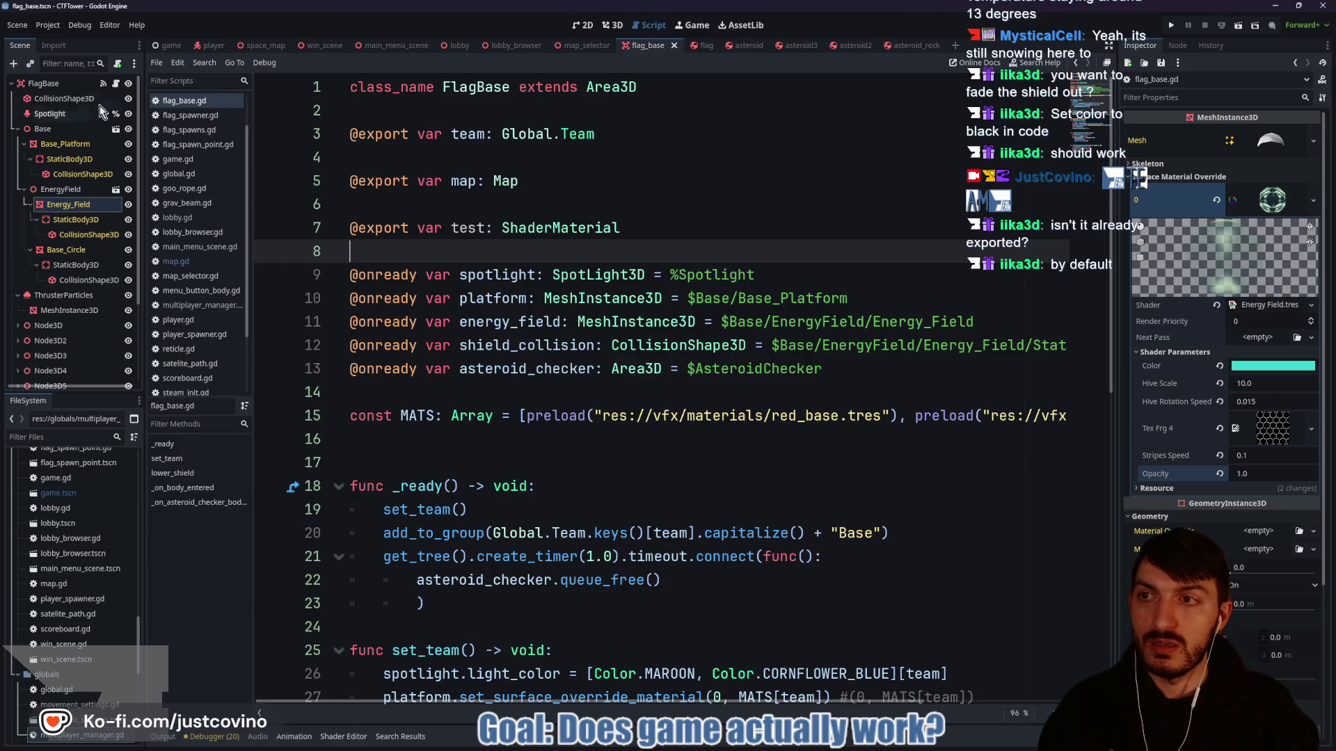
Inspect the Map and Test exports in the Inspector, then delete the trial test line.
{"action": "left_click", "coordinate": [1245, 148]}
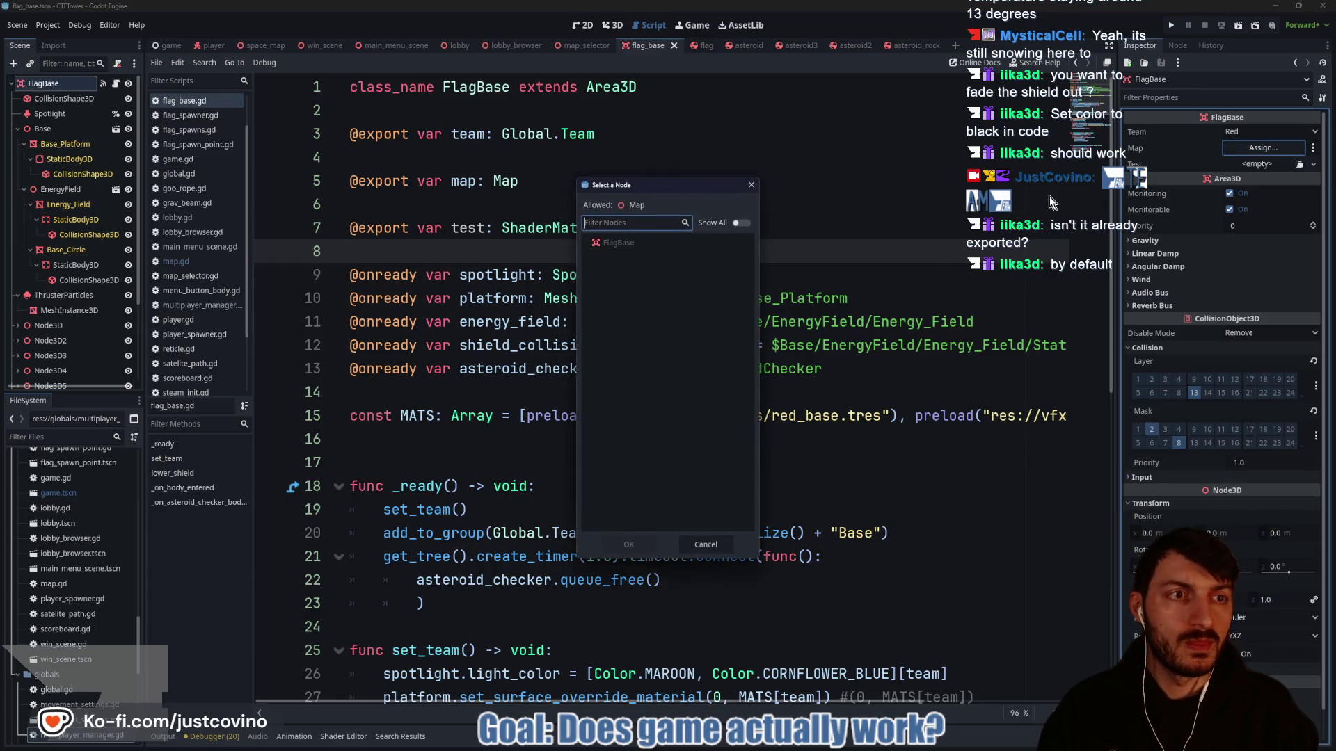
{"action": "left_click", "coordinate": [752, 183]}
{"action": "left_click", "coordinate": [1245, 167]}
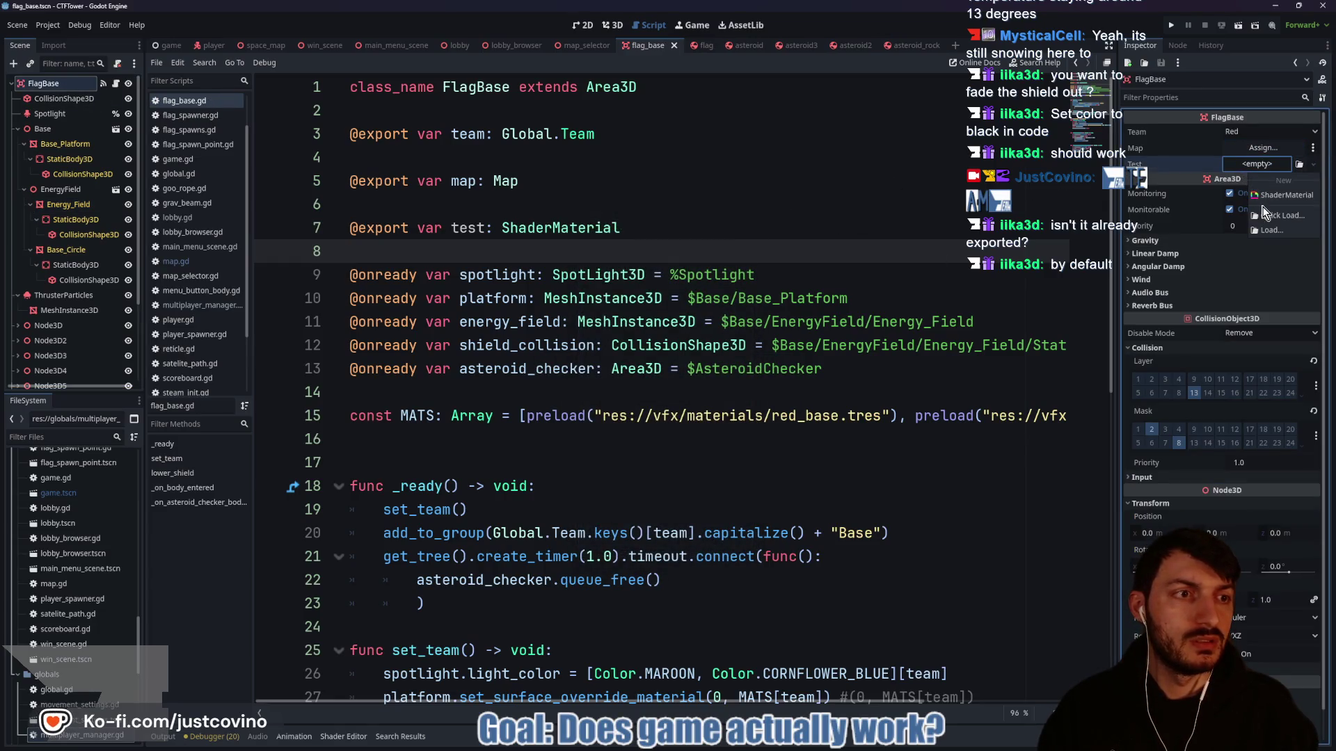
{"action": "left_click", "coordinate": [610, 233]}
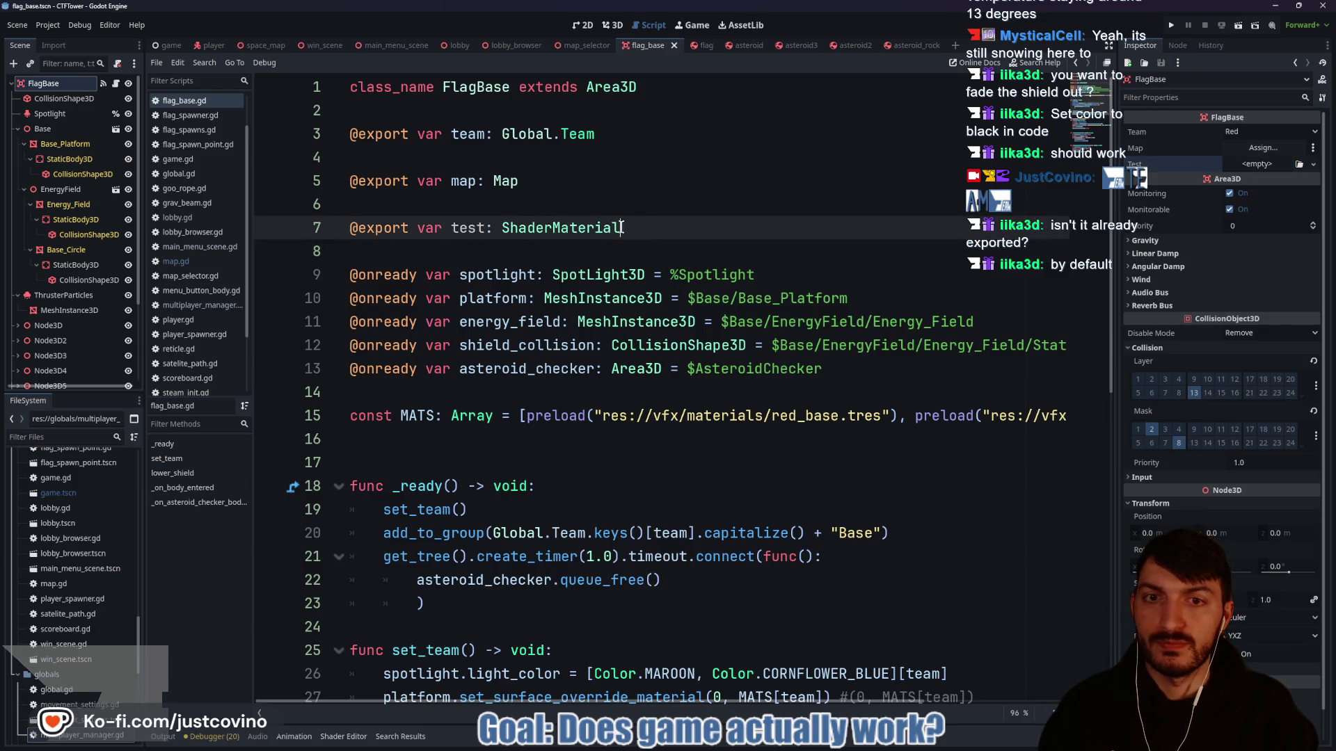
{"action": "left_click_drag", "start_coordinate": [622, 228], "coordinate": [328, 215]}
{"action": "key", "text": "BackSpace"}
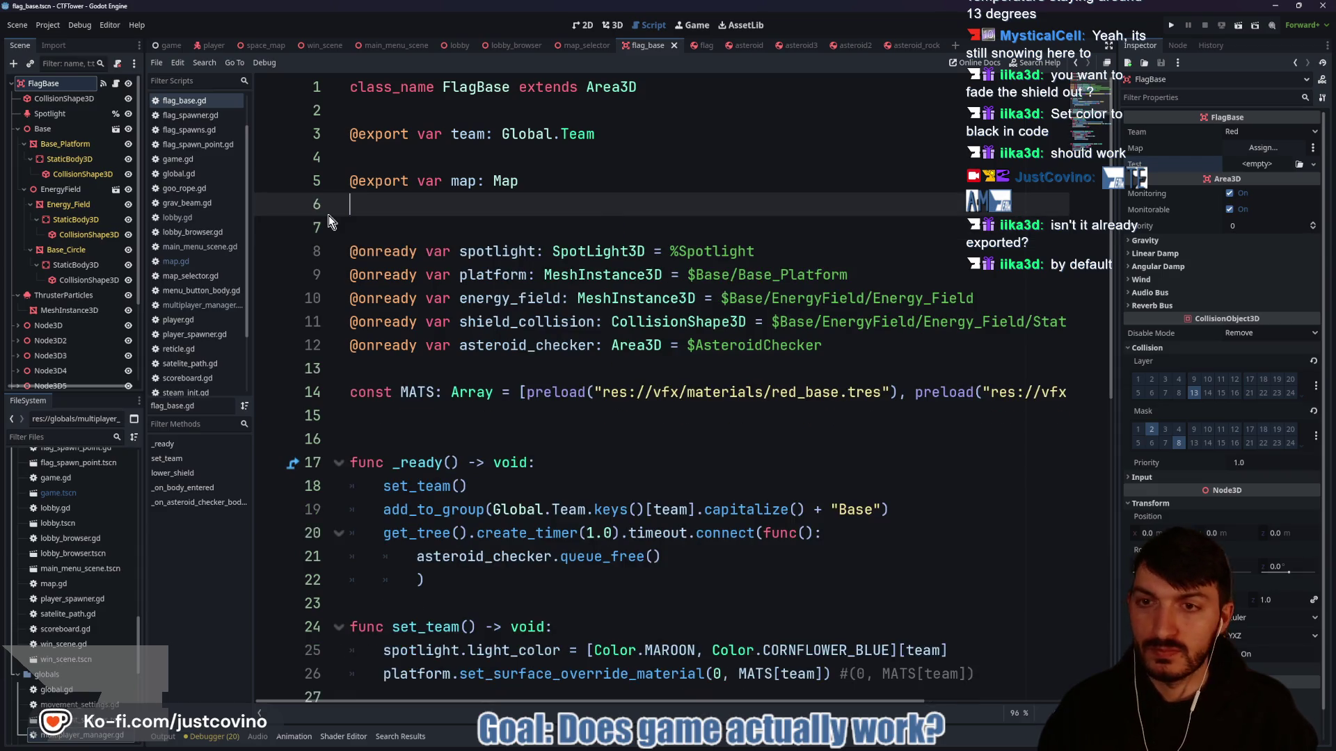
{"action": "left_click", "coordinate": [369, 218]}
Delete the leftover blank line below the exports.
{"action": "key", "text": "BackSpace"}
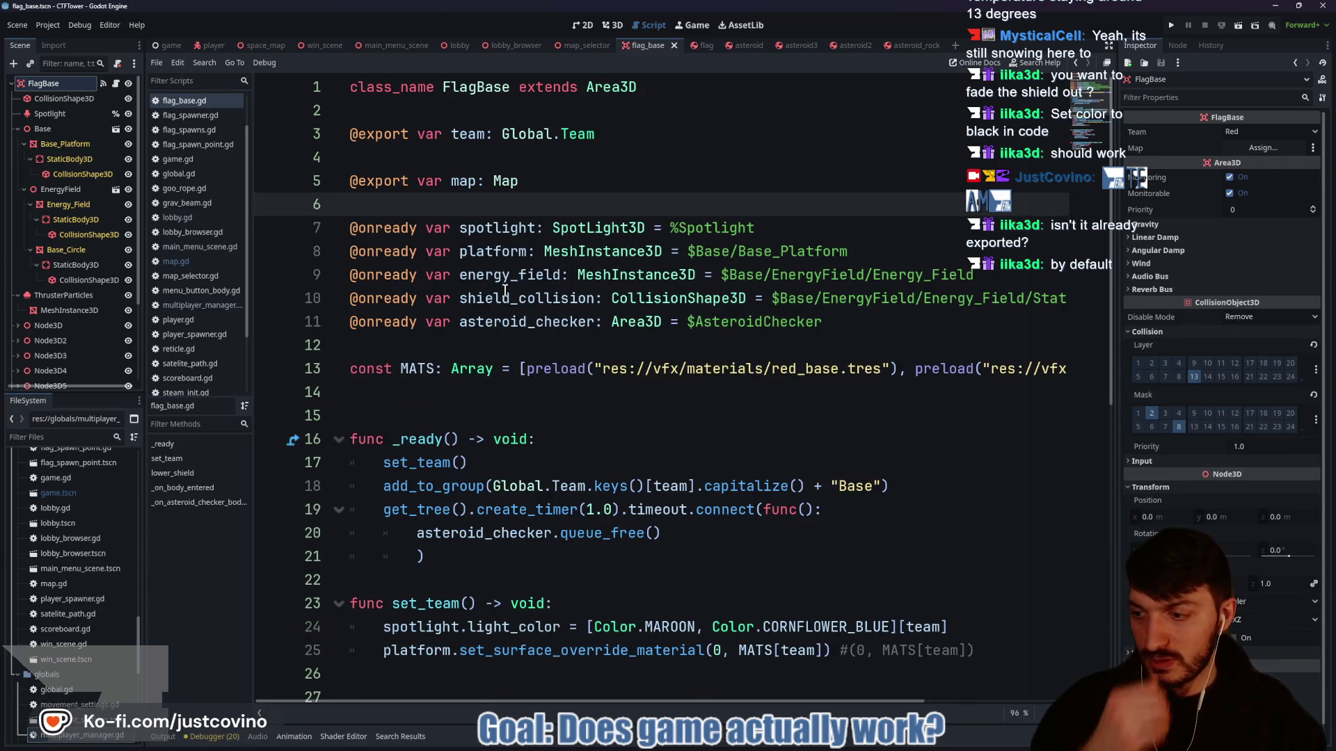
{"action": "scroll", "coordinate": [614, 287], "scroll_direction": "down", "scroll_amount": 3}
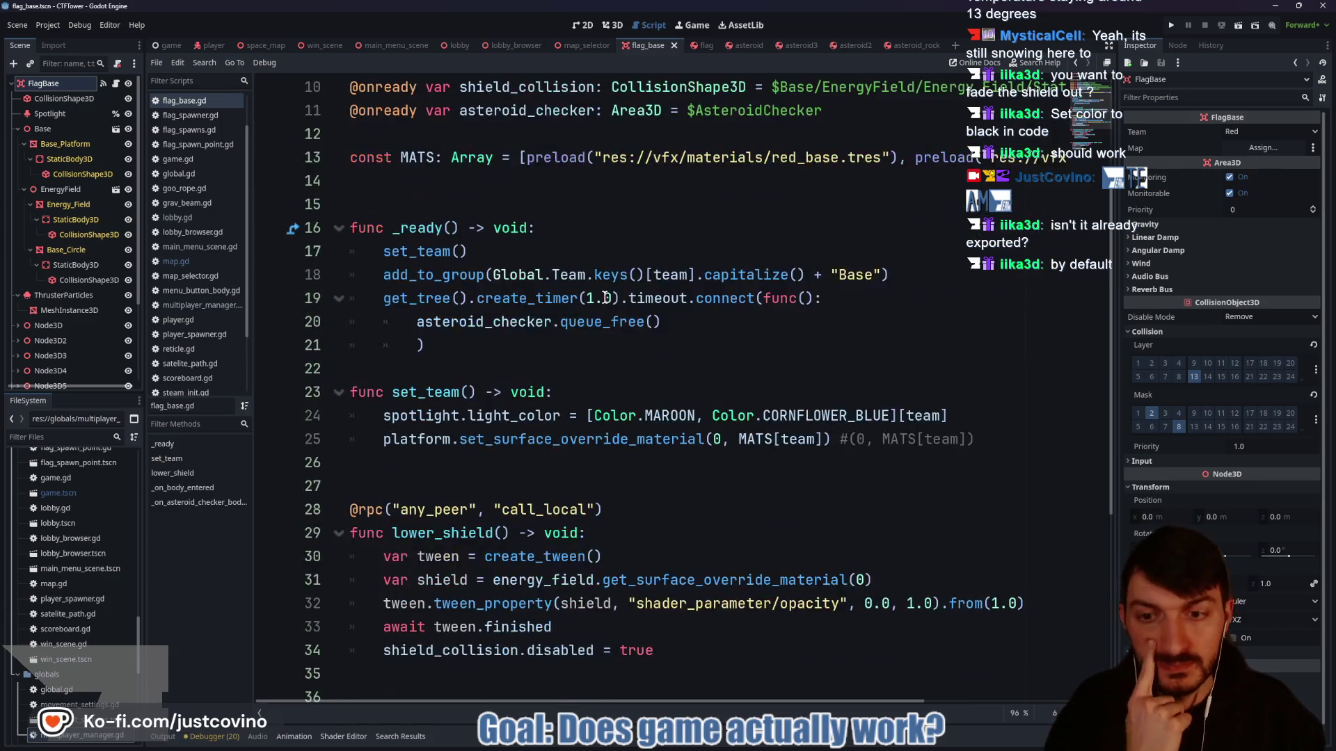
{"action": "scroll", "coordinate": [590, 299], "scroll_direction": "down", "scroll_amount": 3}
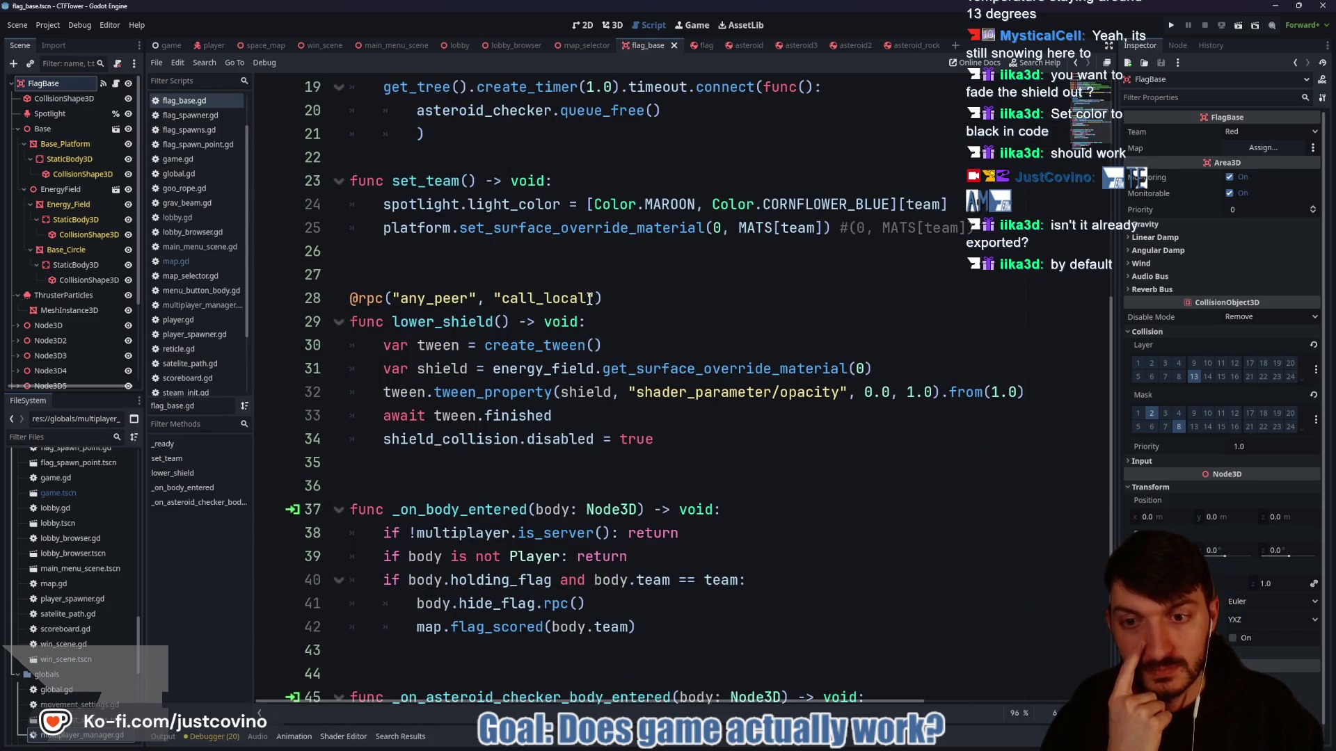
Examine get_surface_override_material and shader_parameter in lower_shield, then switch to the browser.
{"action": "double_click", "coordinate": [659, 370]}
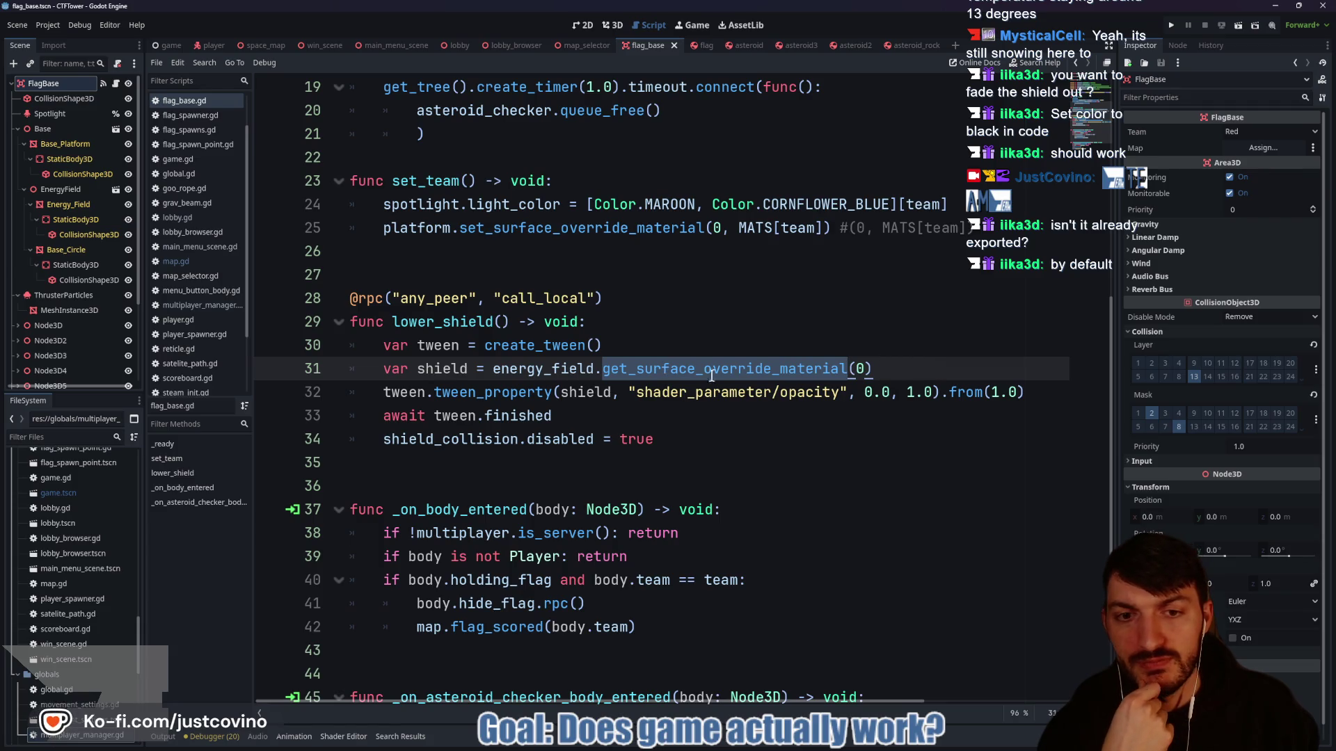
{"action": "left_click", "coordinate": [516, 391]}
{"action": "double_click", "coordinate": [676, 393]}
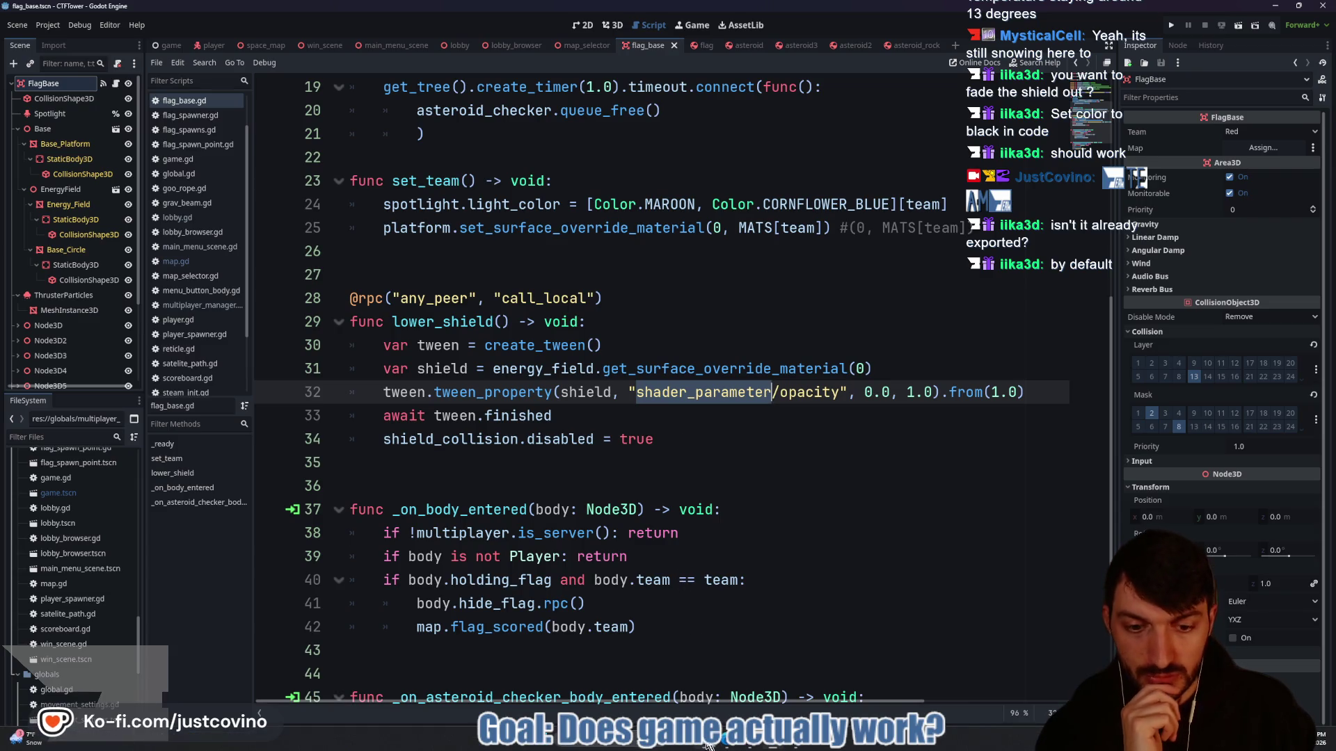
{"action": "left_click", "coordinate": [727, 744]}
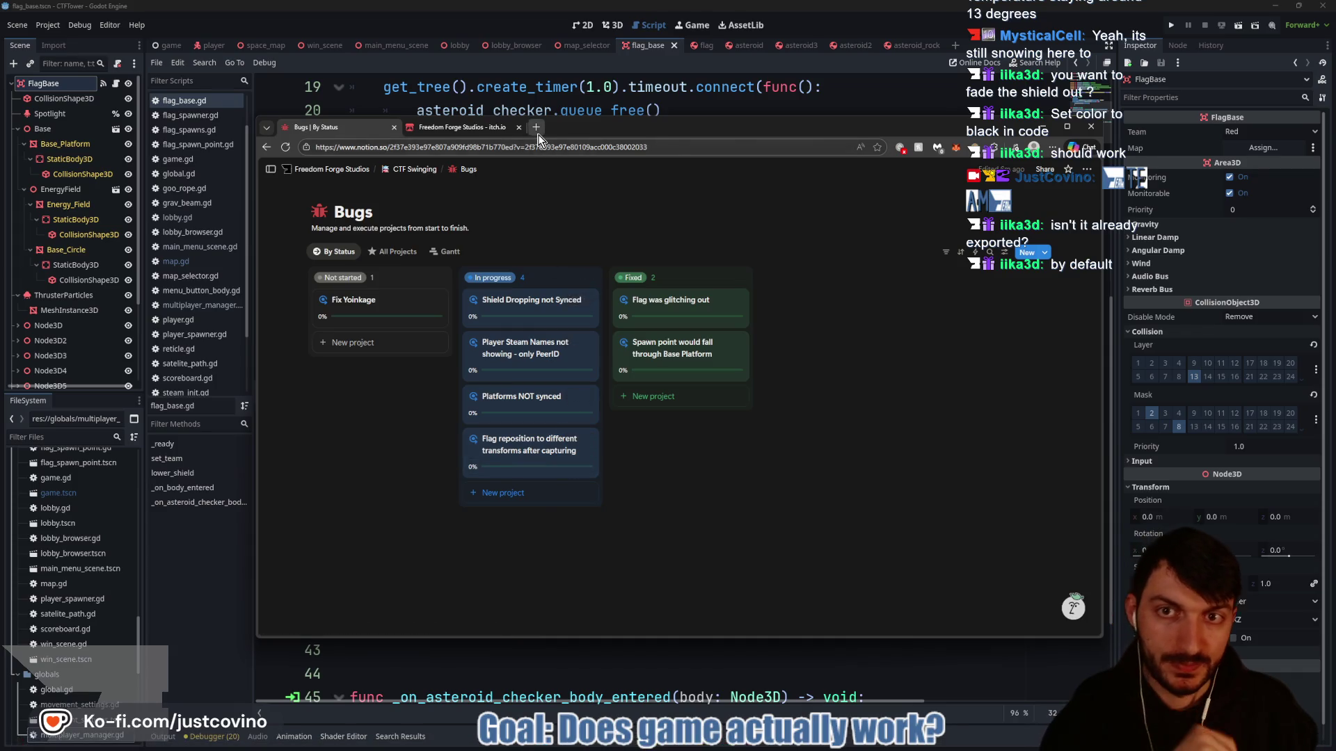
Google 'godot how to synchronizer shader material' and open the r/godot custom shader parameters thread.
{"action": "left_click", "coordinate": [537, 130]}
{"action": "type", "text": "godot how to "}
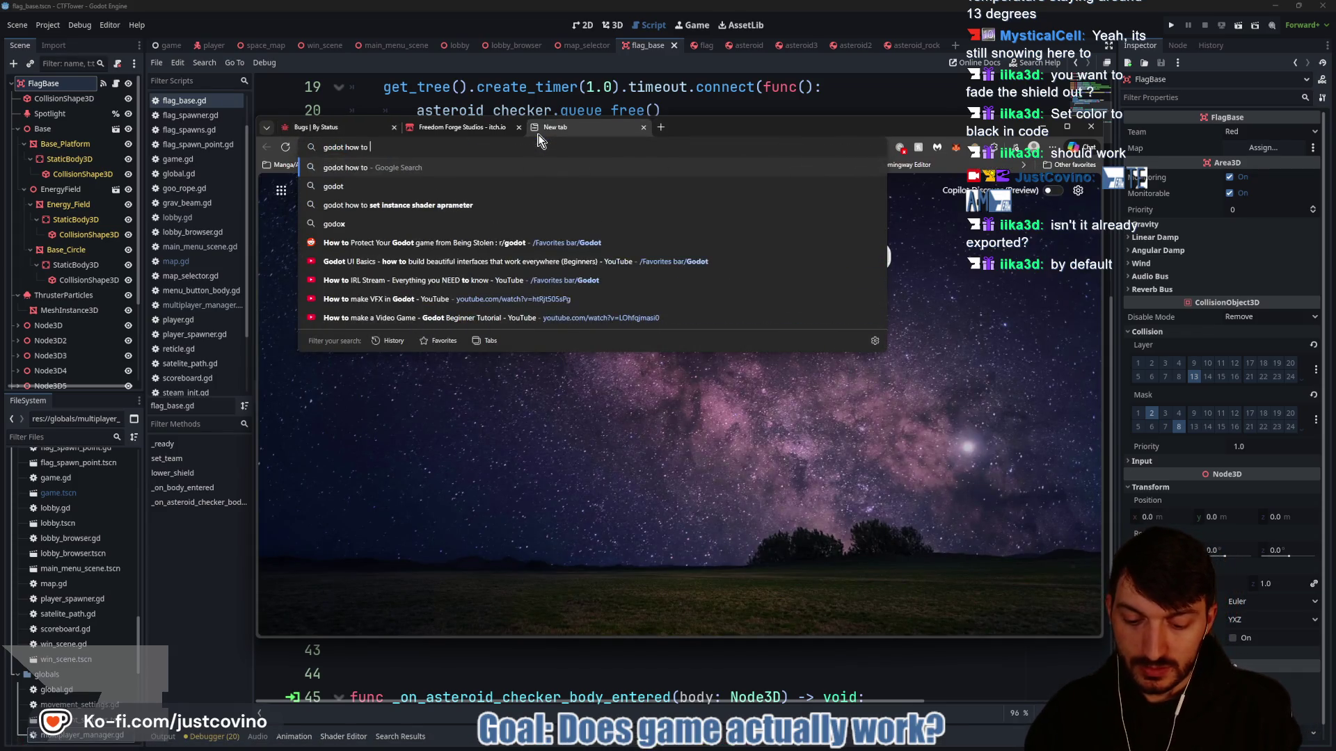
{"action": "type", "text": "synchronizer"}
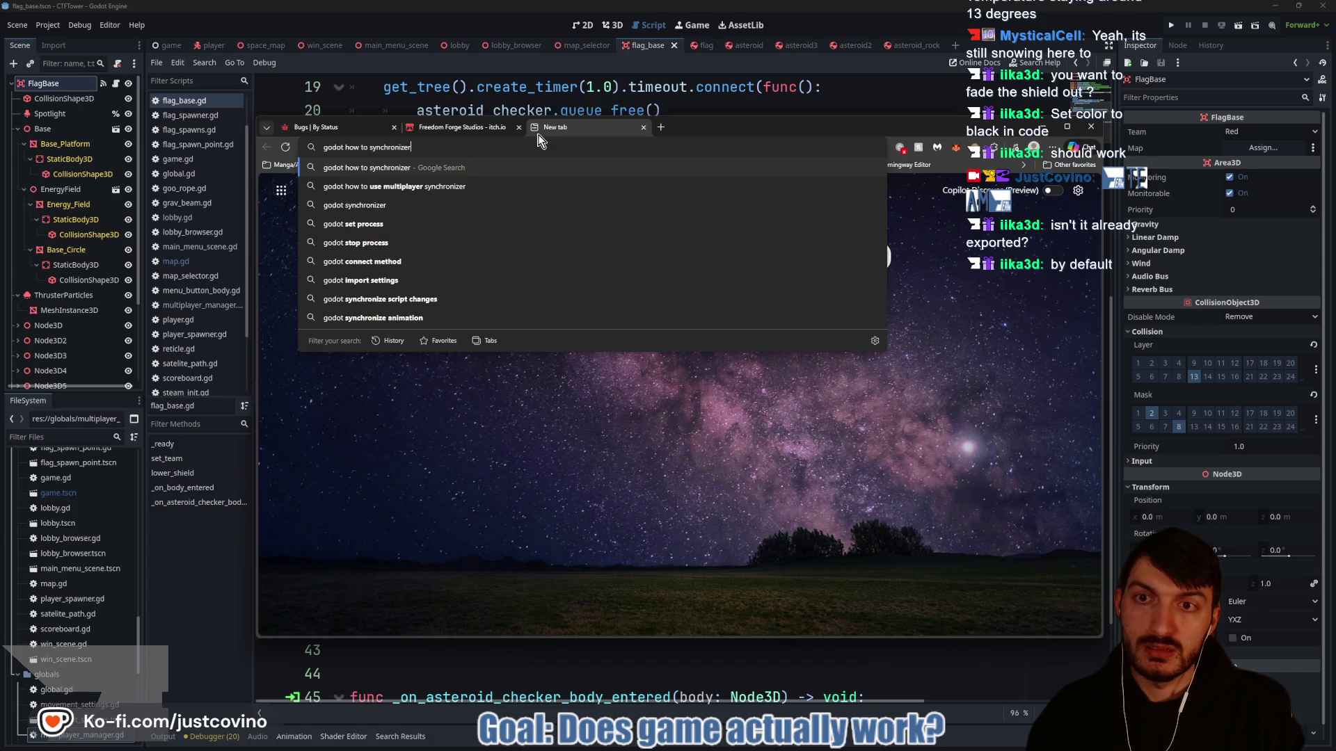
{"action": "type", "text": " shader material property"}
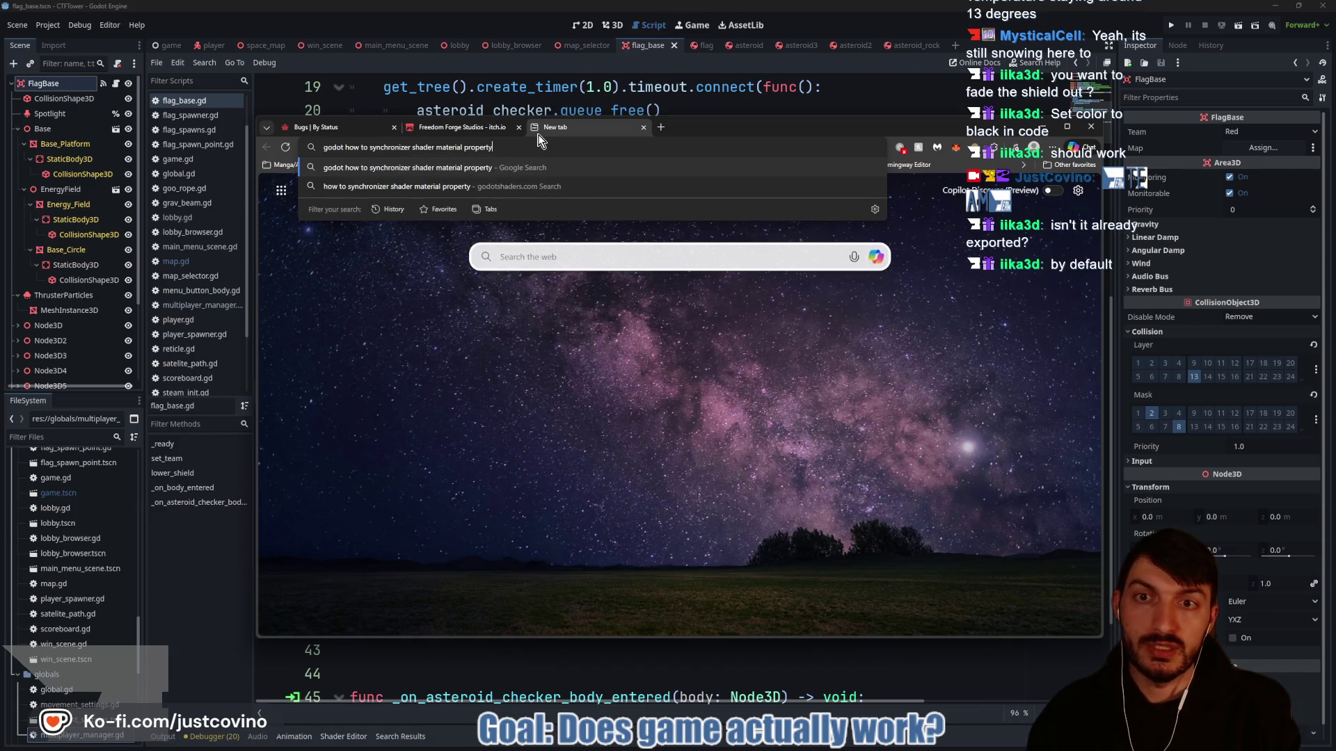
{"action": "key", "text": "Return"}
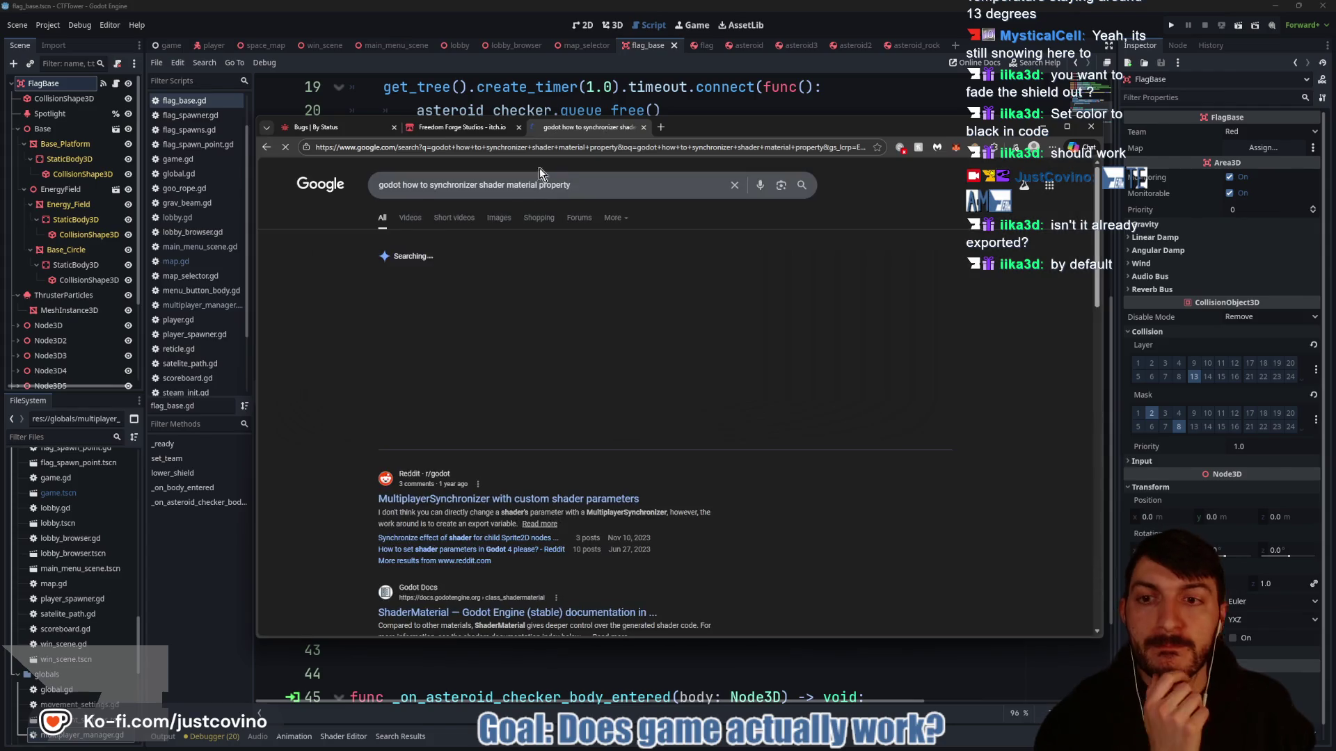
{"action": "scroll", "coordinate": [647, 327], "scroll_direction": "down", "scroll_amount": 2}
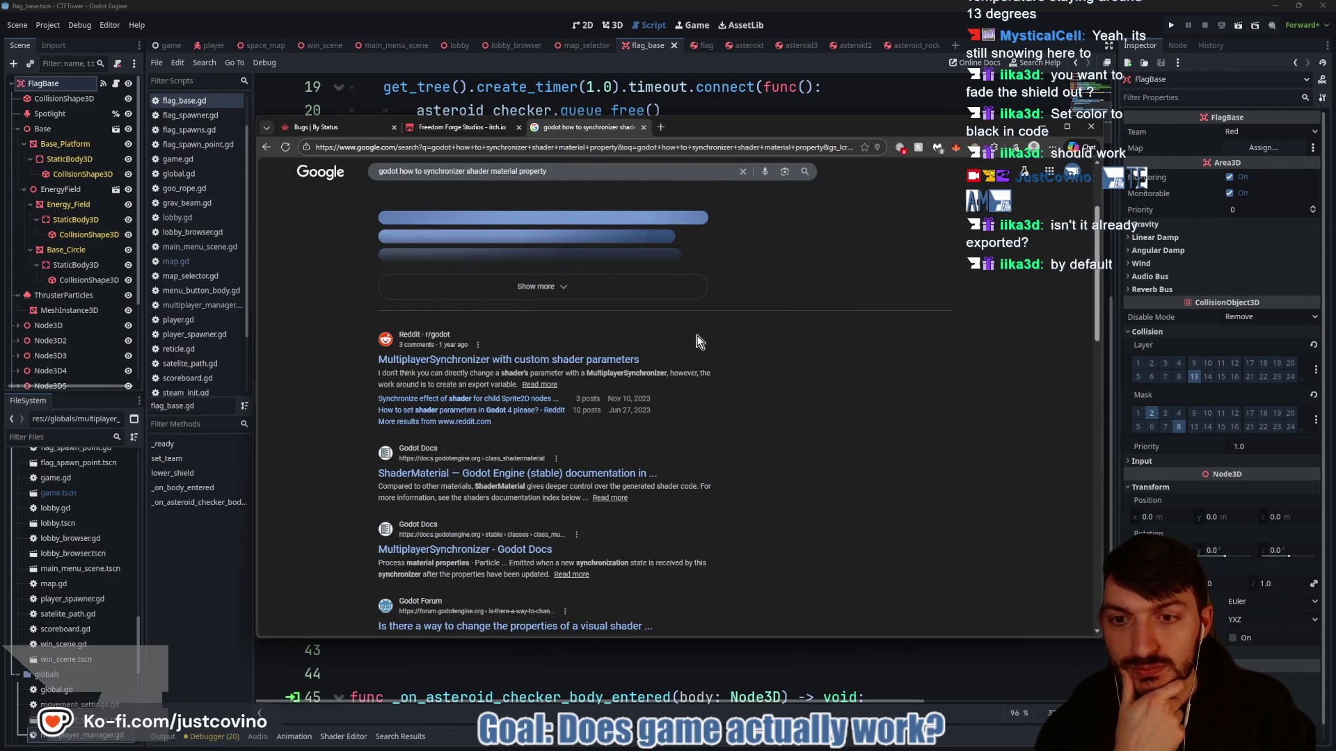
{"action": "left_click", "coordinate": [514, 361]}
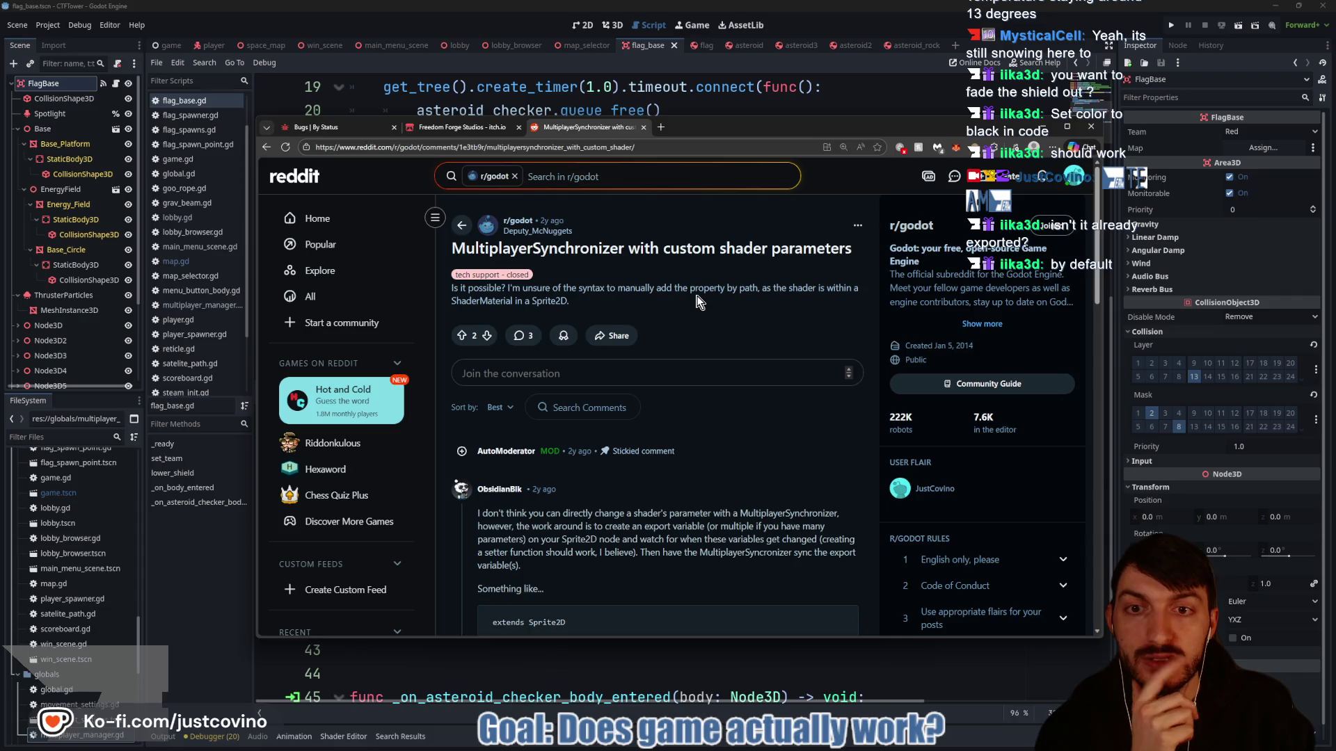
Read down the Reddit thread to its setter/getter code example, then switch back to Godot.
{"action": "scroll", "coordinate": [699, 301], "scroll_direction": "down", "scroll_amount": 2}
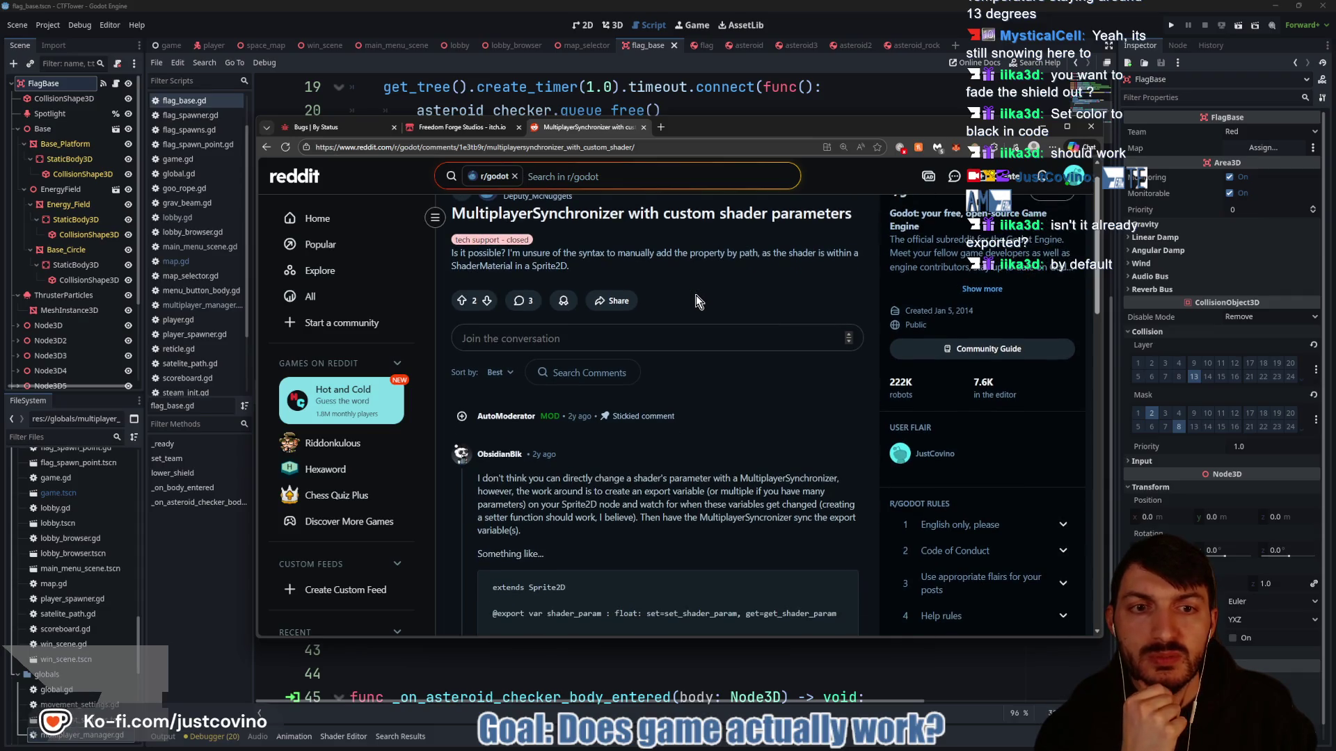
{"action": "scroll", "coordinate": [696, 295], "scroll_direction": "down", "scroll_amount": 3}
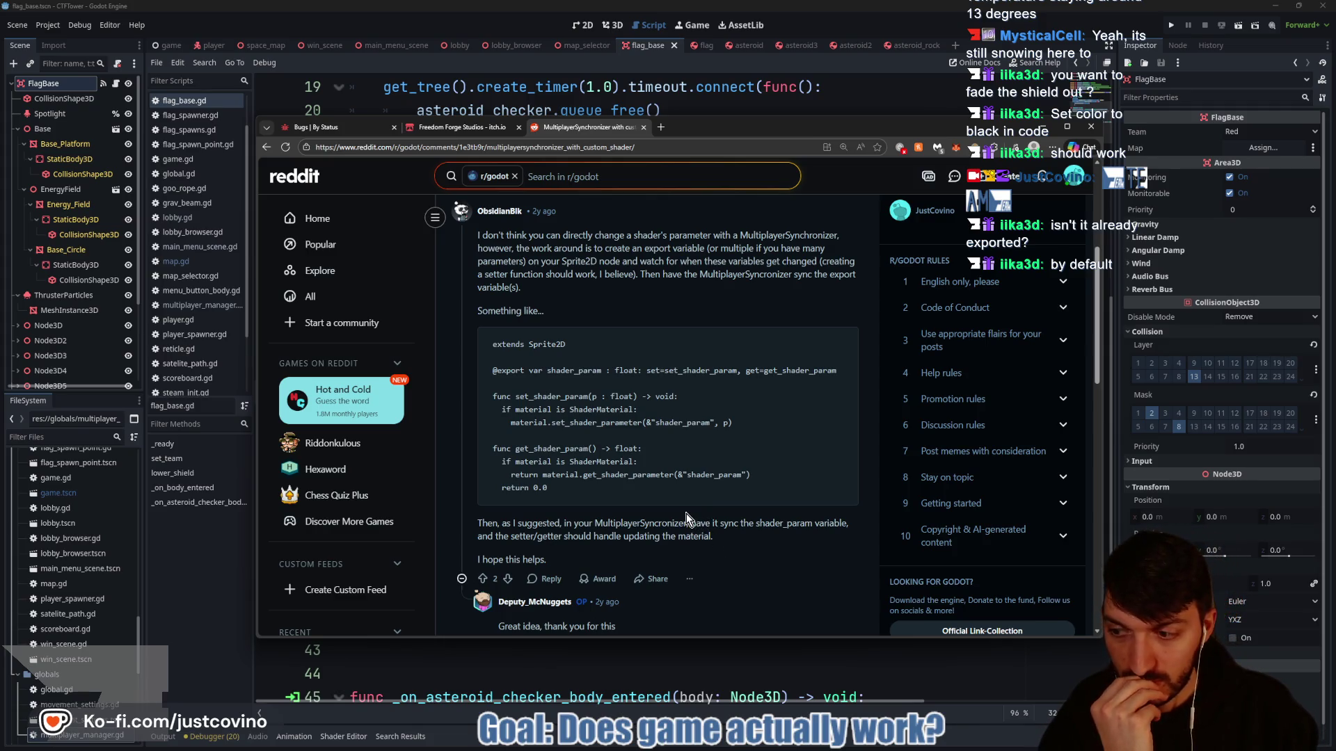
{"action": "scroll", "coordinate": [682, 511], "scroll_direction": "down", "scroll_amount": 2}
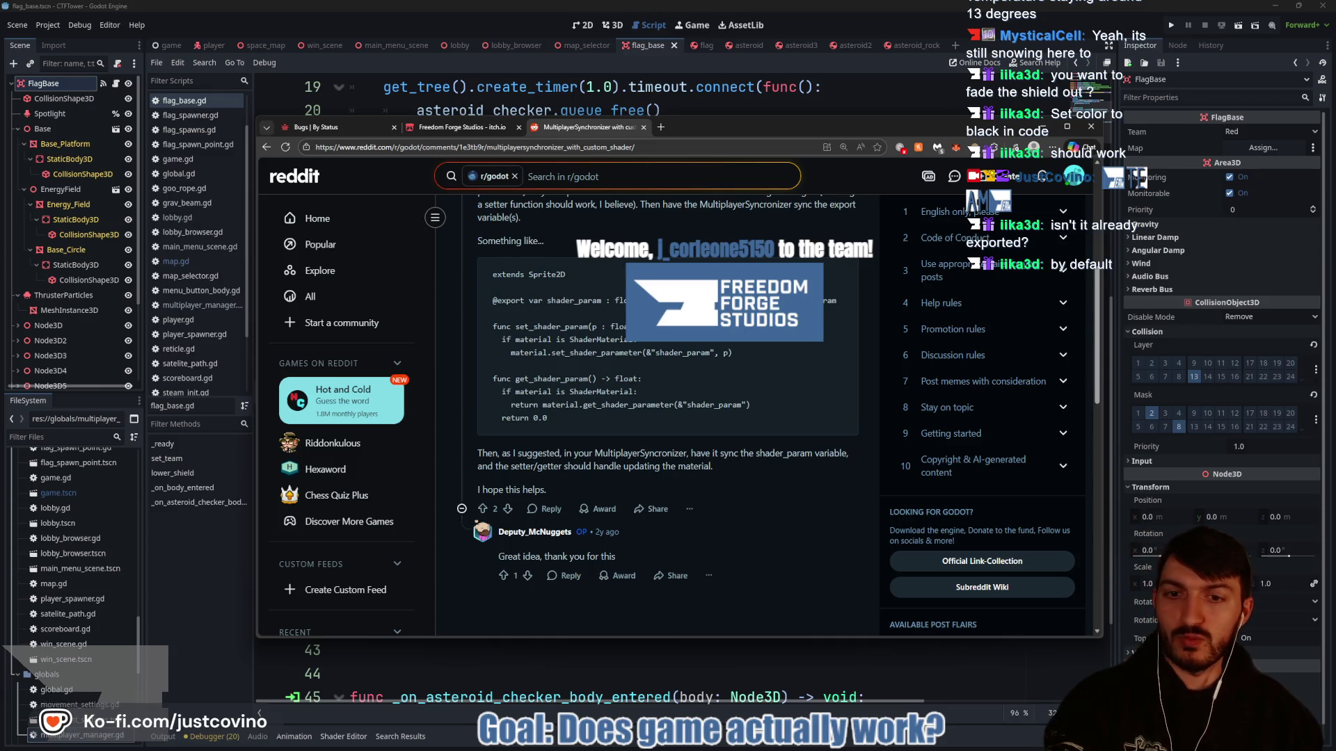
{"action": "key", "text": "alt+Tab"}
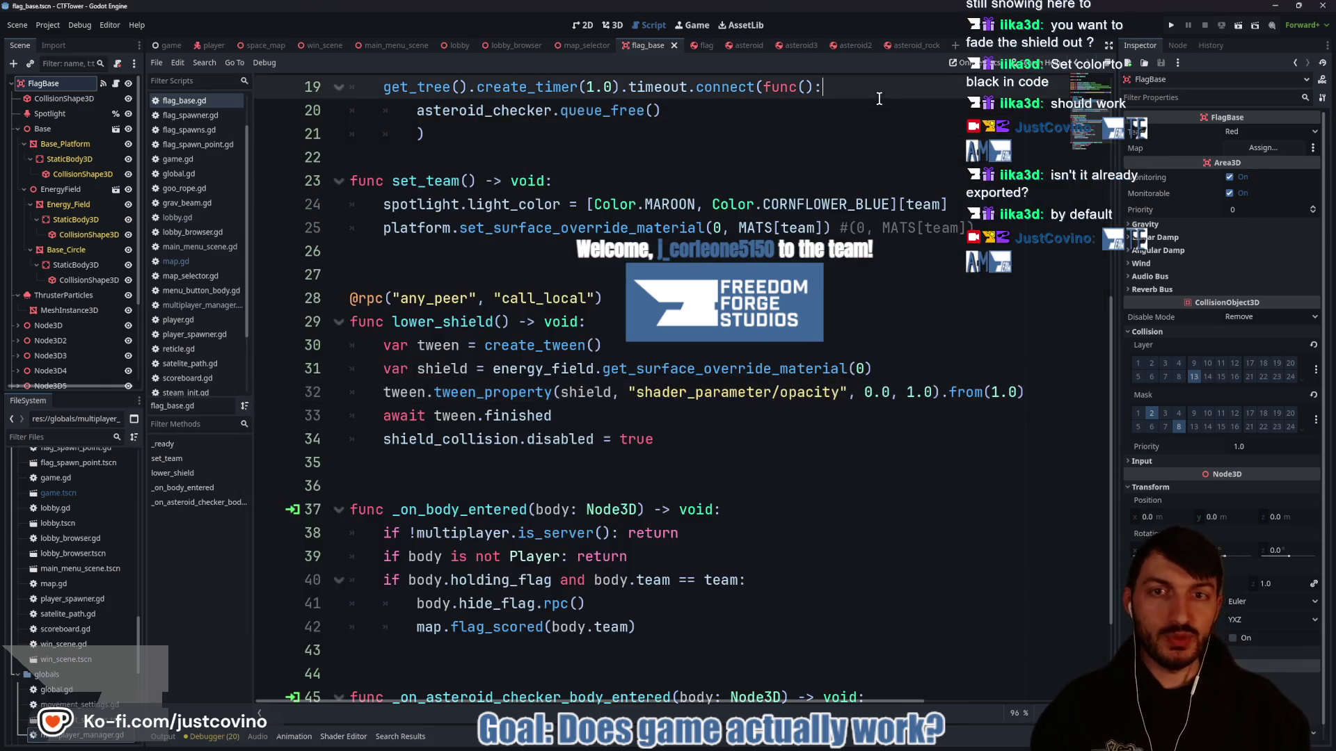
{"action": "left_click_drag", "start_coordinate": [595, 260], "coordinate": [540, 271]}
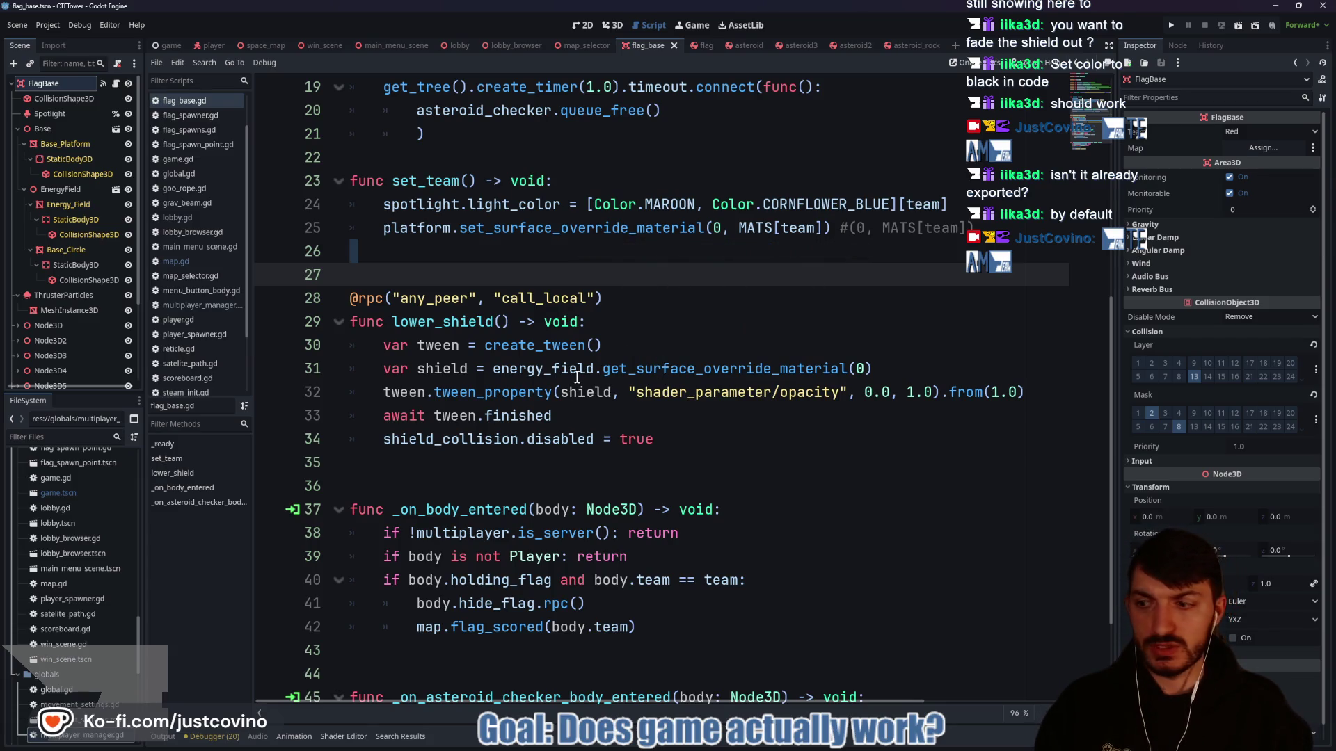
{"action": "scroll", "coordinate": [577, 377], "scroll_direction": "up", "scroll_amount": 5}
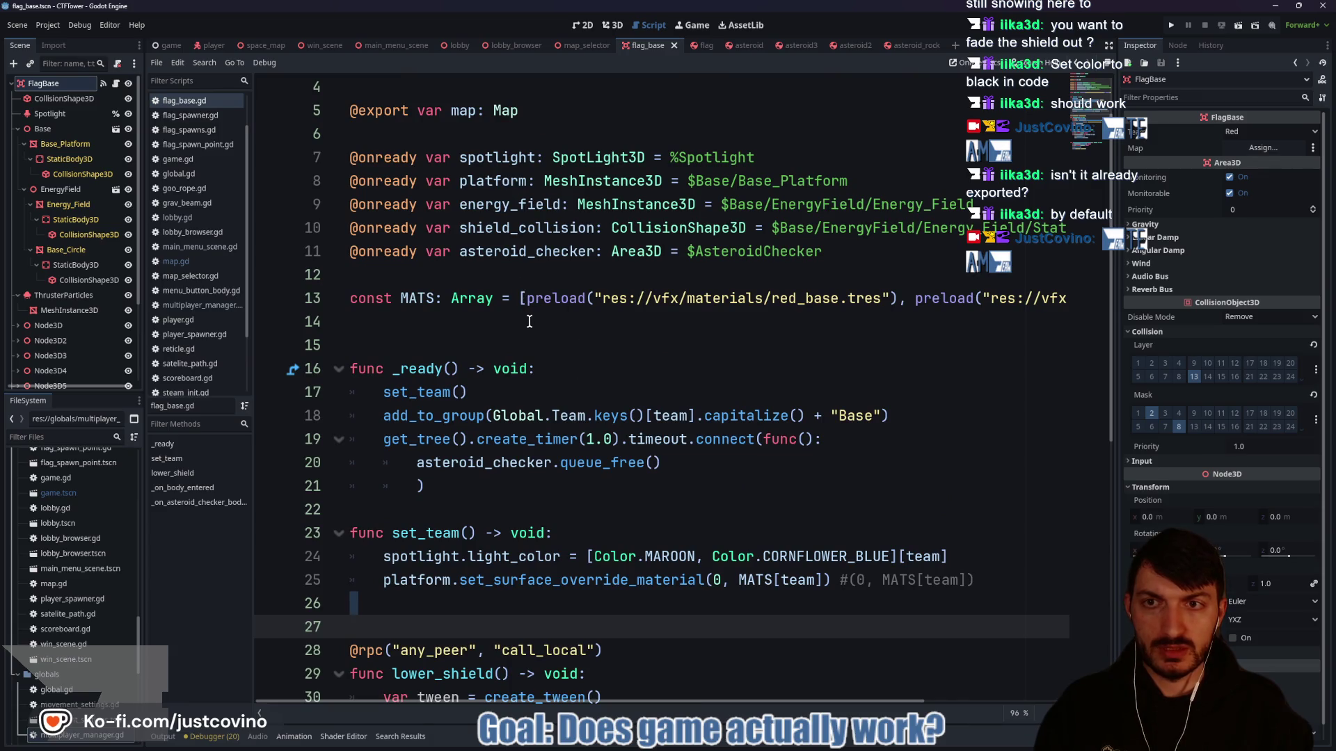
{"action": "scroll", "coordinate": [528, 321], "scroll_direction": "down", "scroll_amount": 2}
{"action": "scroll", "coordinate": [576, 385], "scroll_direction": "down", "scroll_amount": 2}
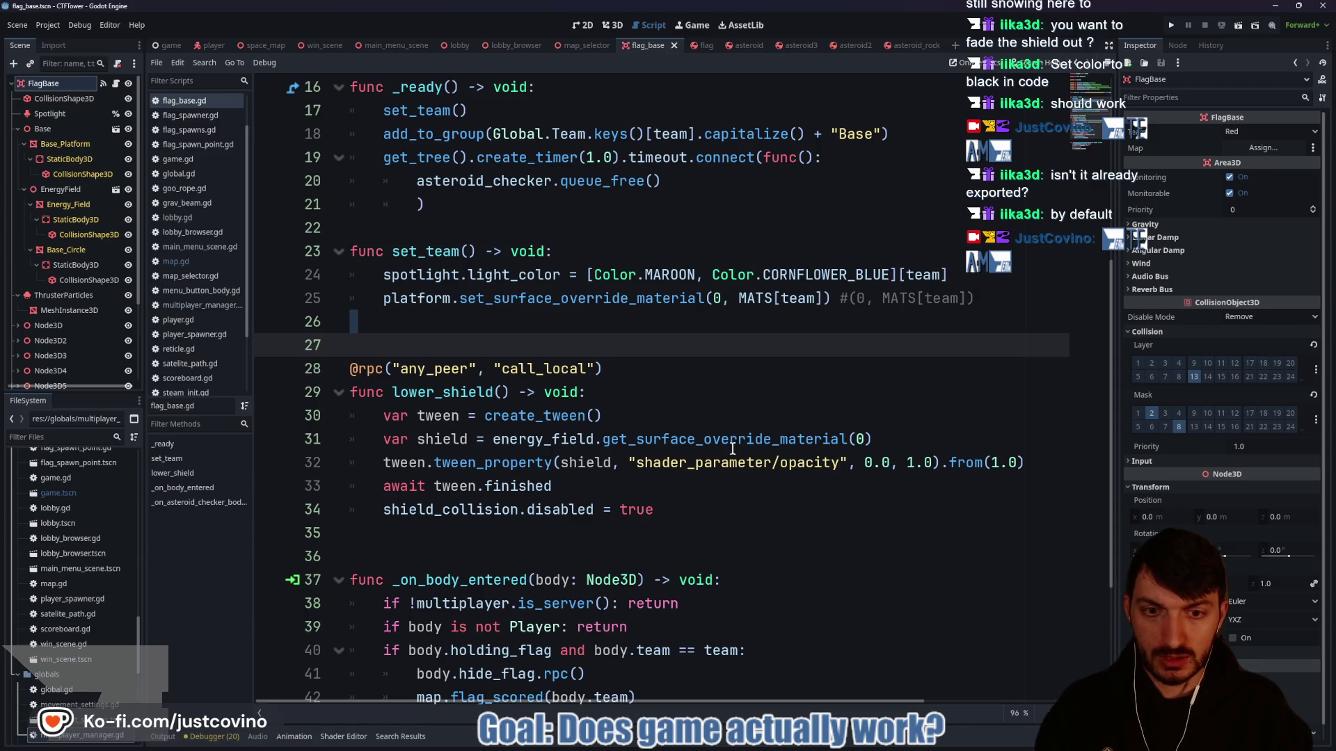
{"action": "scroll", "coordinate": [687, 411], "scroll_direction": "up", "scroll_amount": 4}
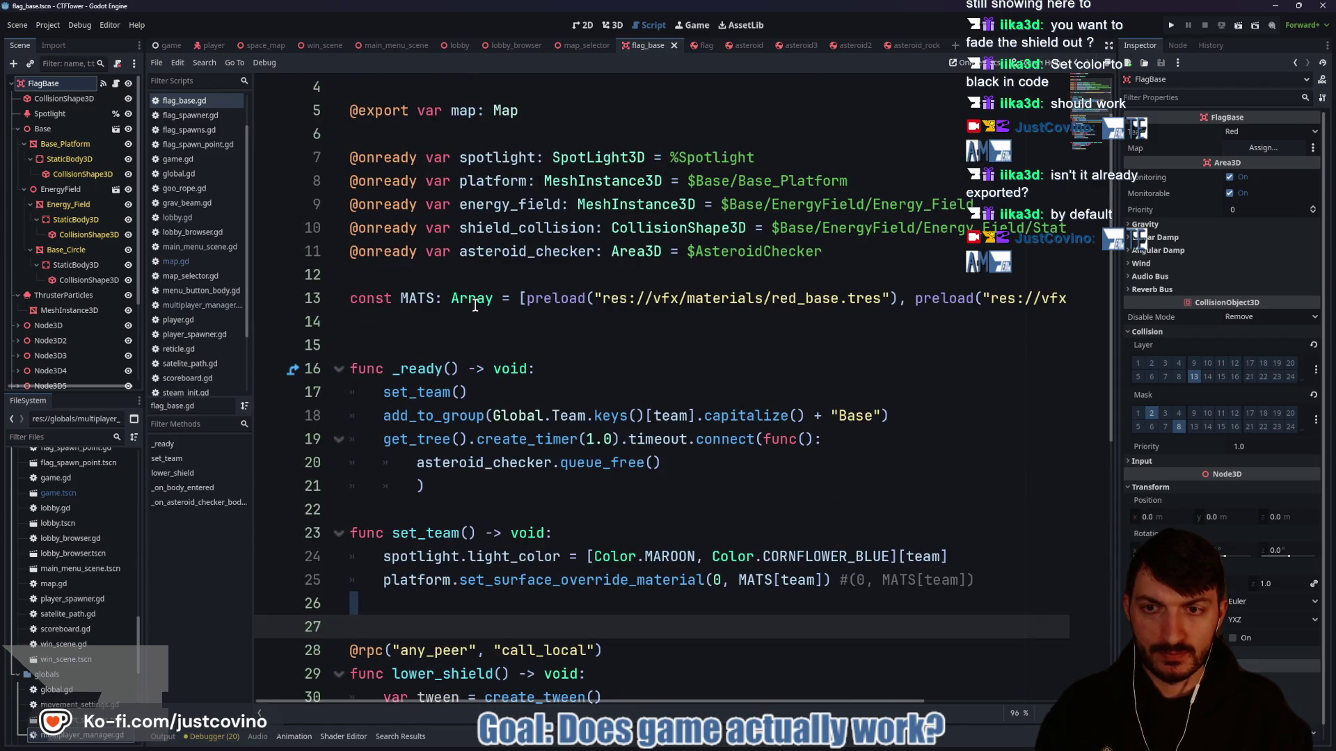
{"action": "mouse_move", "coordinate": [475, 306]}
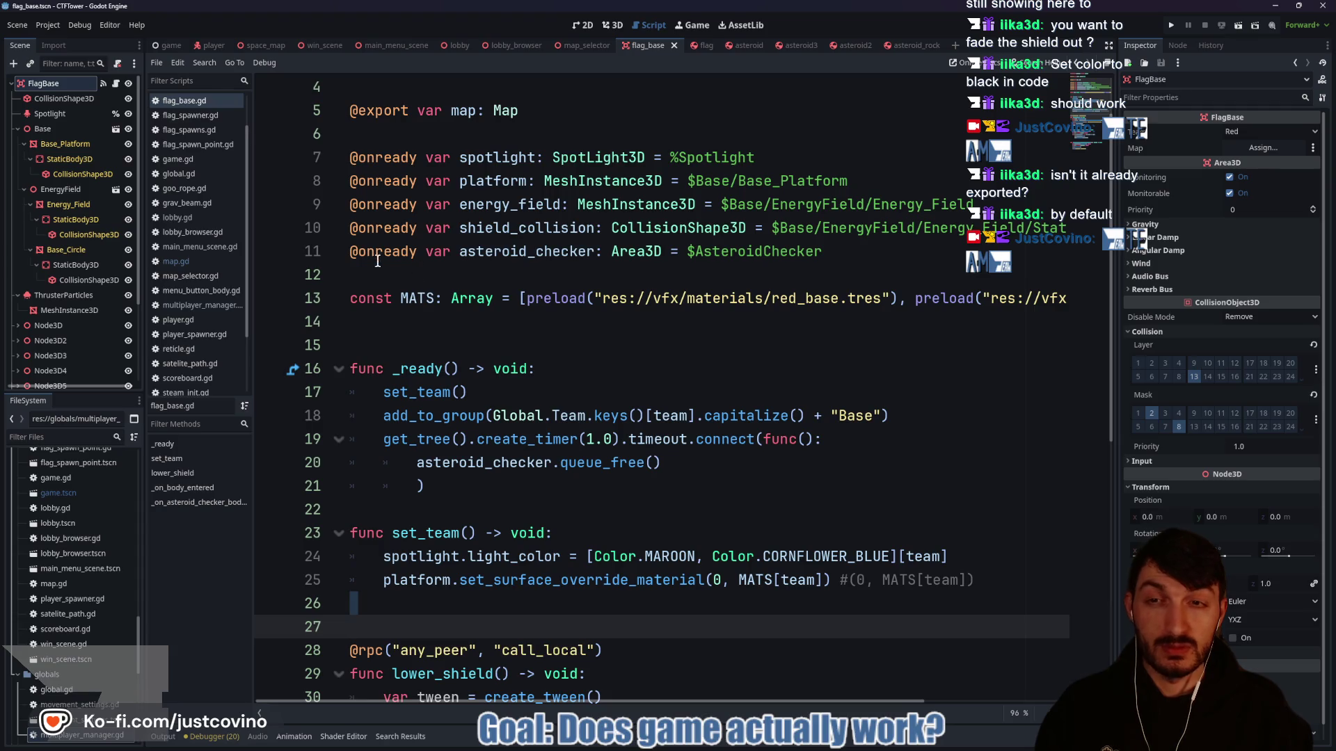
{"action": "left_click", "coordinate": [379, 140]}
{"action": "key", "text": "Return"}
{"action": "key", "text": "Return"}
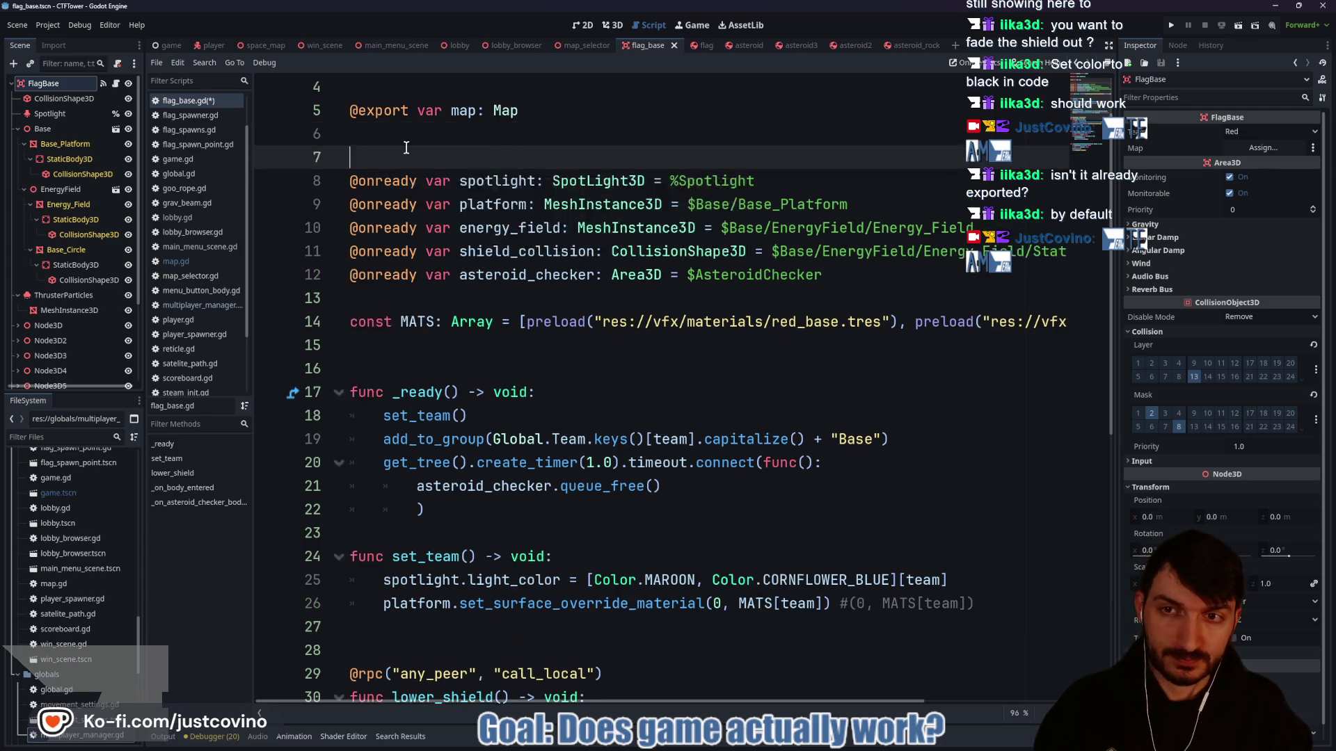
{"action": "left_click", "coordinate": [406, 148]}
{"action": "type", "text": "@export var shield_"}
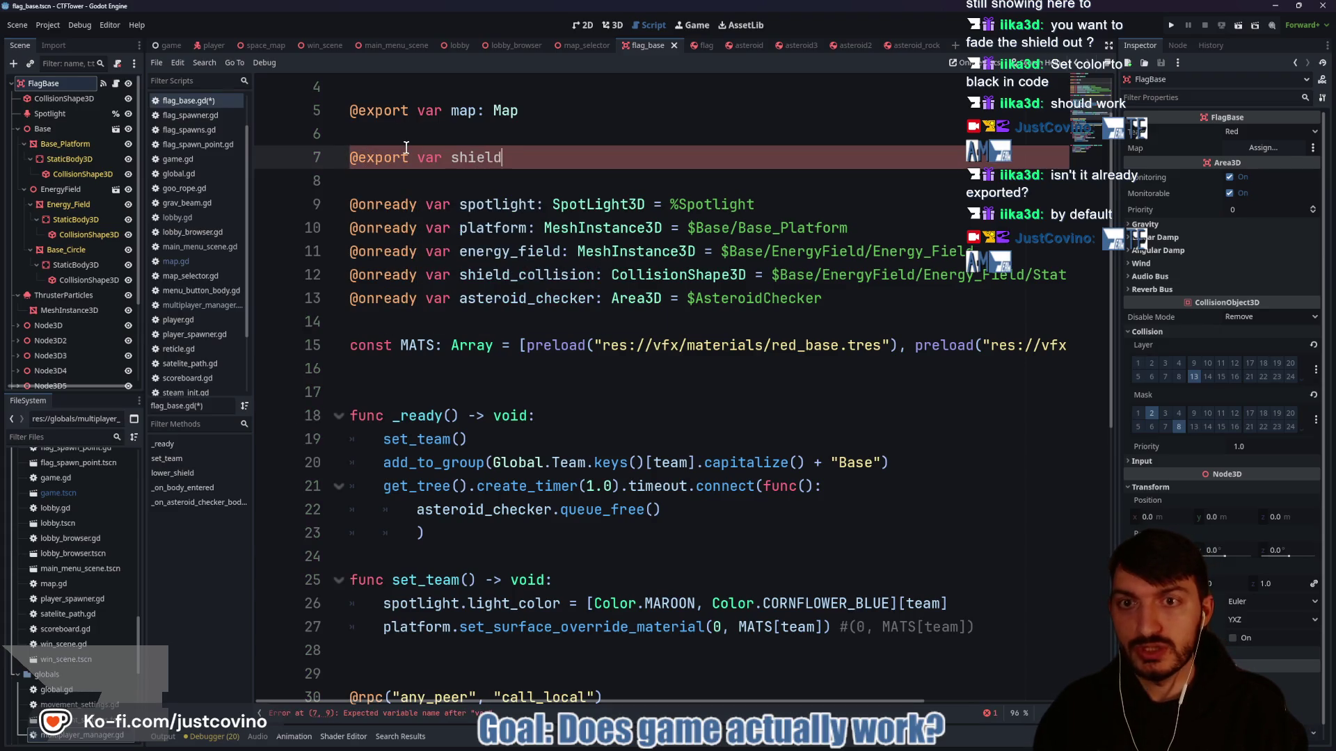
{"action": "type", "text": "param"}
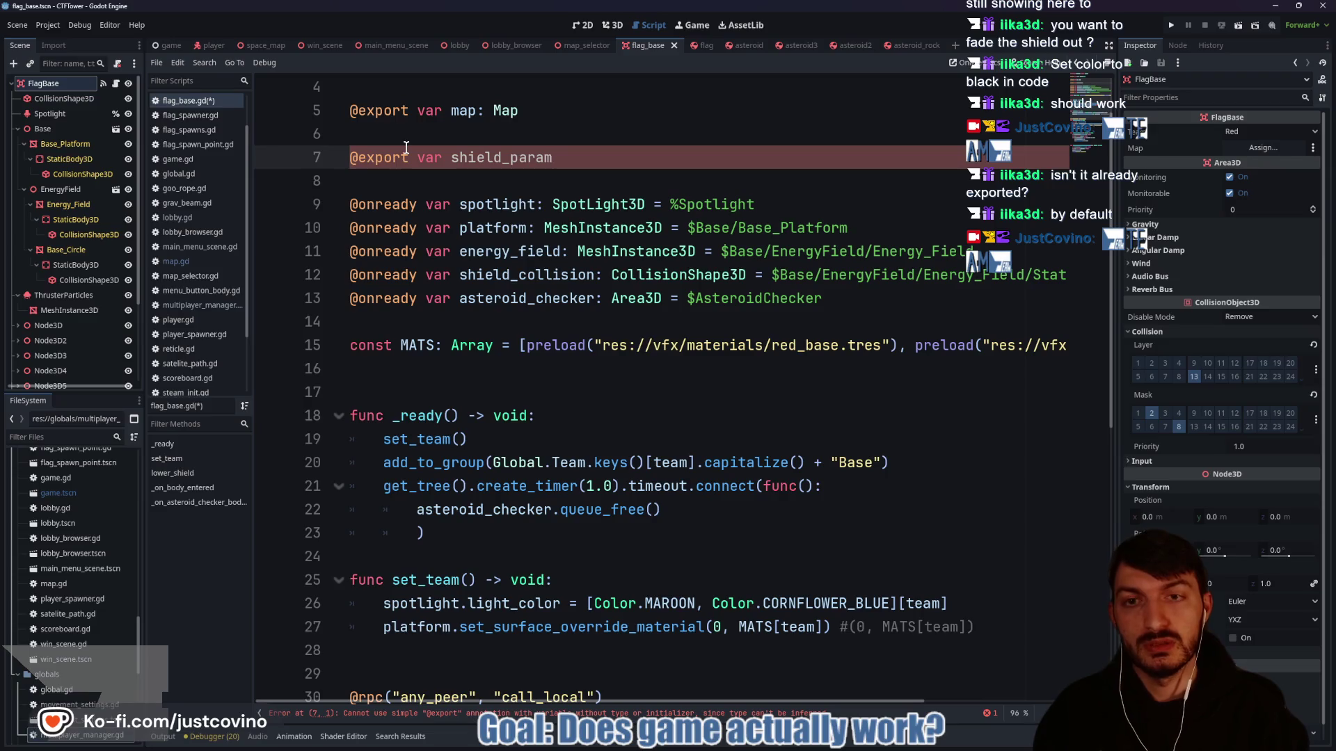
{"action": "left_click", "coordinate": [722, 746]}
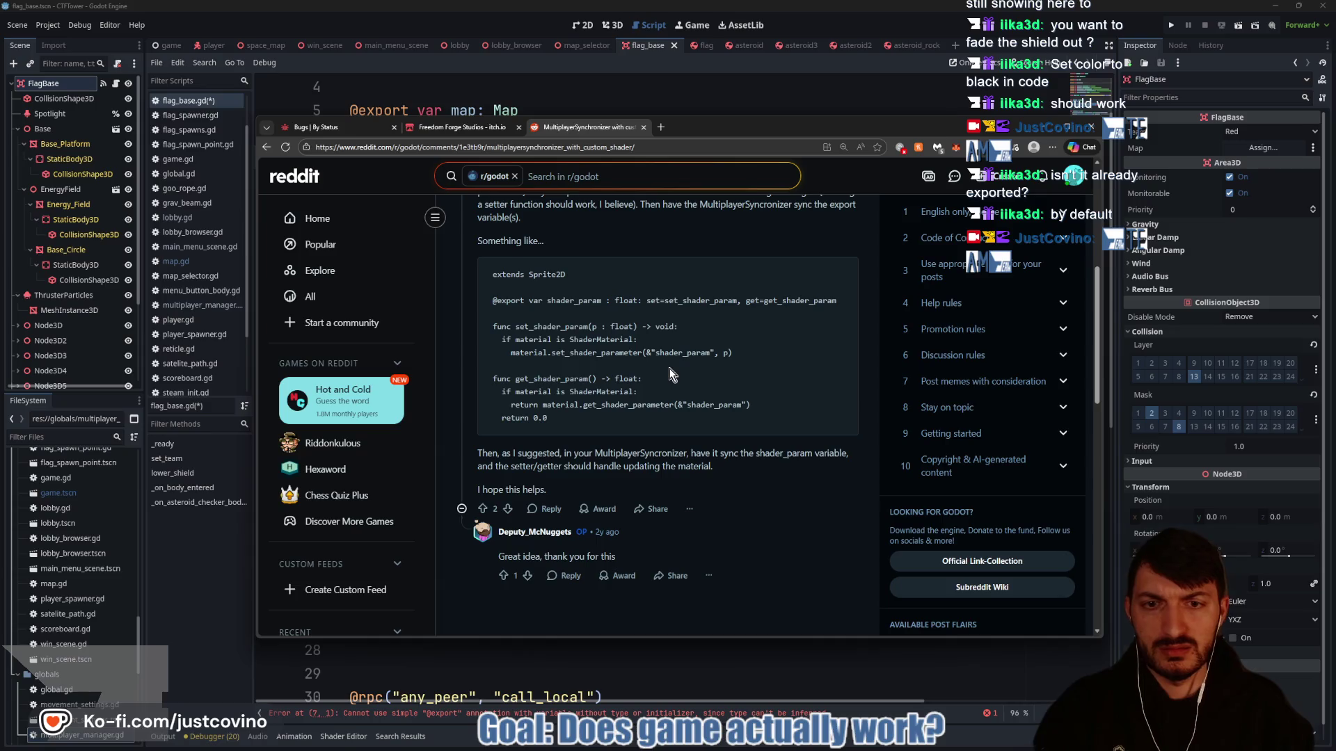
Type the shield export as float and start an indented get(): block beneath it.
{"action": "left_click", "coordinate": [686, 96]}
{"action": "left_click", "coordinate": [577, 154]}
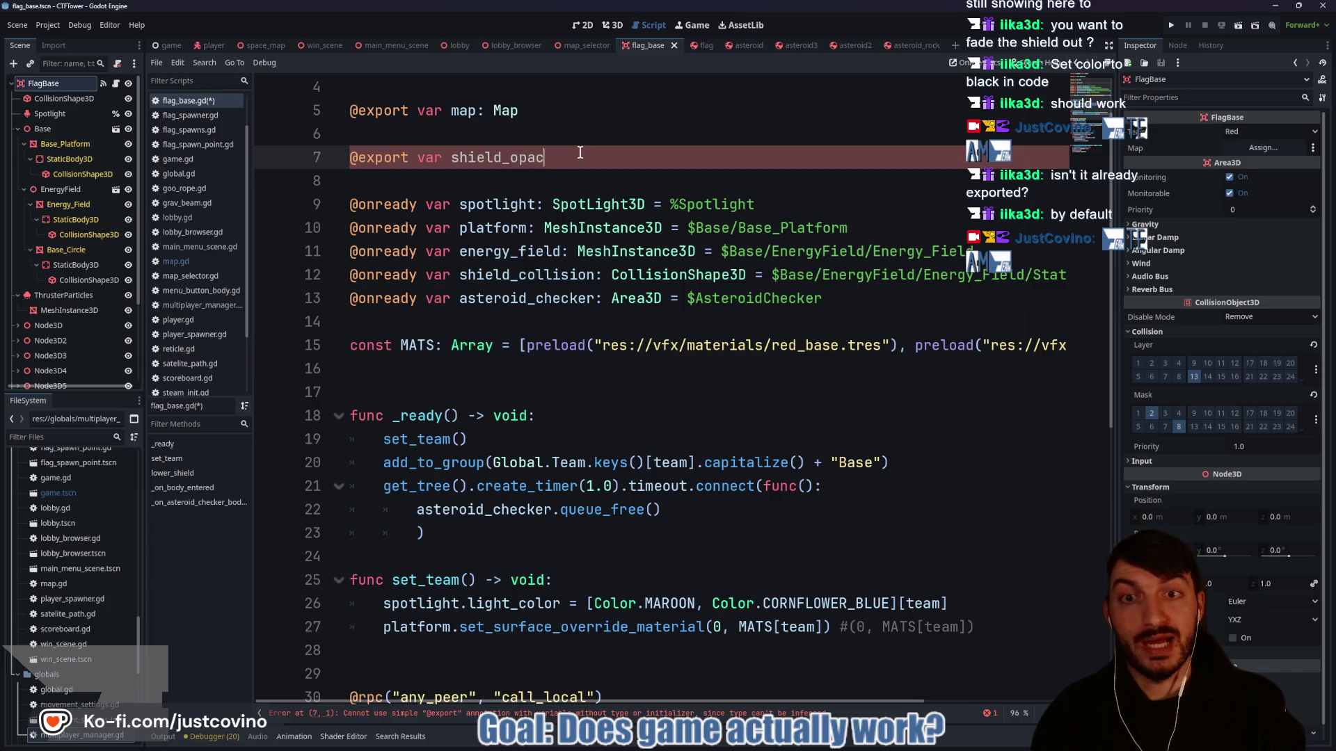
{"action": "type", "text": ":float = "}
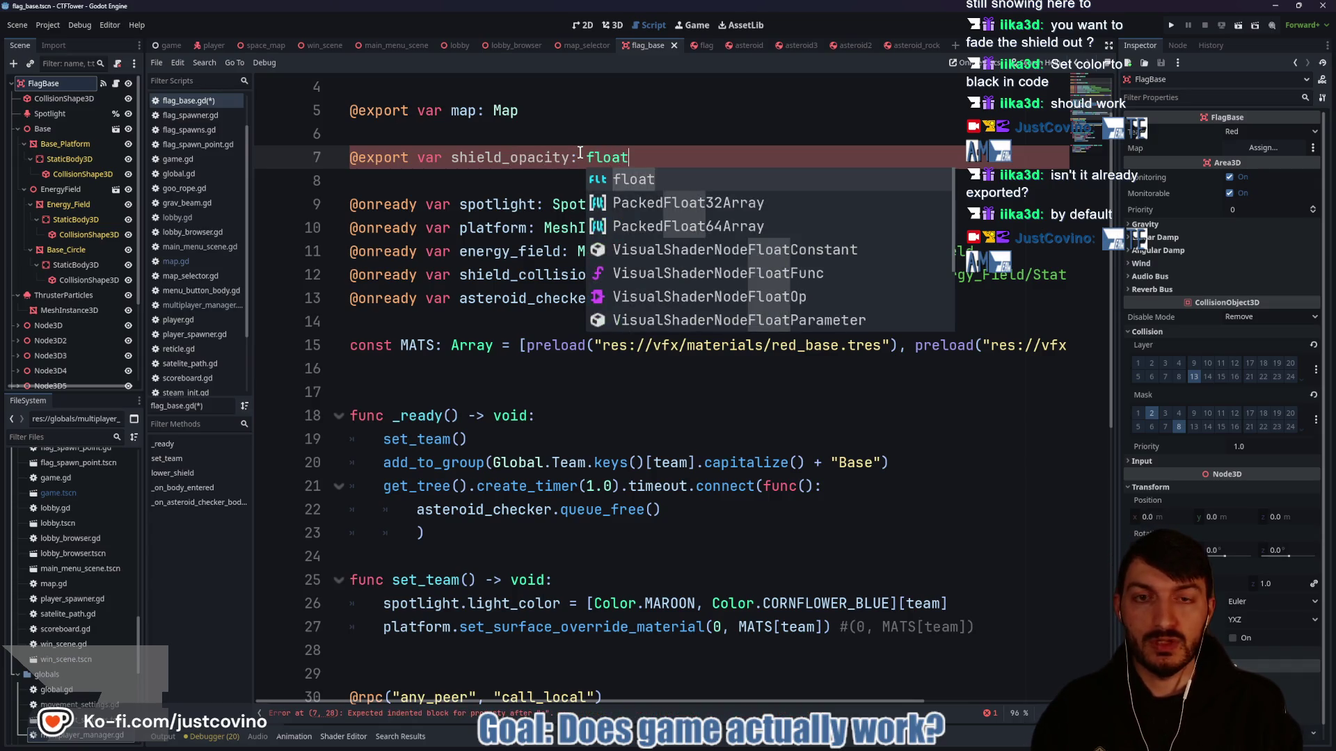
{"action": "type", "text": "get"}
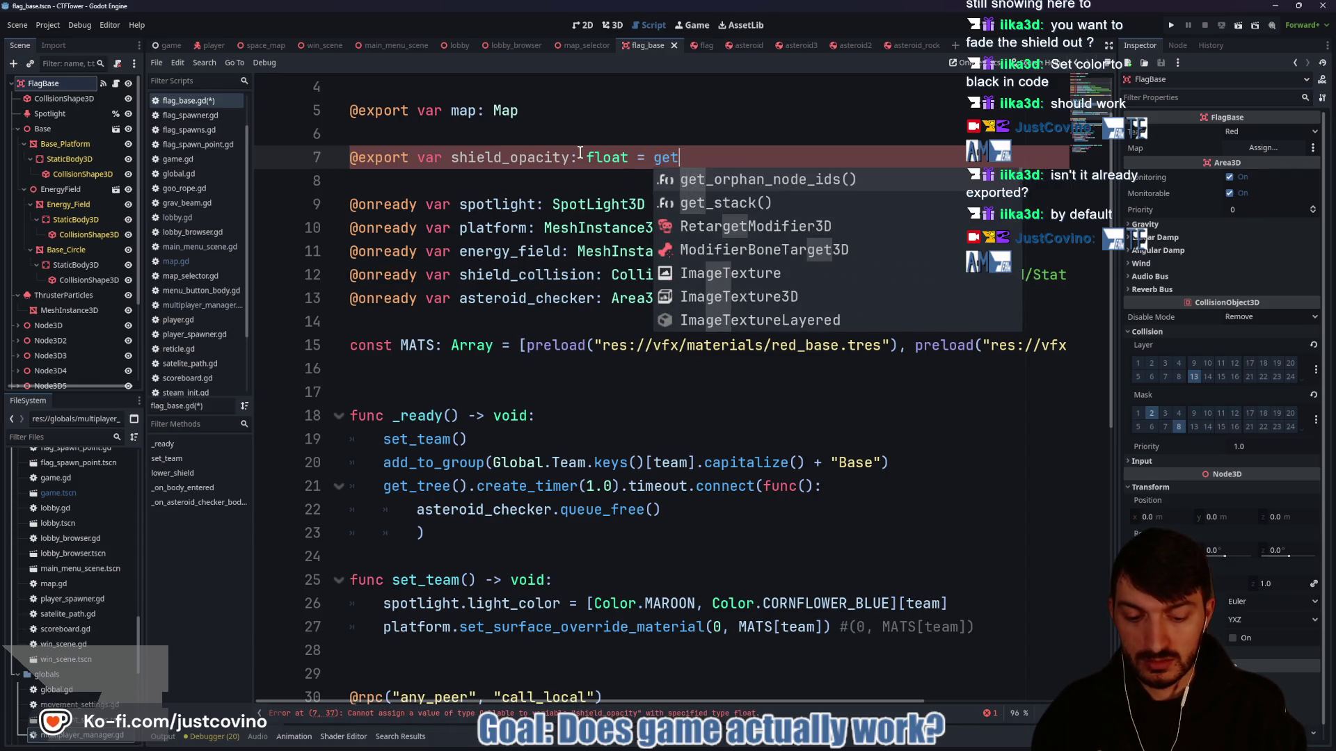
{"action": "key", "text": "Escape"}
{"action": "key", "text": "BackSpace"}
{"action": "key", "text": "BackSpace"}
{"action": "key", "text": "BackSpace"}
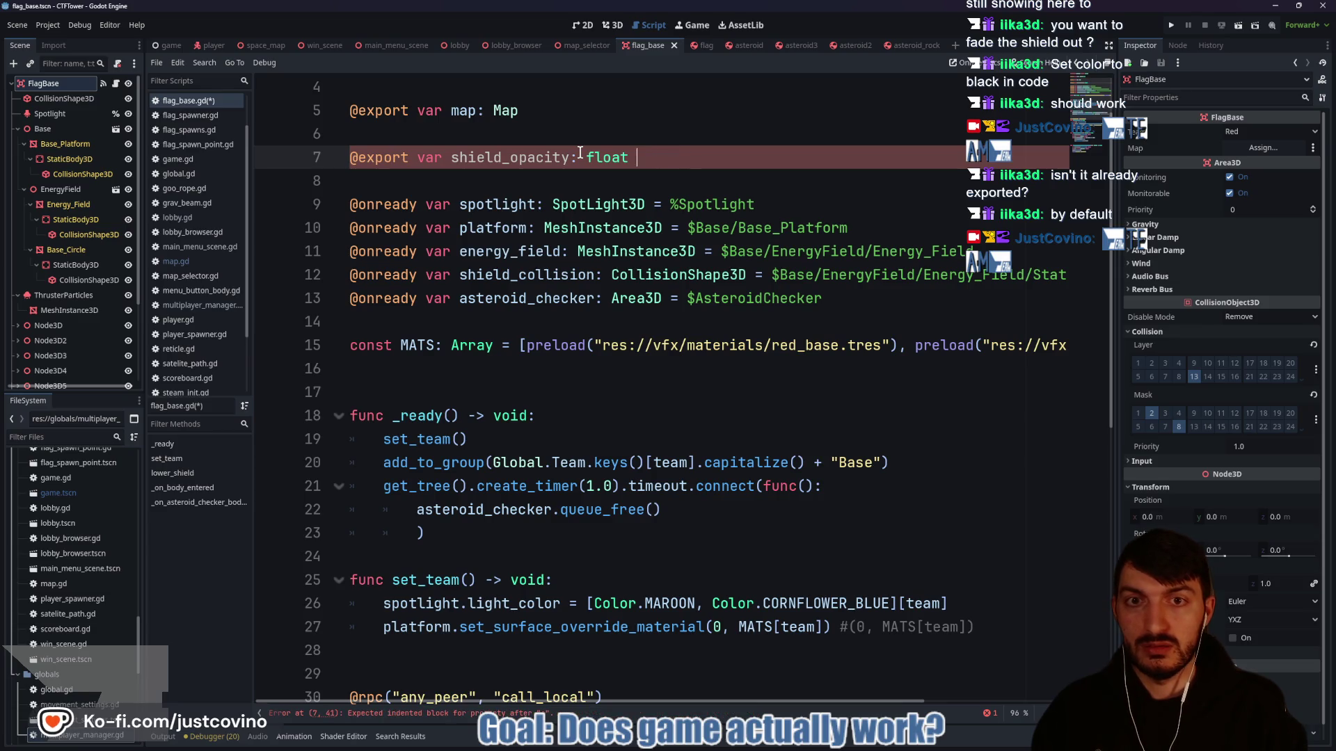
{"action": "key", "text": "BackSpace"}
{"action": "type", "text": ":"}
{"action": "key", "text": "Return"}
{"action": "type", "text": "get"}
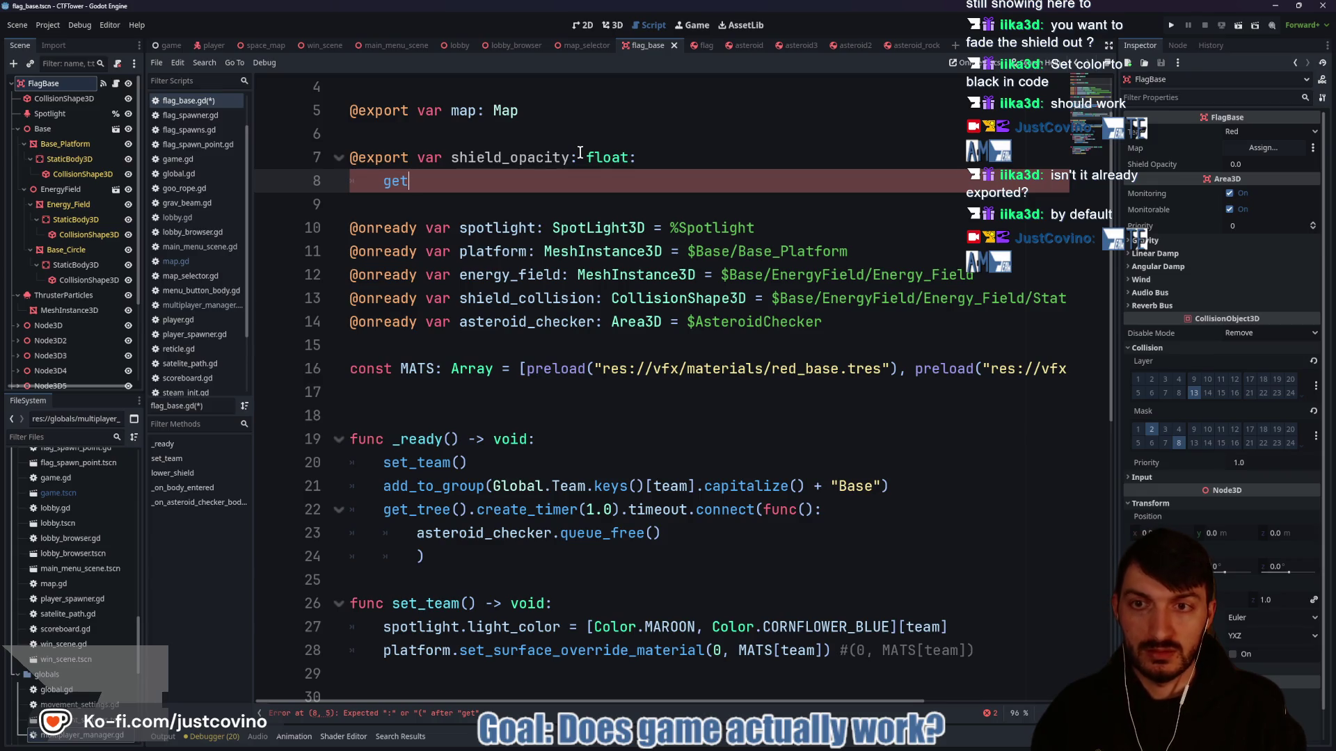
{"action": "type", "text": "():"}
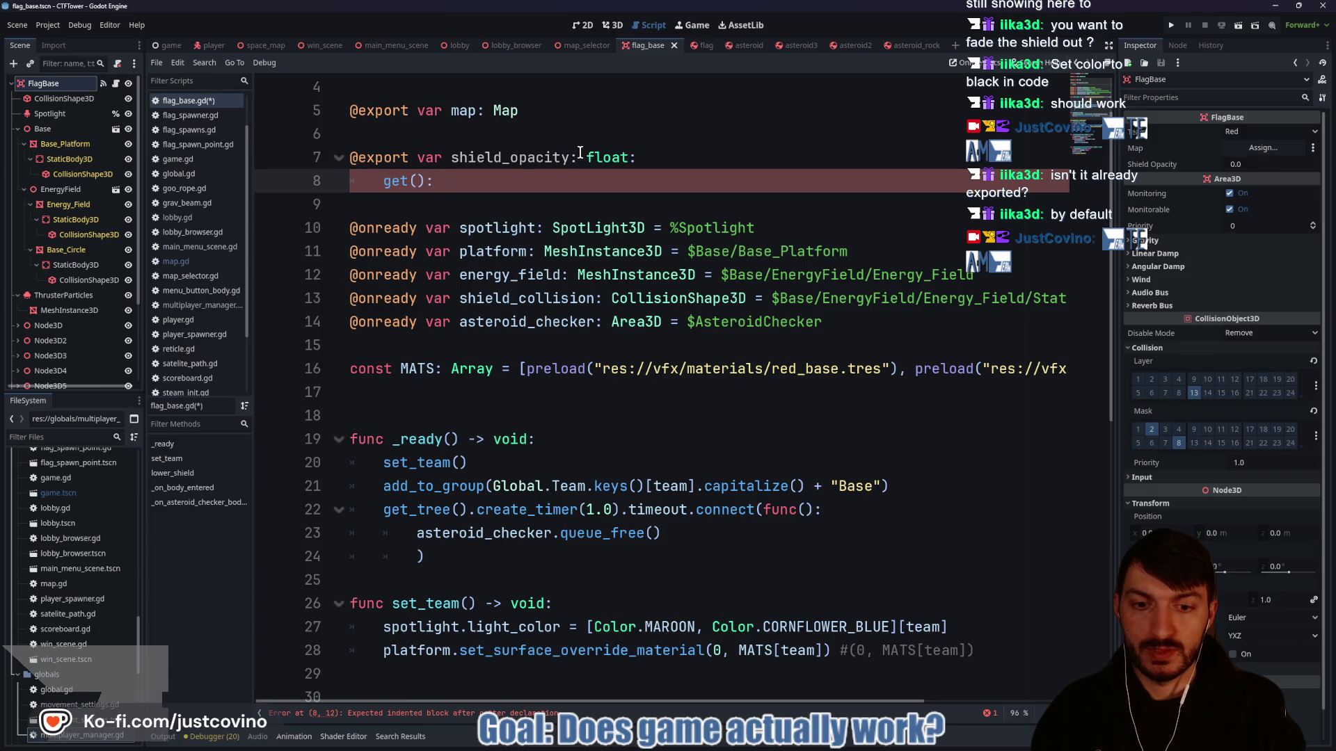
Have the getter read energy_field.get_surface_override_material(0).set_shader, then check the Reddit example.
{"action": "scroll", "coordinate": [581, 152], "scroll_direction": "down", "scroll_amount": 5}
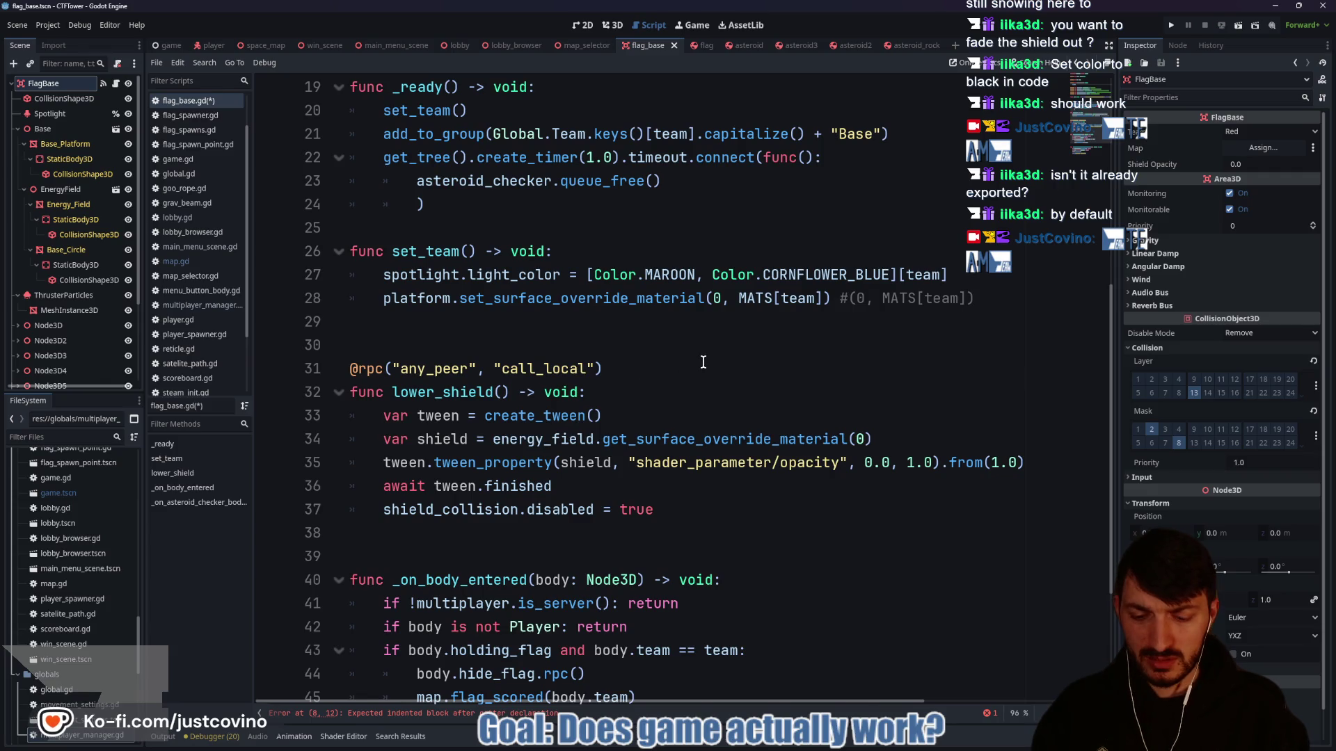
{"action": "type", "text": "energy_f"}
{"action": "key", "text": "Return"}
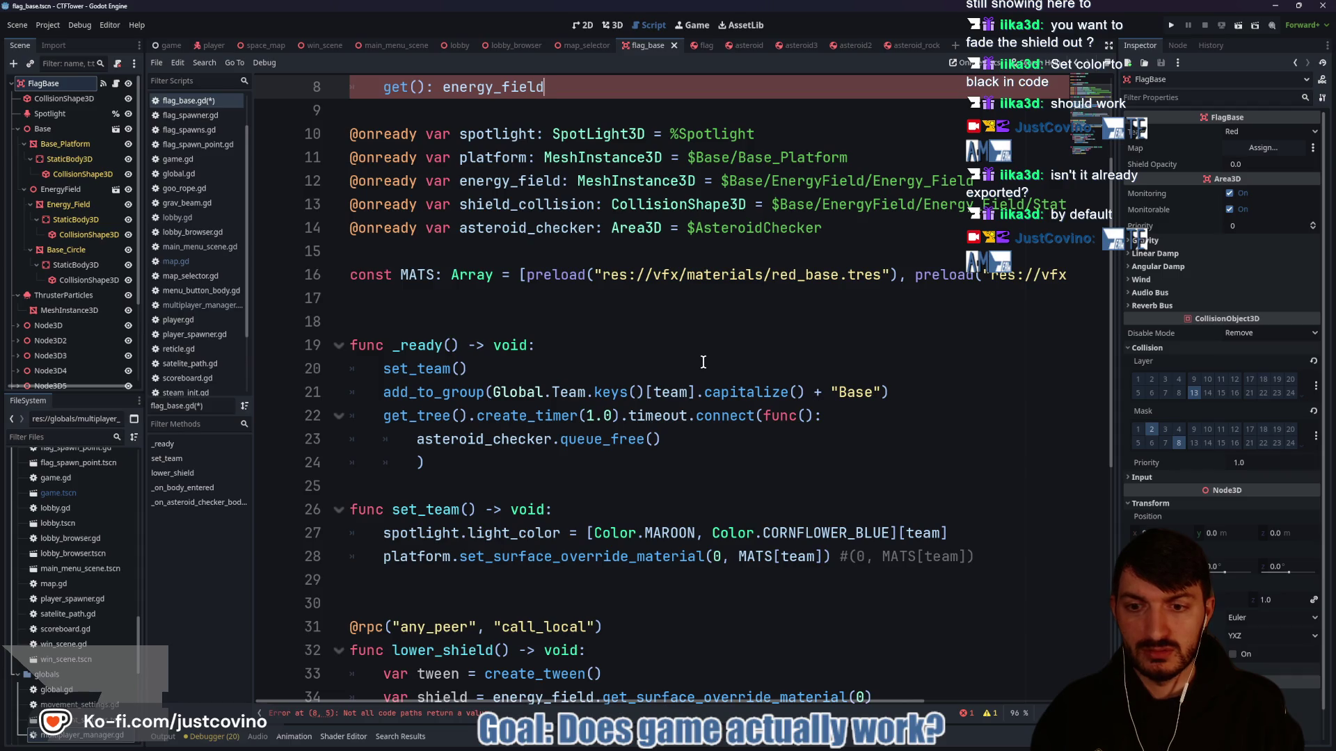
{"action": "type", "text": "."}
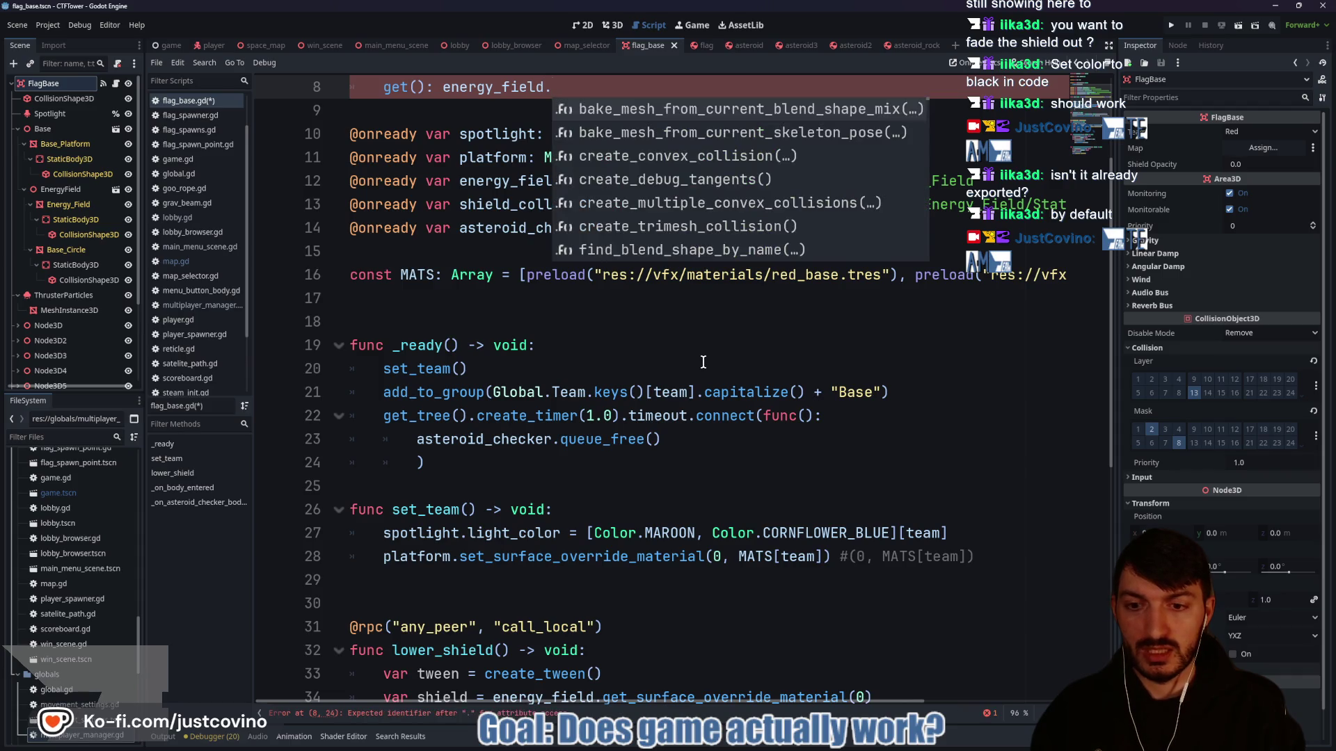
{"action": "type", "text": "get"}
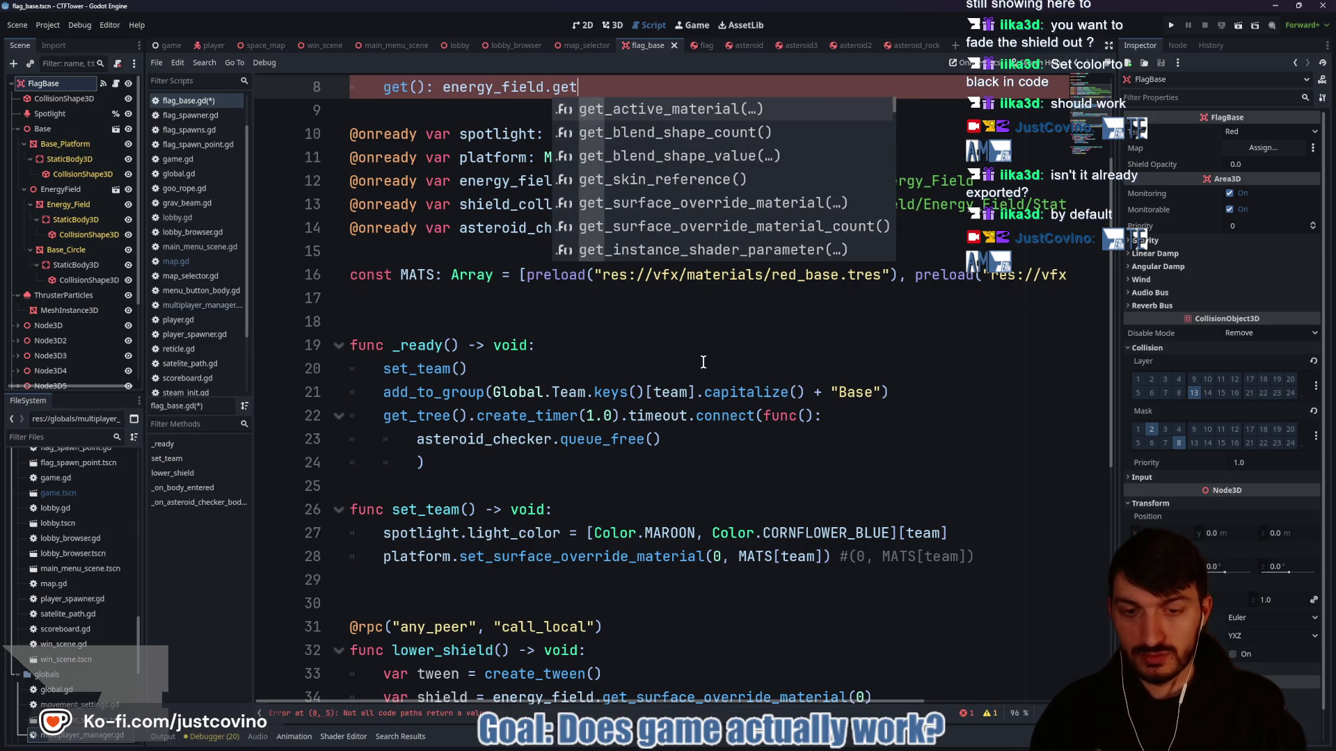
{"action": "type", "text": "_surface"}
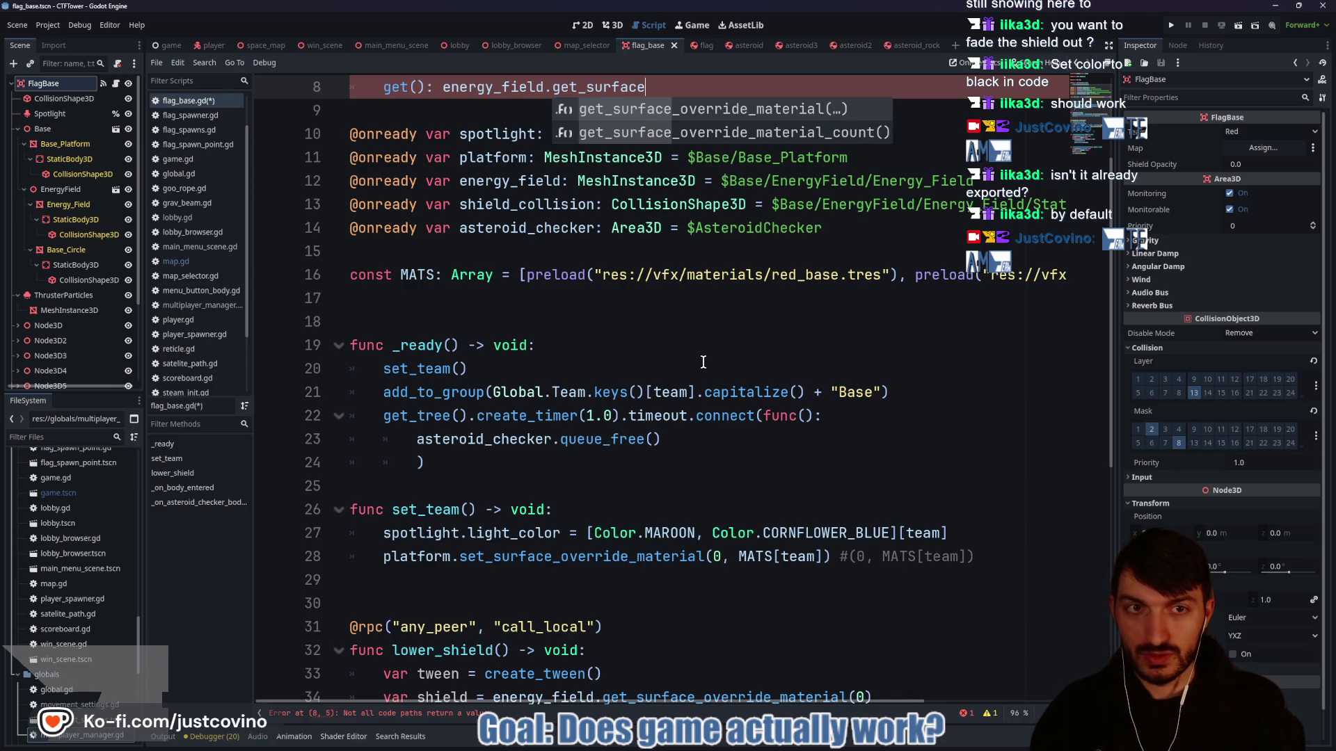
{"action": "key", "text": "Return"}
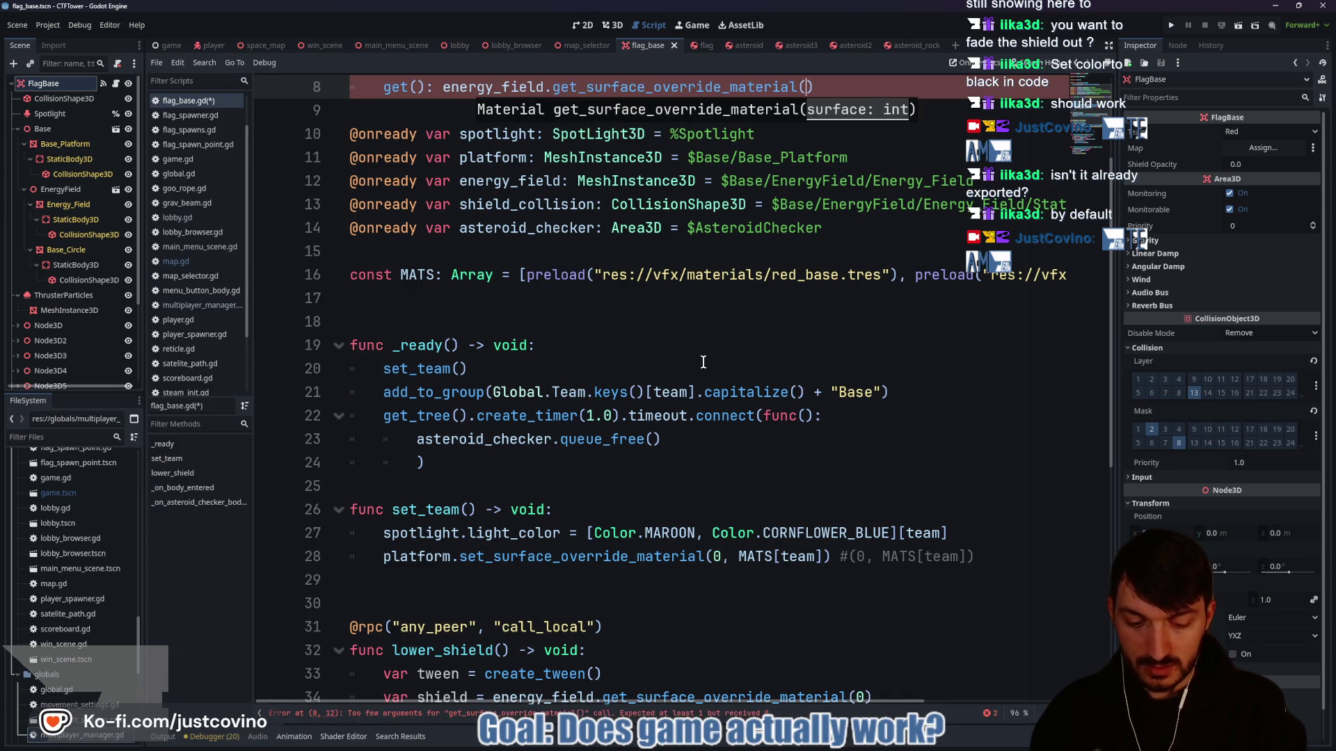
{"action": "type", "text": "0"}
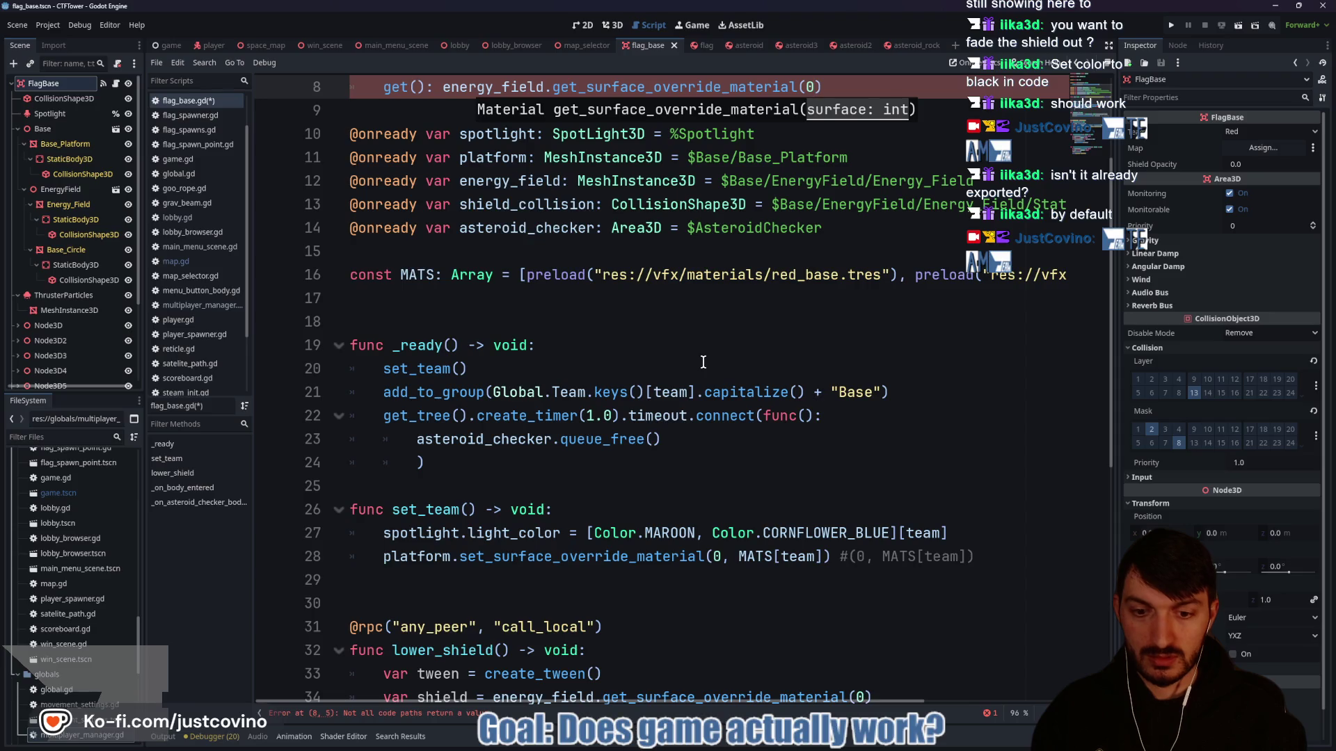
{"action": "scroll", "coordinate": [702, 362], "scroll_direction": "down", "scroll_amount": 1}
{"action": "scroll", "coordinate": [700, 369], "scroll_direction": "up", "scroll_amount": 2}
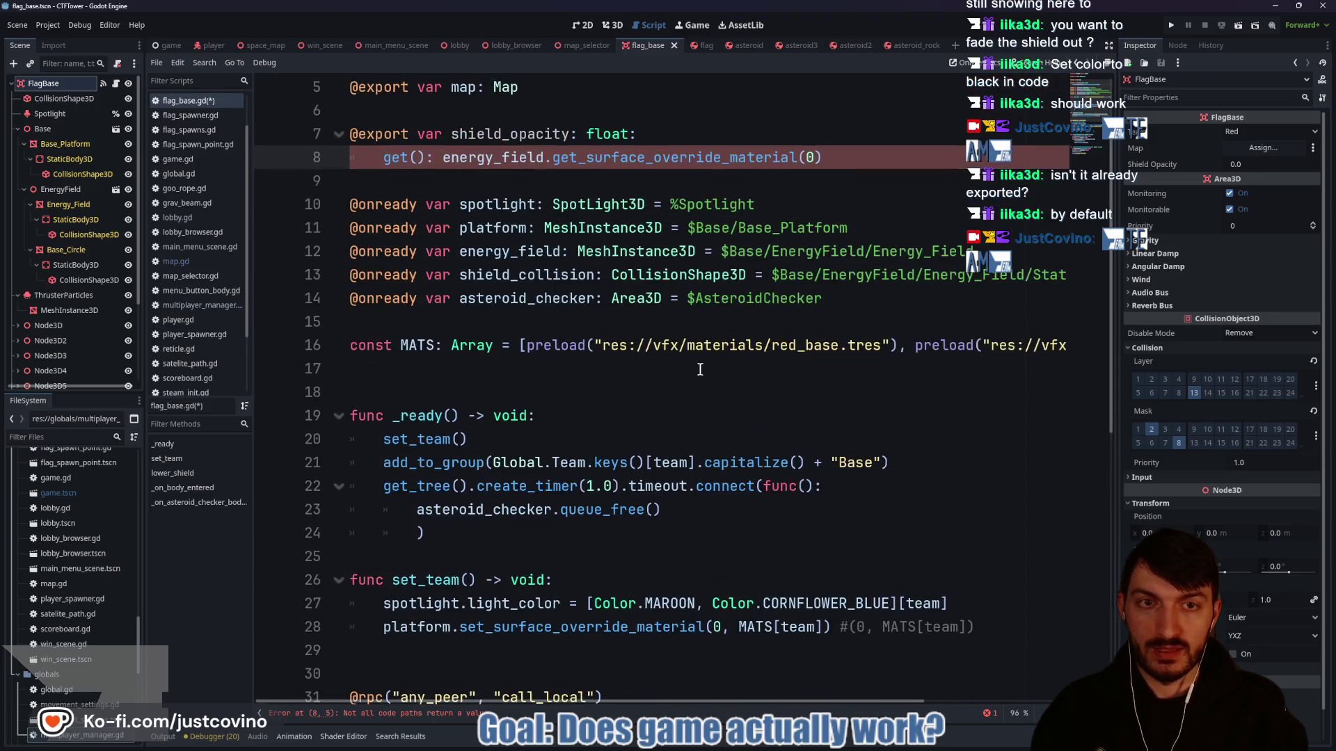
{"action": "left_click", "coordinate": [829, 159]}
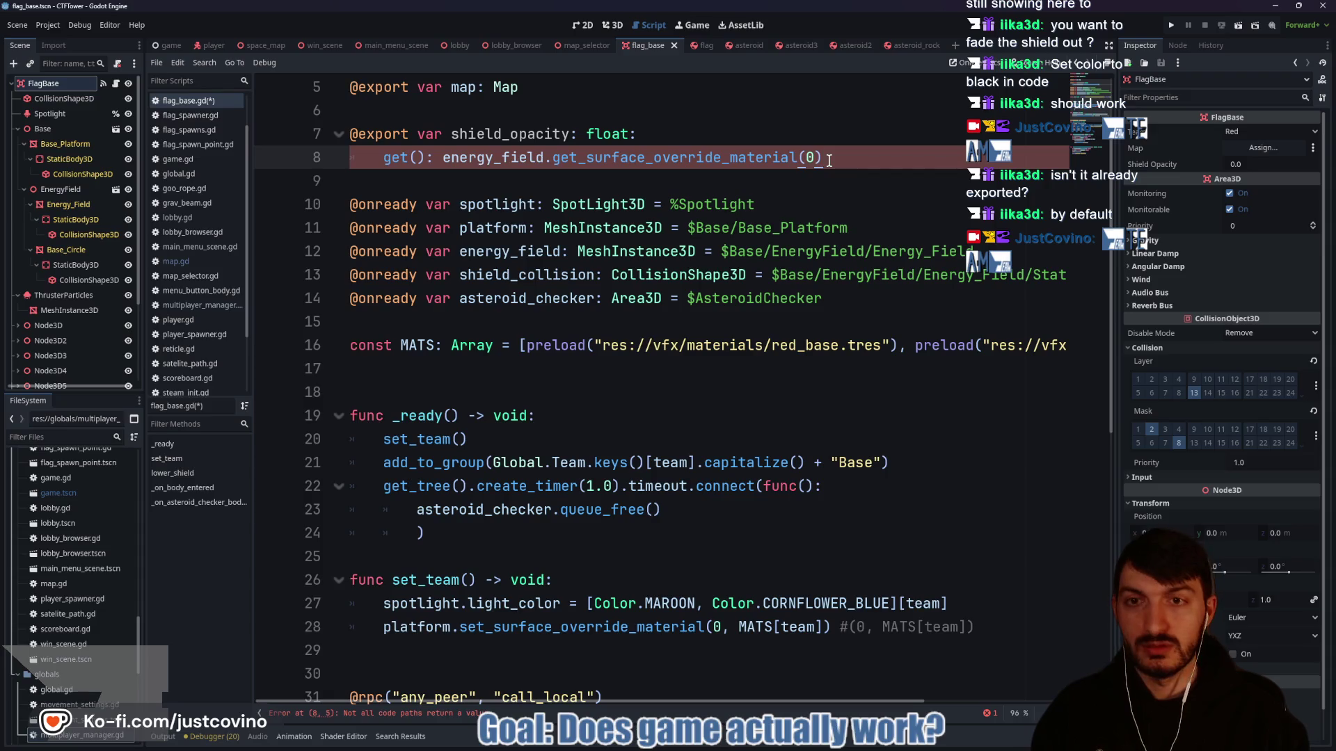
{"action": "type", "text": ".set"}
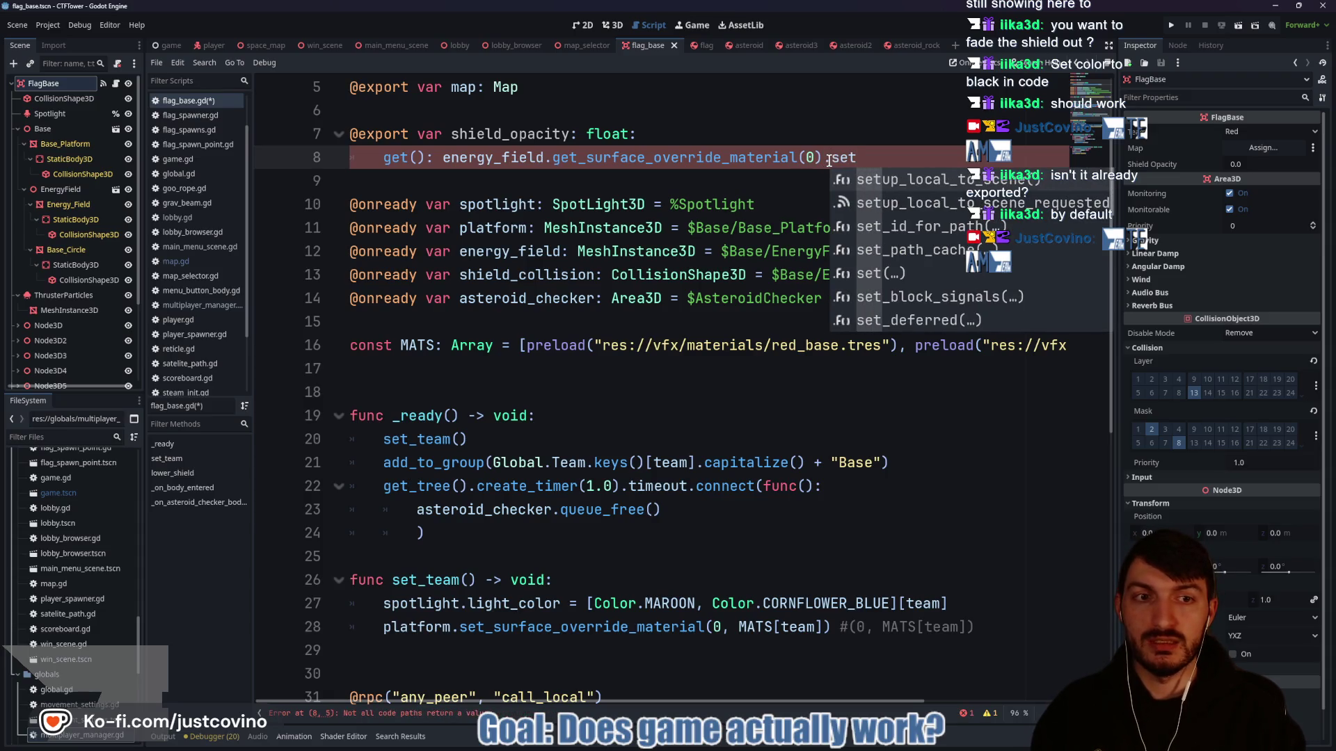
{"action": "type", "text": "_sha"}
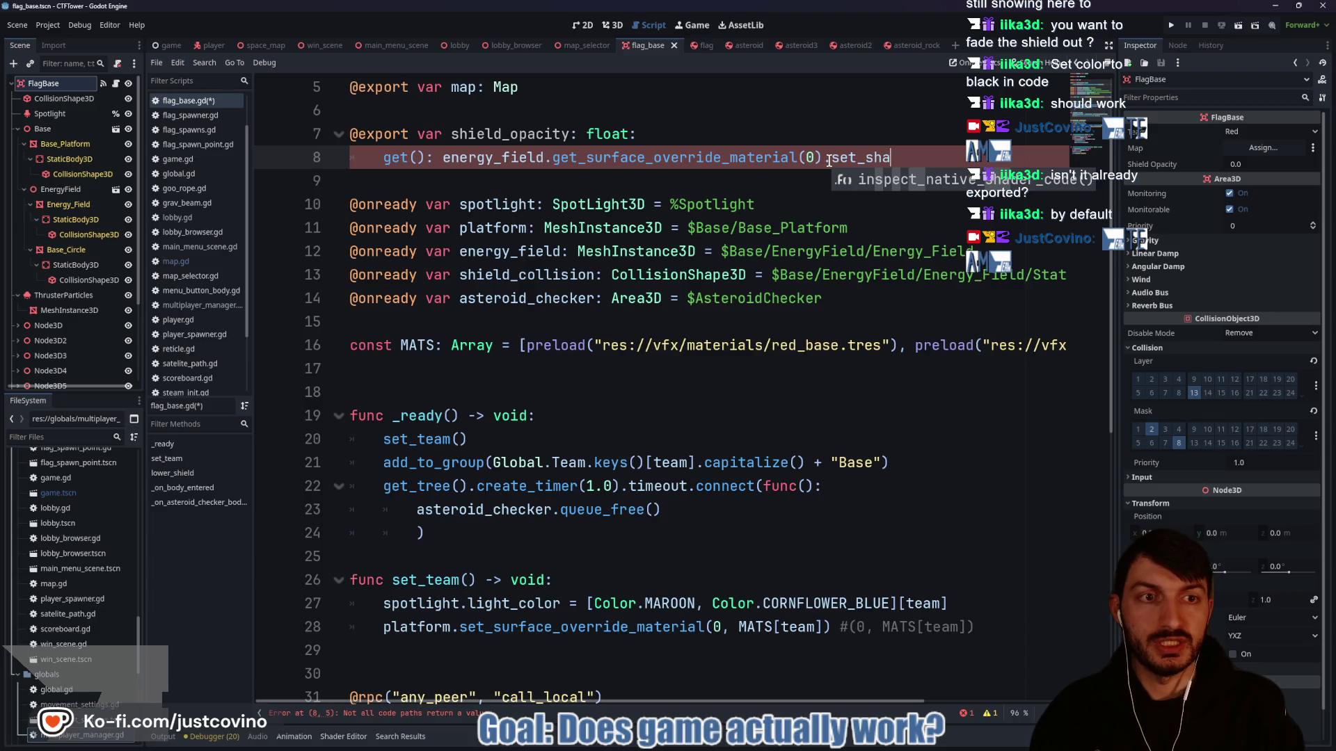
{"action": "type", "text": "der"}
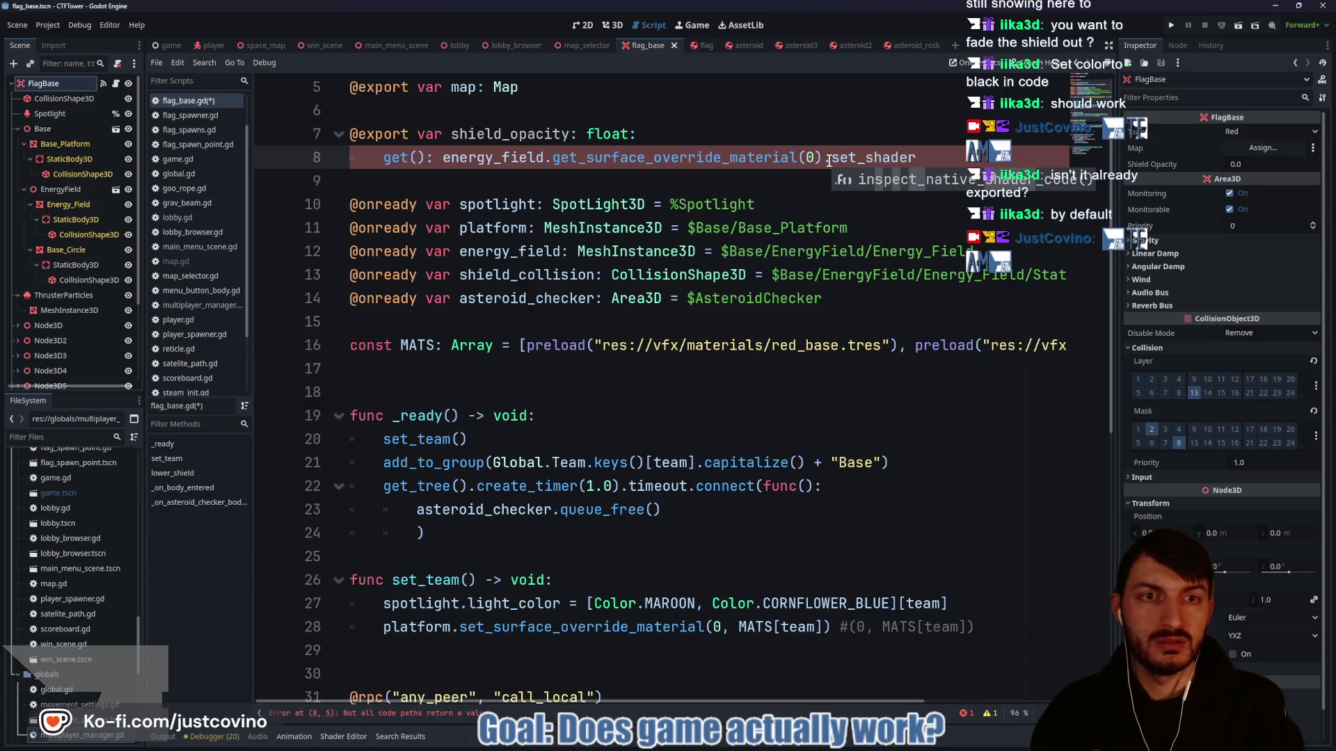
{"action": "mouse_move", "coordinate": [824, 749]}
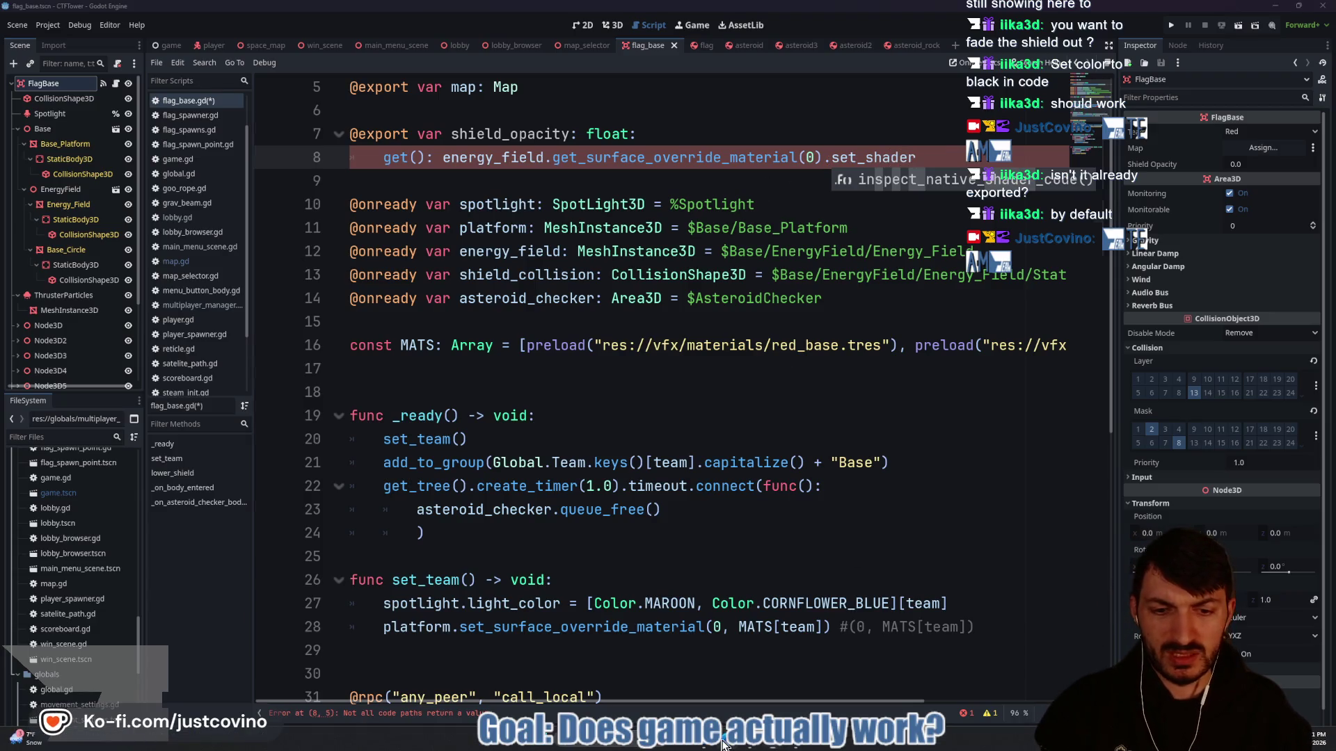
{"action": "left_click", "coordinate": [722, 743]}
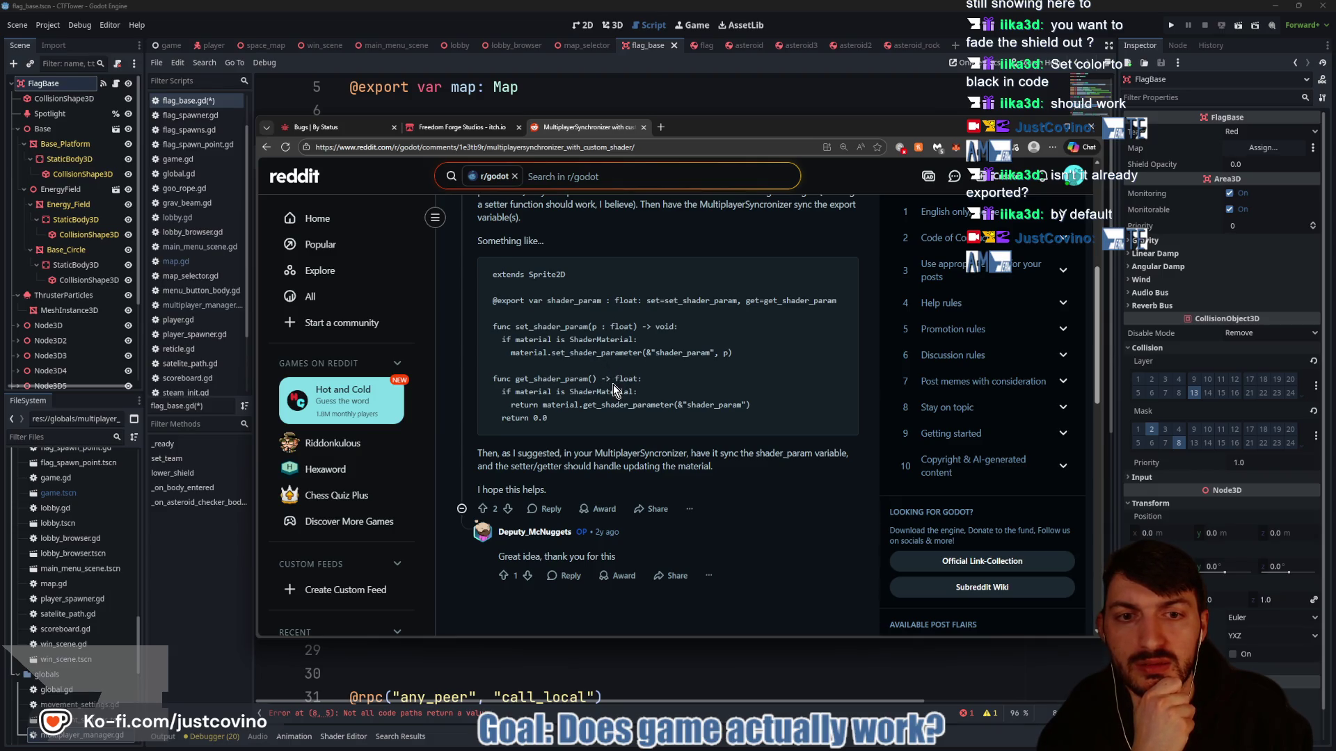
Declare a set_shader_parameter(value: float) -> void: function after lower_shield.
{"action": "left_click", "coordinate": [536, 673]}
{"action": "scroll", "coordinate": [536, 673], "scroll_direction": "down", "scroll_amount": 4}
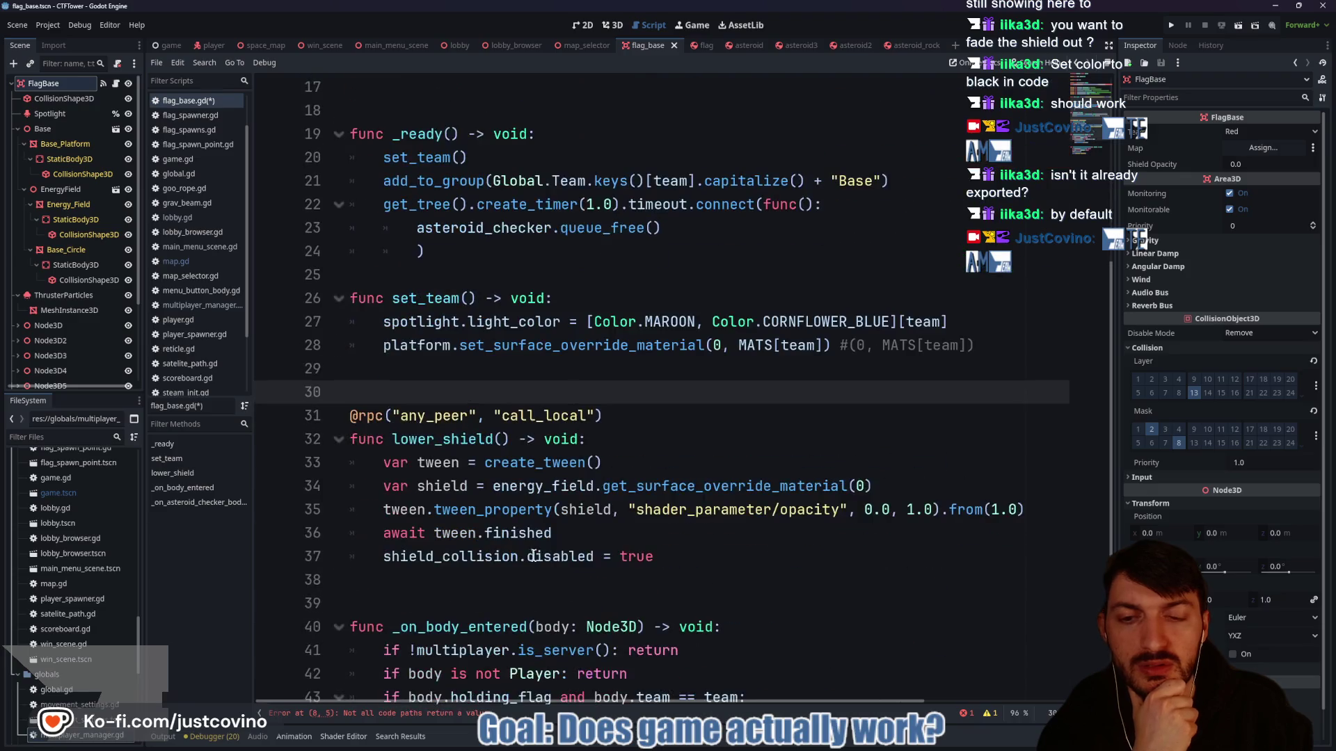
{"action": "scroll", "coordinate": [484, 393], "scroll_direction": "down", "scroll_amount": 1}
{"action": "left_click", "coordinate": [549, 509]}
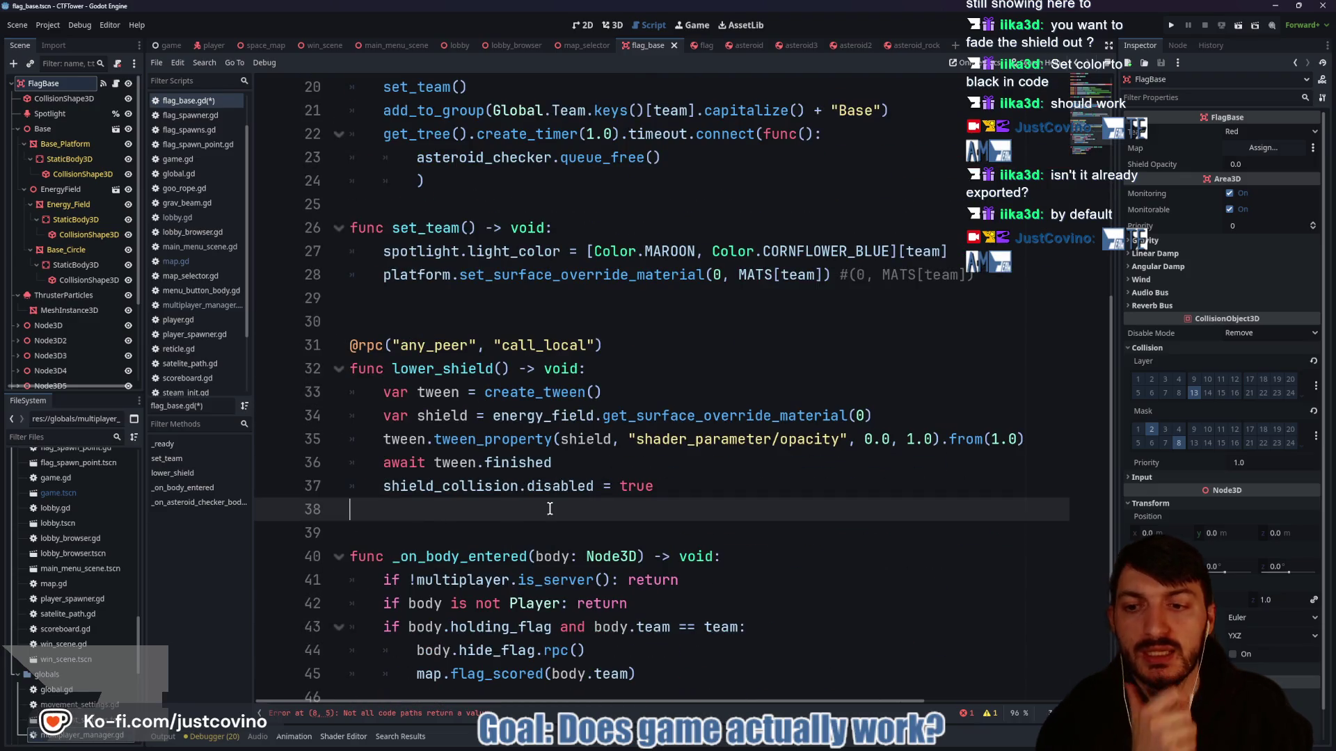
{"action": "key", "text": "Return"}
{"action": "key", "text": "Return"}
{"action": "key", "text": "Up"}
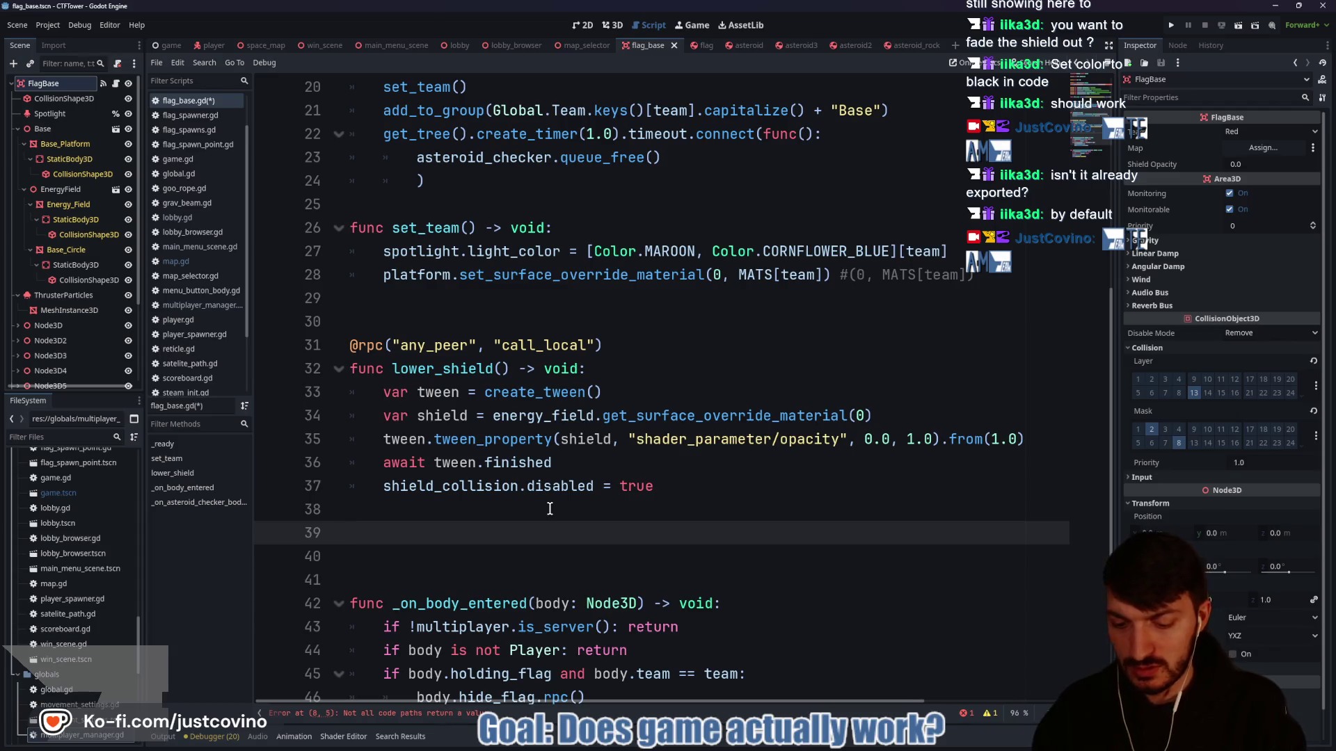
{"action": "type", "text": "set_shader_parameter(va"}
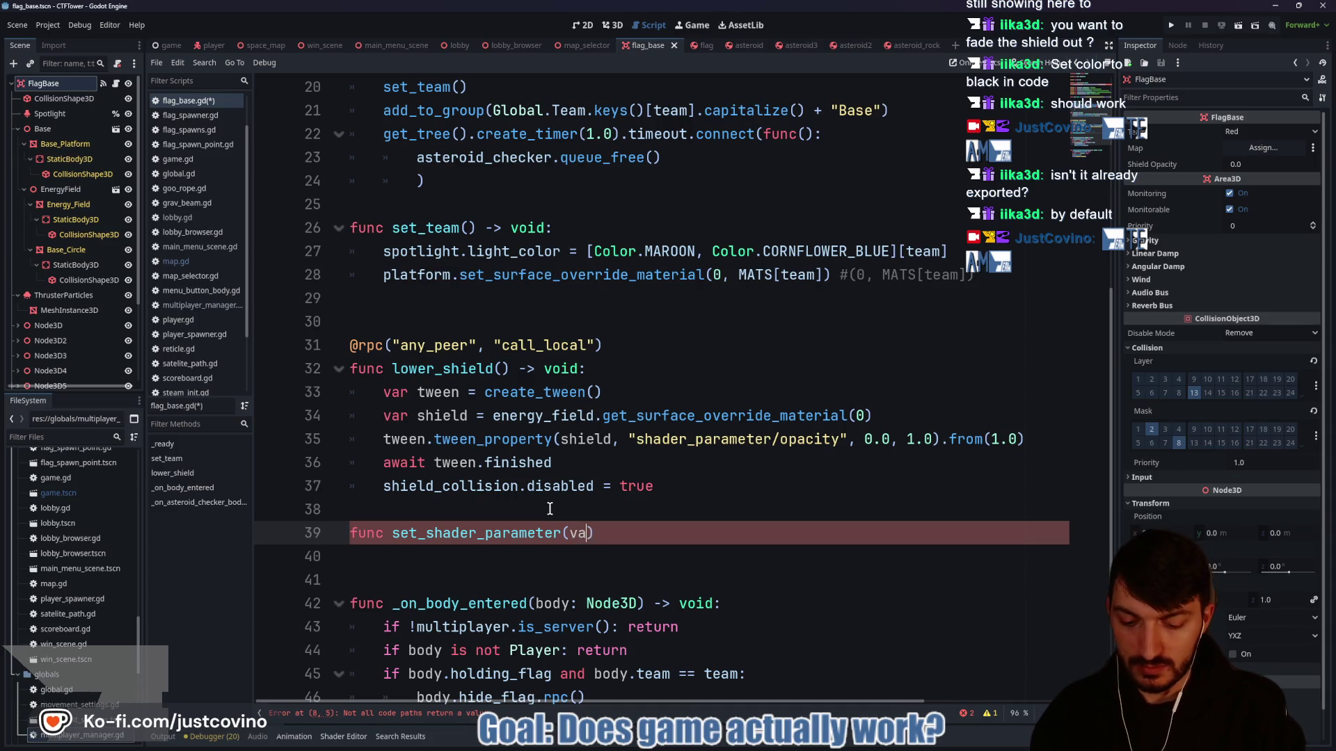
{"action": "type", "text": ": float) "}
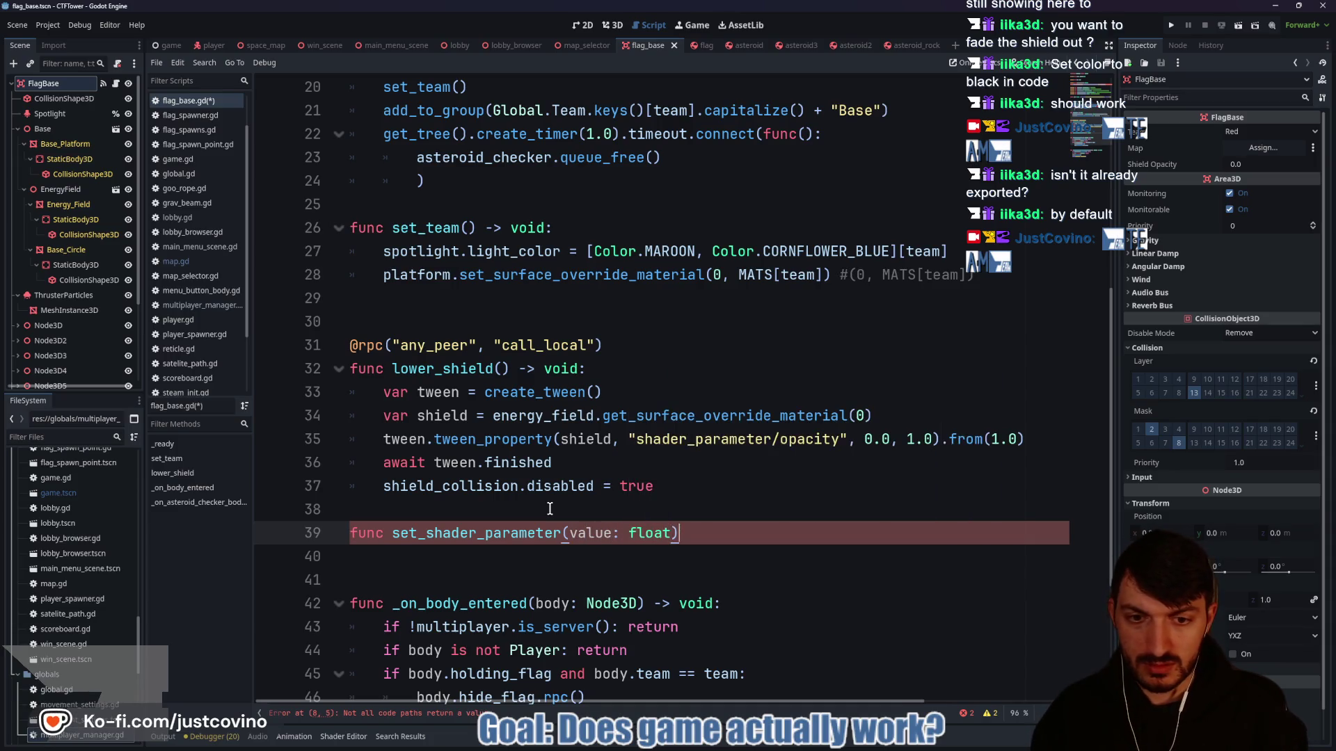
{"action": "type", "text": "-> void:"}
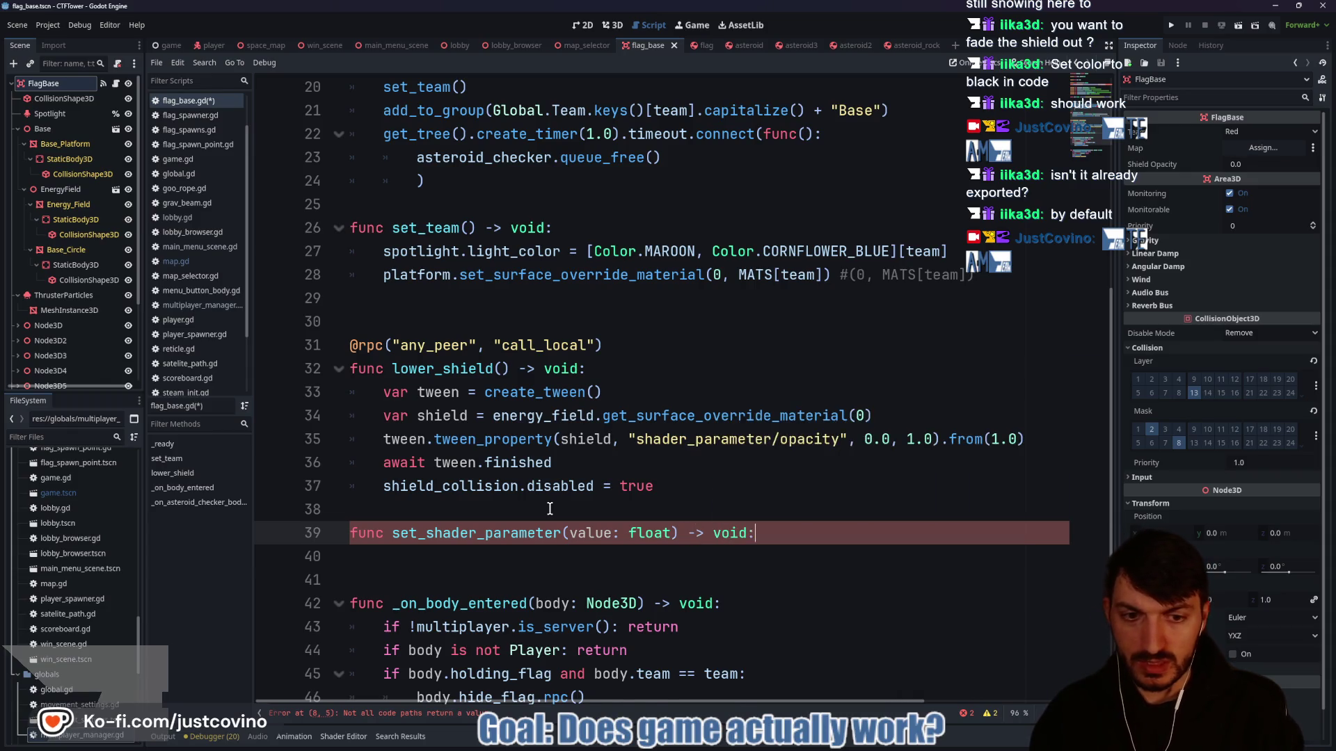
{"action": "key", "text": "Return"}
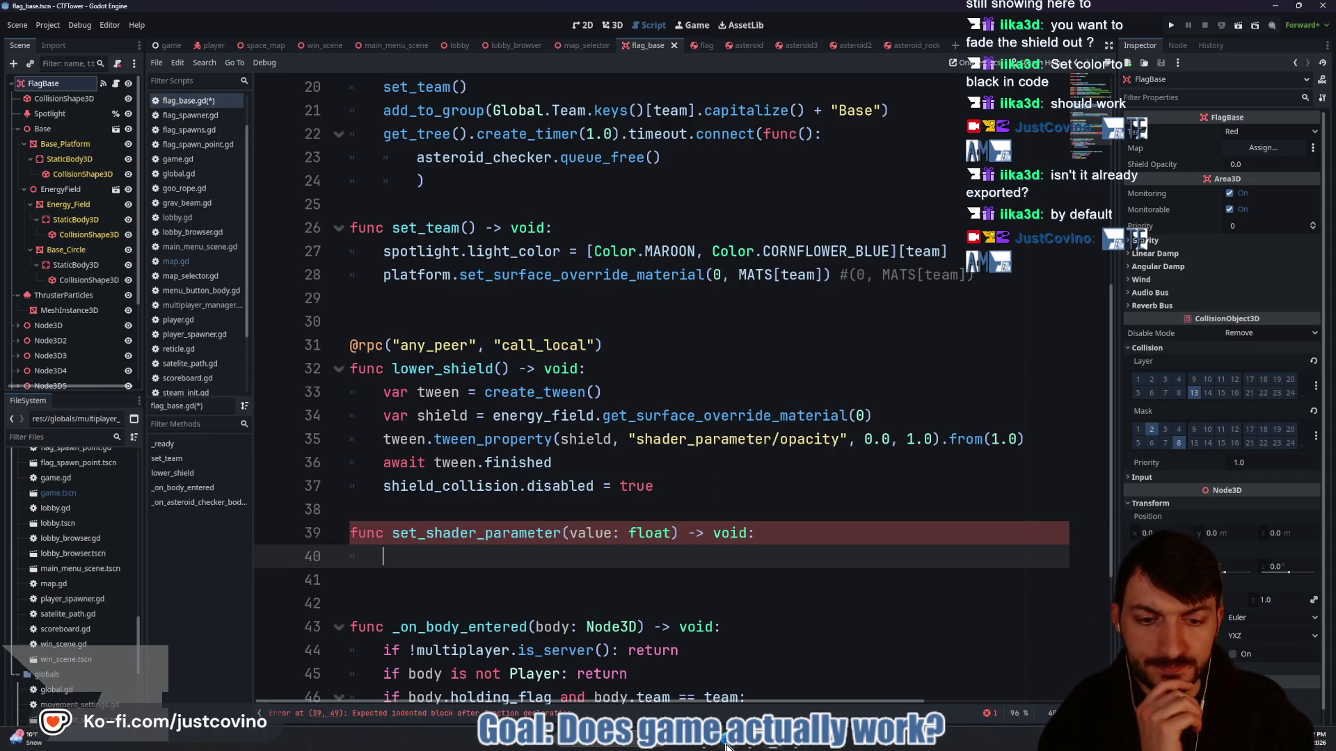
Fill its body with 'var tween = create_tween()' and the copied tween_property call.
{"action": "left_click", "coordinate": [726, 746]}
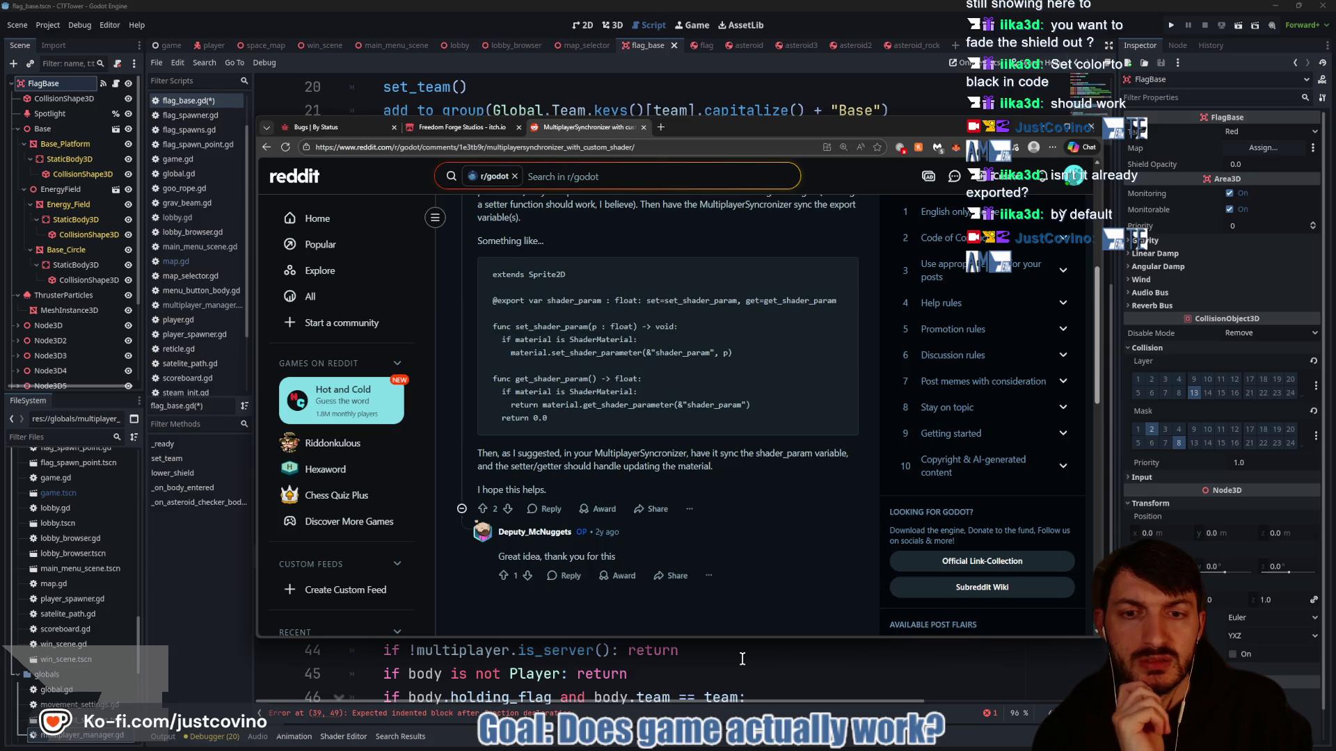
{"action": "left_click", "coordinate": [742, 659]}
{"action": "left_click", "coordinate": [489, 566]}
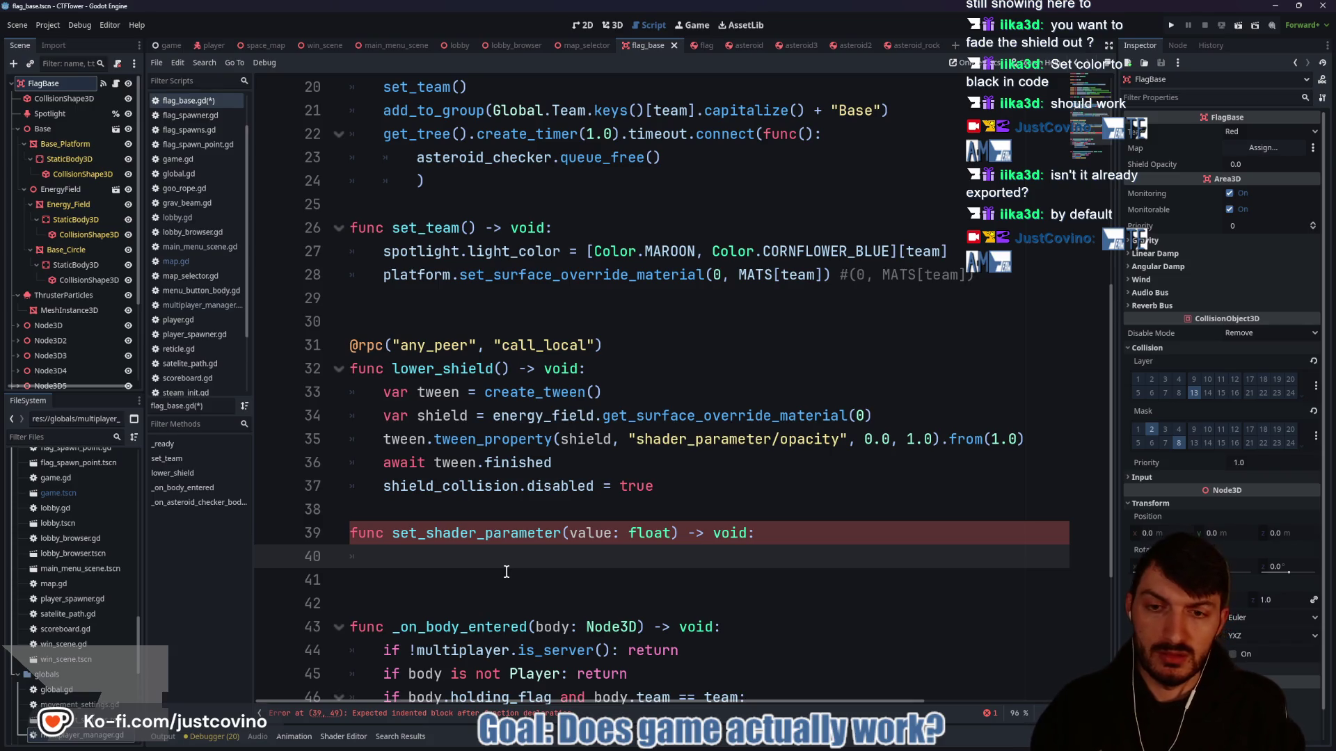
{"action": "mouse_move", "coordinate": [1025, 439]}
{"action": "left_mouse_down"}
{"action": "mouse_move", "coordinate": [372, 441]}
{"action": "mouse_move", "coordinate": [369, 423]}
{"action": "mouse_move", "coordinate": [367, 436]}
{"action": "left_mouse_up"}
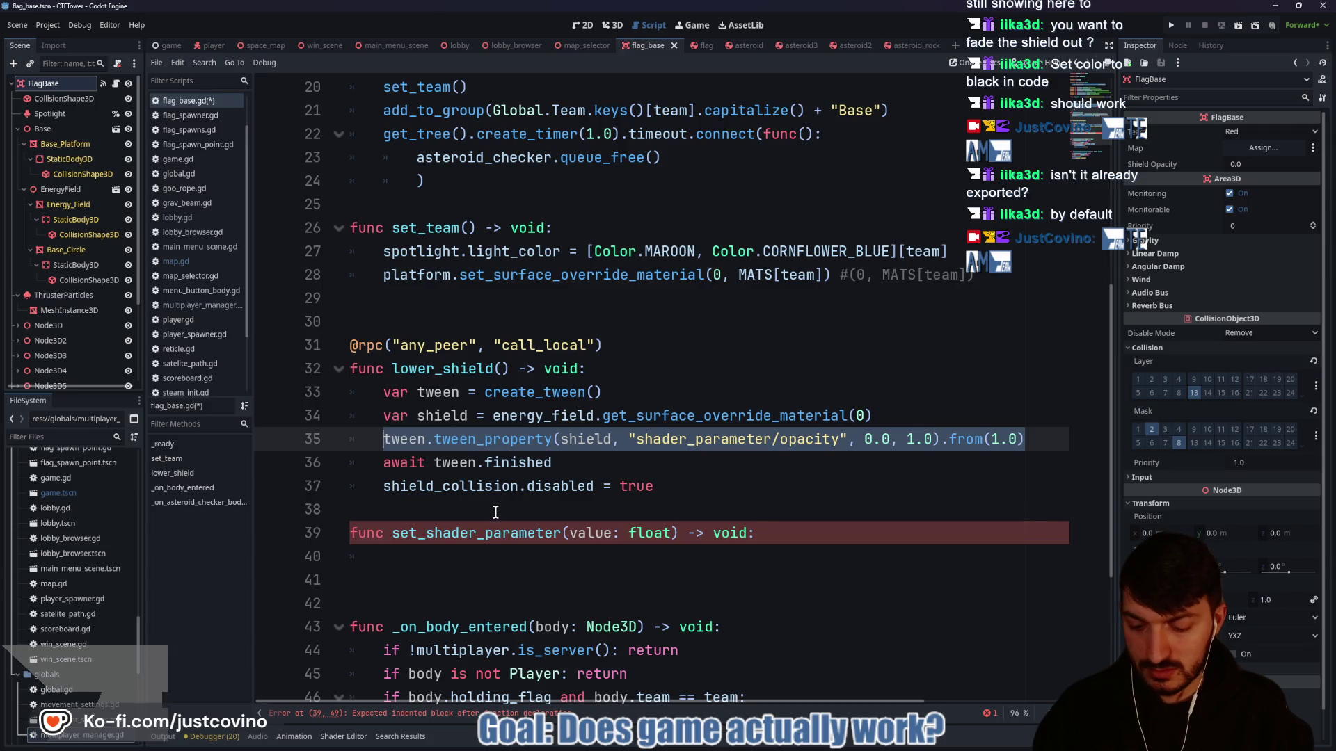
{"action": "left_click", "coordinate": [469, 563]}
{"action": "type", "text": "var twee"}
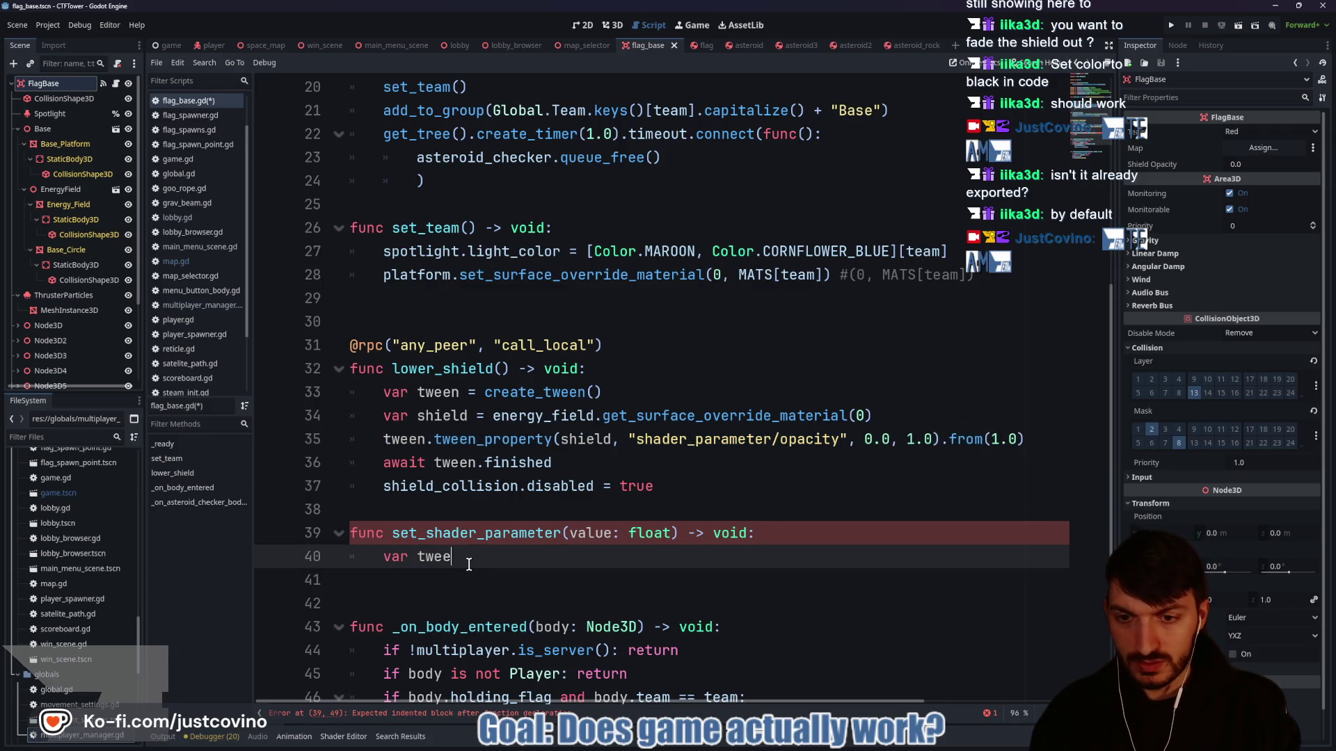
{"action": "type", "text": "n = crea"}
{"action": "key", "text": "Return"}
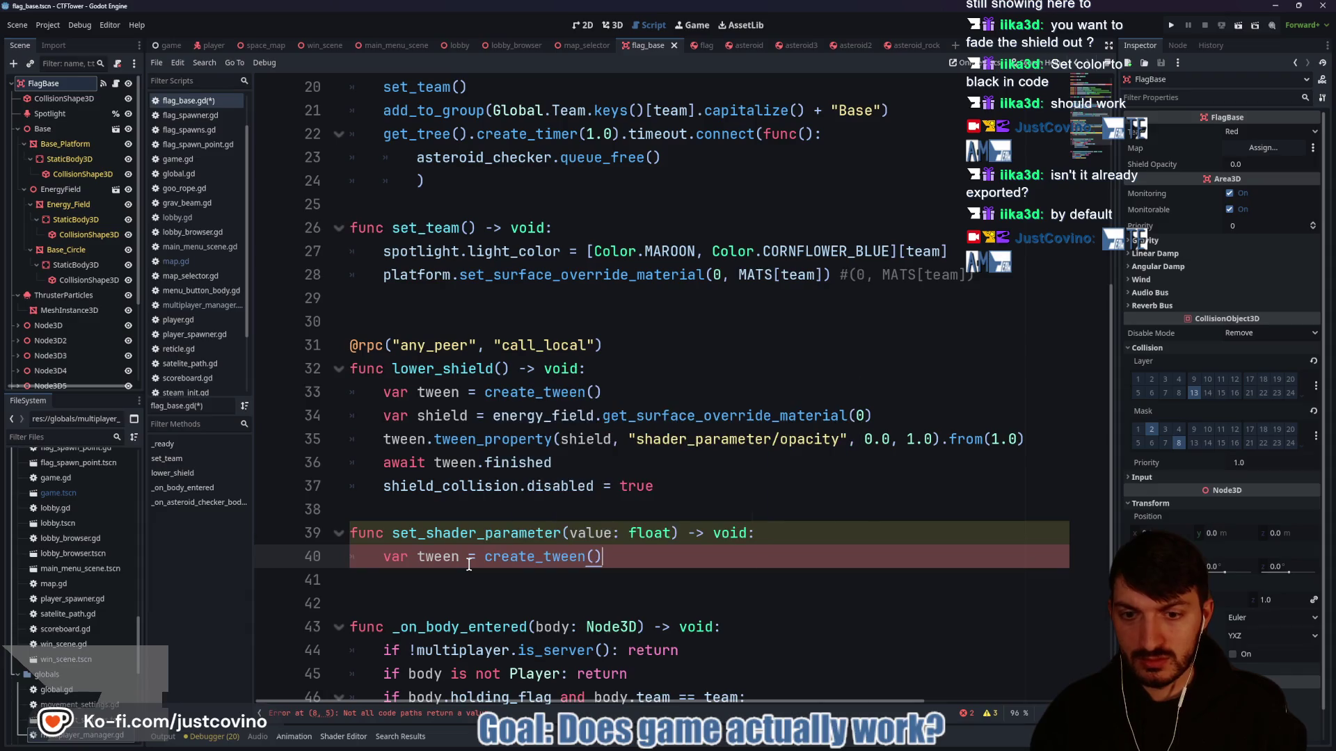
{"action": "key", "text": "Return"}
{"action": "type", "text": "tween.tween_property(shield, \"shader_parameter/opacity\", 0.0, 1.0).from(1.0)"}
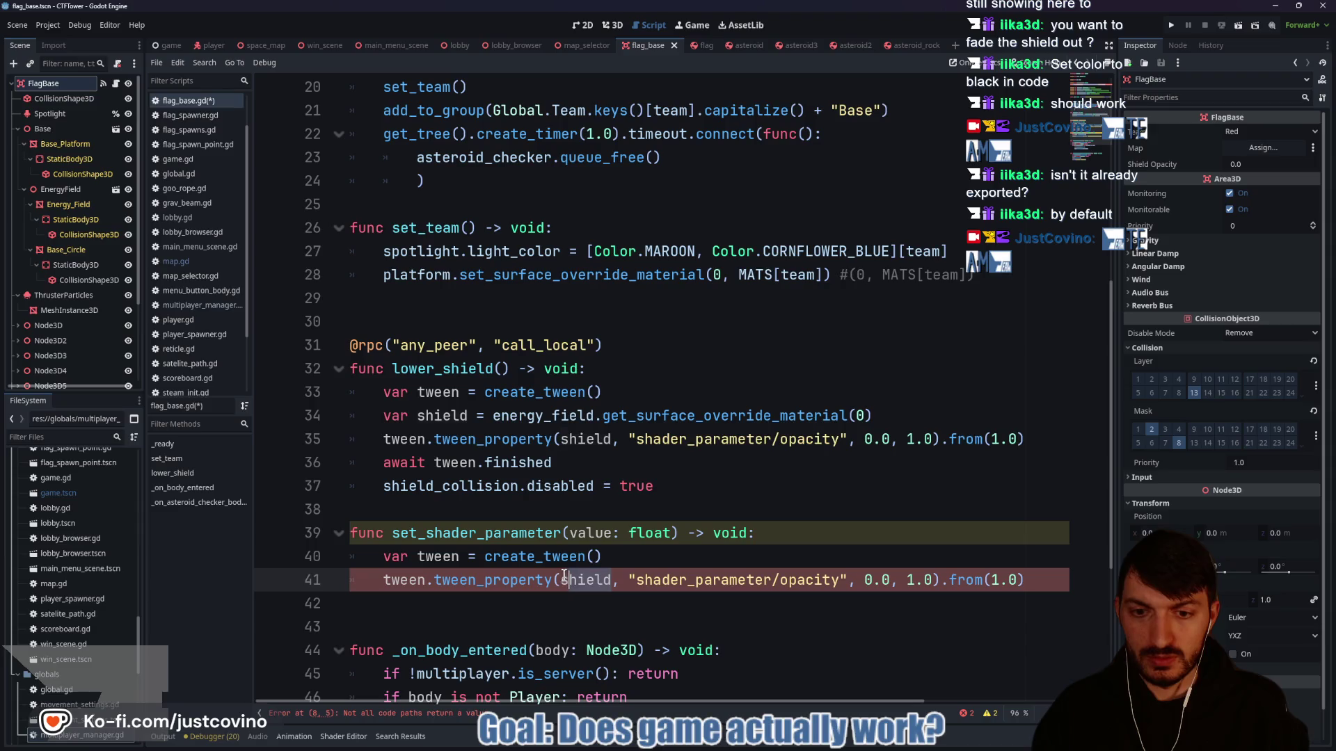
Replace the tween's 0.0 target with shield_opacity, then return to the Reddit thread.
{"action": "scroll", "coordinate": [695, 541], "scroll_direction": "up", "scroll_amount": 2}
{"action": "scroll", "coordinate": [694, 541], "scroll_direction": "up", "scroll_amount": 3}
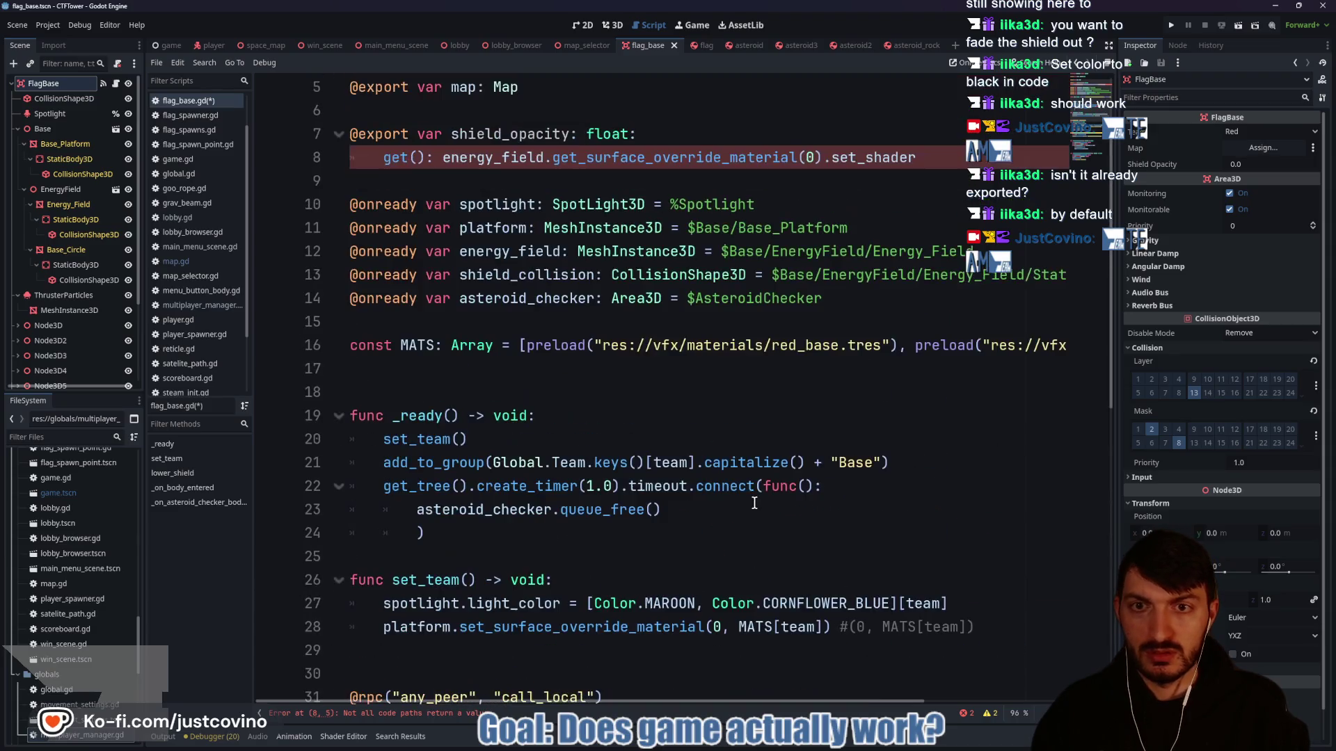
{"action": "scroll", "coordinate": [714, 501], "scroll_direction": "down", "scroll_amount": 5}
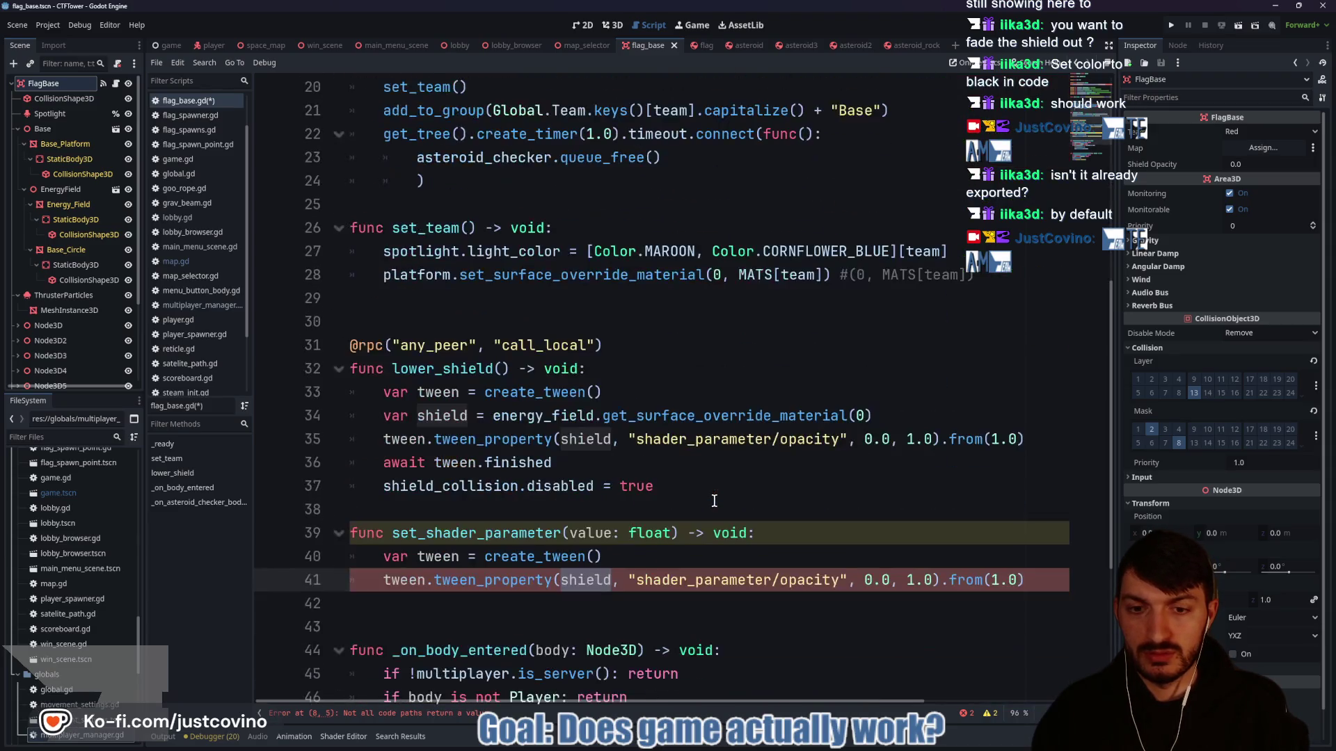
{"action": "double_click", "coordinate": [869, 580]}
{"action": "type", "text": "shield"}
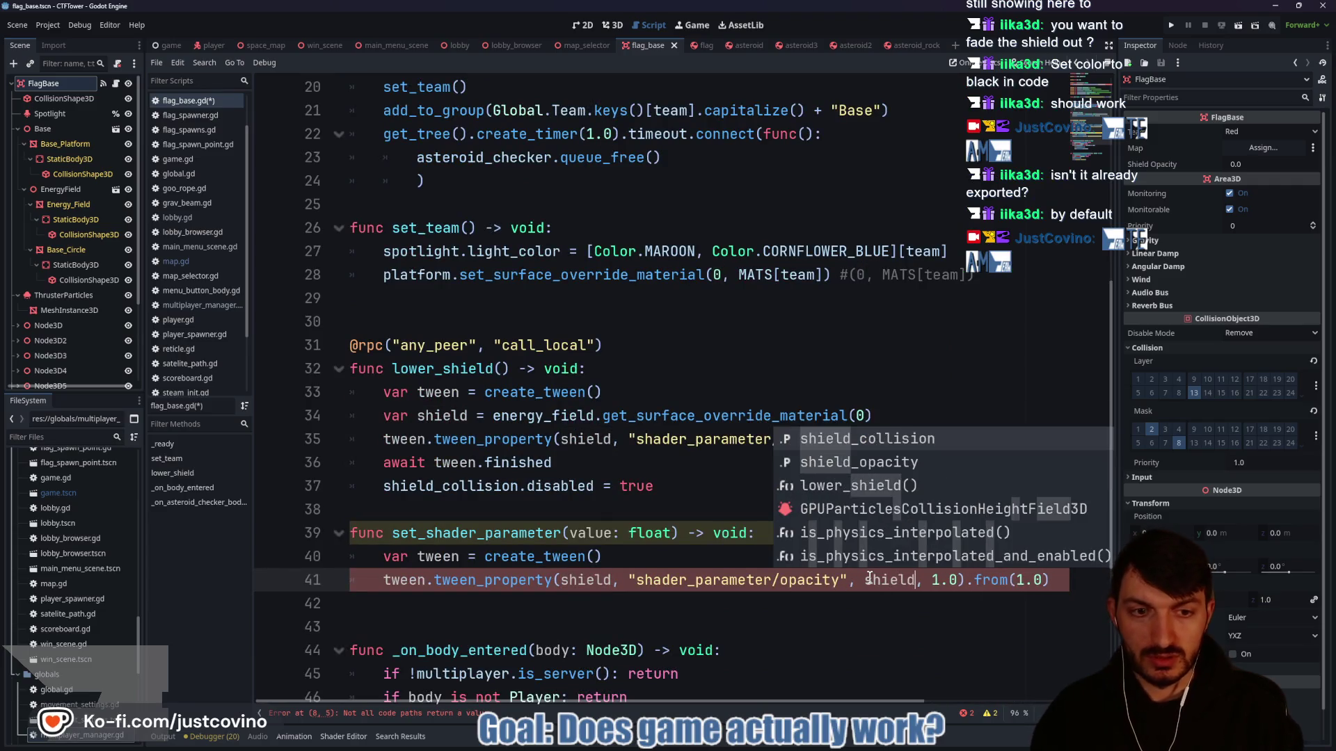
{"action": "key", "text": "Down"}
{"action": "key", "text": "Return"}
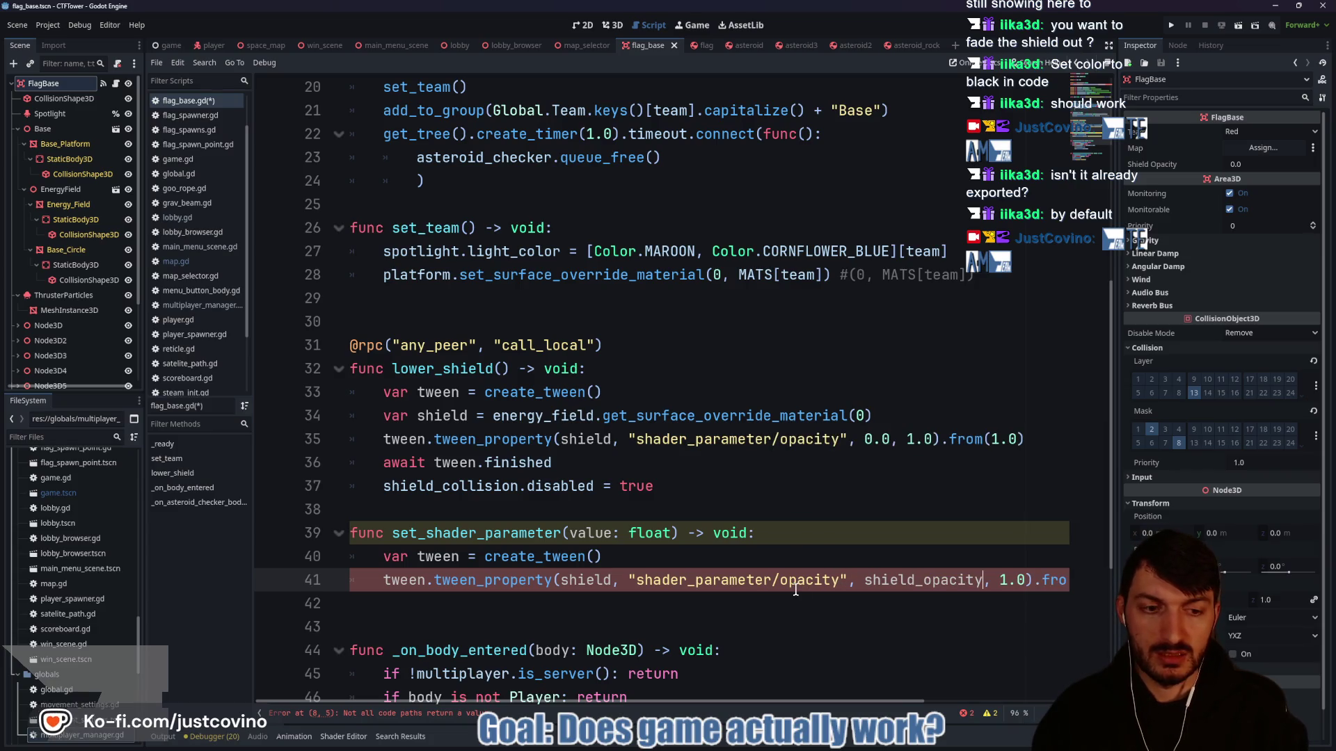
{"action": "scroll", "coordinate": [614, 560], "scroll_direction": "up", "scroll_amount": 4}
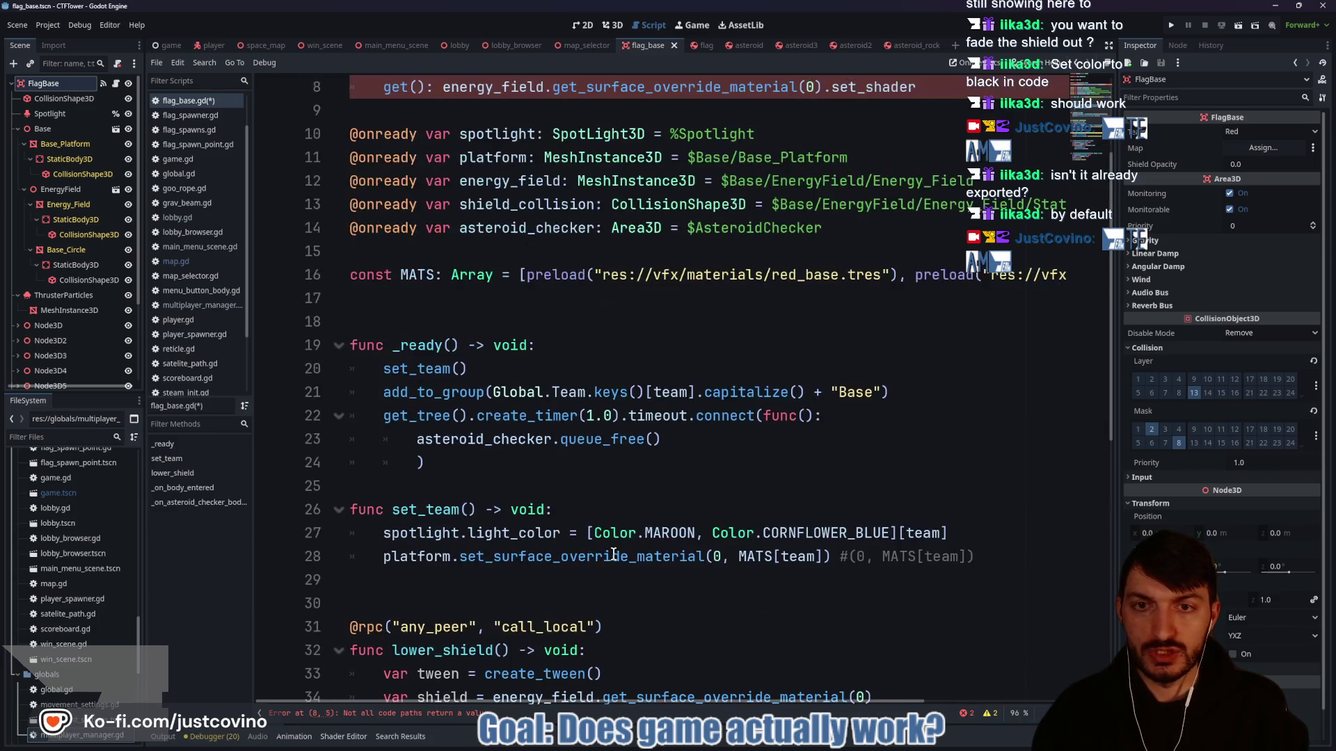
{"action": "left_click", "coordinate": [730, 746]}
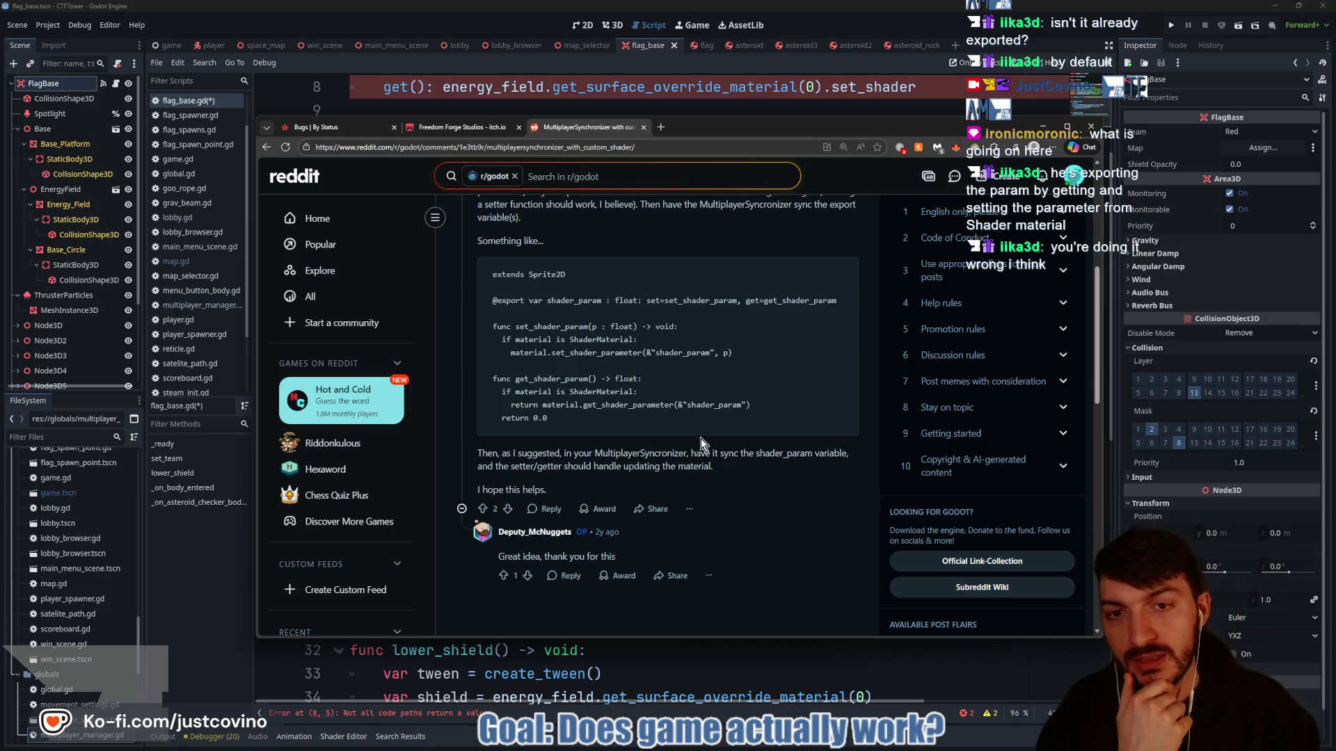
Back in flag_base.gd, select set_shader in the shield_opacity getter on line 8.
{"action": "key", "text": "alt+Tab"}
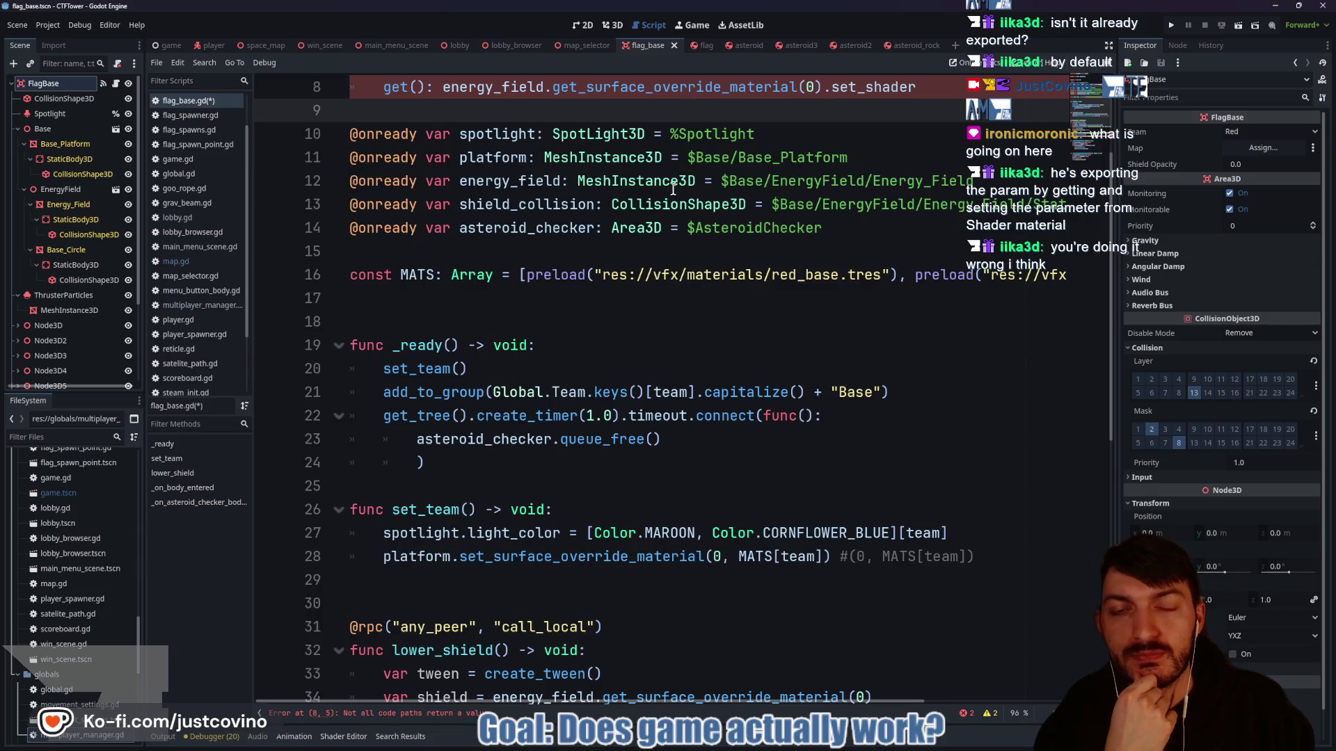
{"action": "scroll", "coordinate": [672, 190], "scroll_direction": "up", "scroll_amount": 2}
{"action": "mouse_move", "coordinate": [576, 237]}
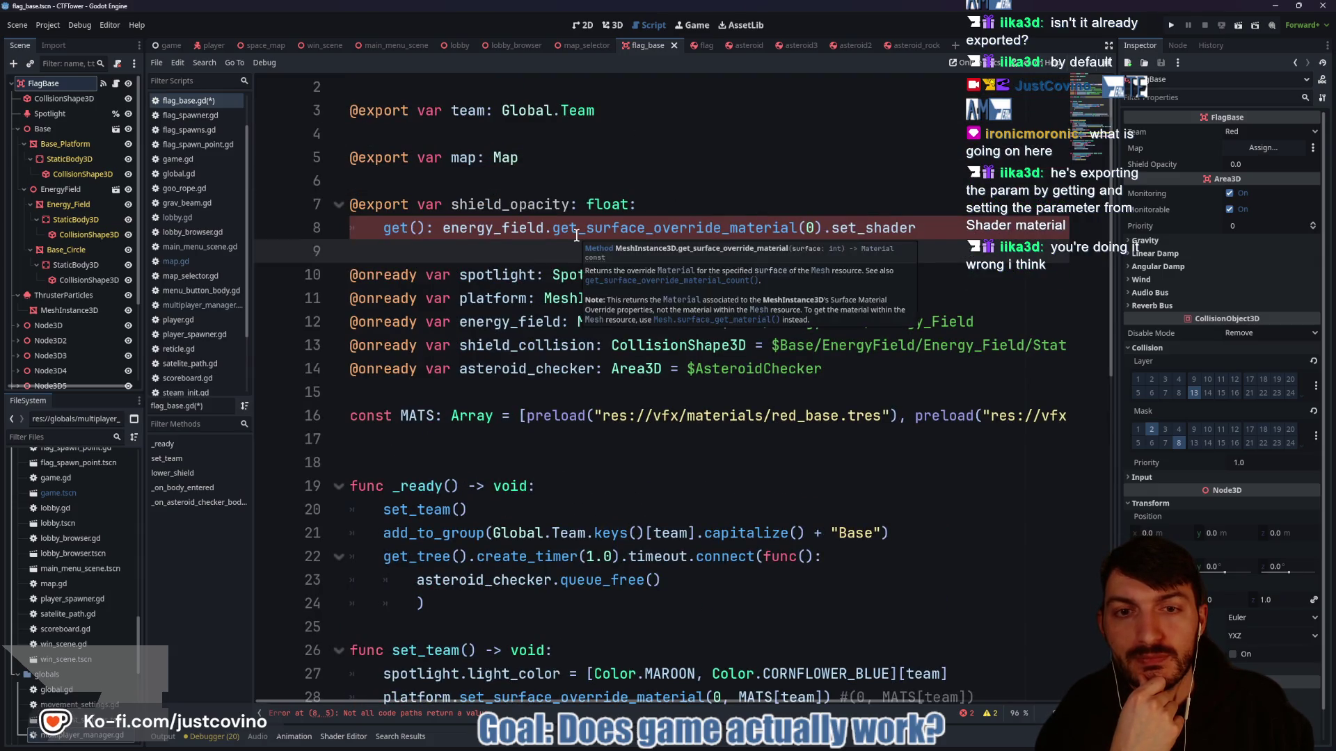
{"action": "left_click_drag", "start_coordinate": [917, 228], "coordinate": [830, 228]}
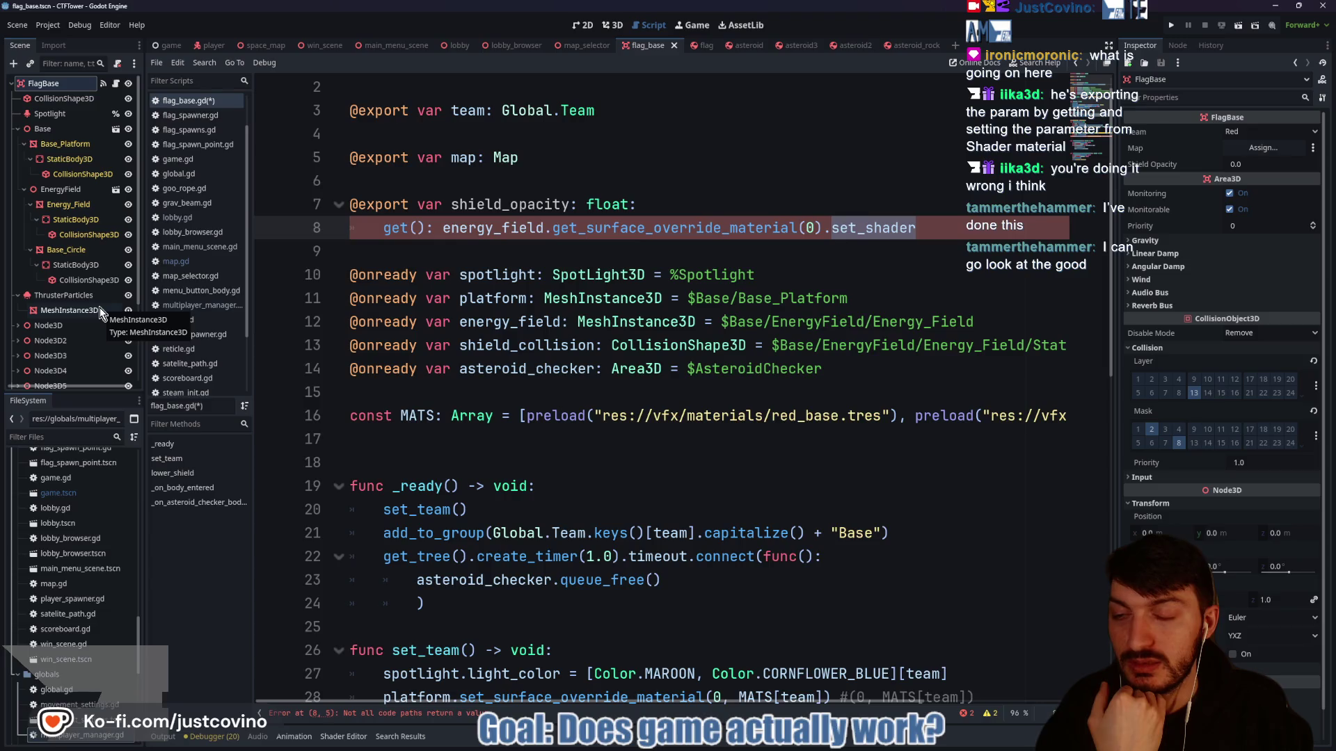
{"action": "scroll", "coordinate": [97, 310], "scroll_direction": "down", "scroll_amount": 3}
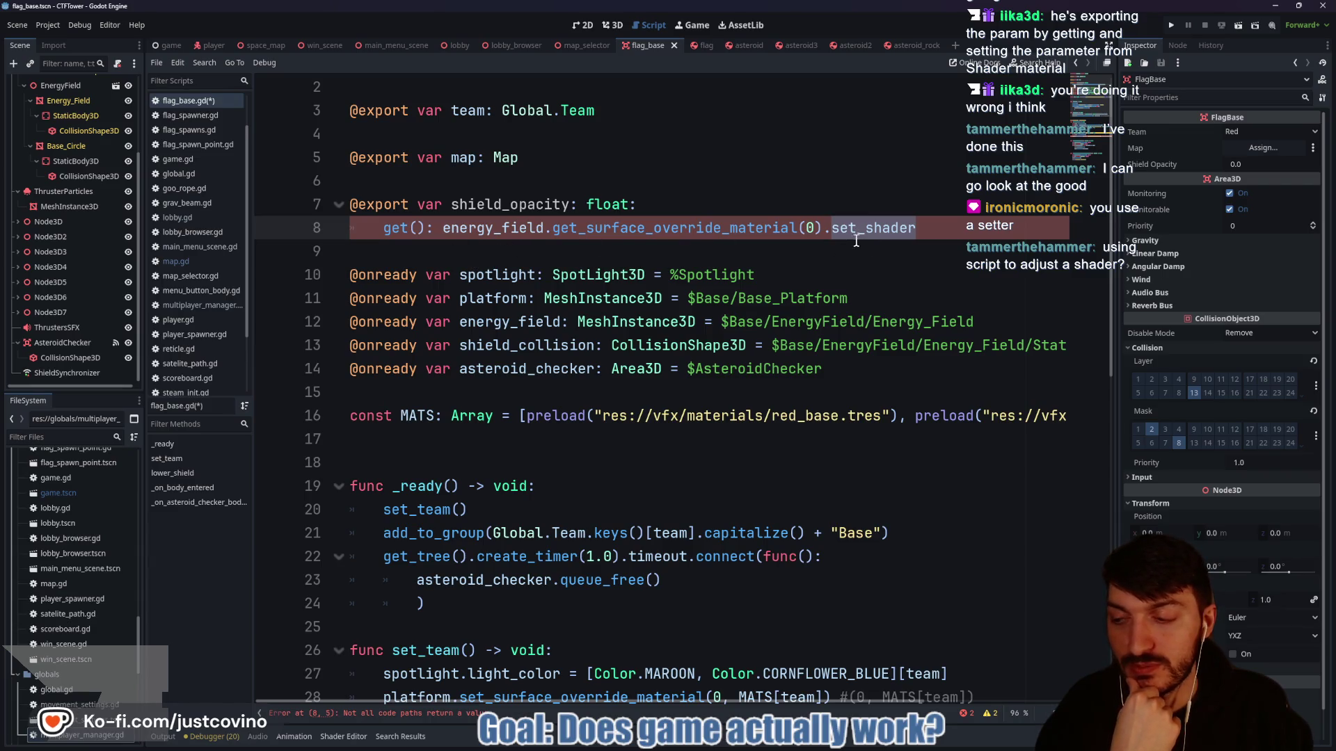
Delete the trial set_shader_parameter function on lines 39–41, leaving an empty line after lower_shield.
{"action": "scroll", "coordinate": [852, 252], "scroll_direction": "down", "scroll_amount": 8}
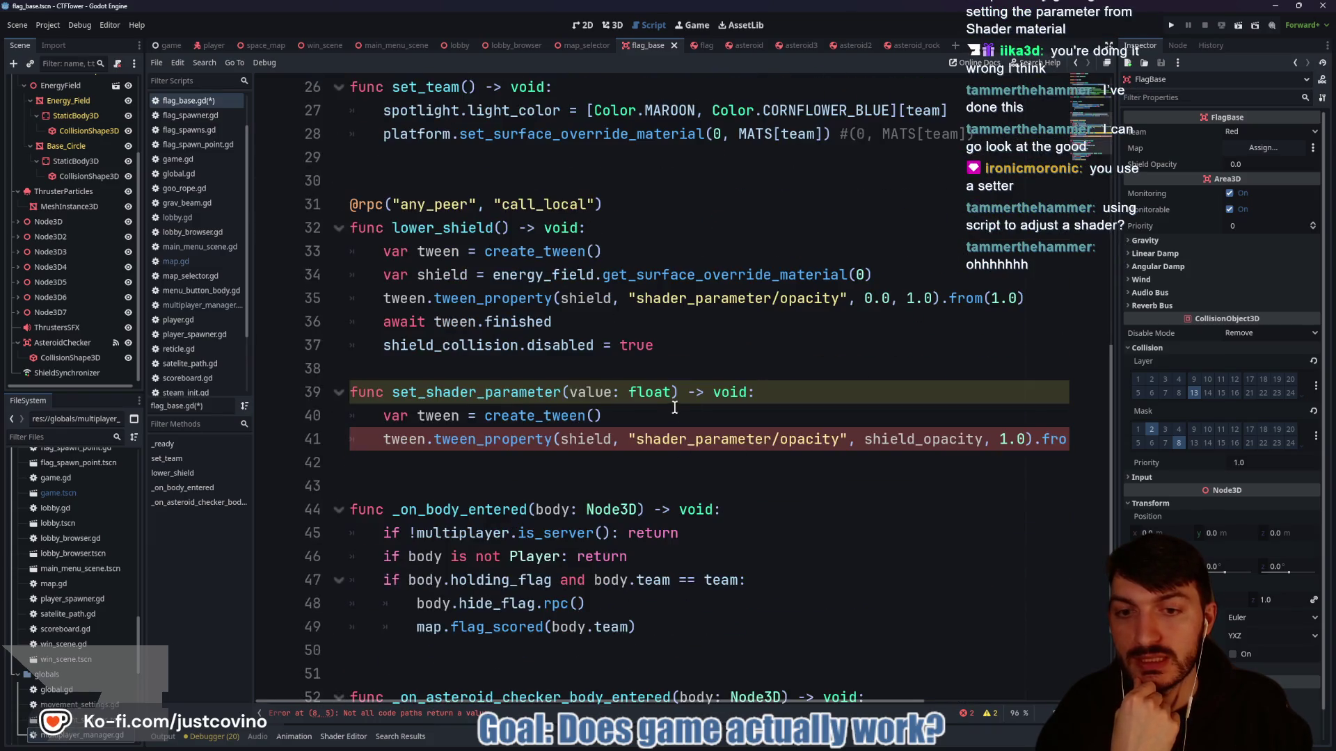
{"action": "left_click", "coordinate": [790, 299]}
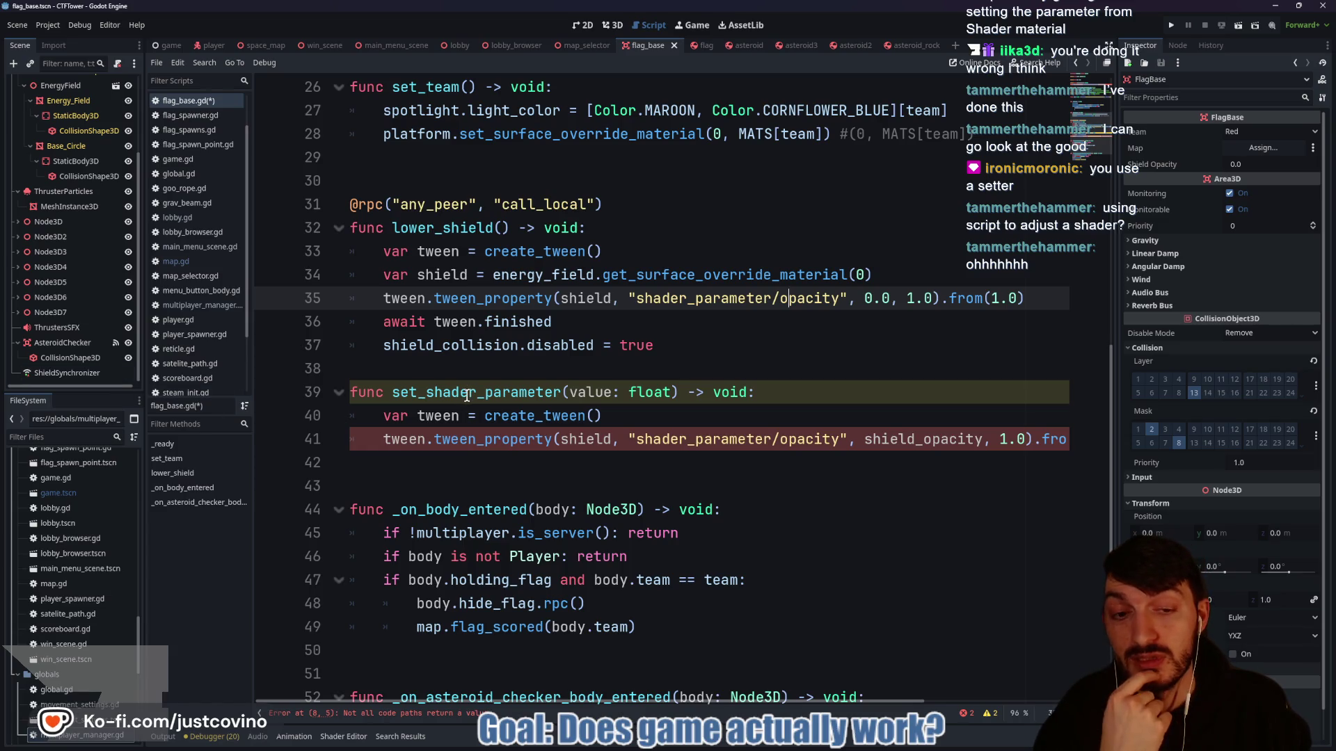
{"action": "left_click_drag", "start_coordinate": [416, 458], "coordinate": [344, 393]}
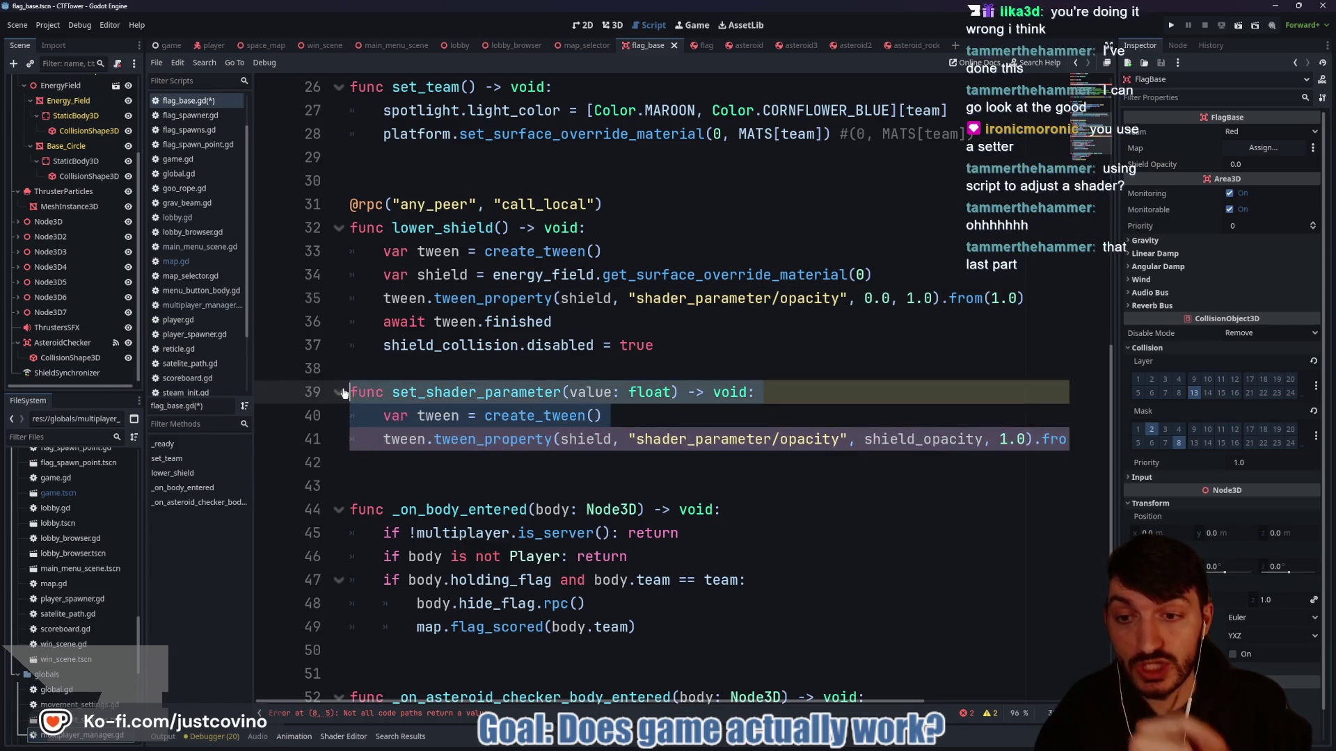
{"action": "key", "text": "BackSpace"}
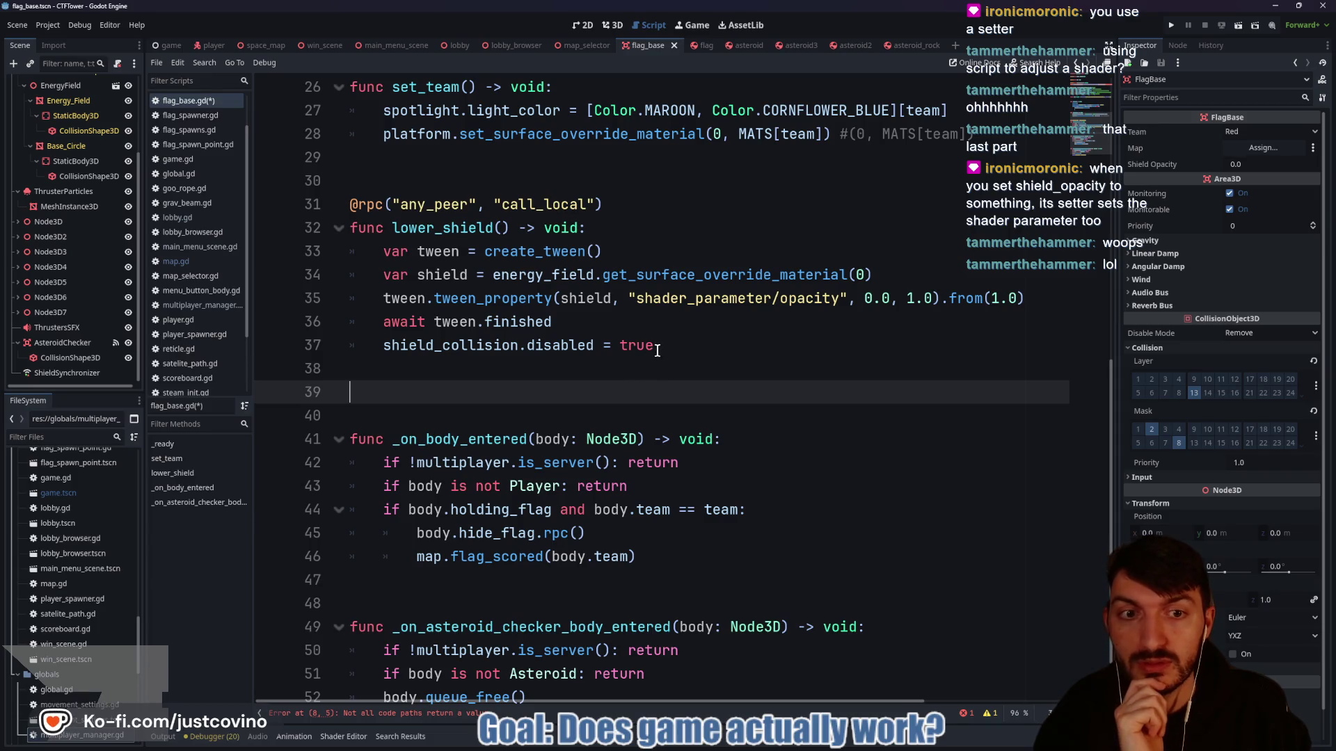
Select the partly typed shield_opacity getter expression on line 8.
{"action": "scroll", "coordinate": [641, 317], "scroll_direction": "up", "scroll_amount": 2}
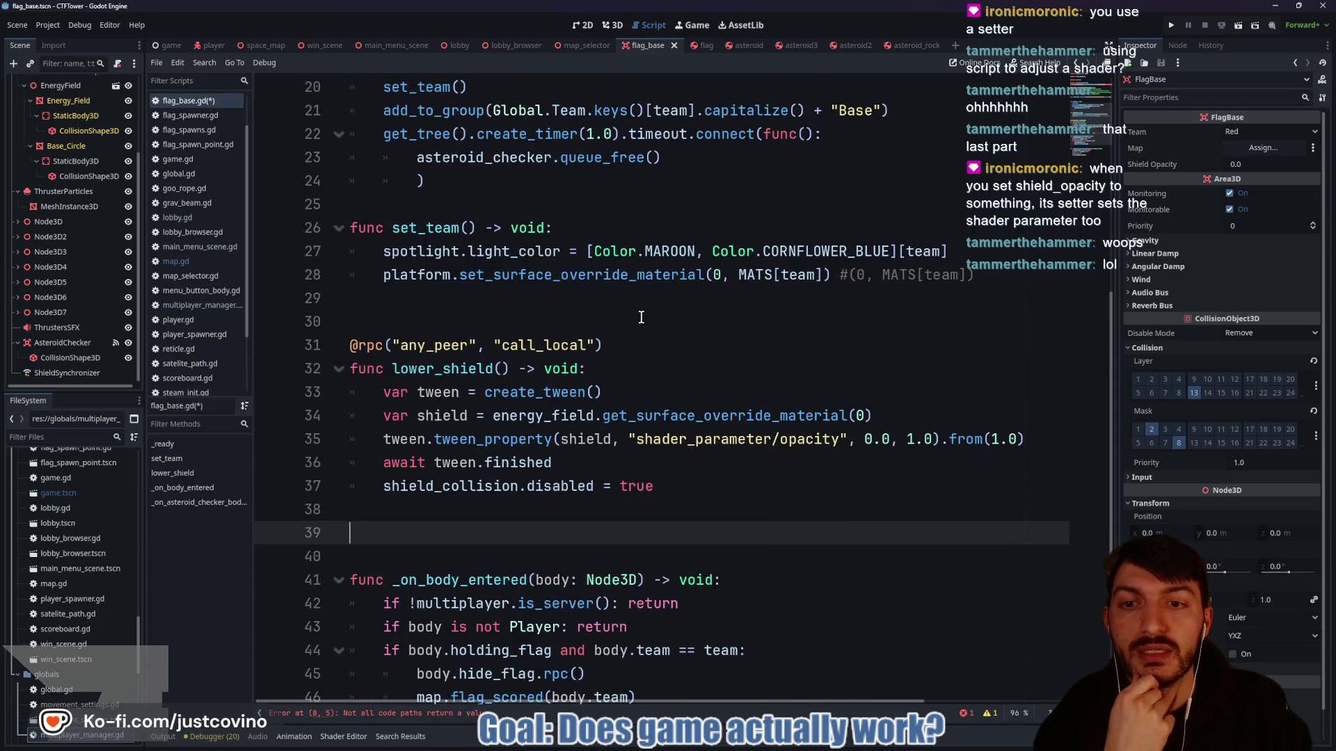
{"action": "scroll", "coordinate": [672, 377], "scroll_direction": "up", "scroll_amount": 5}
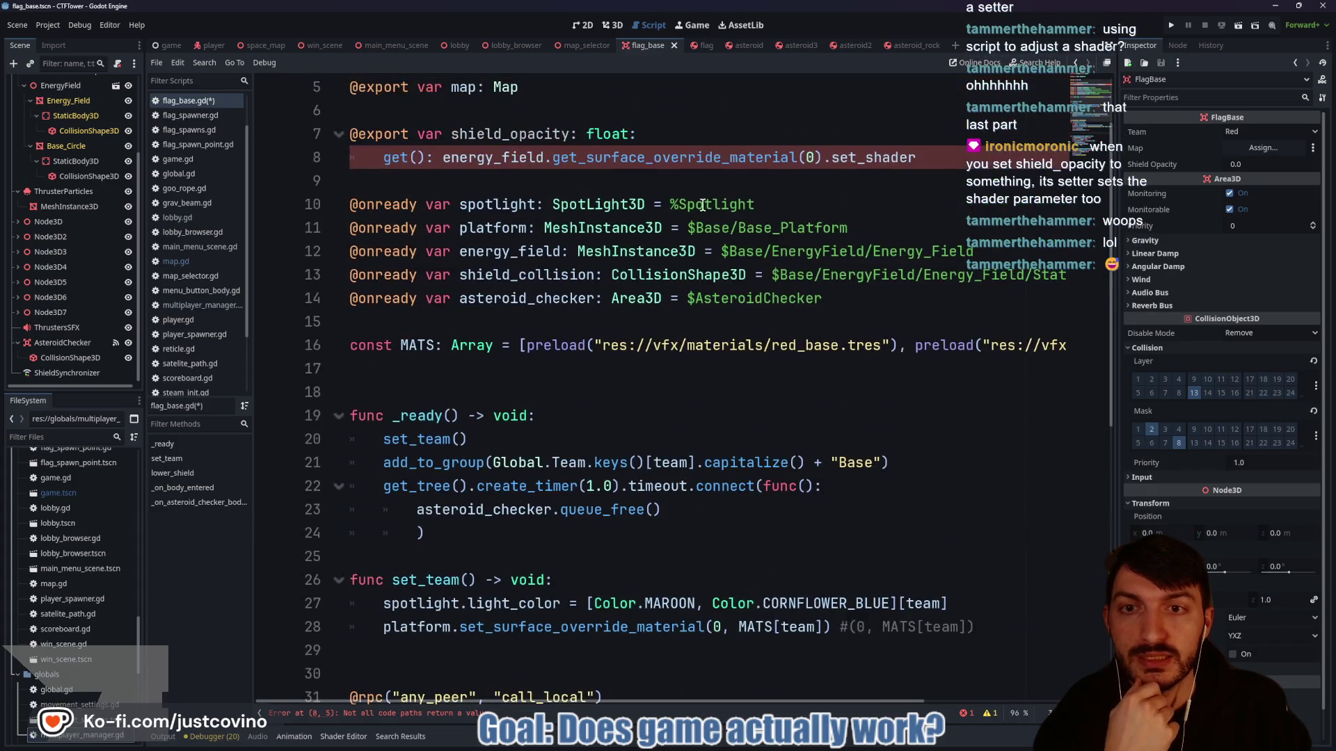
{"action": "left_click_drag", "start_coordinate": [910, 157], "coordinate": [389, 157]}
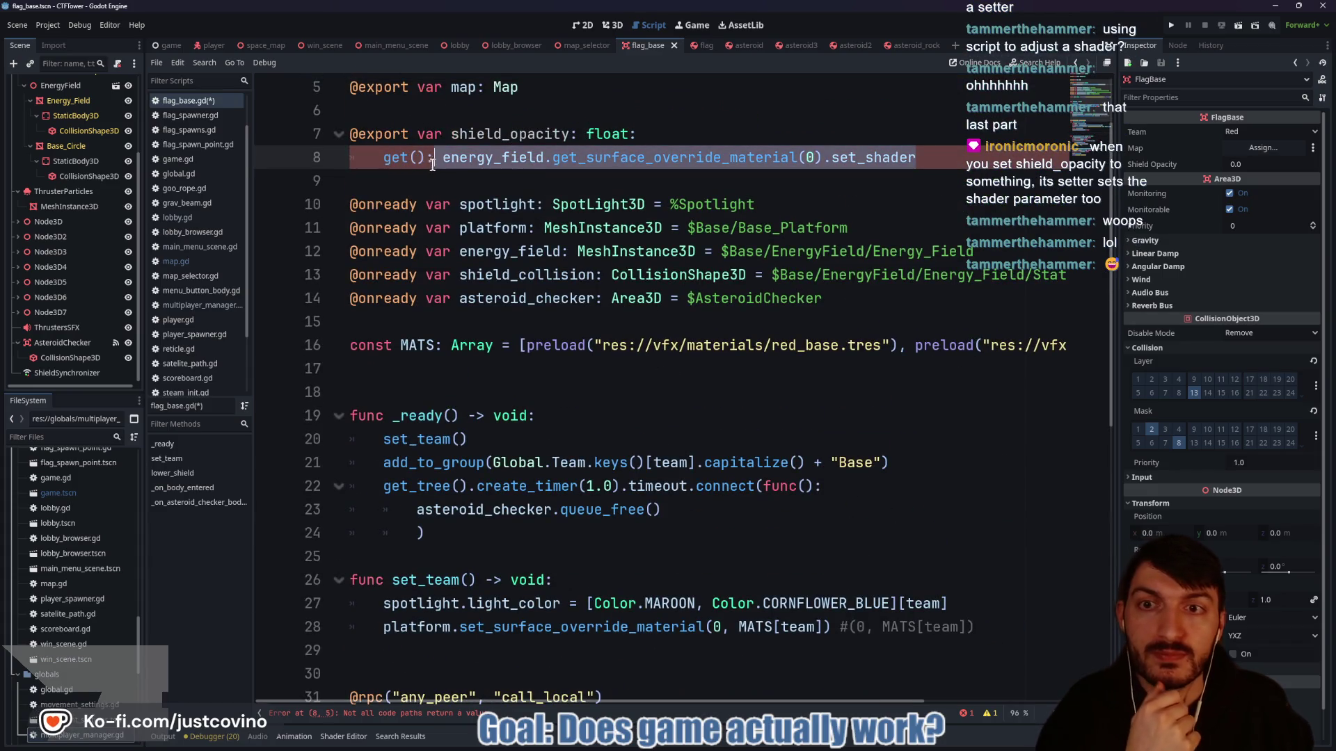